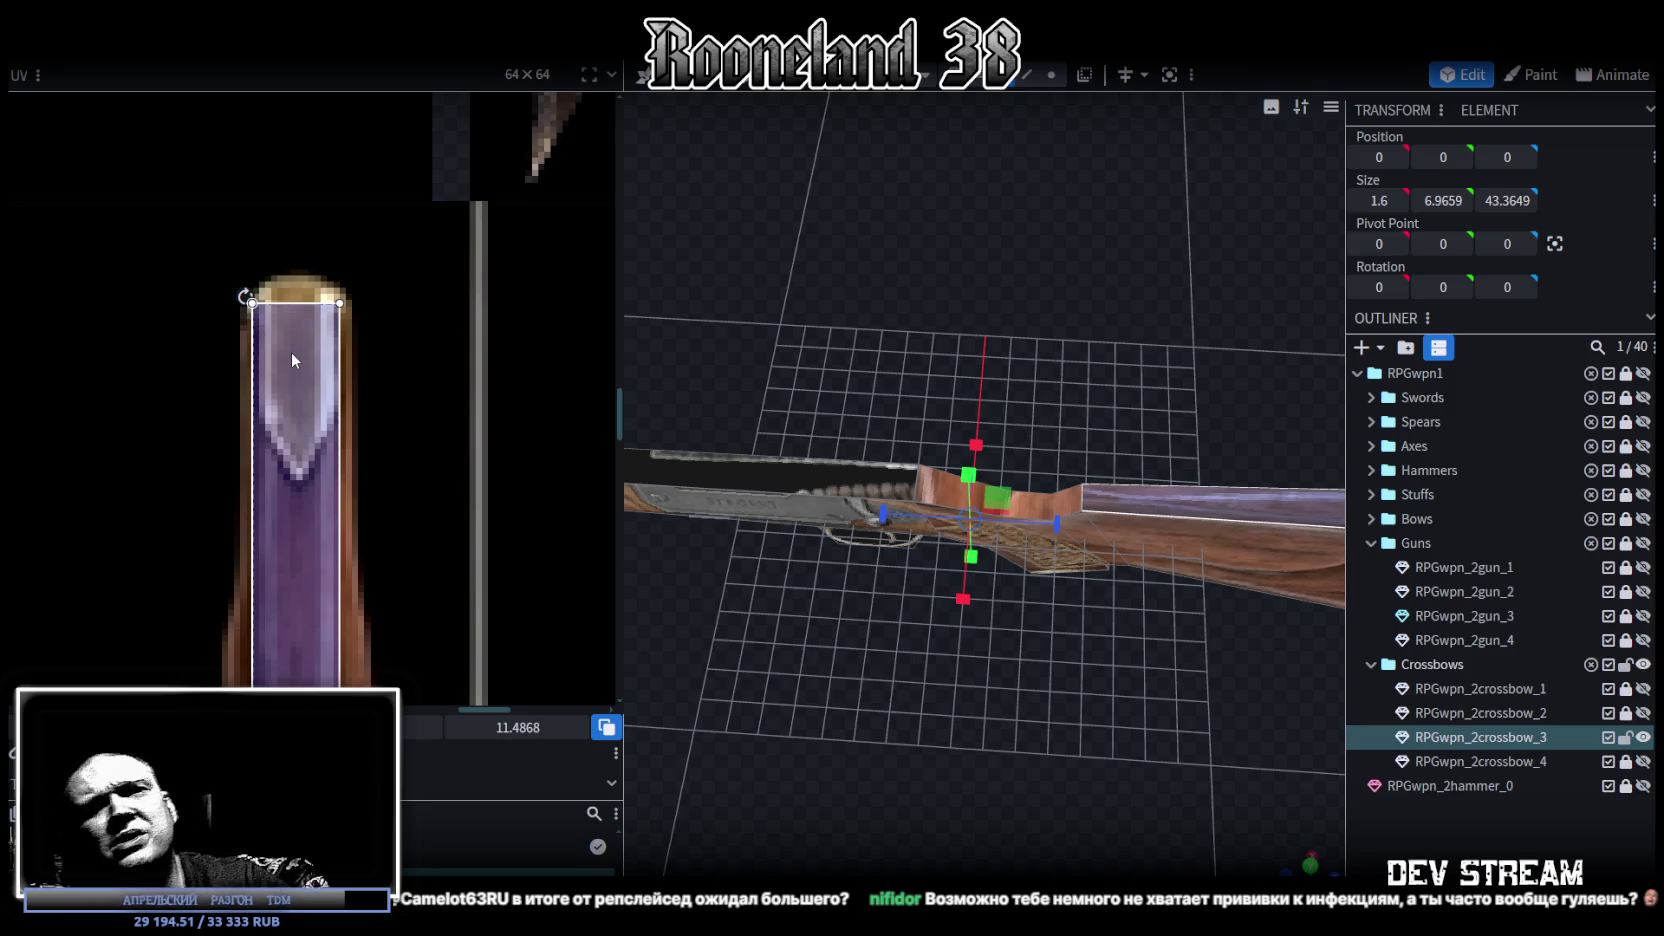
Step: Select two small faces near the receiver and move their UV island onto the stock area
scroll(380, 445, "down", 3)
scroll(439, 530, "down", 3)
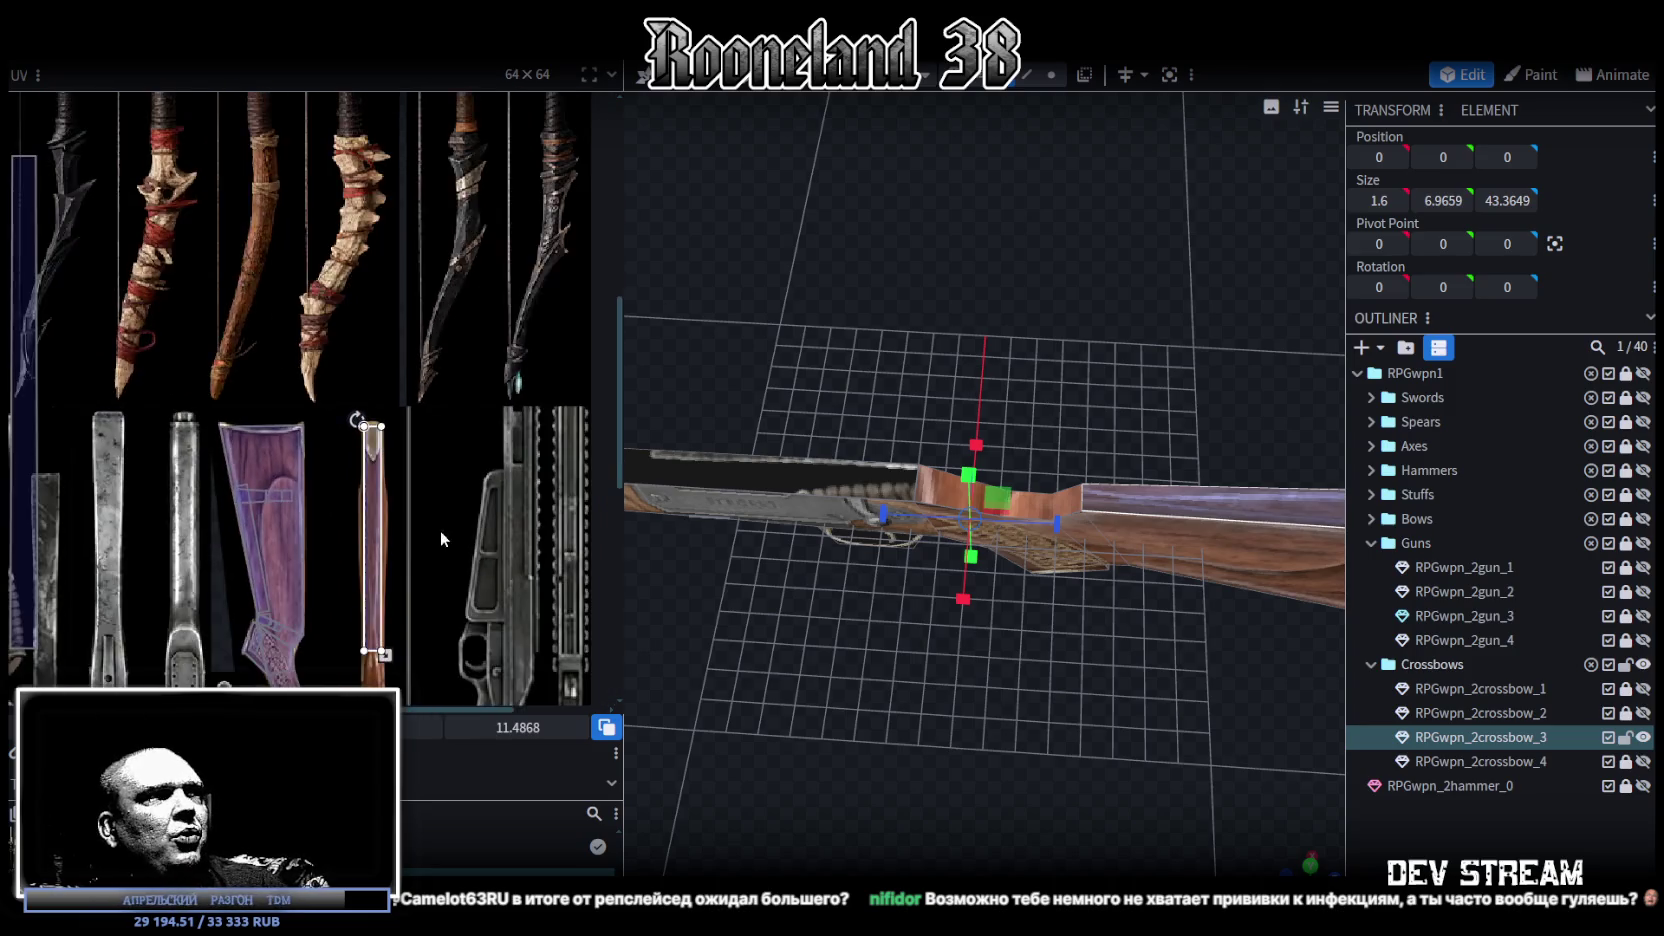
left_click(1035, 515)
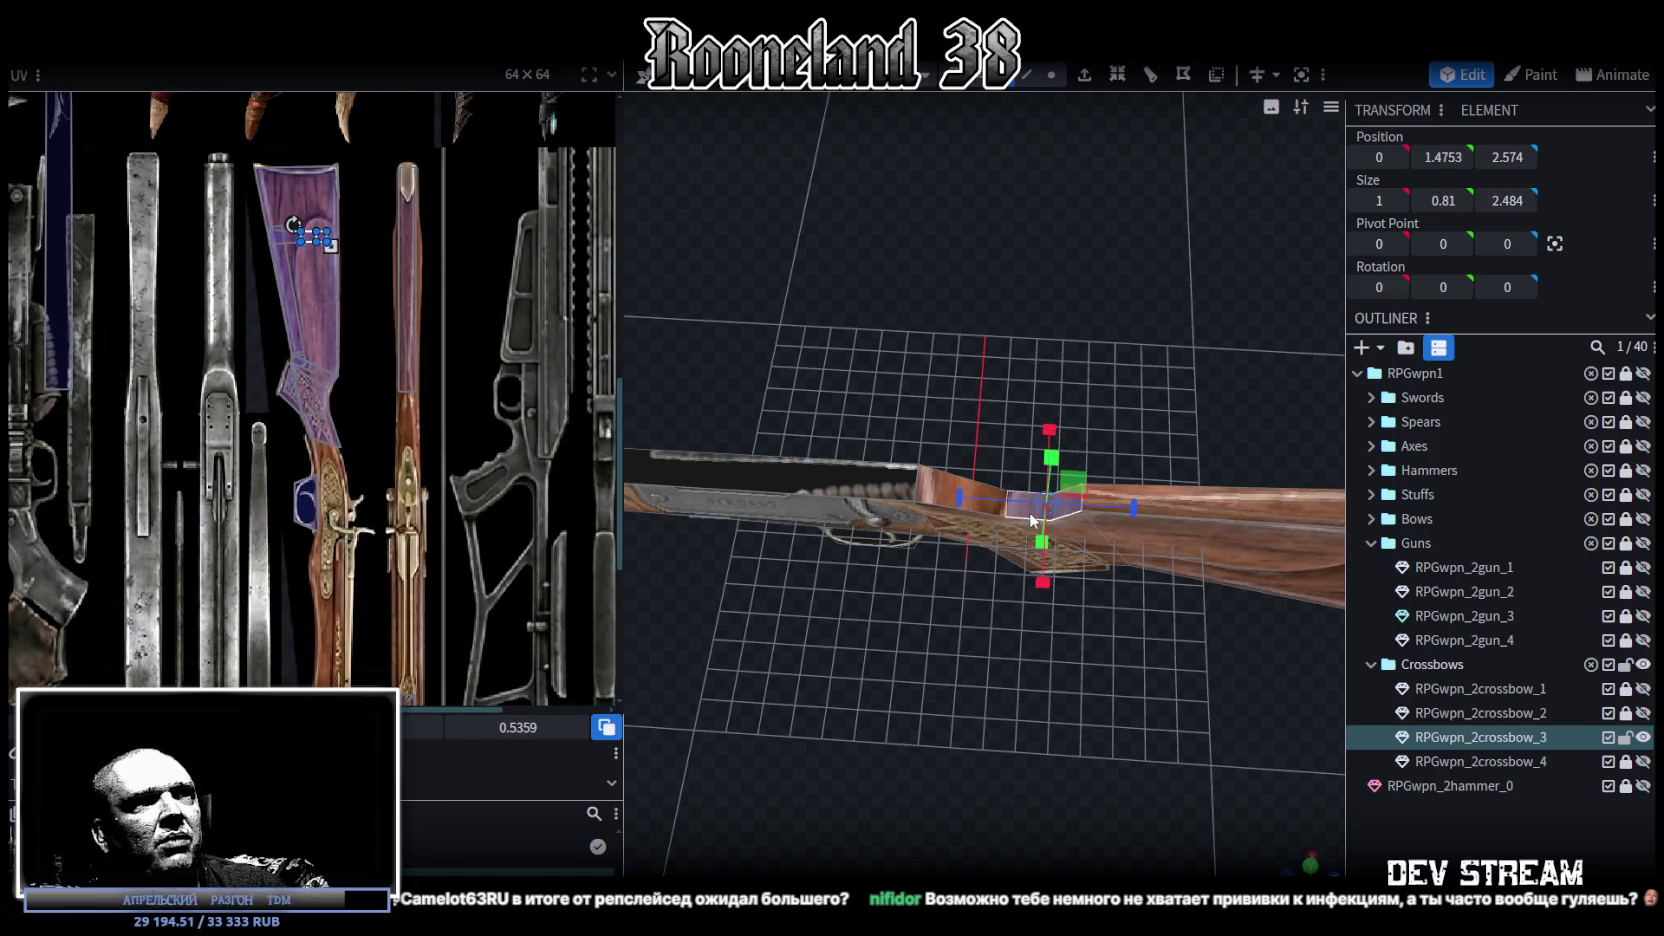
left_click(980, 493, "shift")
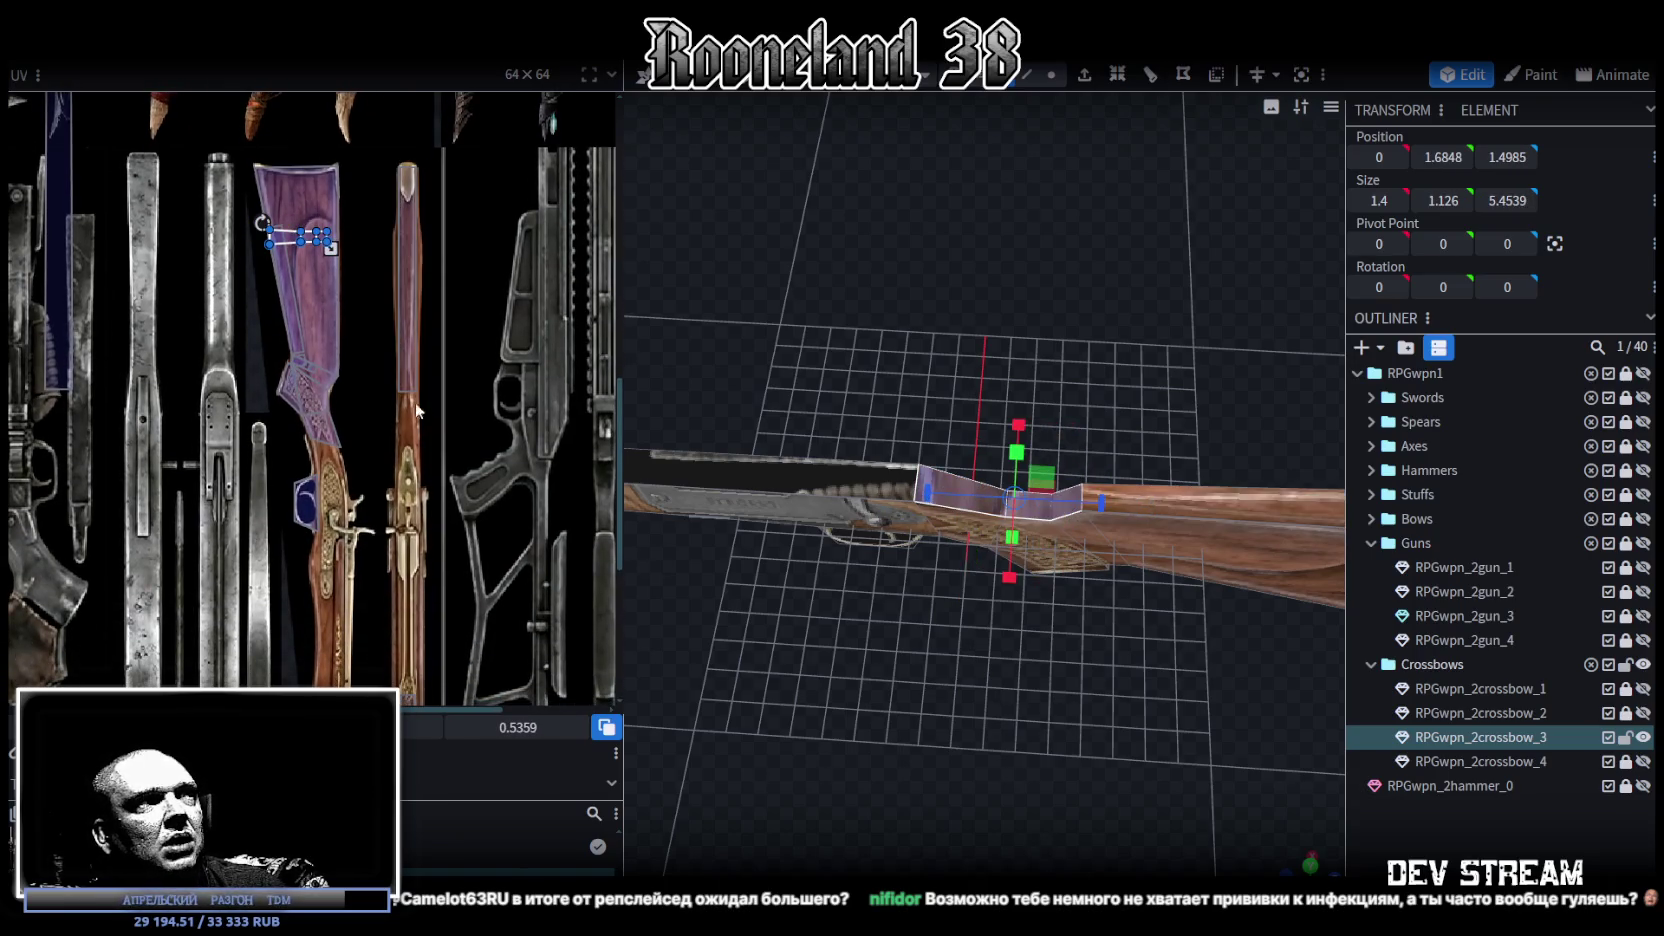
left_click_drag(282, 237, 420, 392)
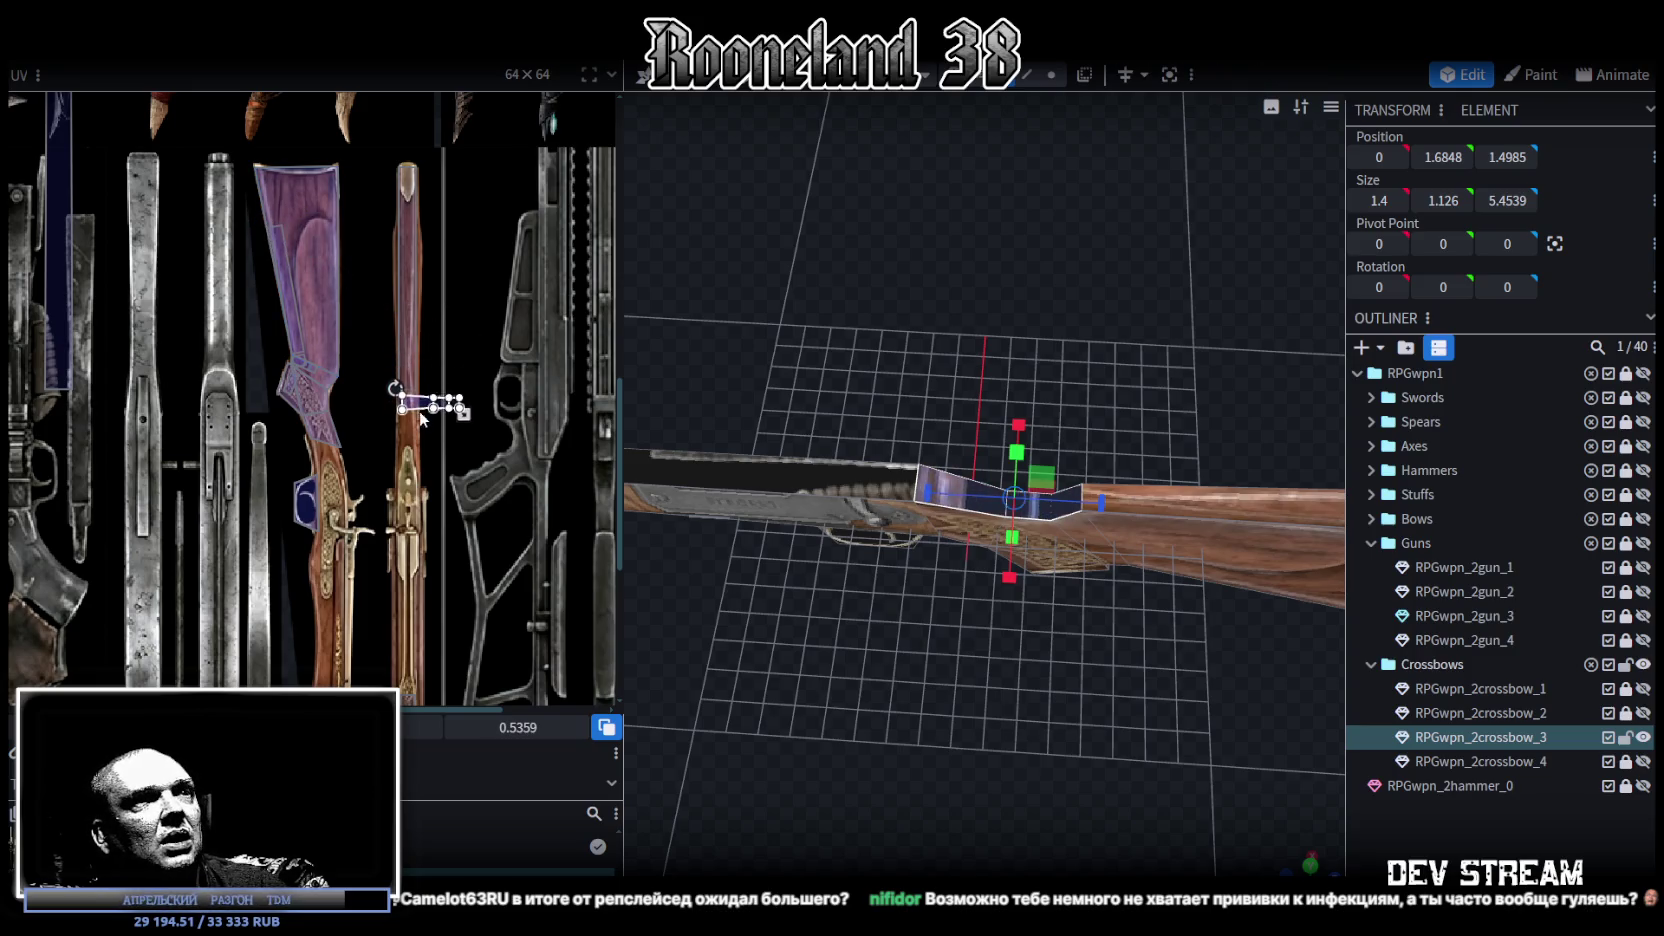
scroll(391, 411, "up", 3)
left_click_drag(455, 335, 432, 355)
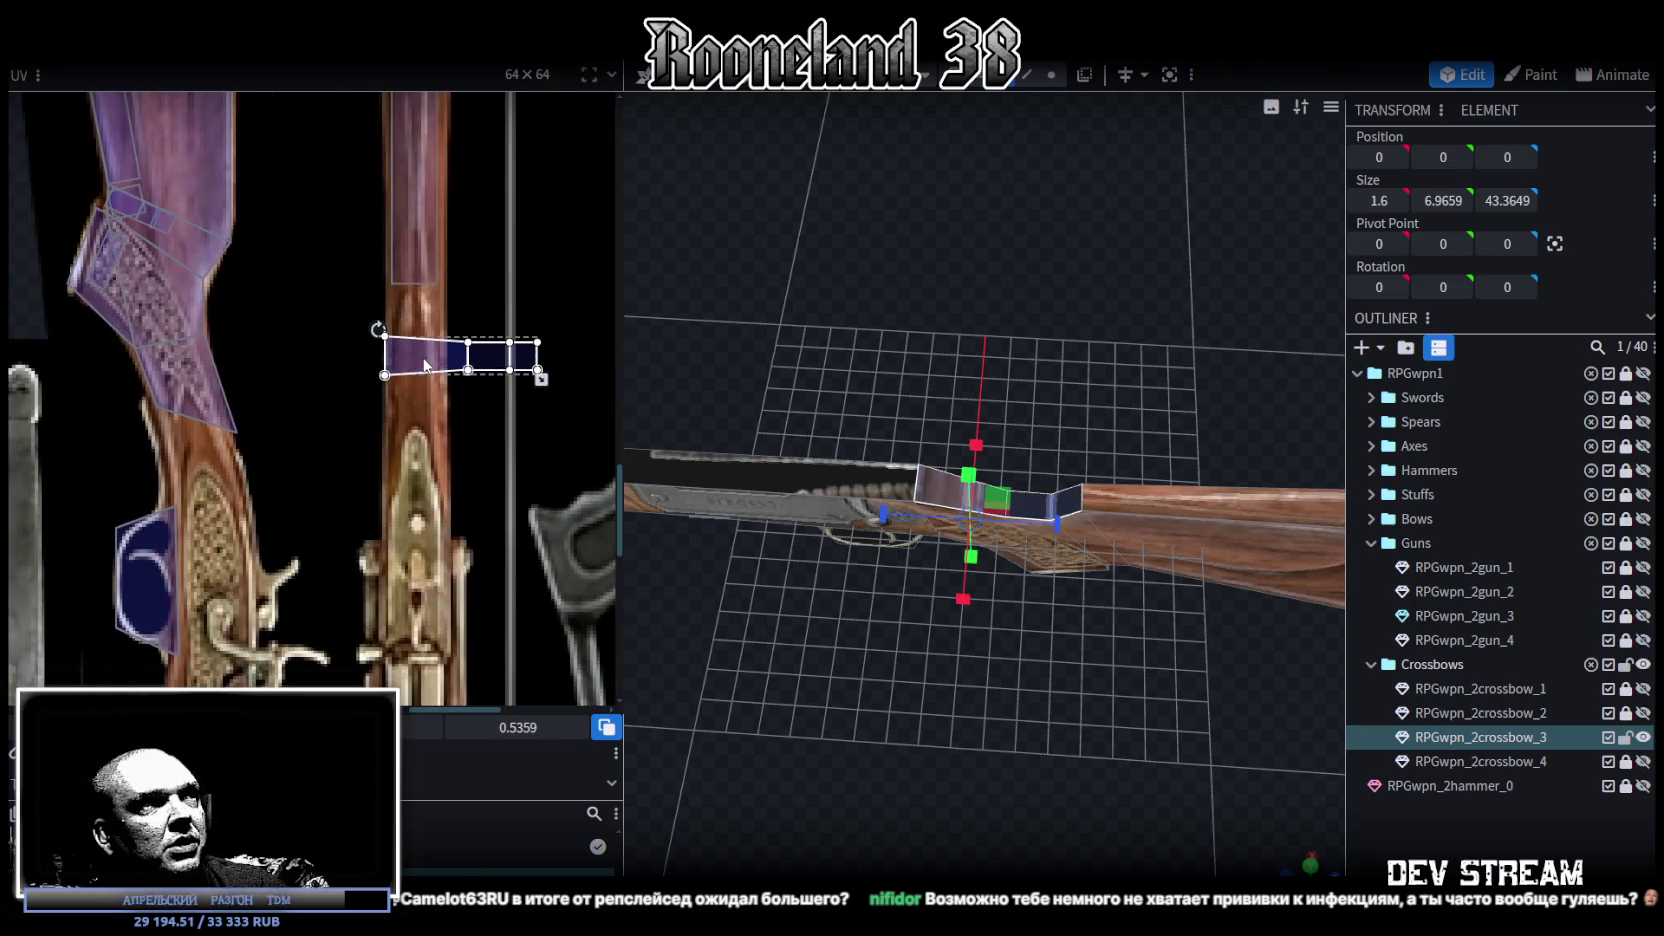
Step: Rotate the UV island a quarter turn, place it on the wooden stock, and stretch it to fit
right_click(425, 352)
left_click(464, 722)
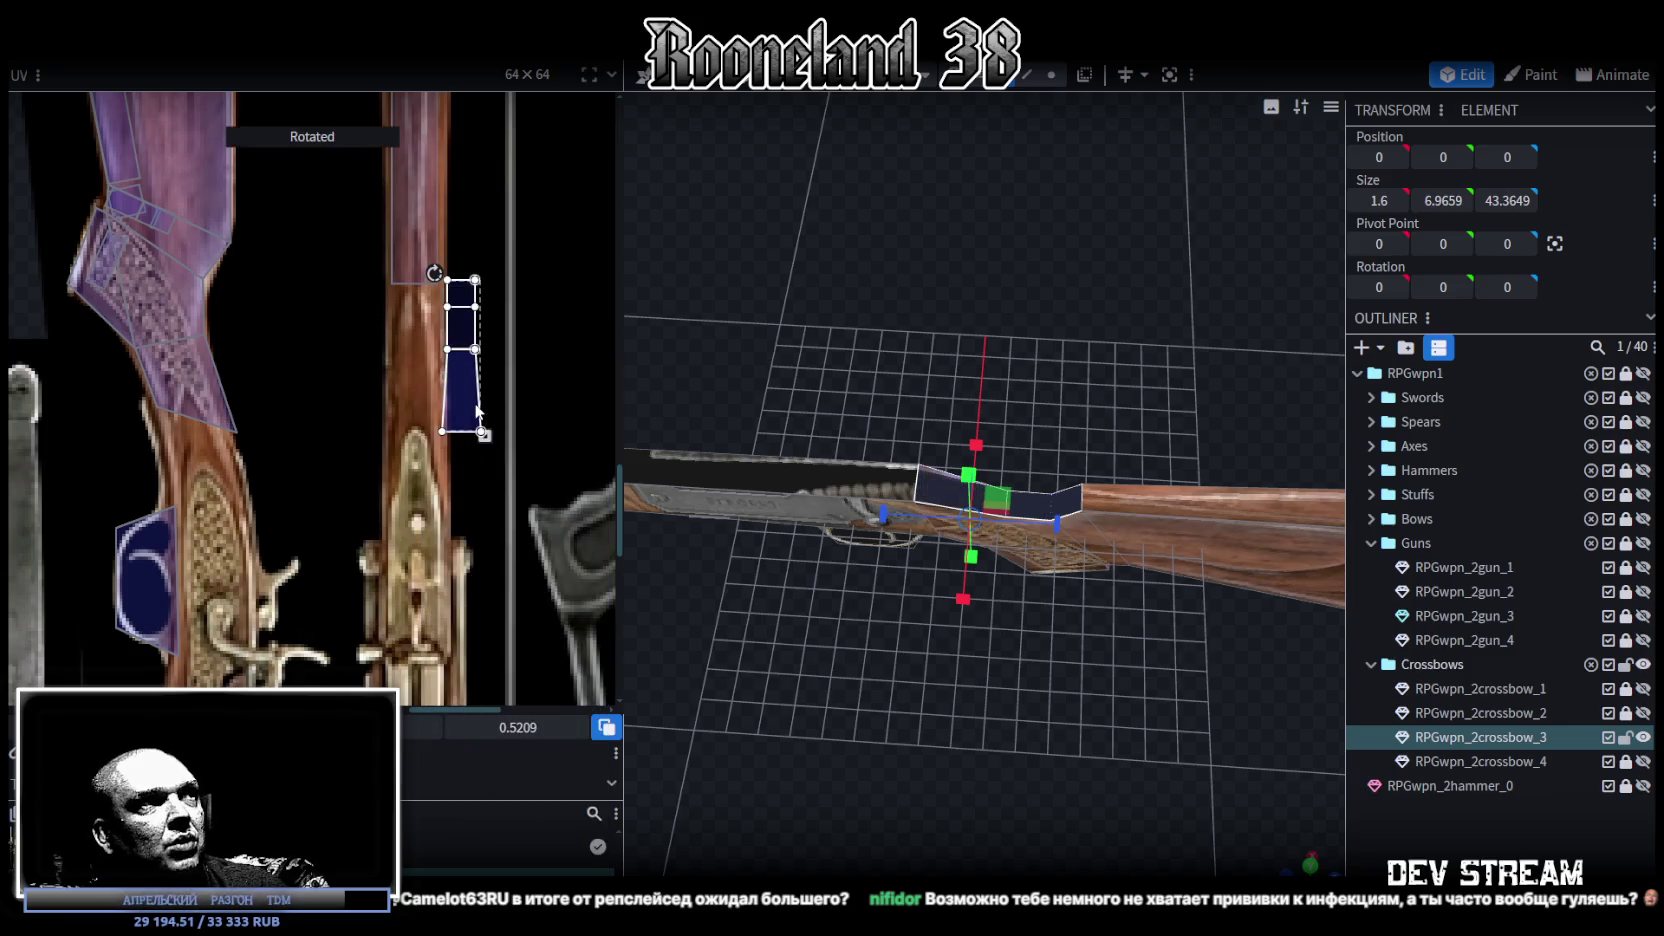
left_click_drag(460, 408, 407, 407)
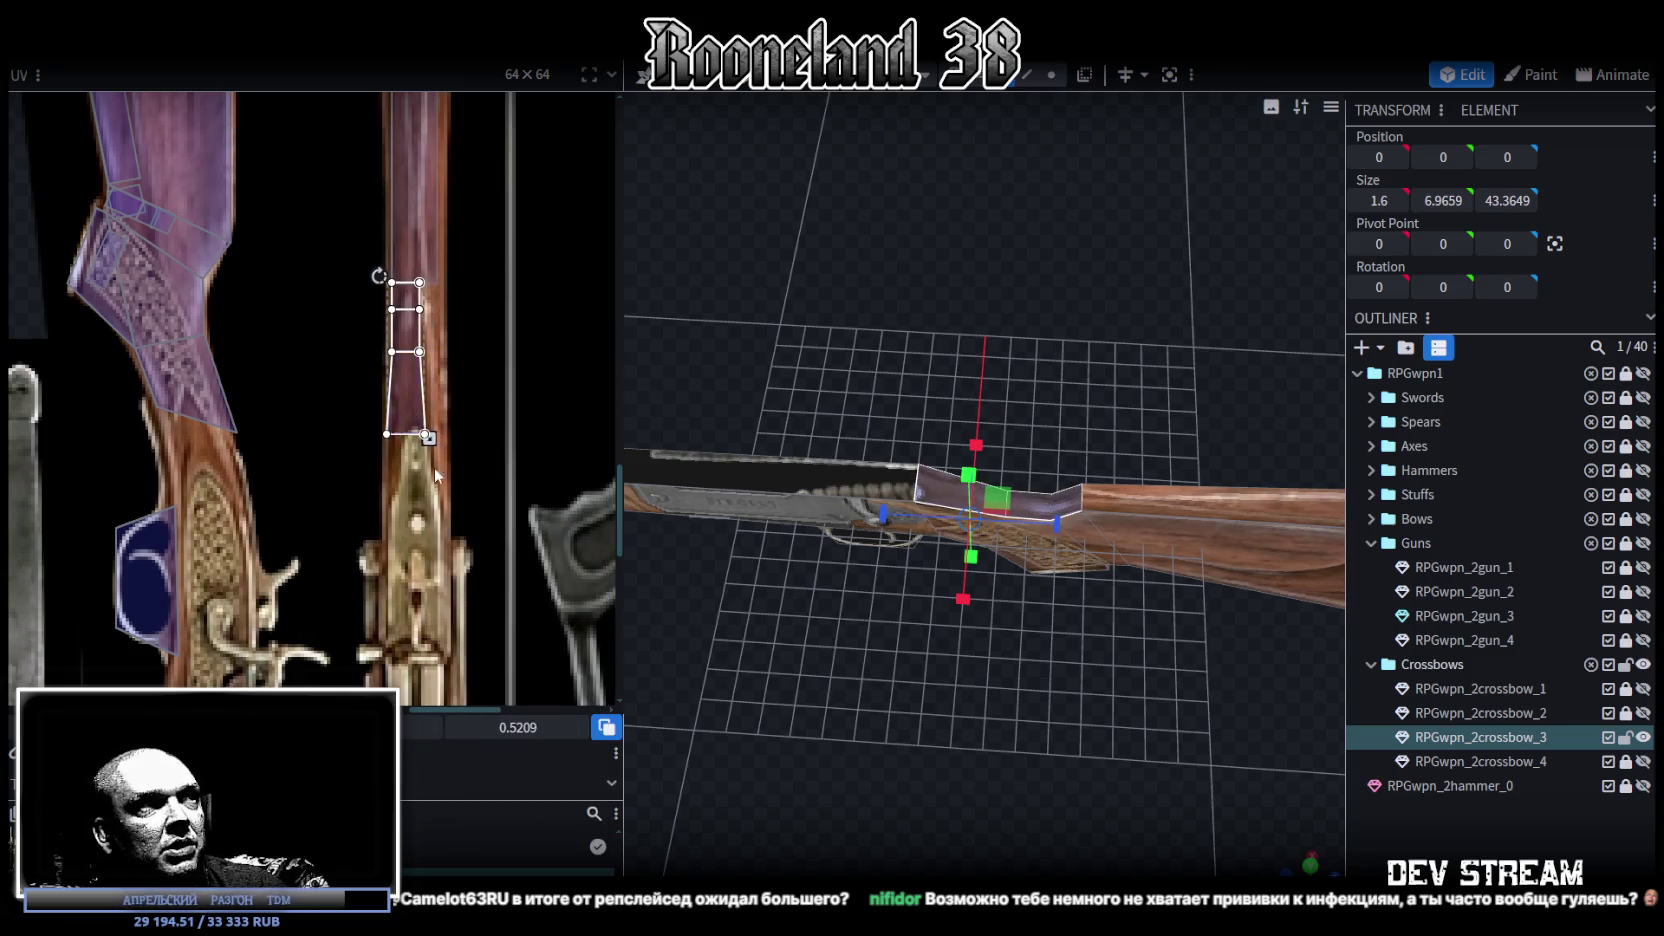
left_click_drag(440, 458, 454, 550)
scroll(430, 269, "up", 3)
Step: Select just the single face and enlarge its UV quad on the texture
left_click(315, 433)
mouse_move(318, 432)
middle_mouse_down()
mouse_move(448, 413)
mouse_move(448, 347)
mouse_move(391, 430)
middle_mouse_up()
left_click_drag(386, 440, 402, 466)
middle_click_drag(390, 332, 354, 307)
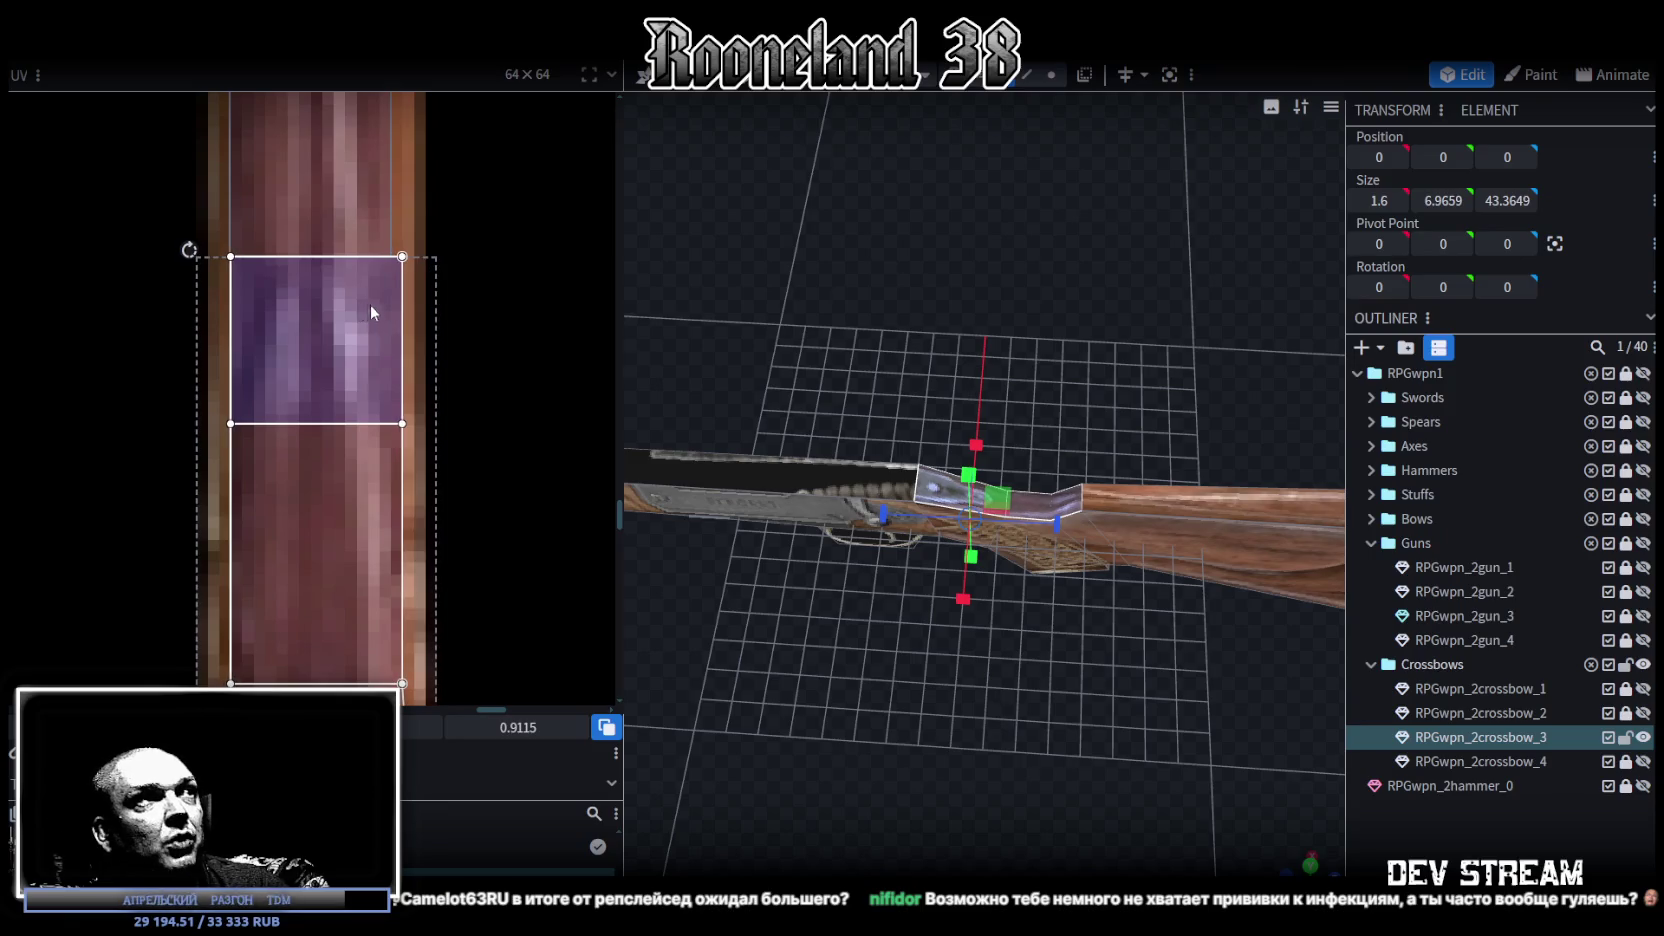
Step: Reshape the trapezoid stock face's UV into a long, mirrored strip along the wooden stock
middle_click_drag(367, 304, 441, 471)
scroll(443, 472, "up", 2)
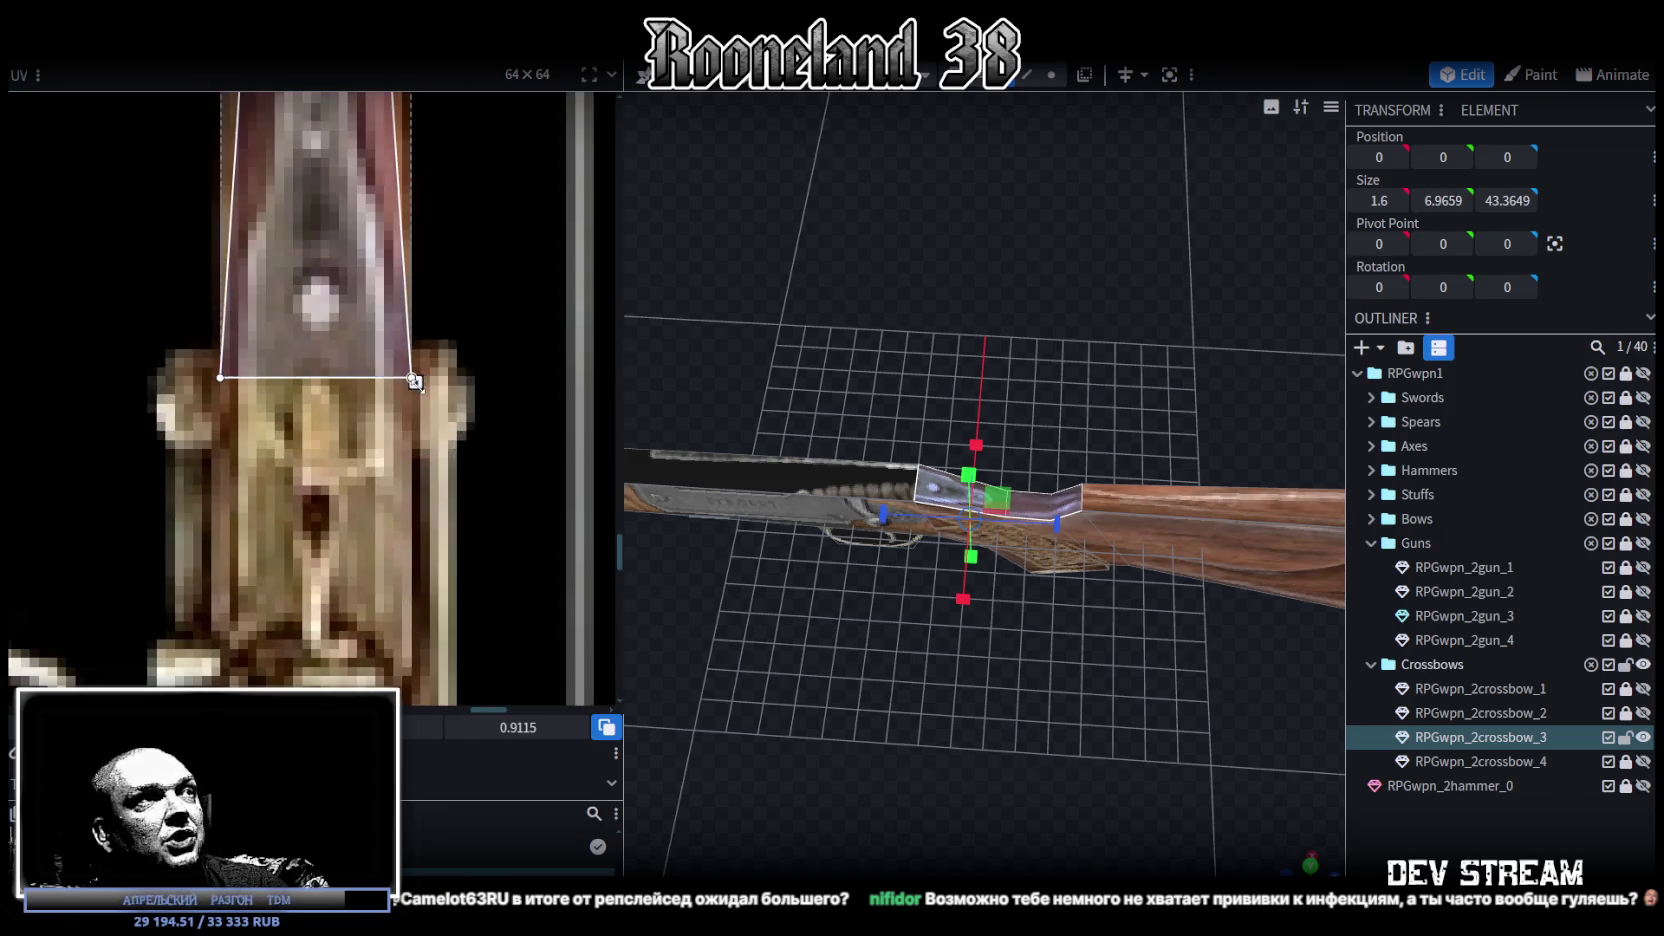
left_click_drag(414, 381, 406, 370)
scroll(415, 280, "up", 3)
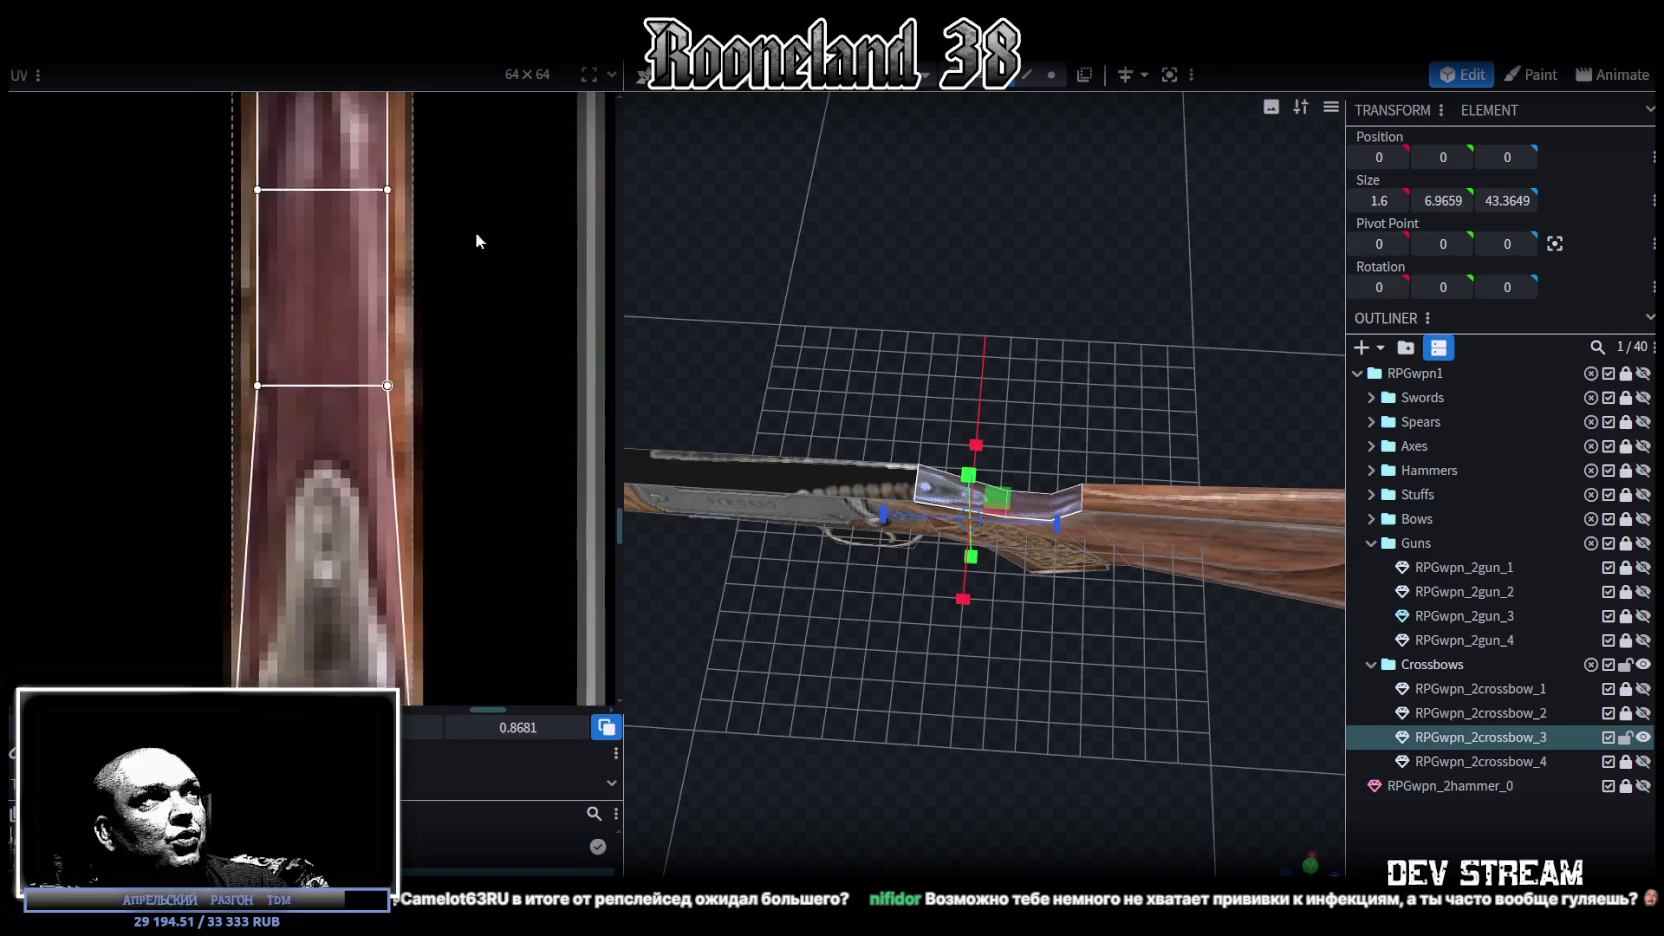
scroll(480, 350, "up", 3)
scroll(486, 468, "up", 2)
scroll(439, 482, "up", 2)
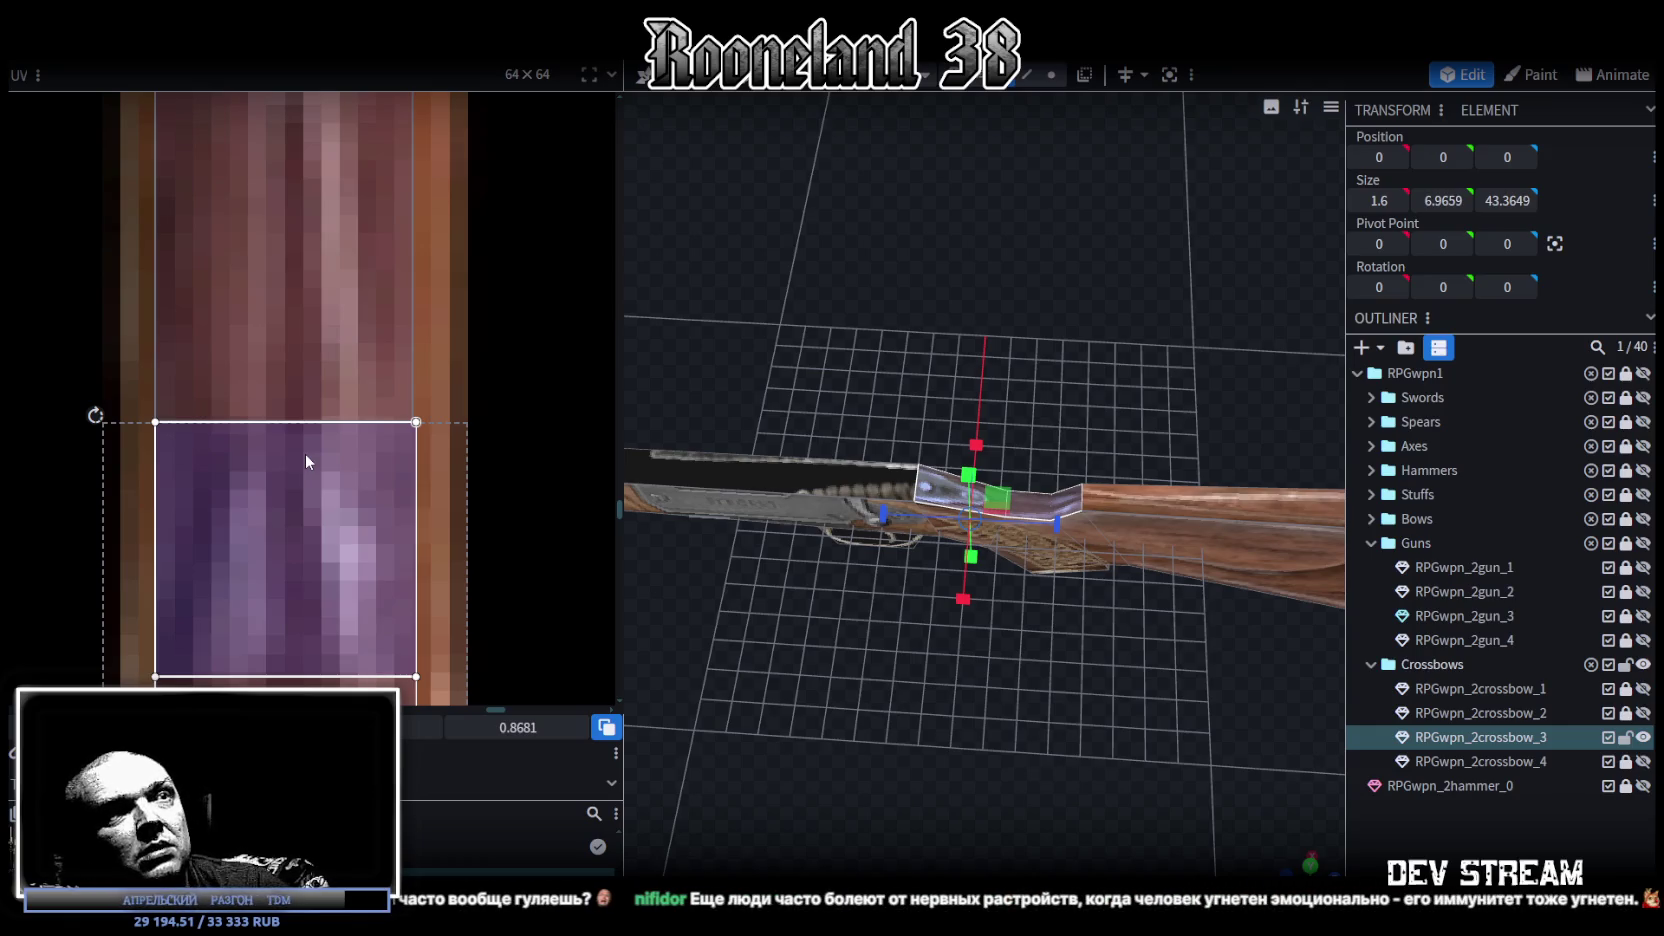
scroll(280, 521, "down", 2)
scroll(341, 537, "down", 4)
middle_click_drag(341, 537, 411, 416)
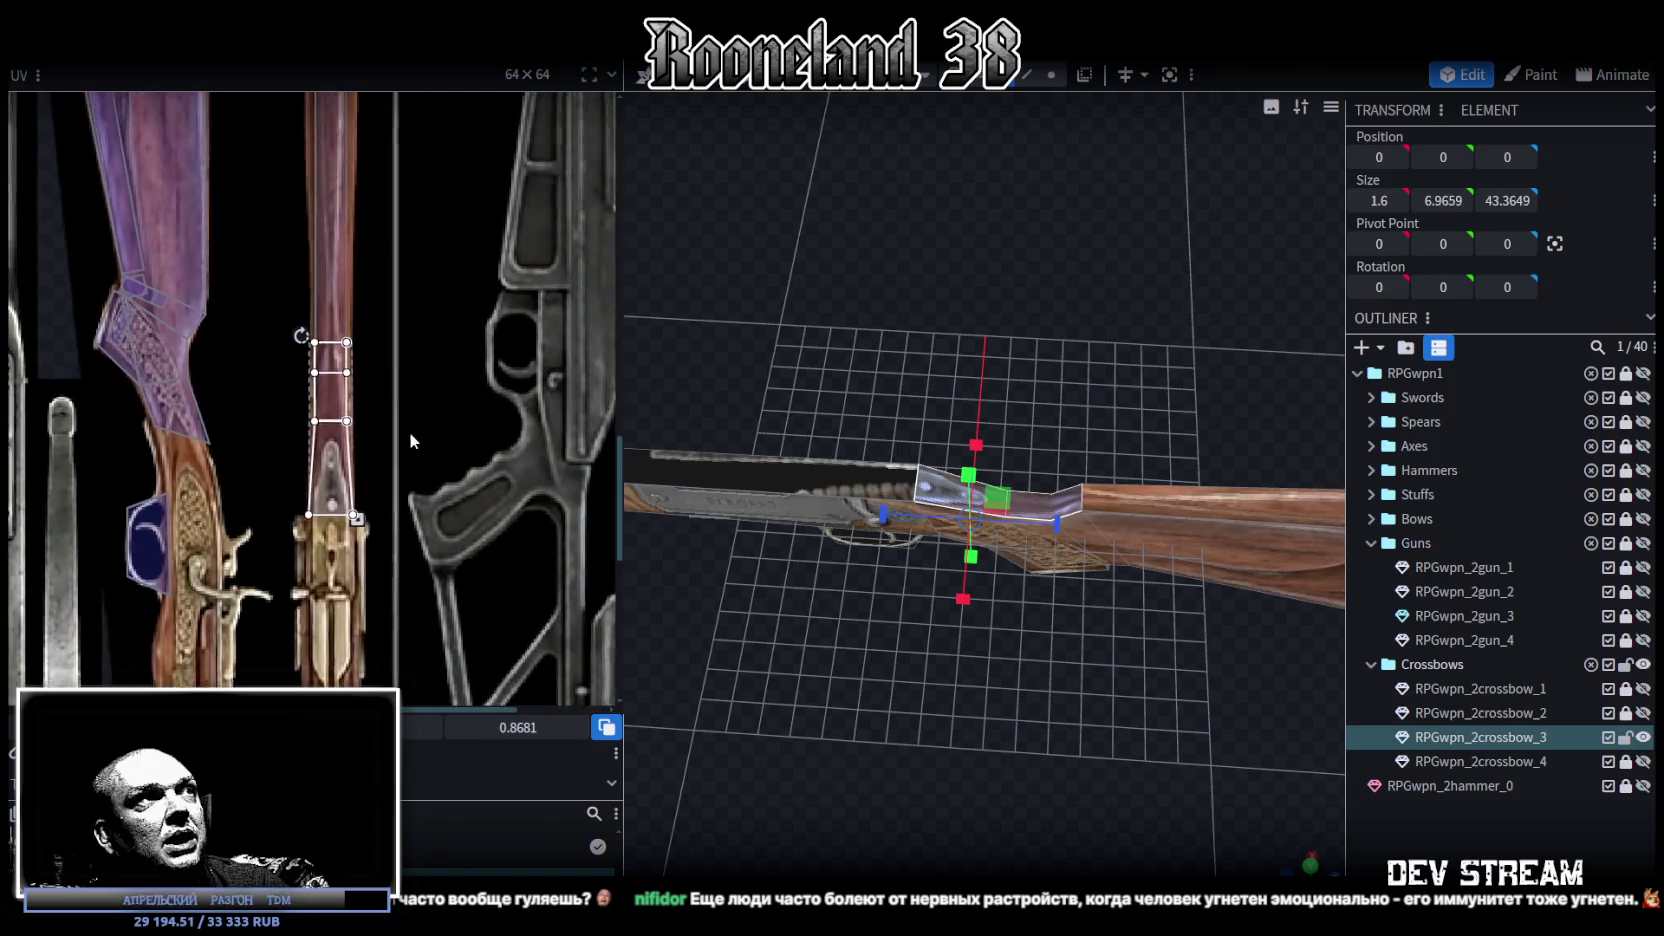
left_click_drag(286, 122, 363, 276)
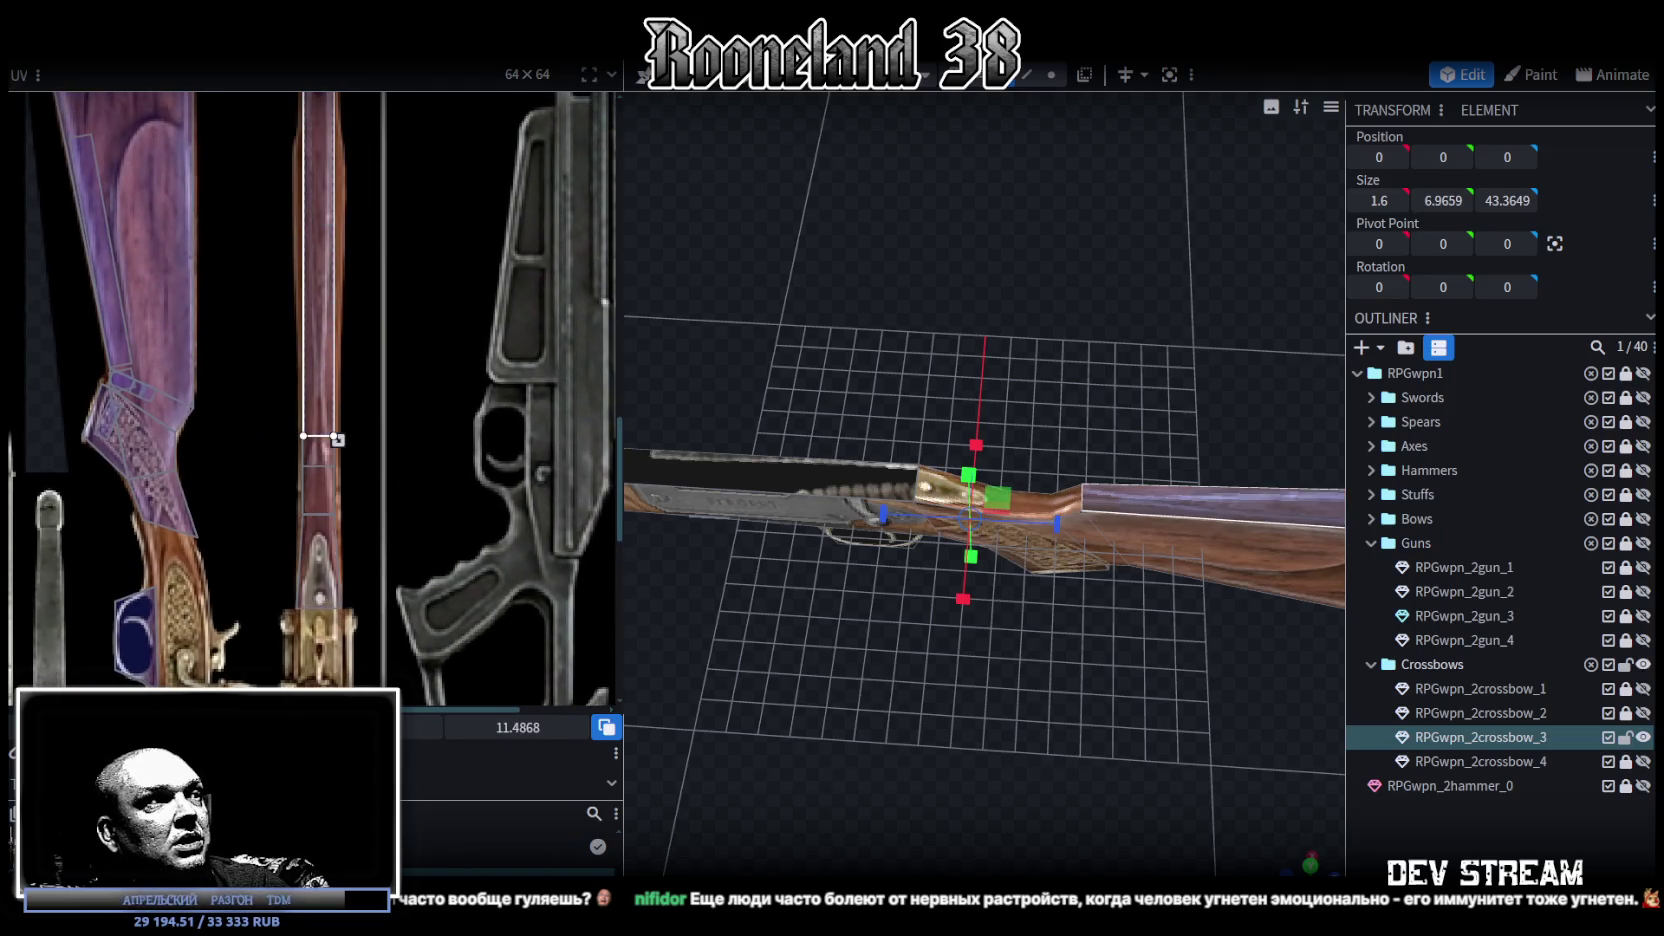
left_click(495, 748)
Step: Select the stock's bottom face on RPGwpn_2crossbow_3 and move its UV up the stock texture
left_click(941, 777)
mouse_move(941, 777)
left_mouse_down()
mouse_move(1061, 688)
mouse_move(901, 626)
left_mouse_up()
left_click(985, 452)
mouse_move(985, 452)
left_mouse_down()
mouse_move(985, 640)
mouse_move(957, 597)
mouse_move(1101, 489)
left_mouse_up()
left_click(1102, 496)
scroll(212, 437, "up", 2)
scroll(292, 508, "up", 2)
mouse_move(197, 470)
left_mouse_down()
mouse_move(245, 343)
mouse_move(213, 284)
mouse_move(247, 314)
left_mouse_up()
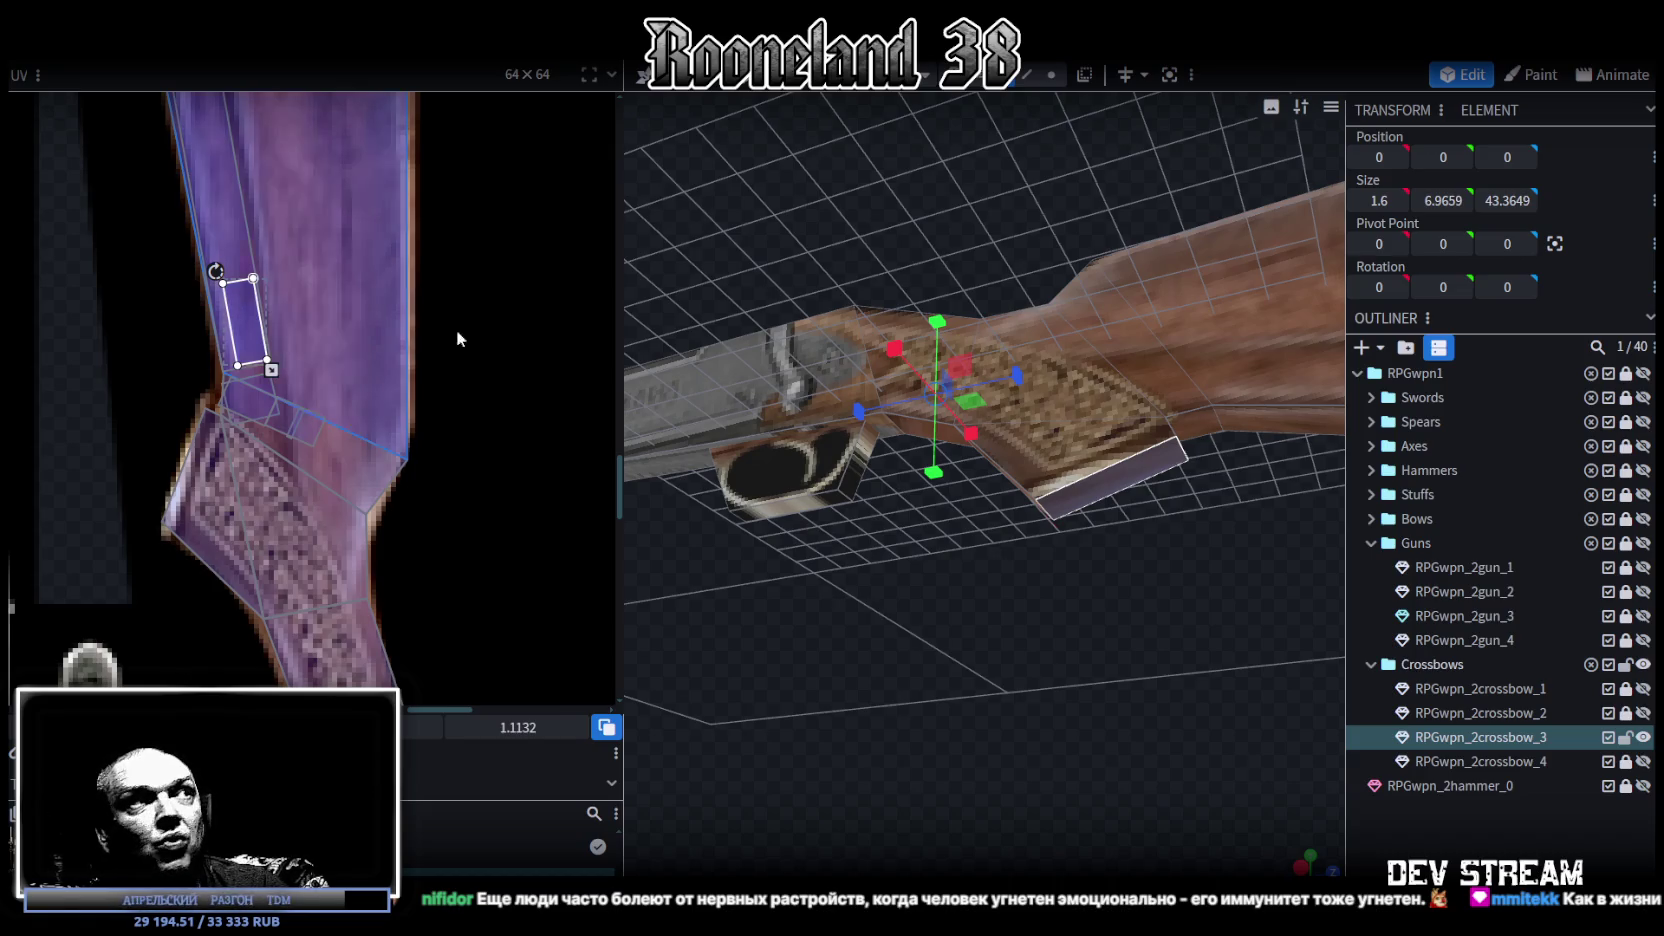
Step: Shift the bottom face's UV up-left, then map the trigger piece upright along the strip
middle_click_drag(316, 337, 351, 498)
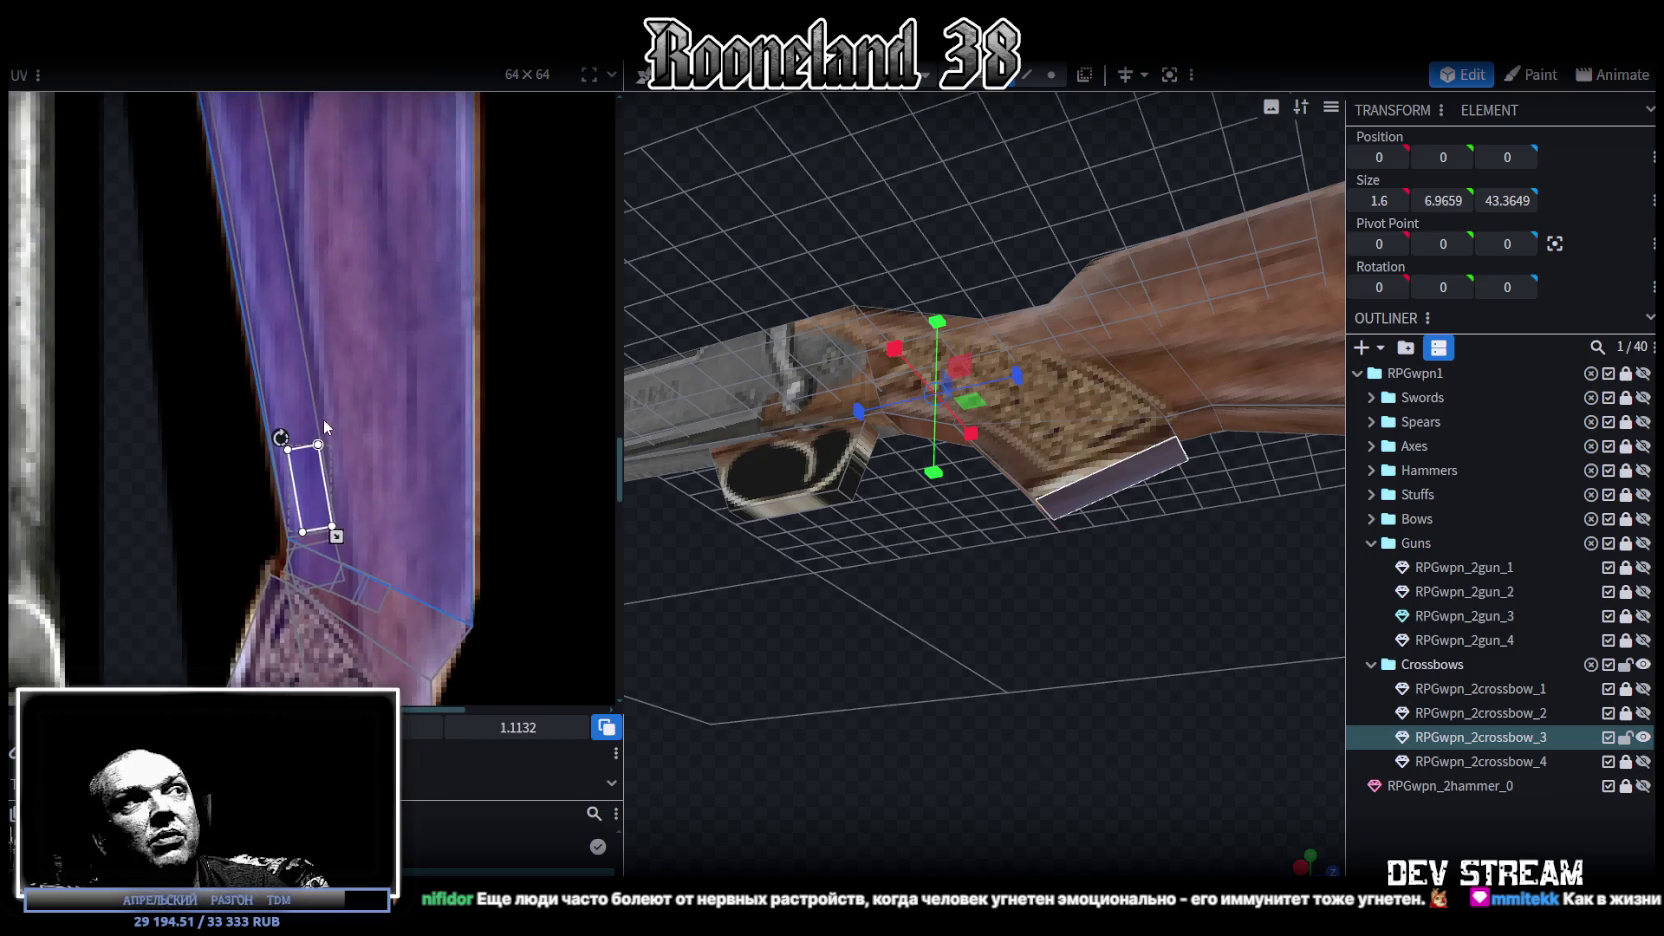
mouse_move(325, 488)
left_mouse_down()
mouse_move(295, 322)
mouse_move(345, 410)
left_mouse_up()
left_click_drag(1309, 780, 1079, 481)
left_click(1079, 481)
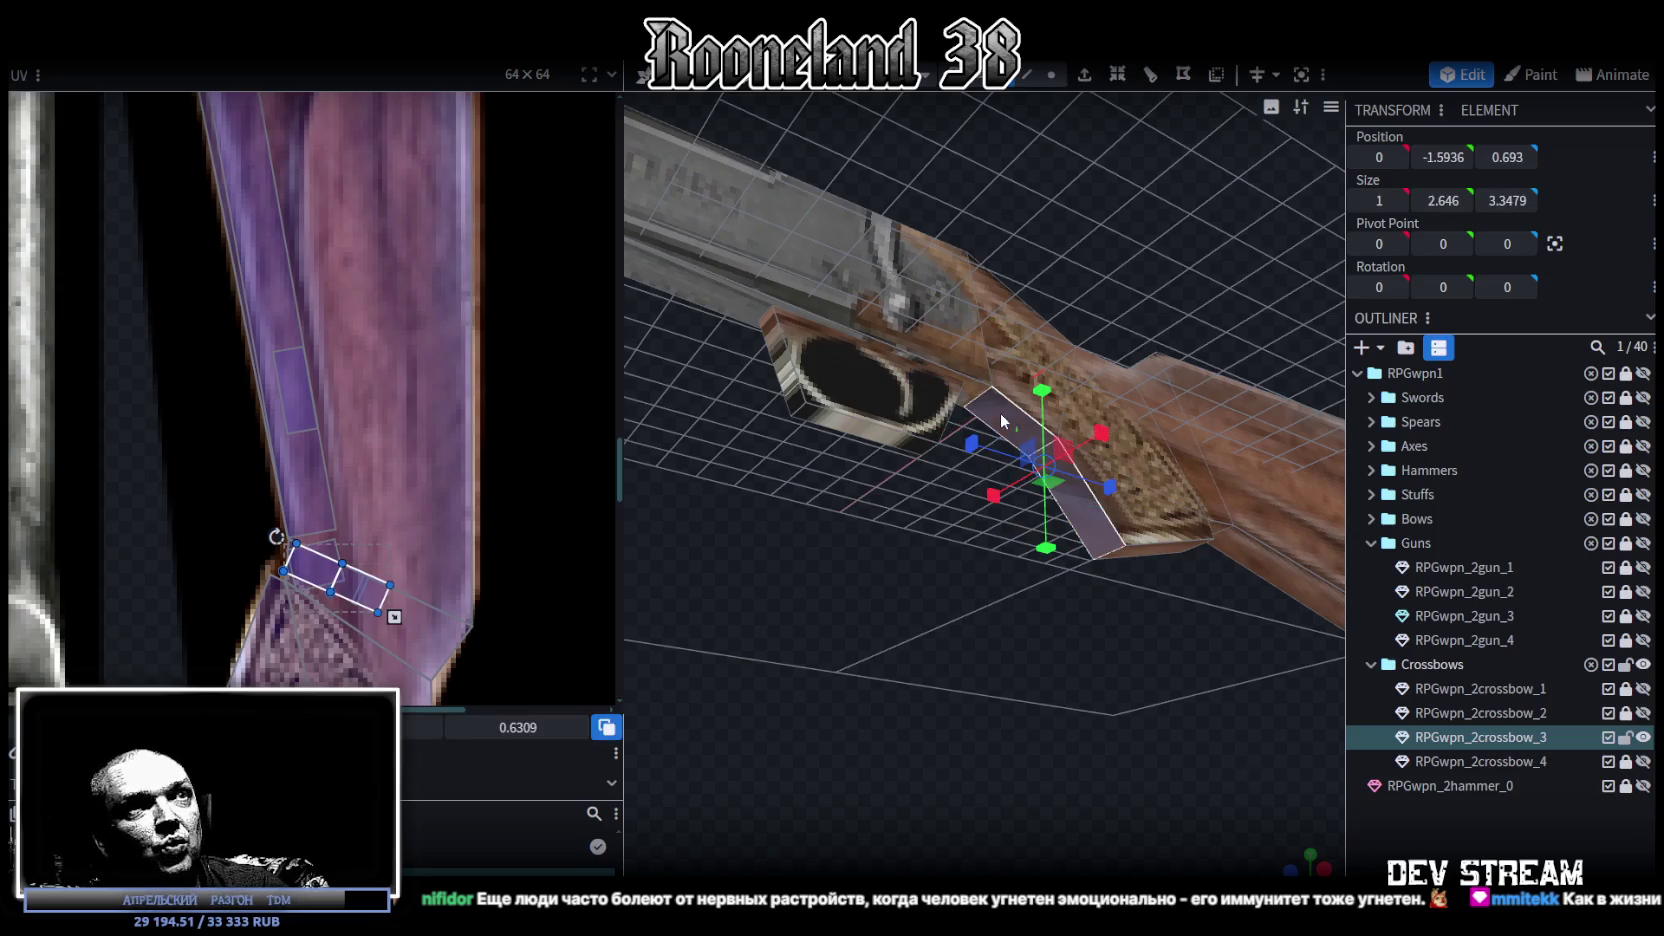
left_click_drag(277, 537, 304, 508)
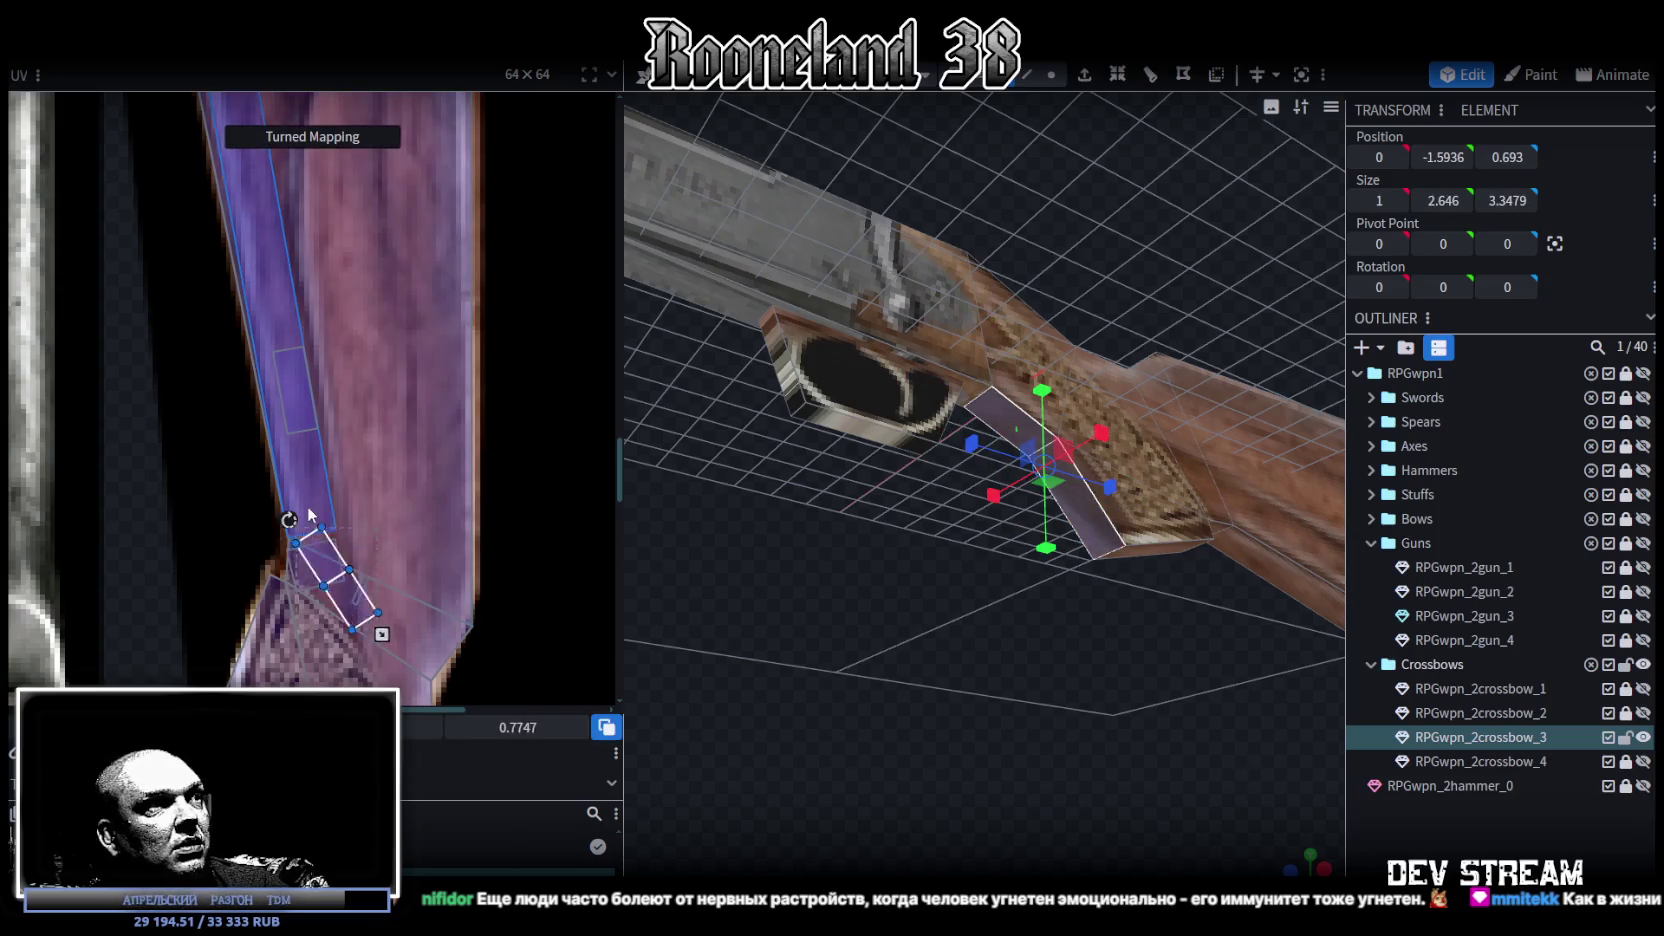
left_click_drag(332, 565, 310, 470)
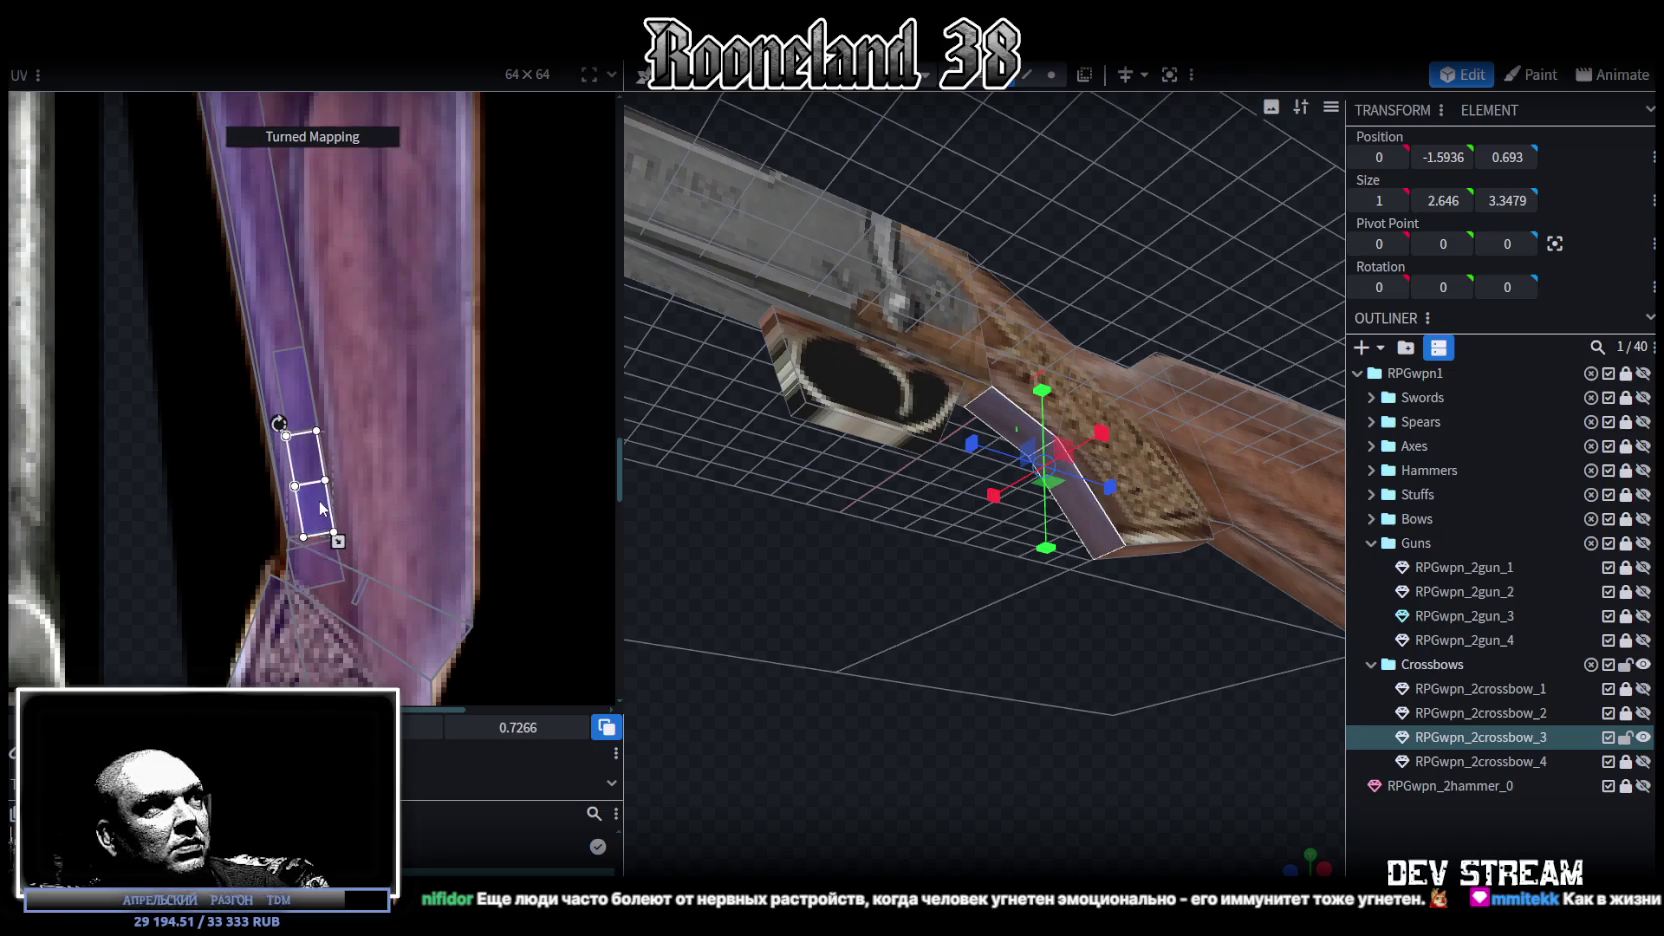
Step: Fit the small trigger element's UV into a compact box on the purple stock strip
mouse_move(1097, 677)
left_mouse_down()
mouse_move(993, 655)
mouse_move(1060, 600)
left_mouse_up()
scroll(1040, 500, "up", 3)
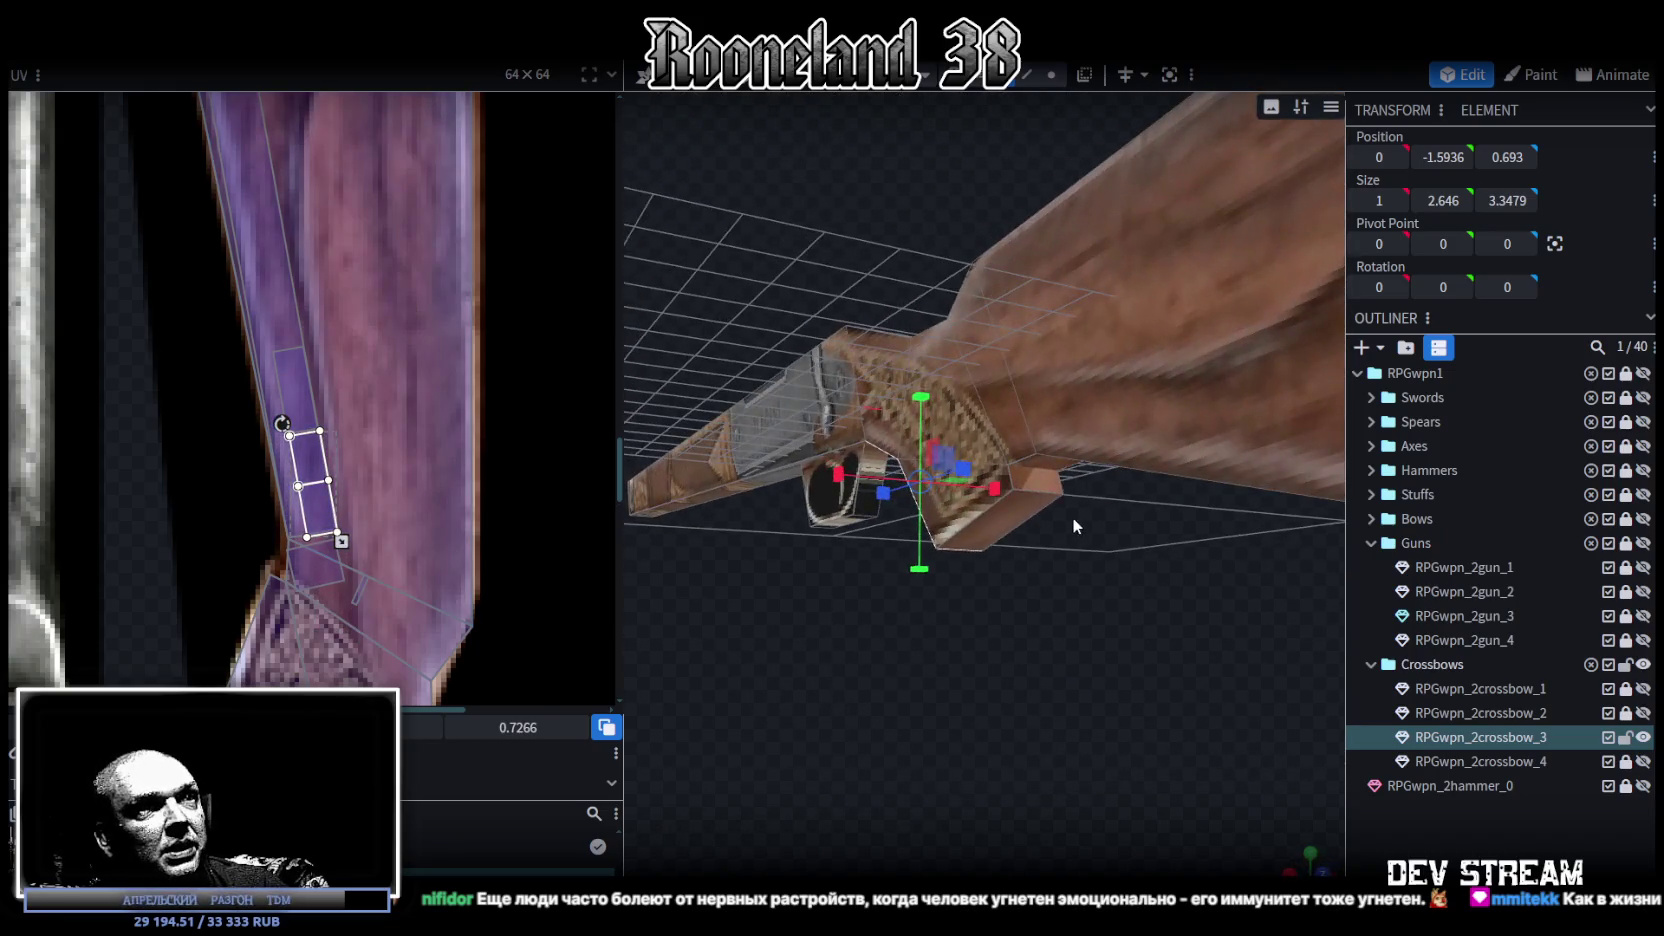
left_click(1037, 482)
mouse_move(372, 607)
left_mouse_down()
mouse_move(410, 645)
mouse_move(285, 485)
mouse_move(205, 481)
left_mouse_up()
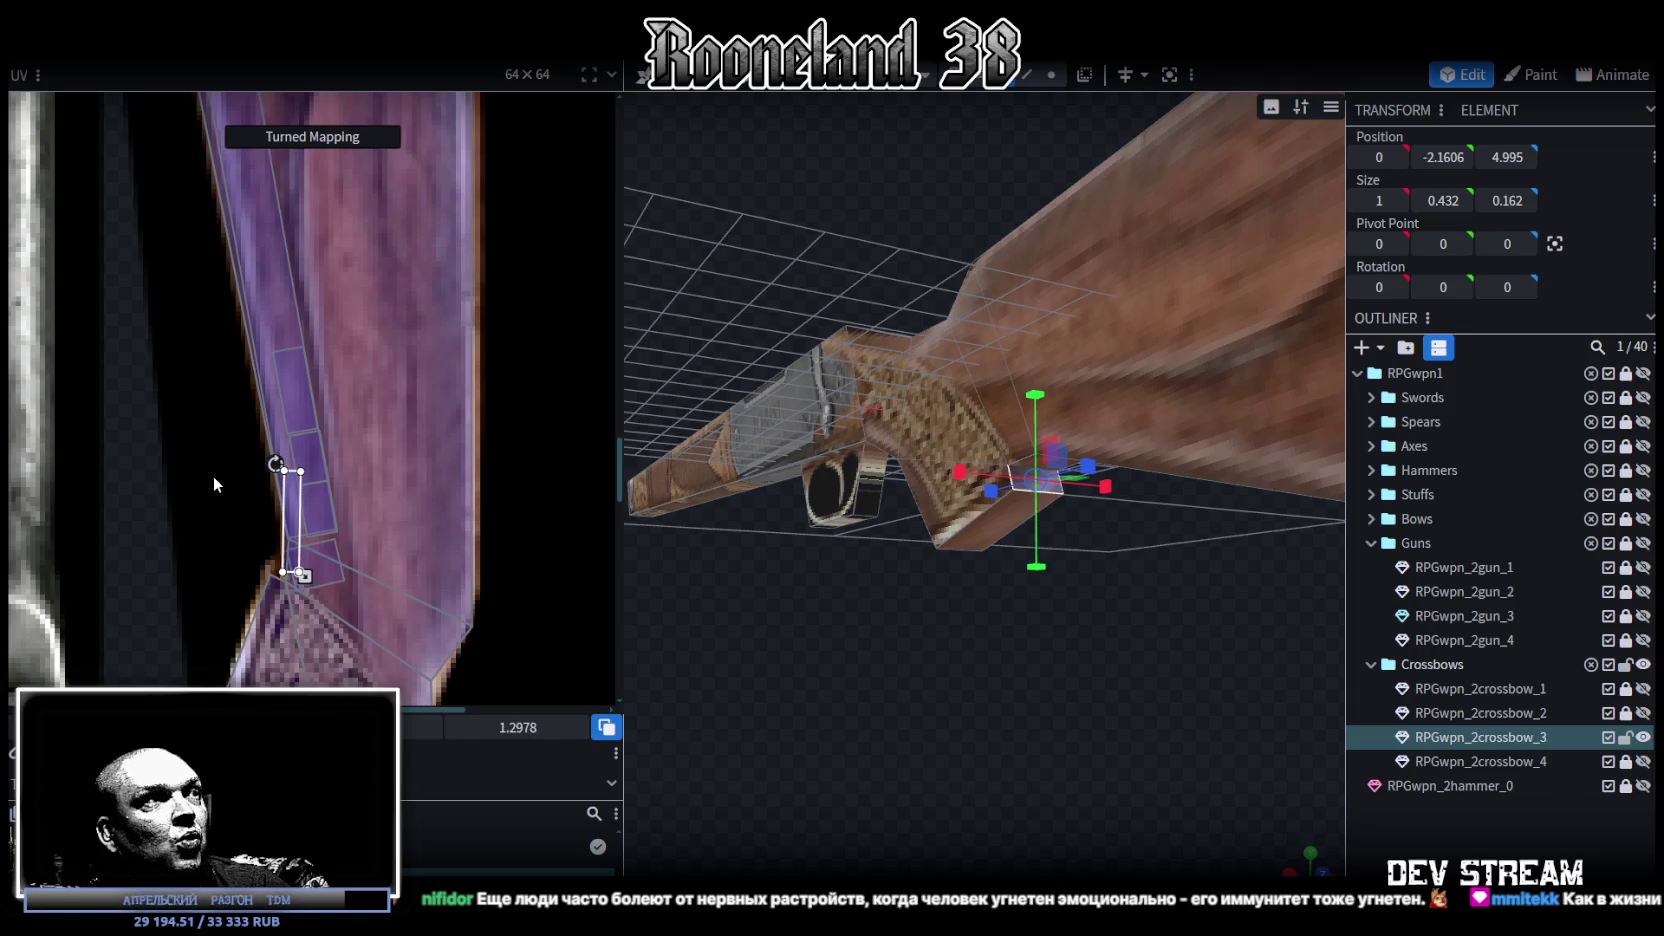
left_click_drag(298, 514, 319, 482)
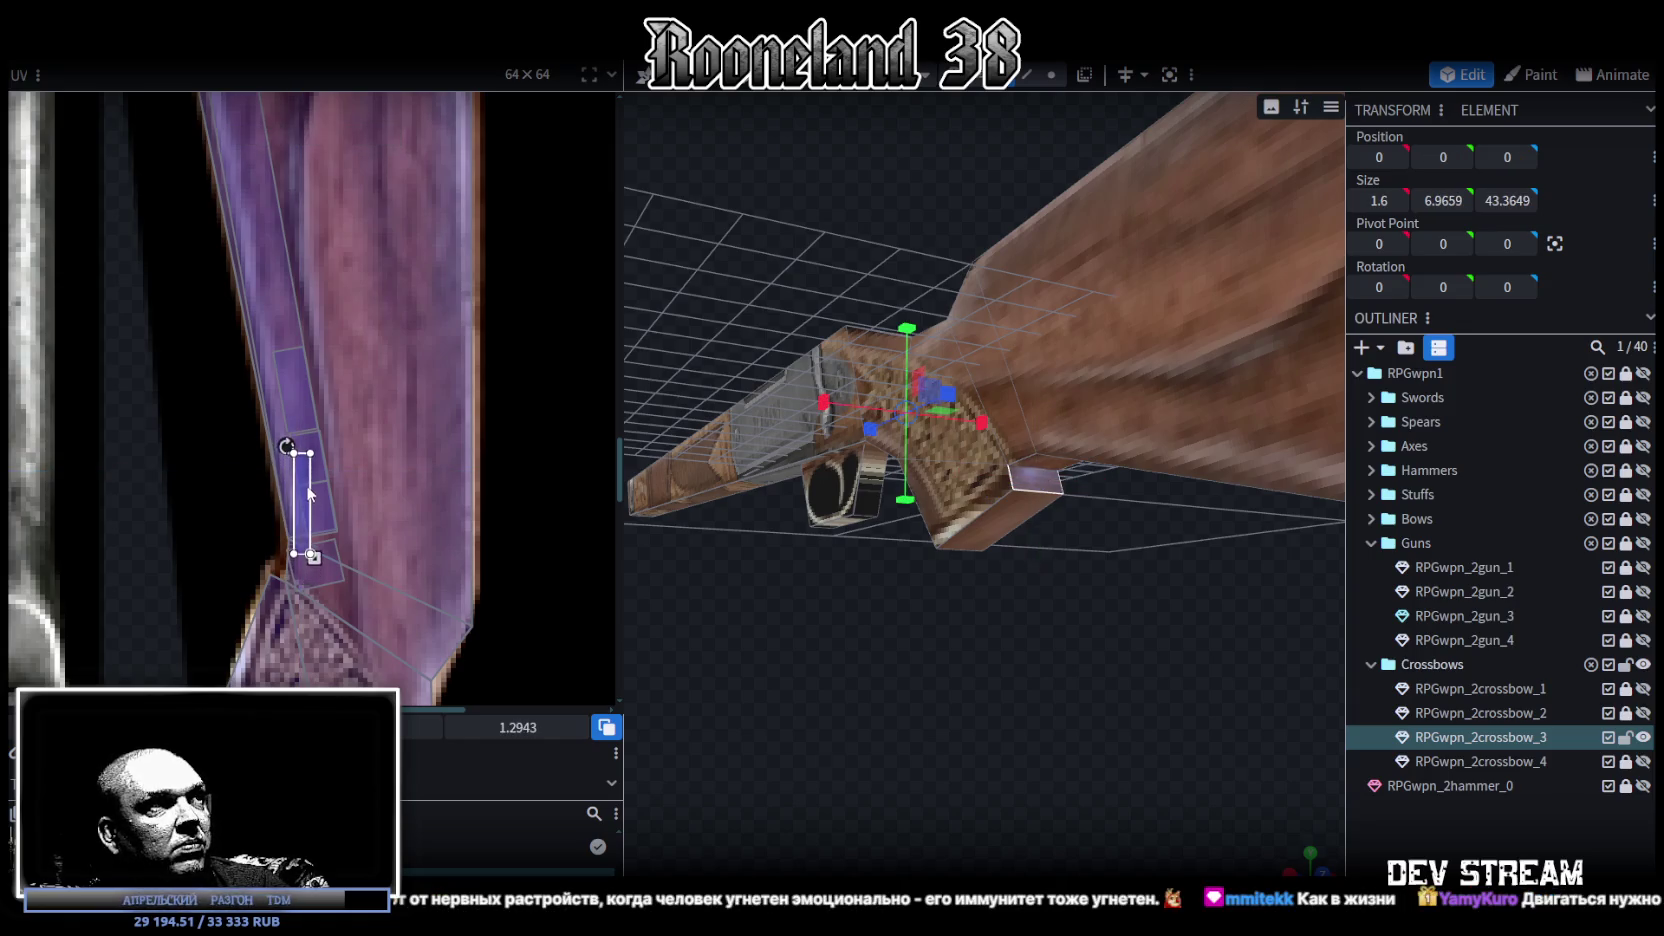
left_click_drag(962, 663, 1060, 618)
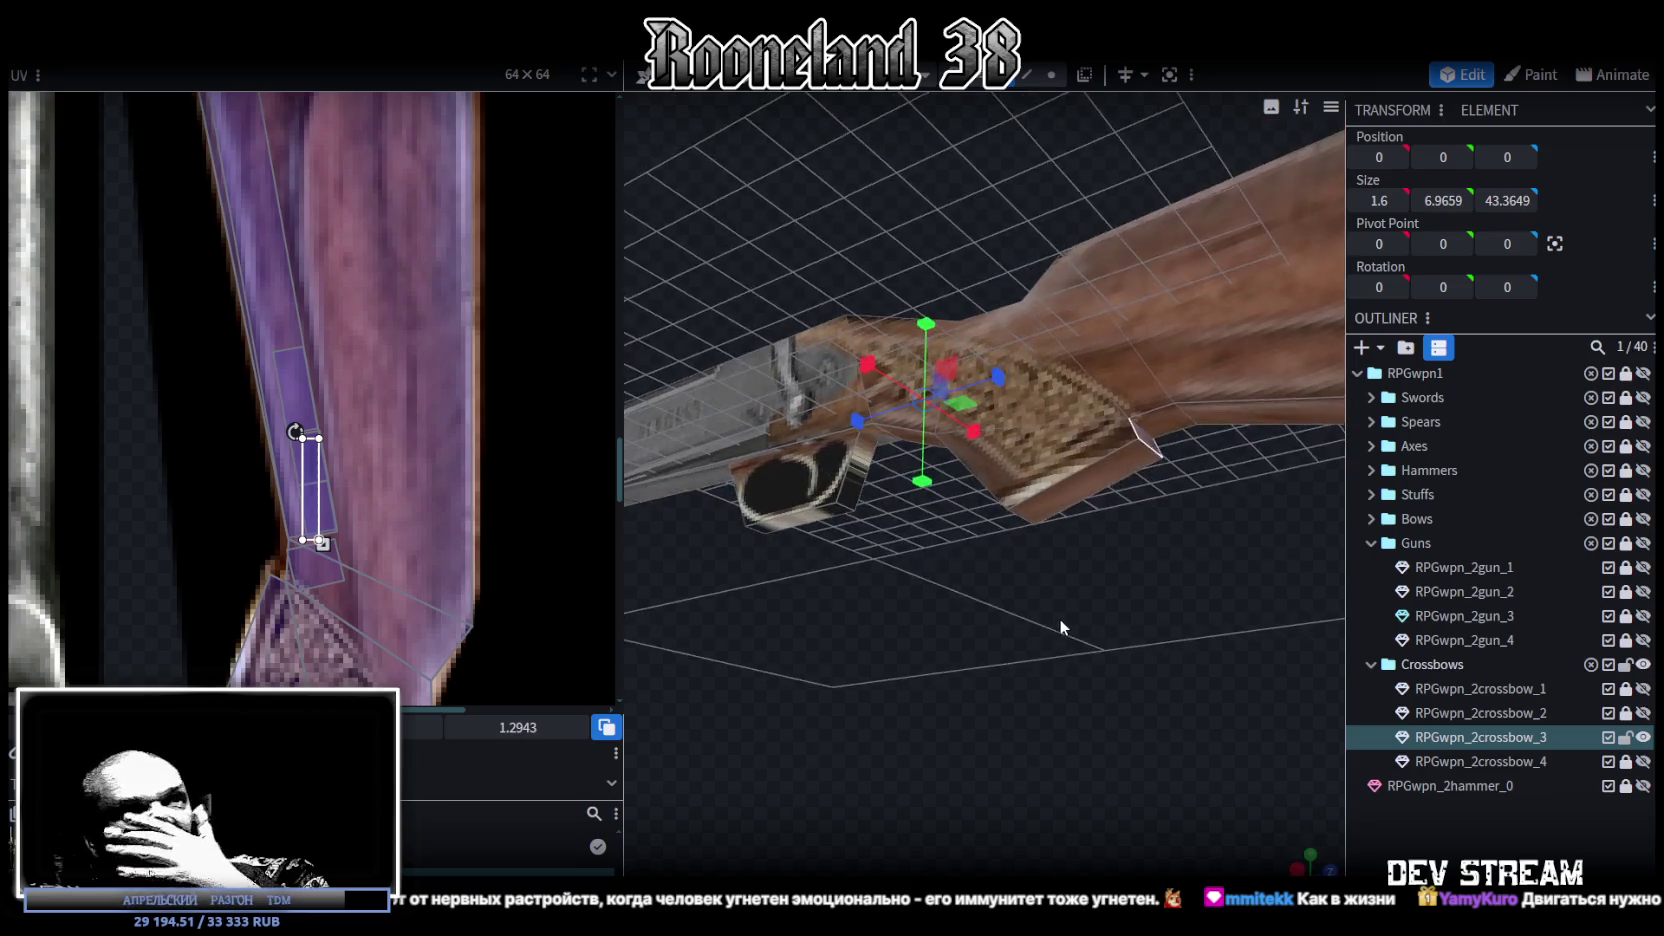
mouse_move(320, 540)
left_mouse_down()
mouse_move(339, 495)
mouse_move(320, 503)
left_mouse_up()
mouse_move(1000, 660)
left_mouse_down()
mouse_move(1236, 701)
mouse_move(1141, 712)
mouse_move(1124, 615)
left_mouse_up()
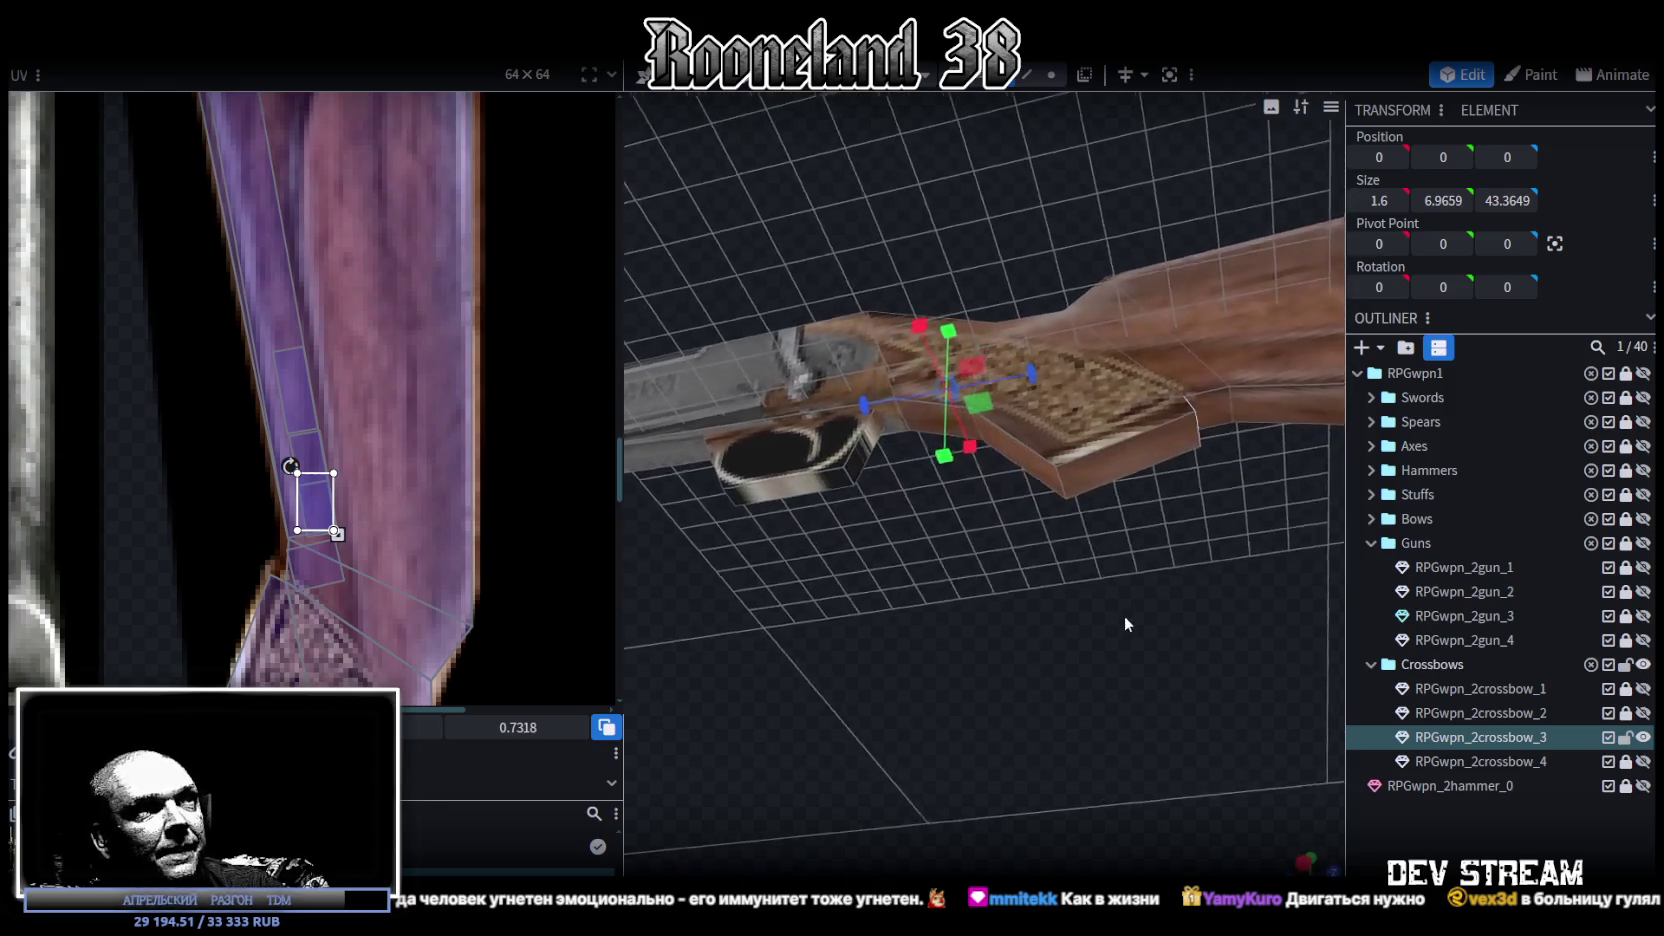
left_click(909, 430)
scroll(276, 462, "down", 5)
scroll(276, 462, "down", 3)
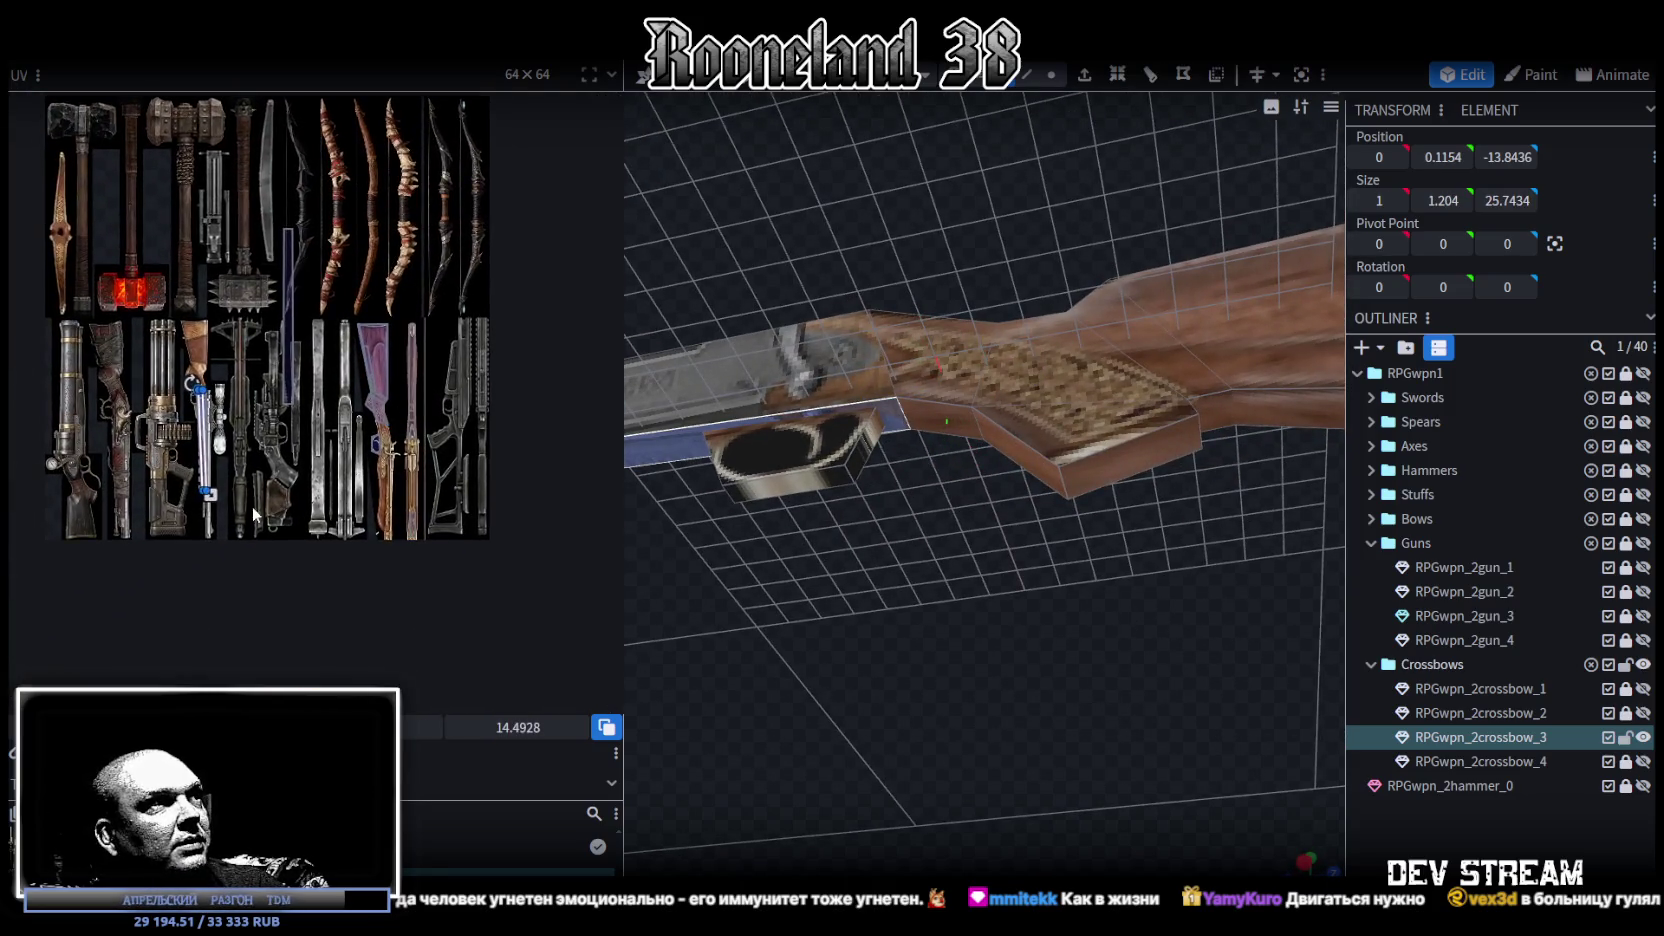
Step: Select the stock piece behind the receiver from a three-quarter view
scroll(252, 506, "up", 3)
scroll(190, 548, "down", 1)
scroll(190, 548, "up", 1)
scroll(50, 352, "down", 1)
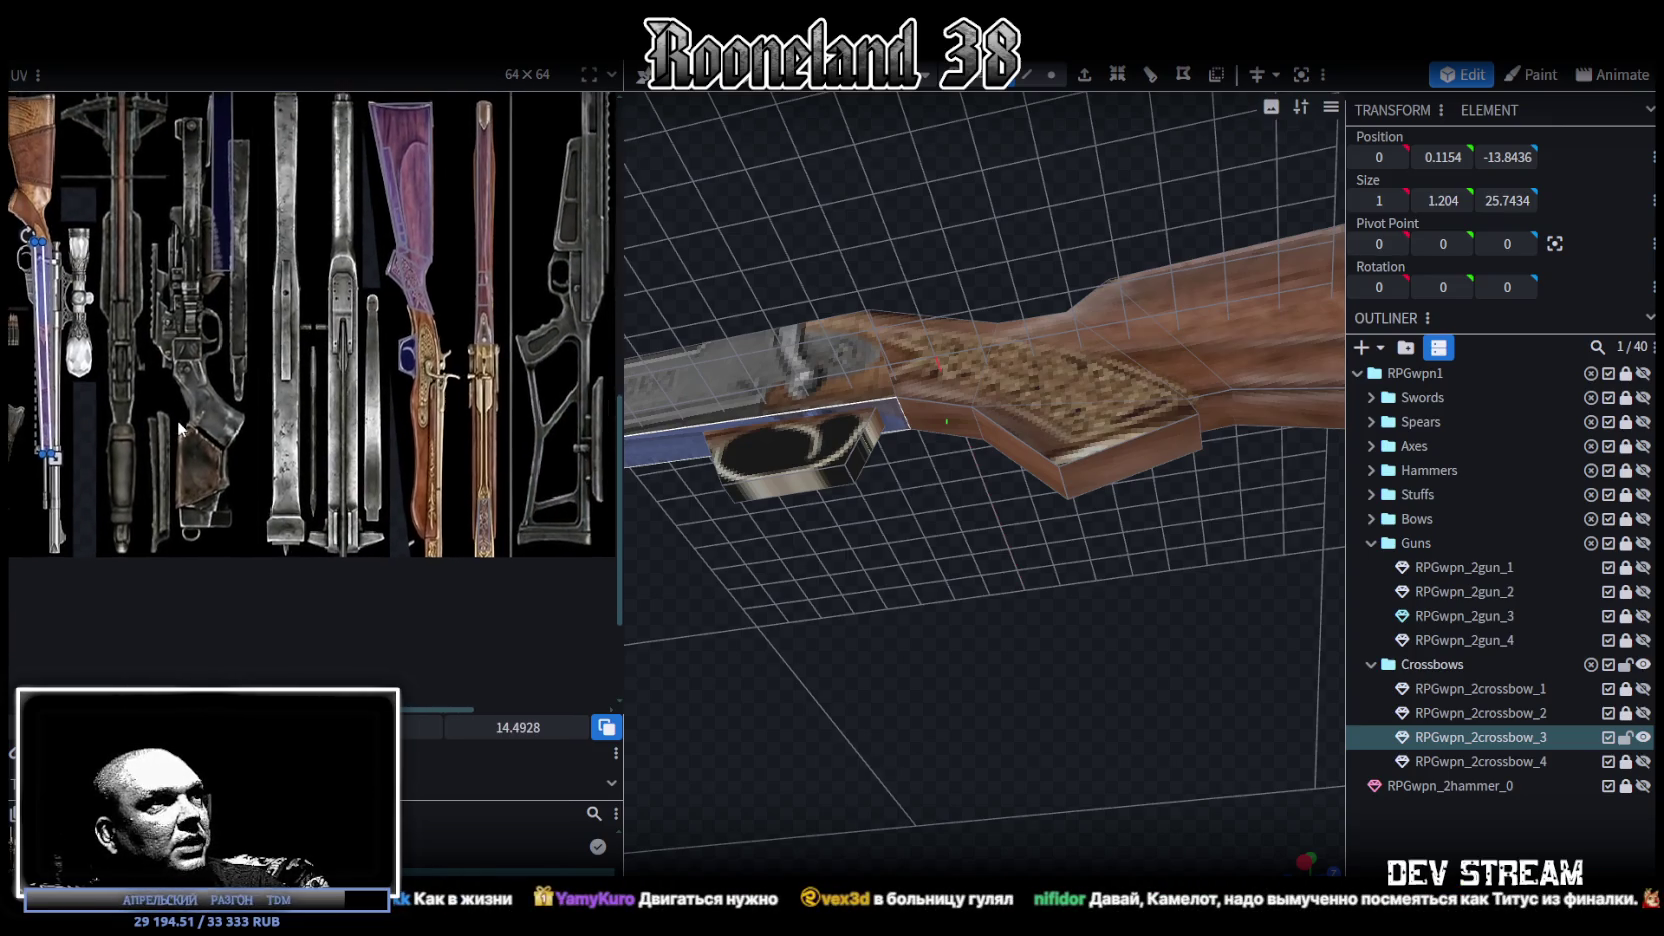
scroll(889, 711, "down", 5)
mouse_move(831, 714)
left_mouse_down()
mouse_move(900, 772)
mouse_move(1071, 816)
mouse_move(966, 796)
mouse_move(998, 759)
mouse_move(961, 770)
mouse_move(970, 796)
mouse_move(1034, 848)
mouse_move(1082, 757)
mouse_move(1069, 670)
left_mouse_up()
scroll(1013, 838, "up", 3)
mouse_move(947, 674)
left_mouse_down()
mouse_move(1128, 753)
mouse_move(933, 682)
mouse_move(988, 730)
mouse_move(982, 745)
mouse_move(1040, 690)
left_mouse_up()
left_click(1118, 503)
Step: Shift that piece's two lower UV corners left into a slanted quad on the grip area
scroll(452, 251, "up", 3)
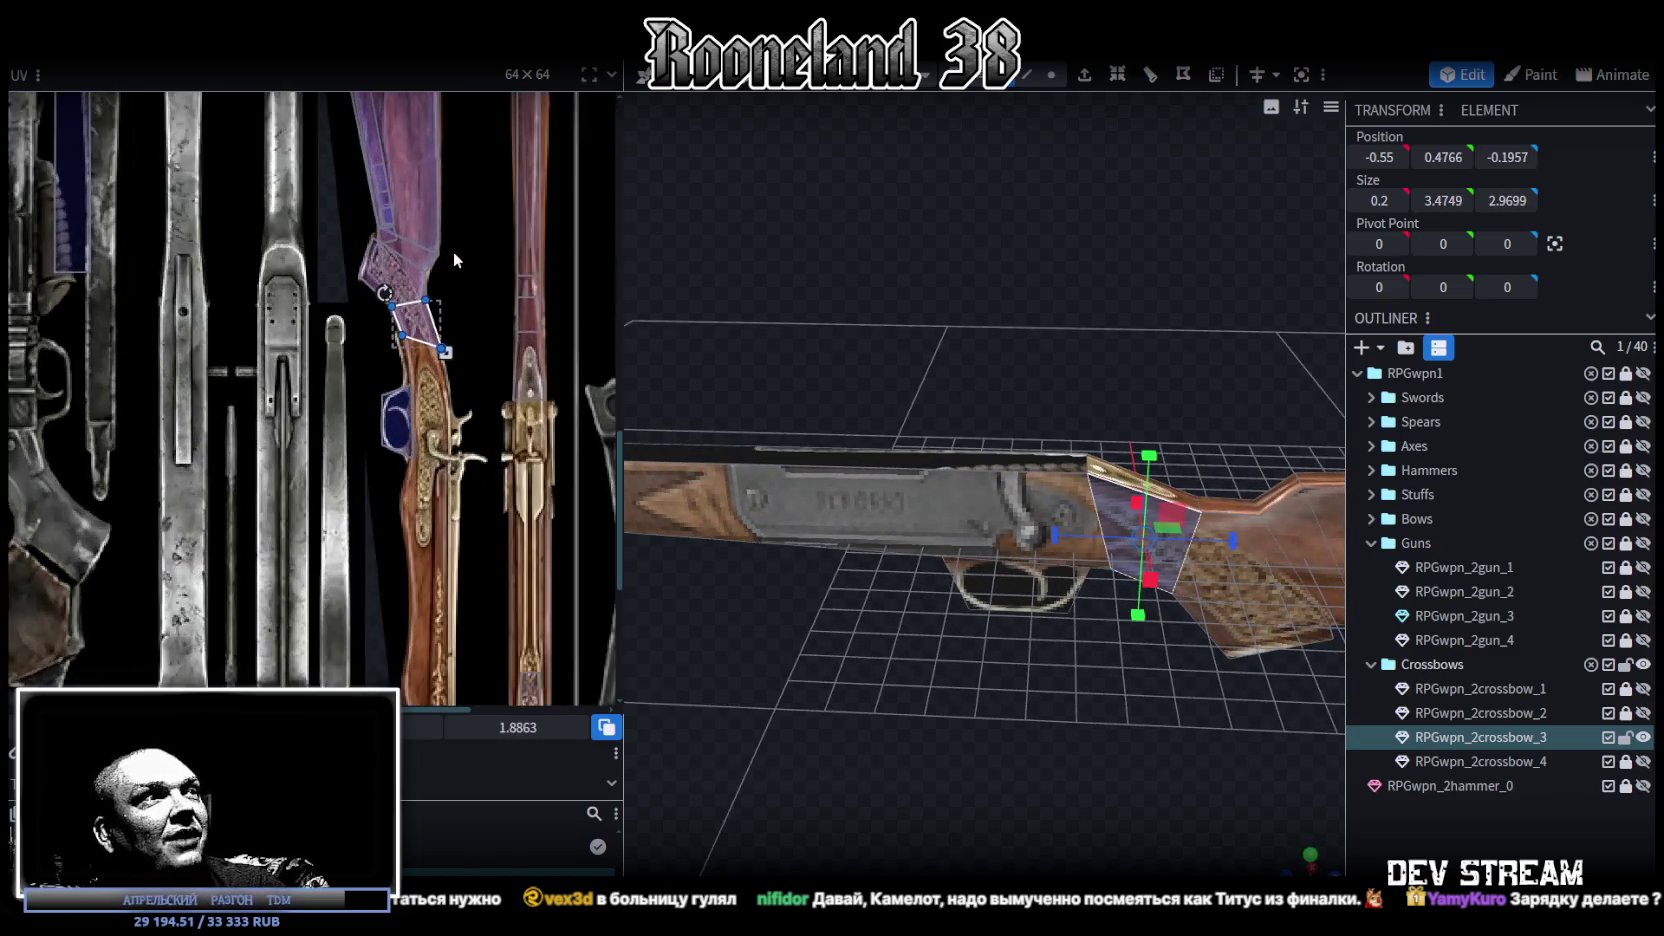
scroll(413, 332, "up", 3)
scroll(517, 491, "up", 2)
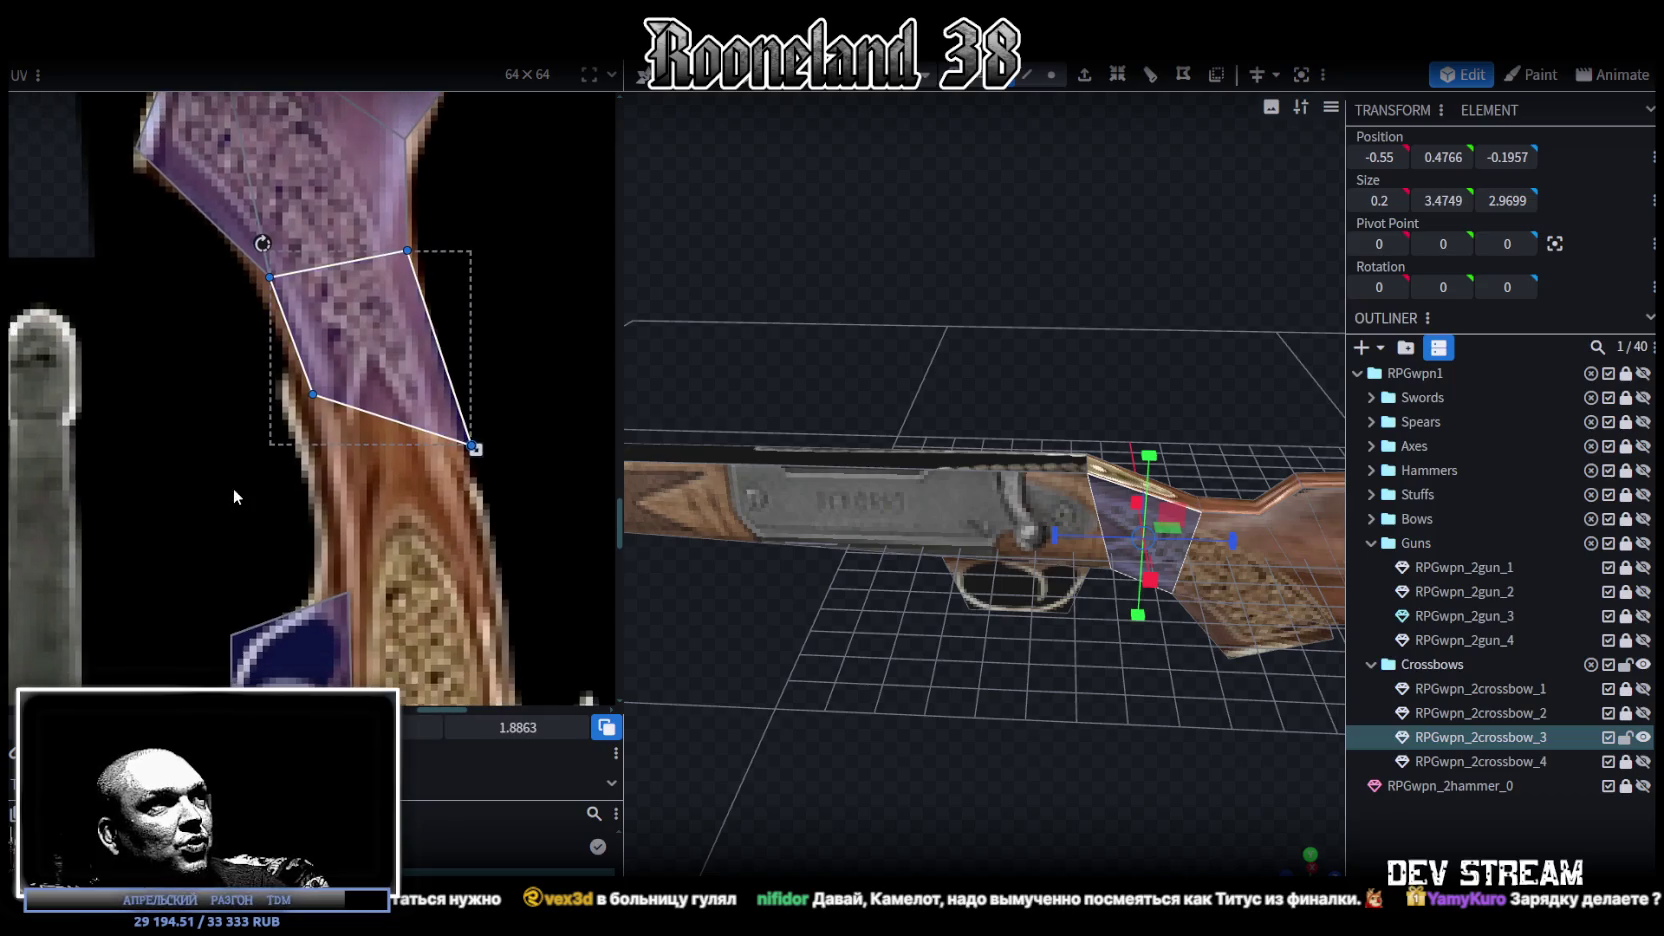
left_click_drag(233, 488, 554, 398)
left_click_drag(255, 488, 516, 364)
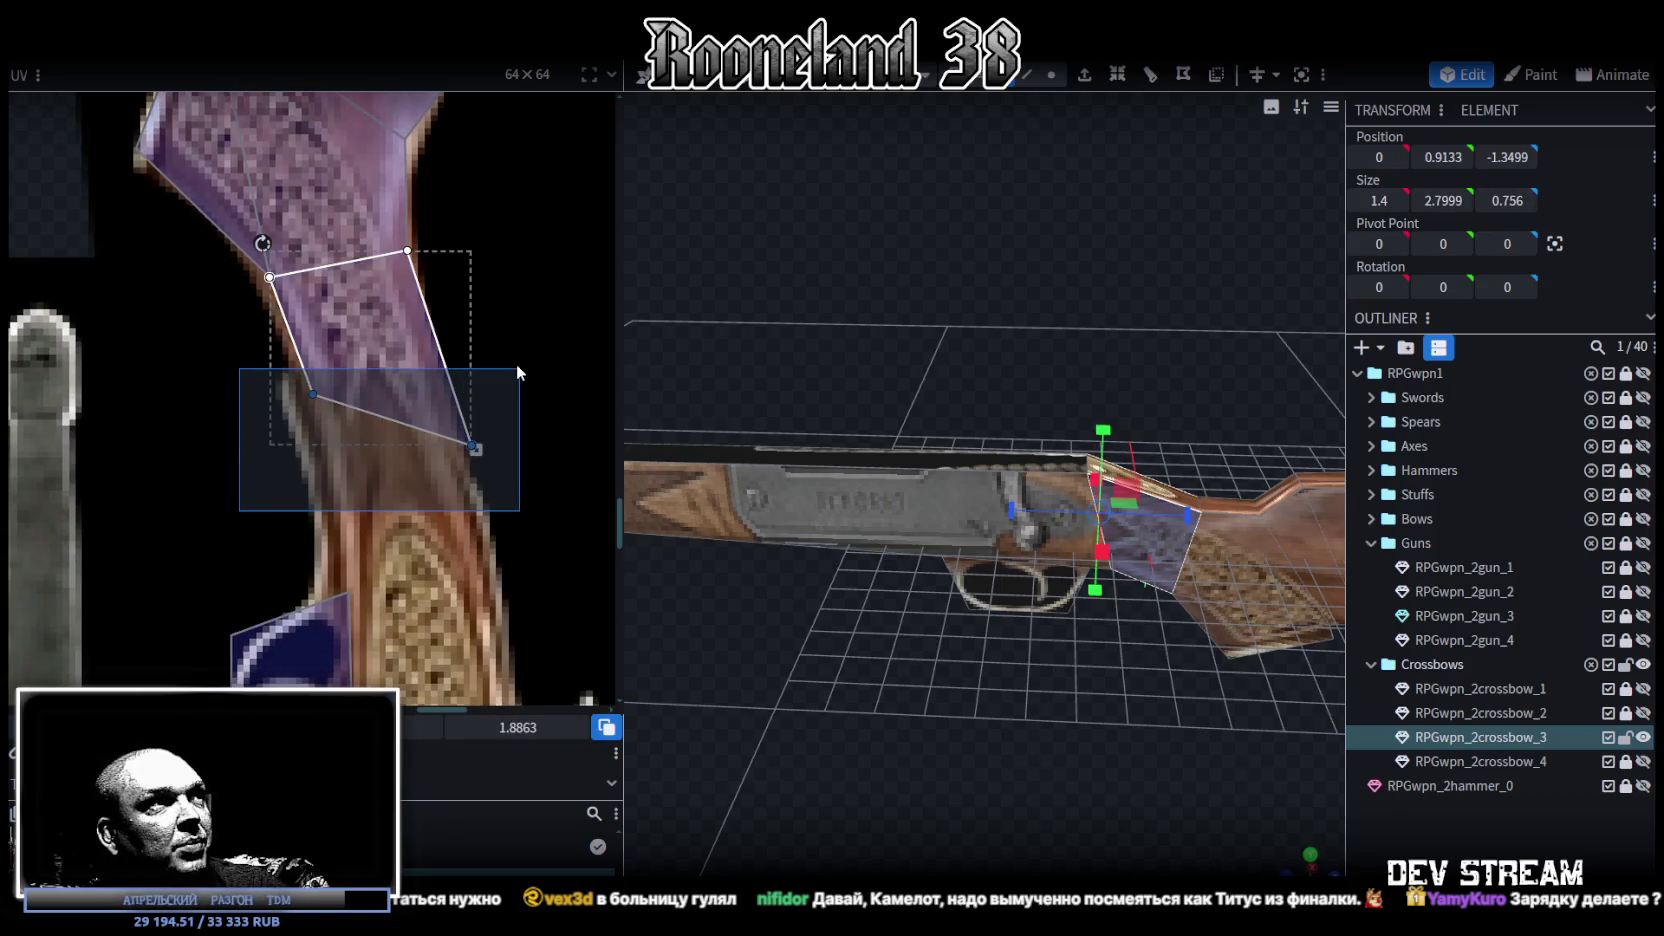
left_click_drag(476, 449, 459, 449)
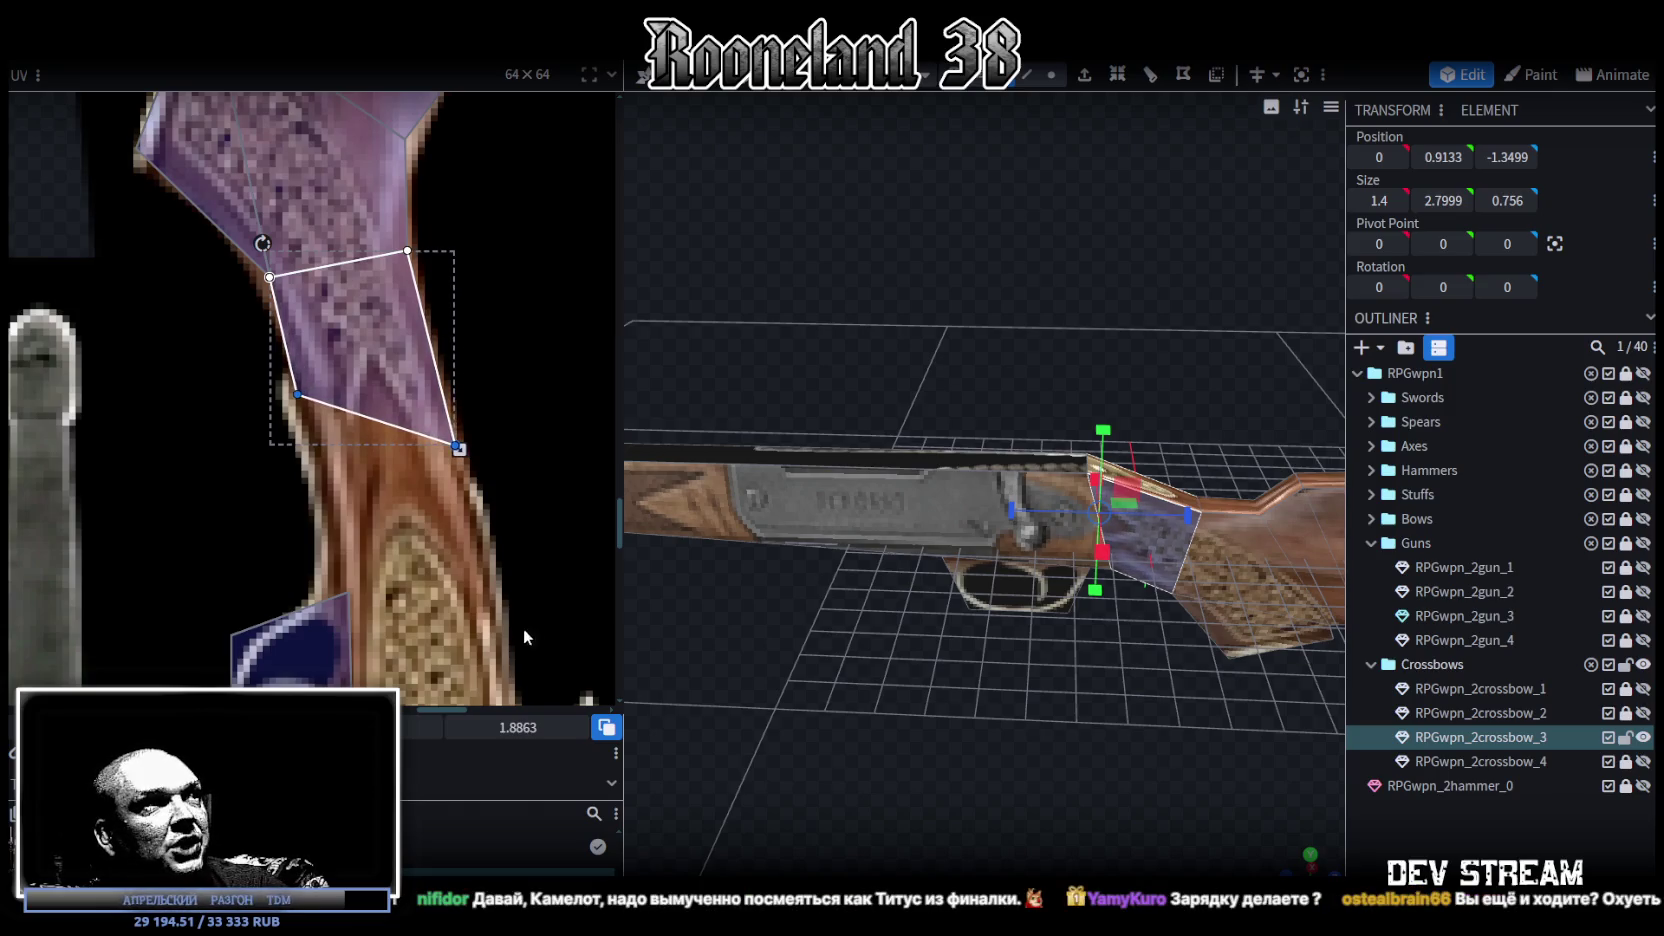
mouse_move(1079, 629)
left_mouse_down()
mouse_move(1078, 727)
mouse_move(1066, 664)
left_mouse_up()
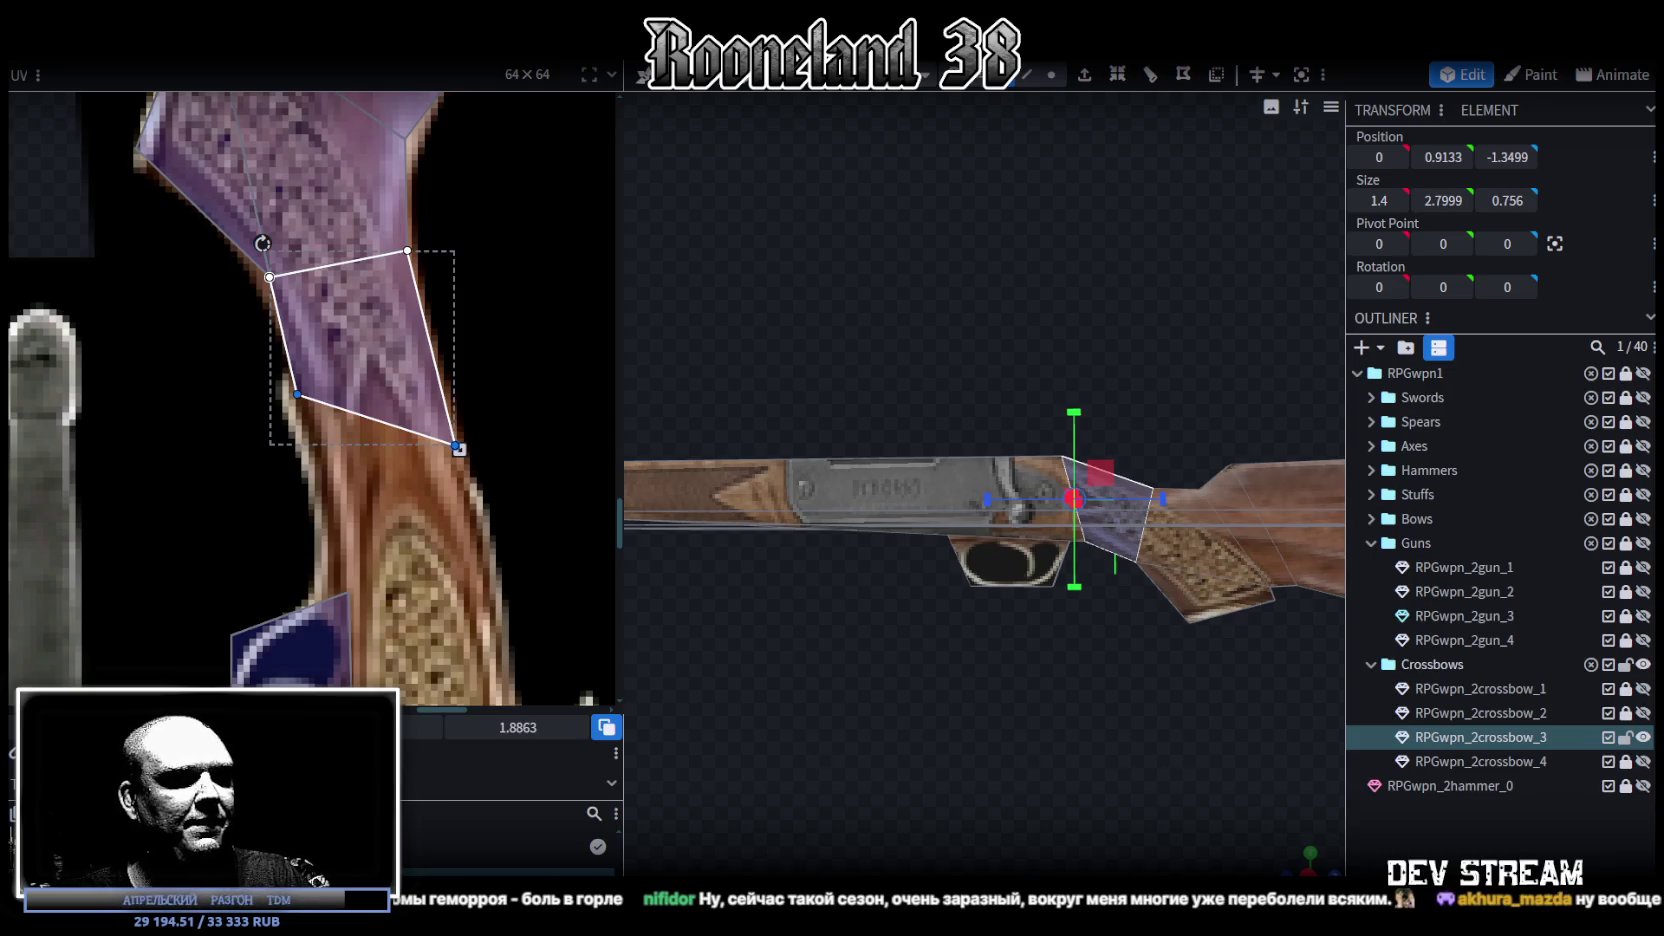
Step: Switch away from Blockbench to the browser playing the YouTube video
key("alt+Tab")
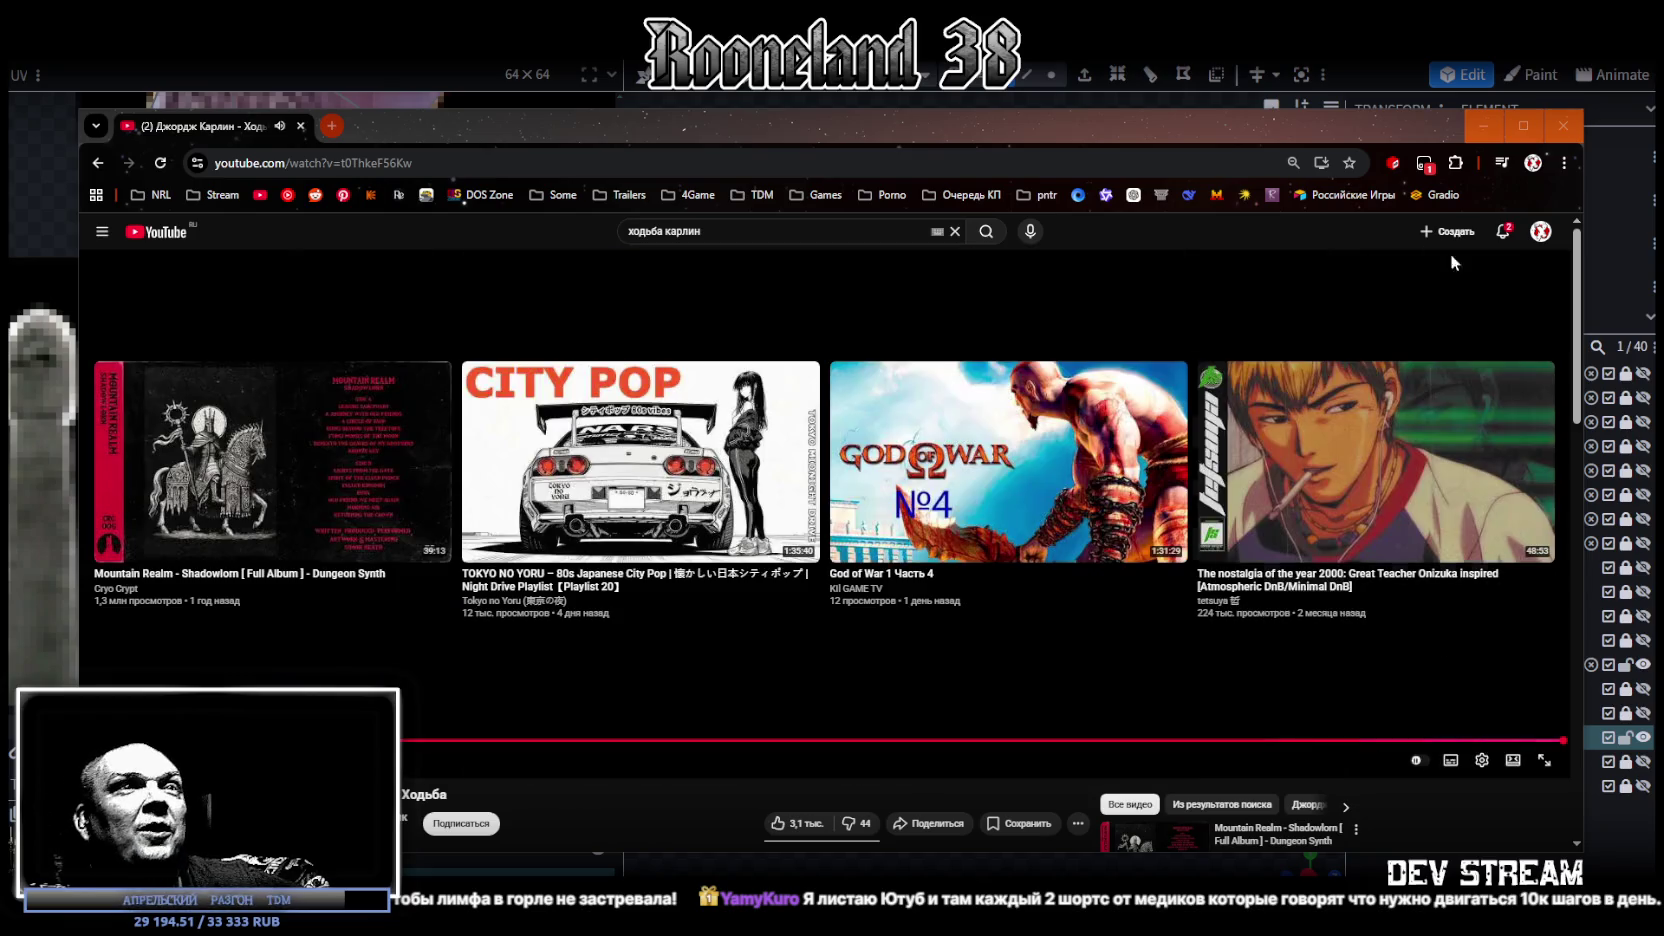
Step: Leave the finished YouTube video and return to the Blockbench shotgun model
key("alt+Tab")
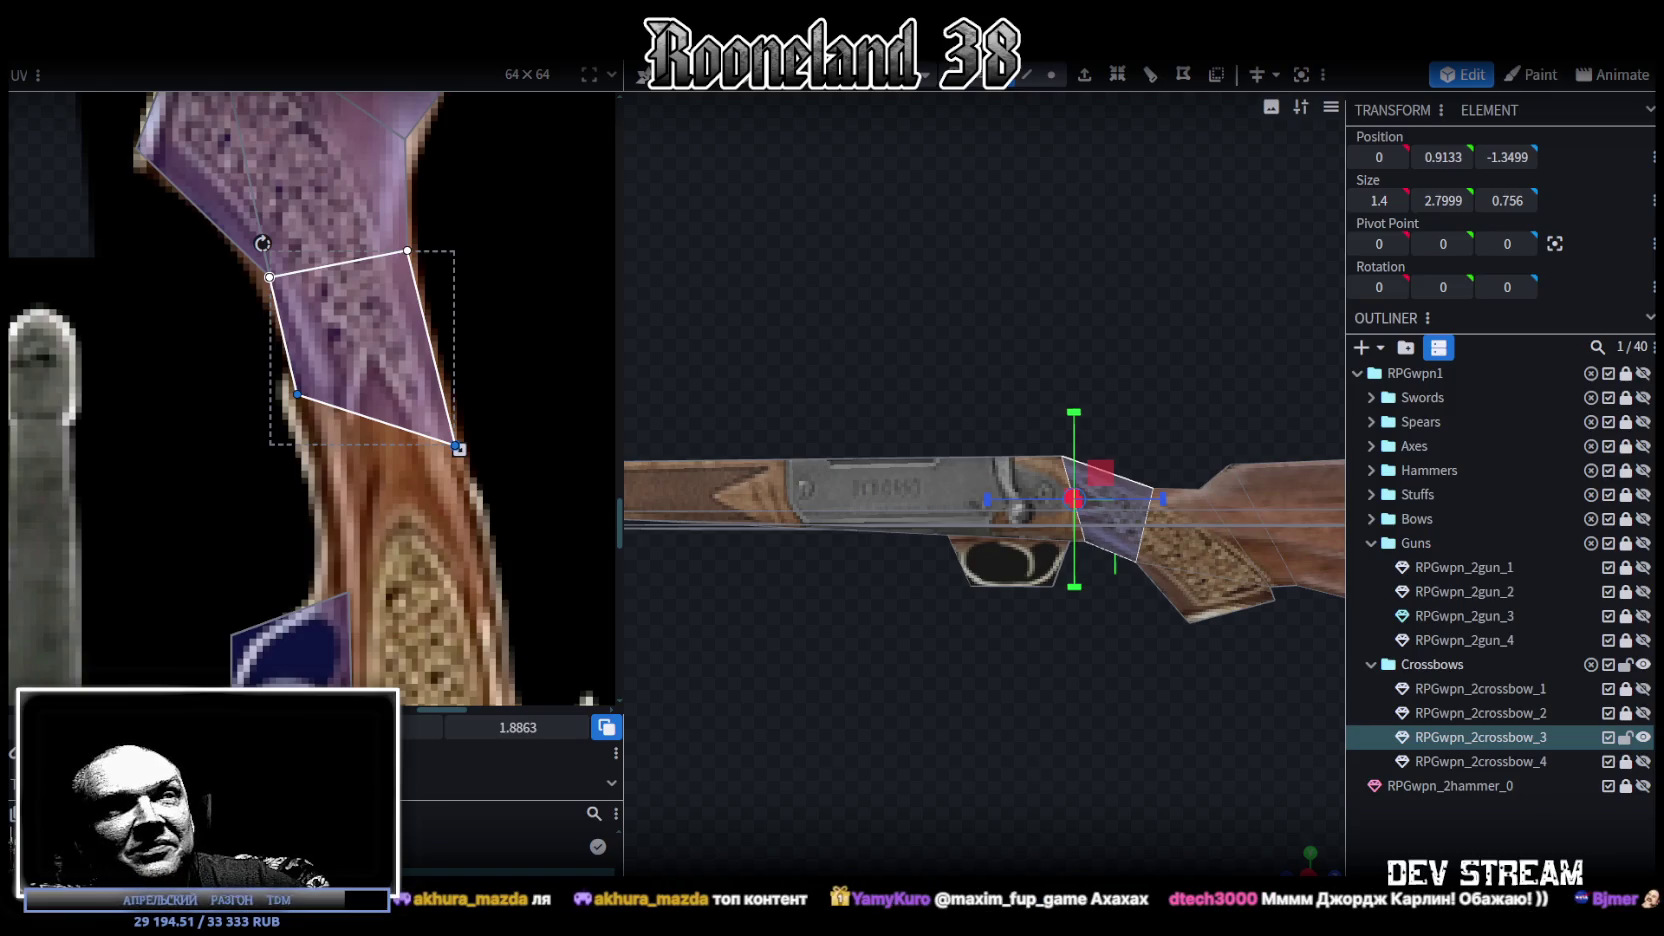
Step: Slide the trigger-guard face back along the gun using the Move tool
left_click_drag(896, 705, 987, 708)
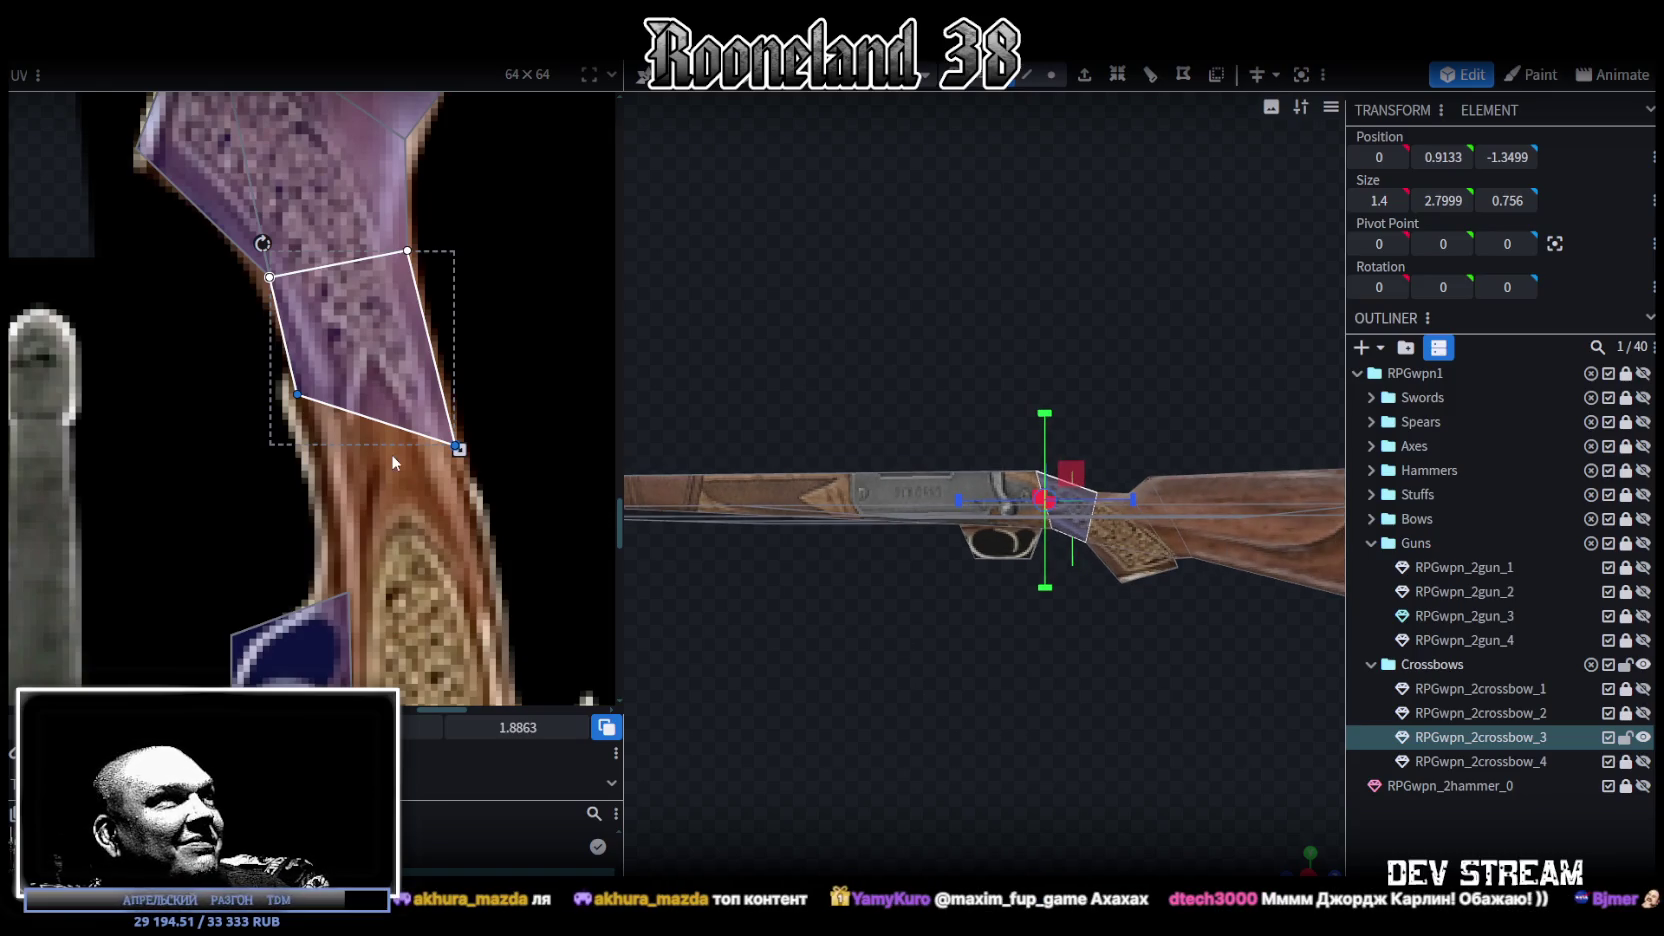
scroll(990, 718, "down", 2)
scroll(1005, 730, "up", 2)
scroll(1015, 727, "up", 2)
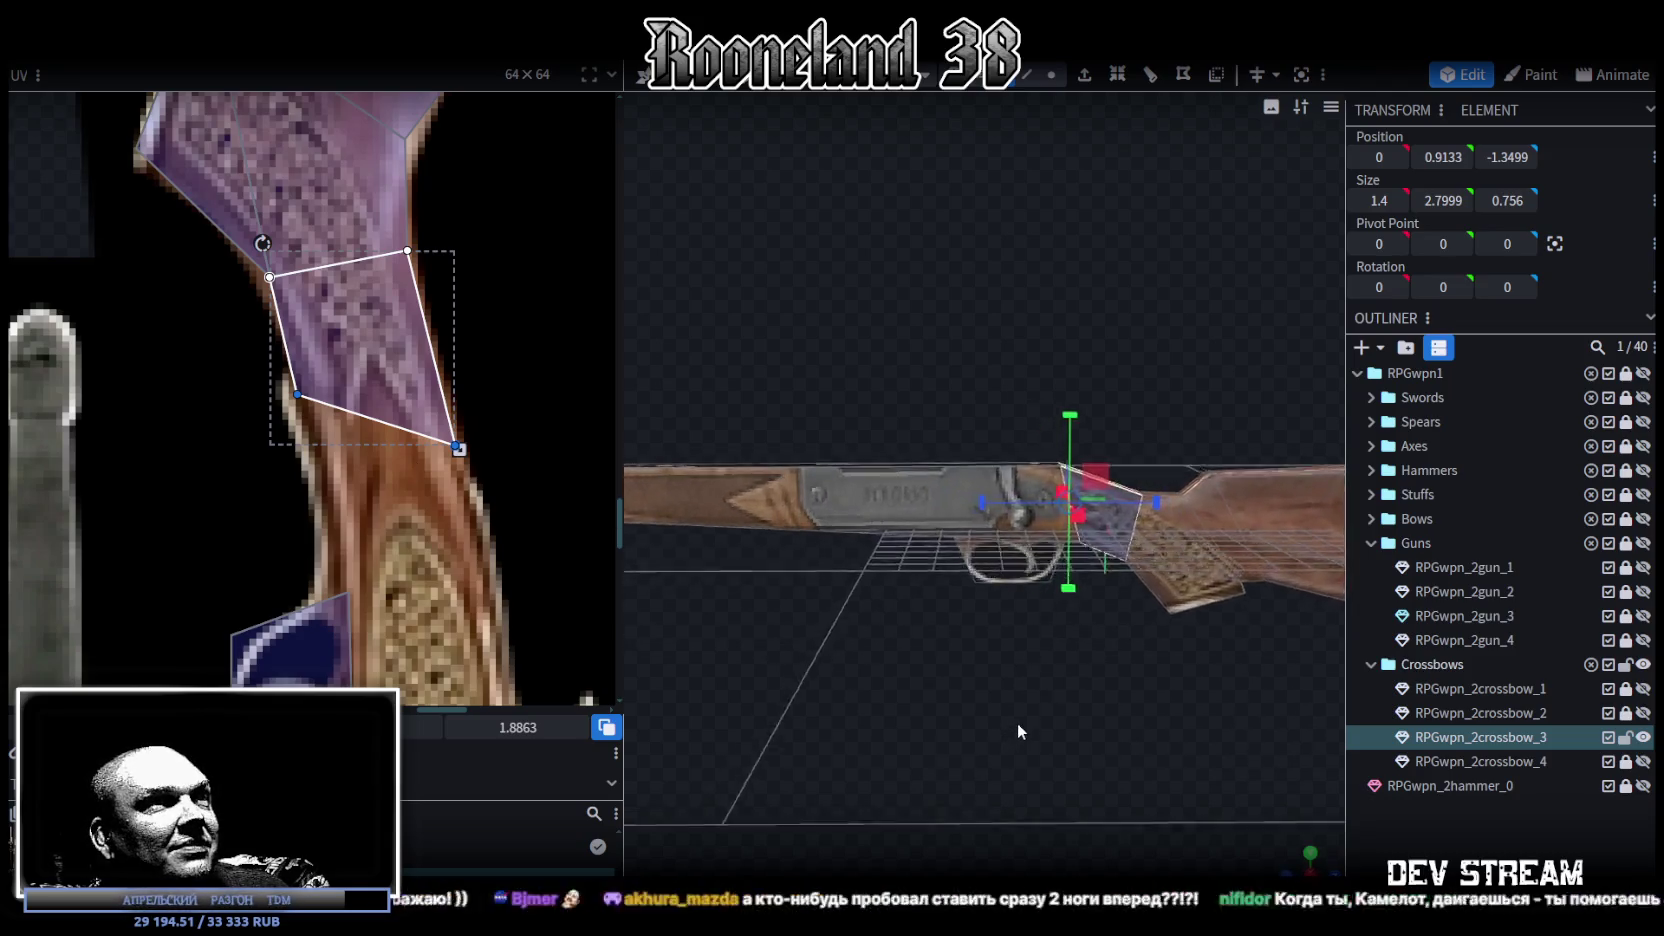
scroll(1005, 700, "up", 2)
left_click(1060, 604)
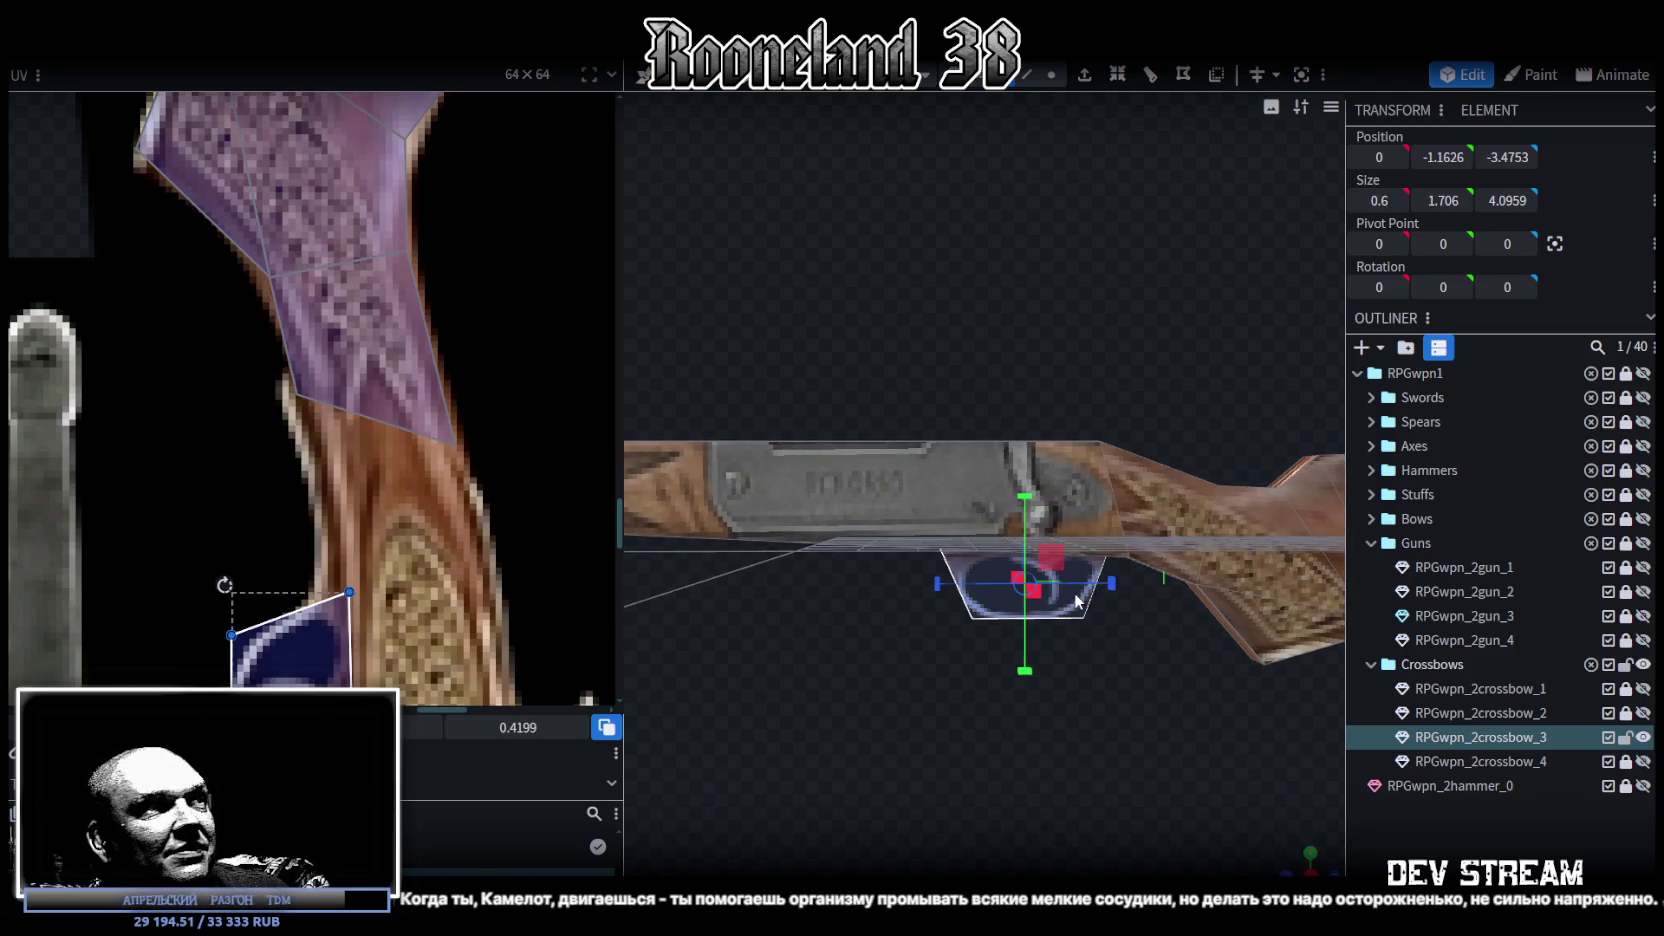
key("v")
left_click_drag(1113, 592, 1020, 590)
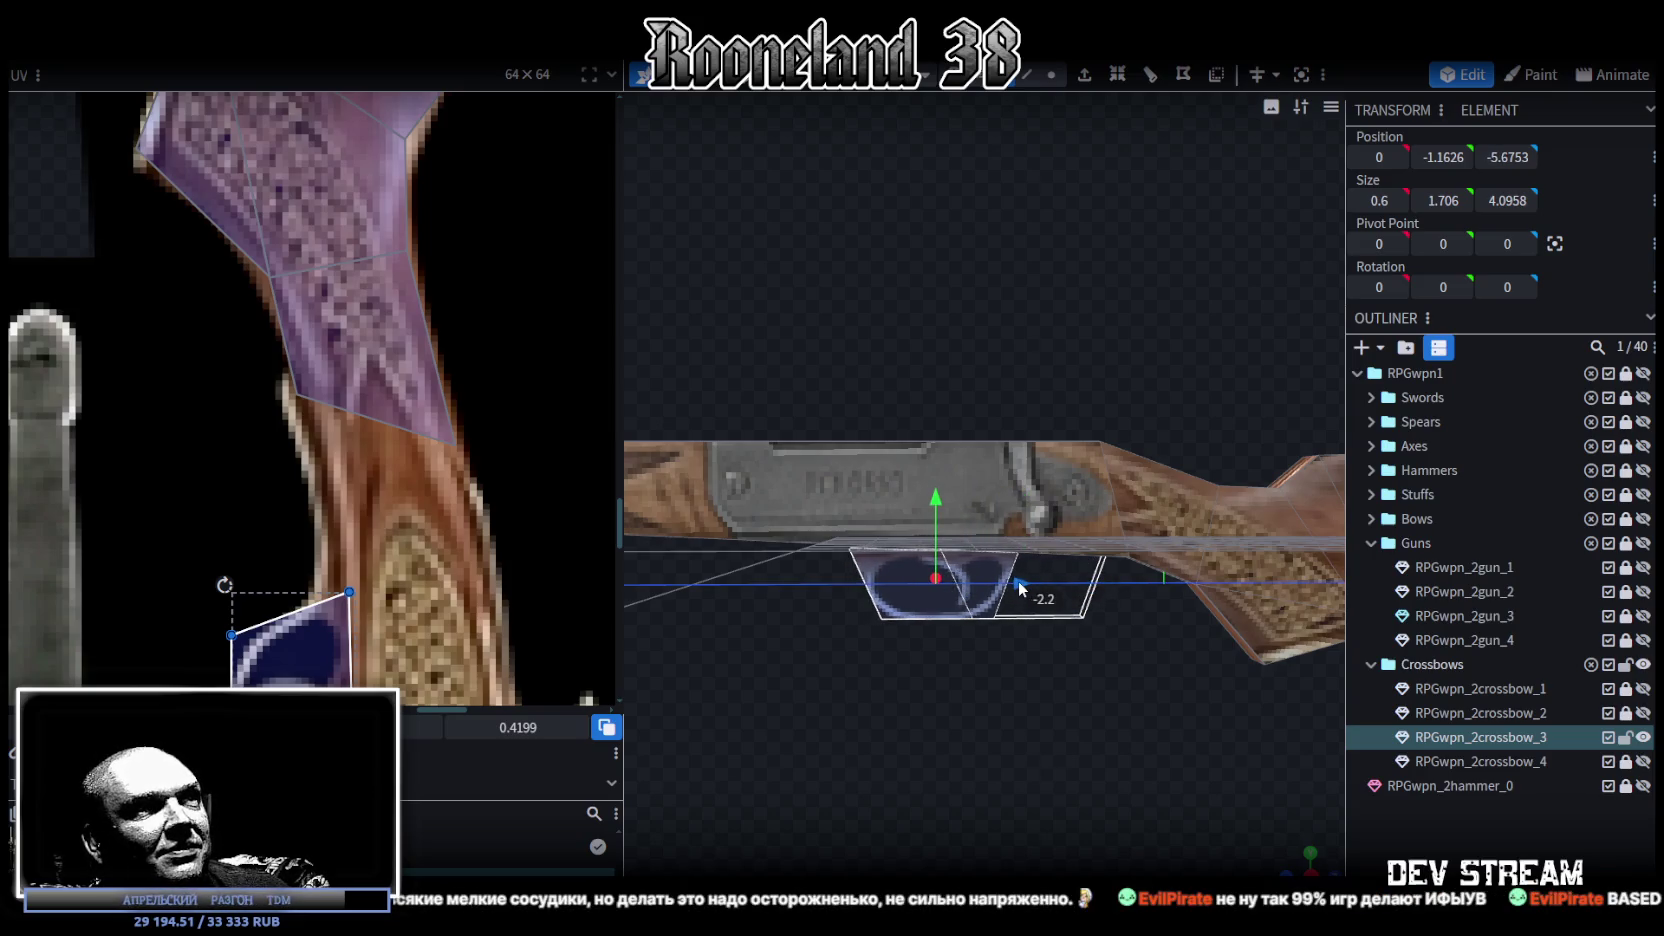
Step: Select the whole gun mesh and shift a stock face down on the texture
scroll(310, 483, "down", 3)
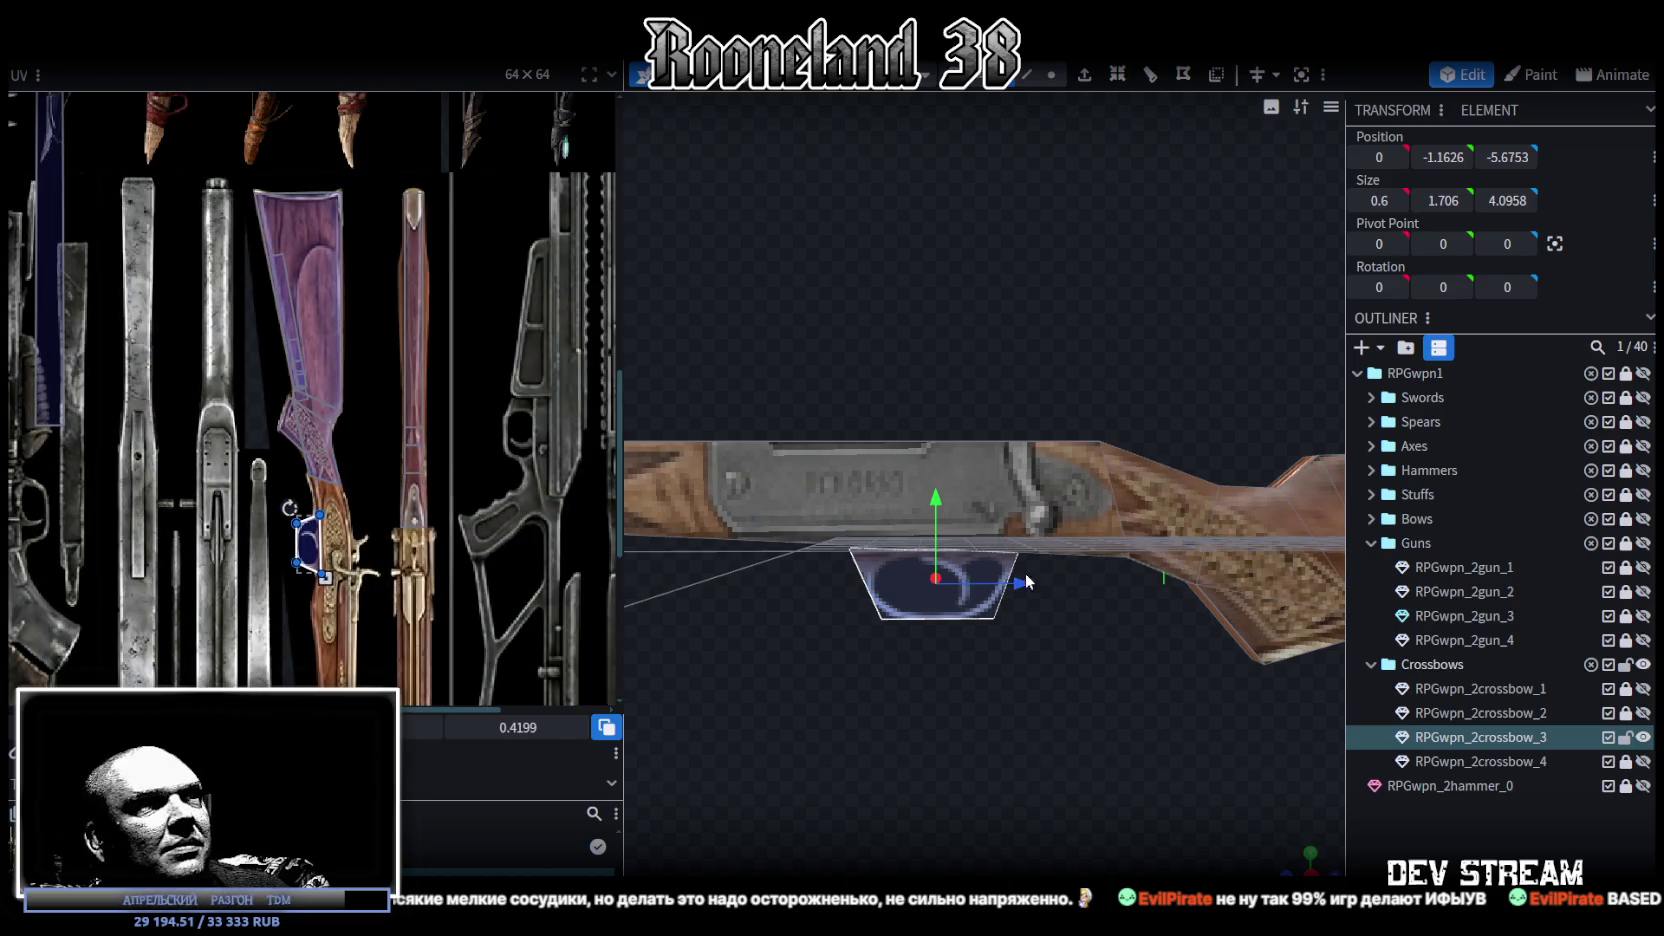
left_click_drag(1086, 634, 1094, 226)
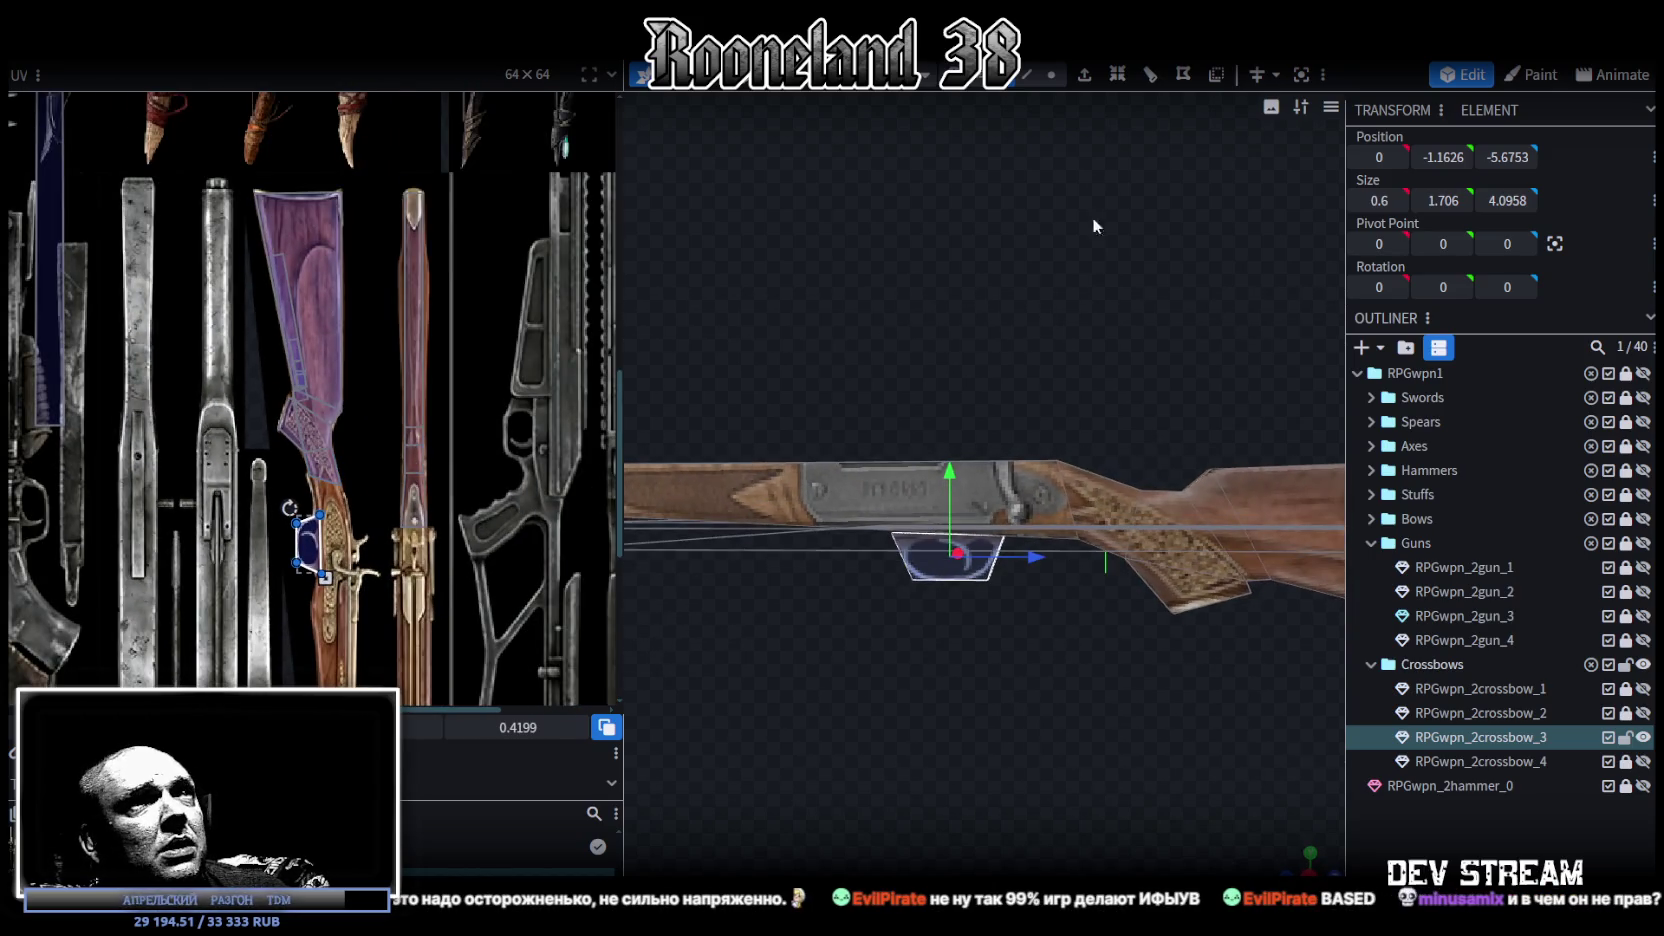
key("ctrl+a")
scroll(420, 350, "up", 3)
scroll(338, 375, "up", 2)
mouse_move(338, 373)
left_mouse_down()
mouse_move(337, 432)
mouse_move(334, 418)
left_mouse_up()
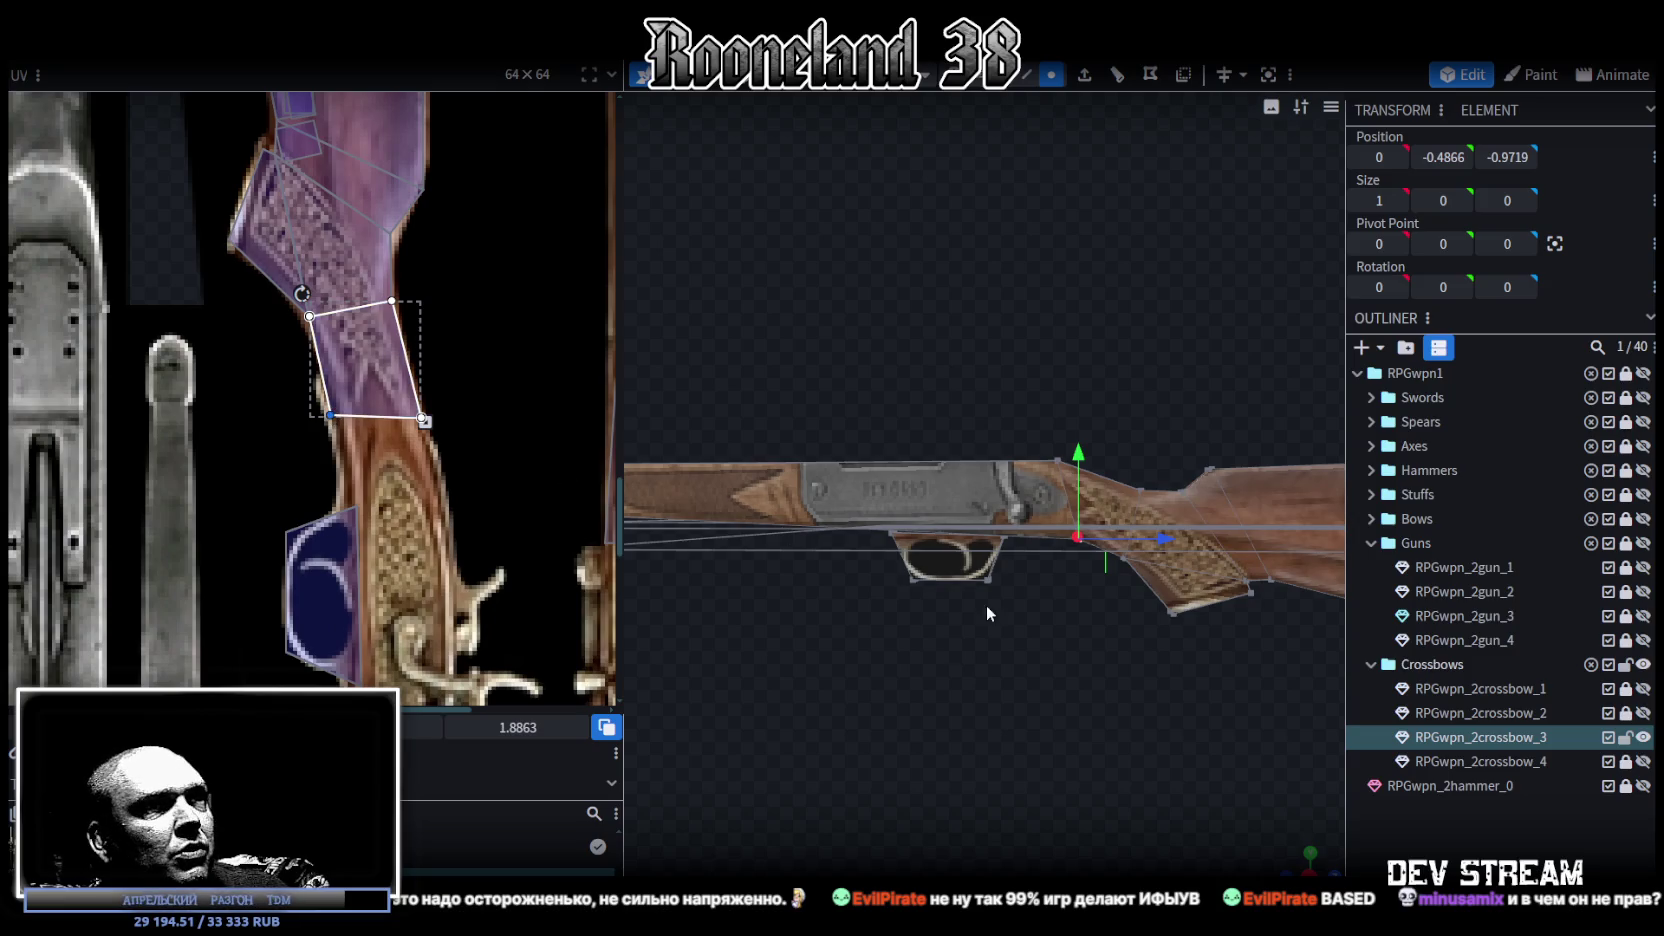
Step: Set the joint piece's Position Z to -1.35, then raise it slightly and move it back to -1.85
left_click_drag(984, 611, 1046, 582)
left_click(1046, 582)
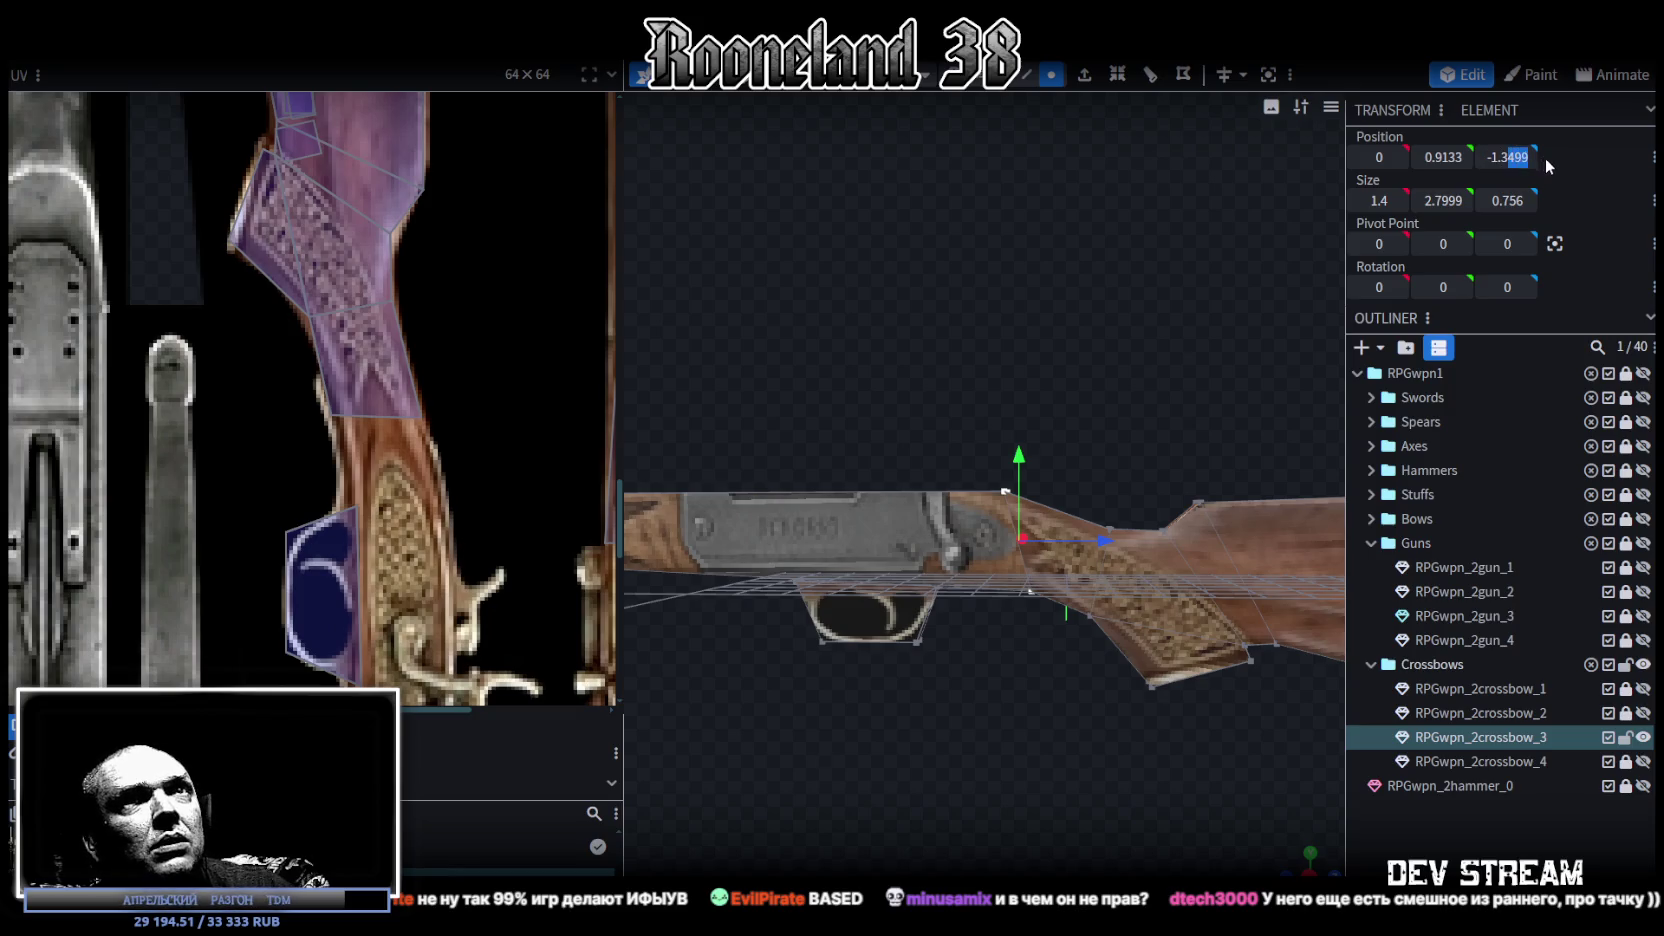
key("Return")
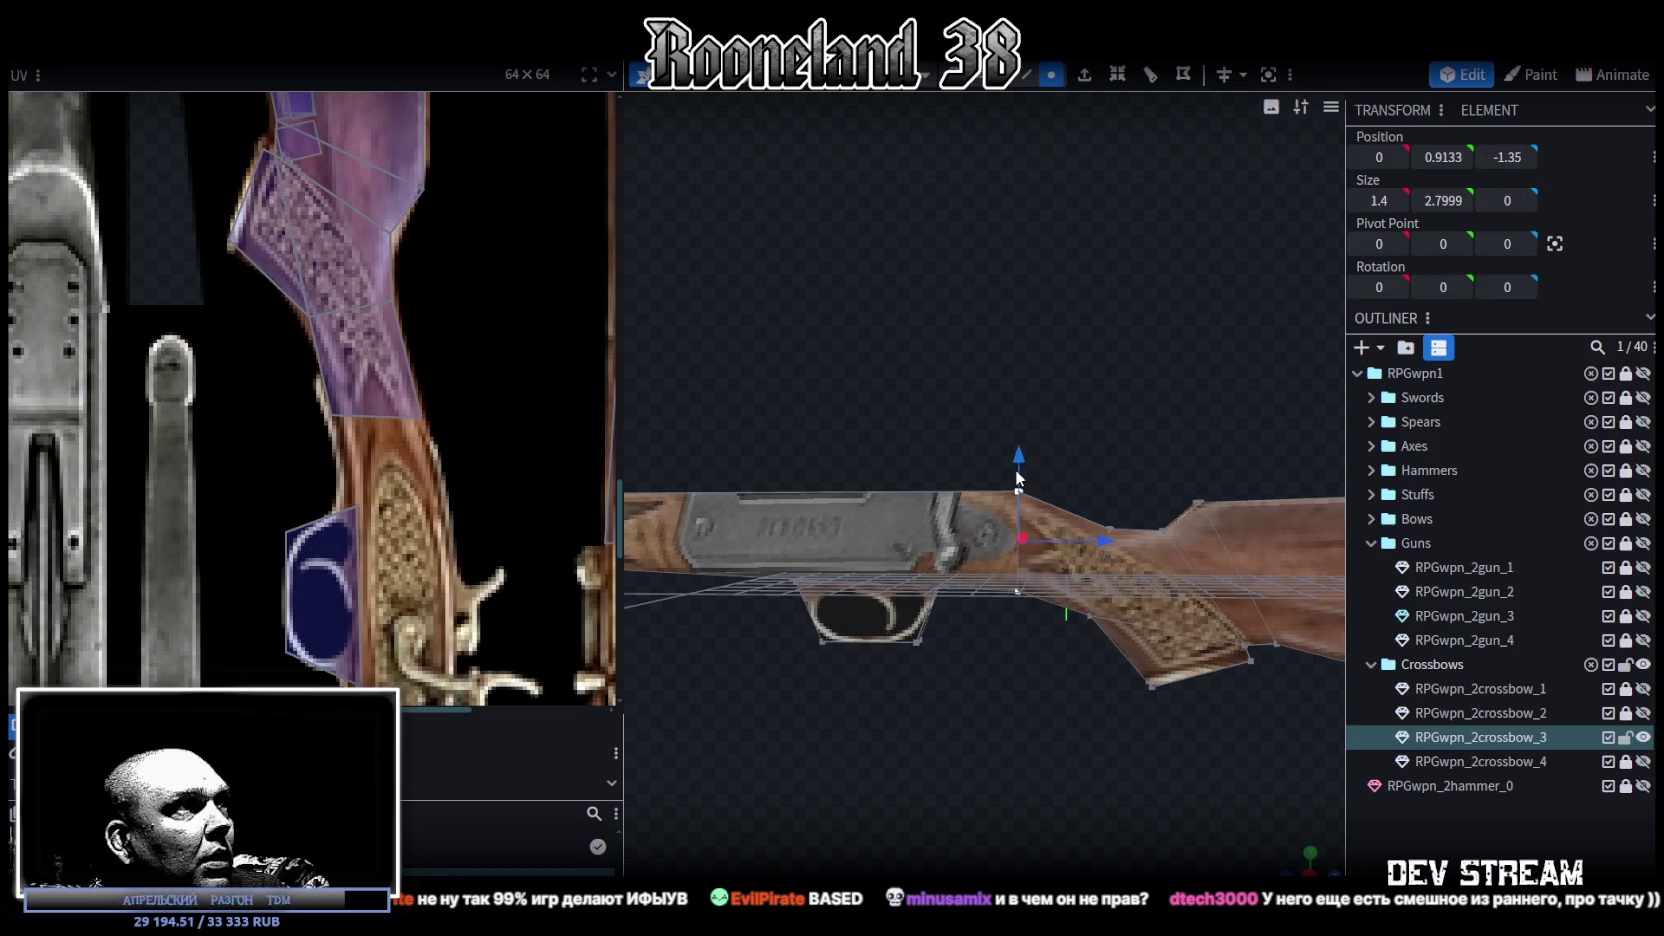
left_click_drag(1020, 466, 1021, 453)
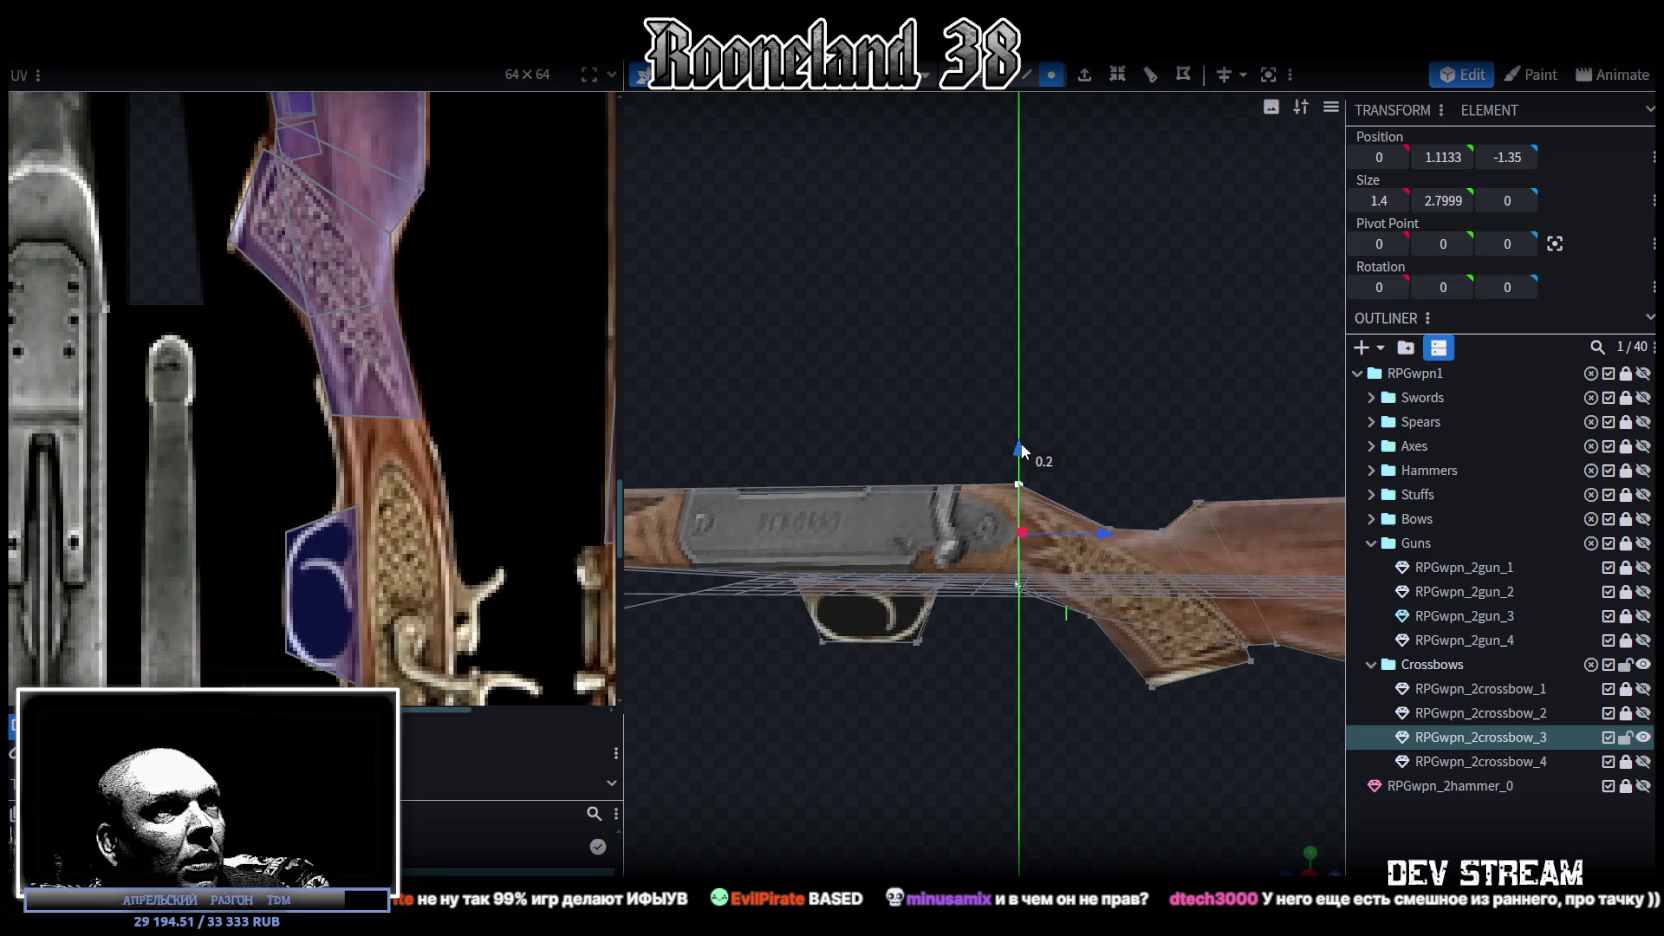
mouse_move(1102, 531)
left_mouse_down()
mouse_move(1080, 541)
mouse_move(1061, 438)
mouse_move(1024, 529)
left_mouse_up()
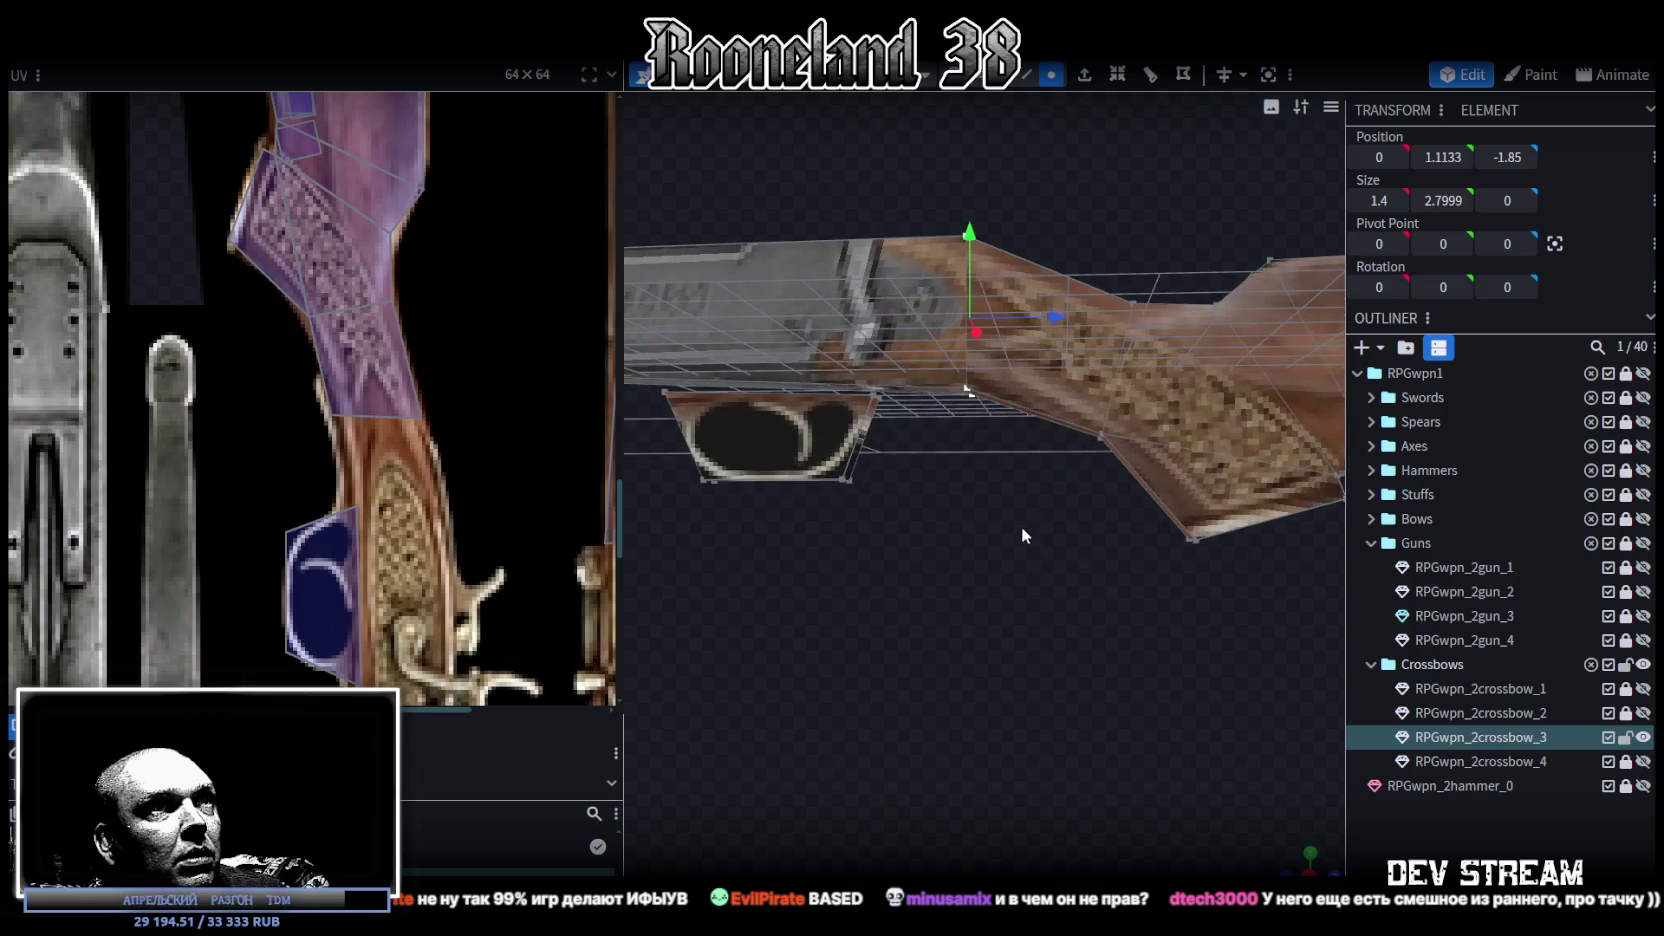
middle_click_drag(459, 422, 504, 441)
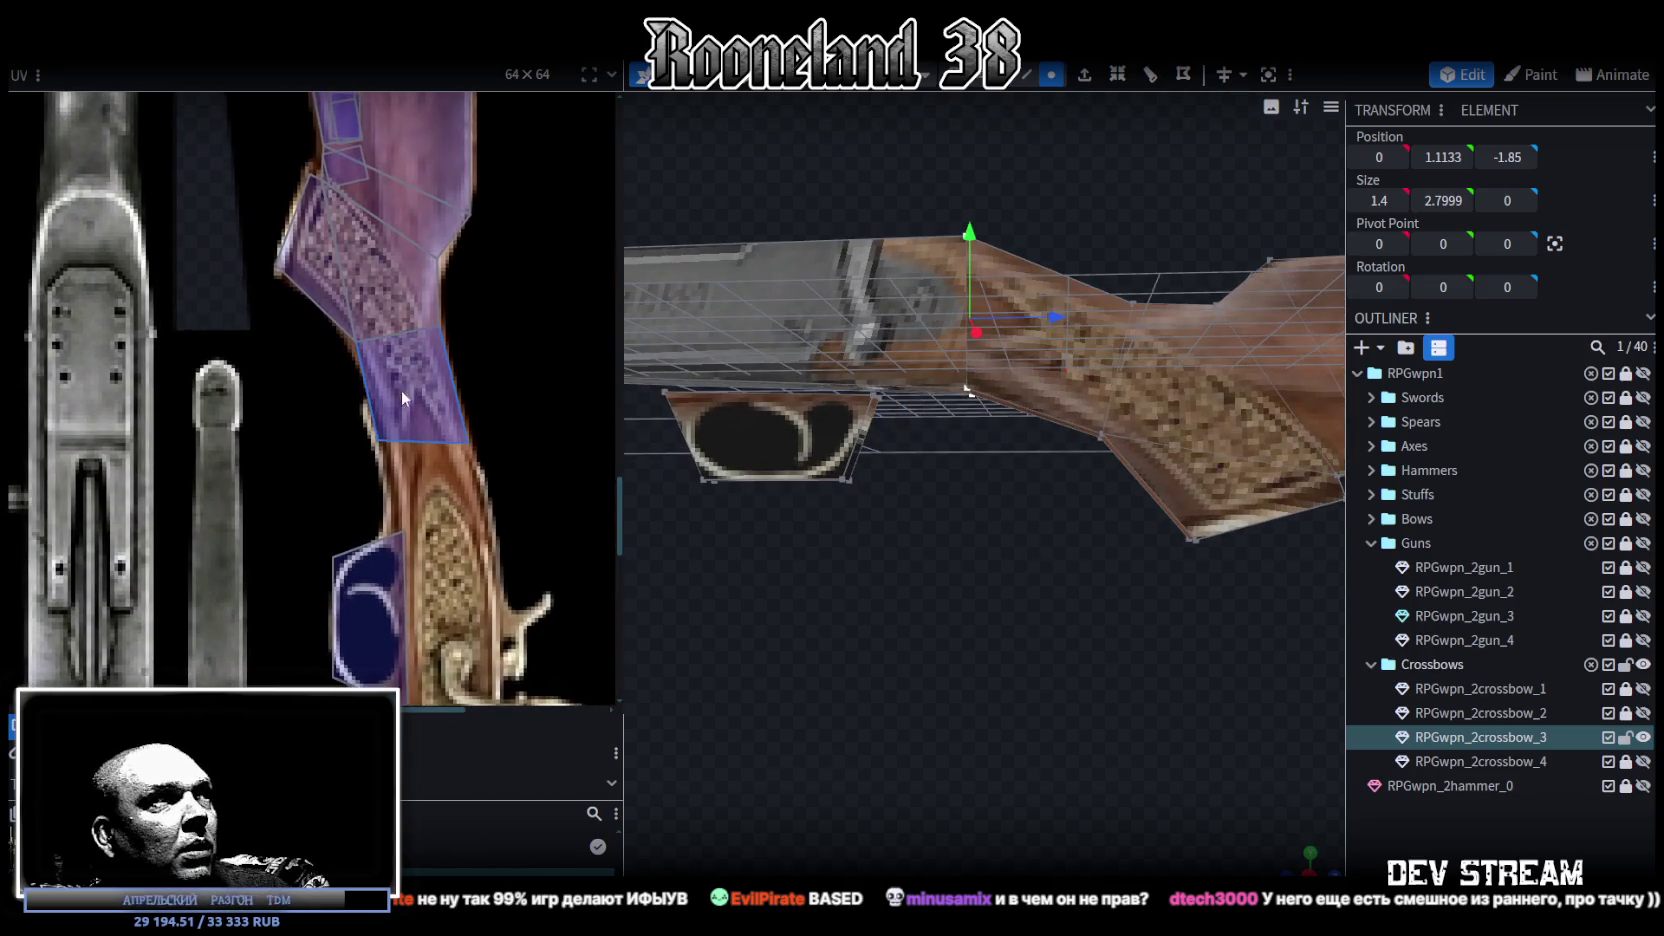
scroll(439, 468, "down", 2)
scroll(439, 468, "down", 1)
scroll(439, 468, "down", 2)
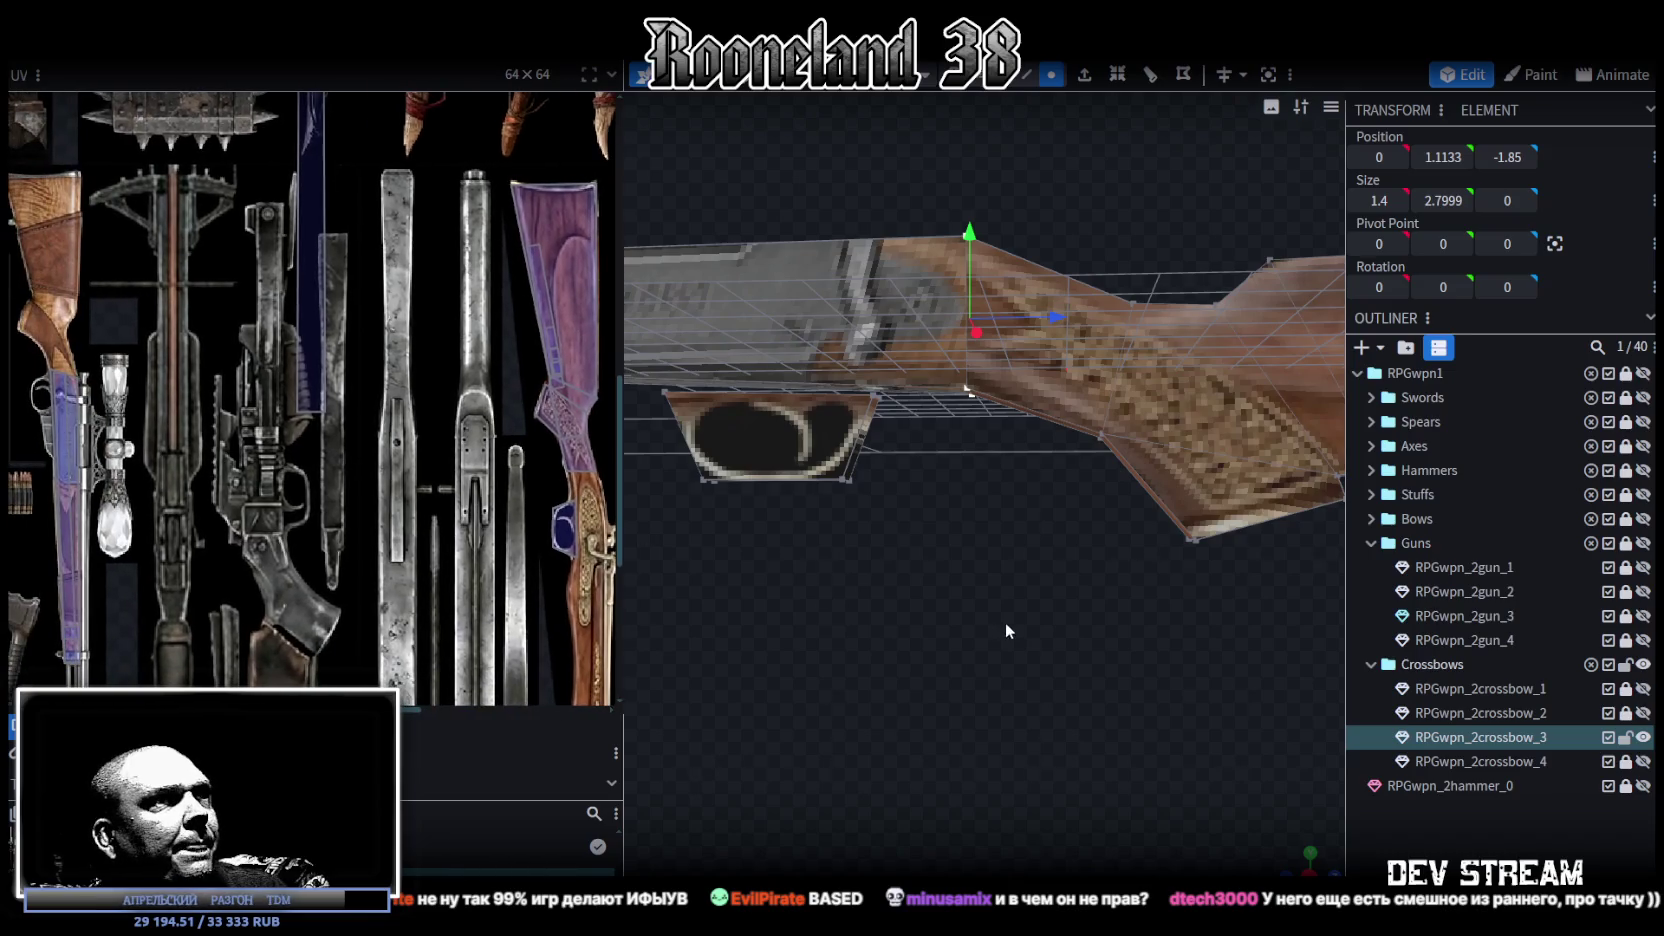
scroll(1005, 621, "down", 2)
scroll(487, 337, "up", 2)
scroll(487, 337, "up", 1)
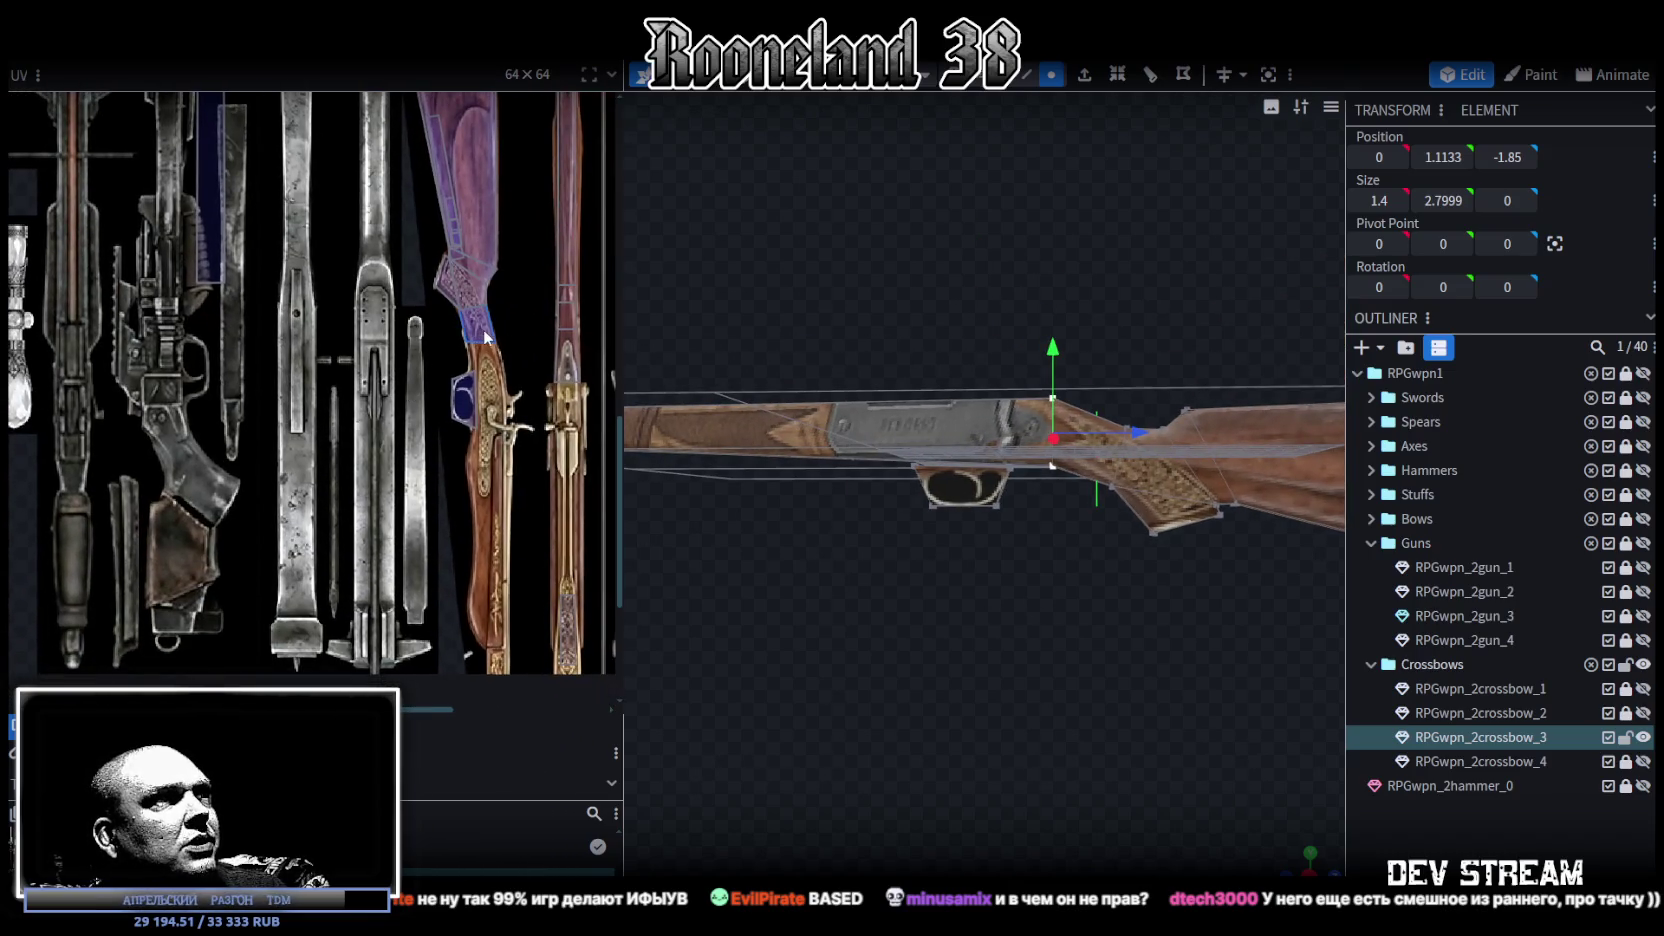
mouse_move(880, 390)
middle_mouse_down()
mouse_move(930, 387)
mouse_move(950, 424)
mouse_move(922, 341)
middle_mouse_up()
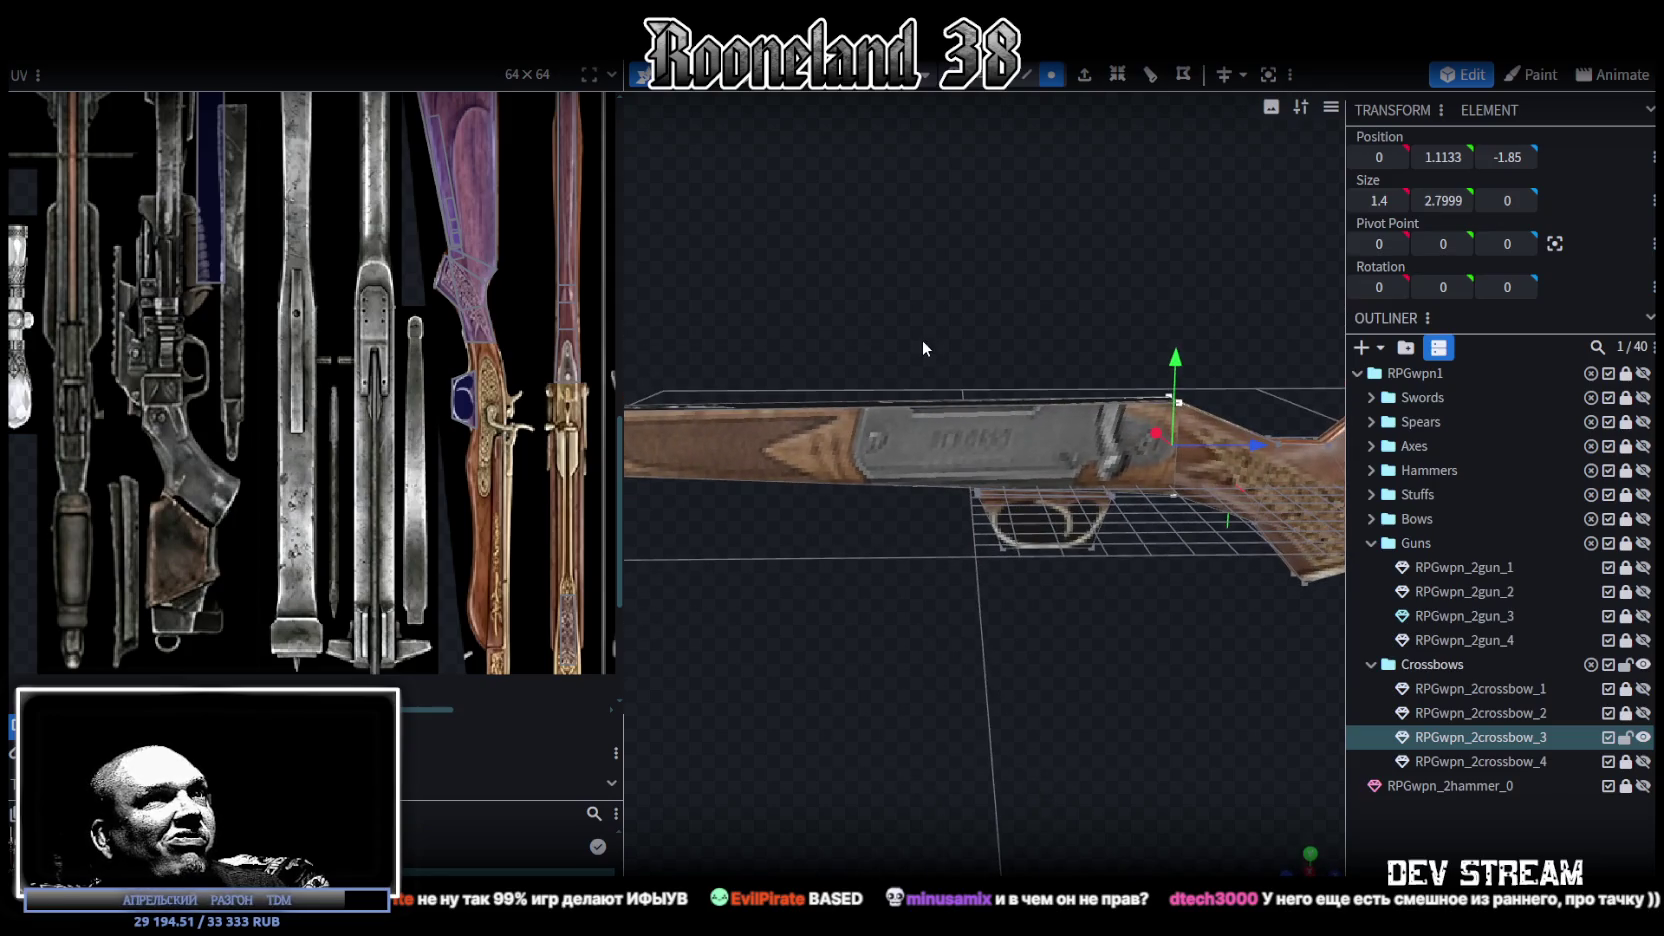
Step: Loop-cut across the barrels at Z -14 and slide the new loop toward the receiver
left_click(1025, 75)
left_click(930, 410)
middle_click_drag(930, 406, 1024, 462)
key("alt+r")
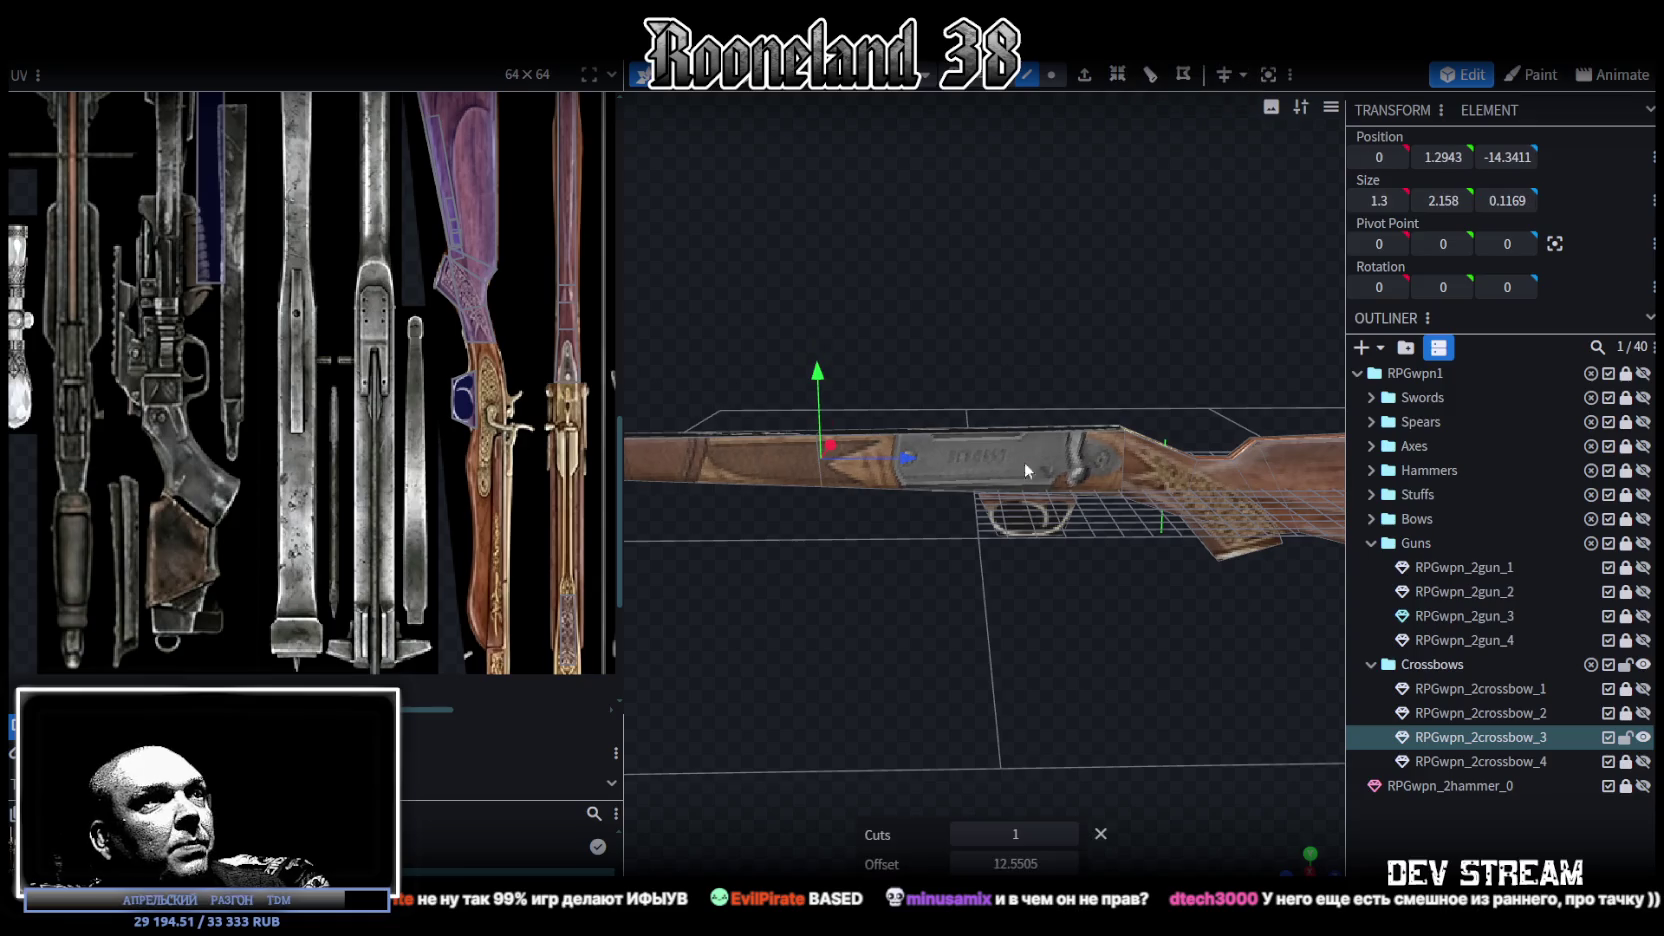
type("-14")
key("Return")
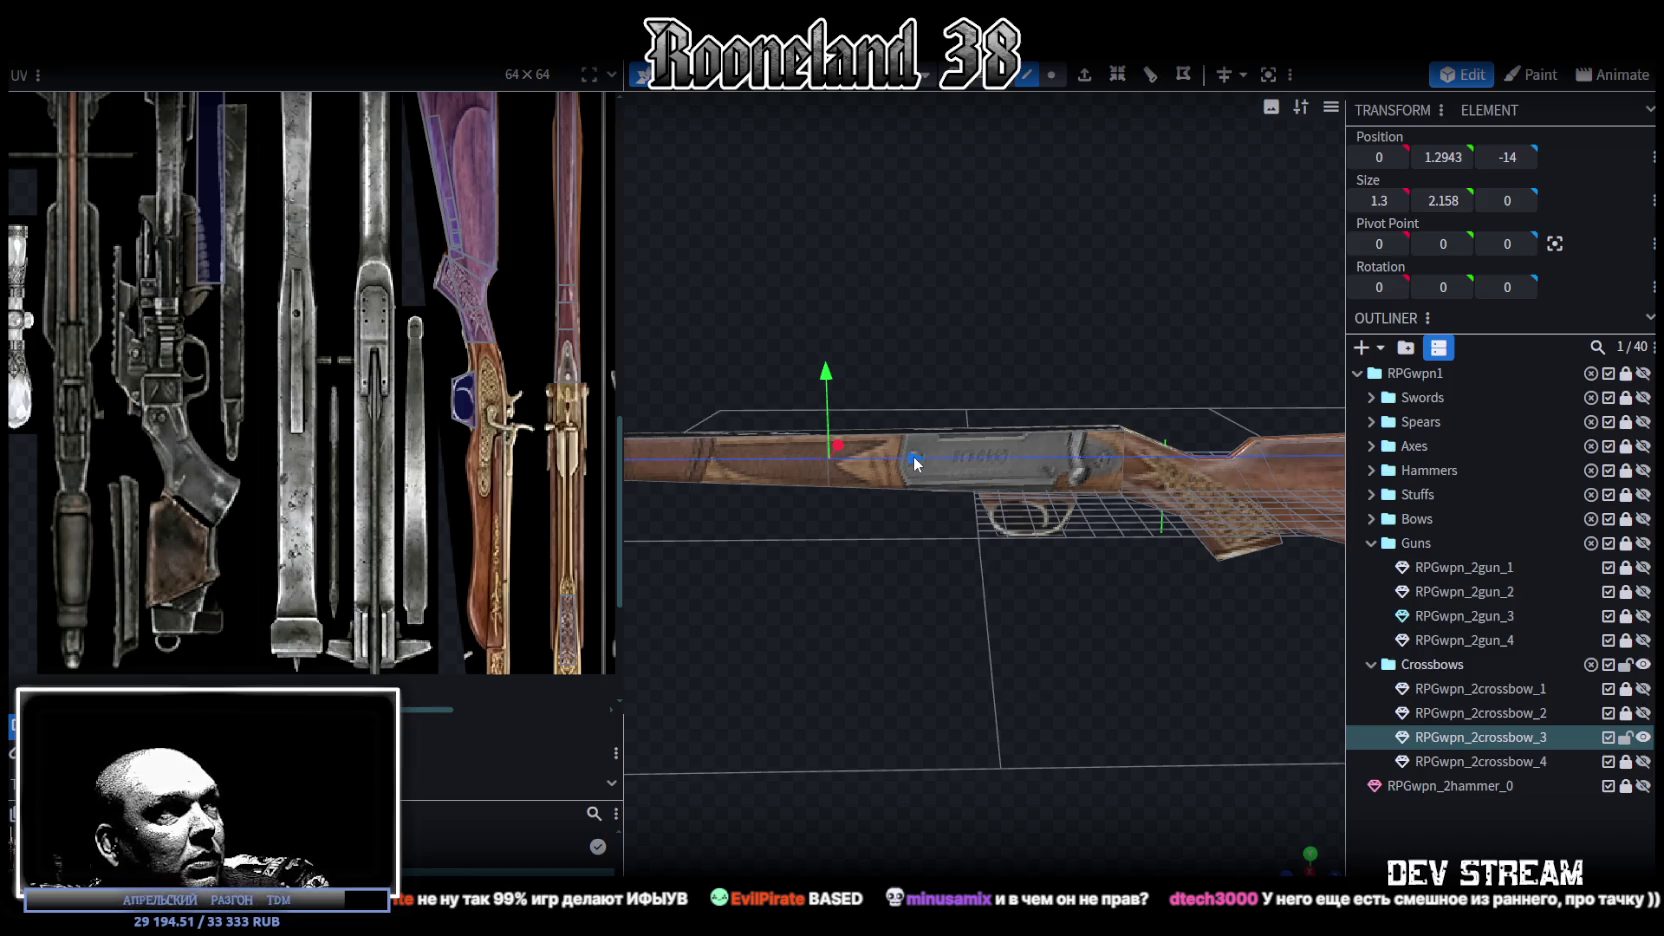
left_click_drag(916, 462, 1036, 481)
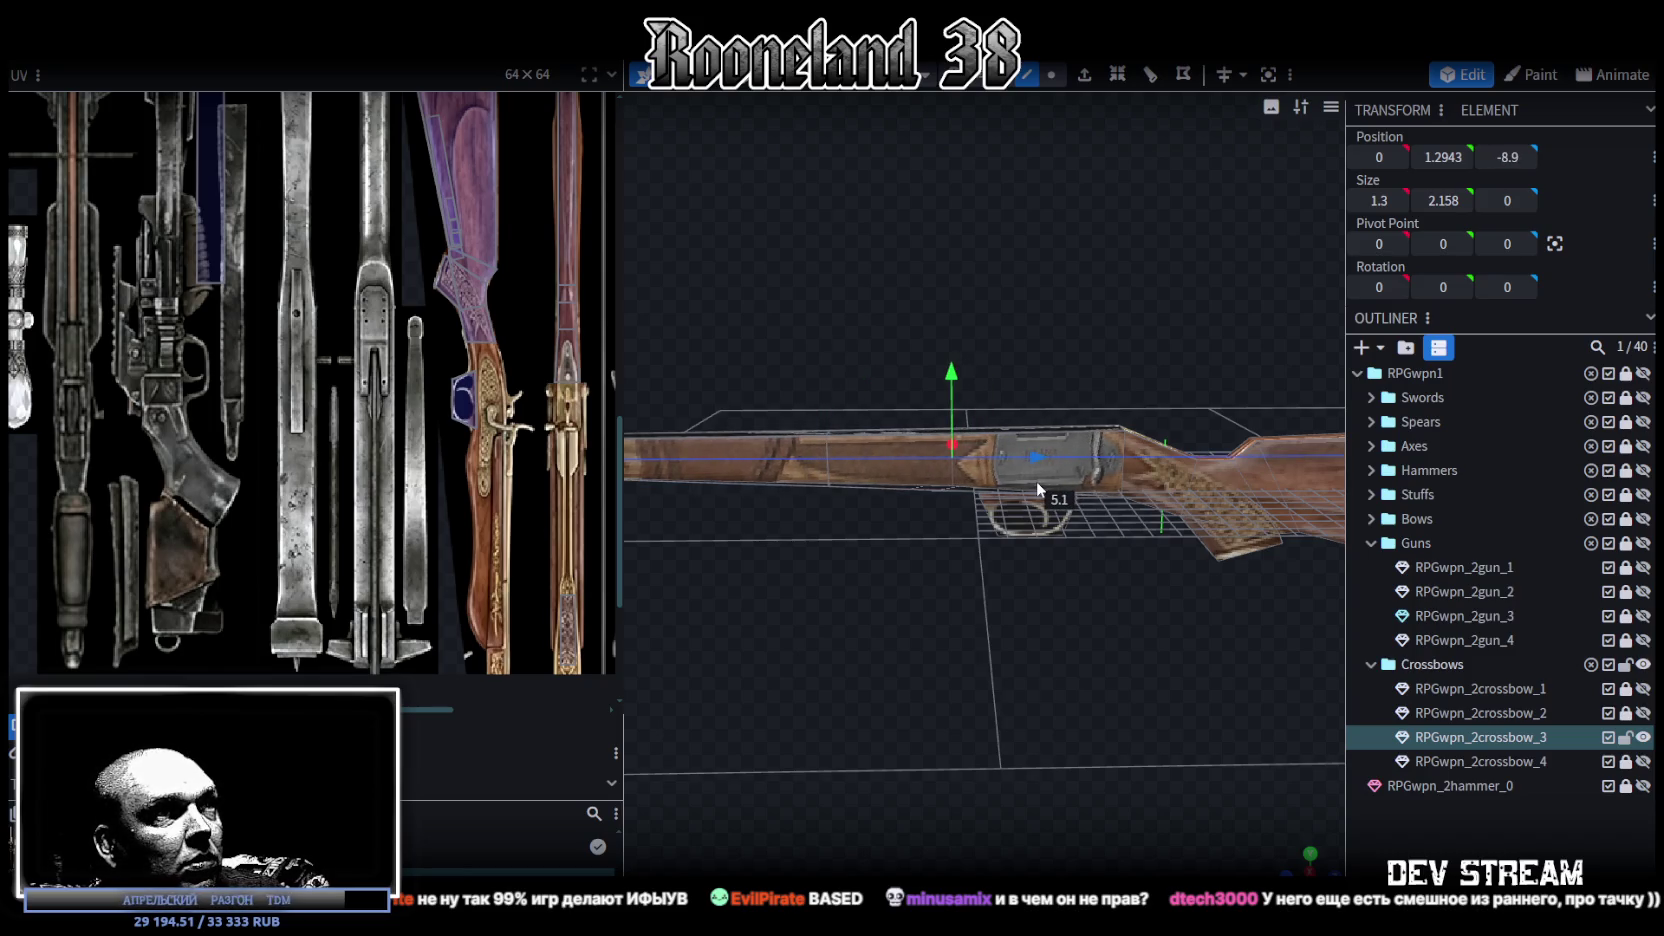
Step: Select the small edges near and under the receiver
scroll(982, 634, "up", 2)
scroll(968, 524, "up", 2)
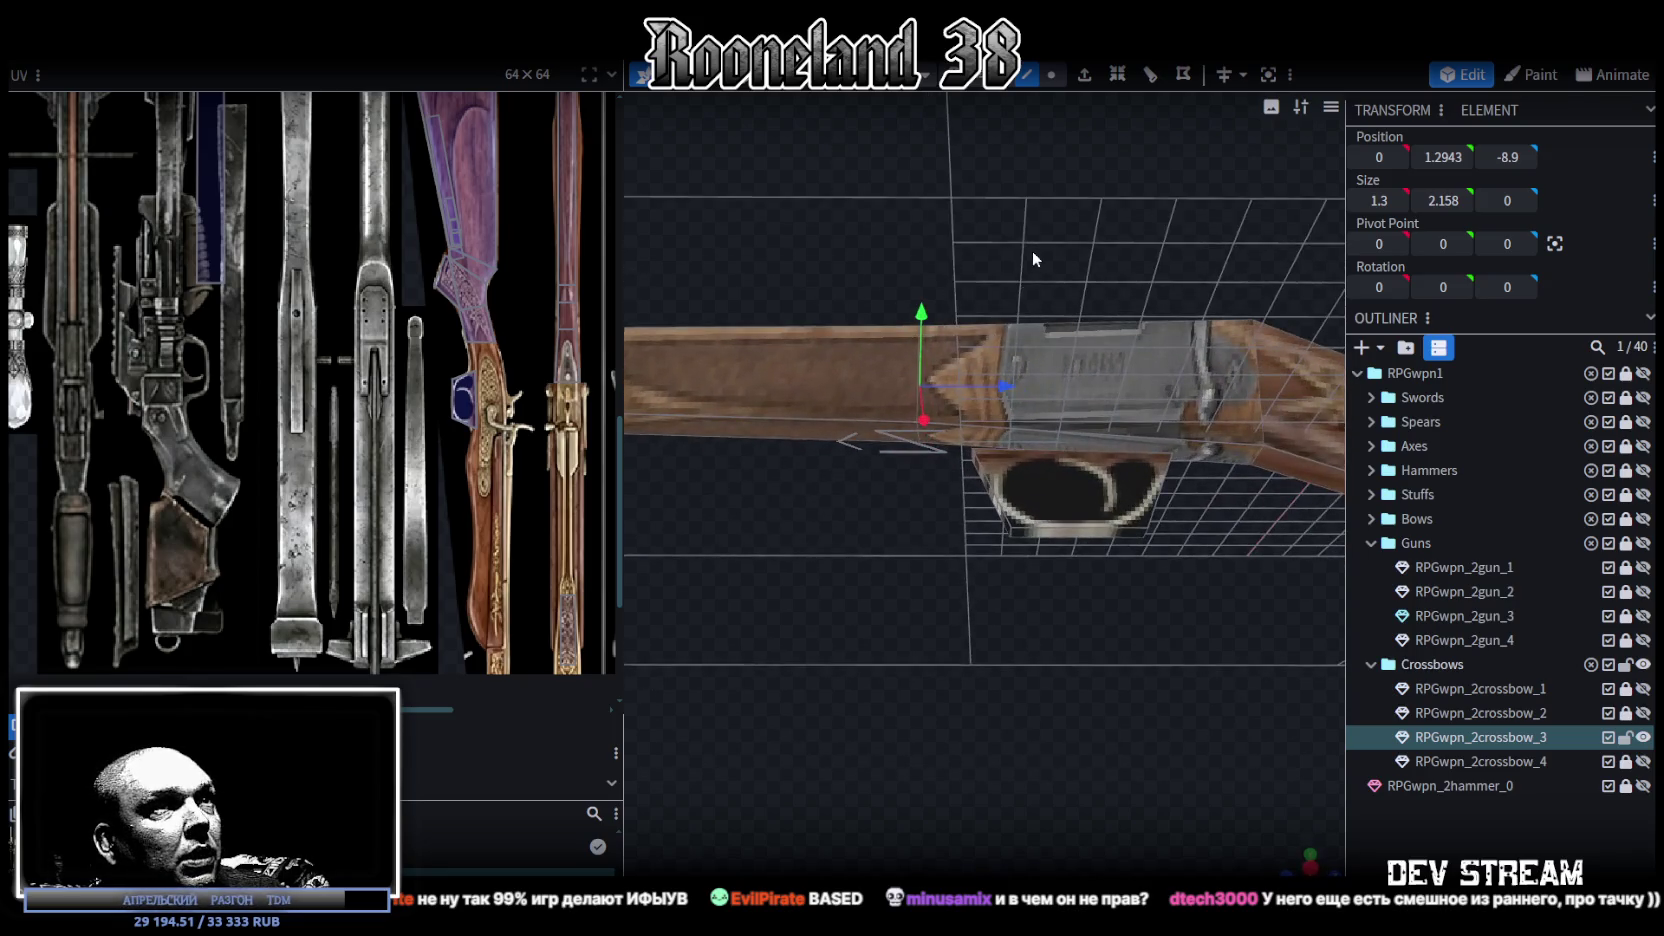
left_click_drag(1031, 264, 1245, 422)
left_click(1252, 438)
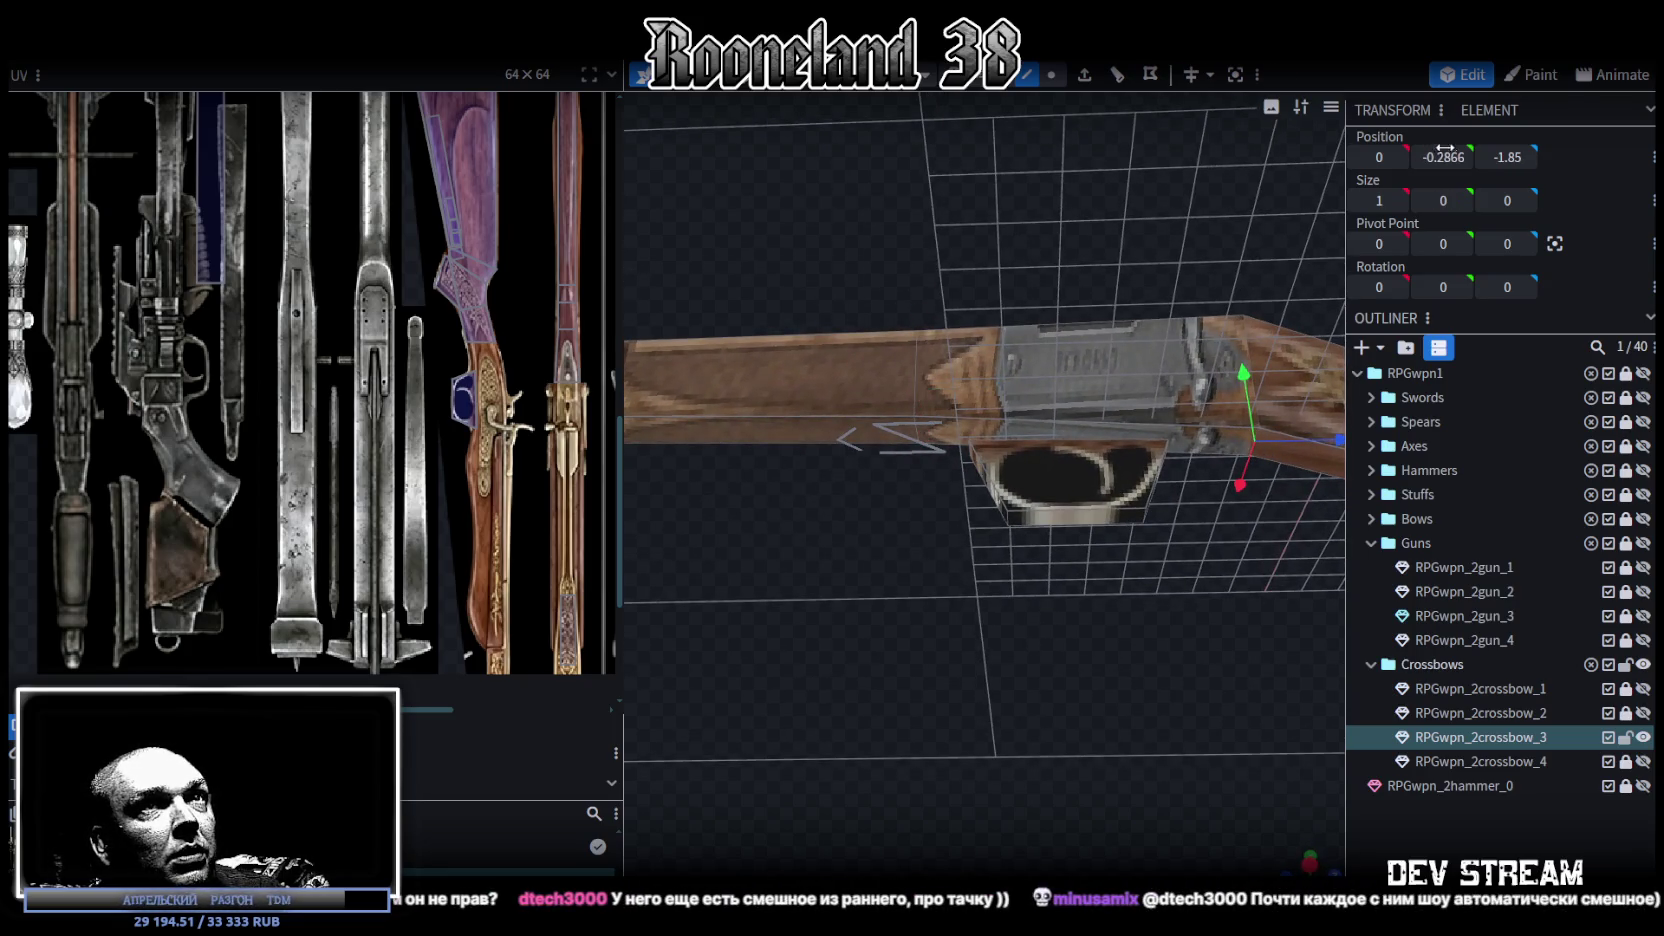
left_click(916, 429)
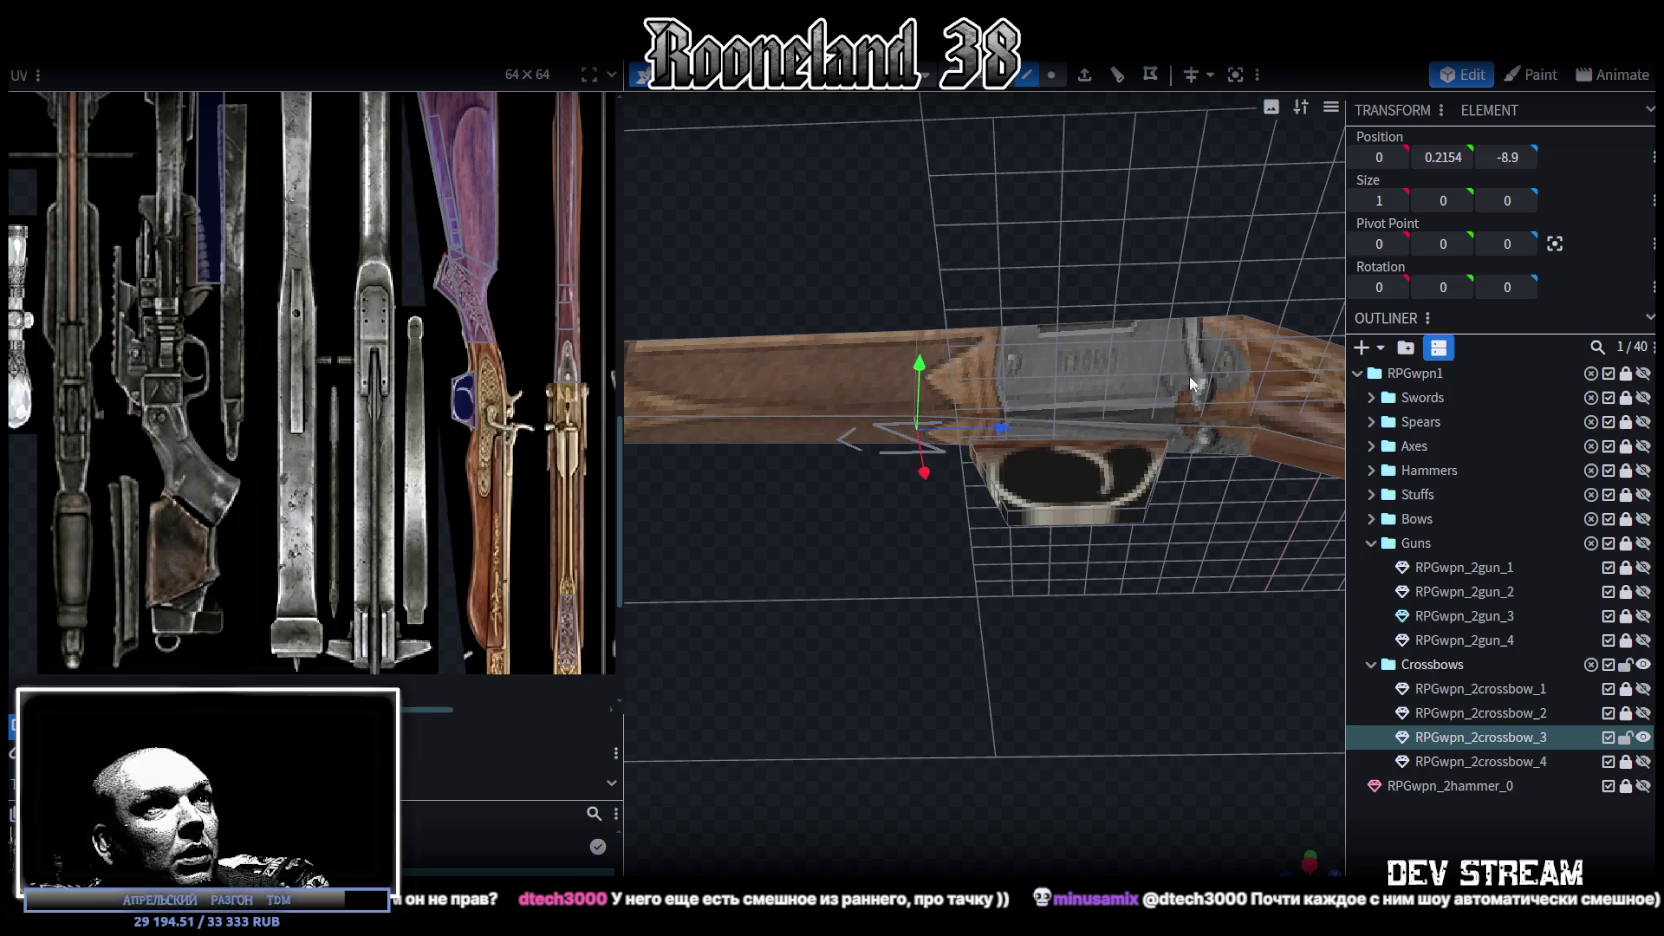
mouse_move(1061, 203)
left_mouse_down()
mouse_move(1065, 256)
mouse_move(1238, 696)
left_mouse_up()
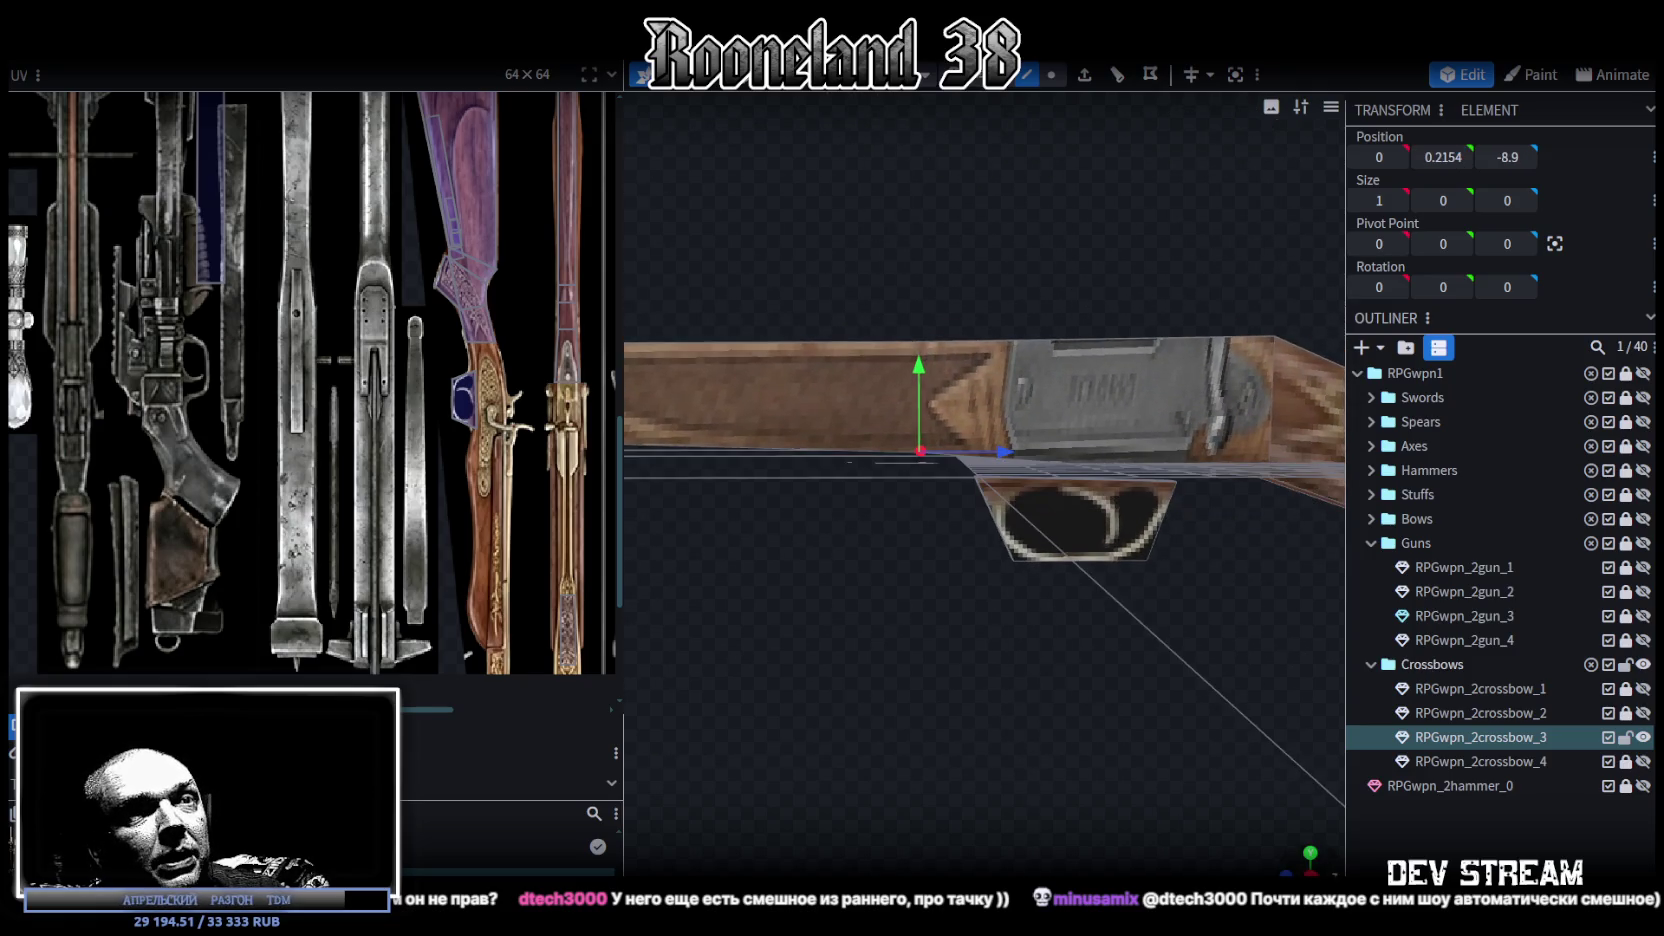
mouse_move(1056, 660)
left_mouse_down()
mouse_move(855, 567)
mouse_move(952, 620)
mouse_move(1030, 240)
left_mouse_up()
Step: Raise a trigger-guard vertex and flatten the underside vertices, lifting them by 0.3
left_click(1051, 75)
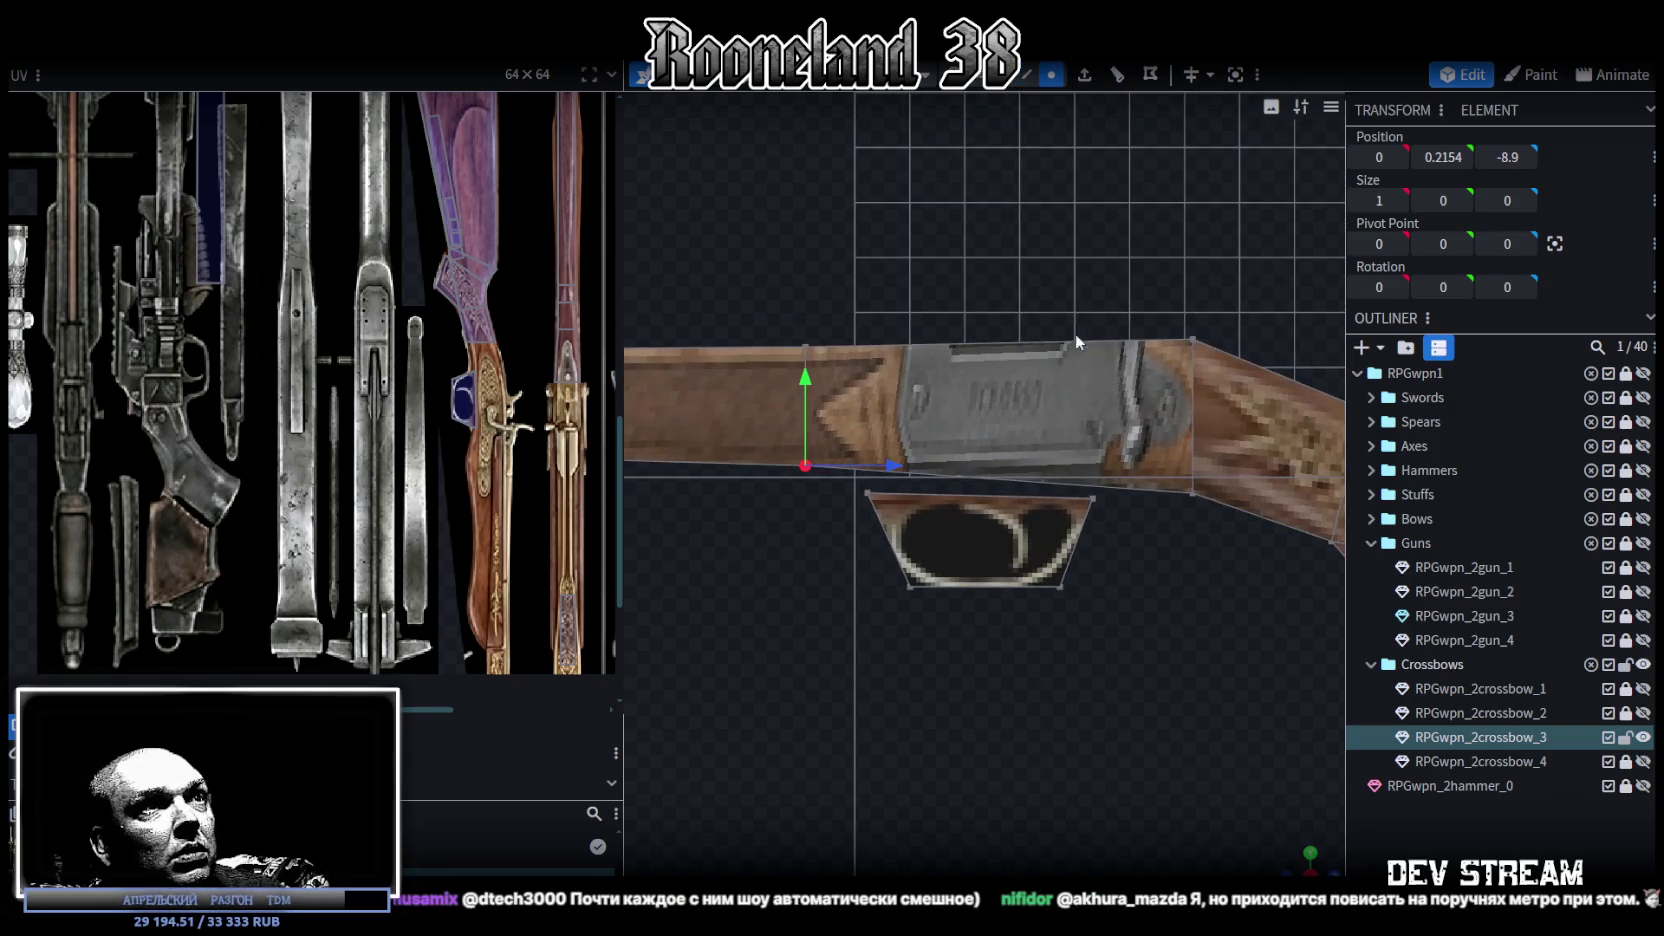
left_click(1089, 497)
mouse_move(1443, 157)
left_mouse_down()
mouse_move(1458, 165)
mouse_move(1437, 157)
left_mouse_up()
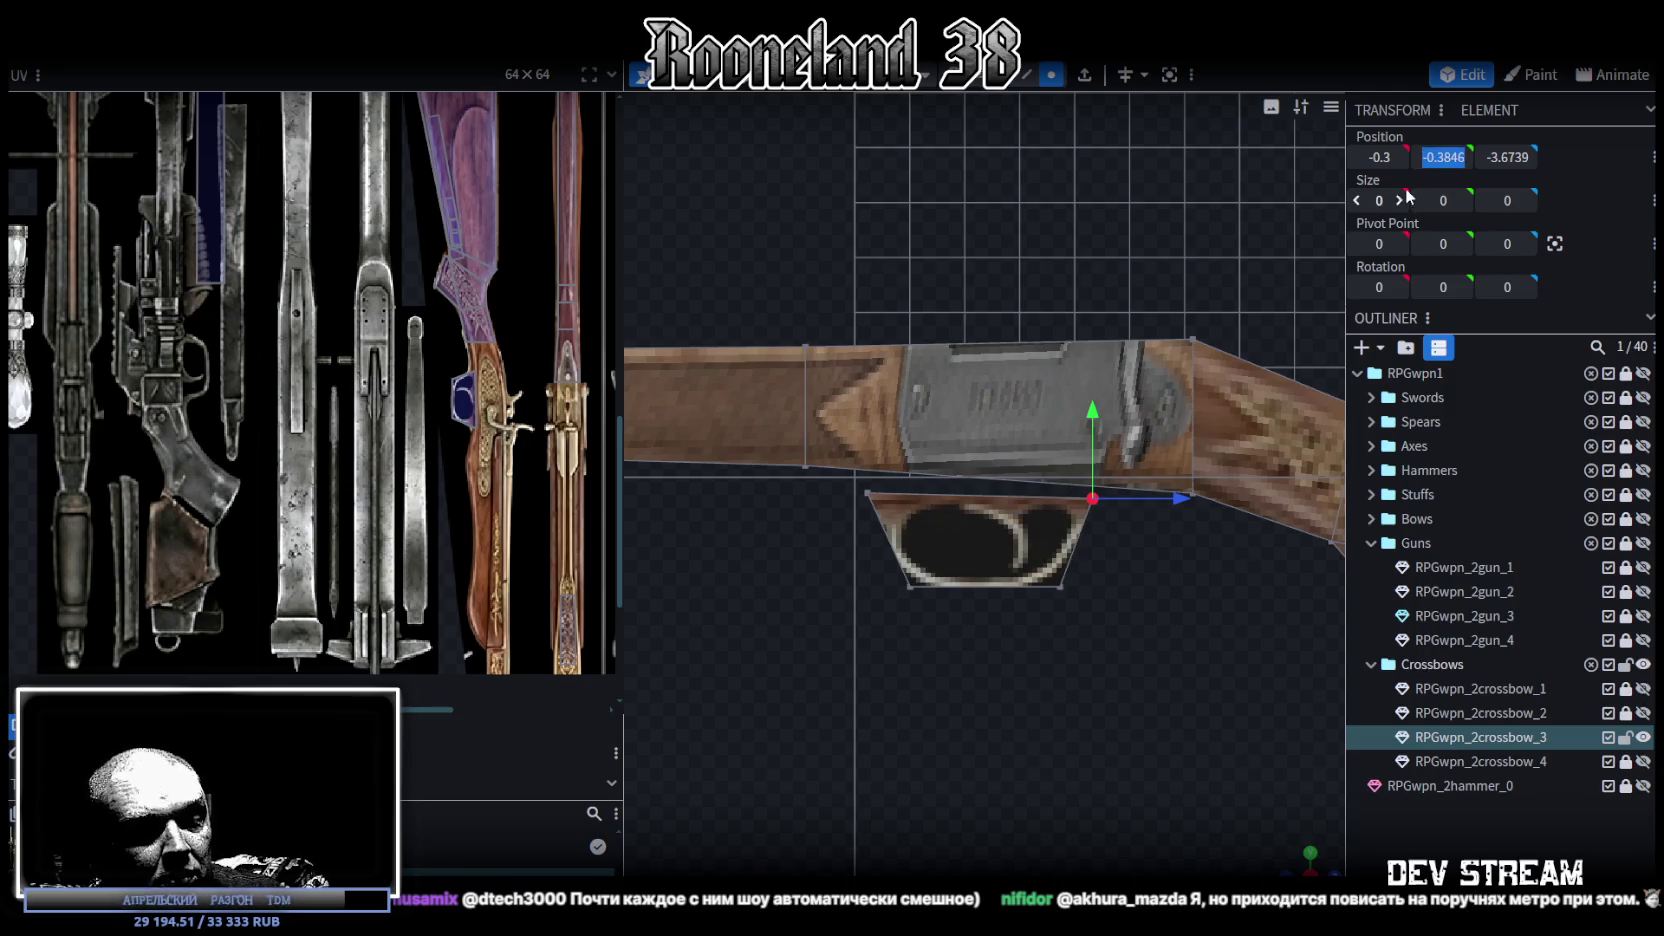
left_click_drag(784, 533, 1240, 422)
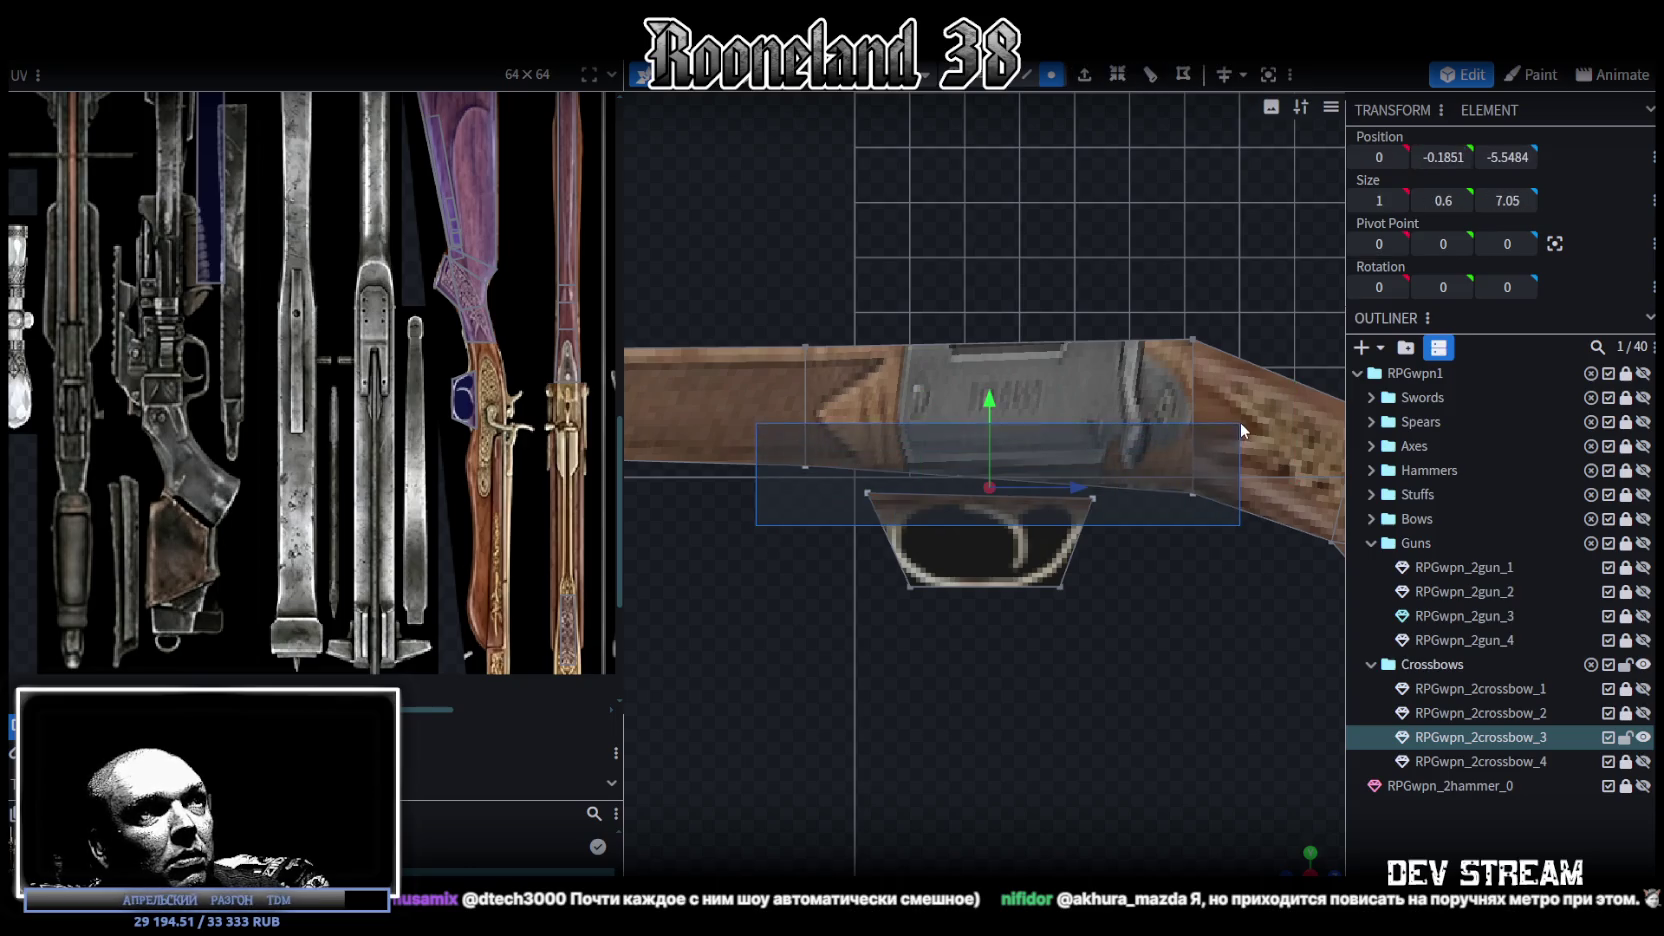
left_click_drag(1420, 231, 1030, 826)
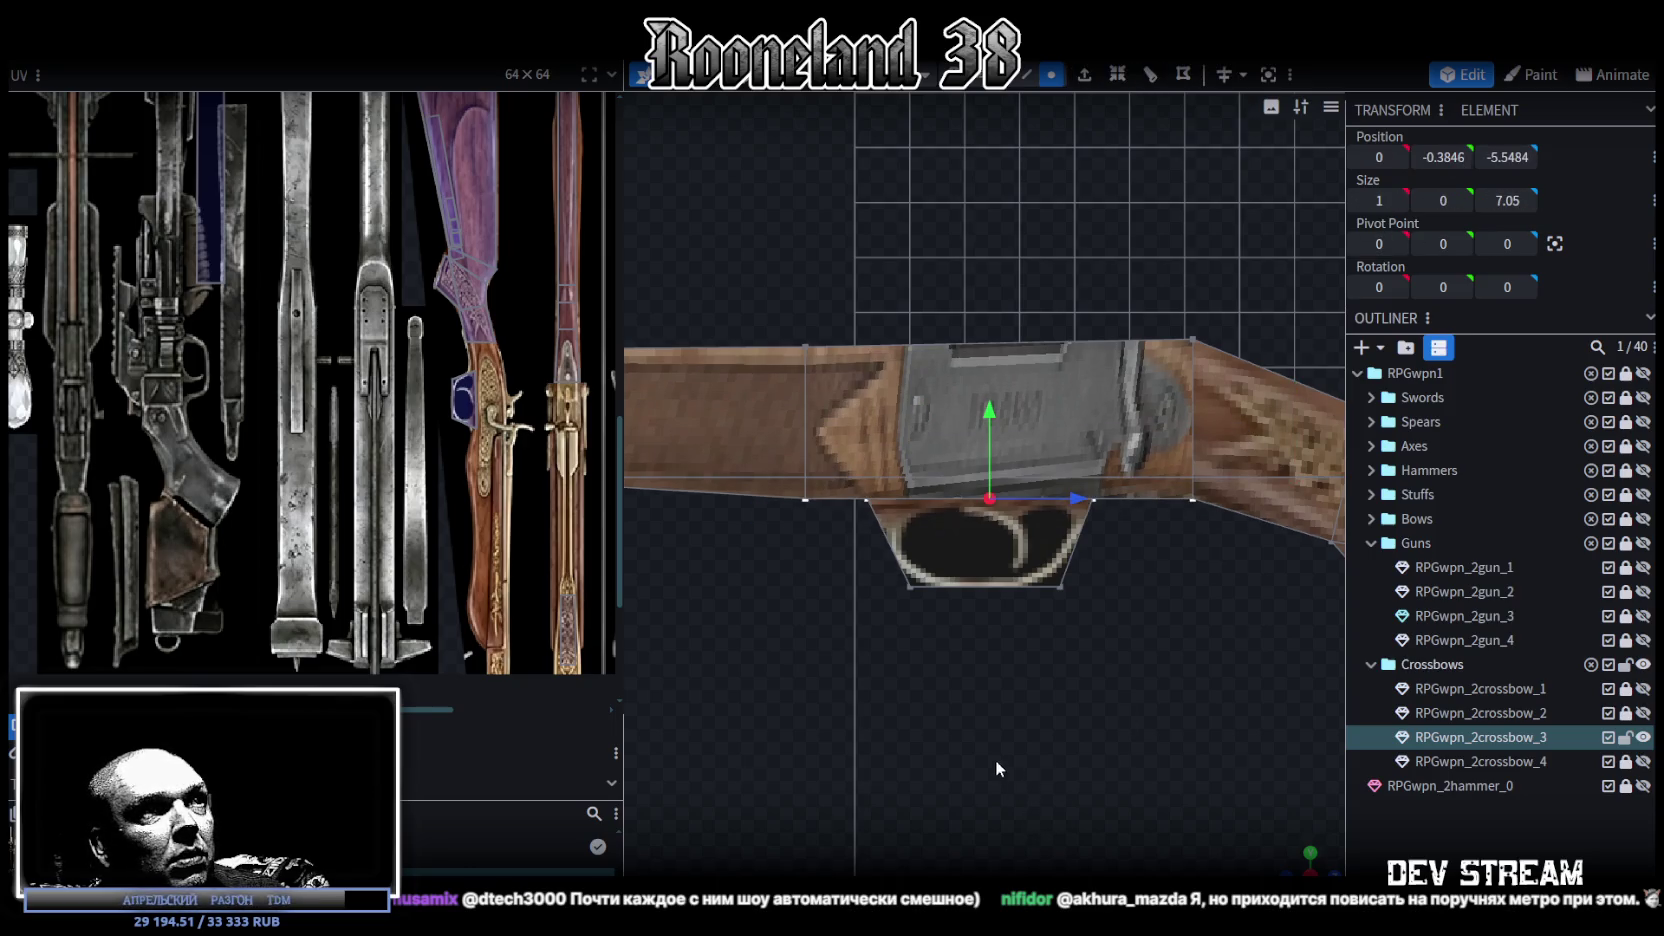
scroll(980, 750, "down", 2)
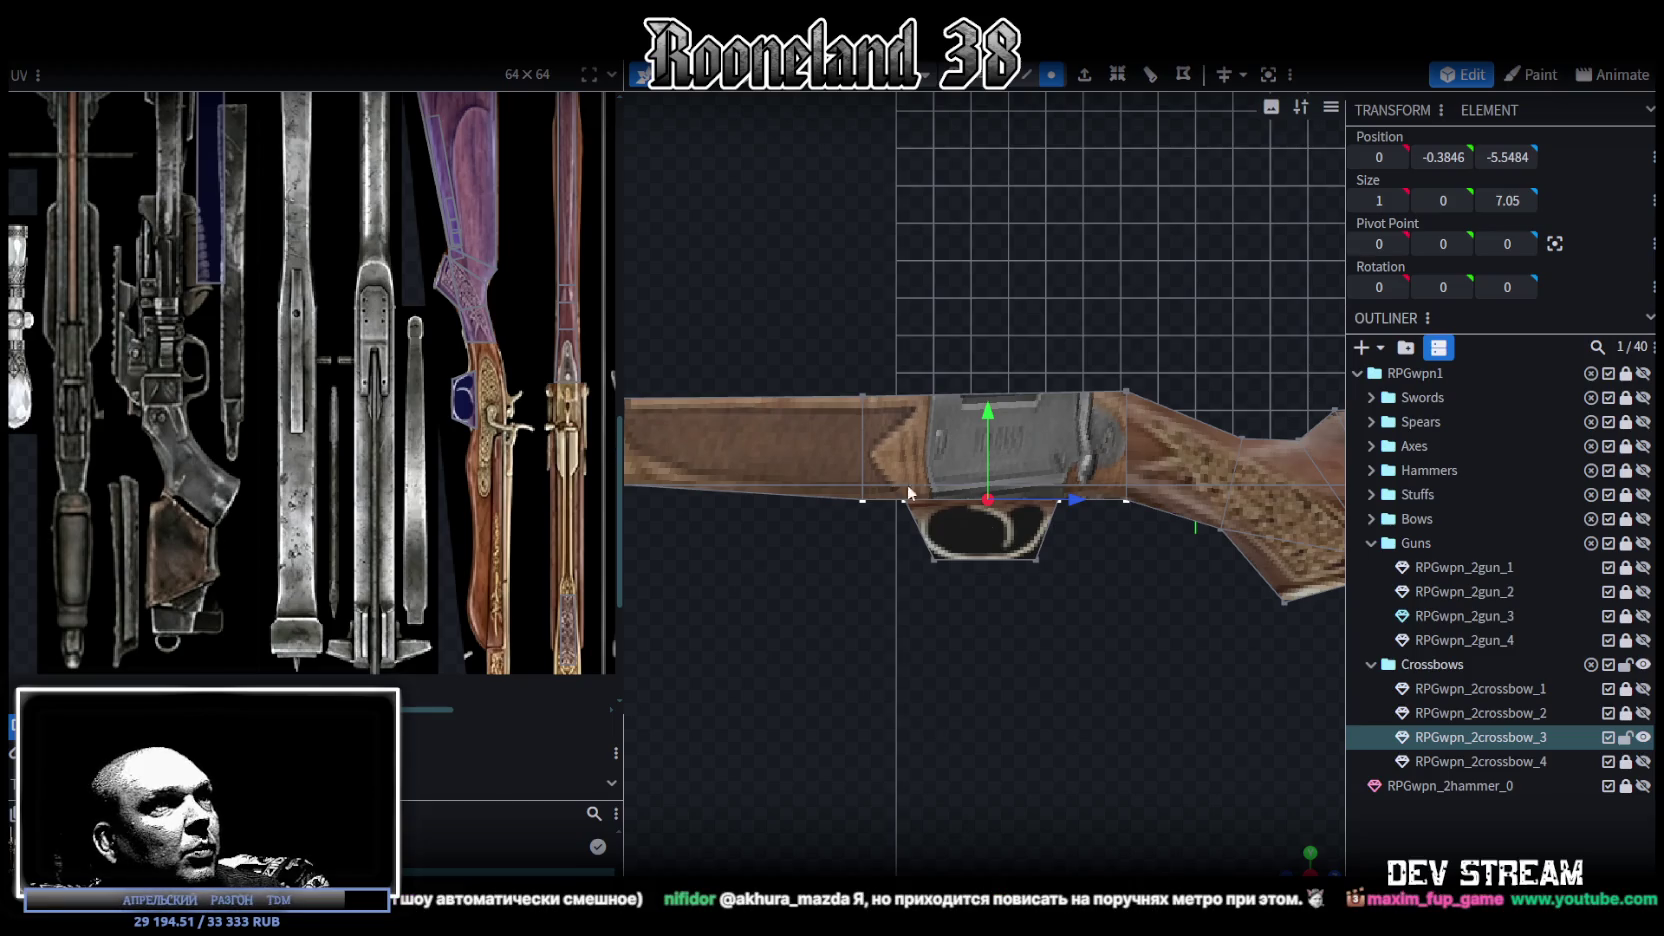
left_click_drag(987, 418, 987, 401)
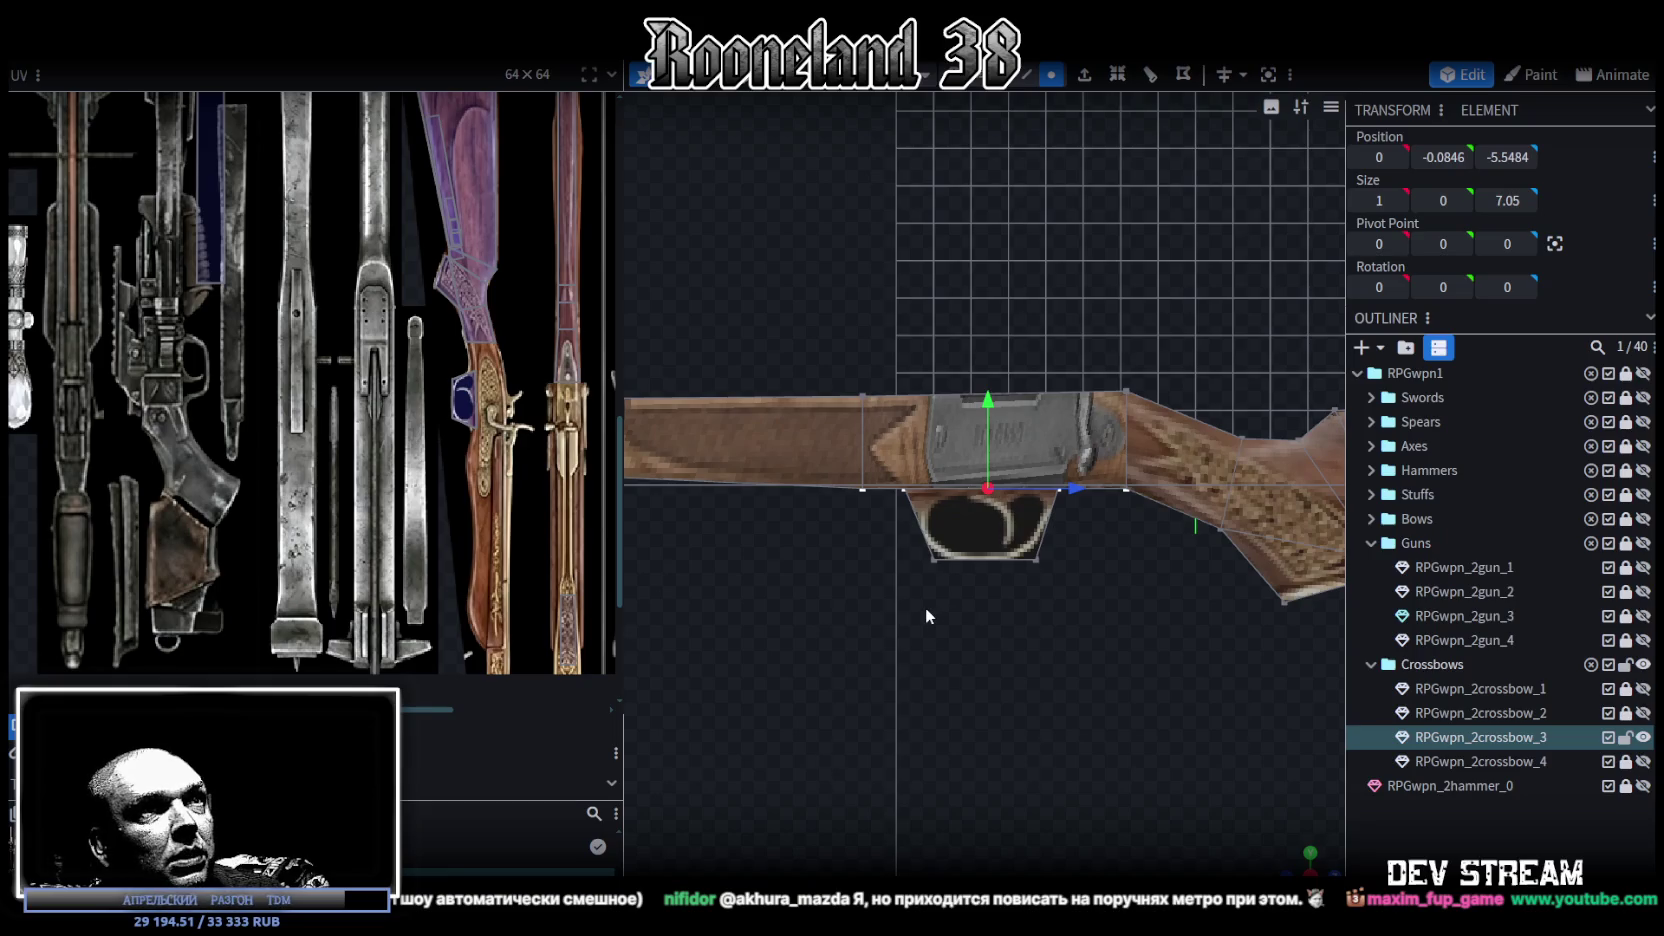
Step: Raise a point on the barrels' top by 0.5 to Y 2.8733
right_click_drag(926, 606, 969, 686)
left_click(946, 500)
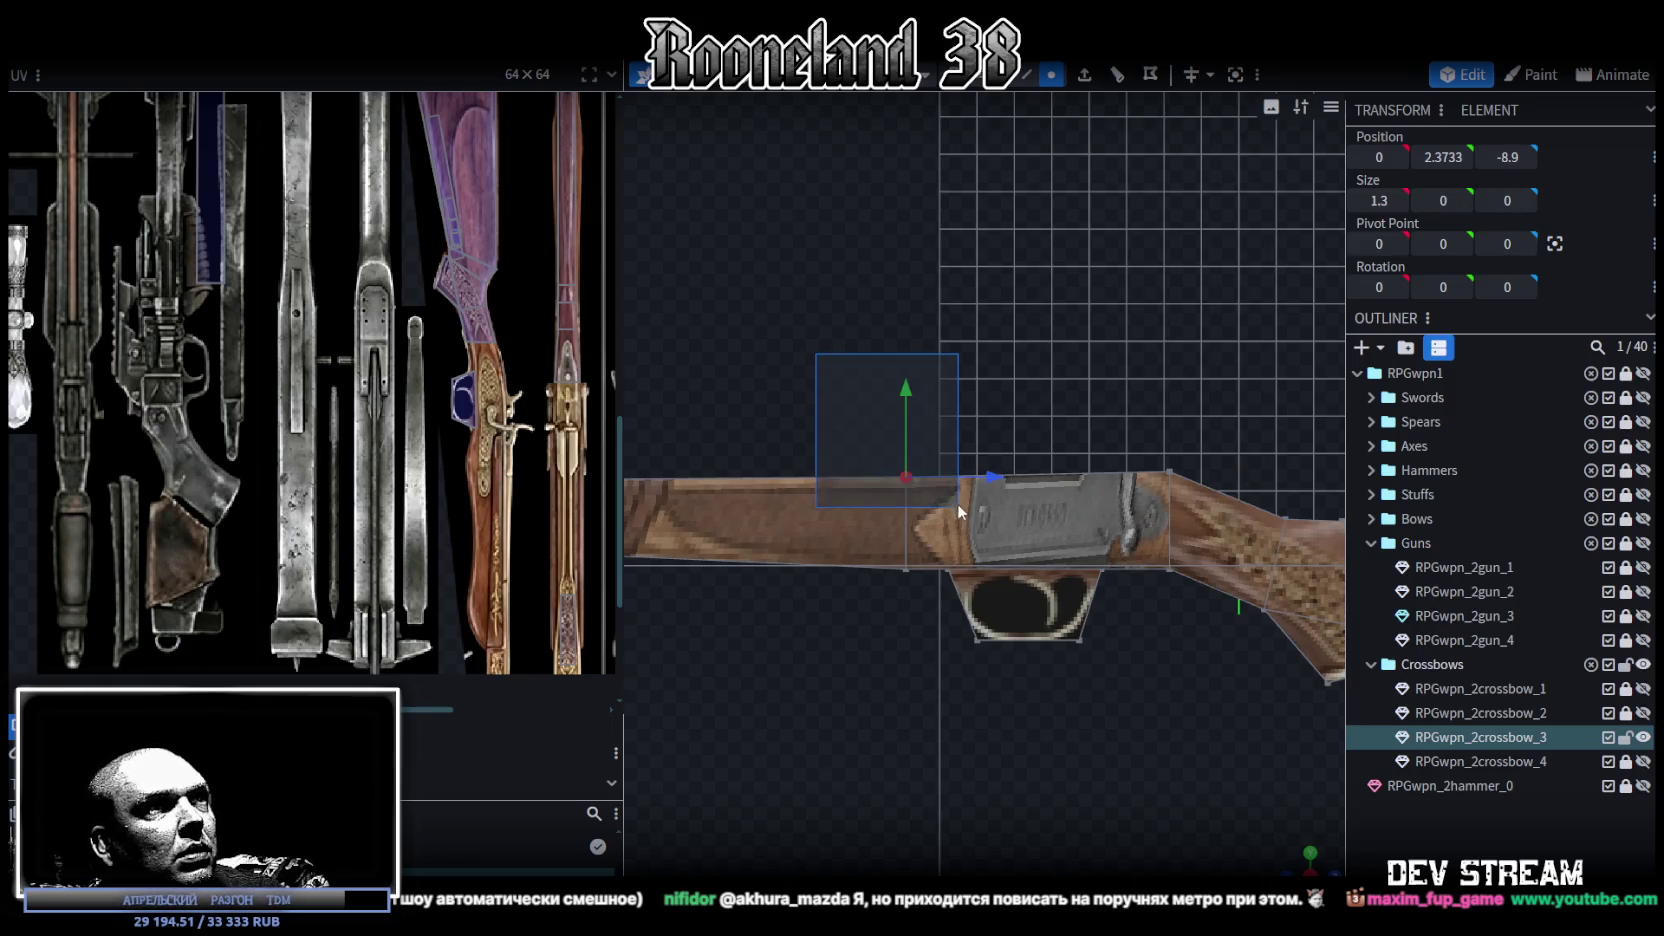
left_click_drag(906, 388, 910, 363)
scroll(916, 679, "down", 5)
right_click_drag(1106, 697, 1080, 690)
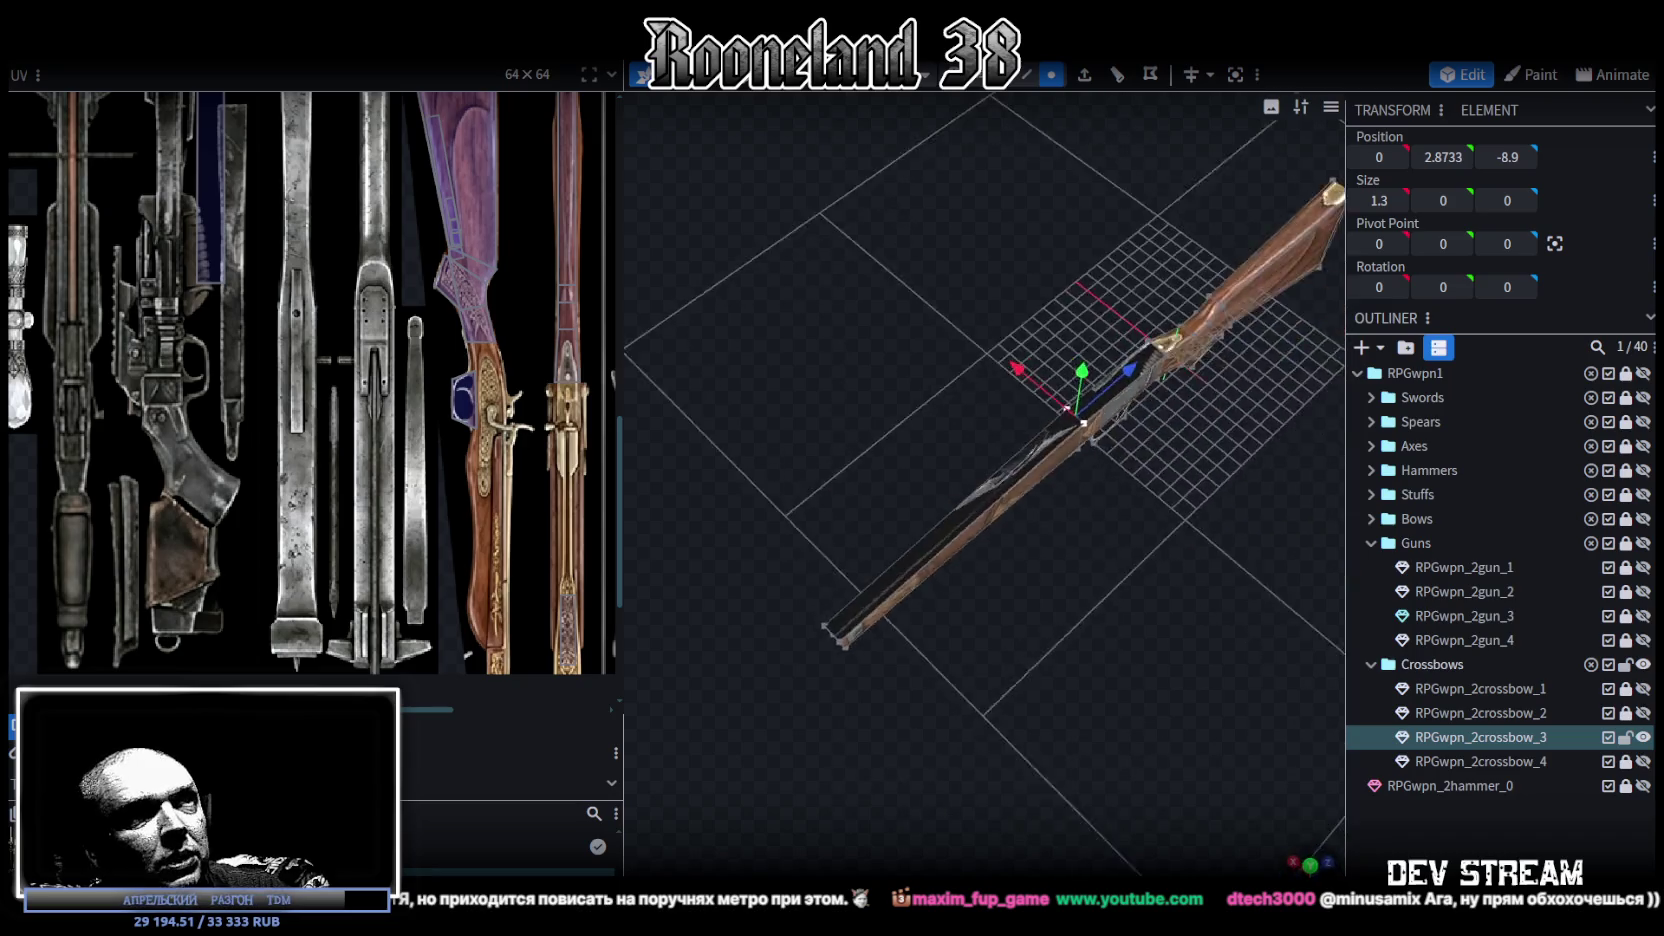
Step: Set the long front barrel piece's Position Y to 3
left_click_drag(1080, 690, 1300, 420)
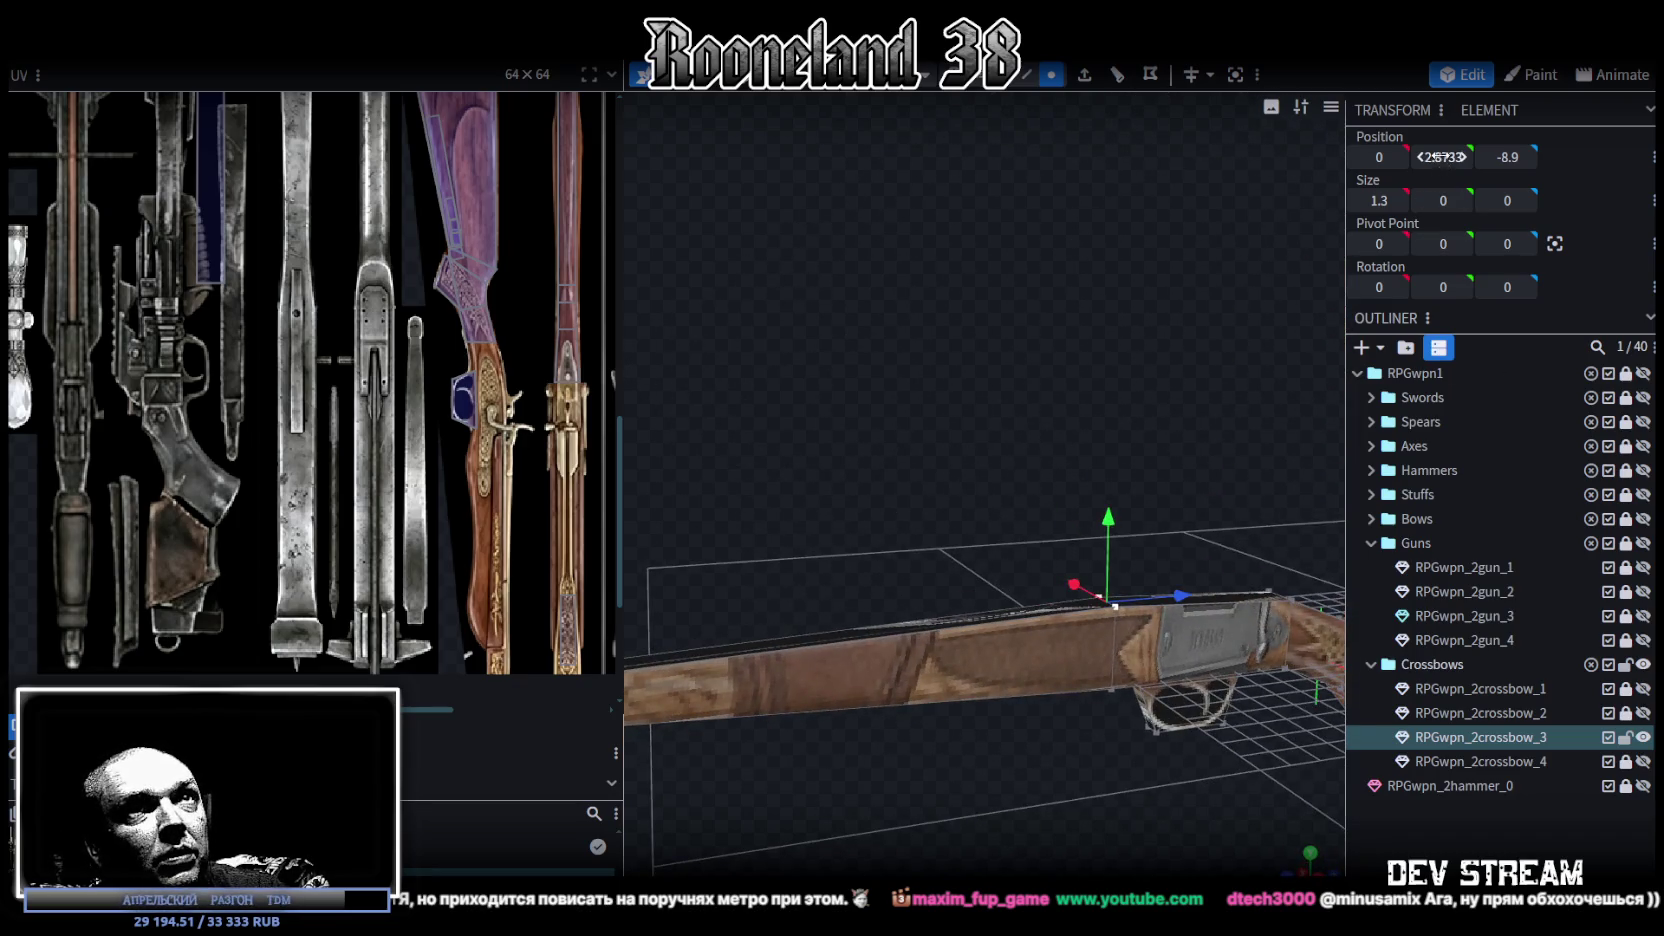
type("3")
mouse_move(987, 859)
left_mouse_down()
mouse_move(961, 796)
mouse_move(956, 812)
mouse_move(1034, 852)
left_mouse_up()
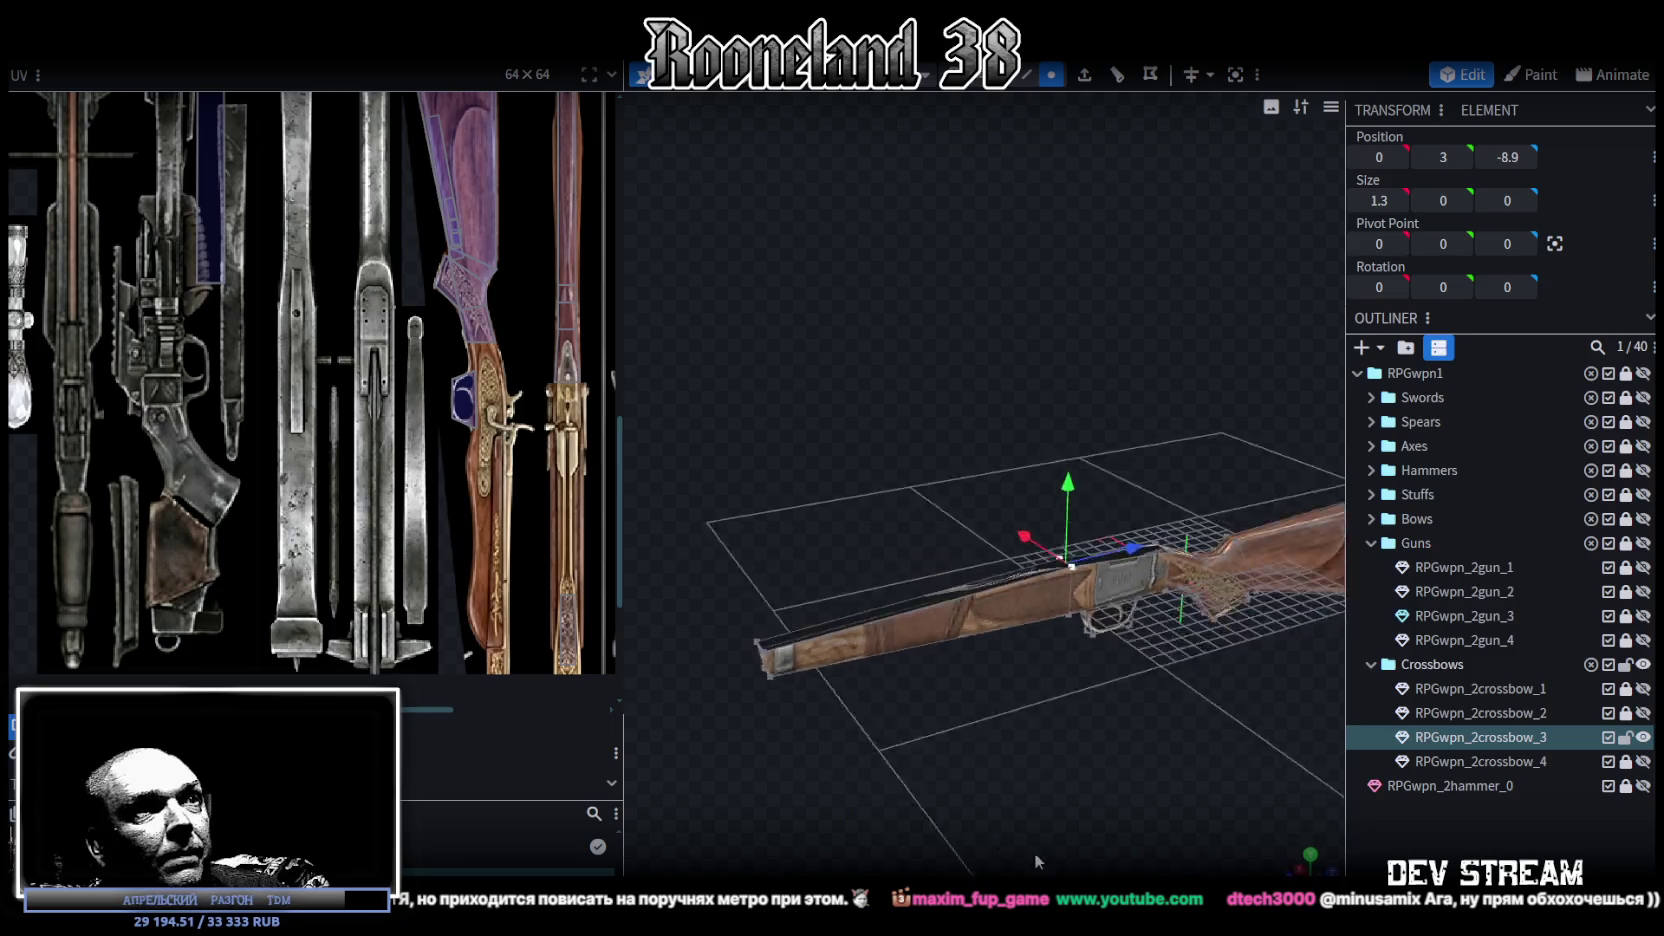
left_click(991, 603)
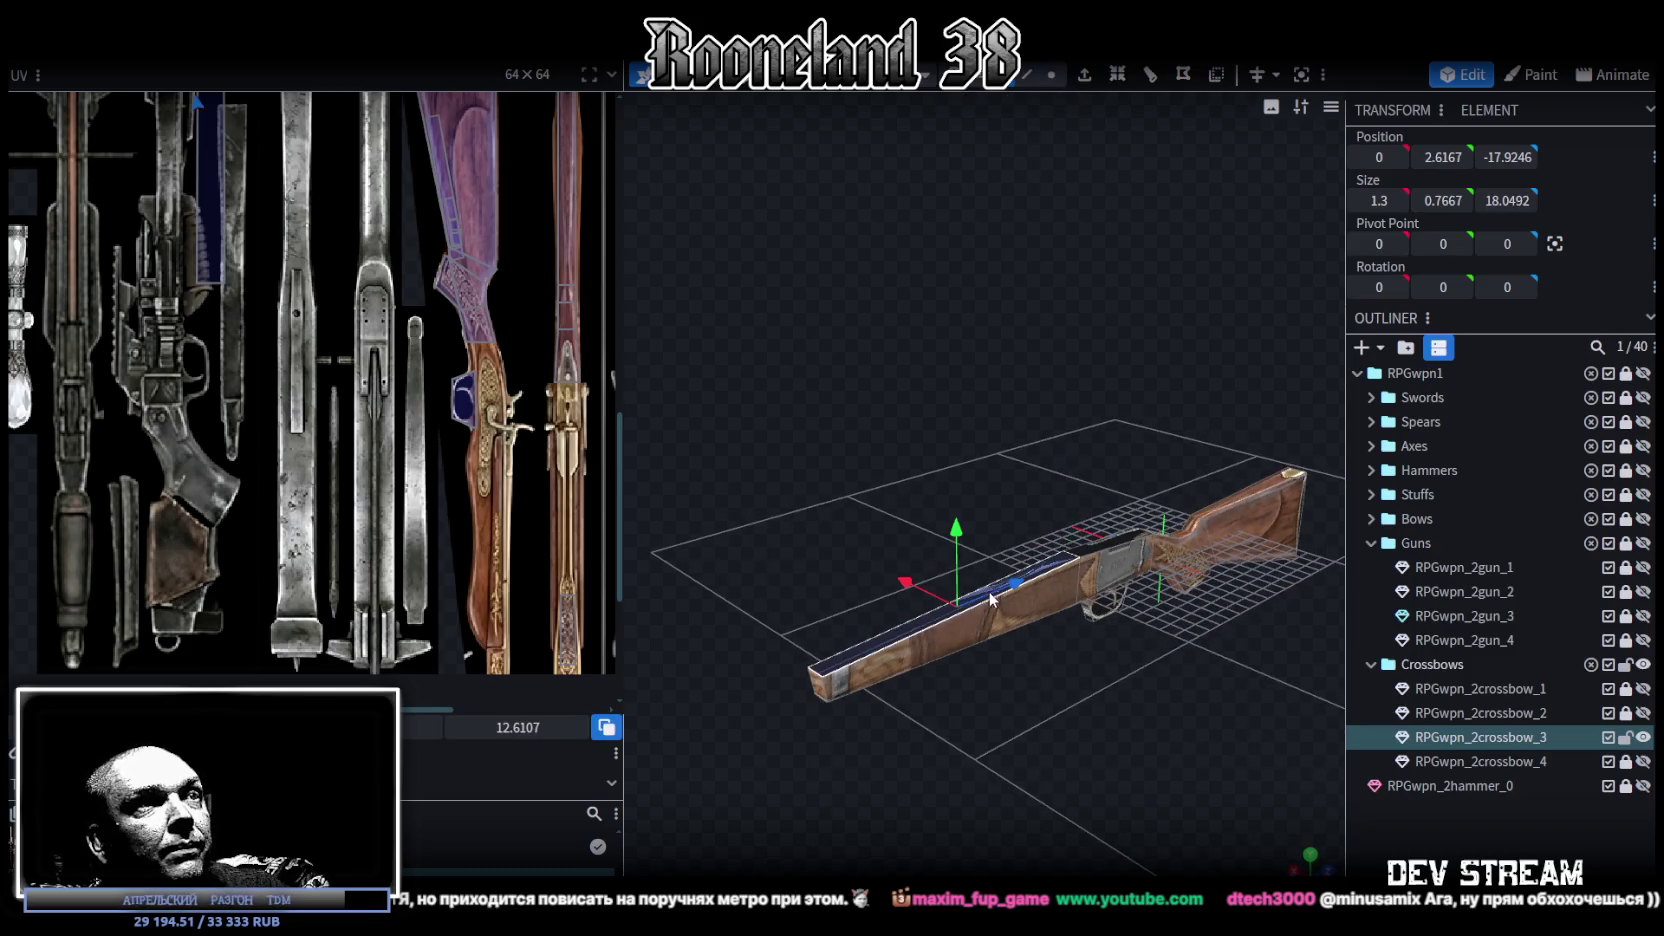
type("3")
Step: Slide the wood-to-receiver seam vertices back along the gun, from Z -8.9 to -7.8
mouse_move(1086, 800)
left_mouse_down()
mouse_move(937, 734)
mouse_move(1011, 677)
mouse_move(970, 675)
mouse_move(978, 664)
left_mouse_up()
scroll(966, 719, "up", 2)
scroll(967, 718, "up", 2)
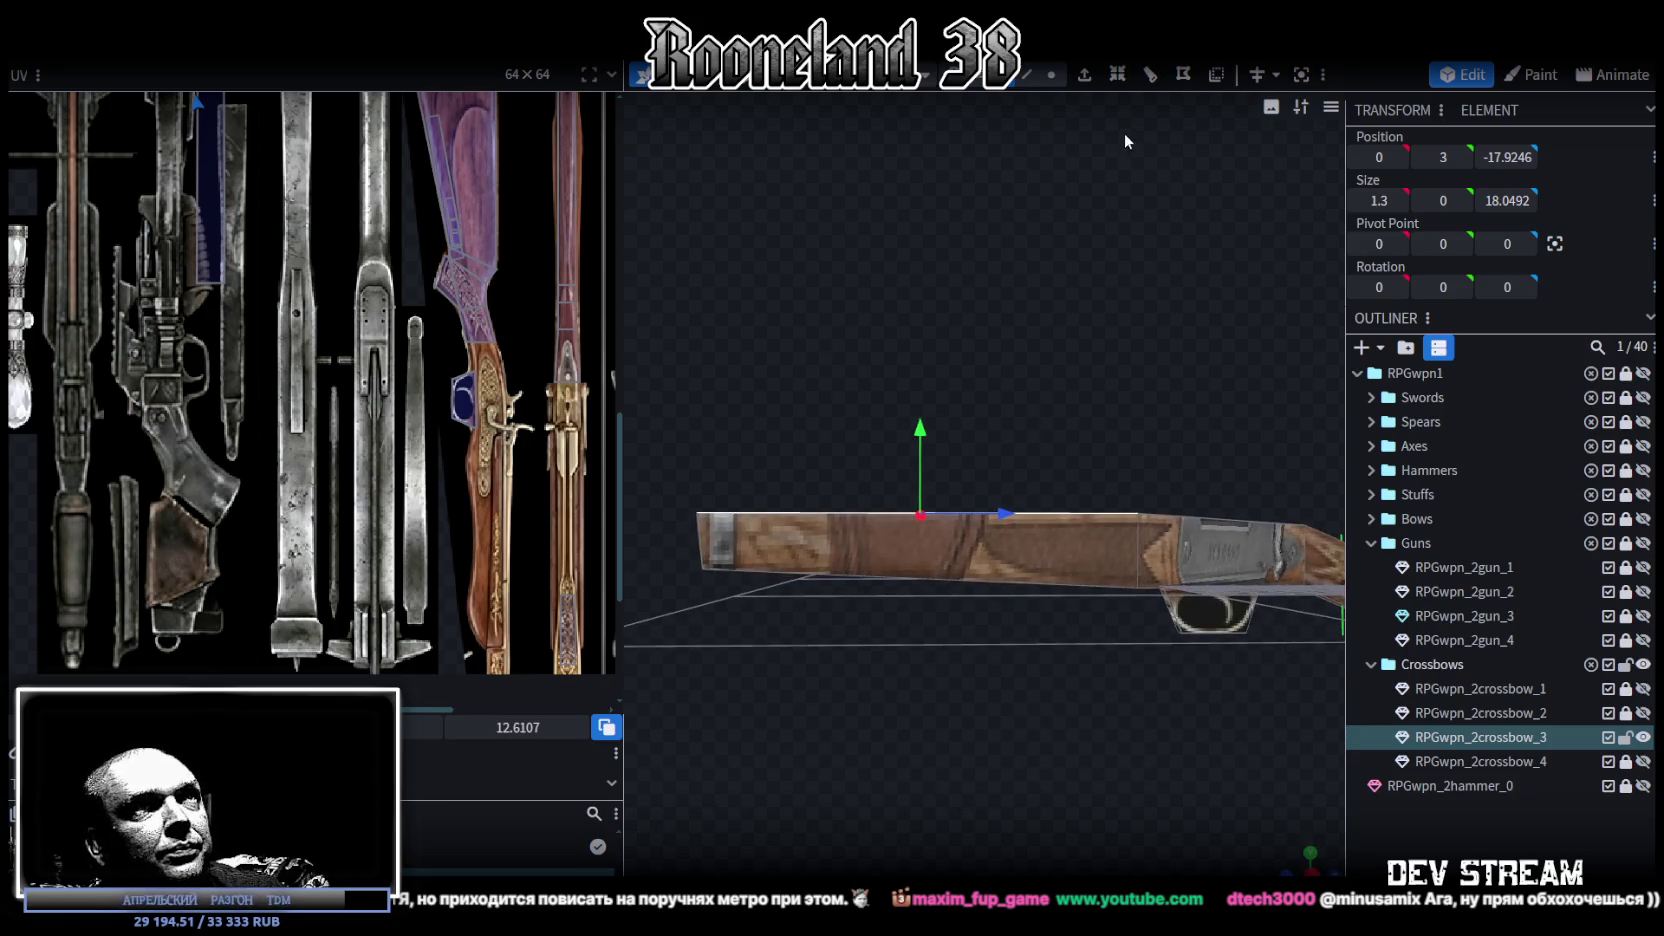
left_click(1027, 75)
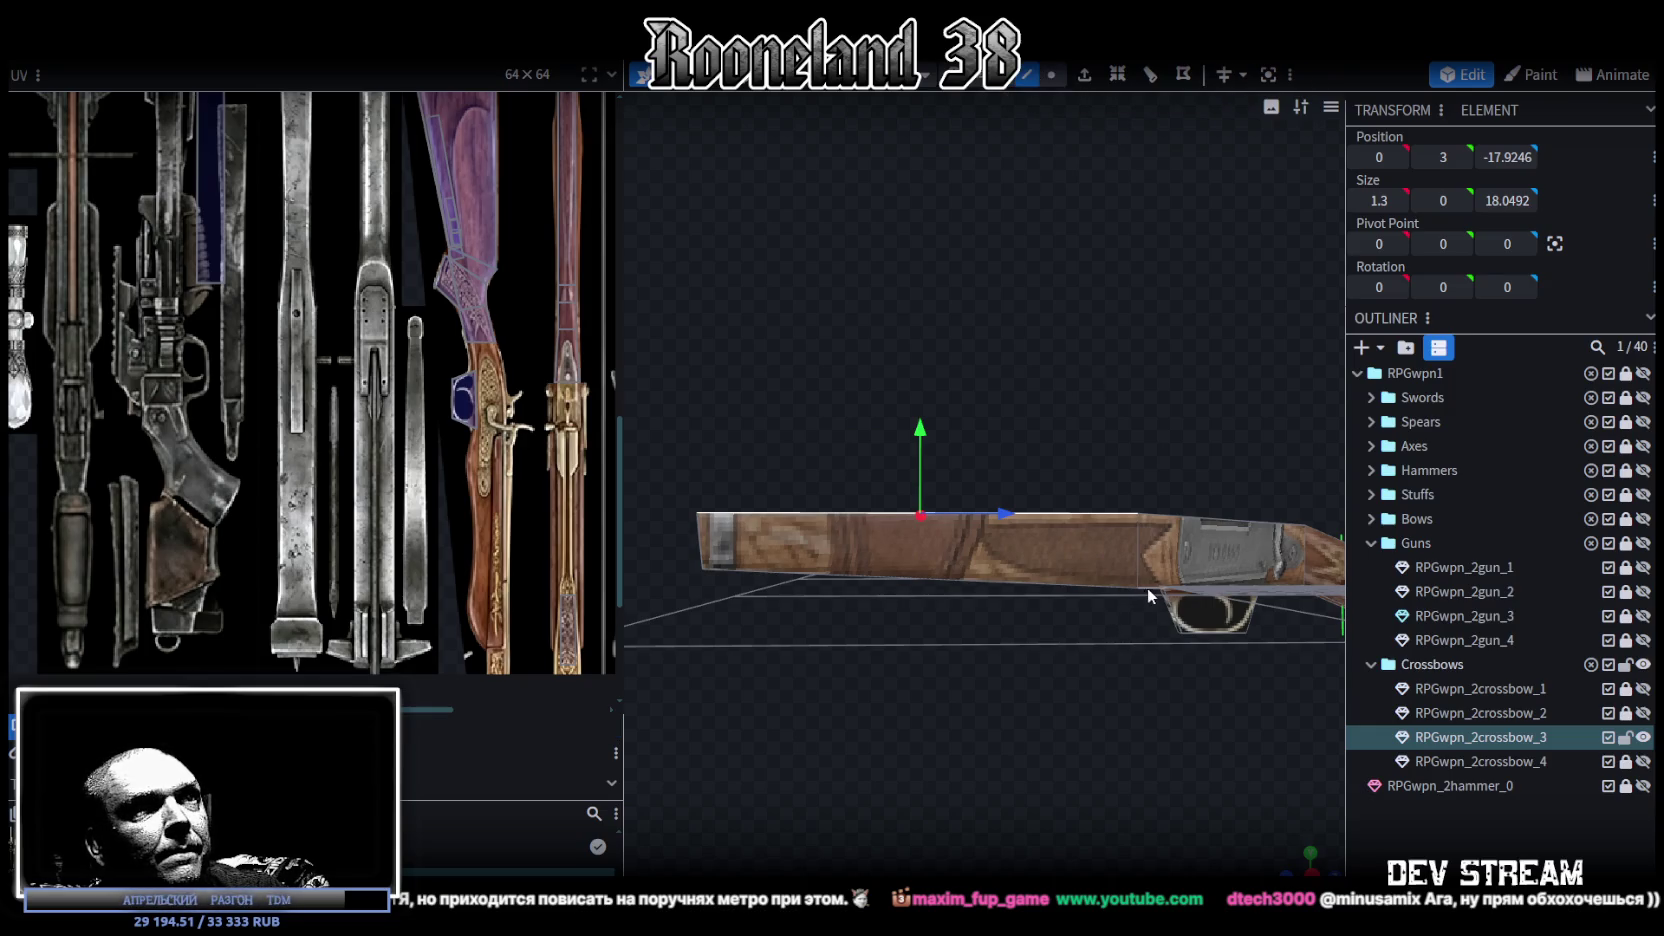
mouse_move(1138, 638)
left_mouse_down()
mouse_move(1098, 673)
mouse_move(988, 630)
left_mouse_up()
scroll(1098, 679, "up", 2)
scroll(963, 656, "up", 2)
left_click(1051, 75)
left_click_drag(962, 325, 1060, 700)
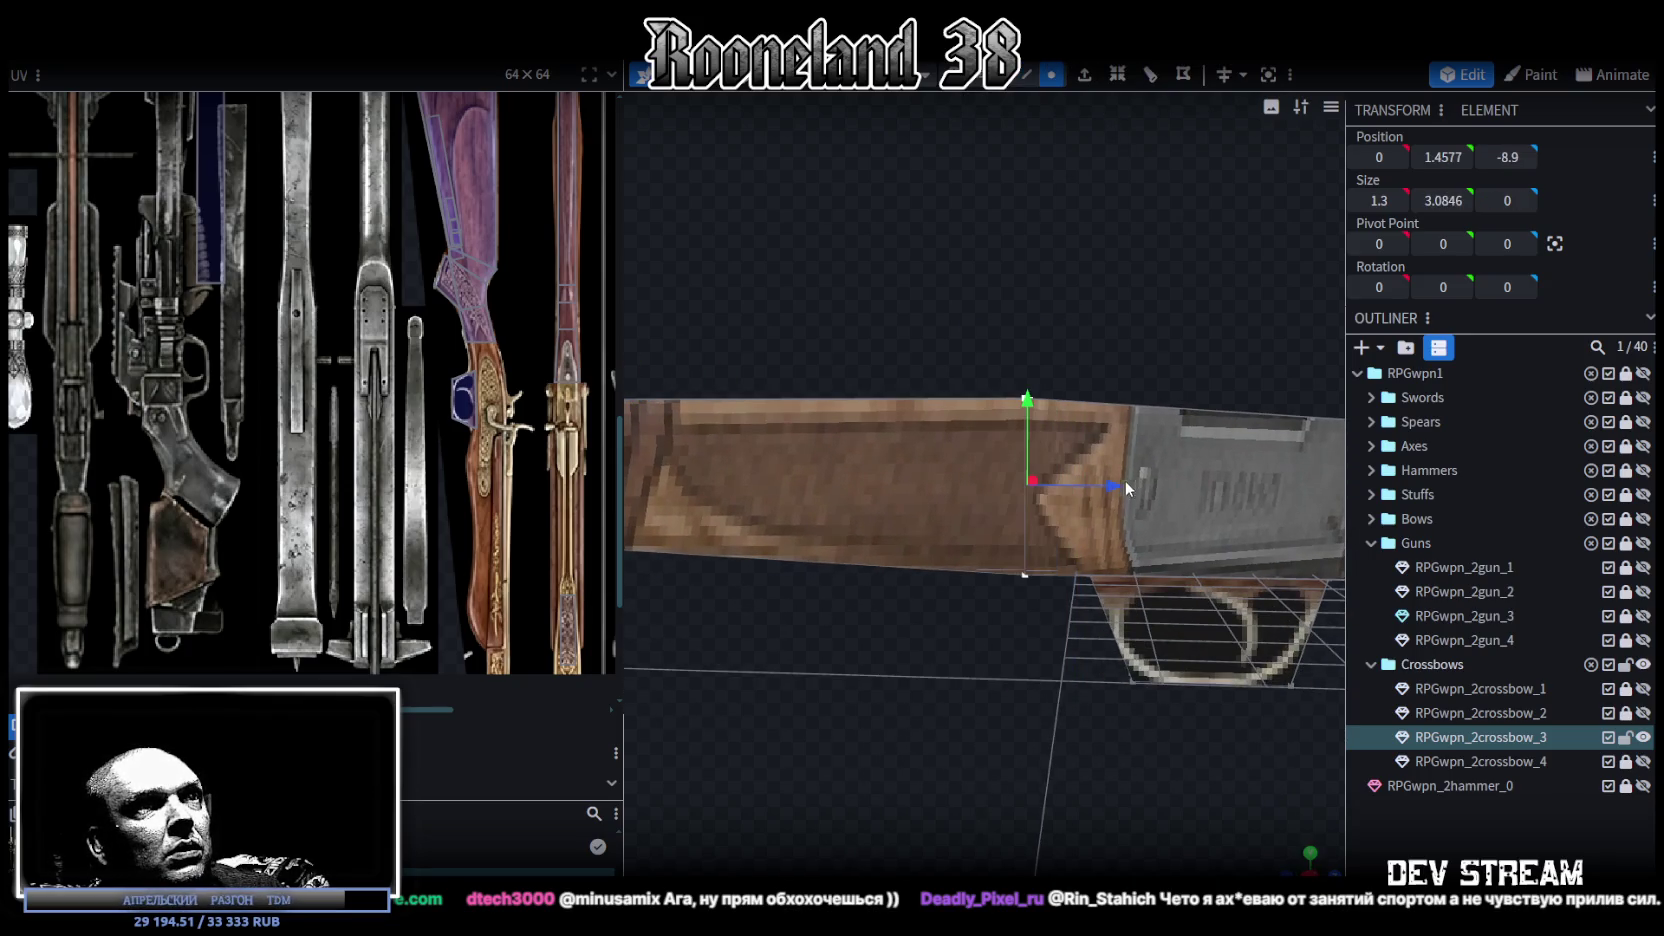
left_click_drag(1126, 488, 1169, 497)
Step: Orbit back to a side view and select the fore-end's long top edge
scroll(980, 699, "down", 2)
scroll(936, 675, "down", 2)
left_click_drag(936, 675, 734, 608)
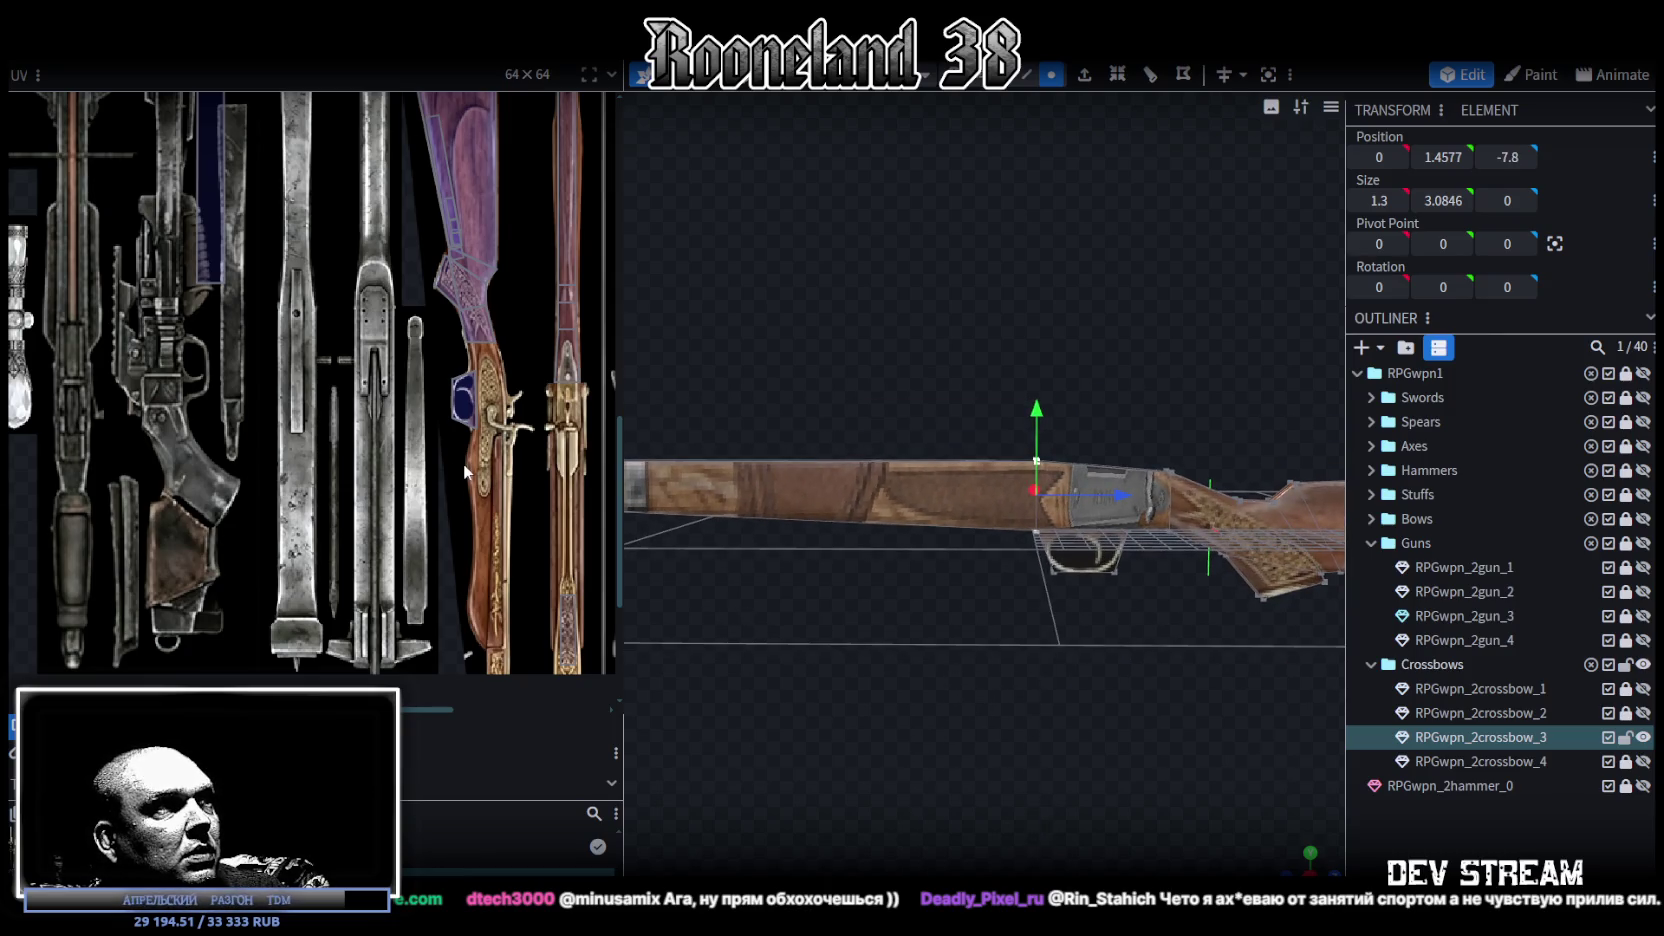
left_click_drag(928, 396, 1084, 458)
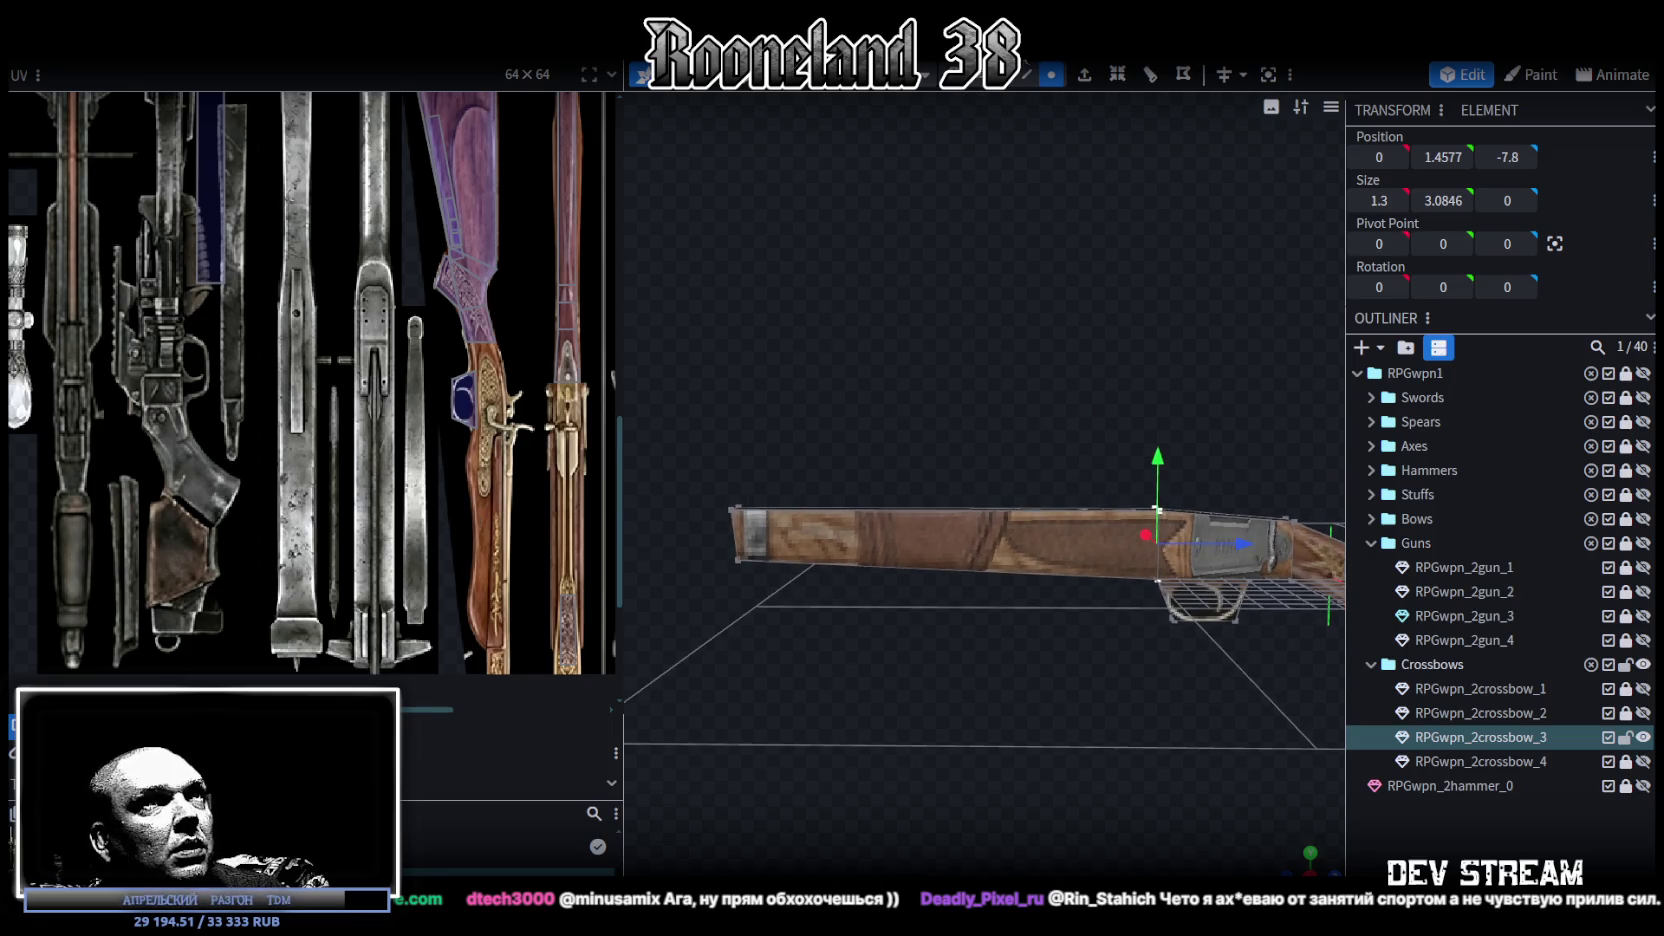
left_click(1065, 512)
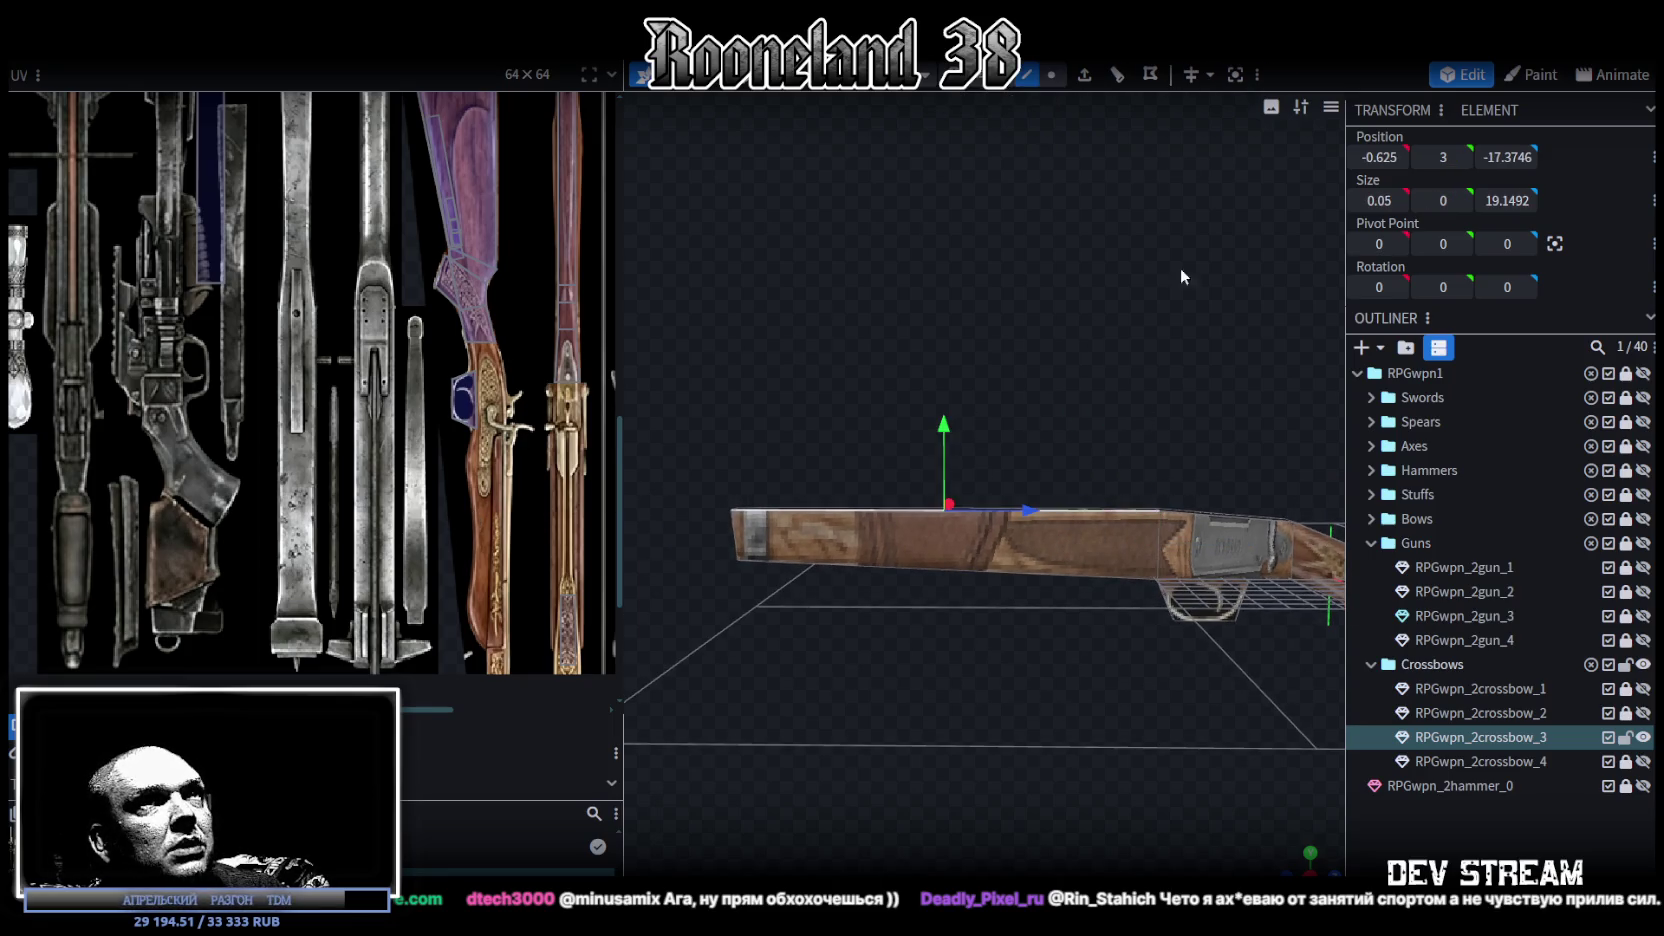
Step: Split the wooden fore-end with a Loop Cut of 4 cuts
left_click(1115, 75)
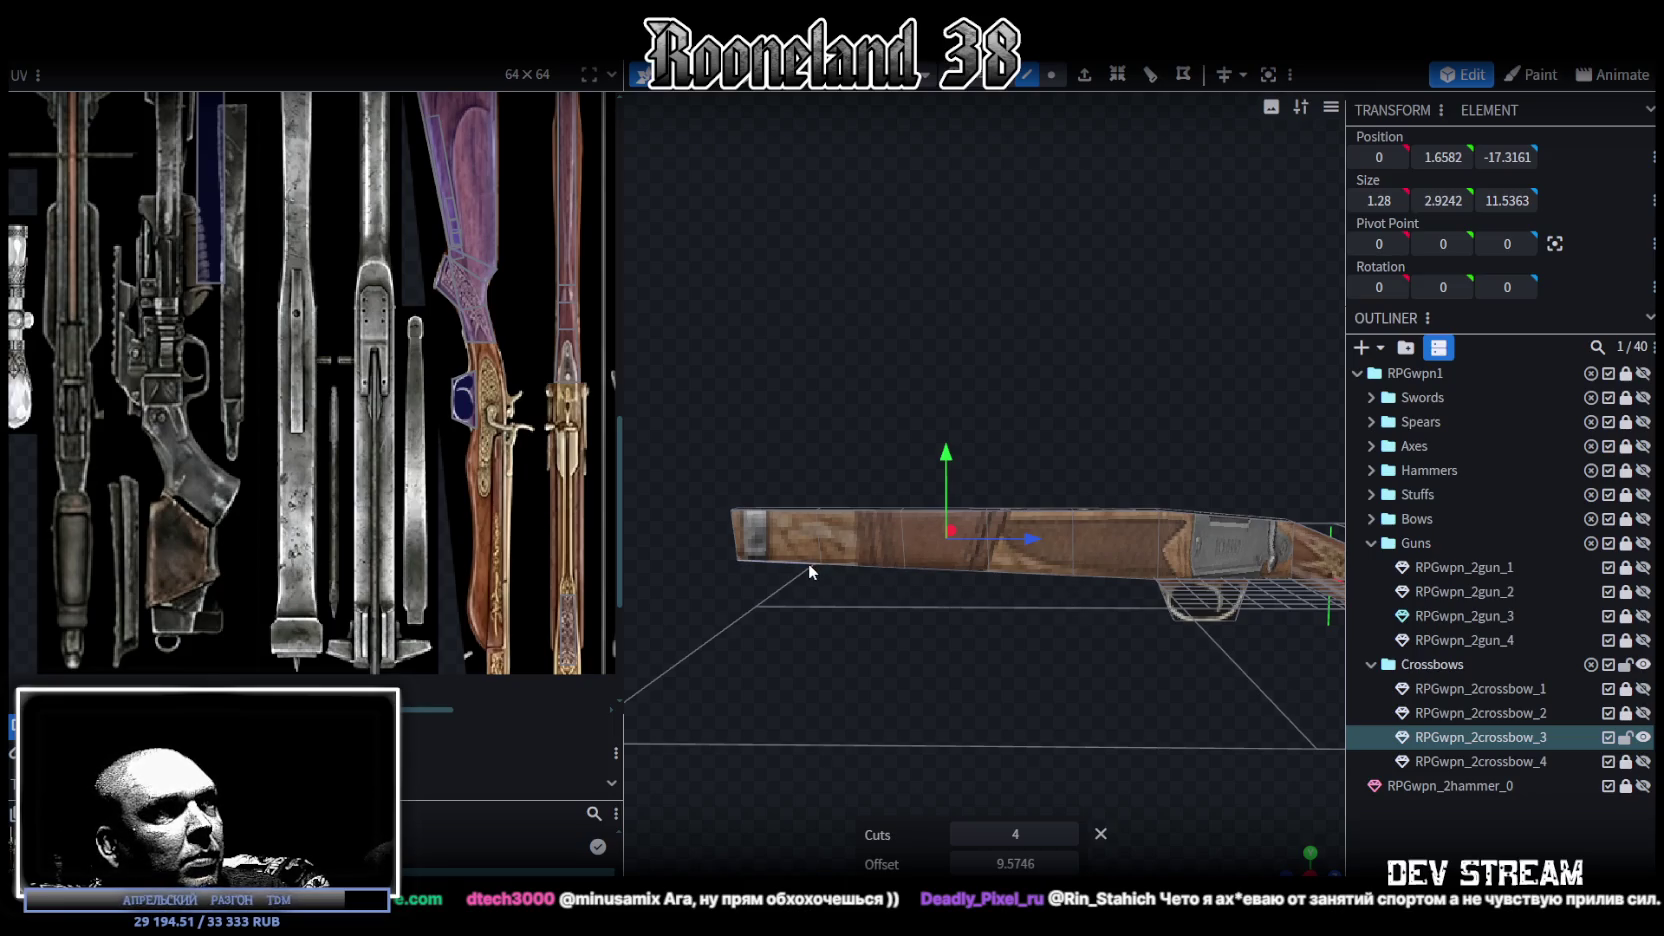
scroll(1058, 774, "up", 1)
scroll(1070, 708, "up", 2)
scroll(924, 658, "up", 2)
scroll(988, 637, "up", 1)
Step: Lower a vertex on the fore-end's underside to bend its shape
left_click(1051, 75)
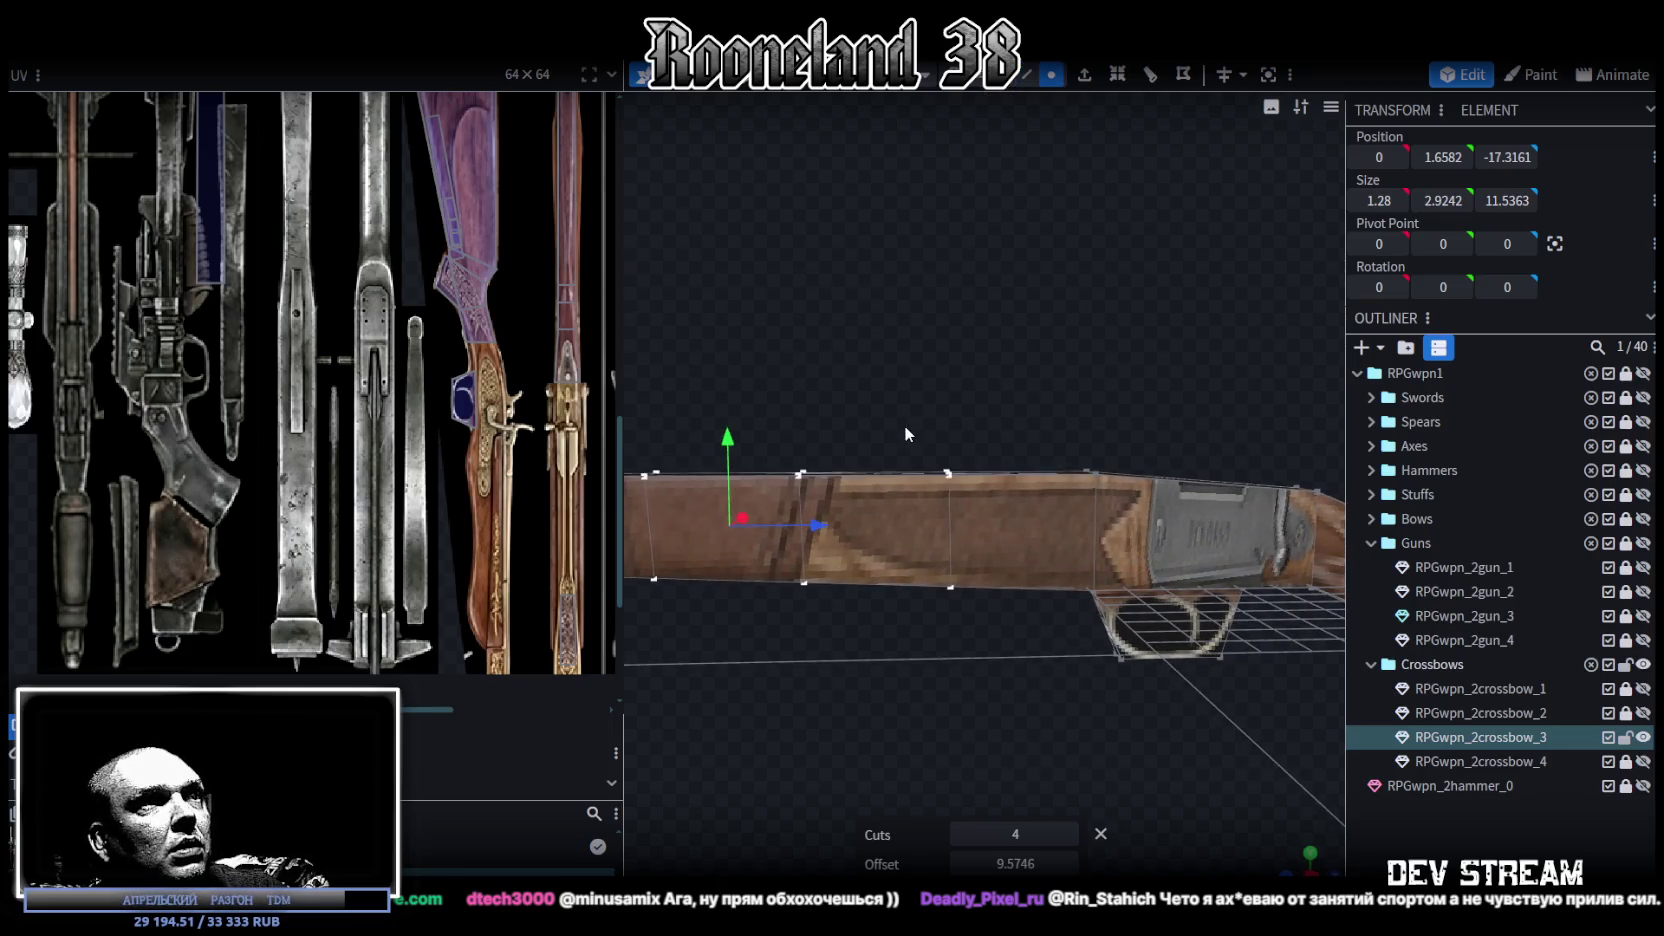
left_click_drag(906, 424, 974, 661)
left_click_drag(1048, 532, 935, 625)
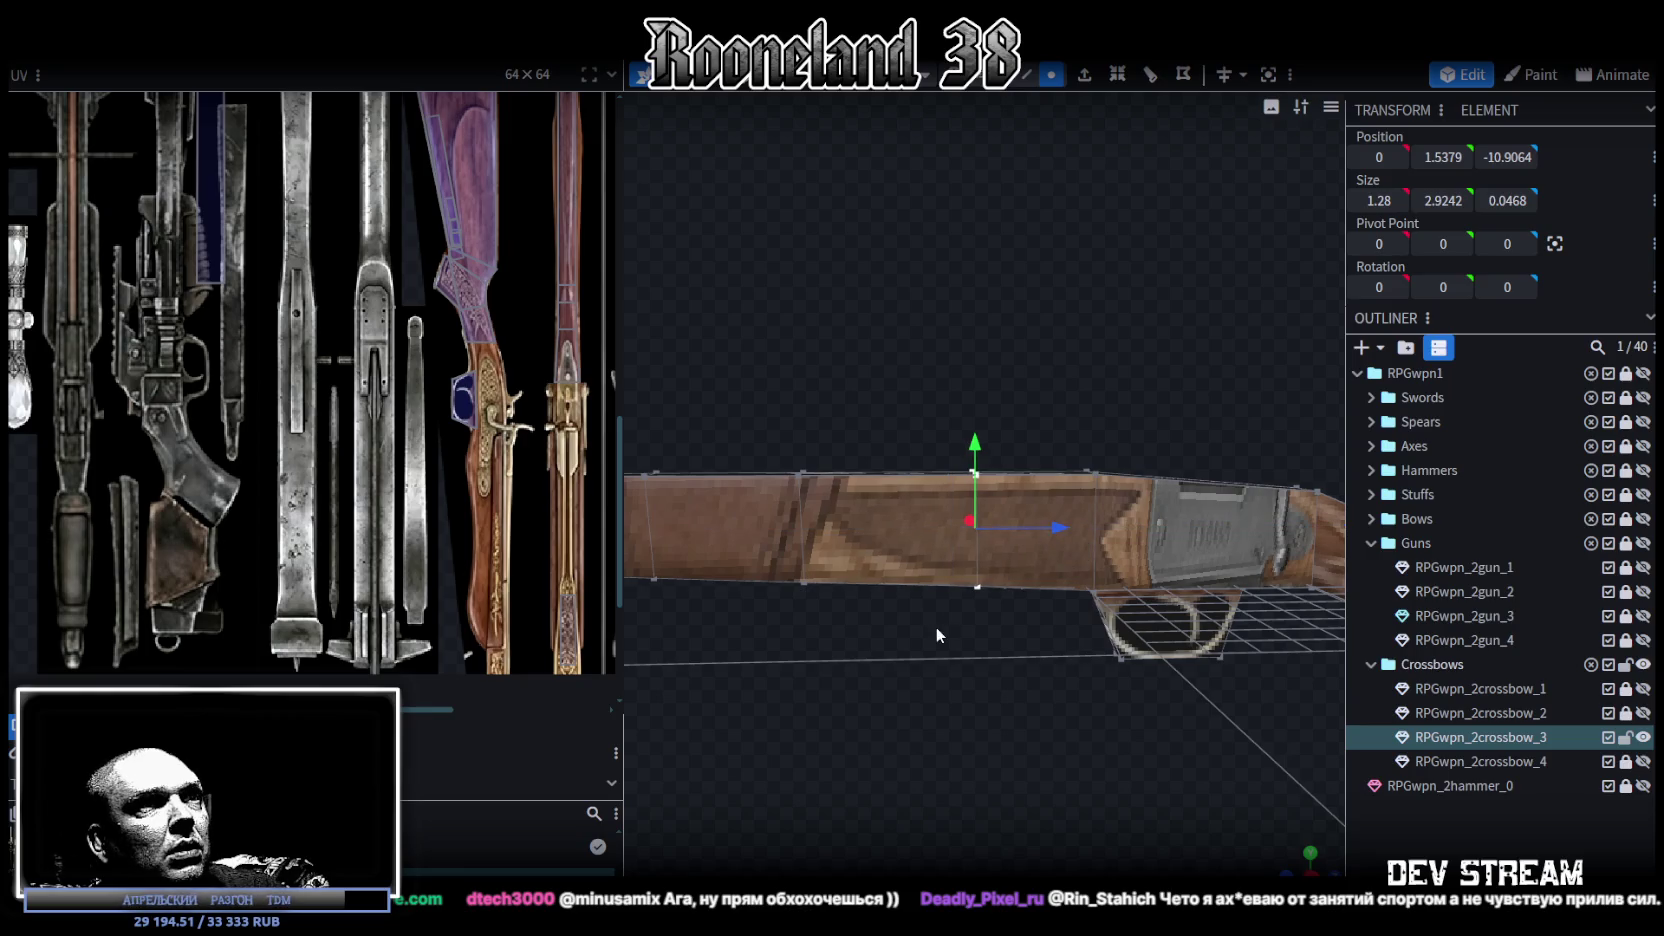
left_click_drag(972, 499, 970, 525)
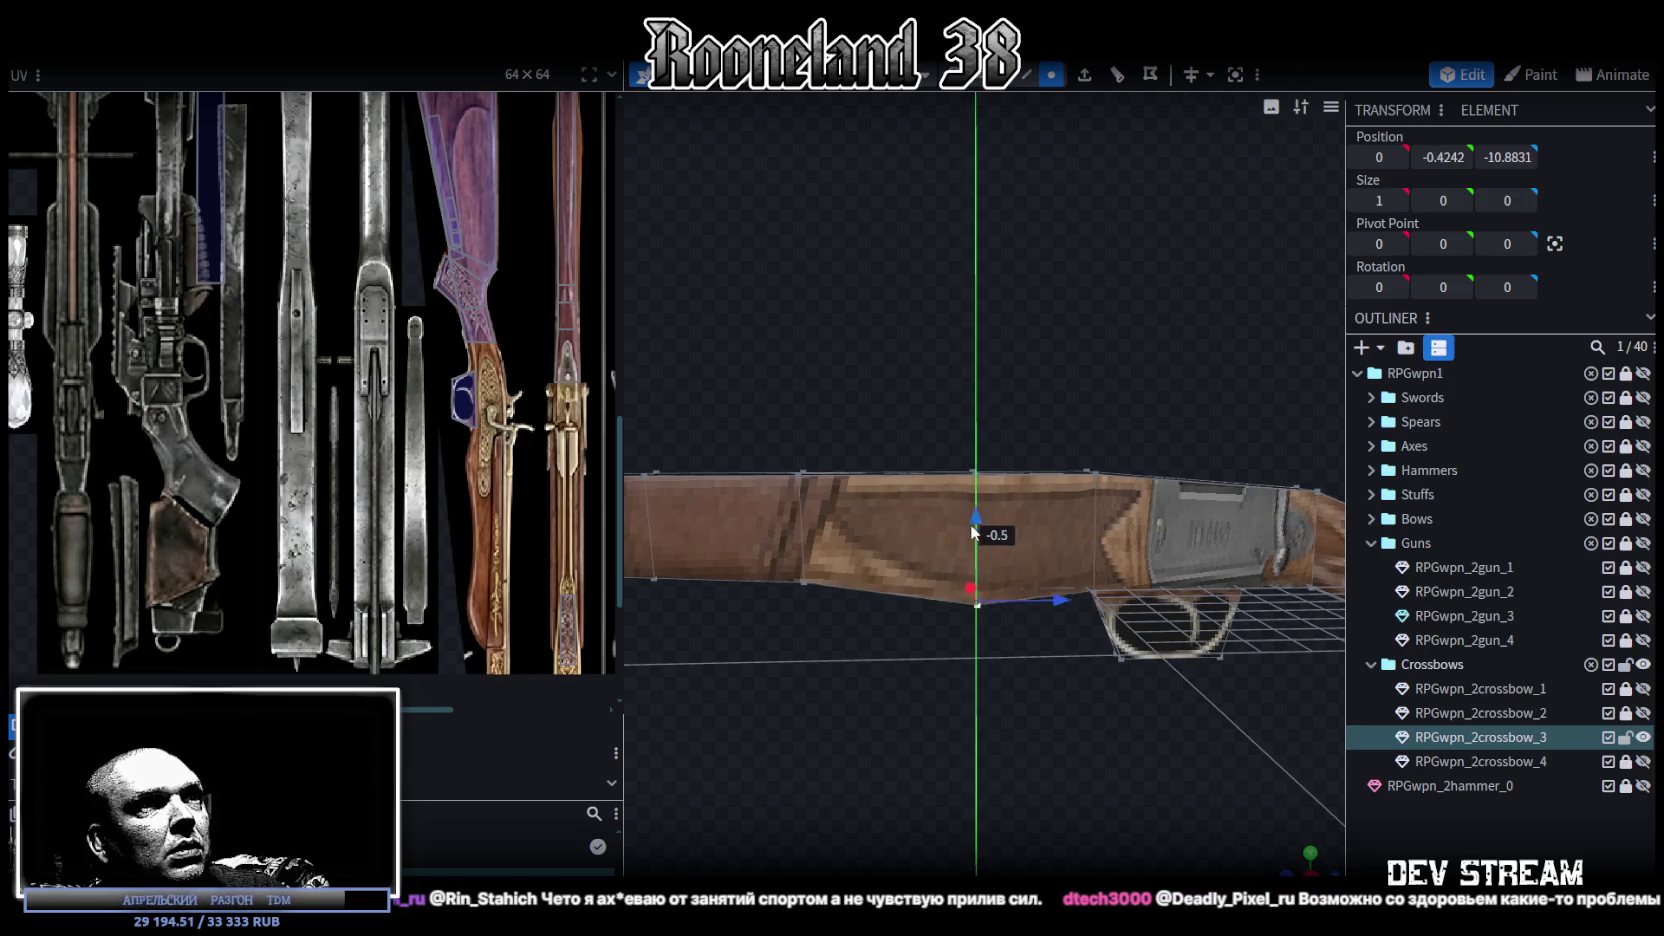
Step: Push the fore-end's front vertices forward, making it 25.0992 long with its tip at Z -25.2323
mouse_move(793, 668)
left_mouse_down()
mouse_move(911, 670)
mouse_move(890, 614)
left_mouse_up()
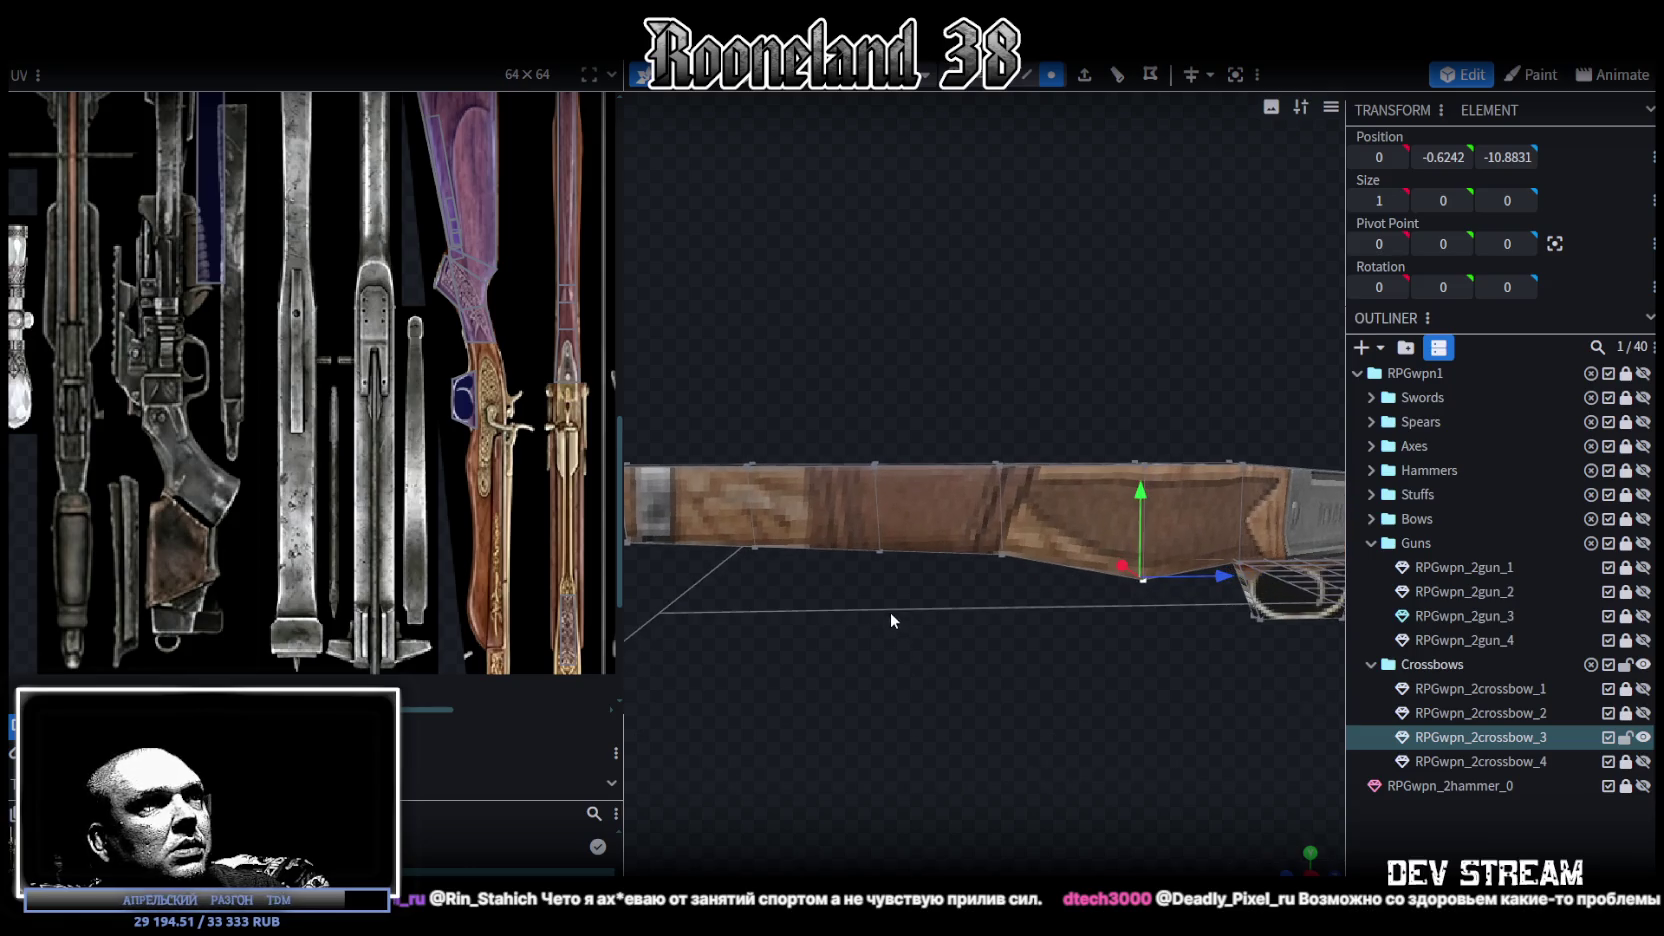
mouse_move(1042, 595)
left_mouse_down()
mouse_move(959, 514)
mouse_move(998, 470)
left_mouse_up()
left_click_drag(832, 413, 910, 584)
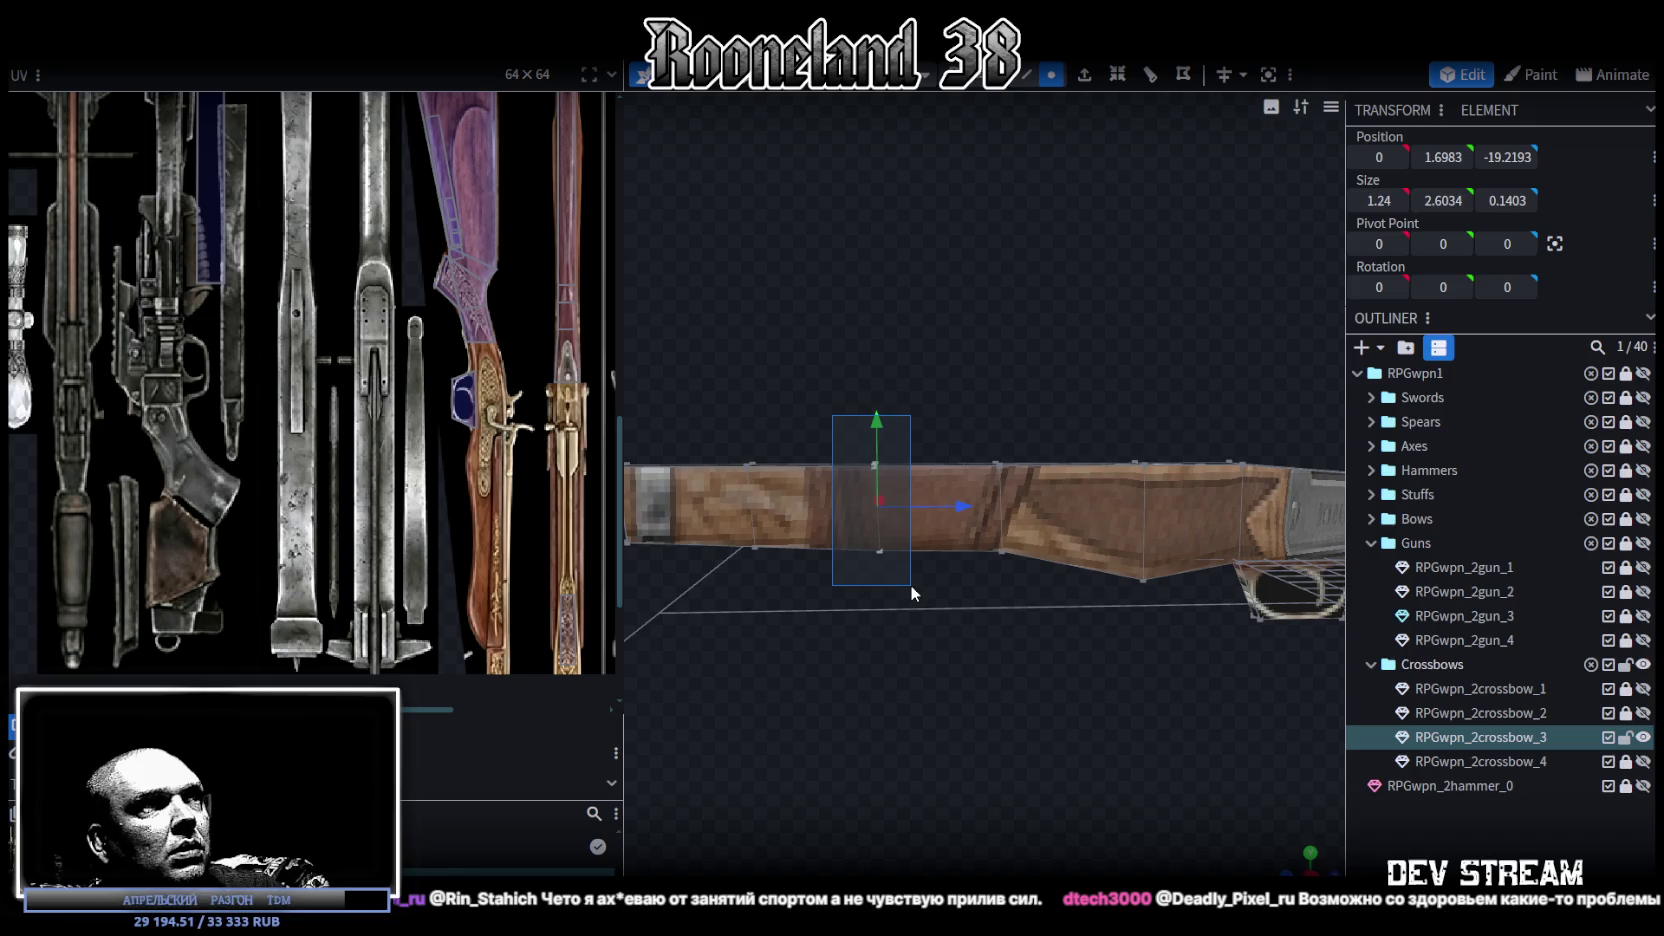
left_click_drag(950, 506, 897, 512)
mouse_move(887, 517)
left_mouse_down()
mouse_move(1023, 728)
mouse_move(991, 688)
mouse_move(936, 497)
left_mouse_up()
left_click(936, 497)
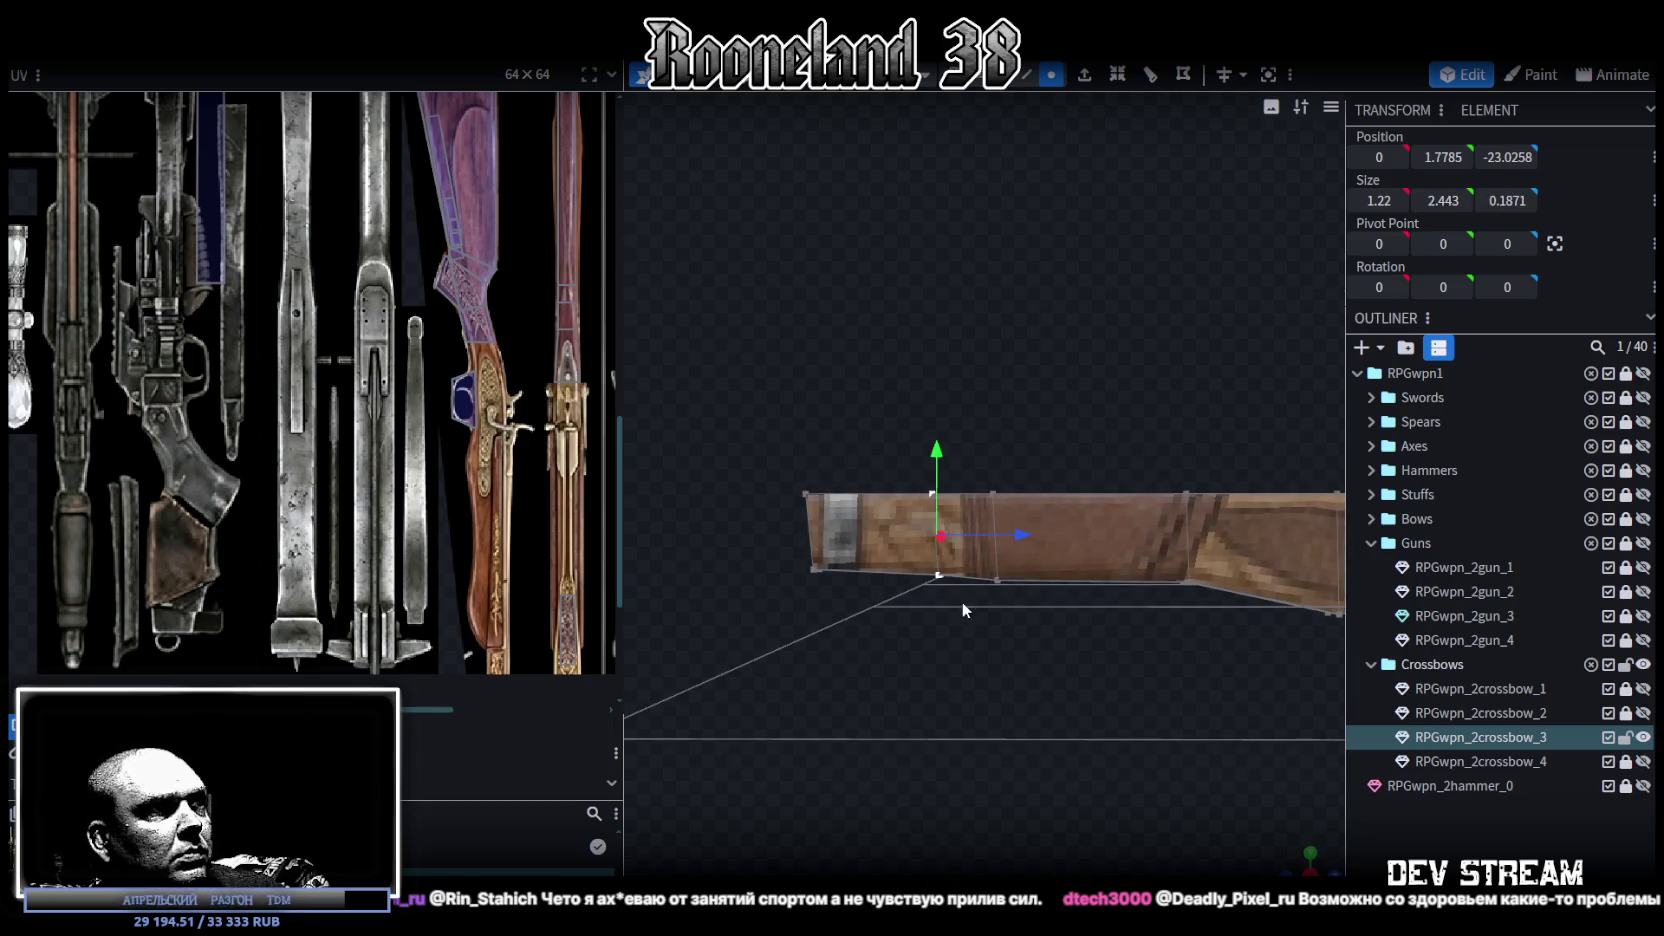
left_click_drag(1017, 528, 910, 474)
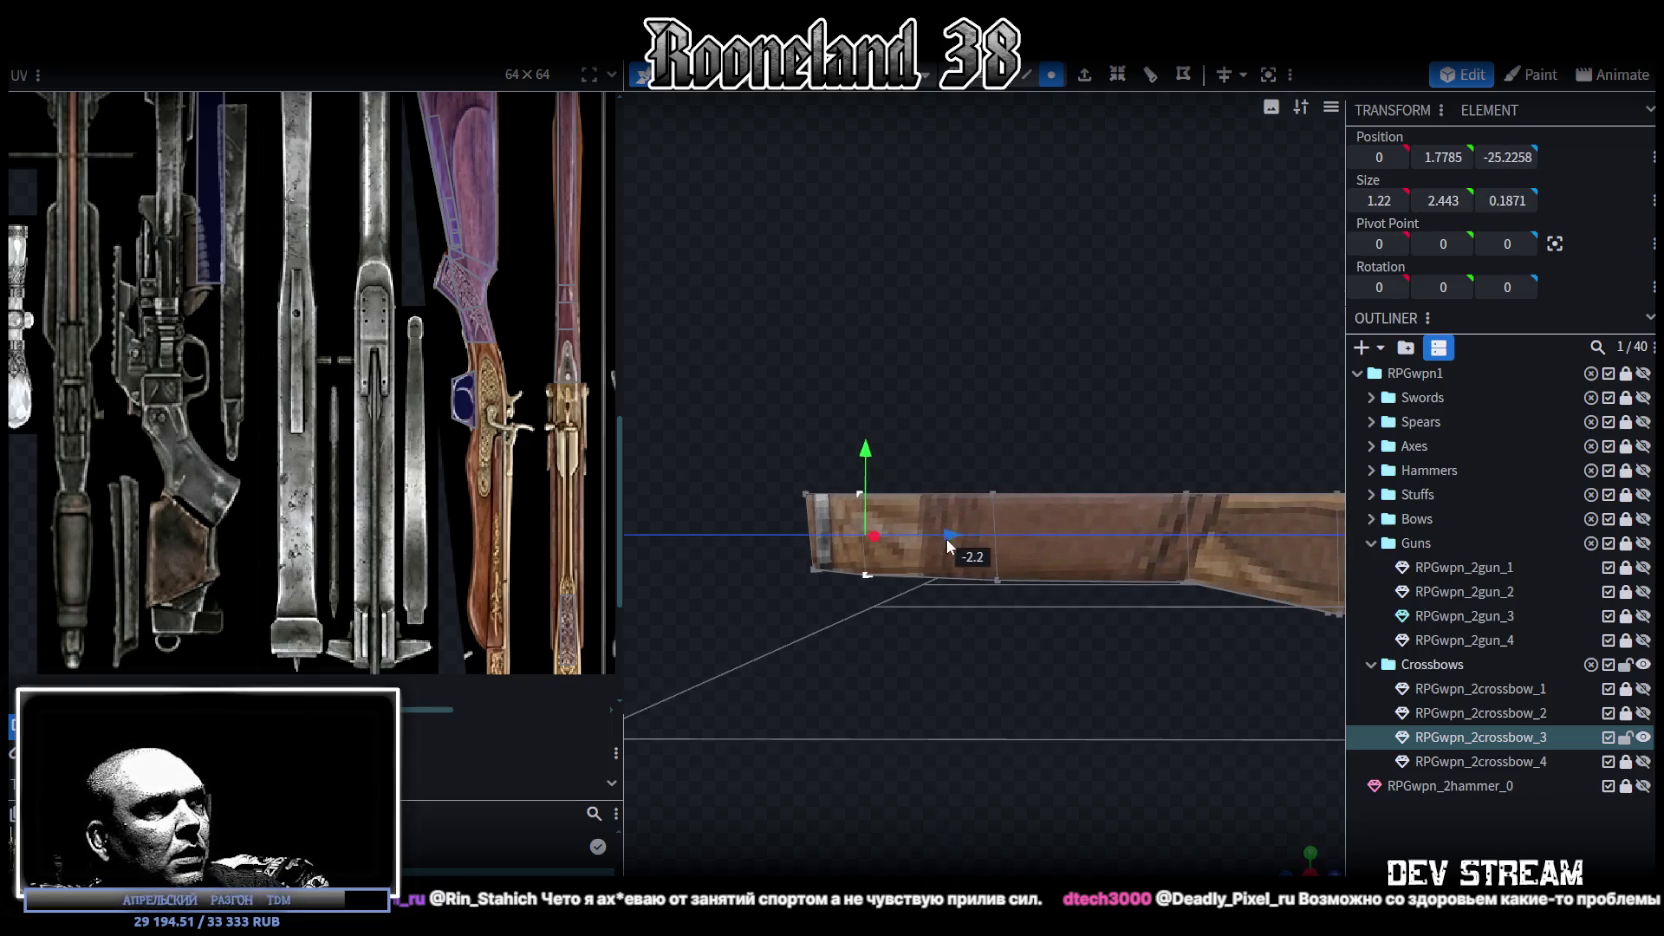
Step: Lower the fore-end's bottom front edge by one unit
left_click(866, 588)
left_click_drag(868, 495, 866, 540)
mouse_move(866, 600)
left_mouse_down()
mouse_move(930, 748)
mouse_move(1127, 786)
mouse_move(1167, 748)
mouse_move(1183, 790)
mouse_move(1082, 760)
mouse_move(884, 790)
mouse_move(896, 742)
mouse_move(1128, 774)
mouse_move(1124, 603)
mouse_move(885, 530)
mouse_move(696, 524)
mouse_move(432, 566)
left_mouse_up()
Step: Select all fore-end faces and project their UVs from a flat side view
scroll(432, 566, "down", 2)
mouse_move(760, 650)
left_mouse_down()
mouse_move(857, 688)
mouse_move(1022, 610)
mouse_move(959, 656)
mouse_move(1060, 696)
mouse_move(1011, 649)
mouse_move(1009, 600)
left_mouse_up()
mouse_move(1060, 712)
left_mouse_down()
mouse_move(935, 706)
mouse_move(902, 594)
left_mouse_up()
mouse_move(710, 398)
left_mouse_down()
mouse_move(1162, 517)
mouse_move(994, 542)
mouse_move(780, 464)
left_mouse_up()
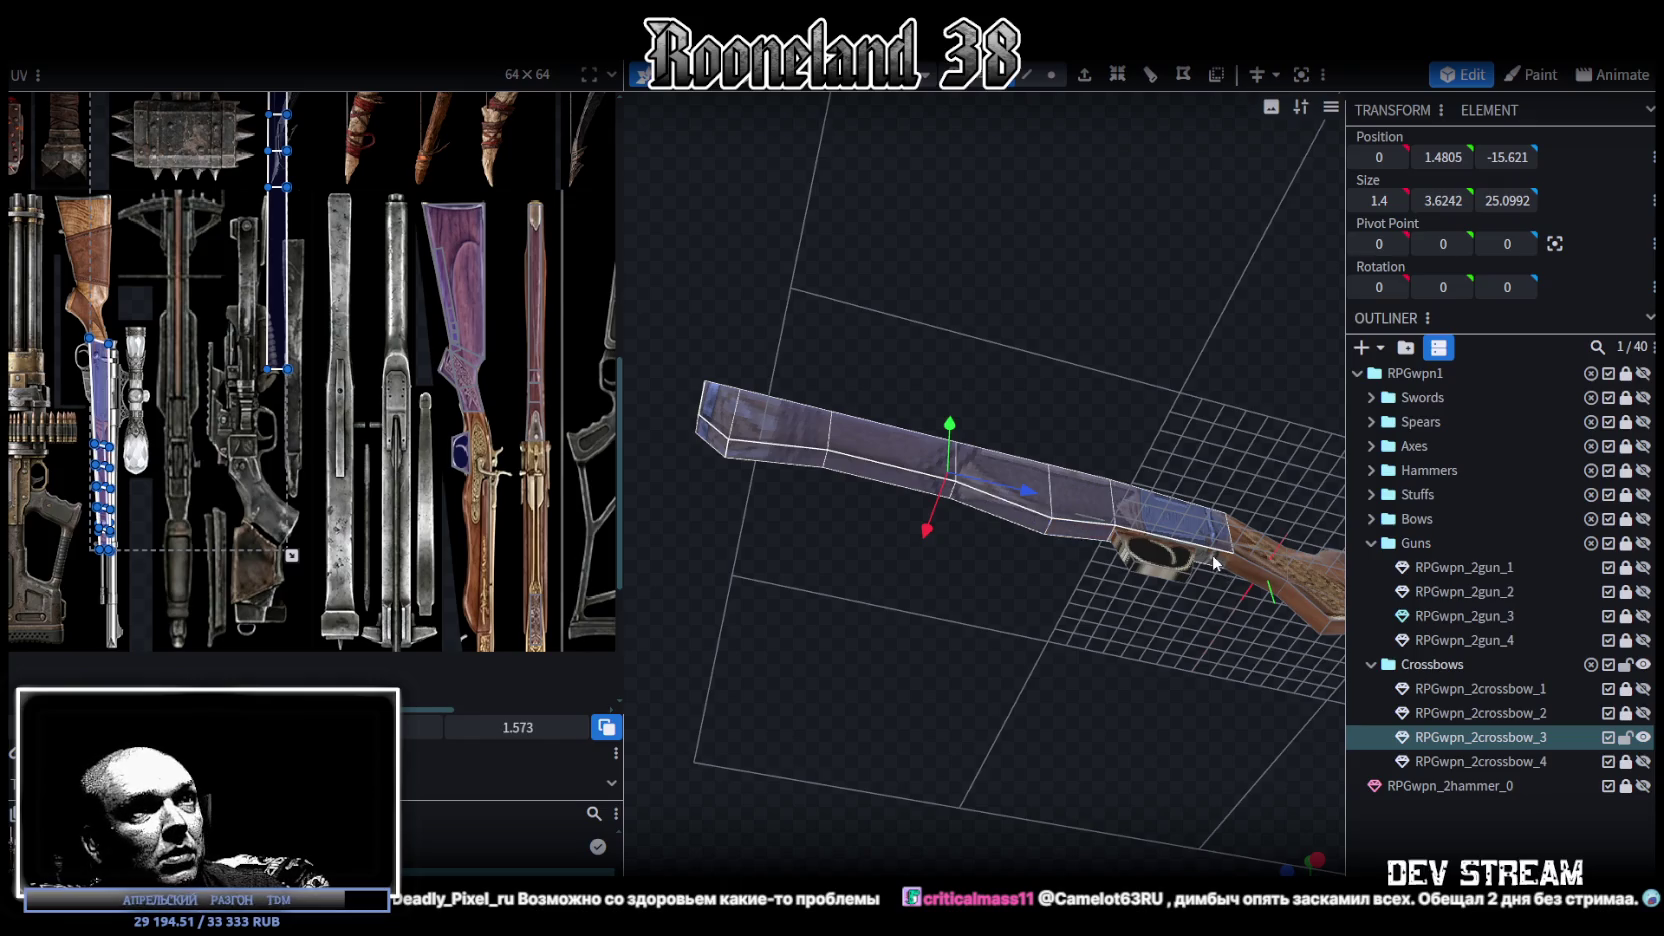
left_click_drag(1115, 742, 1237, 862)
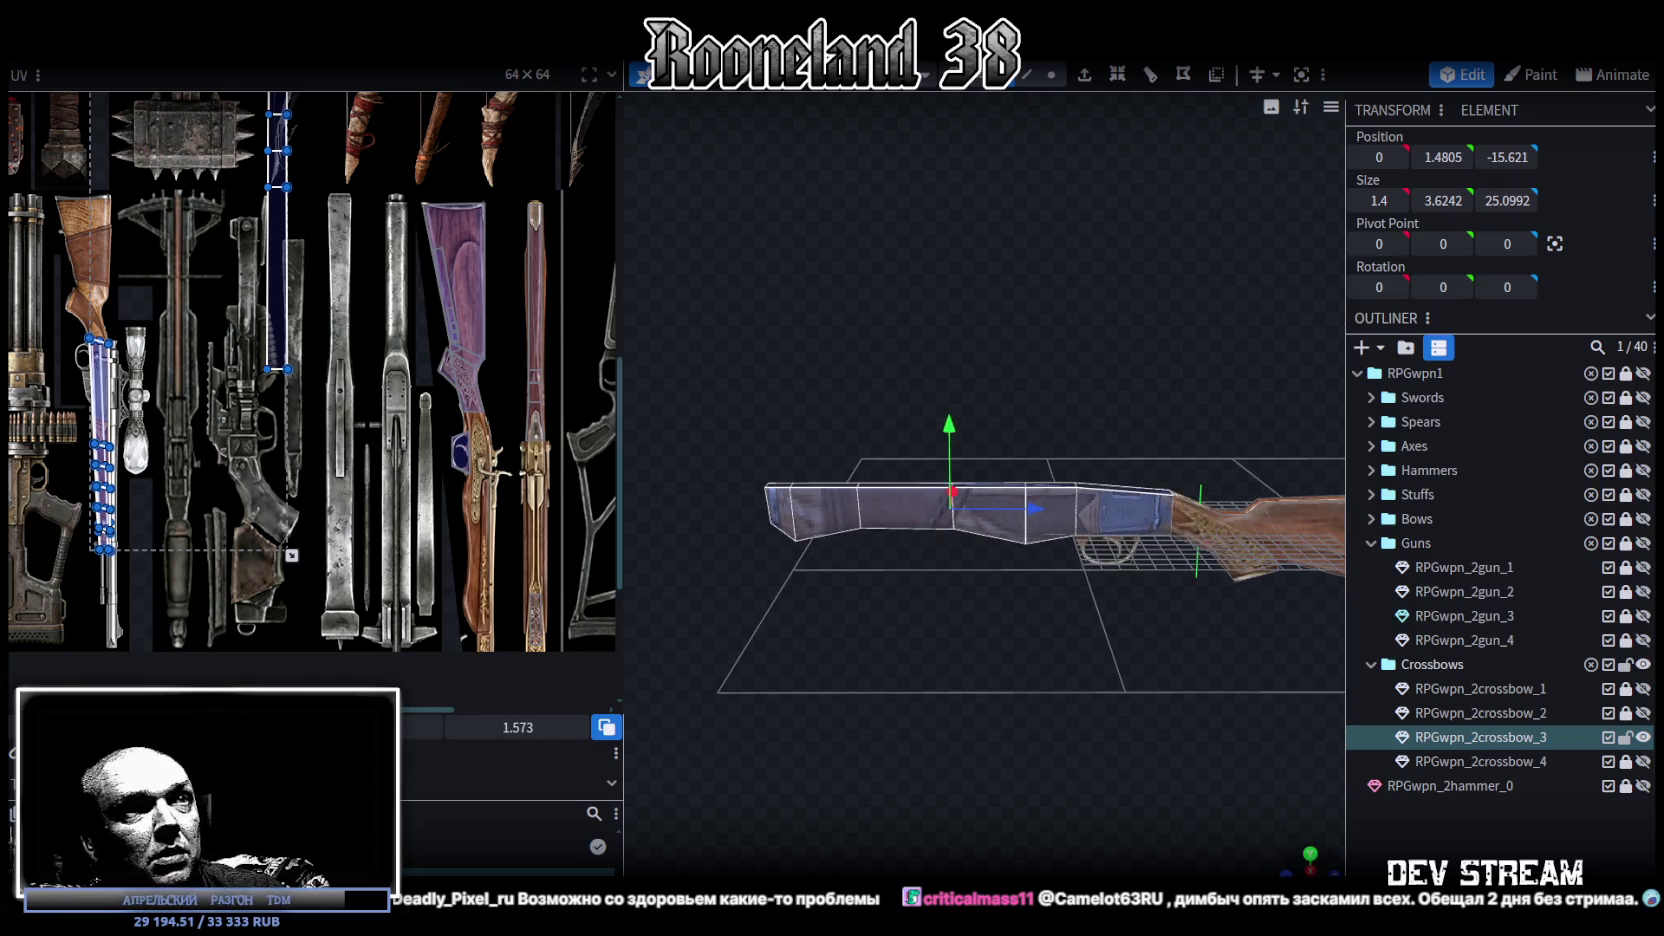
key("KP_3")
left_click(606, 727)
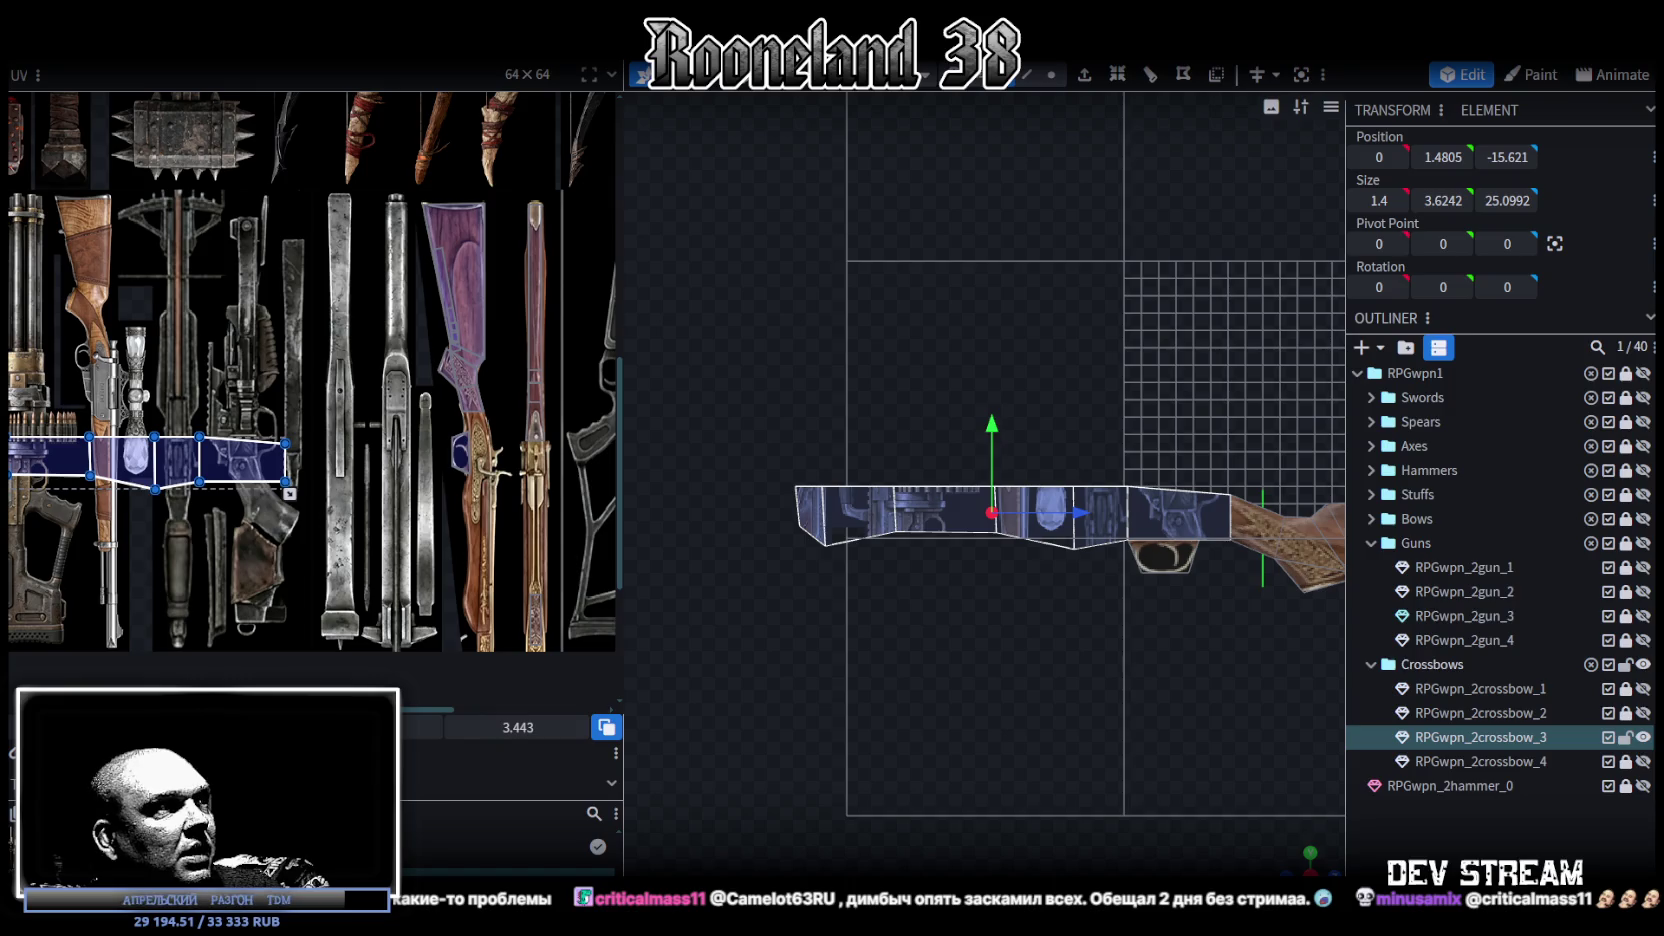
Step: Move the fore-end's UV strip onto a metal barrel section of the texture sheet
left_click_drag(190, 460, 172, 456)
scroll(218, 468, "down", 2)
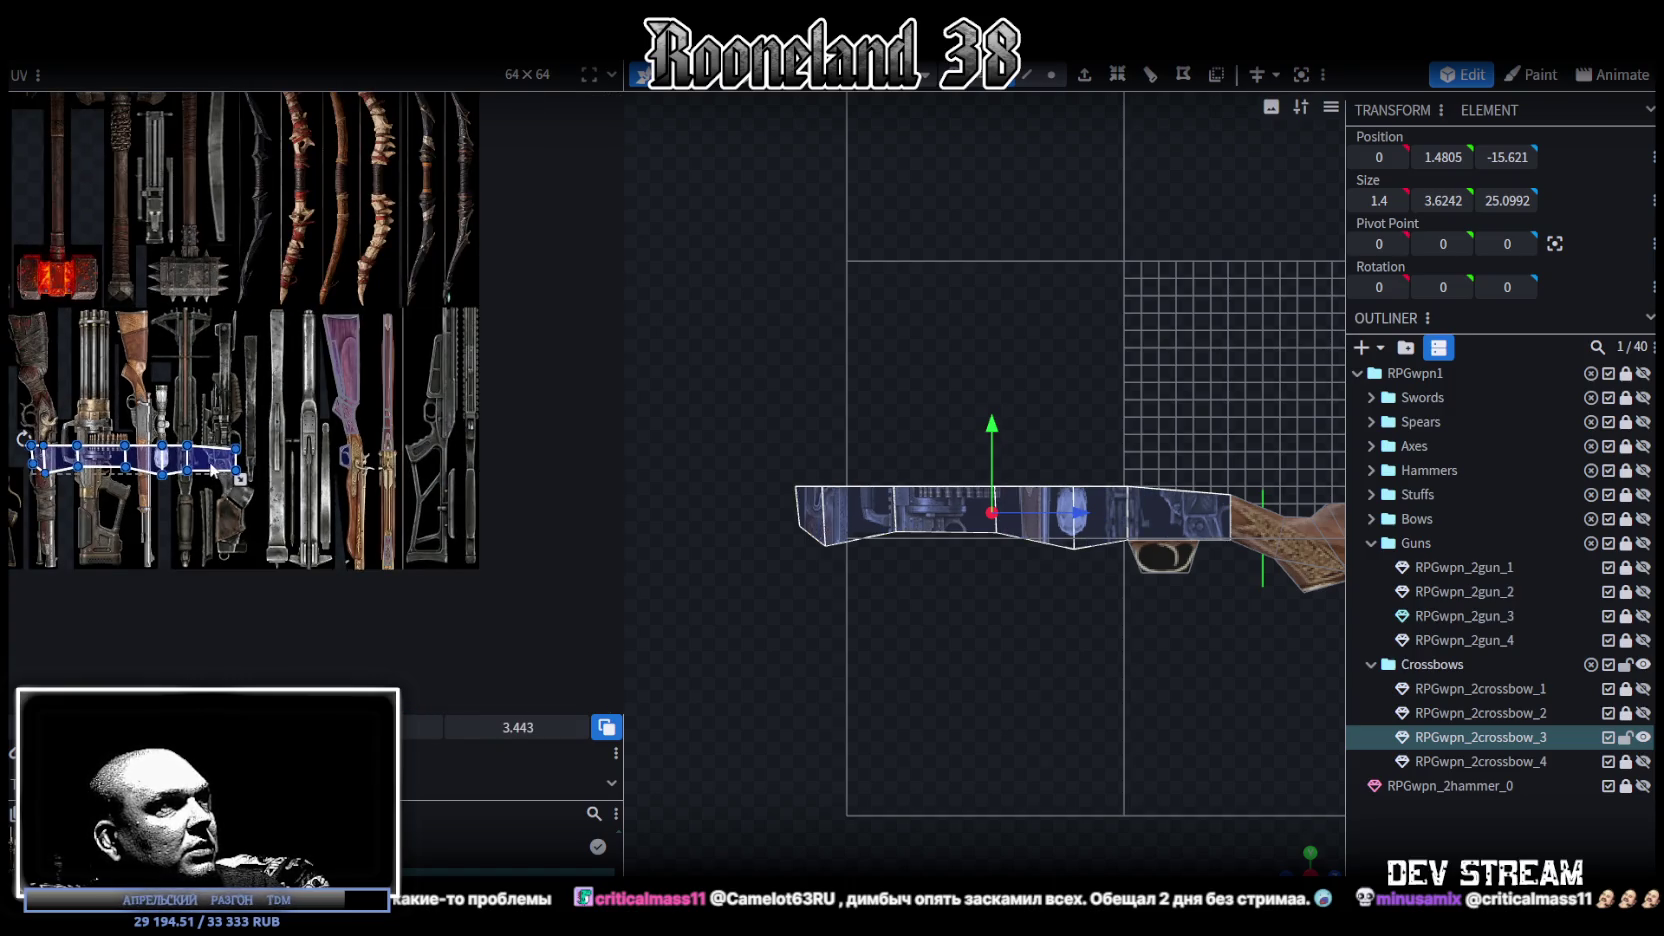
mouse_move(212, 470)
left_mouse_down()
mouse_move(350, 472)
mouse_move(358, 385)
left_mouse_up()
scroll(355, 470, "up", 2)
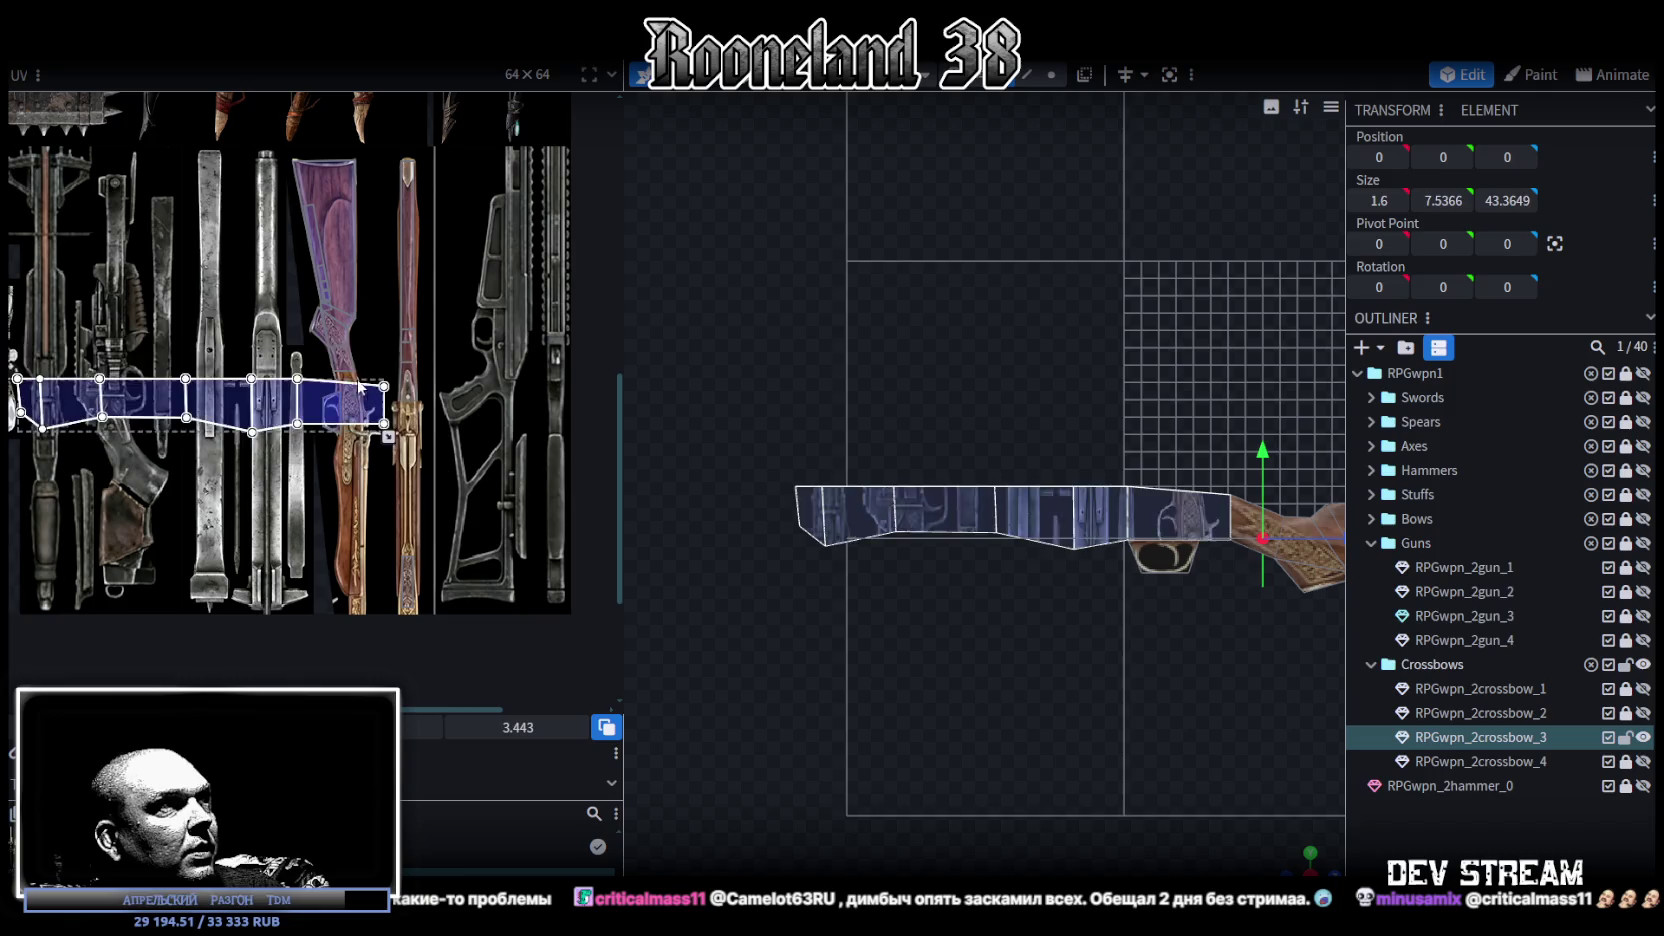
right_click(372, 352)
Step: Rotate the UV strip upright, halve its height and place it on the engraved purple stock
left_click(428, 724)
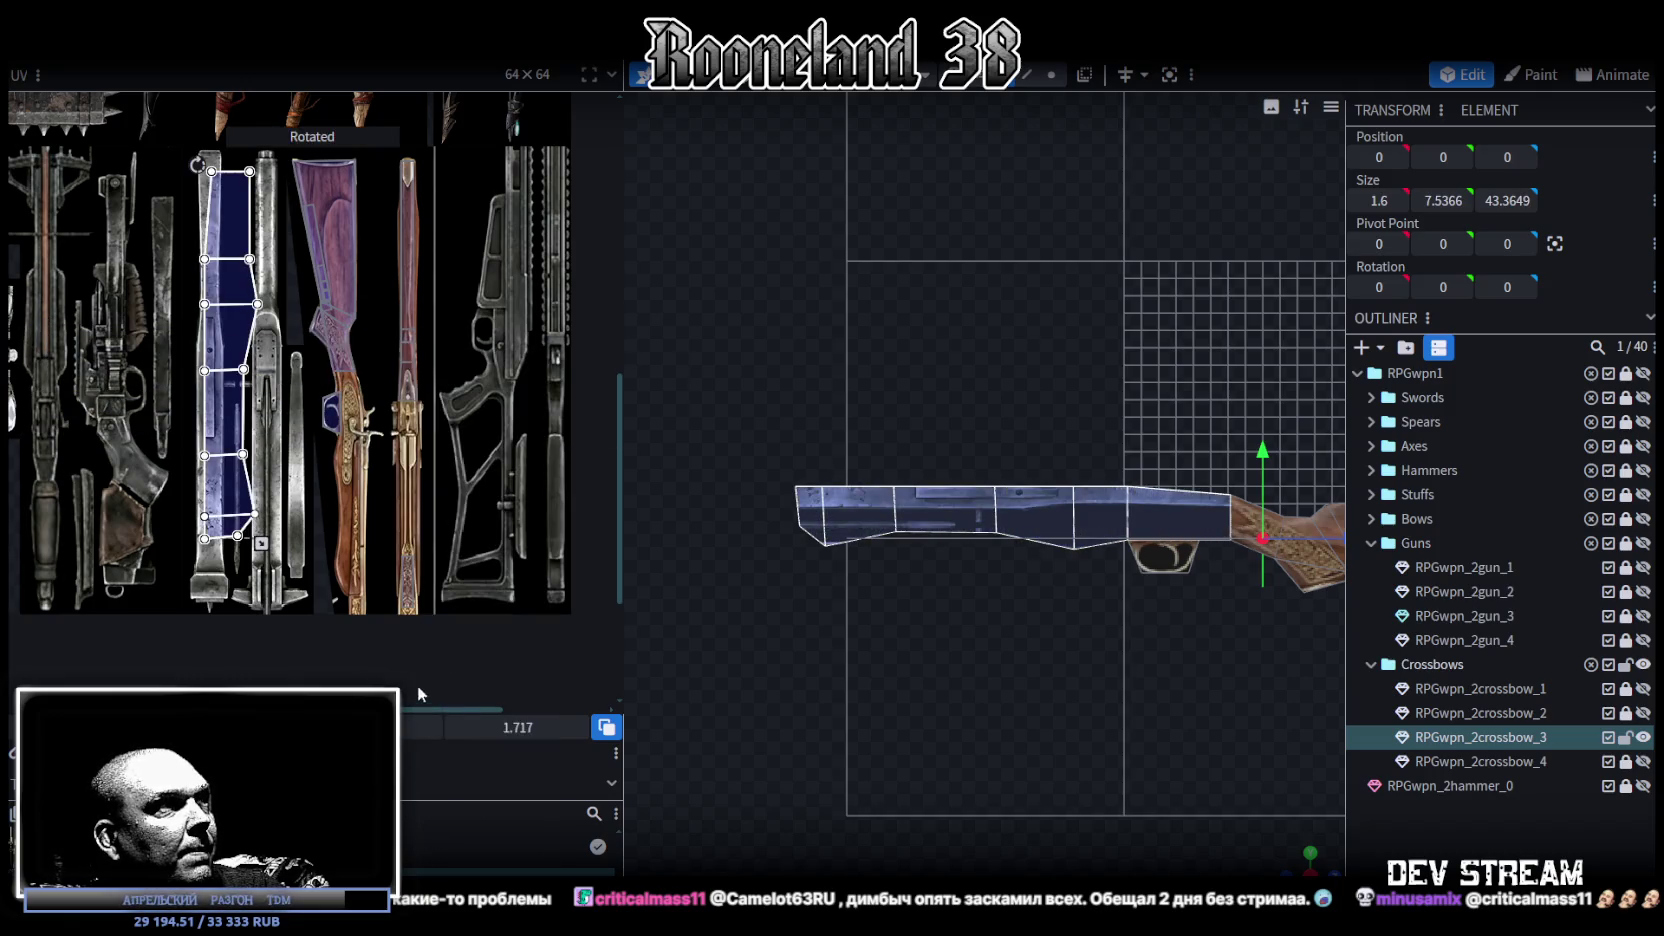
mouse_move(230, 380)
left_mouse_down()
mouse_move(345, 455)
mouse_move(447, 491)
left_mouse_up()
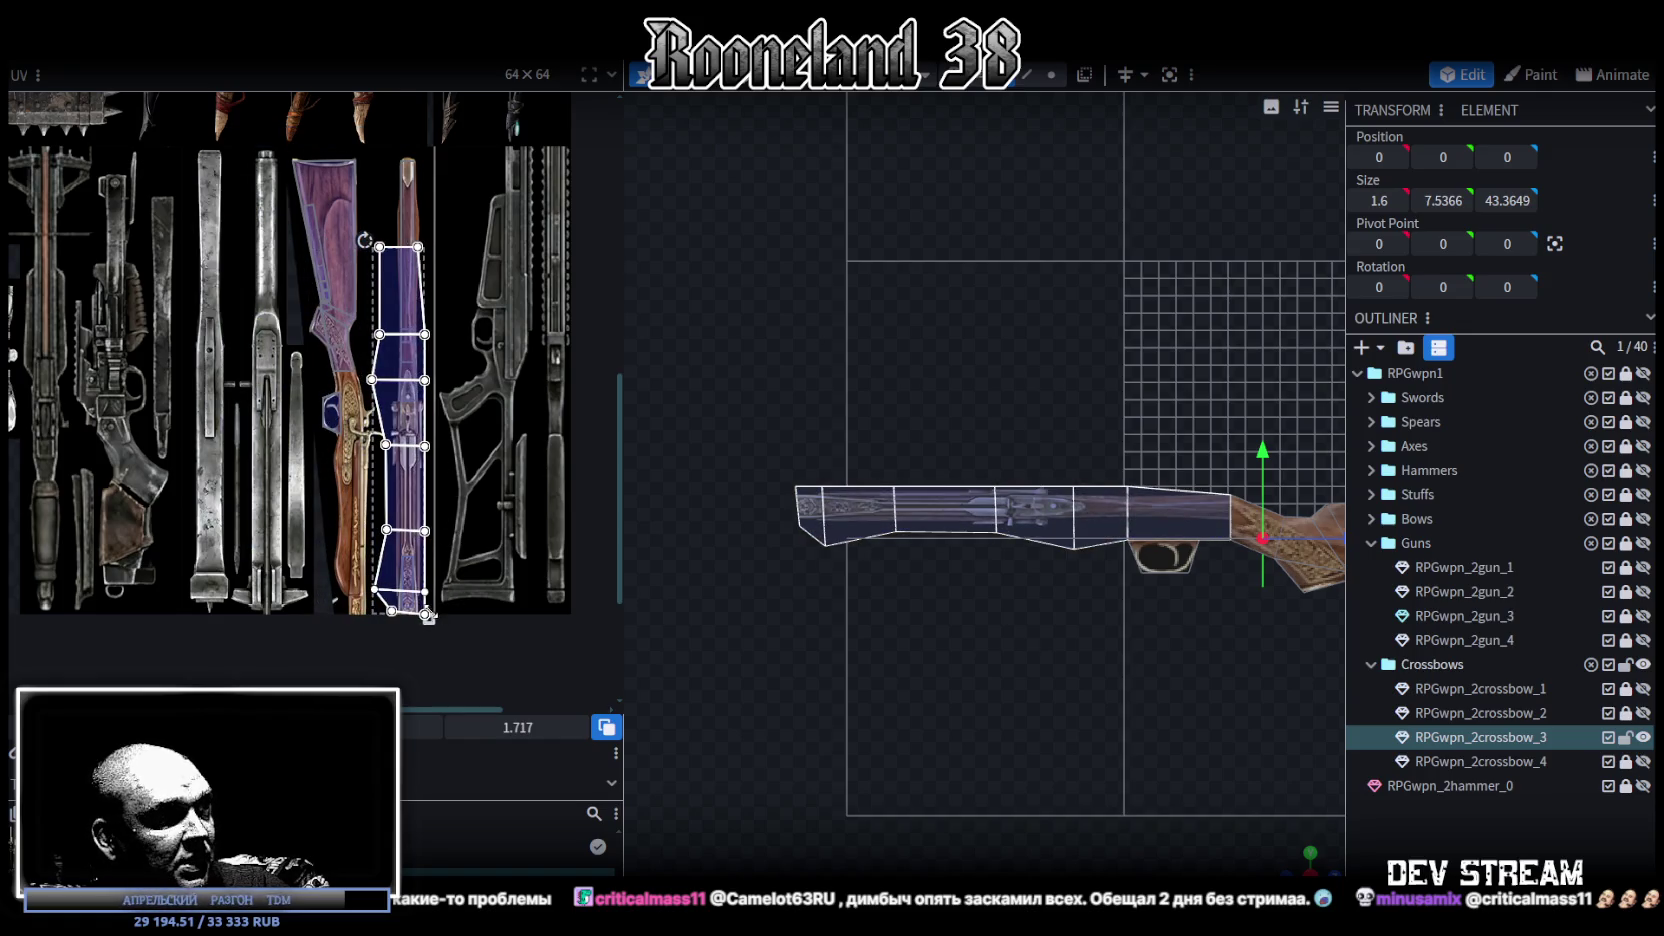
left_click_drag(428, 617, 408, 577)
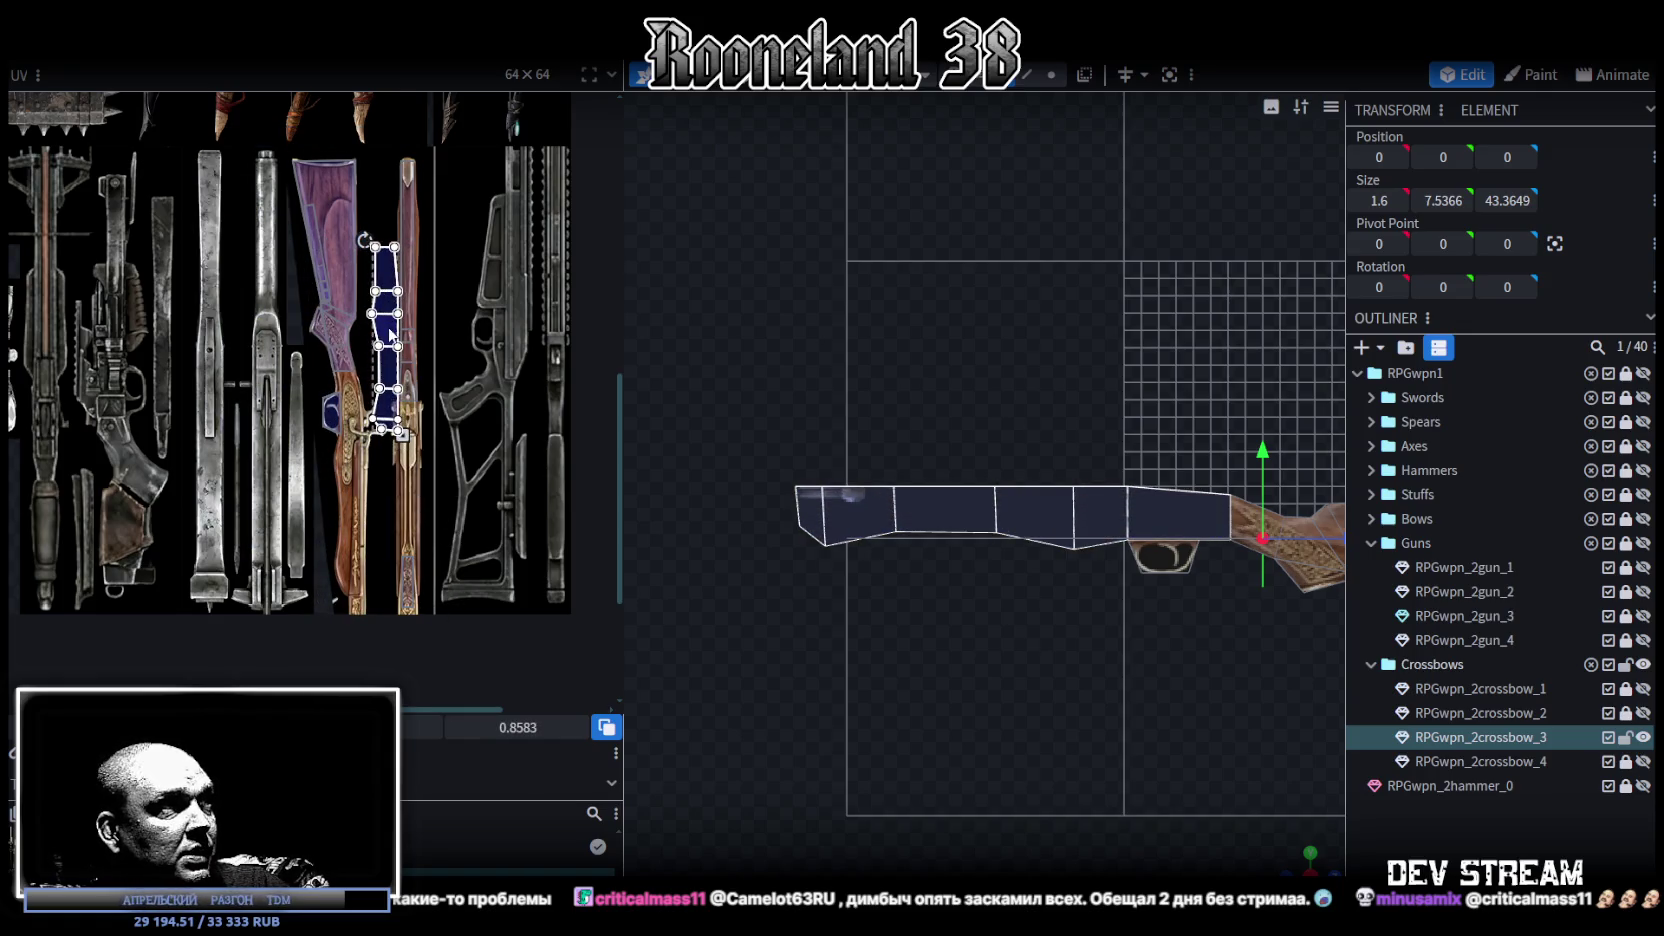
left_click_drag(390, 335, 360, 384)
scroll(341, 384, "up", 3)
scroll(425, 430, "up", 2)
left_click_drag(425, 430, 328, 328)
Step: Fine-tune the strip's position on the purple engraving, nudging it a pixel left
scroll(340, 405, "down", 2)
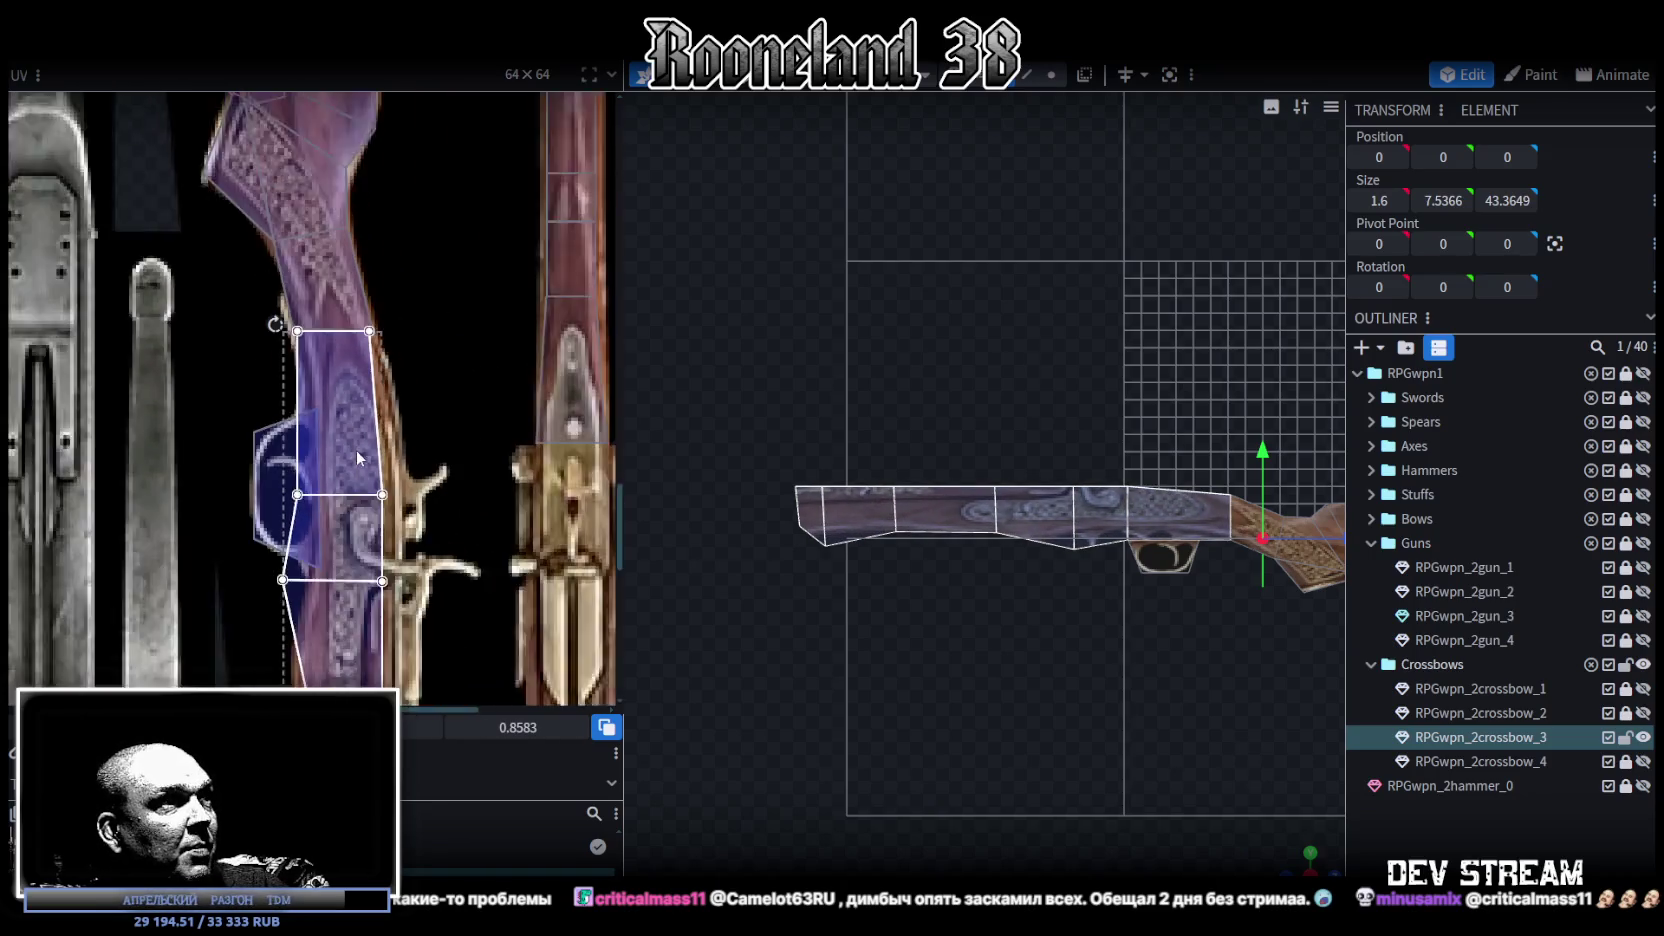
scroll(356, 457, "down", 2)
scroll(436, 481, "down", 2)
scroll(451, 387, "down", 2)
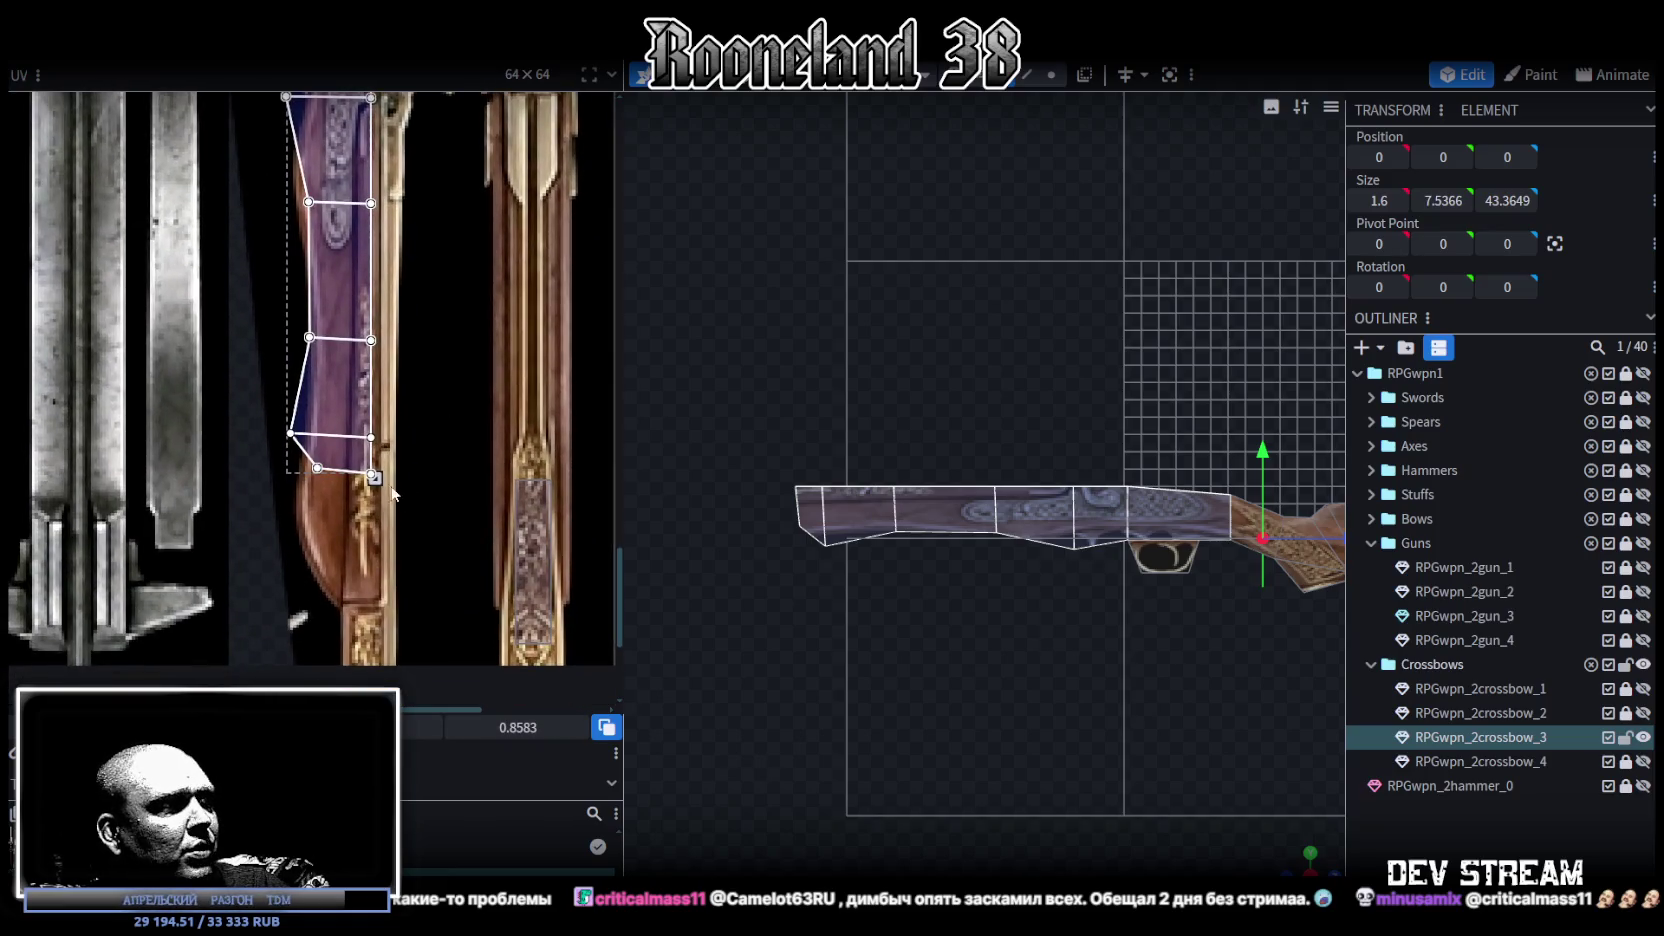
left_click_drag(375, 478, 398, 547)
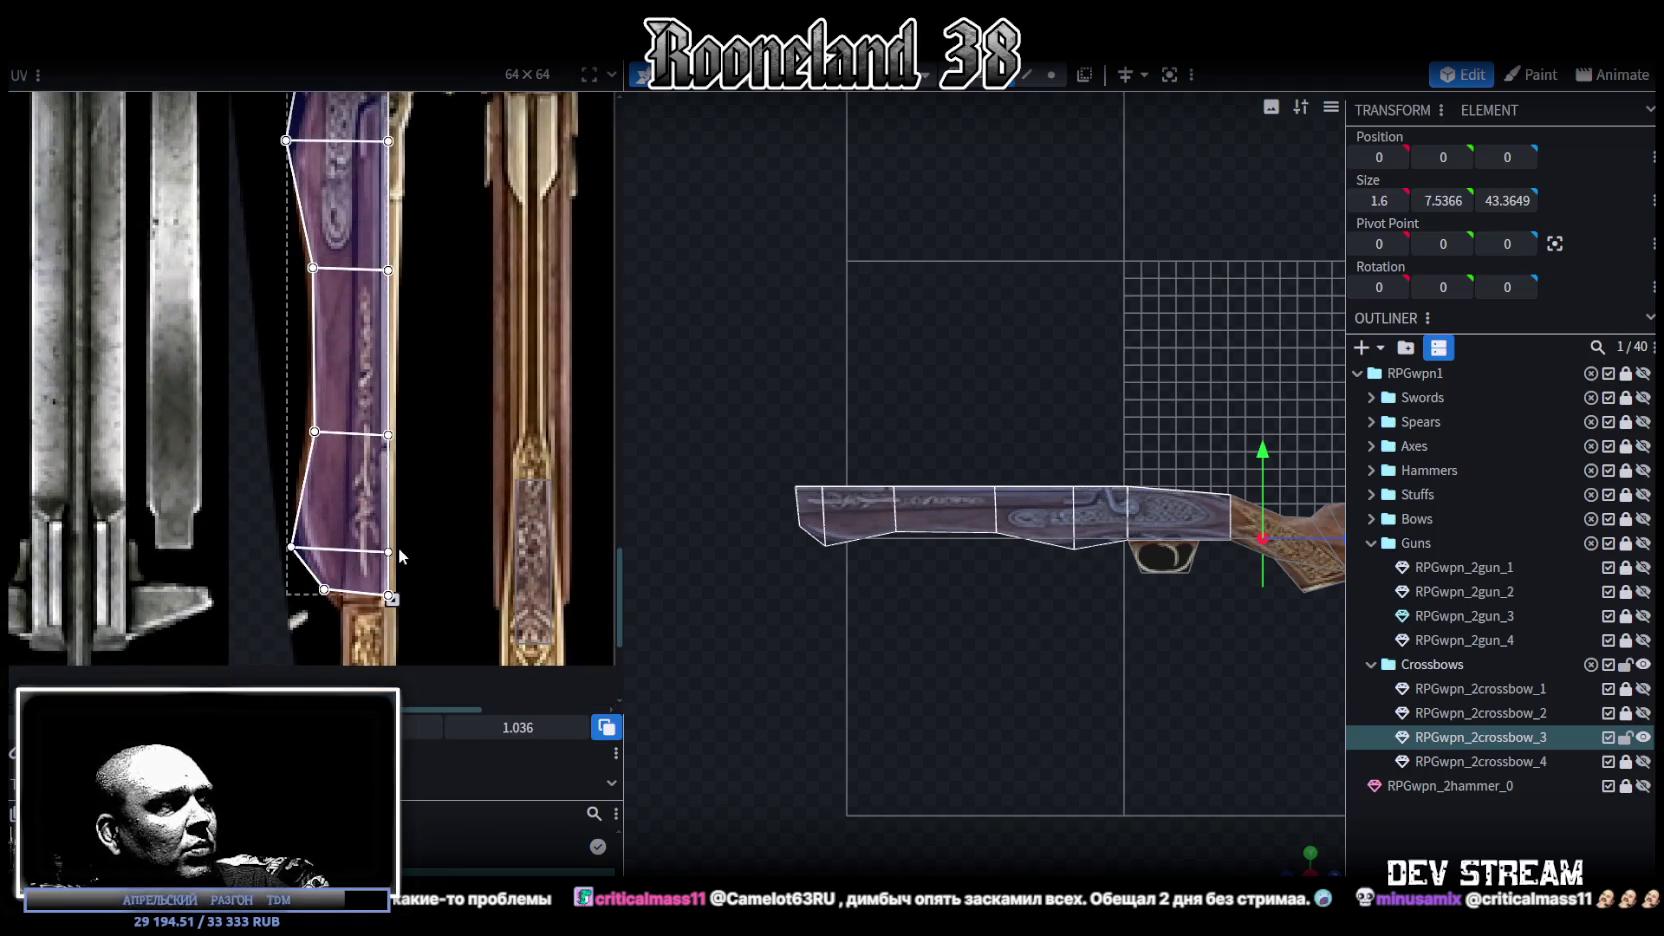
scroll(430, 520, "up", 2)
scroll(466, 480, "up", 2)
scroll(471, 456, "up", 2, "ctrl")
scroll(394, 381, "up", 2, "ctrl")
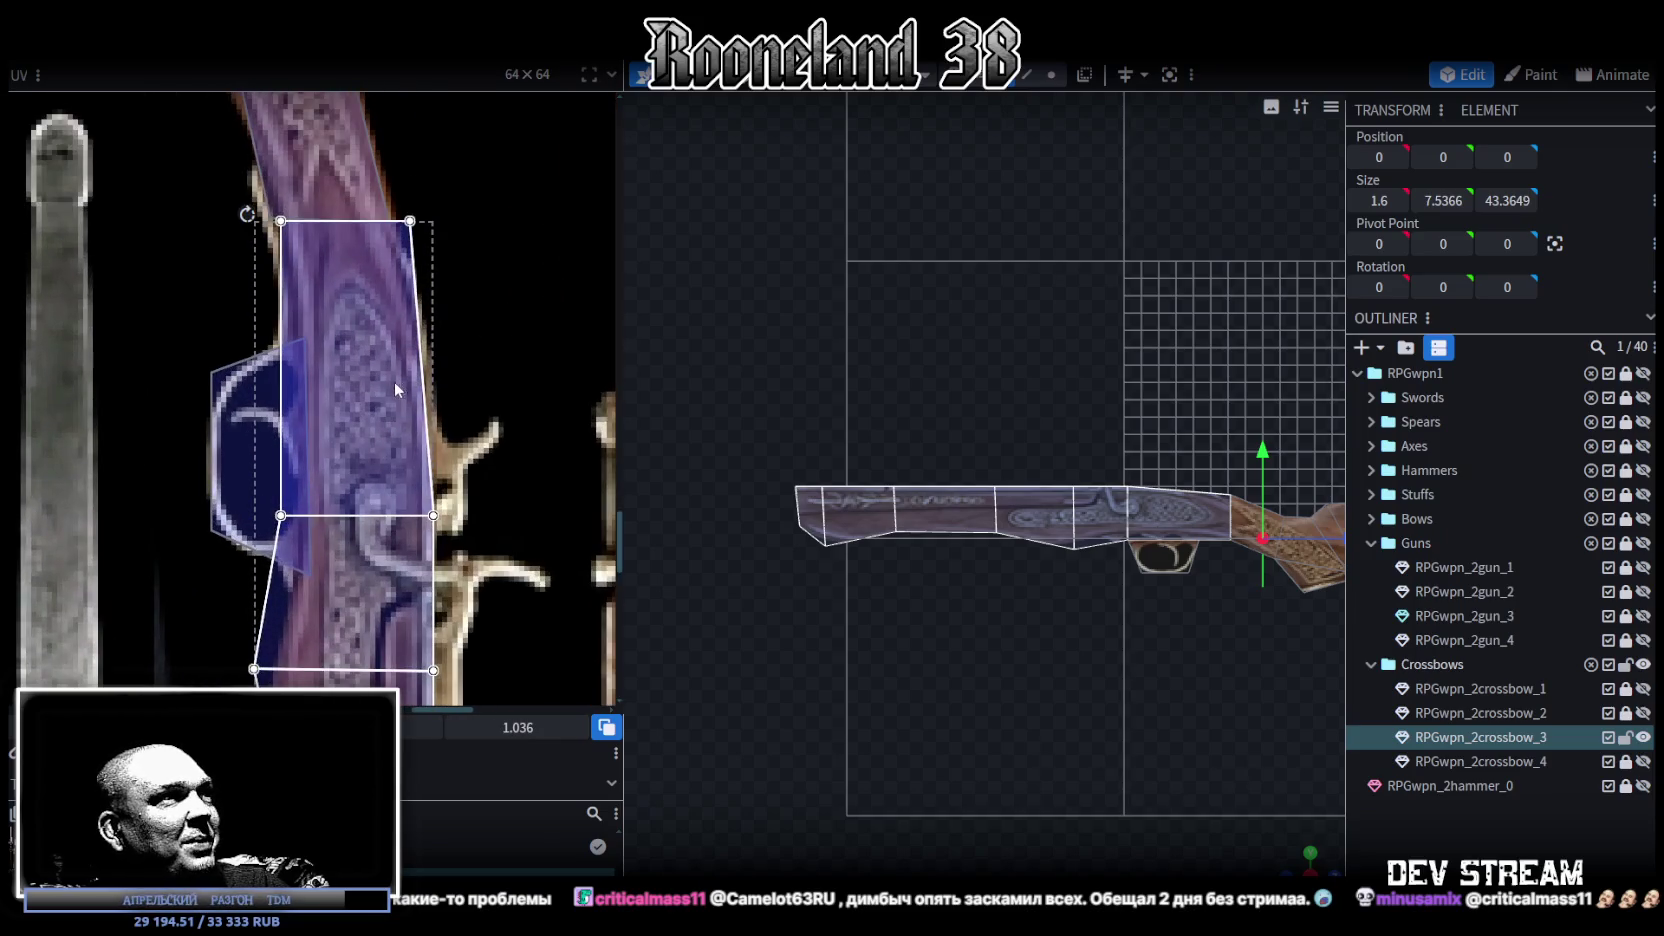
scroll(370, 404, "down", 2, "ctrl")
scroll(488, 455, "down", 1)
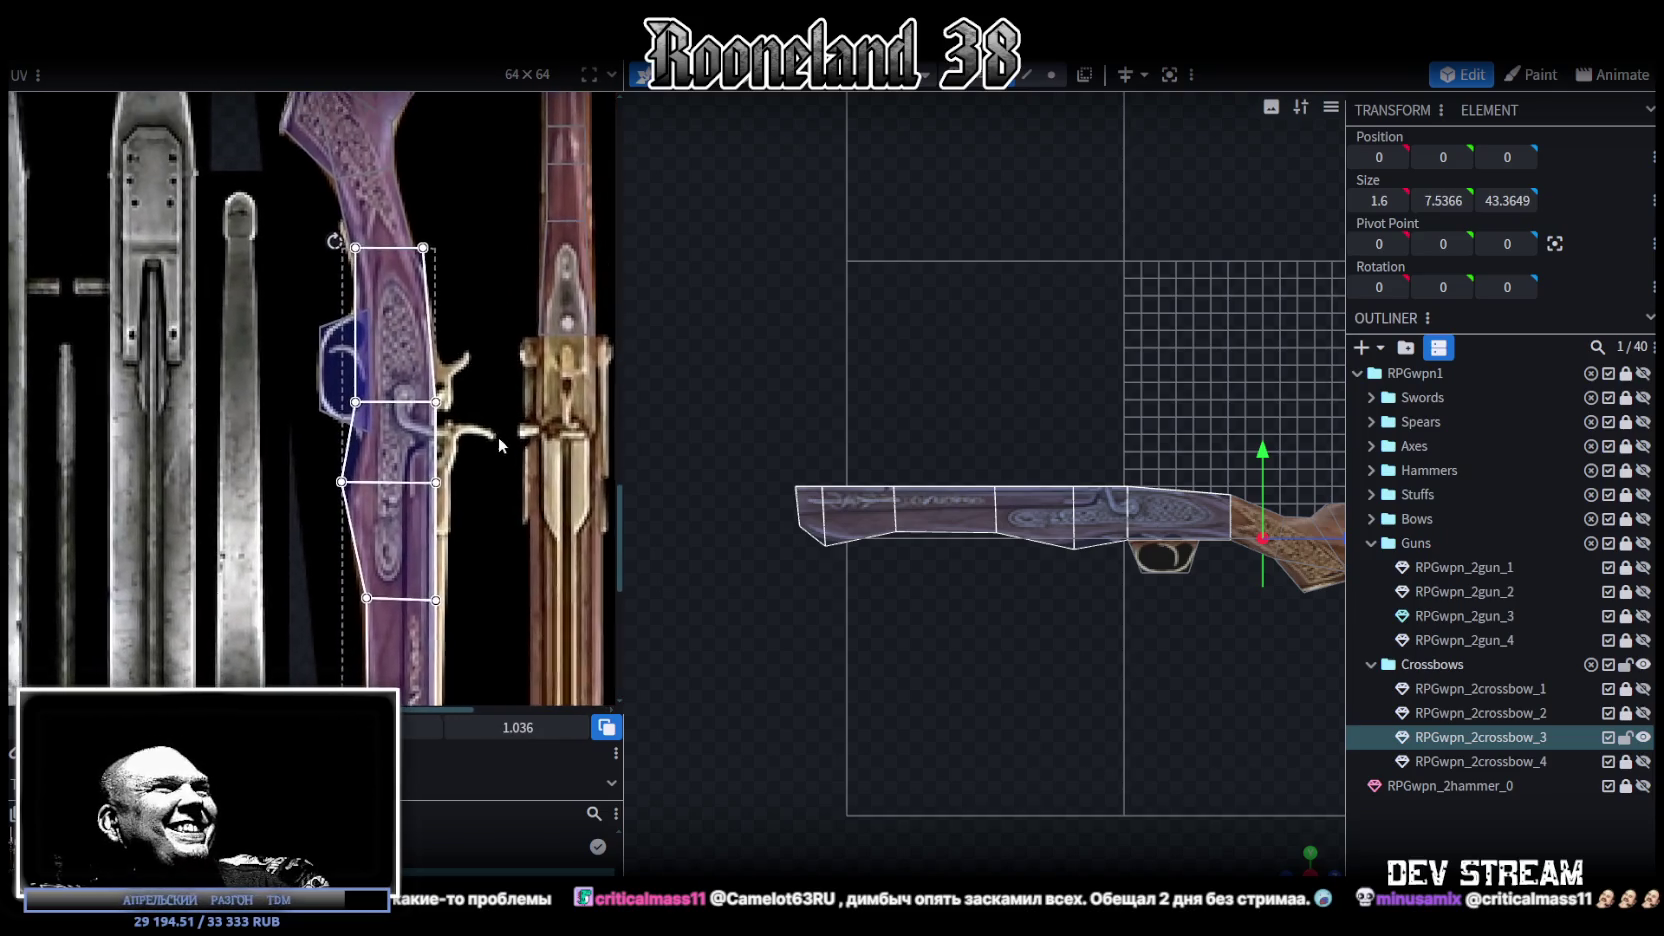
scroll(436, 374, "up", 2, "ctrl")
scroll(419, 337, "up", 2, "ctrl")
key("Left")
left_click_drag(389, 424, 387, 424)
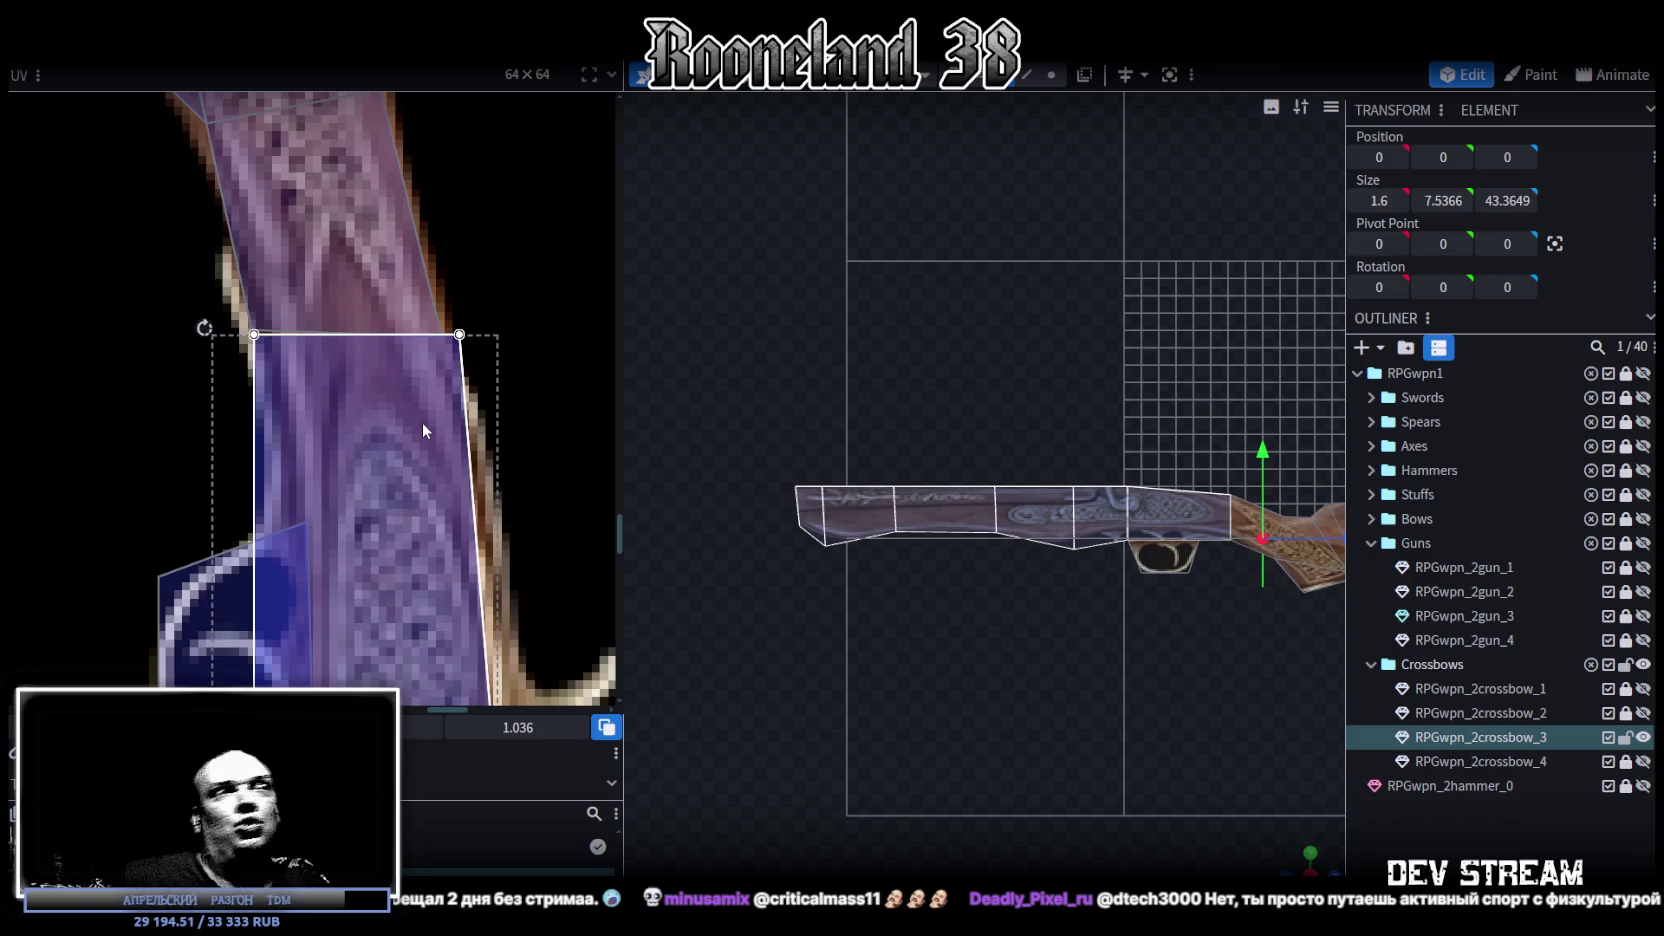
Step: Select the receiver face in the UV editor
scroll(400, 306, "up", 2)
scroll(333, 315, "up", 2)
scroll(342, 320, "down", 2)
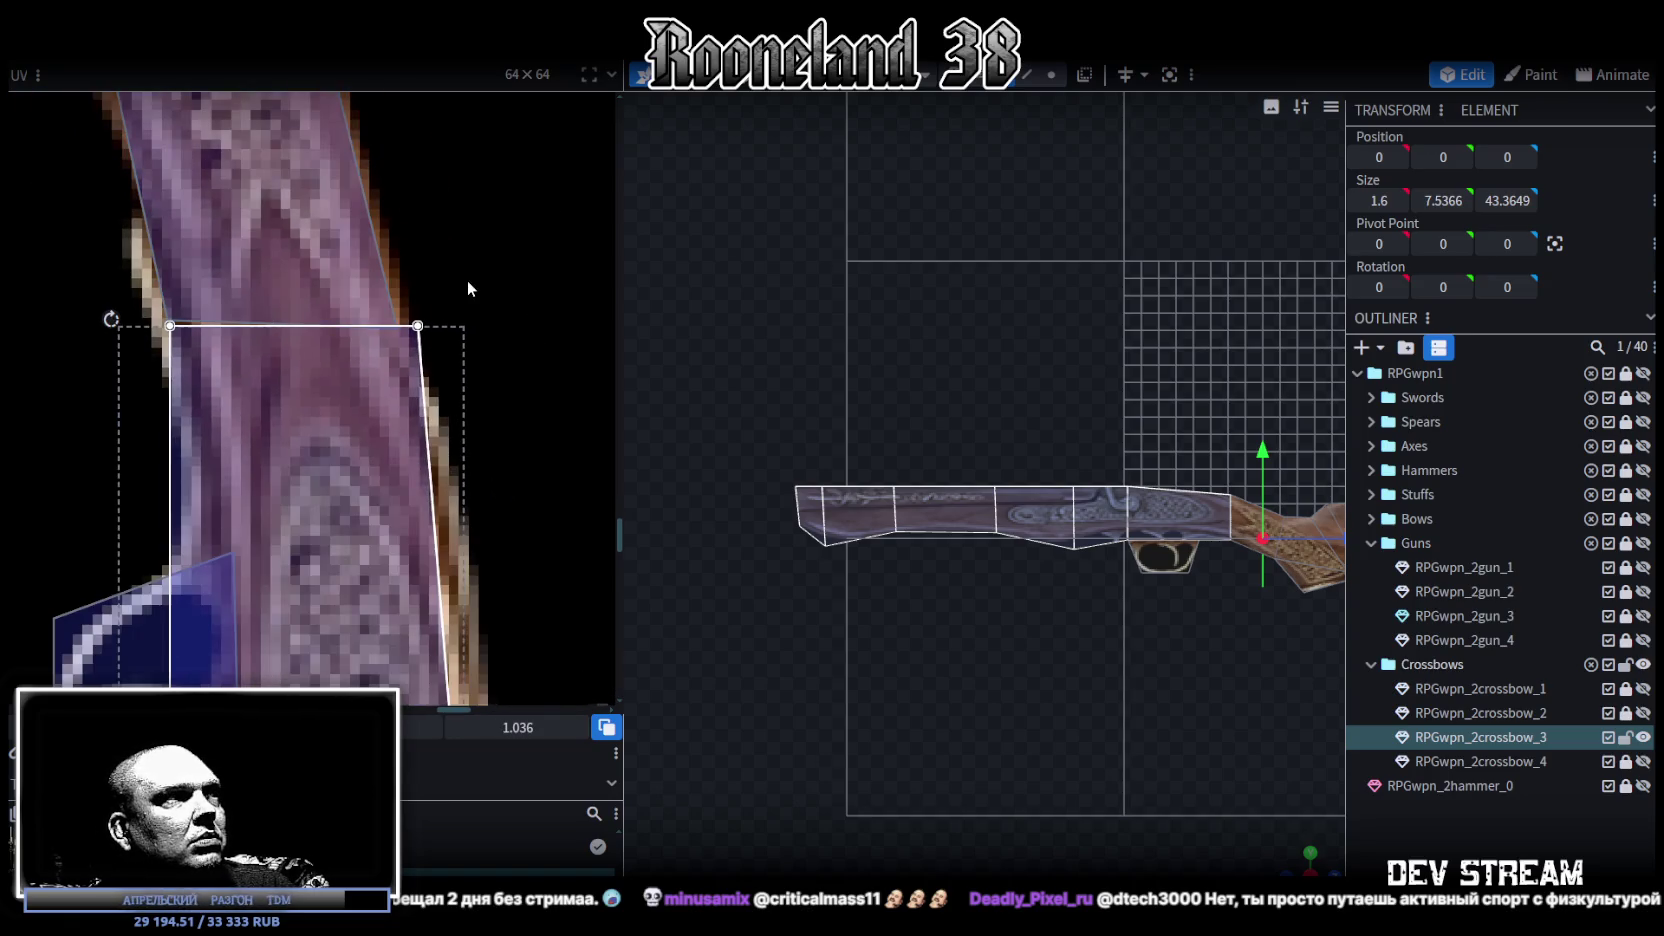
left_click(410, 348)
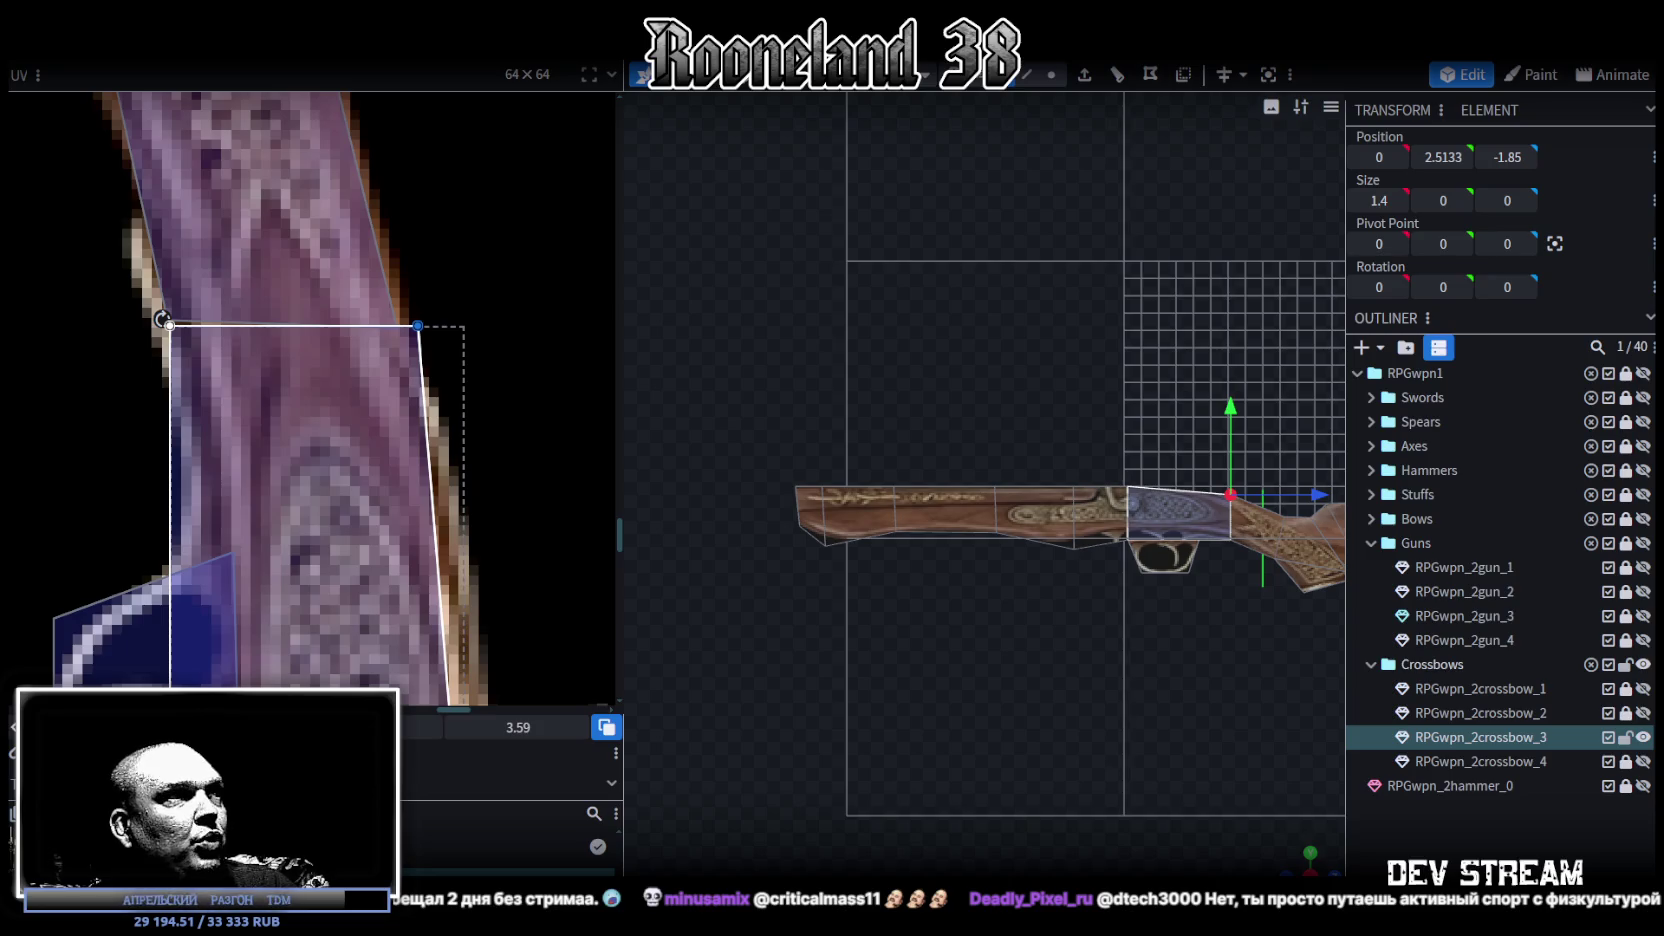
Step: Shift the receiver face's bottom UV corners right to follow the engraved plate
scroll(507, 495, "down", 2)
scroll(482, 285, "down", 1)
scroll(482, 285, "down", 2)
left_click_drag(271, 286, 556, 331)
left_click_drag(494, 457, 534, 457)
middle_click_drag(455, 485, 441, 634)
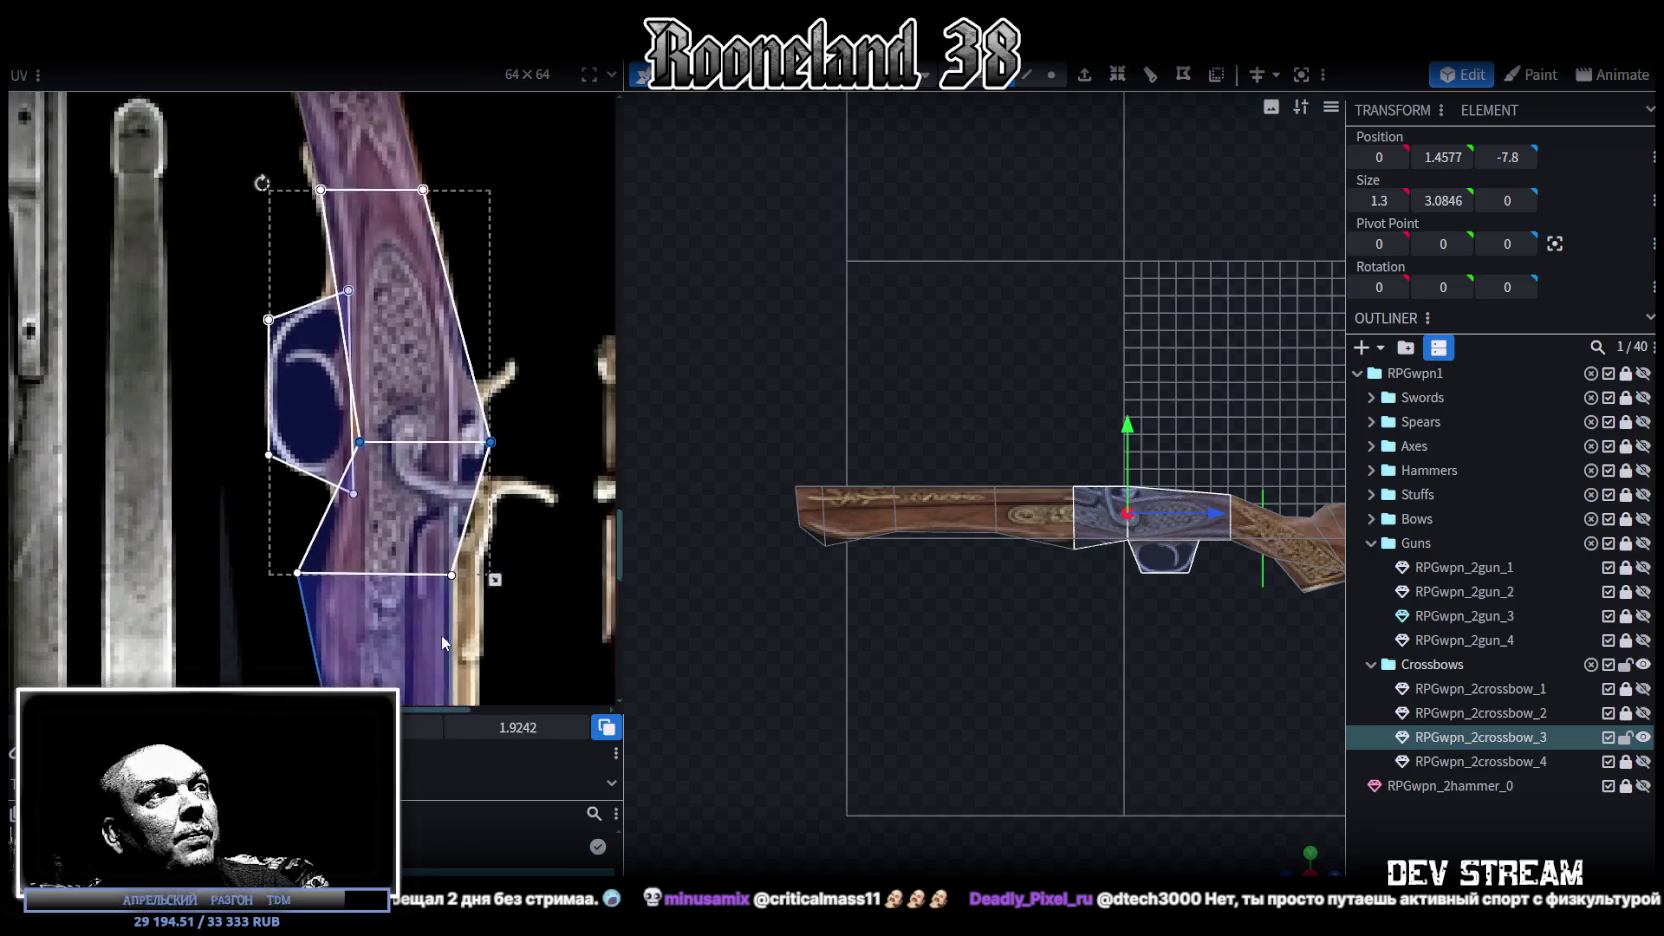
mouse_move(530, 433)
left_mouse_down()
mouse_move(431, 477)
mouse_move(456, 437)
left_mouse_up()
Step: Drop the lower receiver face's bottom UV edge and shift its left point right
scroll(460, 470, "down", 1)
scroll(492, 465, "down", 2)
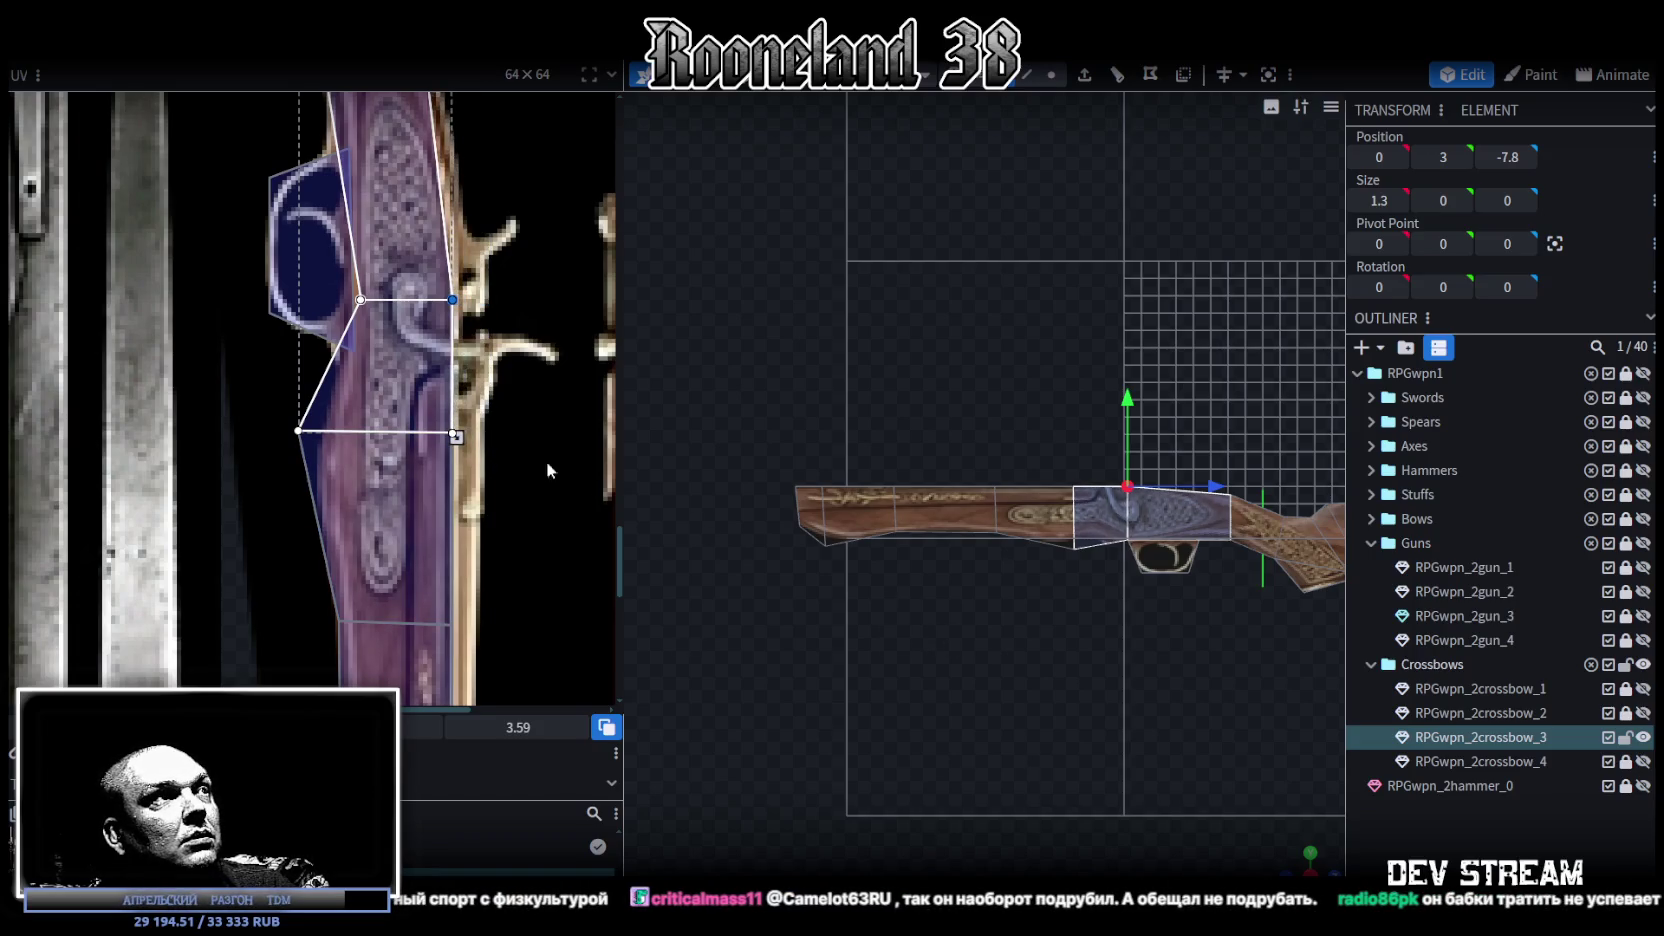
scroll(420, 360, "up", 3)
scroll(340, 350, "down", 3)
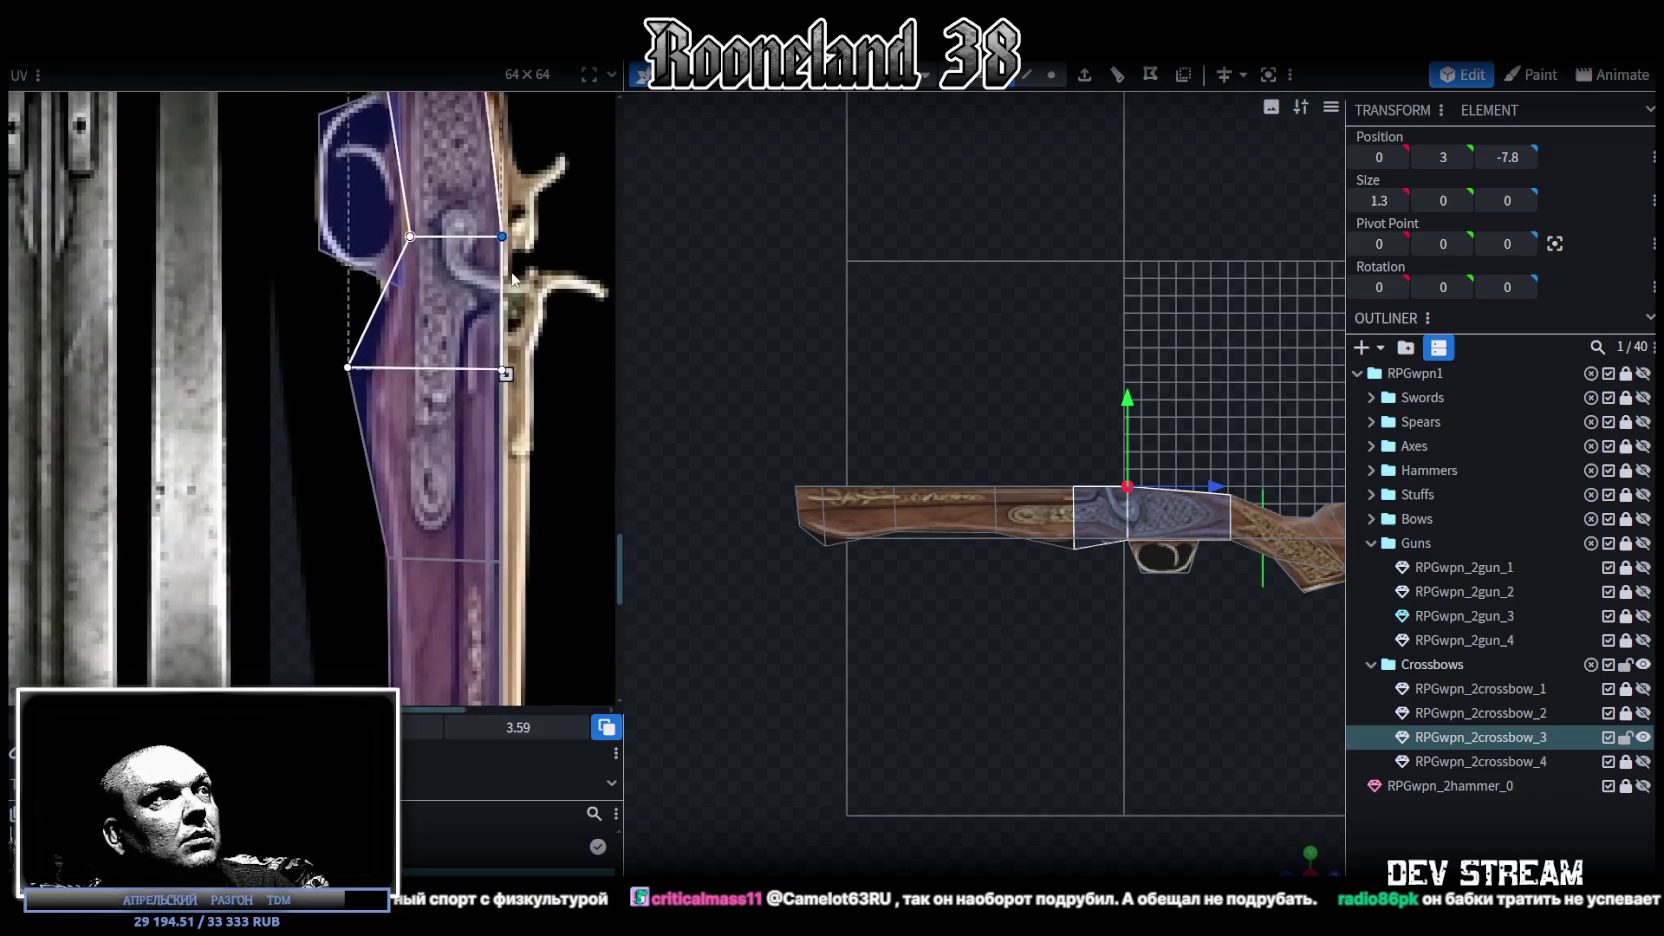
left_click(458, 380)
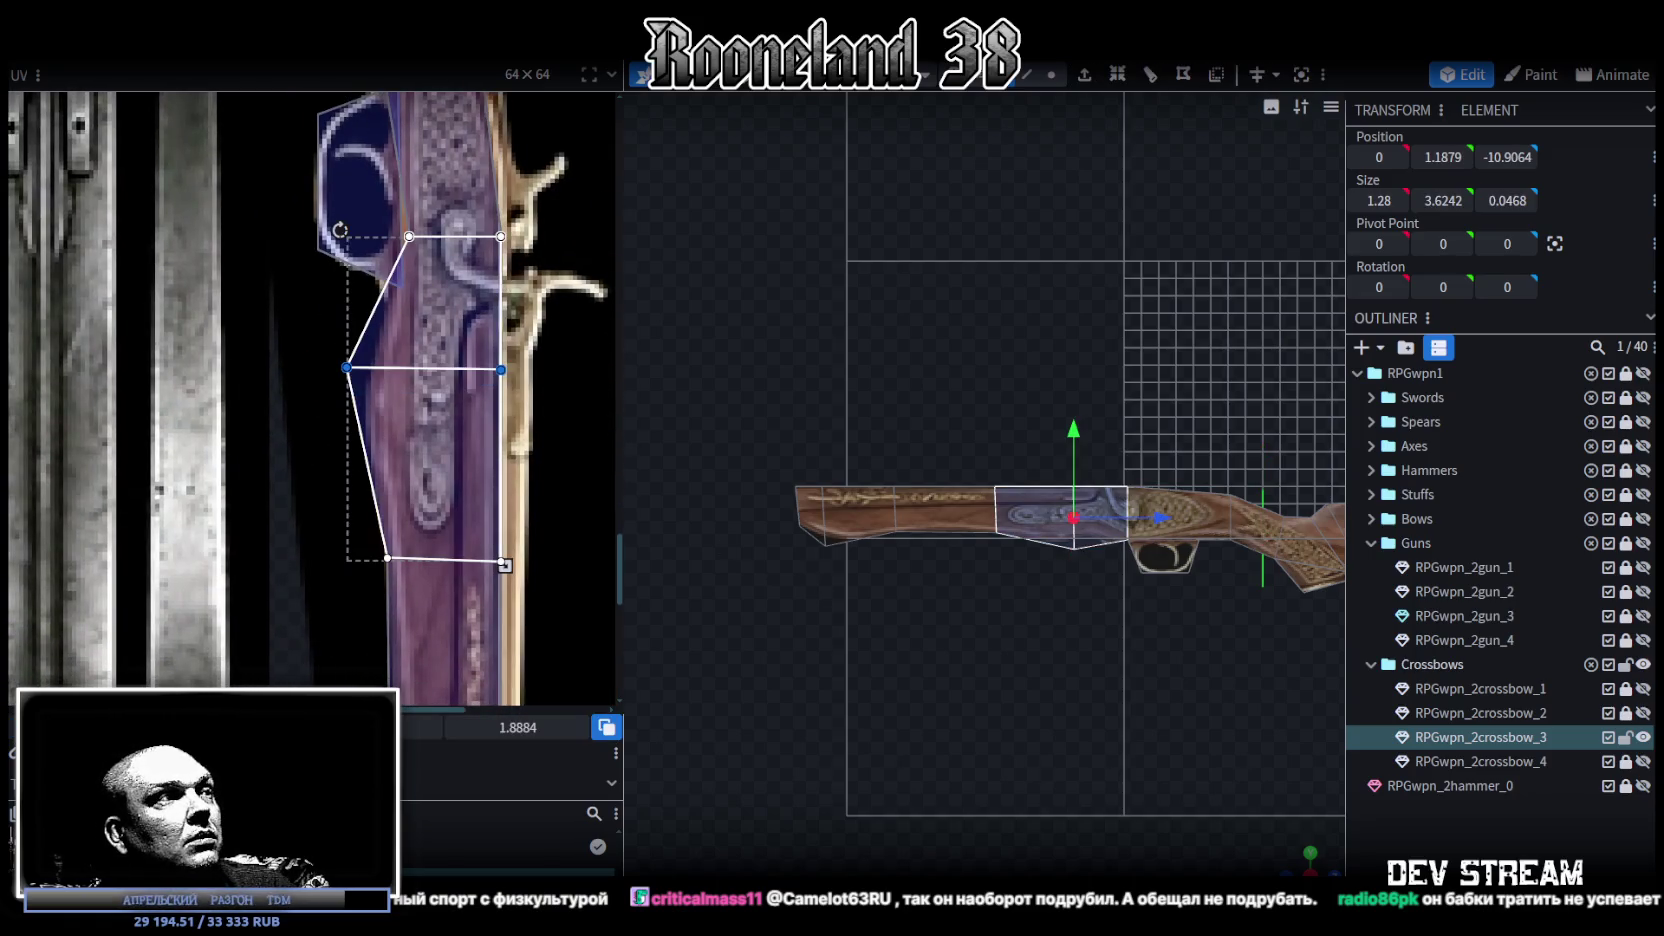
left_click_drag(423, 368, 423, 422)
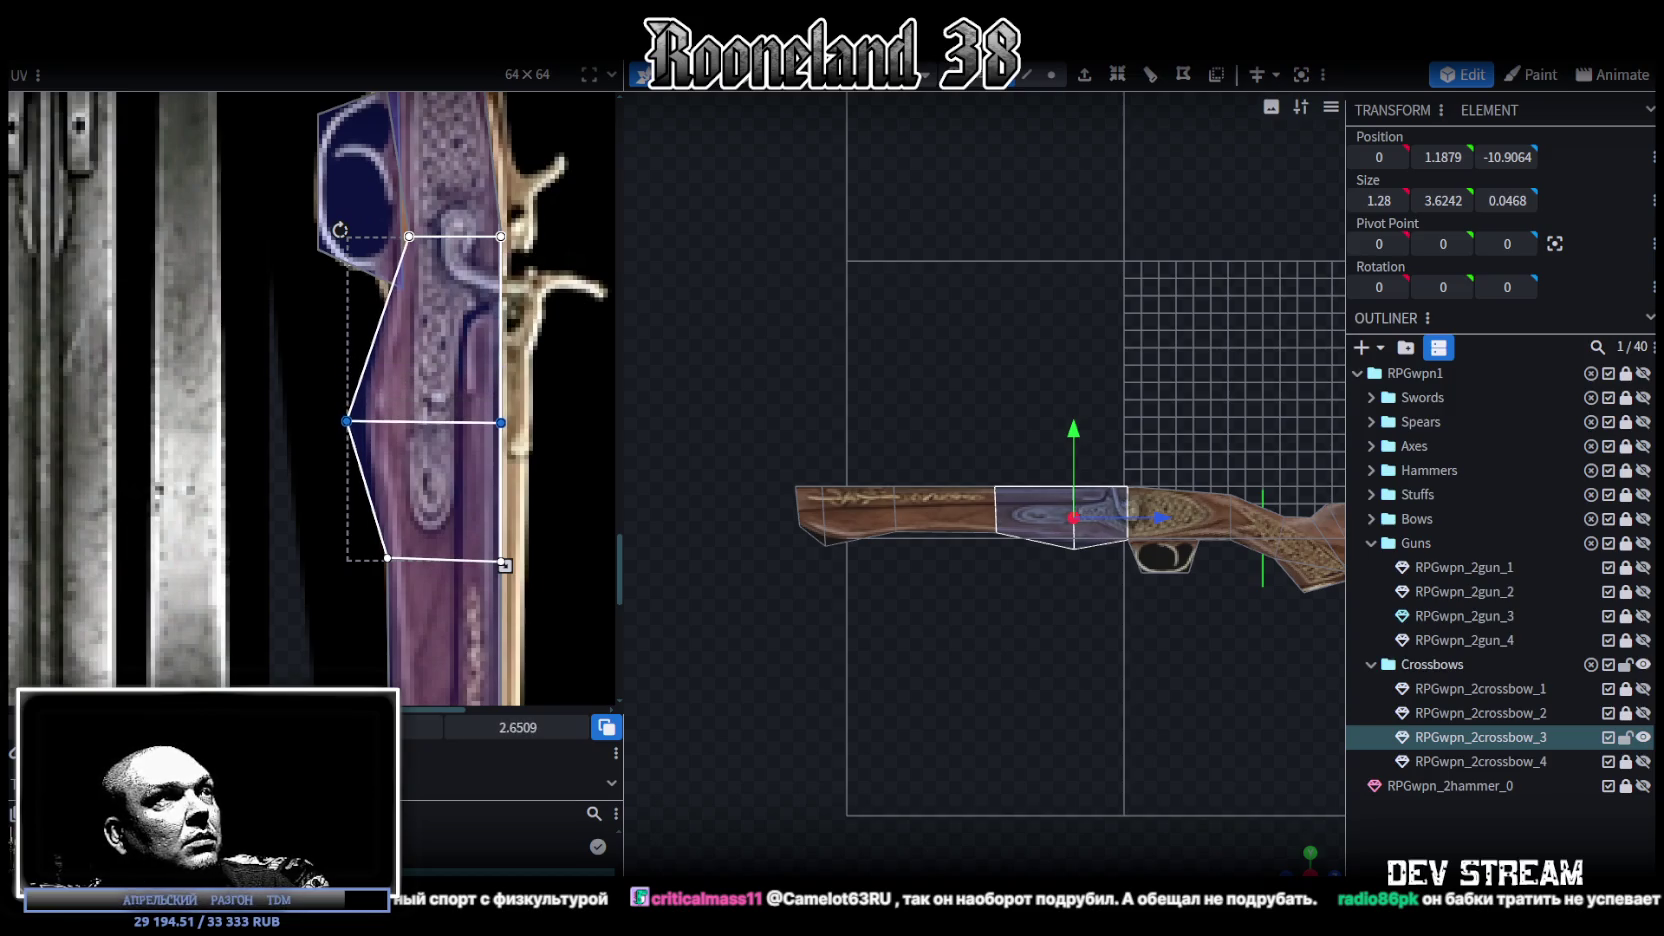
left_click(346, 422)
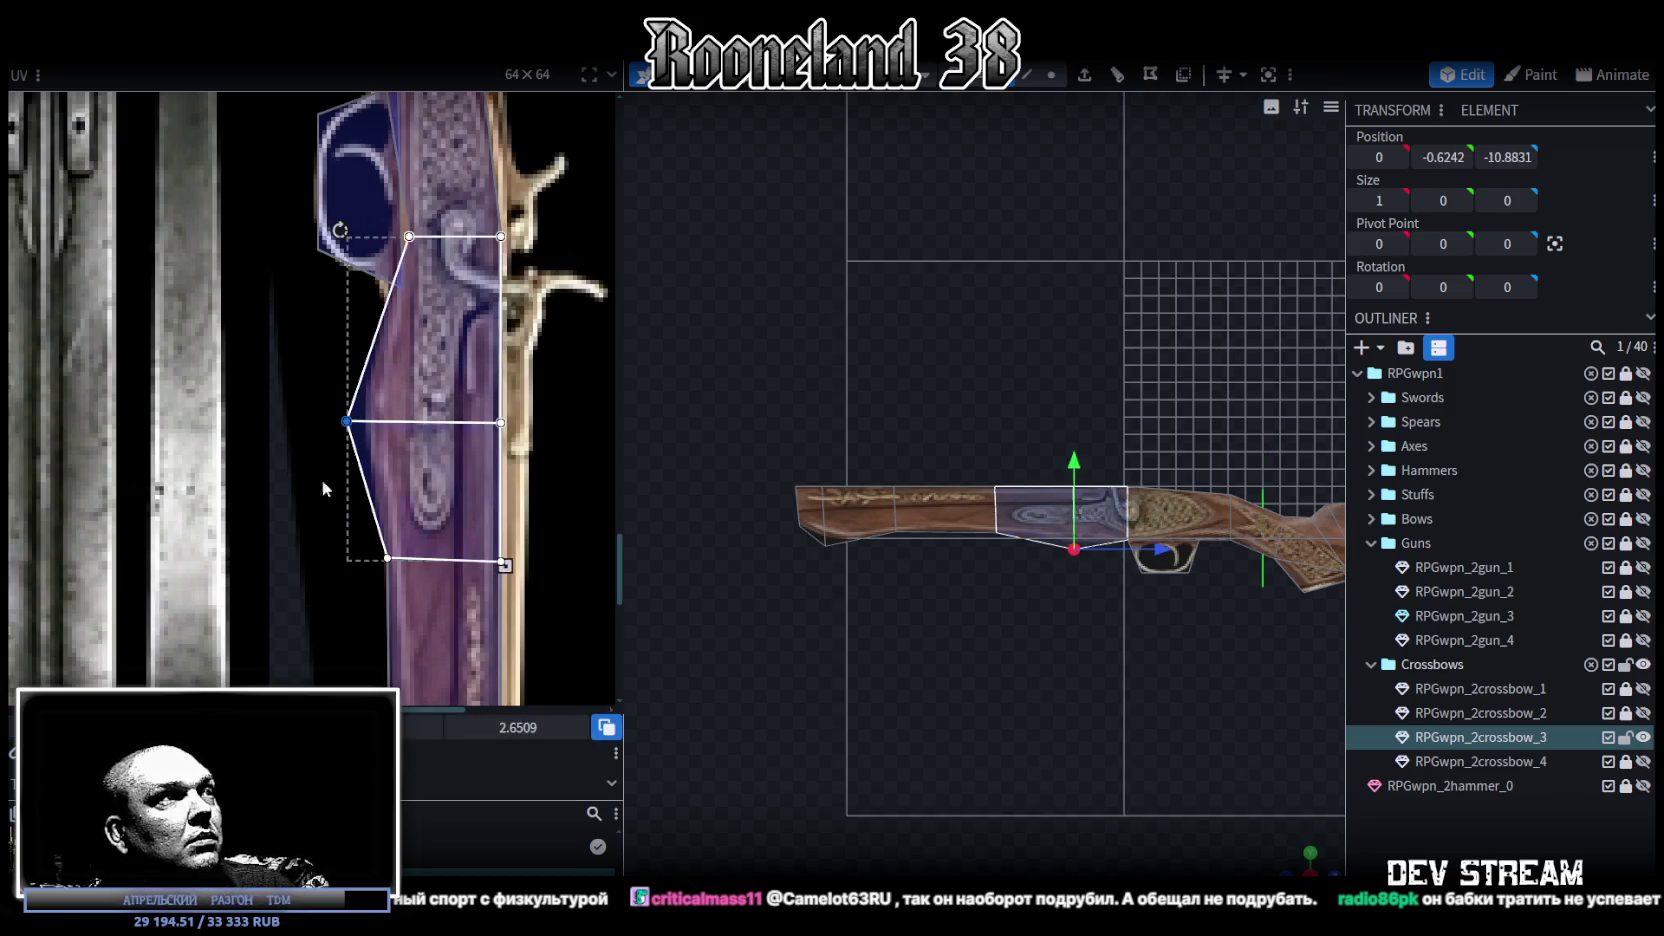
left_click_drag(346, 421, 370, 421)
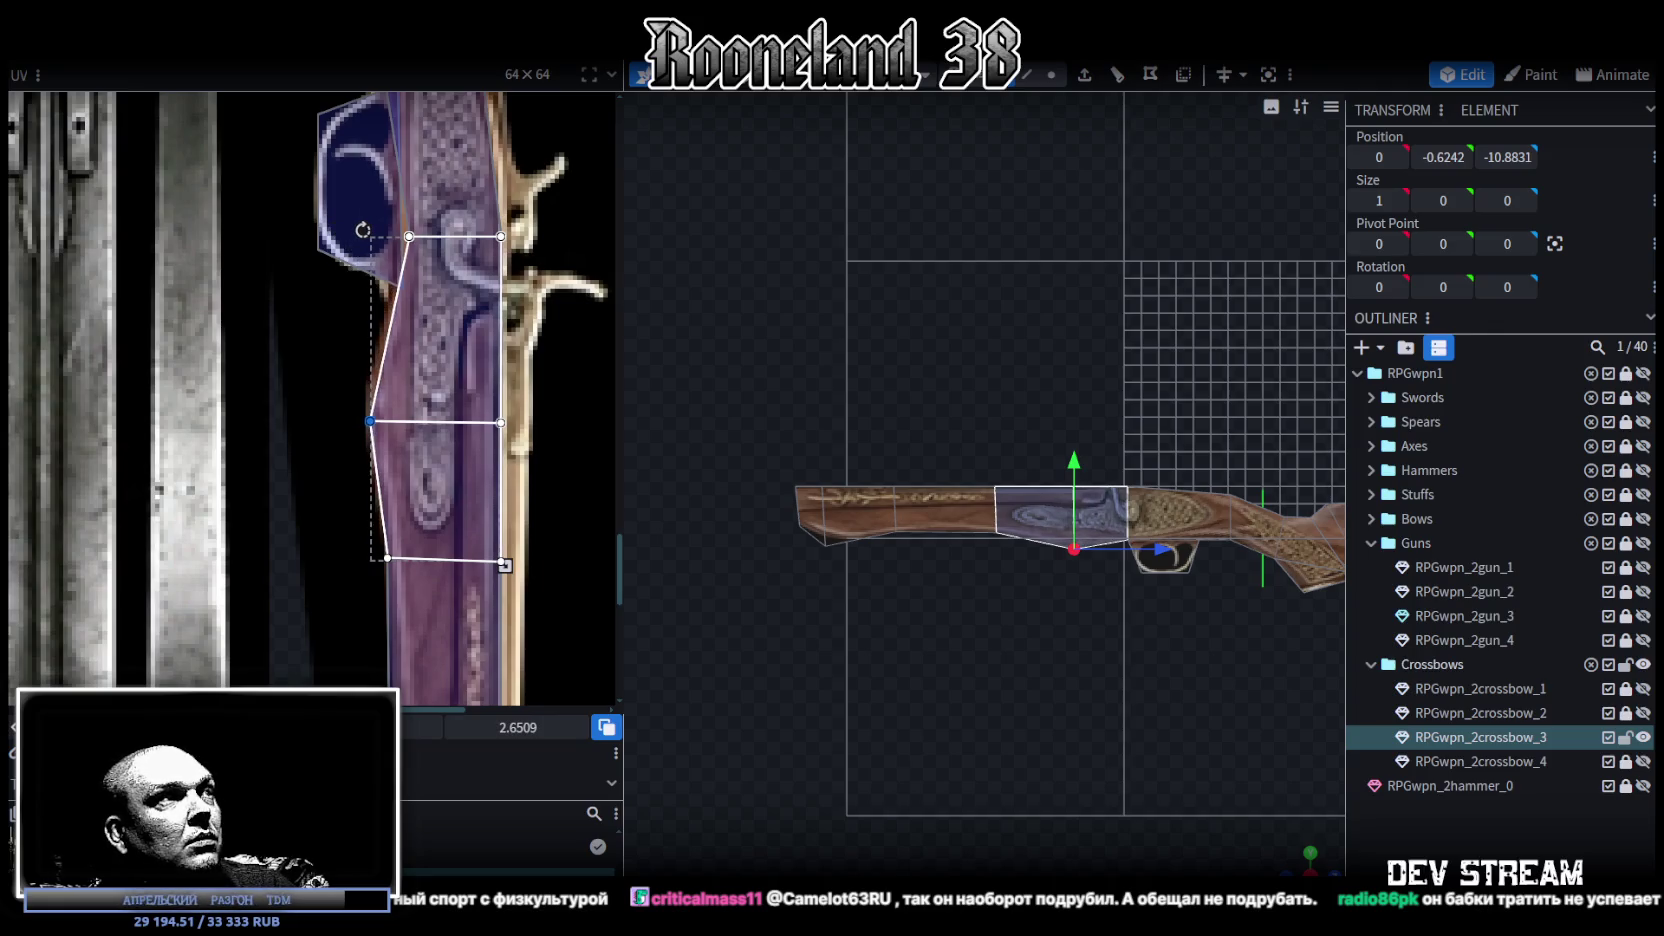
scroll(387, 393, "down", 3)
scroll(387, 393, "up", 3)
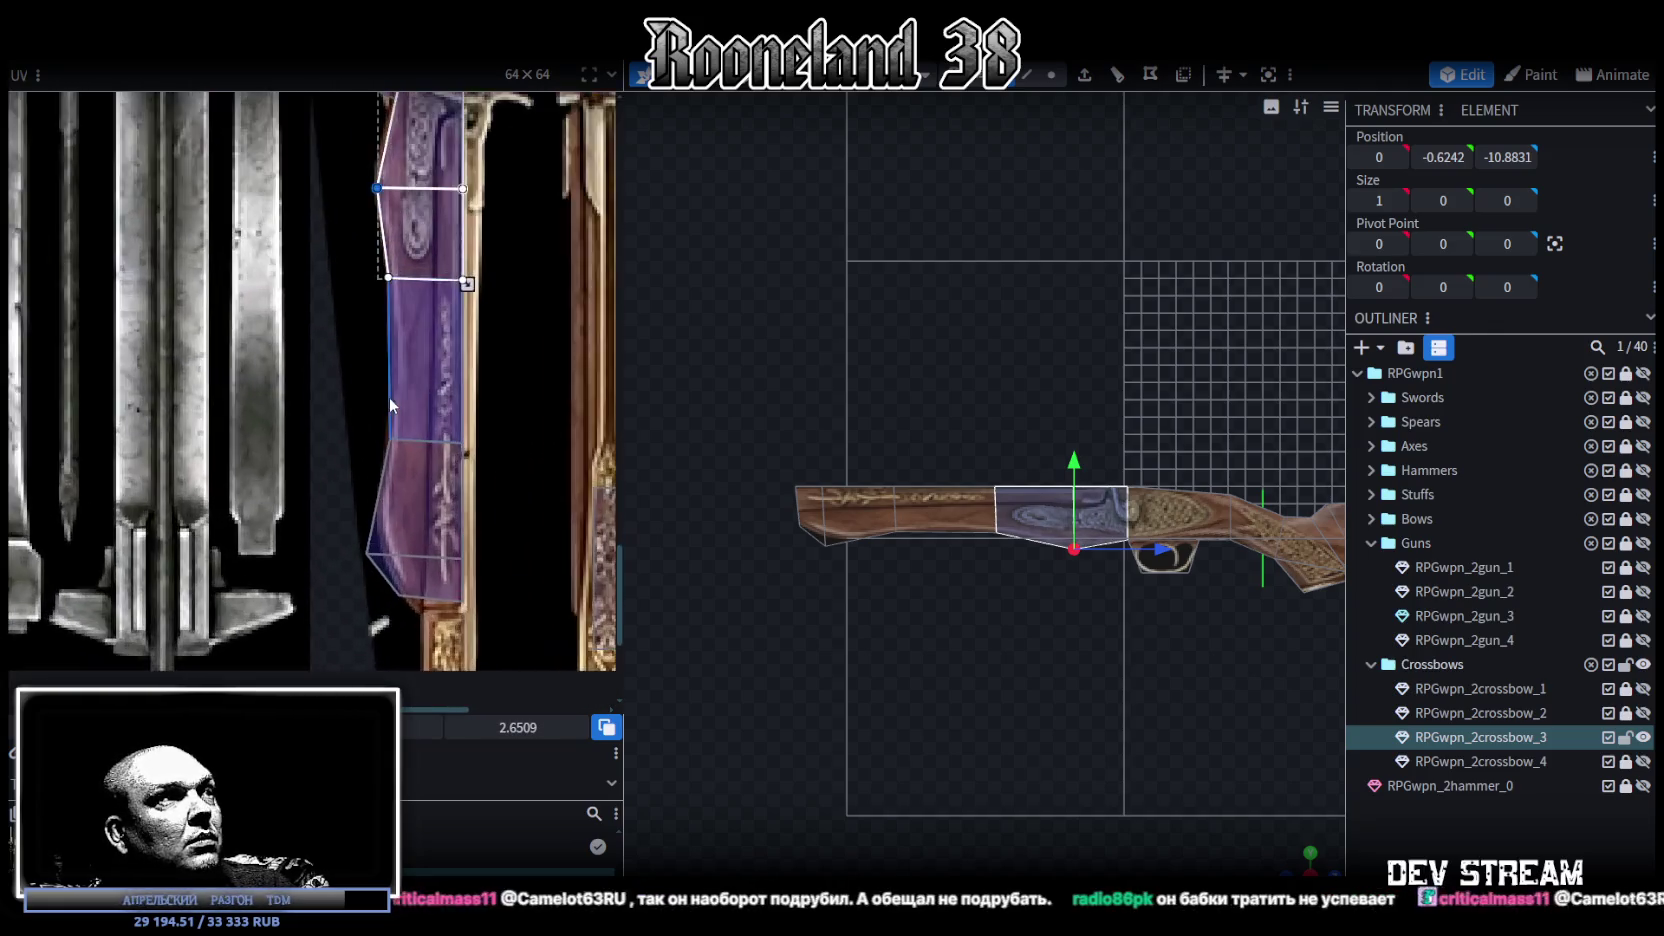
left_click_drag(305, 544, 549, 626)
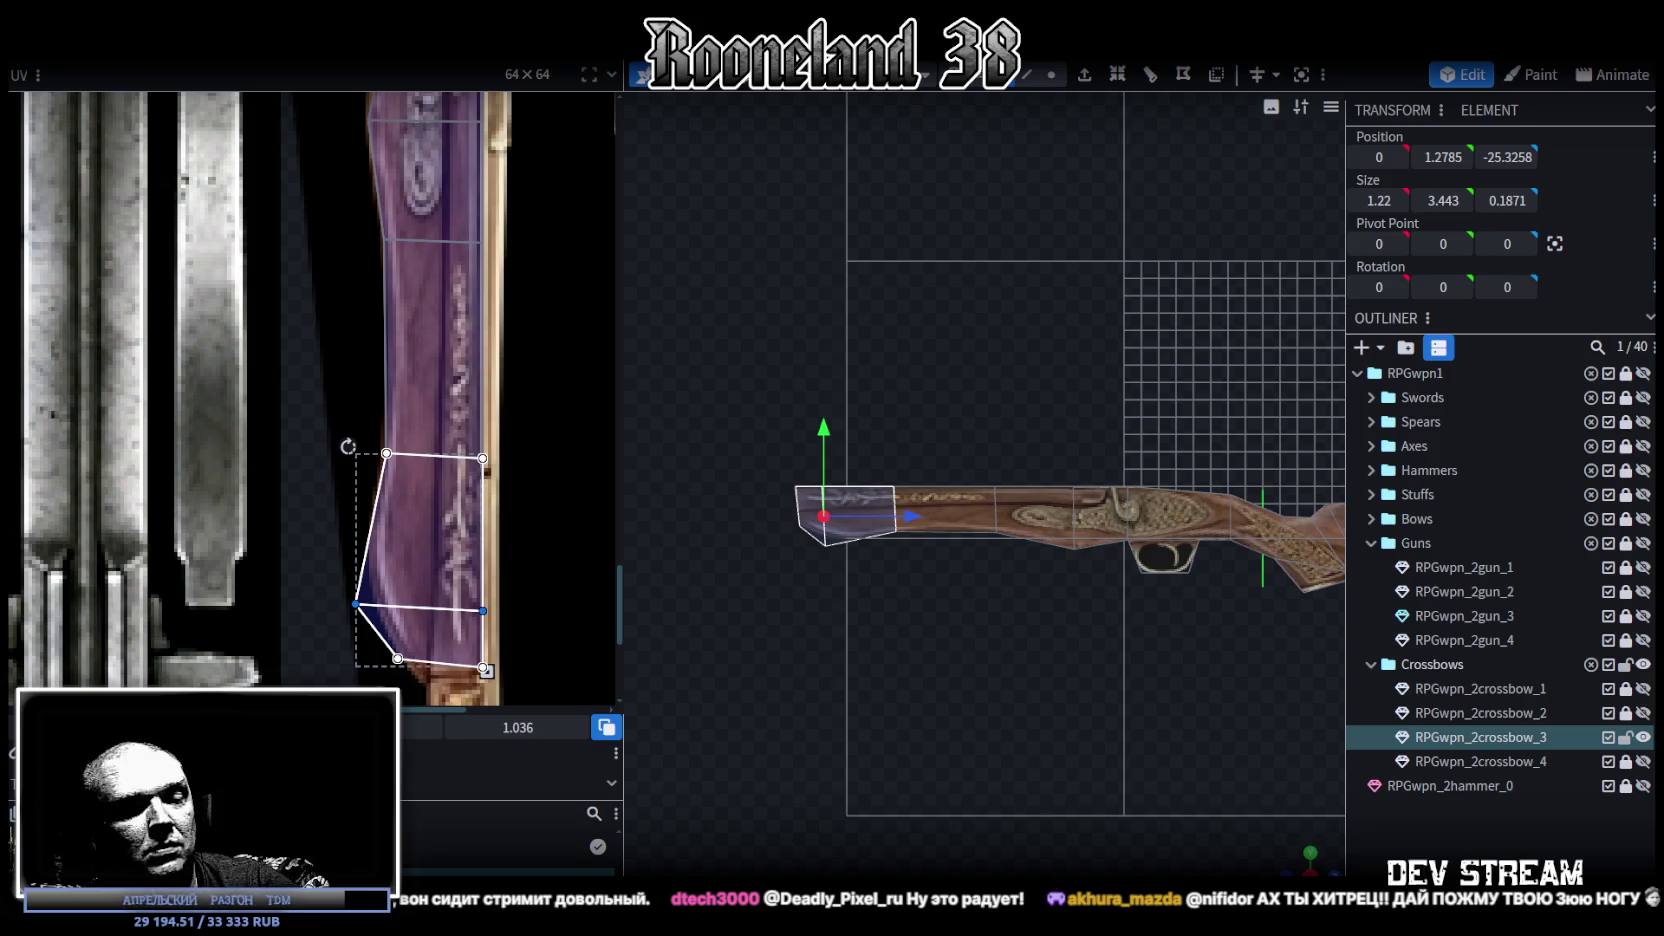
Step: Reshape the muzzle piece's UV: raise middle points, shift left point right, lower bottom points
left_click_drag(517, 727, 560, 727)
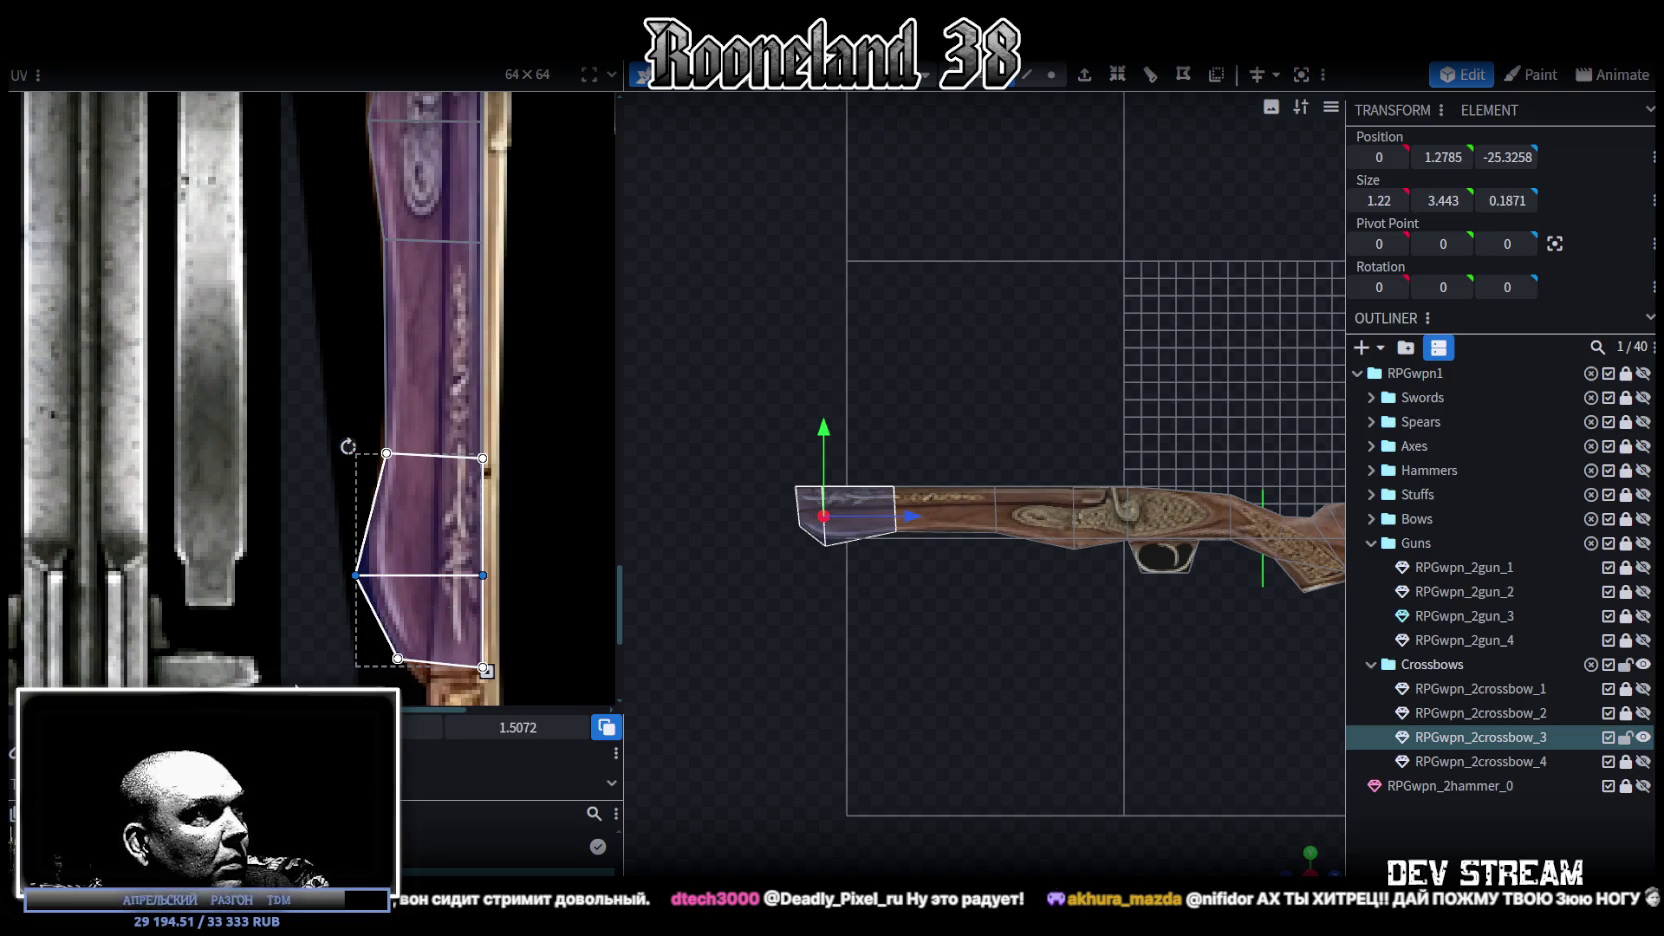
left_click_drag(344, 521, 330, 620)
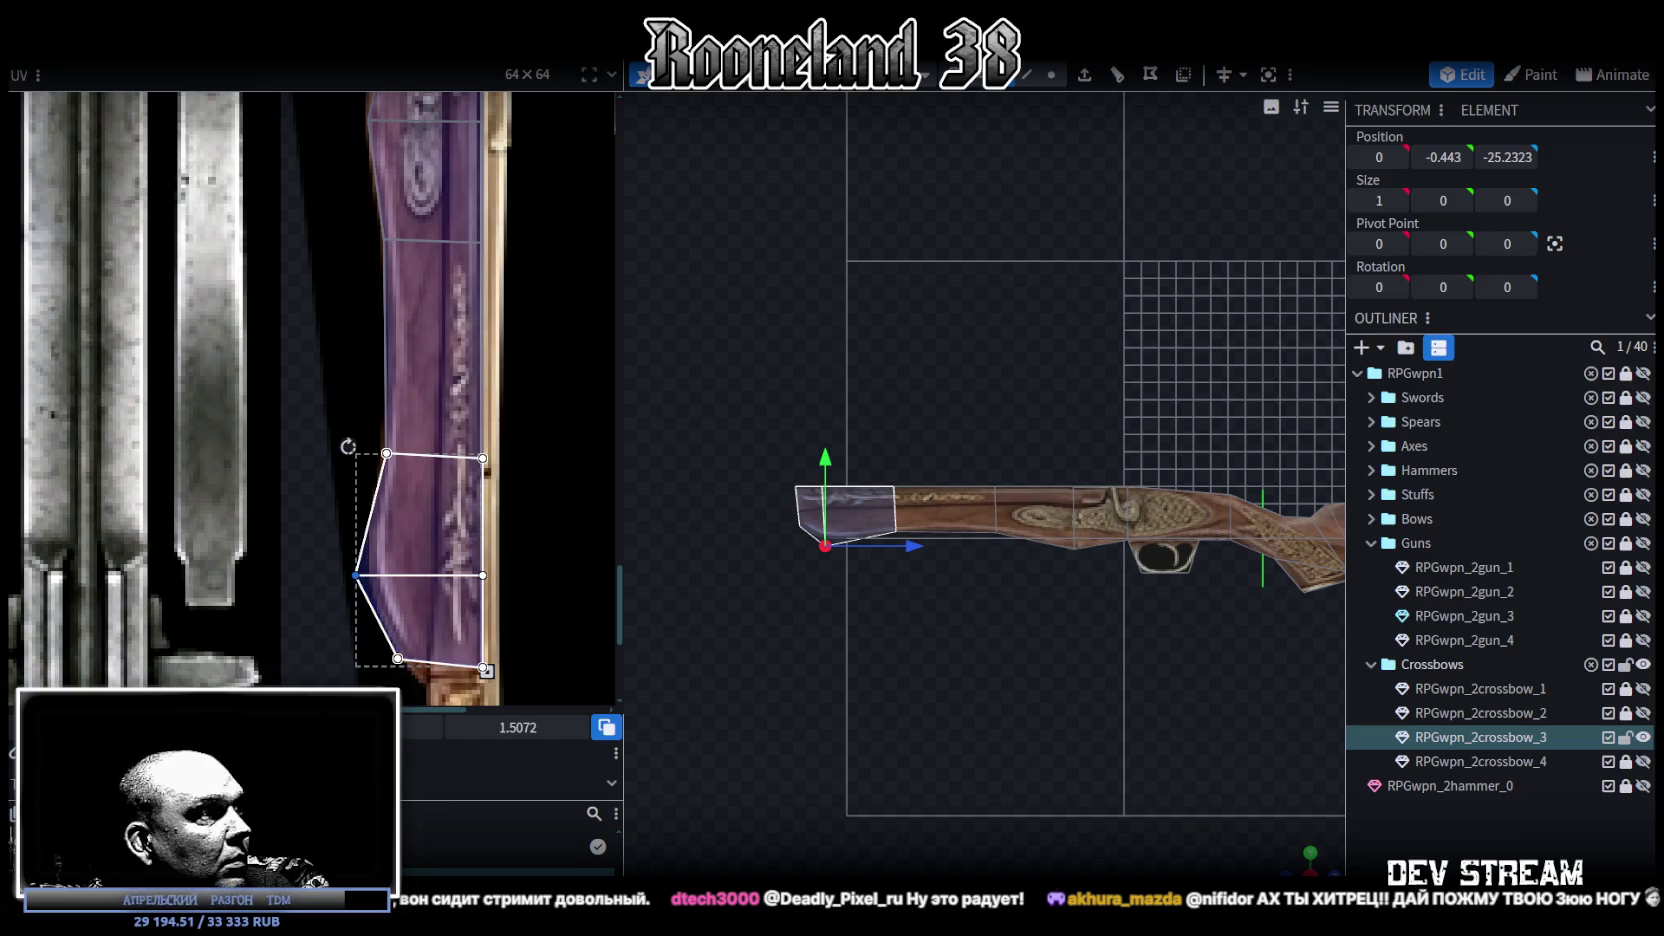
left_click_drag(355, 575, 371, 575)
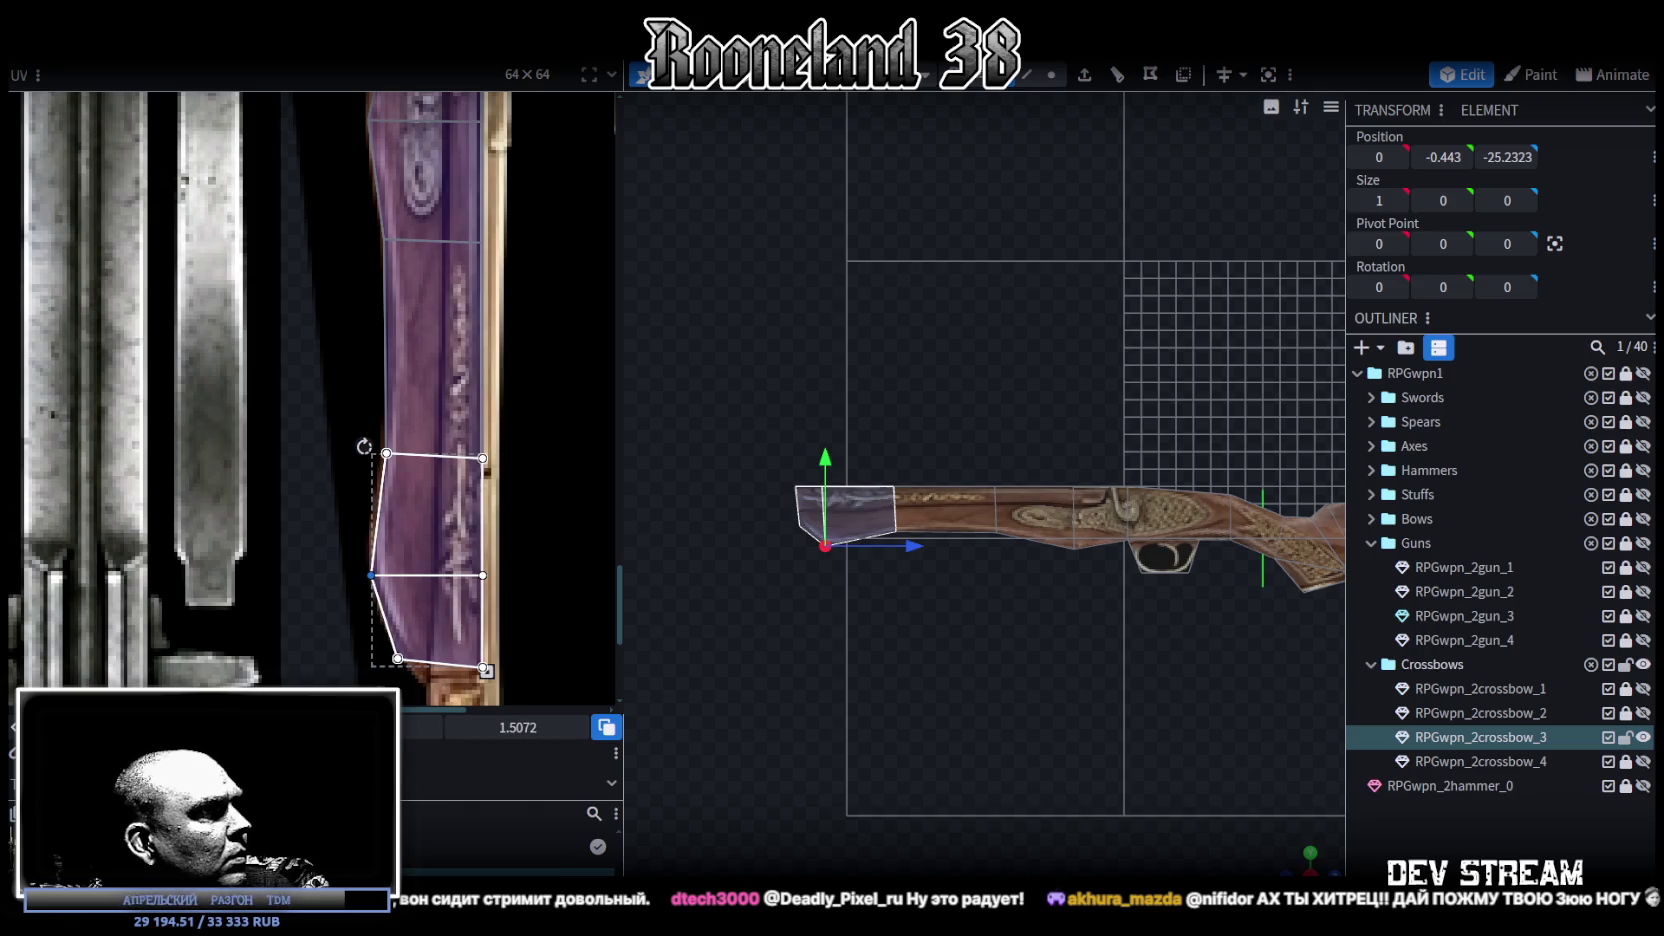
middle_click_drag(371, 600, 349, 485)
left_click_drag(341, 593, 547, 504)
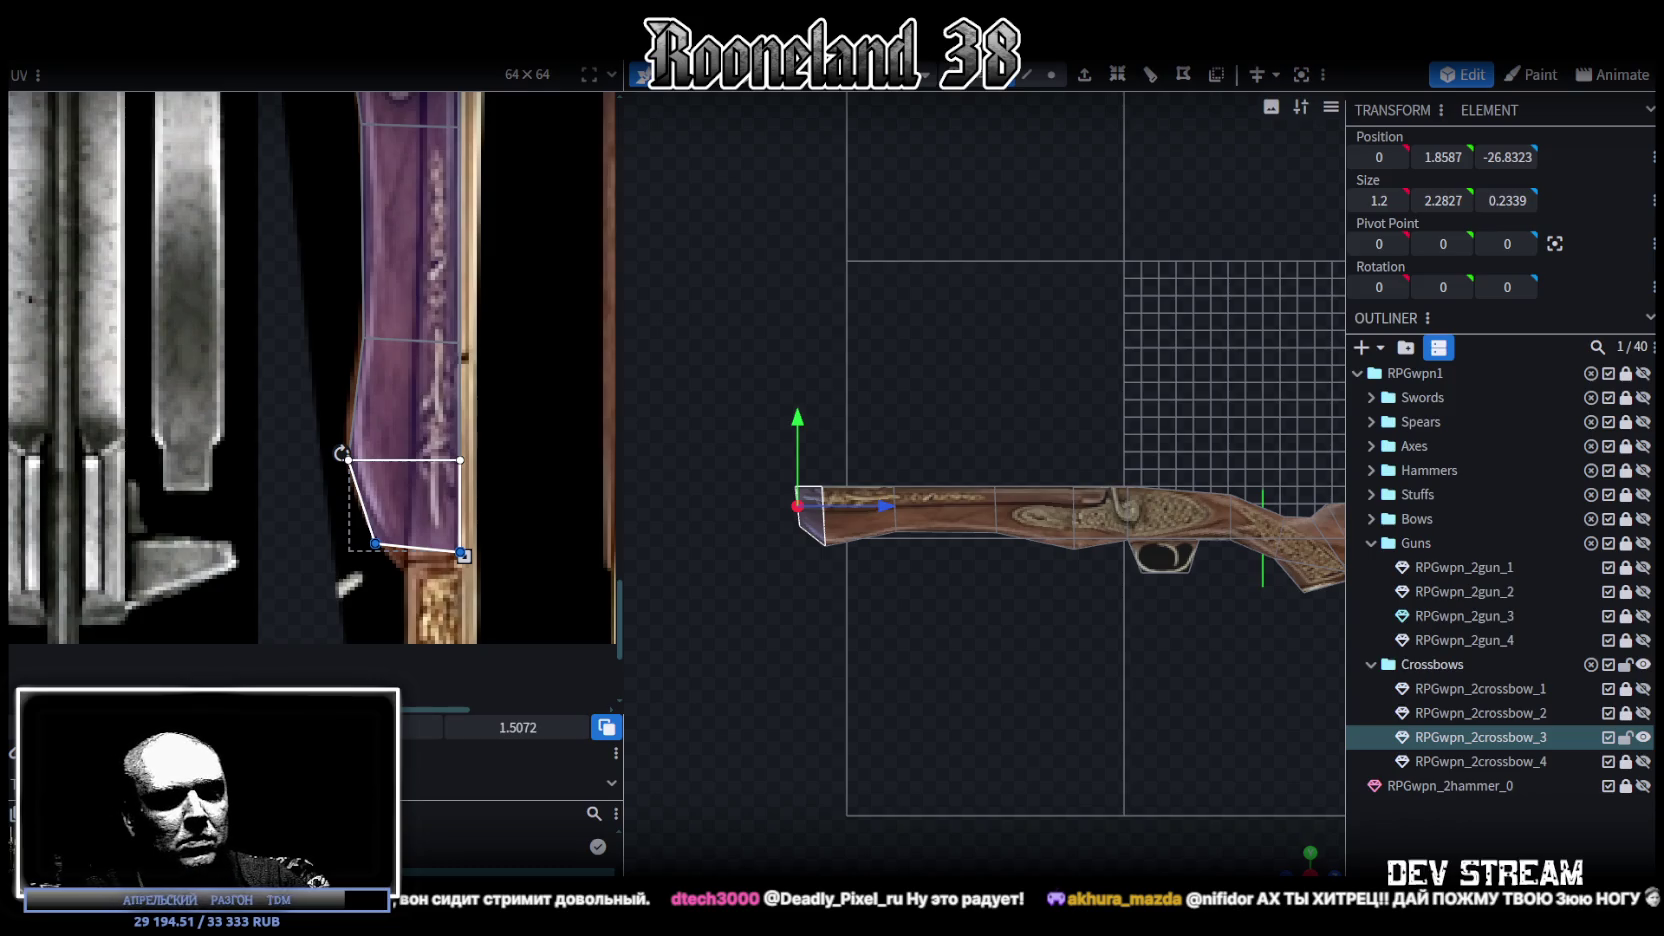
left_click_drag(461, 553, 461, 583)
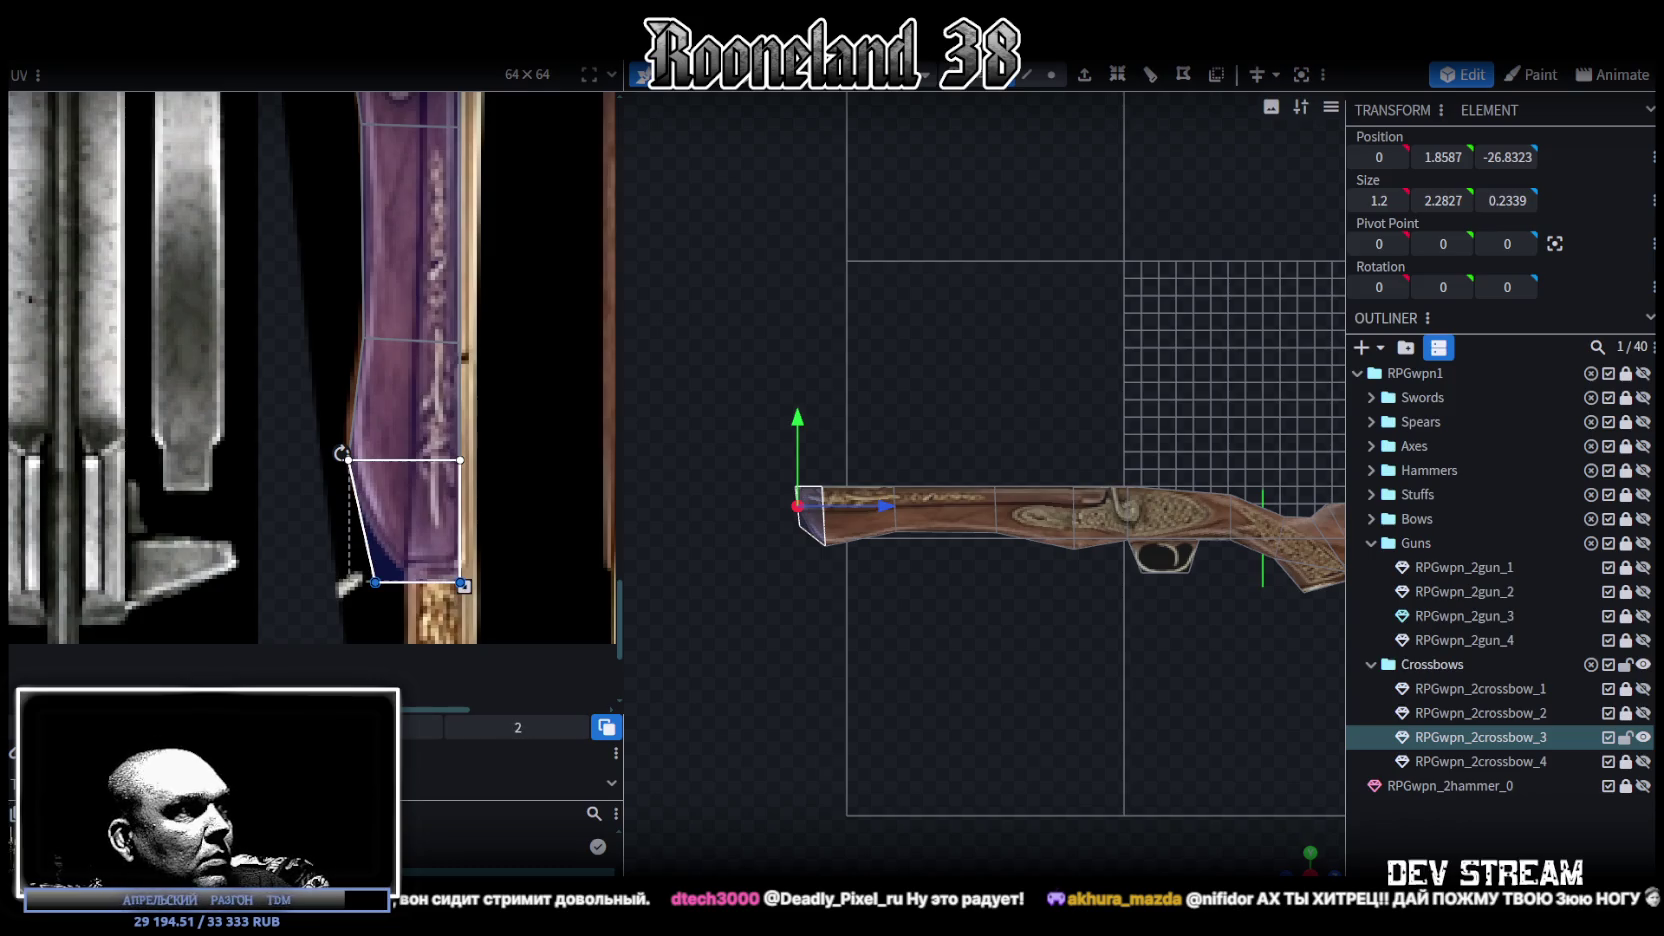
left_click_drag(461, 583, 461, 564)
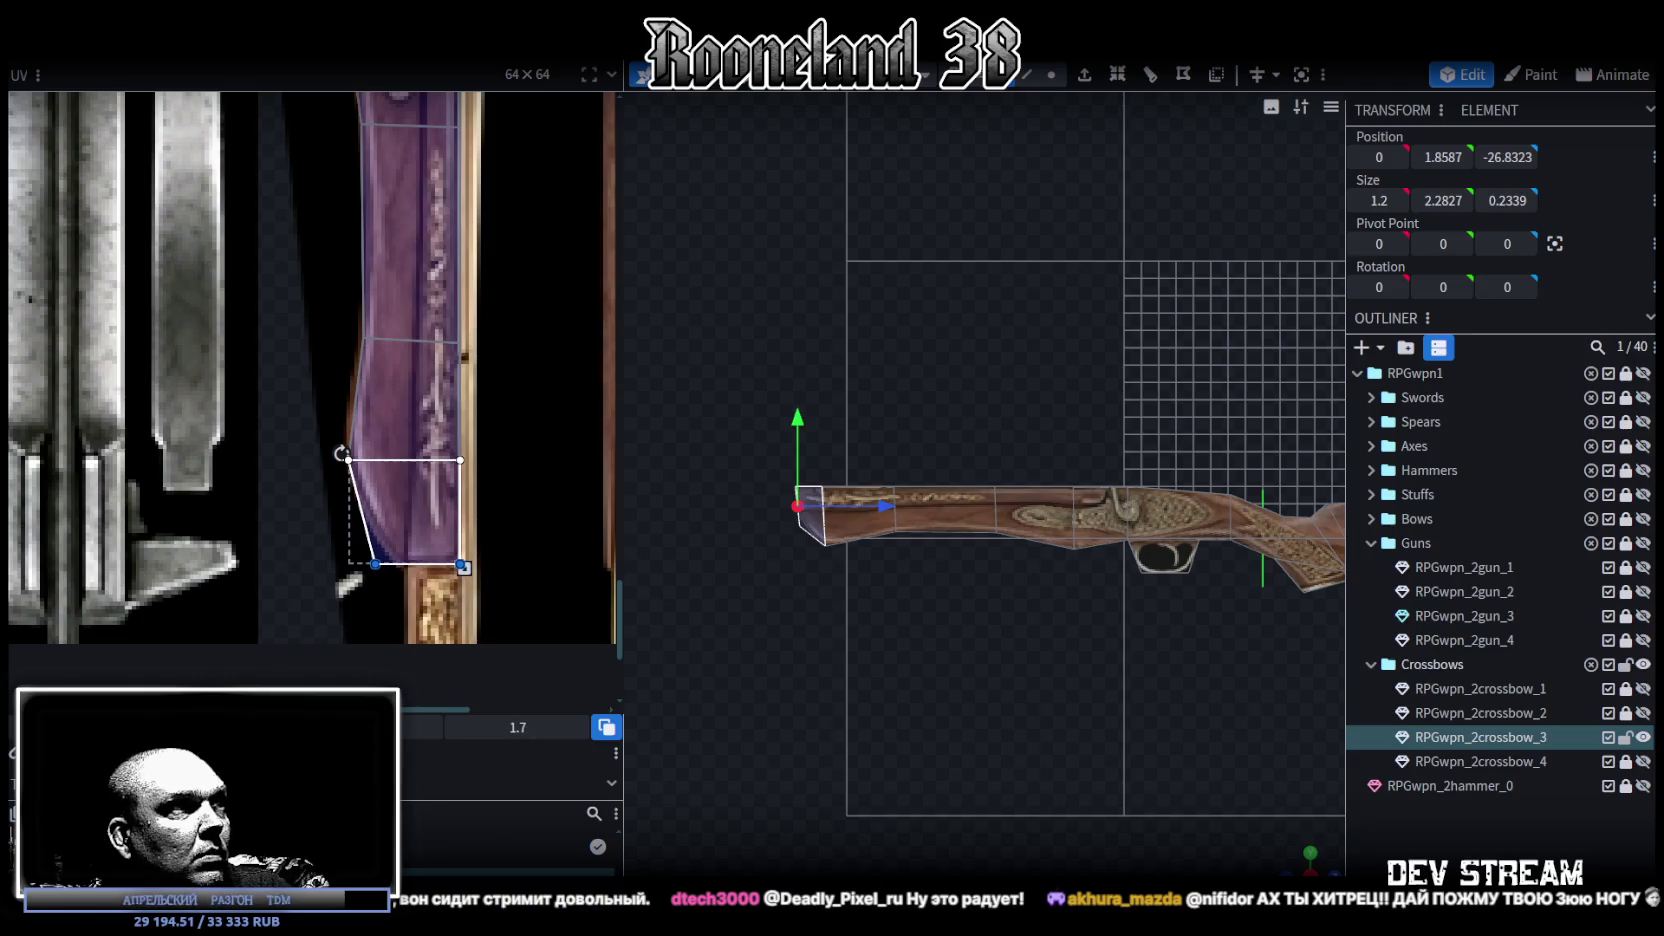
mouse_move(362, 594)
left_mouse_down()
mouse_move(410, 531)
mouse_move(391, 564)
left_mouse_up()
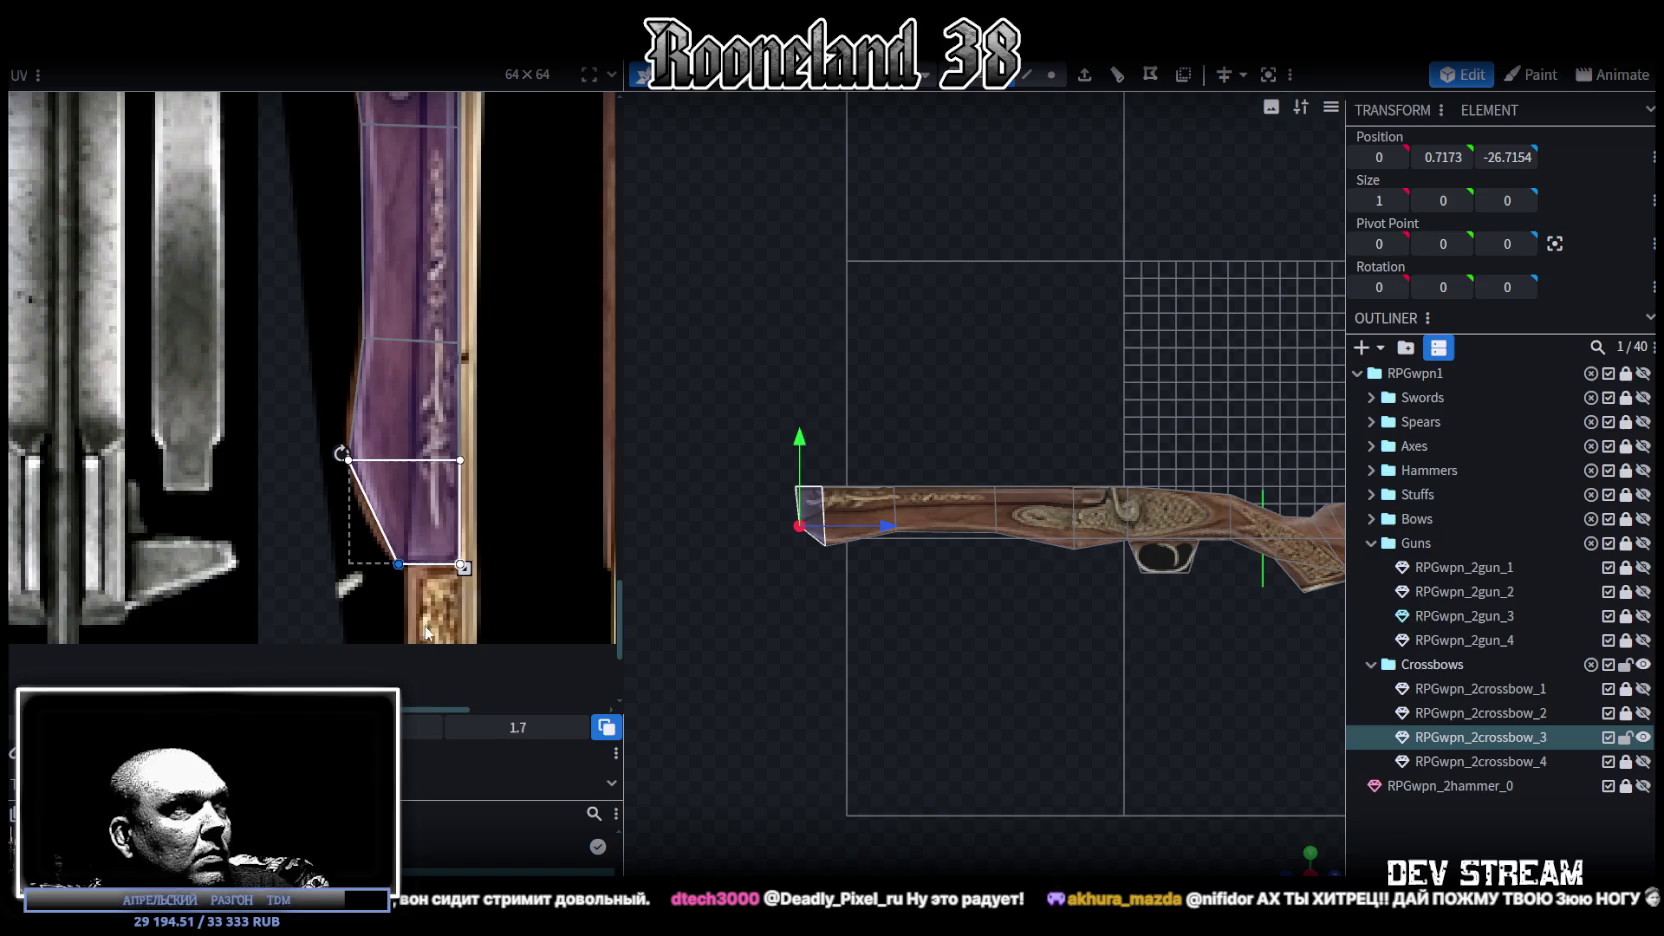
Step: Widen the barrel faces' UV slightly by dragging their right vertex column outward
scroll(418, 640, "down", 3)
scroll(491, 533, "down", 2)
left_click(446, 645)
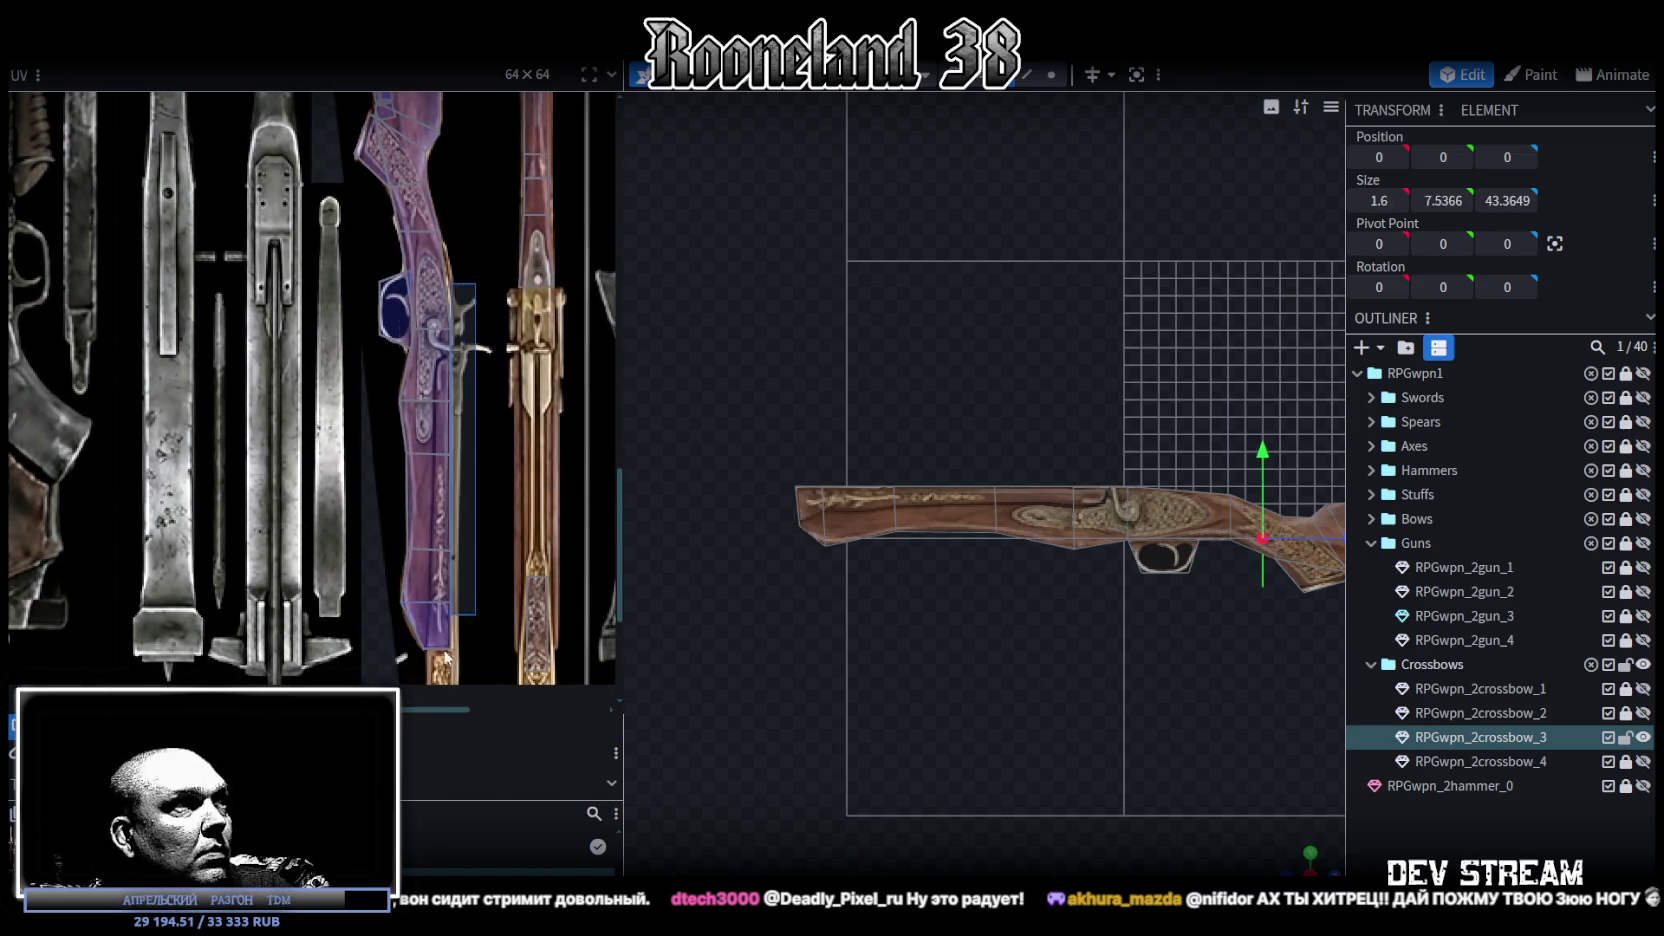
left_click(446, 645)
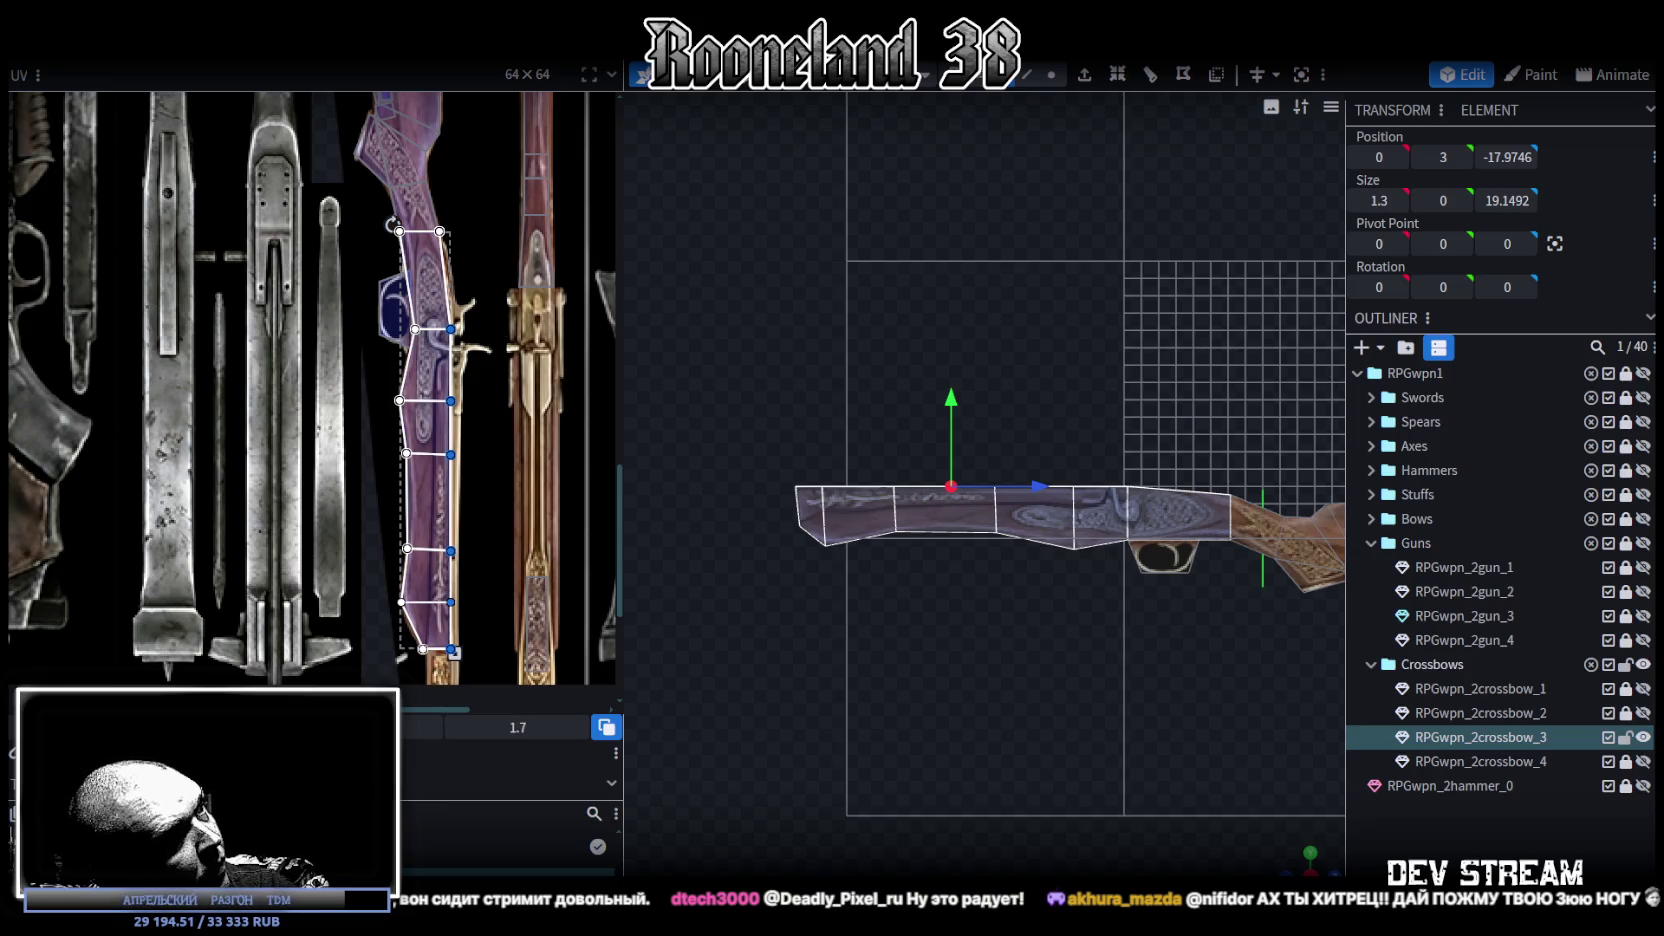
left_click_drag(454, 652, 462, 652)
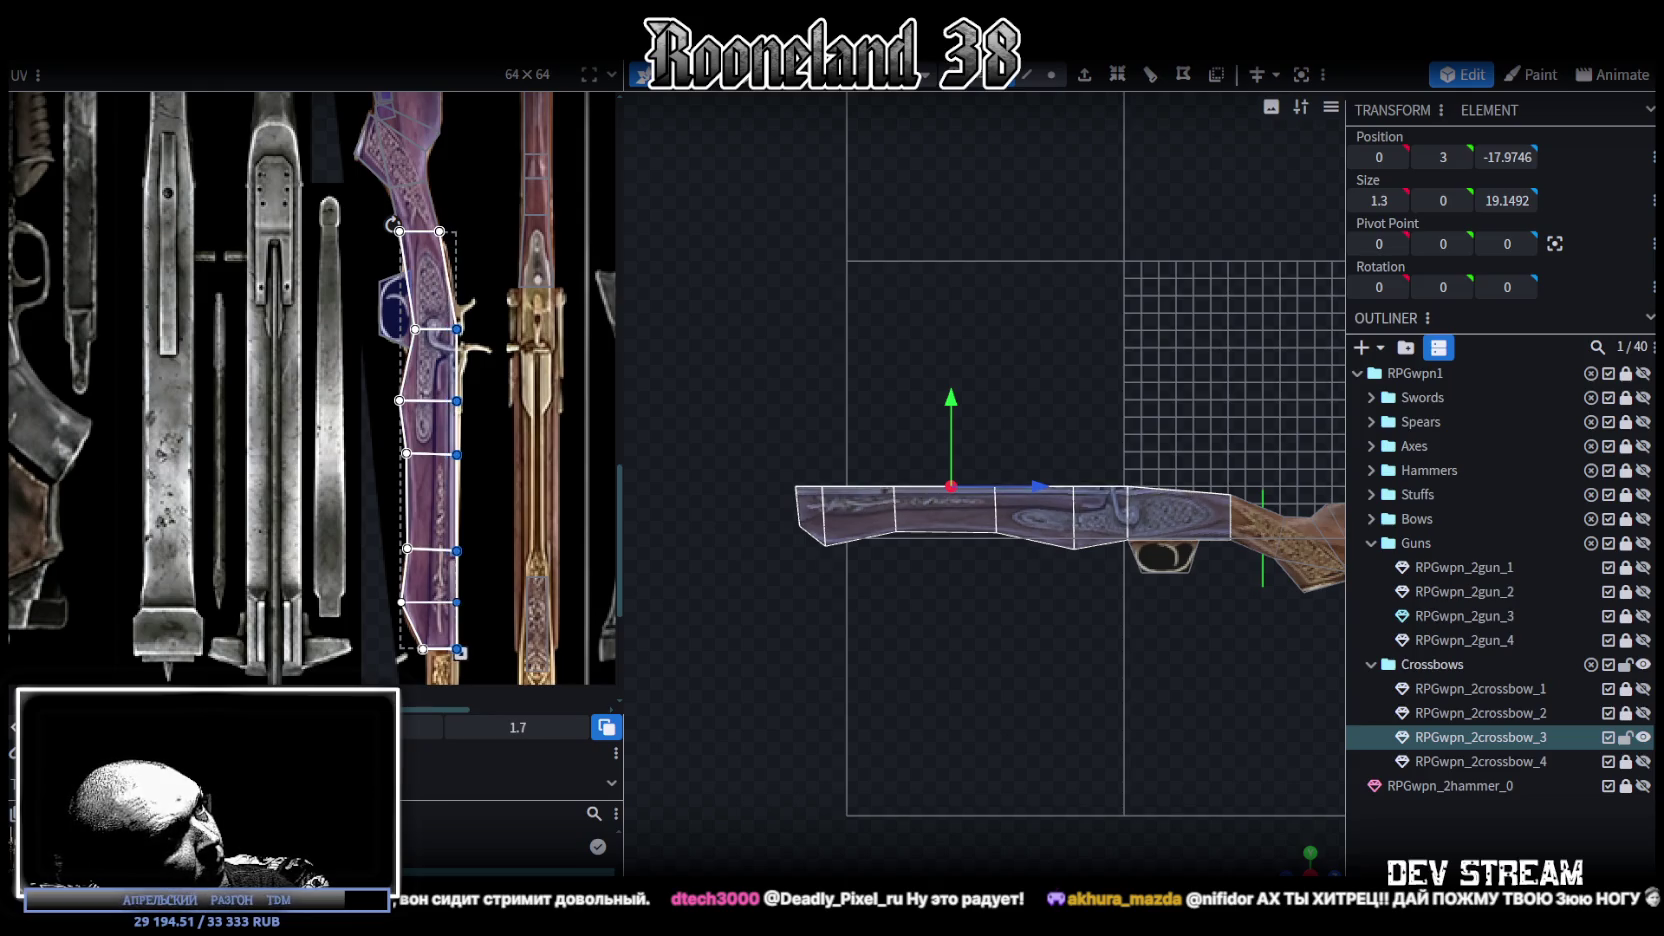
scroll(597, 606, "up", 1)
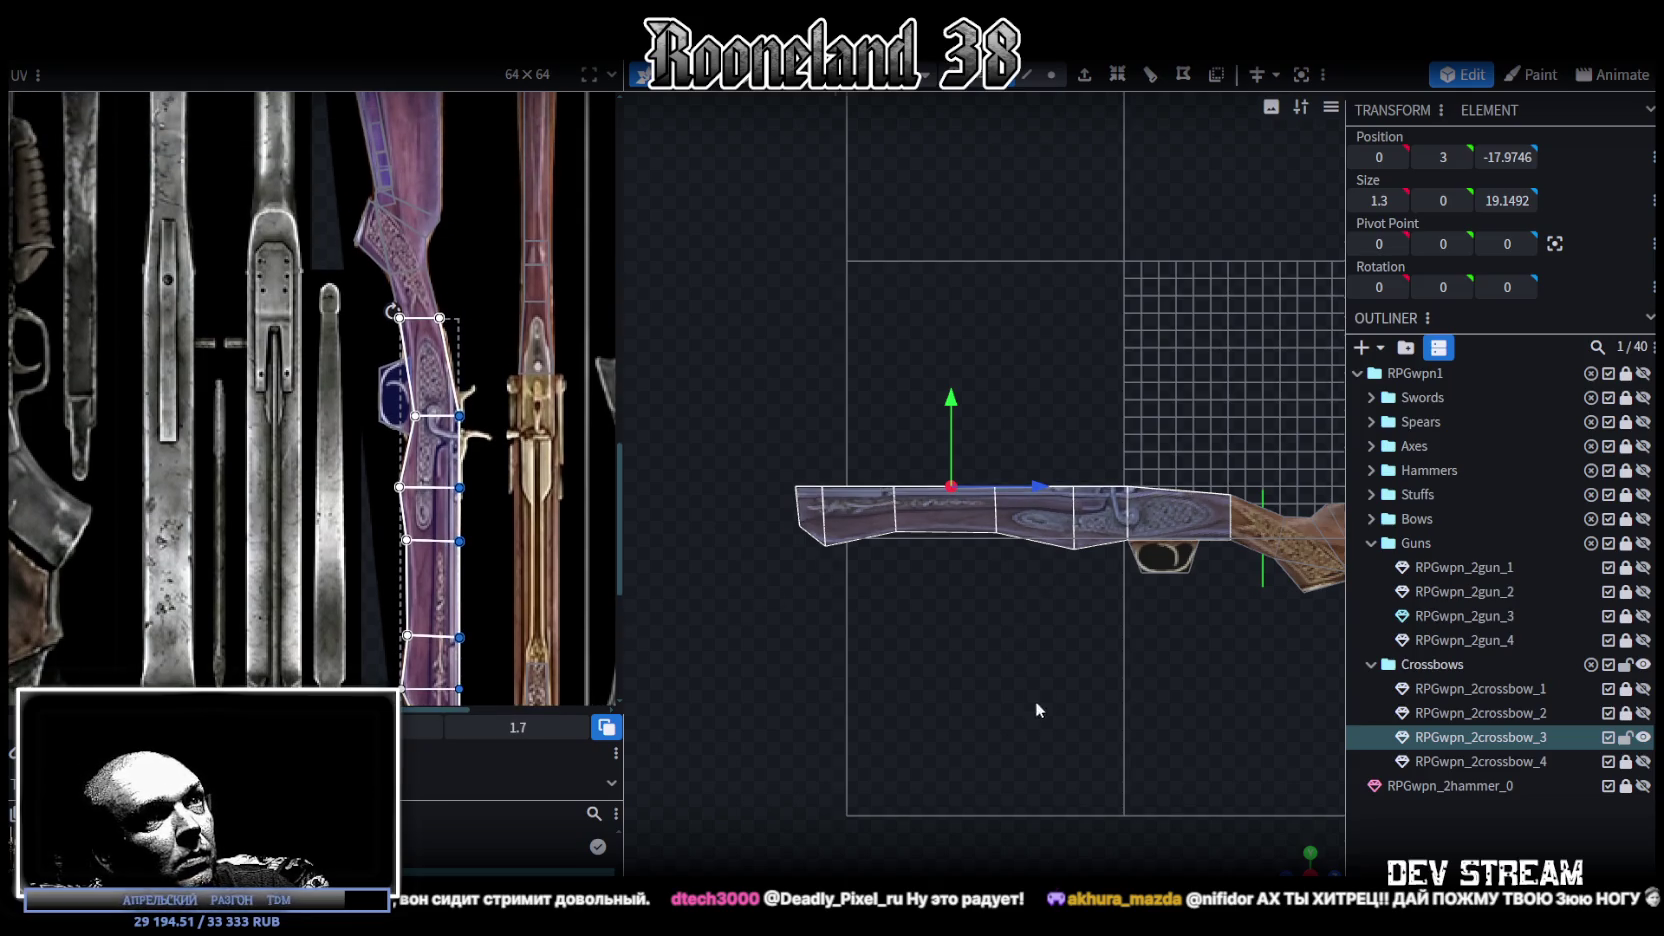
scroll(1031, 689, "up", 3)
left_click_drag(1031, 689, 1141, 573)
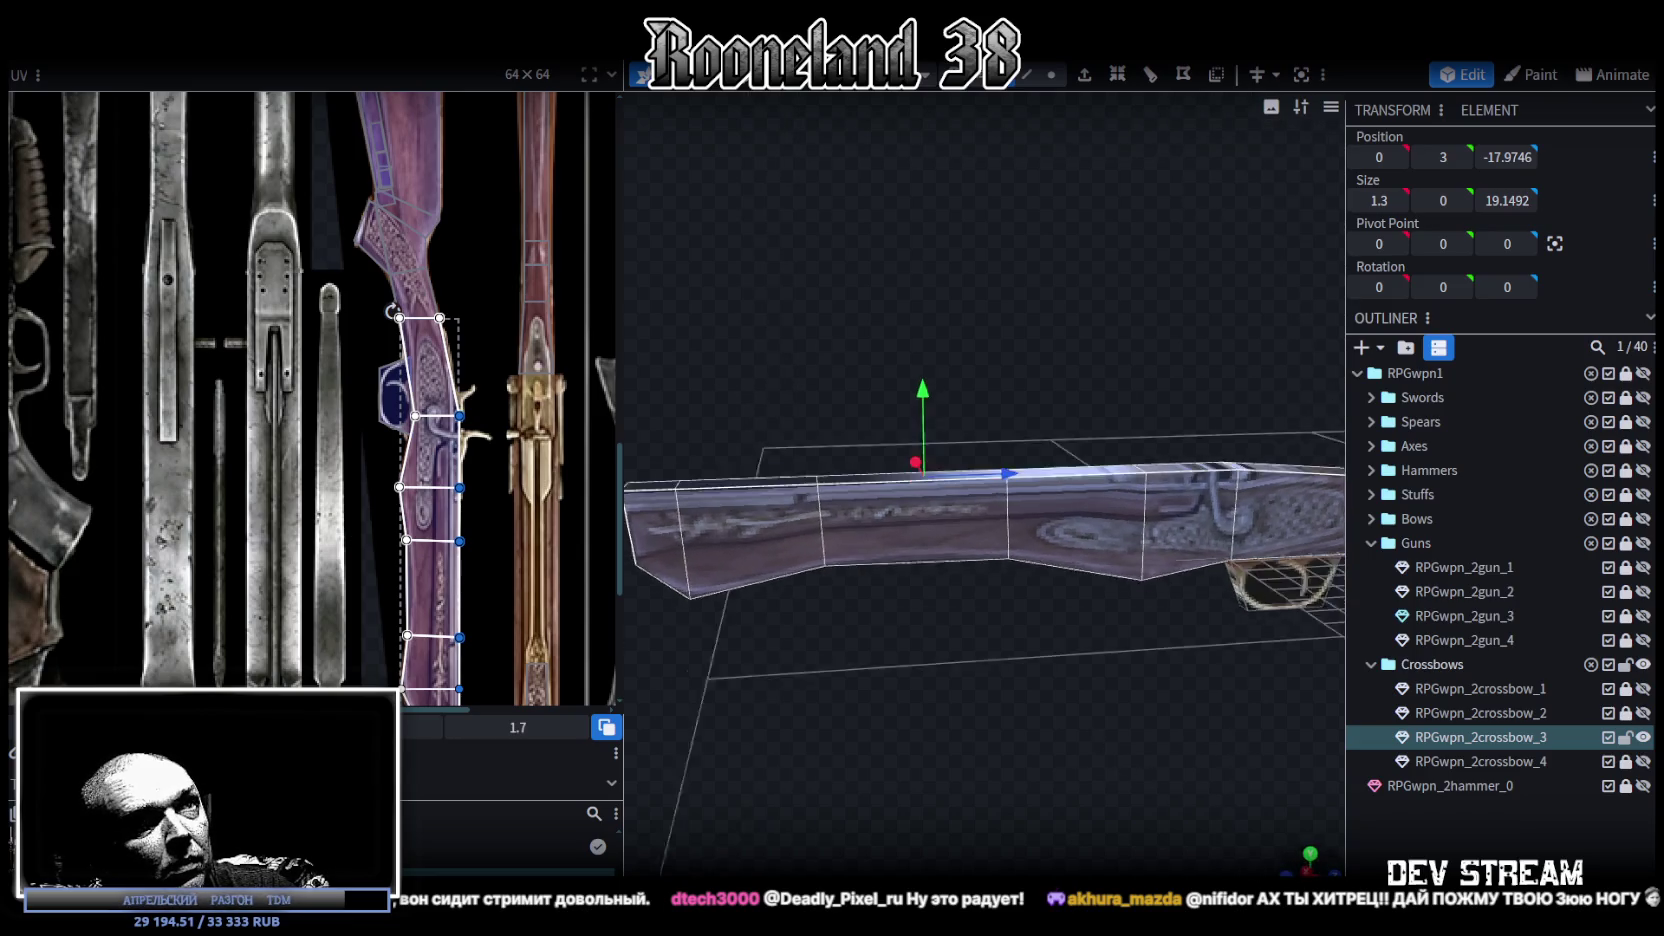
Step: Restore the top rib's full length and raise it to Y 3.3
key("ctrl+z")
key("ctrl+z")
key("ctrl+z")
key("ctrl+z")
key("ctrl+z")
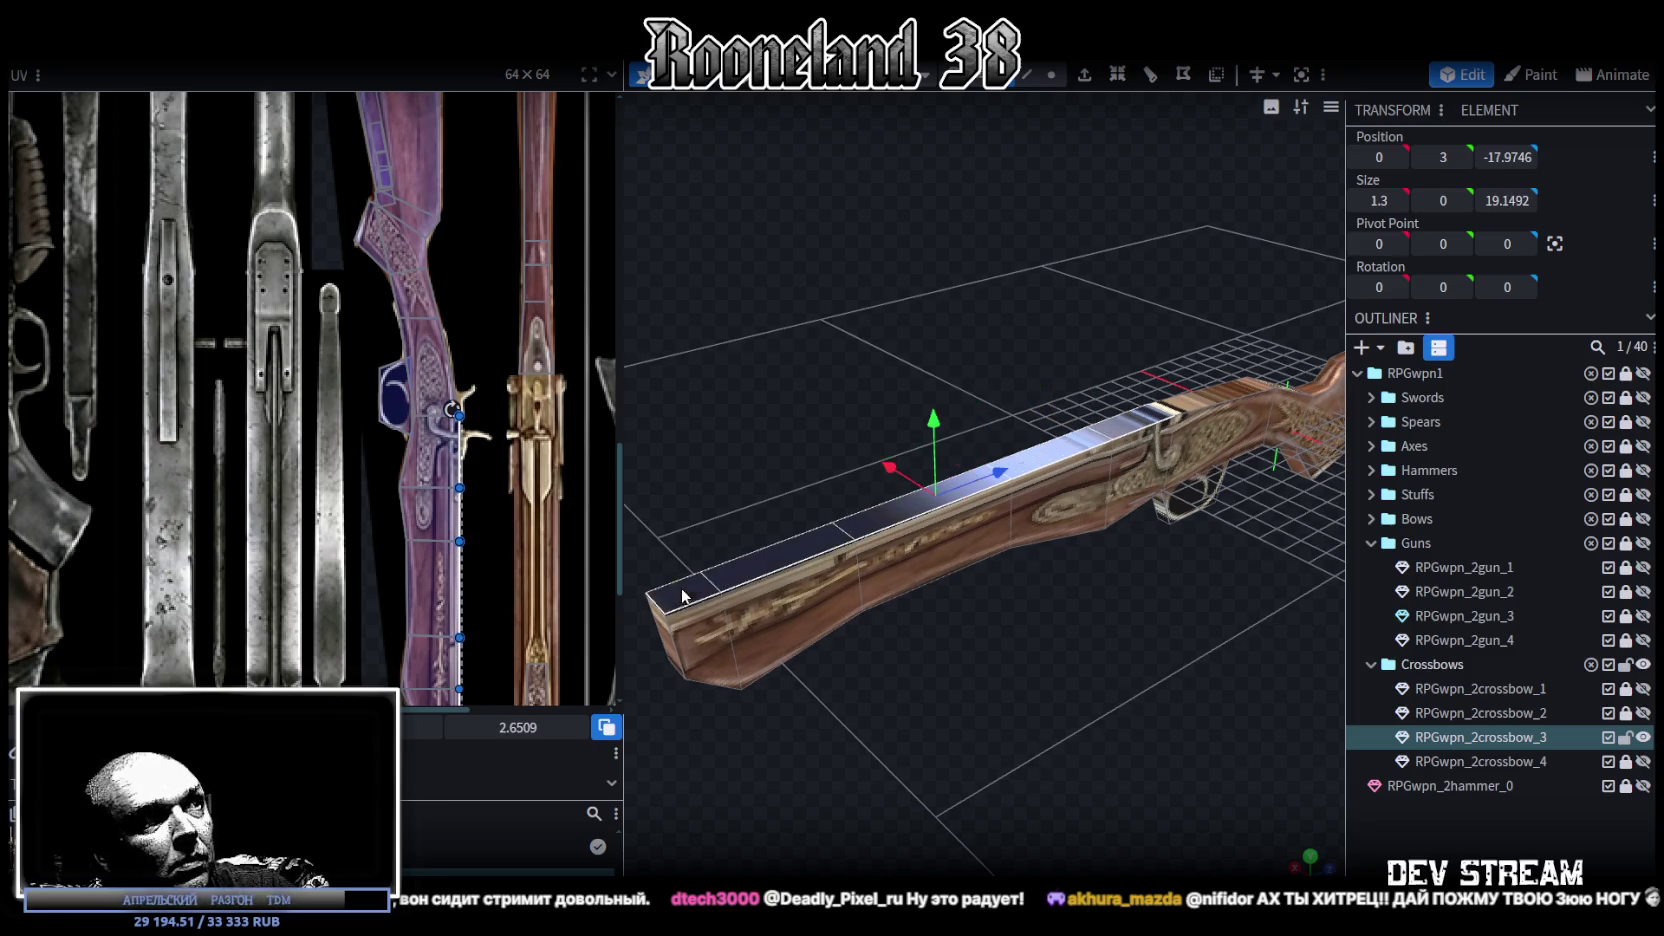
key("KP_3")
left_click_drag(927, 378, 927, 370)
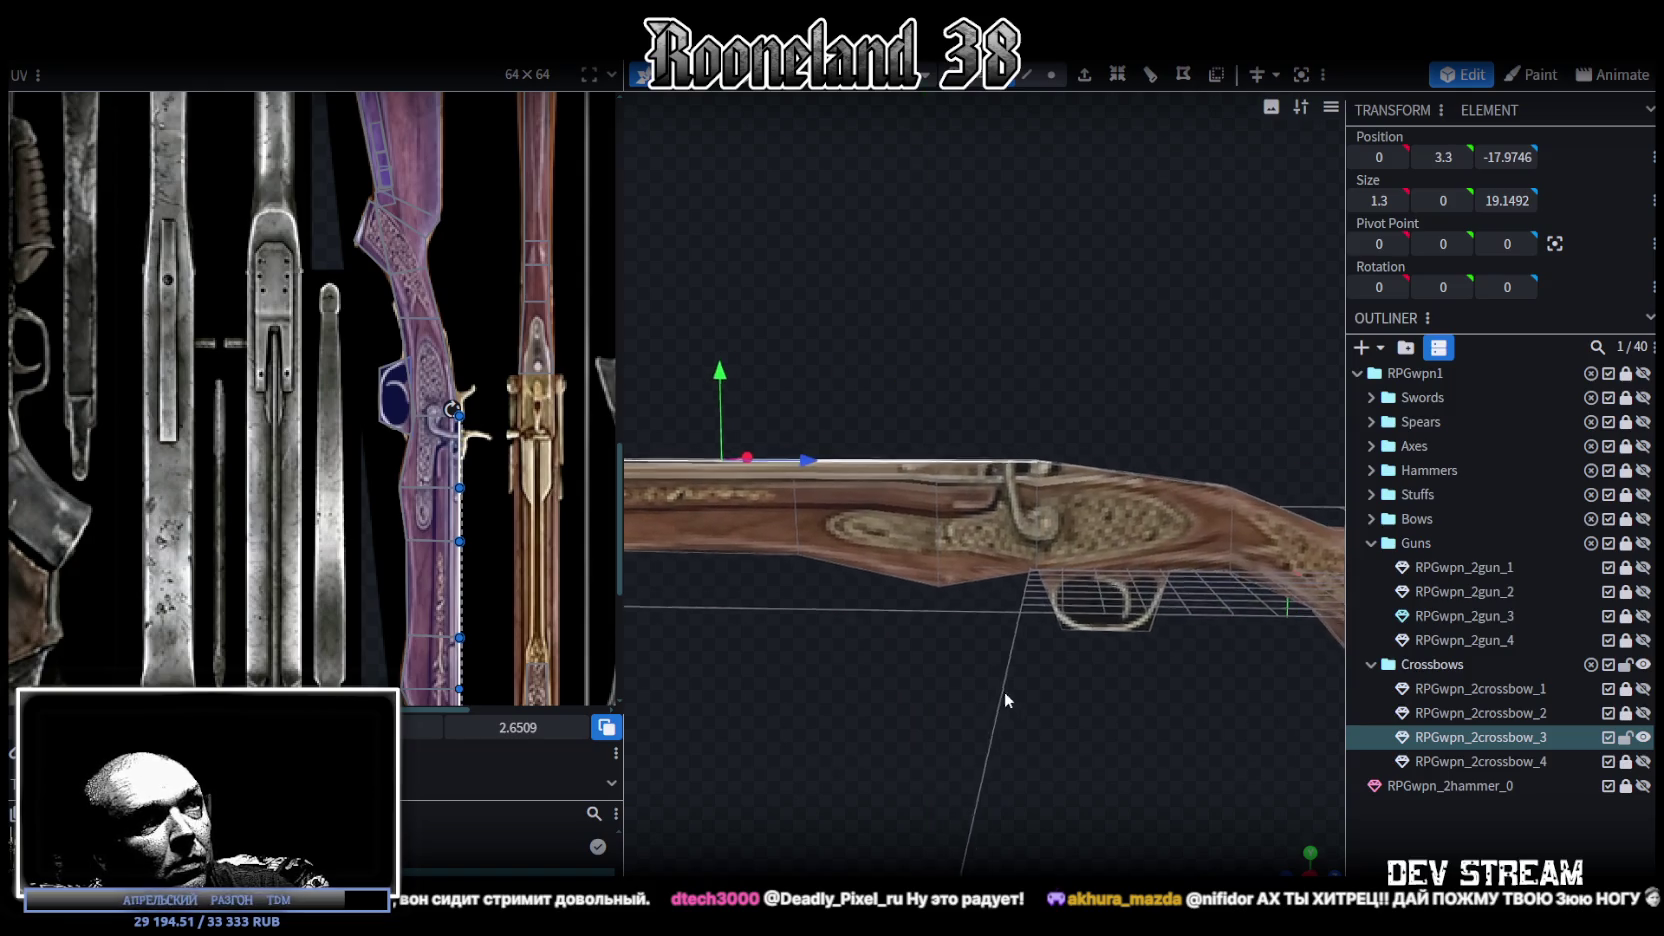
scroll(974, 646, "up", 2)
scroll(937, 653, "up", 2)
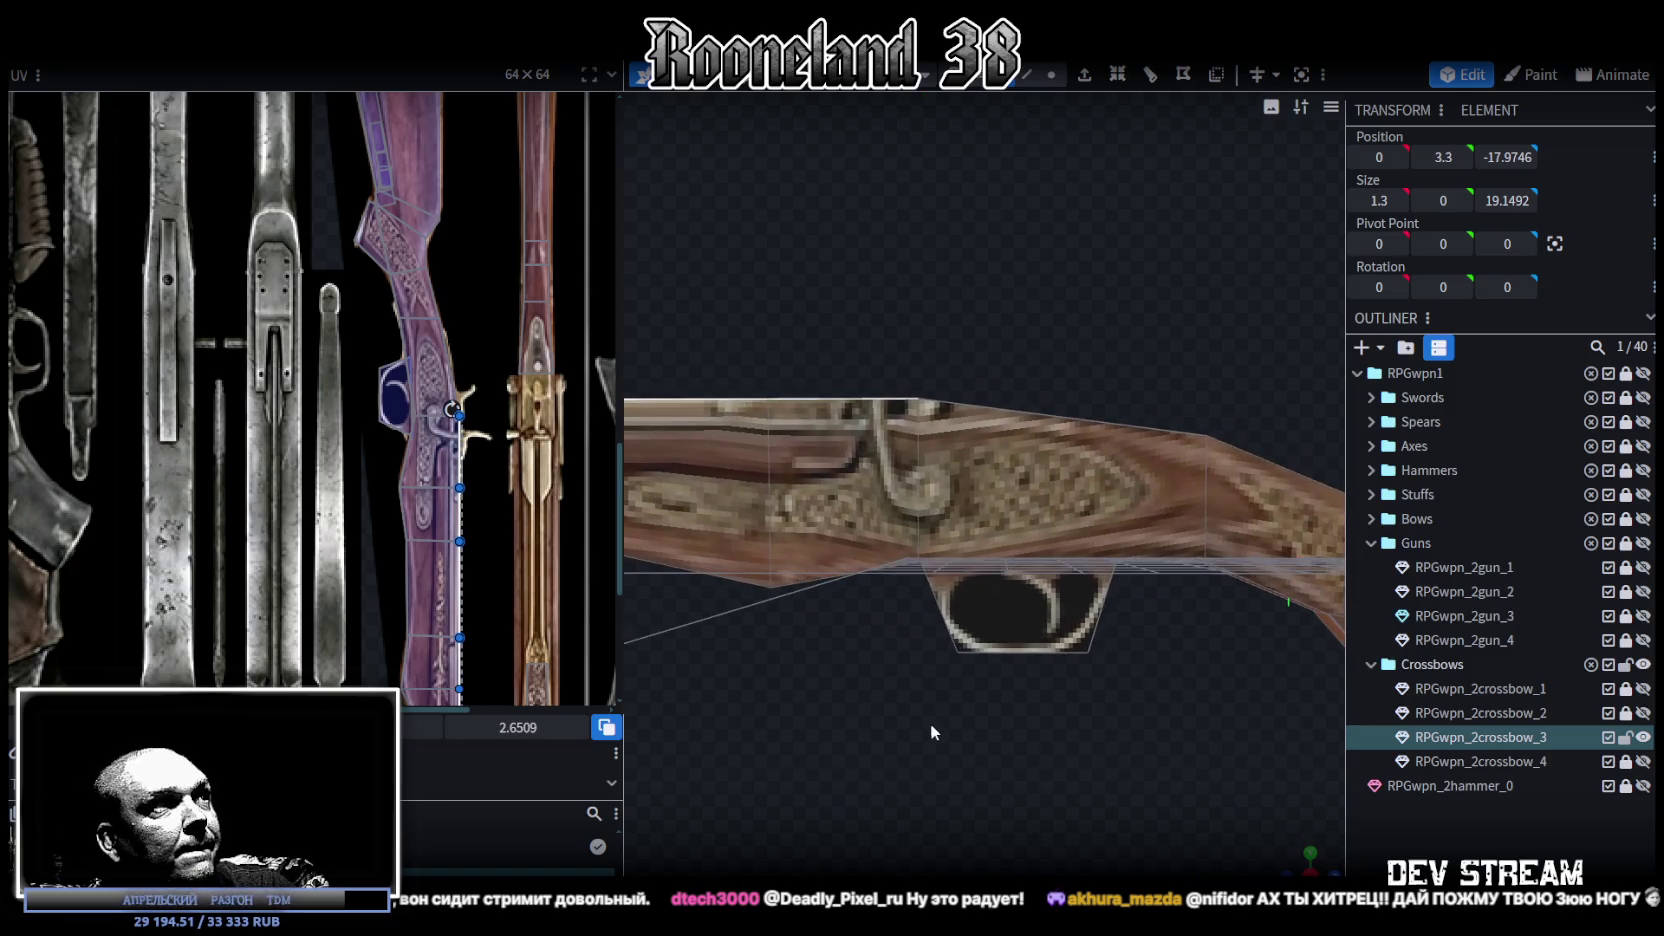
scroll(930, 723, "up", 2)
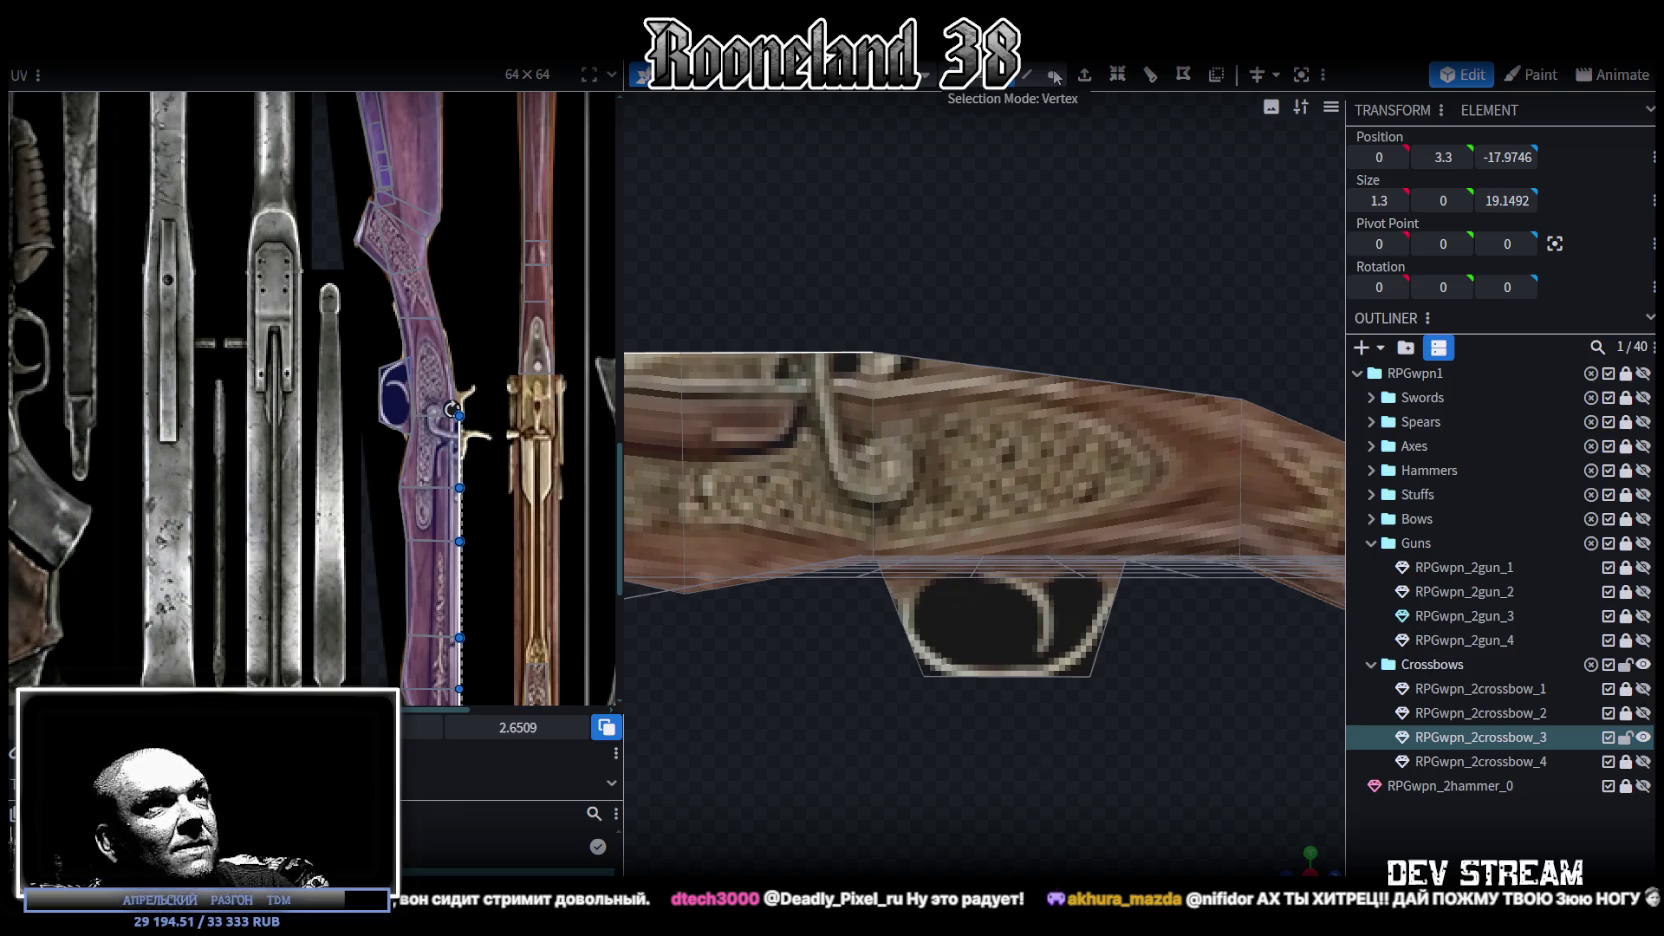
Step: Select receiver vertices near the trigger guard and drag them down
left_click(1026, 75)
left_click(876, 428)
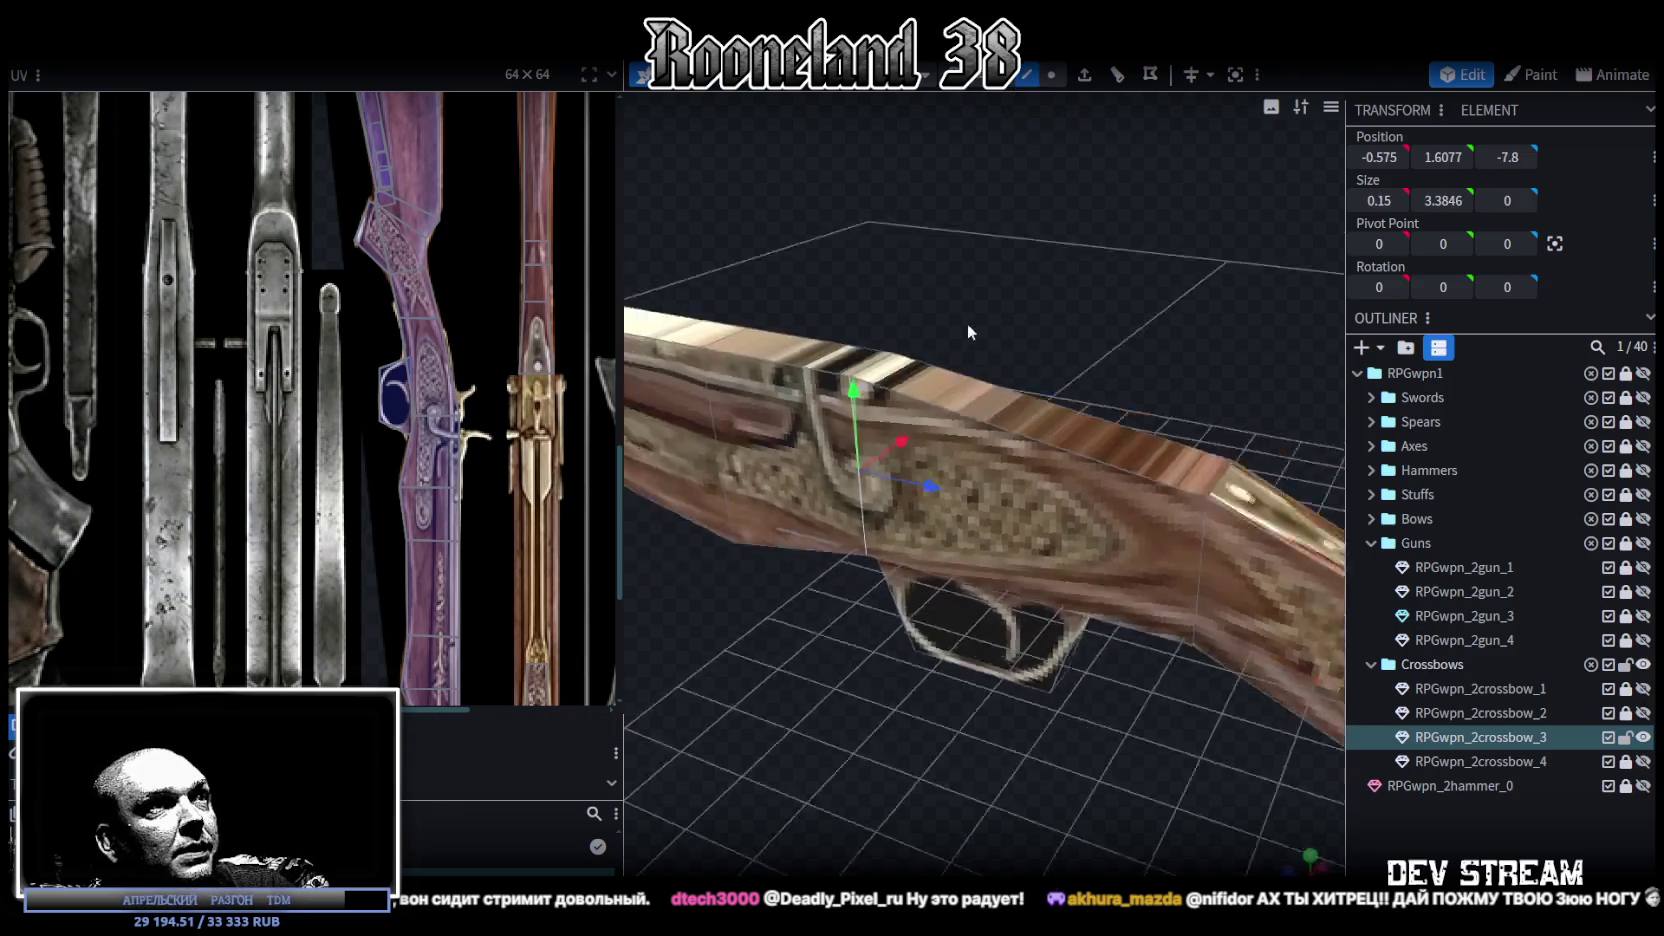
left_click_drag(967, 322, 972, 367)
left_click(1056, 378)
mouse_move(1060, 684)
left_mouse_down()
mouse_move(1101, 701)
mouse_move(879, 526)
left_mouse_up()
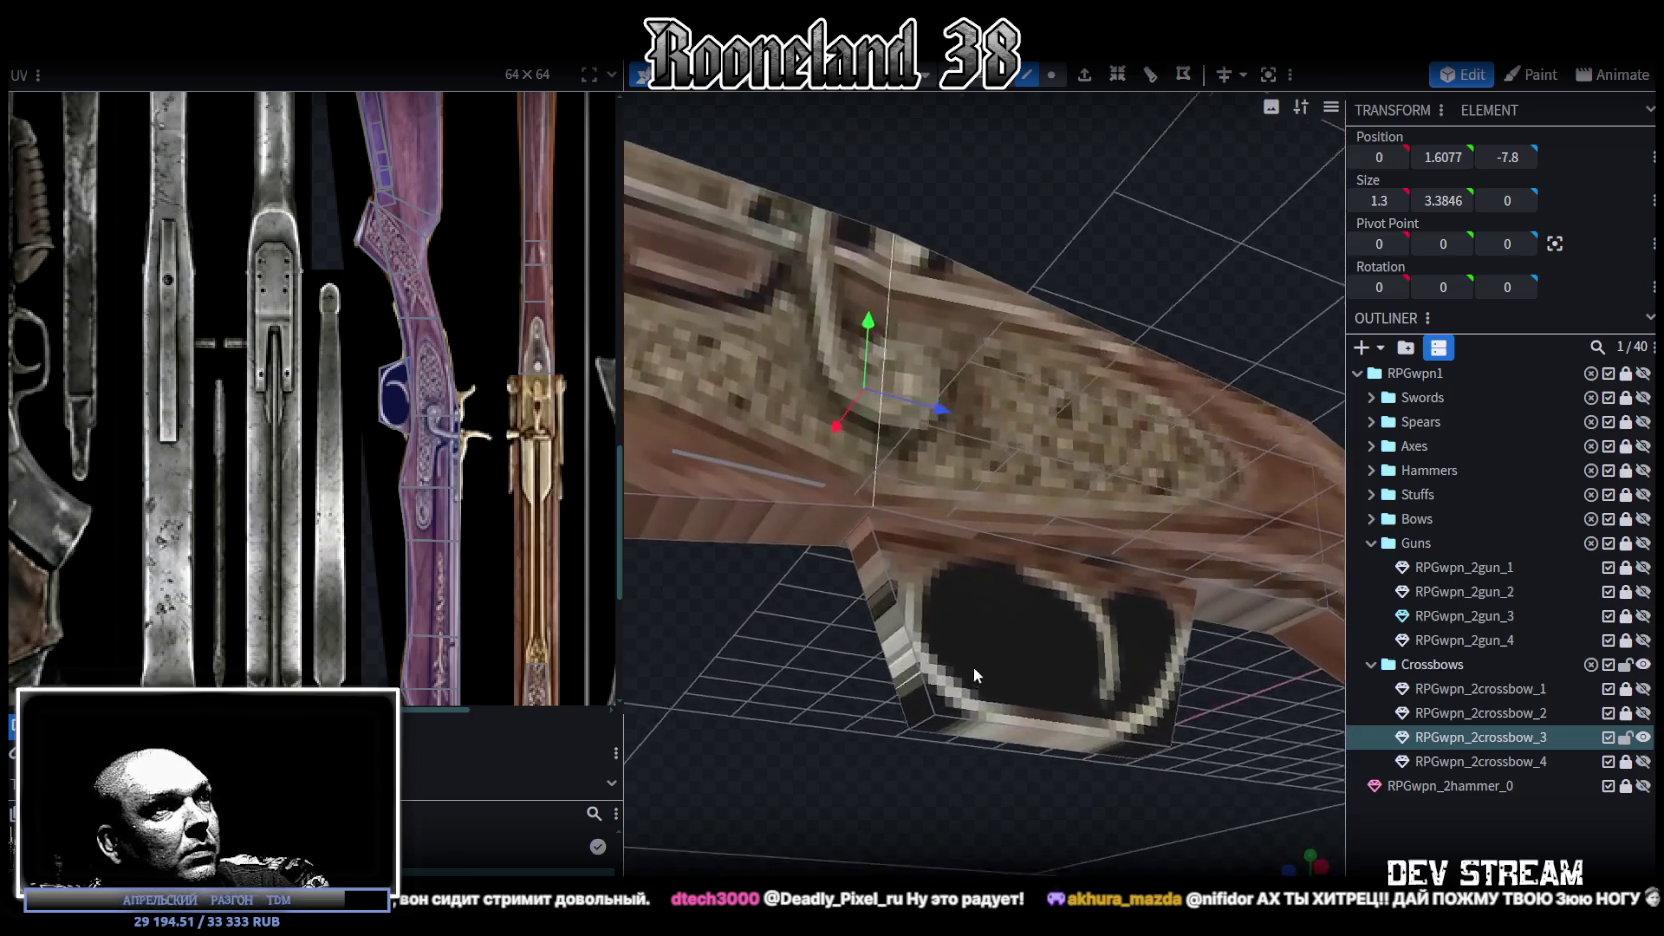
left_click_drag(880, 488, 972, 280)
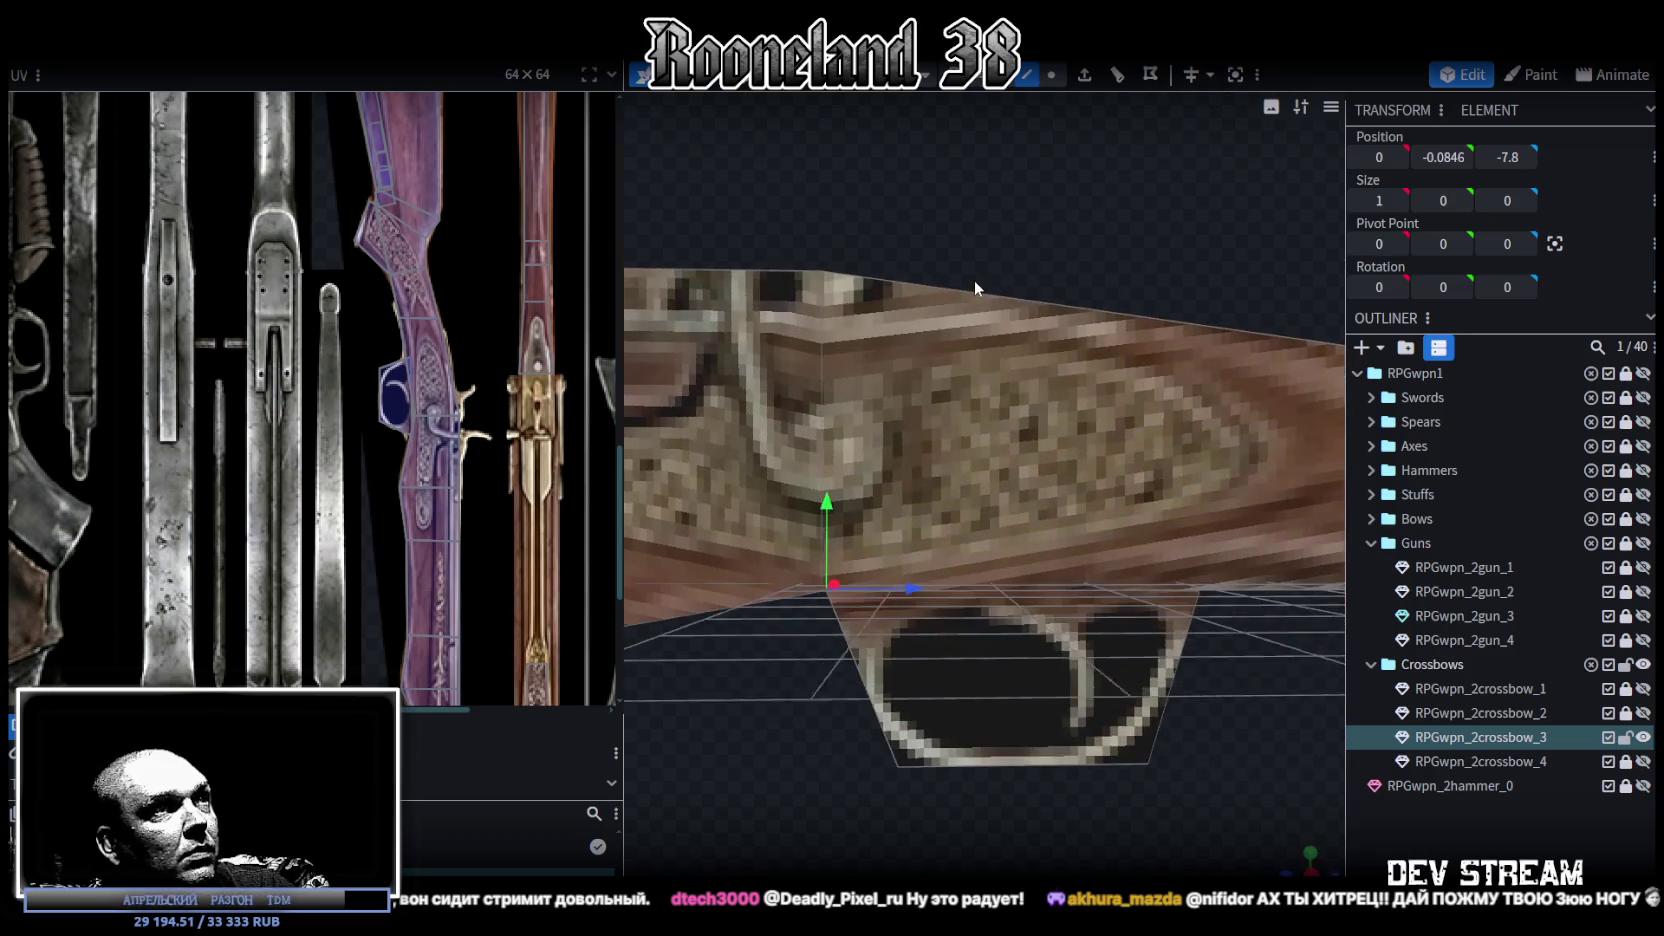
Step: Finish lowering the receiver point, then orbit around the trigger area
left_click_drag(826, 530, 840, 465)
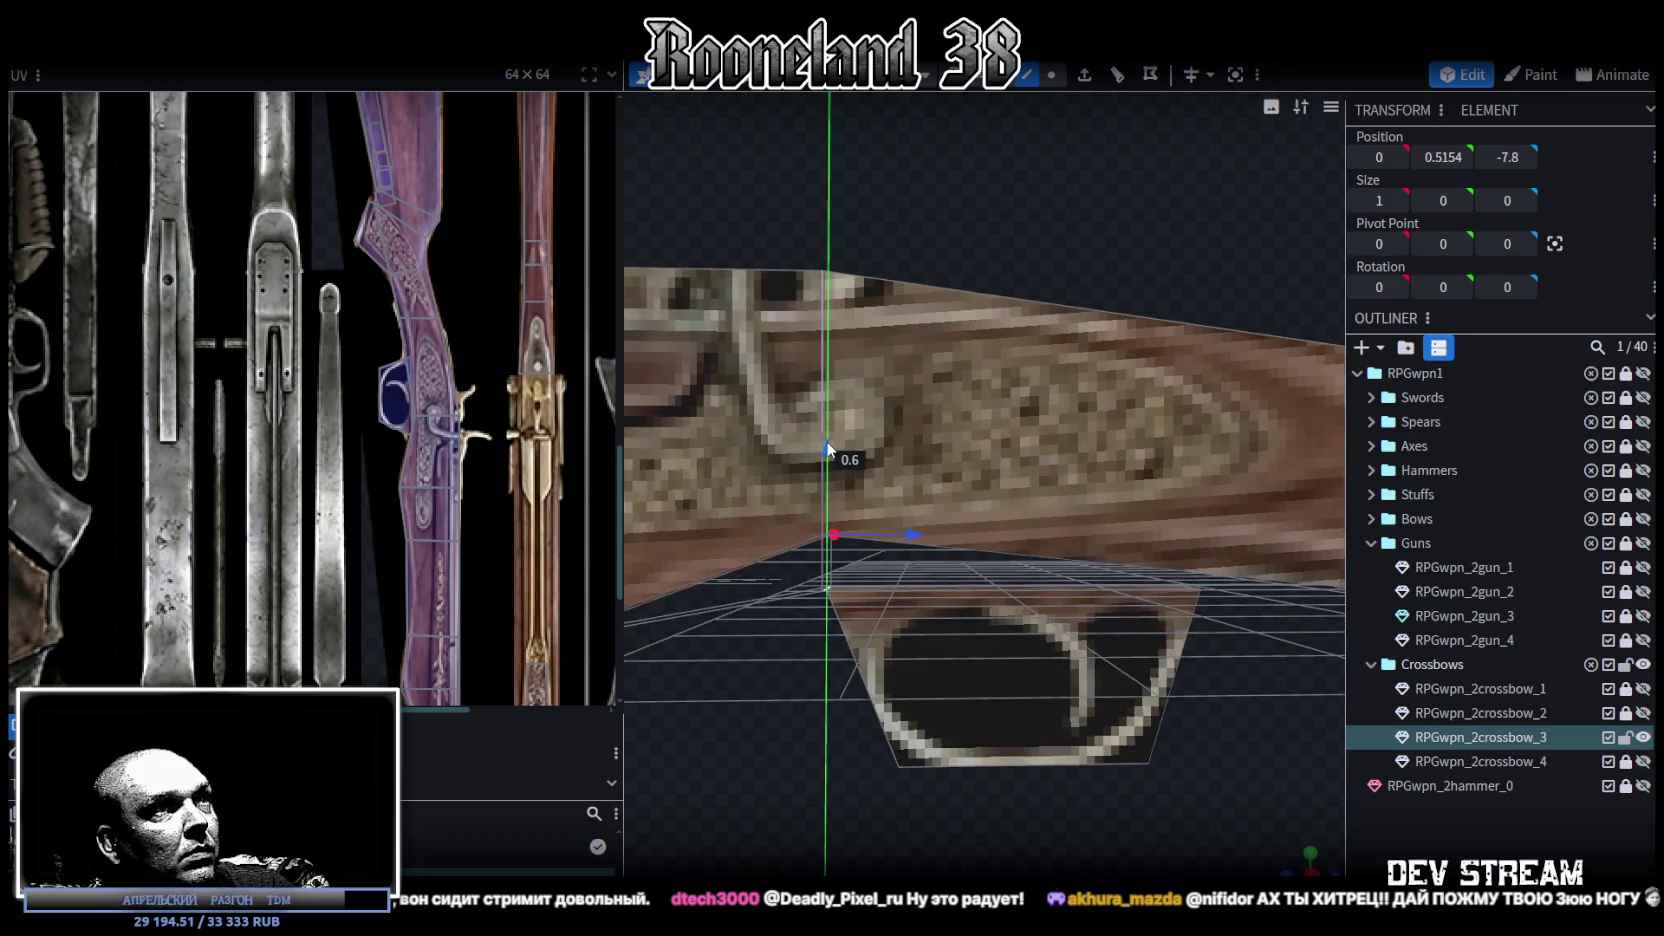
scroll(885, 730, "down", 3)
scroll(910, 700, "down", 2)
mouse_move(920, 697)
left_mouse_down()
mouse_move(863, 731)
mouse_move(884, 720)
left_mouse_up()
scroll(861, 718, "up", 3)
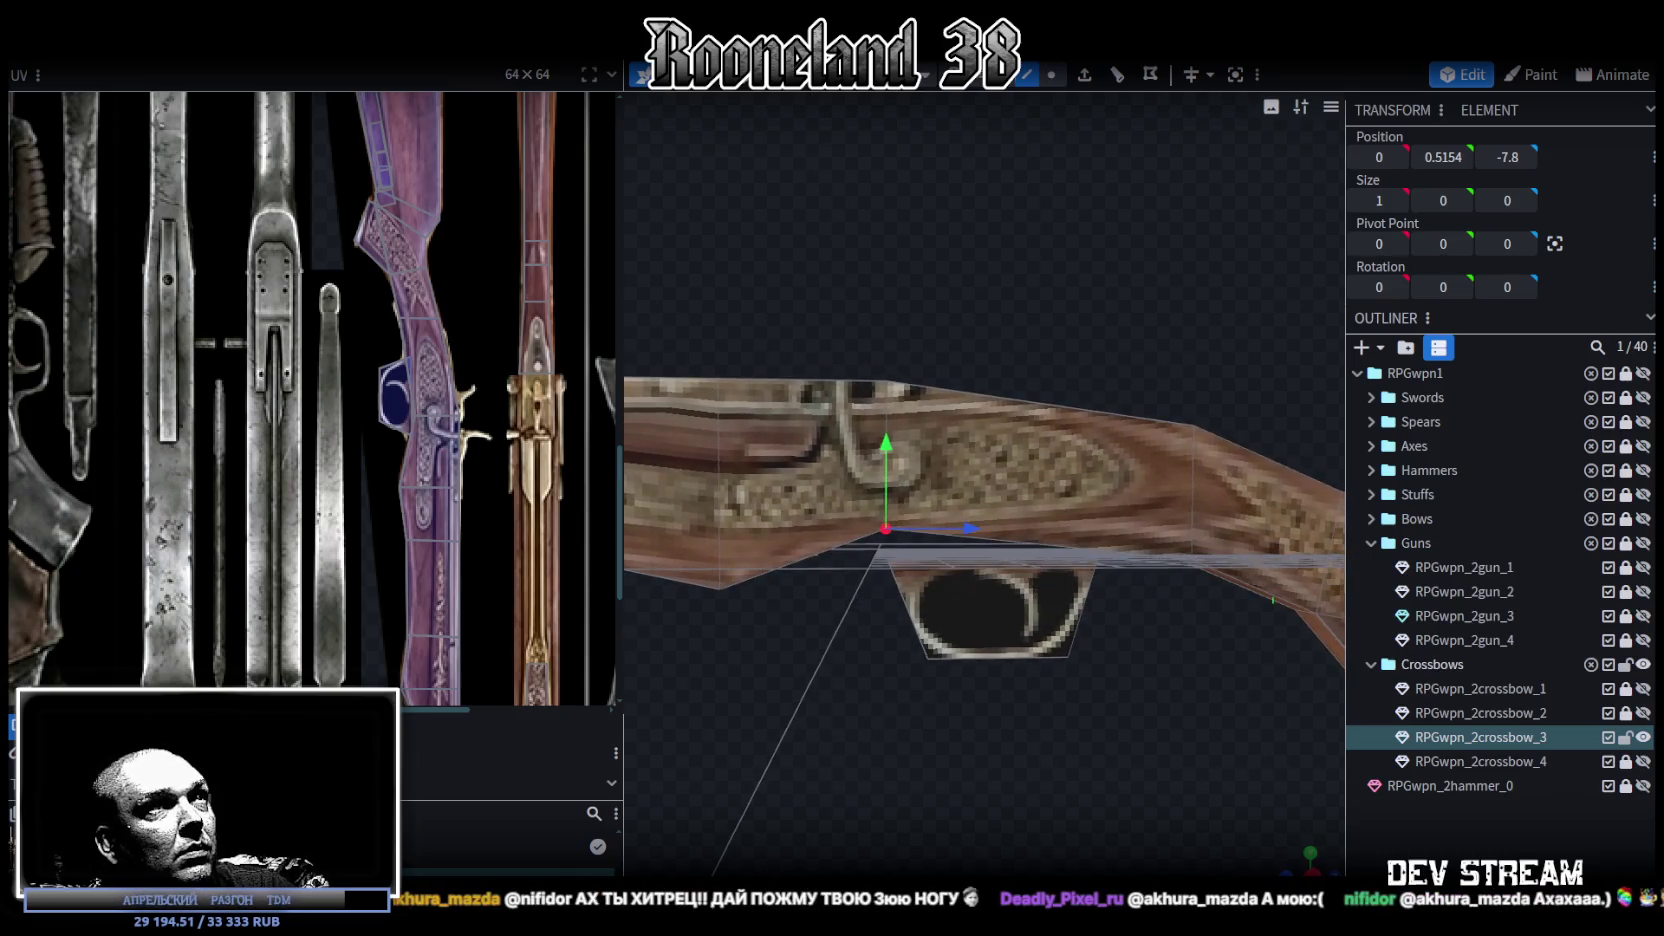
Step: Move the trigger guard back and up to Y -0.3376, Z -6.7753
left_click(1088, 594)
left_click_drag(1078, 605, 1029, 615)
left_click_drag(936, 517, 936, 485)
mouse_move(1004, 705)
left_mouse_down()
mouse_move(1009, 763)
mouse_move(1023, 750)
mouse_move(1004, 770)
mouse_move(1043, 666)
mouse_move(1031, 649)
left_mouse_up()
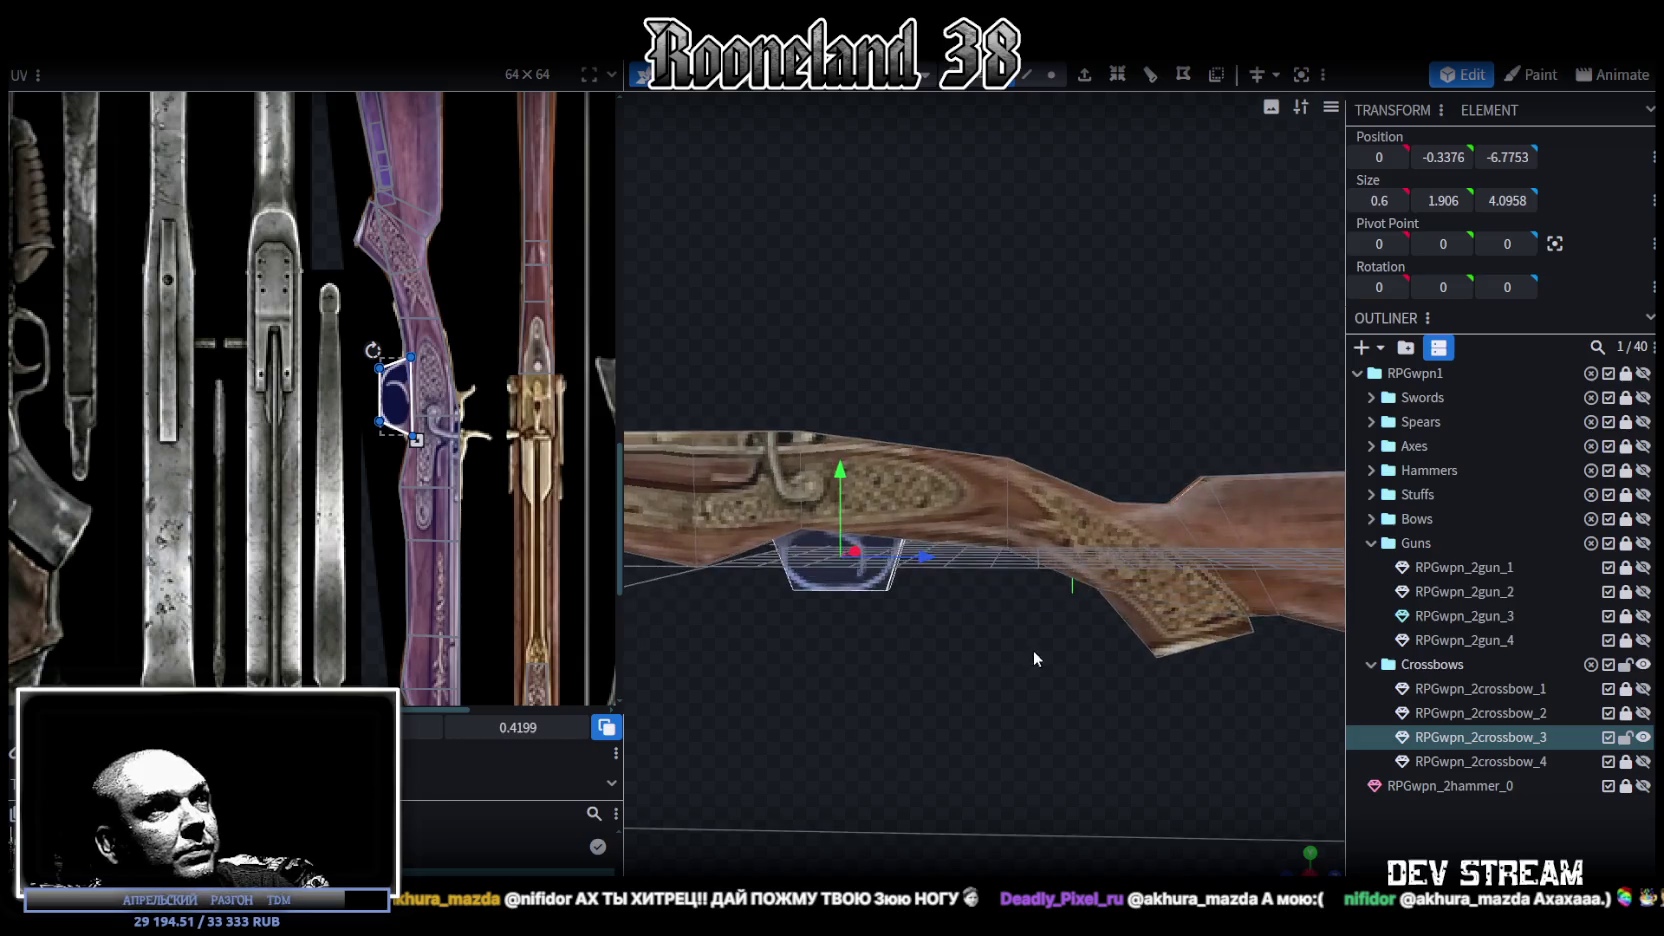
Step: Shift the stock's wrist vertices back 0.2 on Z and down 0.2 on Y
scroll(1040, 652, "up", 3)
scroll(1047, 654, "up", 1)
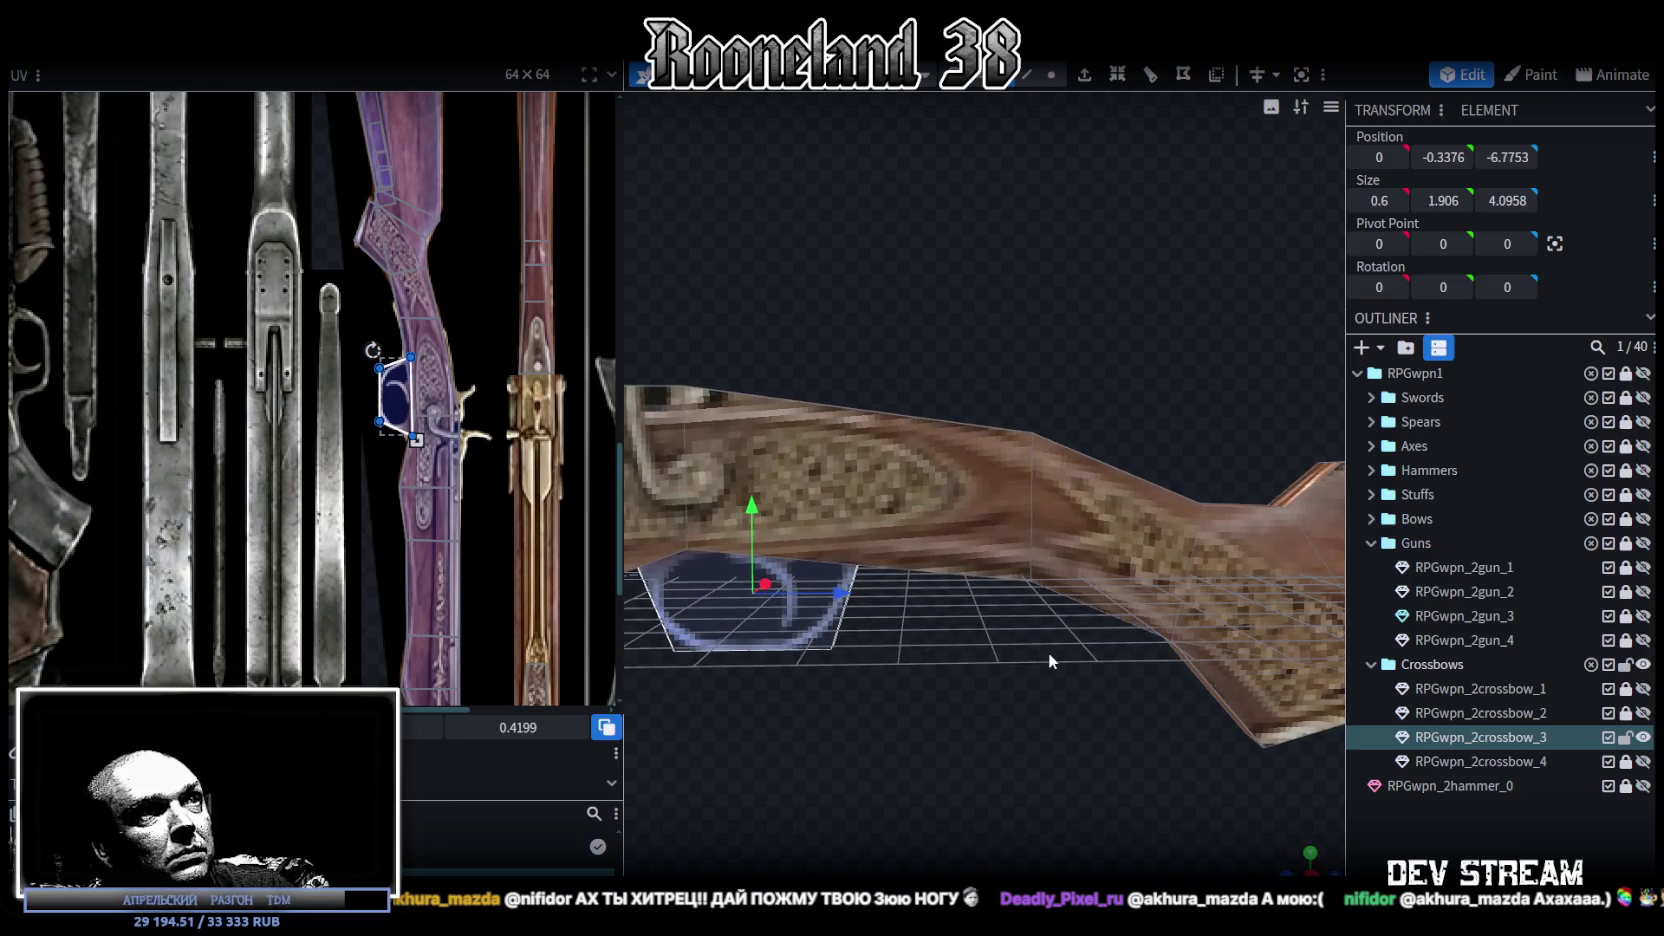
left_click_drag(1050, 644, 1086, 392)
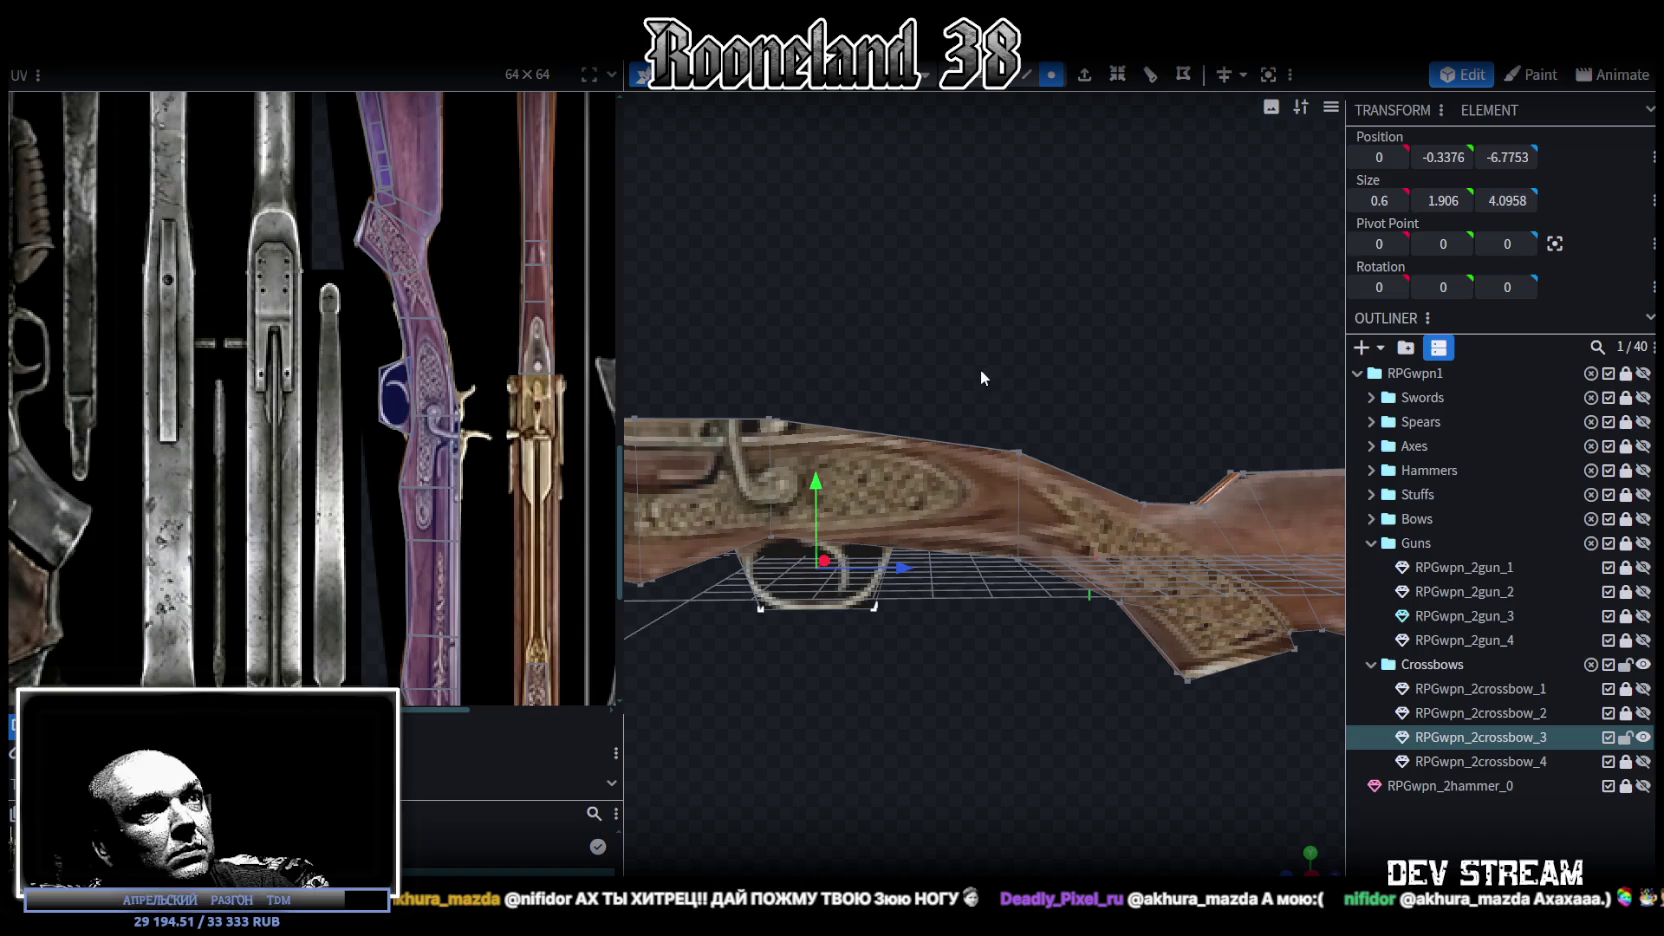
left_click_drag(980, 369, 1053, 621)
left_click_drag(1121, 517, 1086, 503)
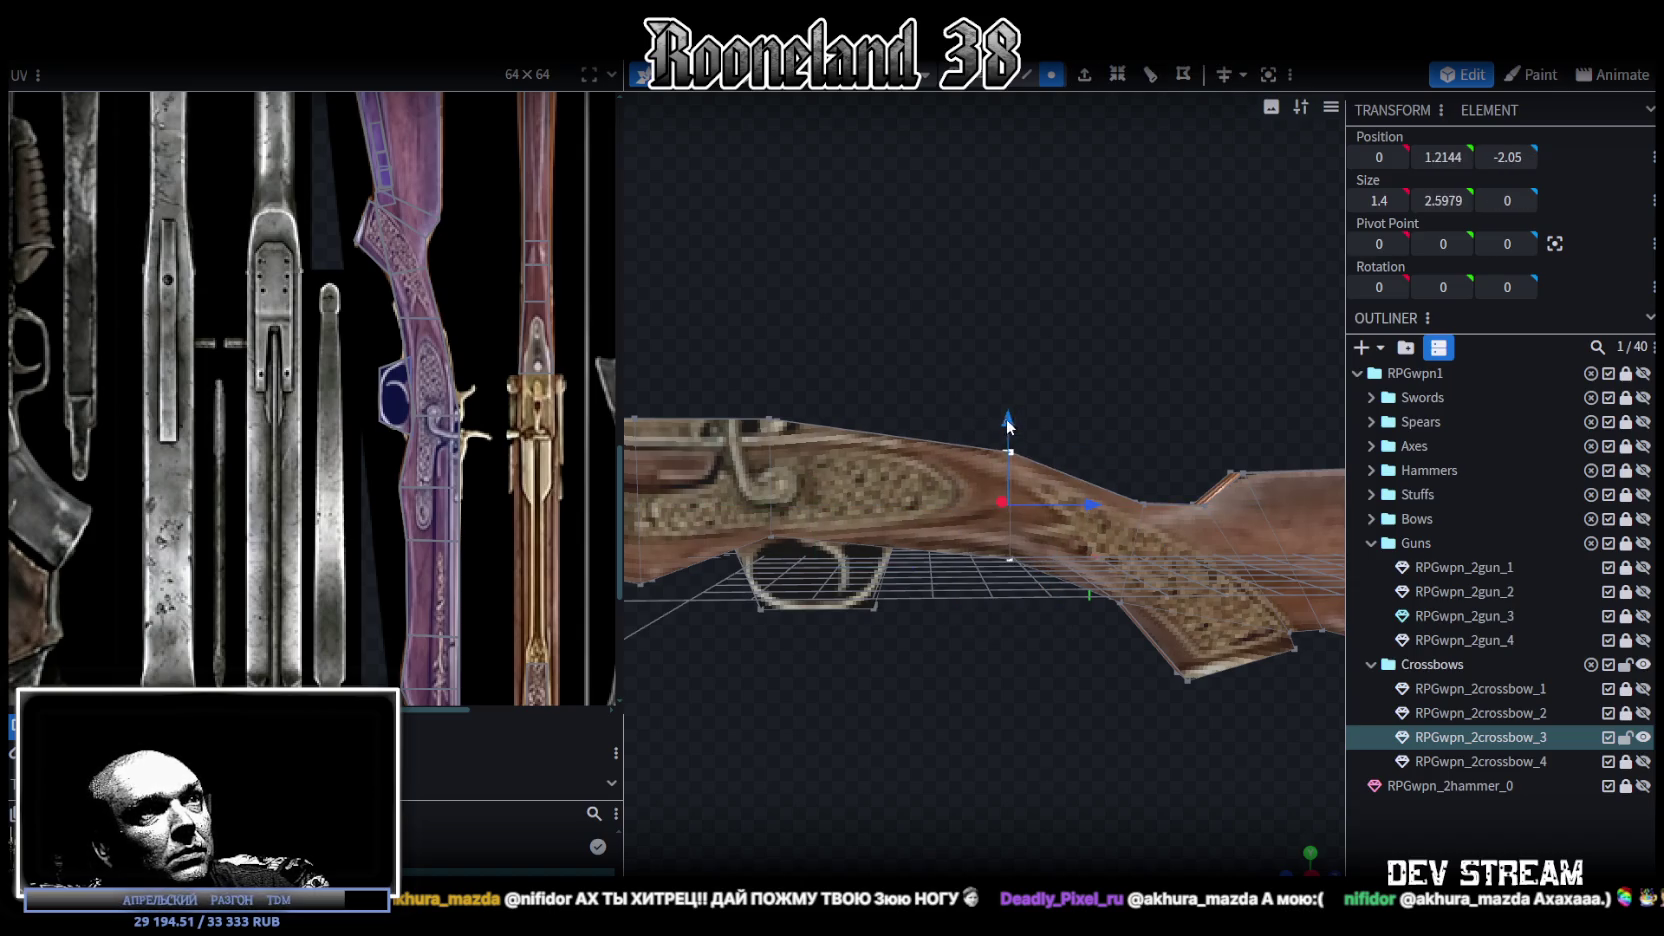
left_click_drag(1006, 419, 1006, 417)
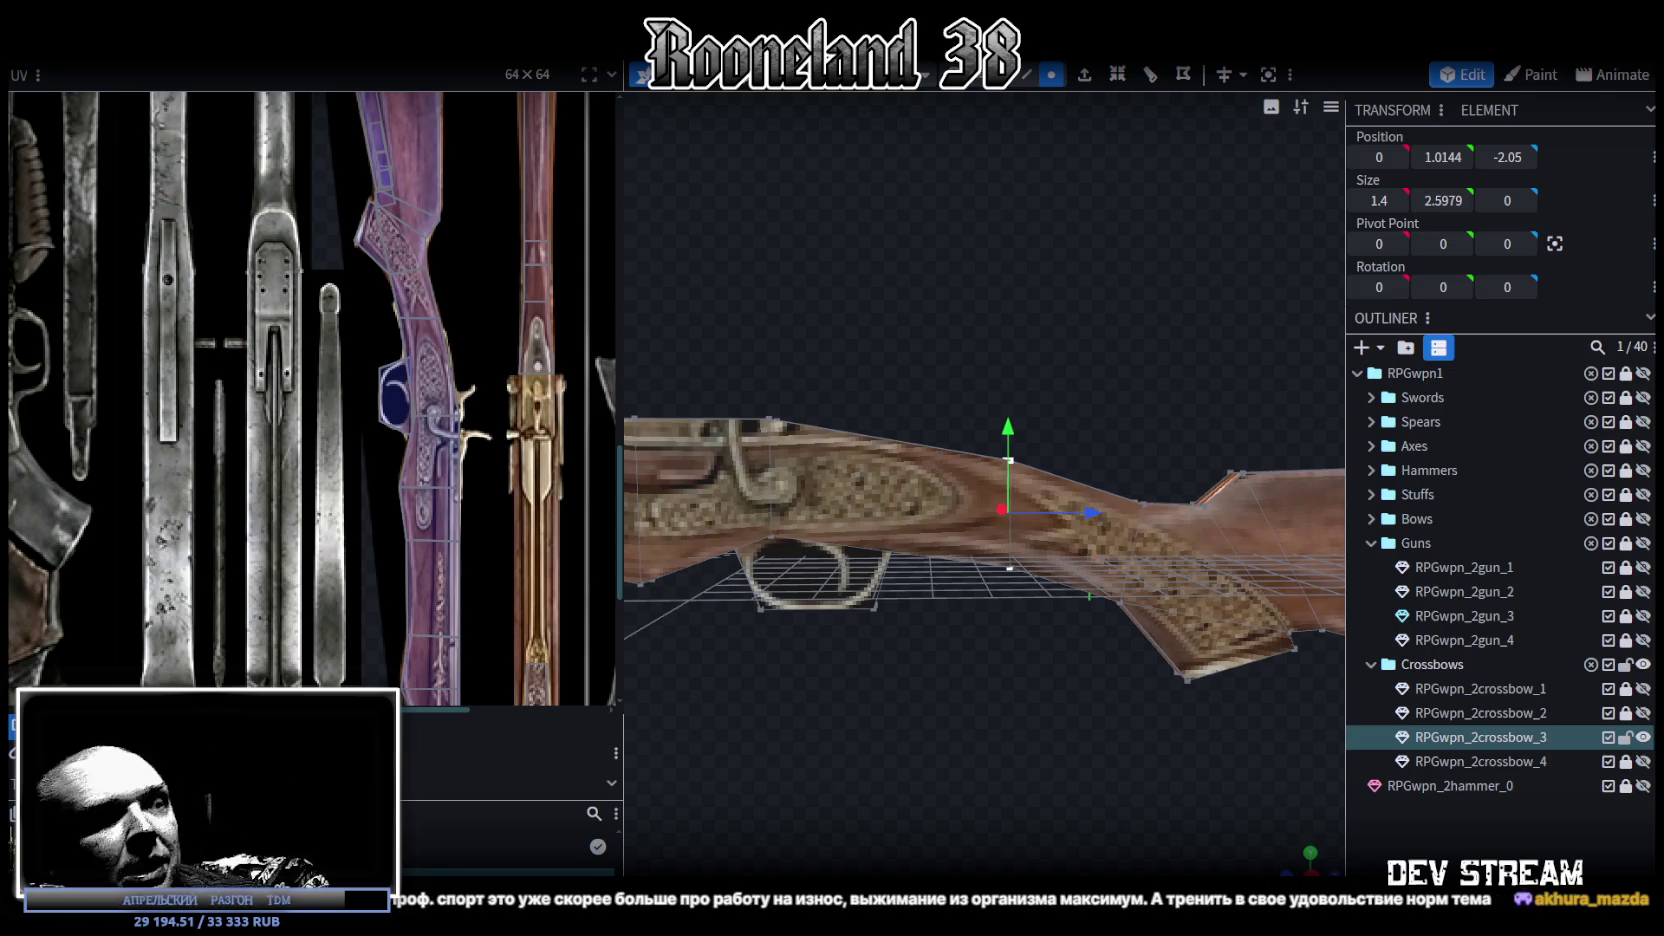
mouse_move(920, 560)
left_mouse_down()
mouse_move(905, 566)
mouse_move(942, 441)
mouse_move(1060, 473)
left_mouse_up()
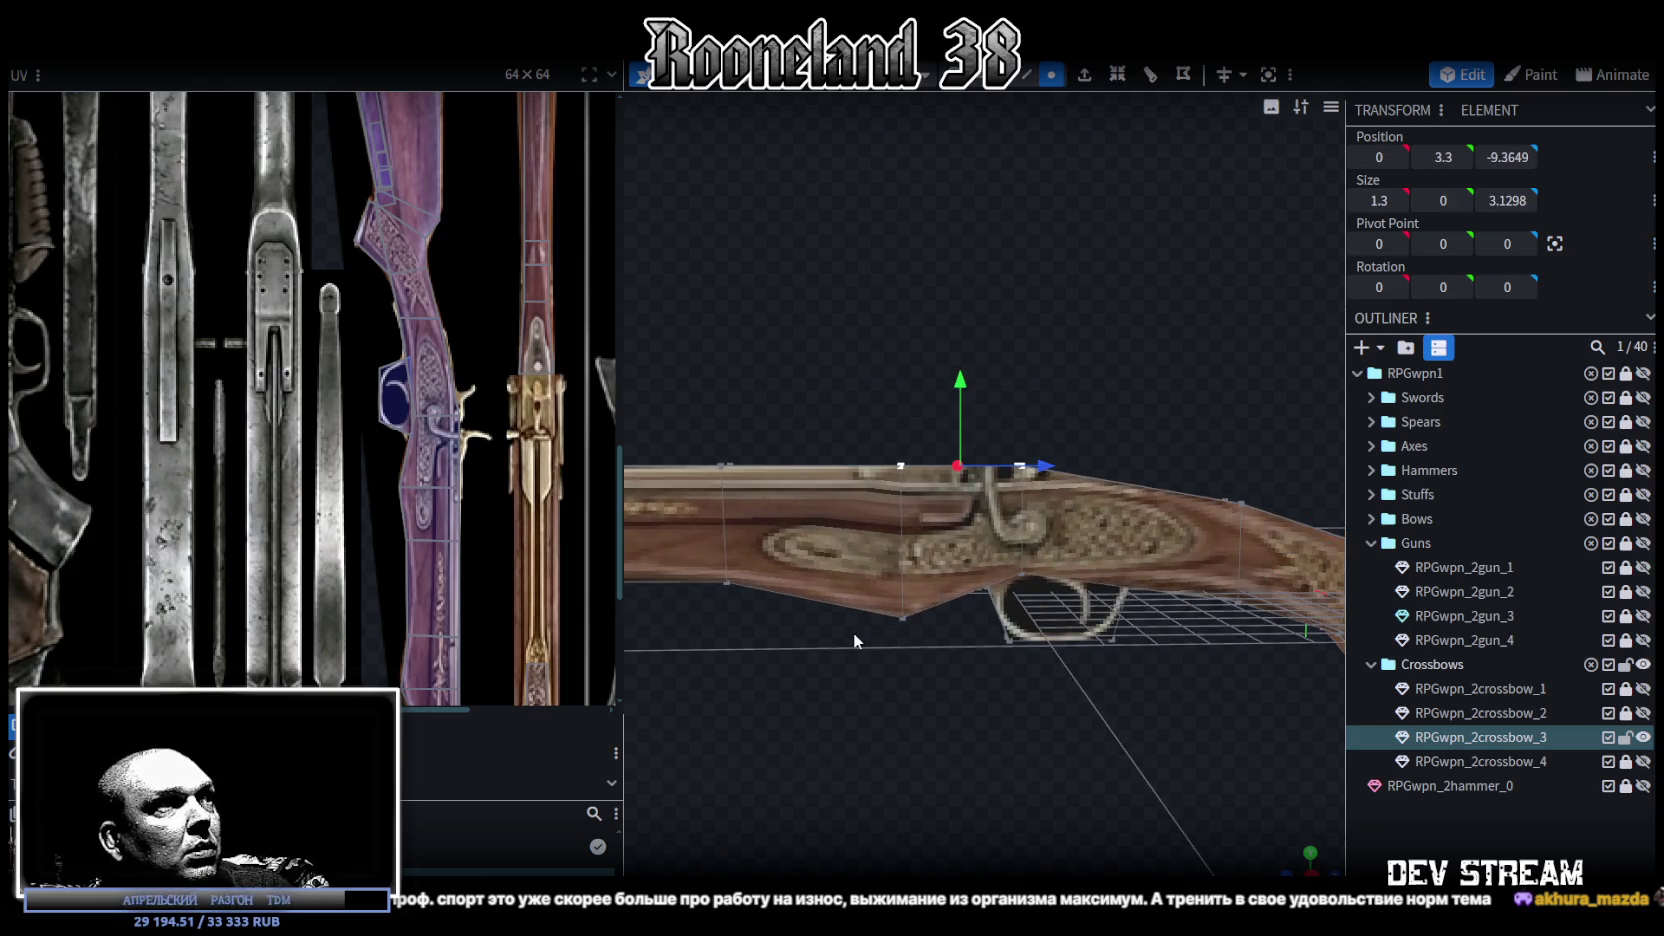
Step: Raise the whole top edge of the gun 0.3 on Y
scroll(901, 676, "down", 3)
scroll(935, 757, "down", 3)
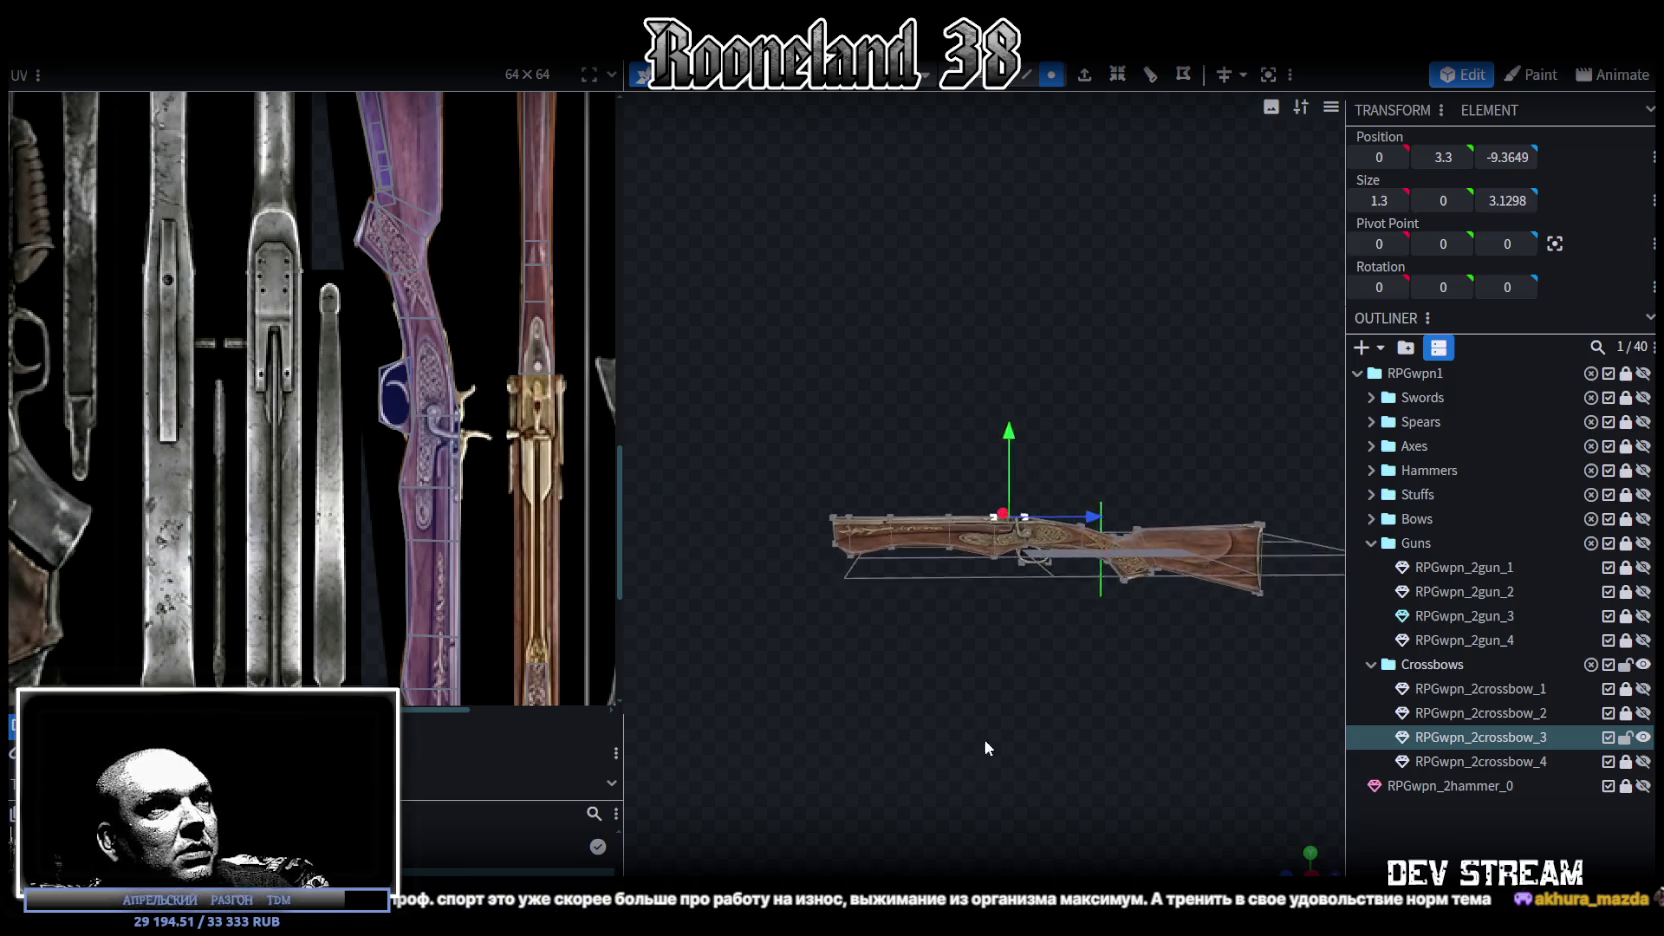
scroll(981, 725, "up", 2)
left_click_drag(736, 494, 1071, 523)
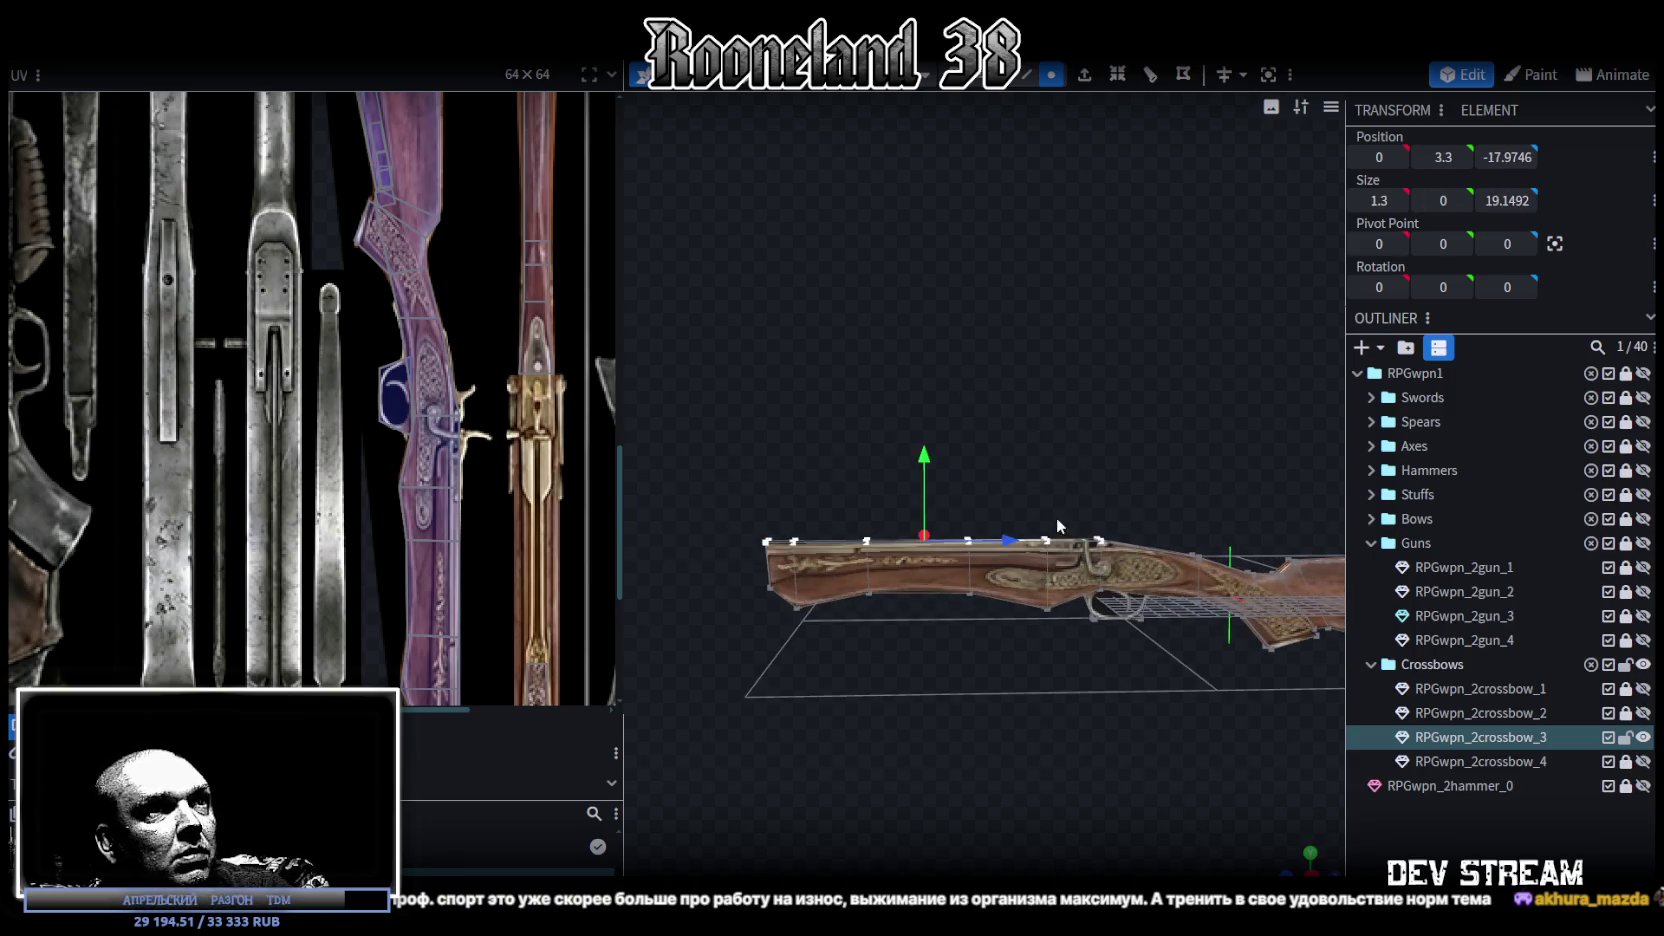
scroll(1036, 562, "up", 2)
left_click_drag(869, 488, 872, 479)
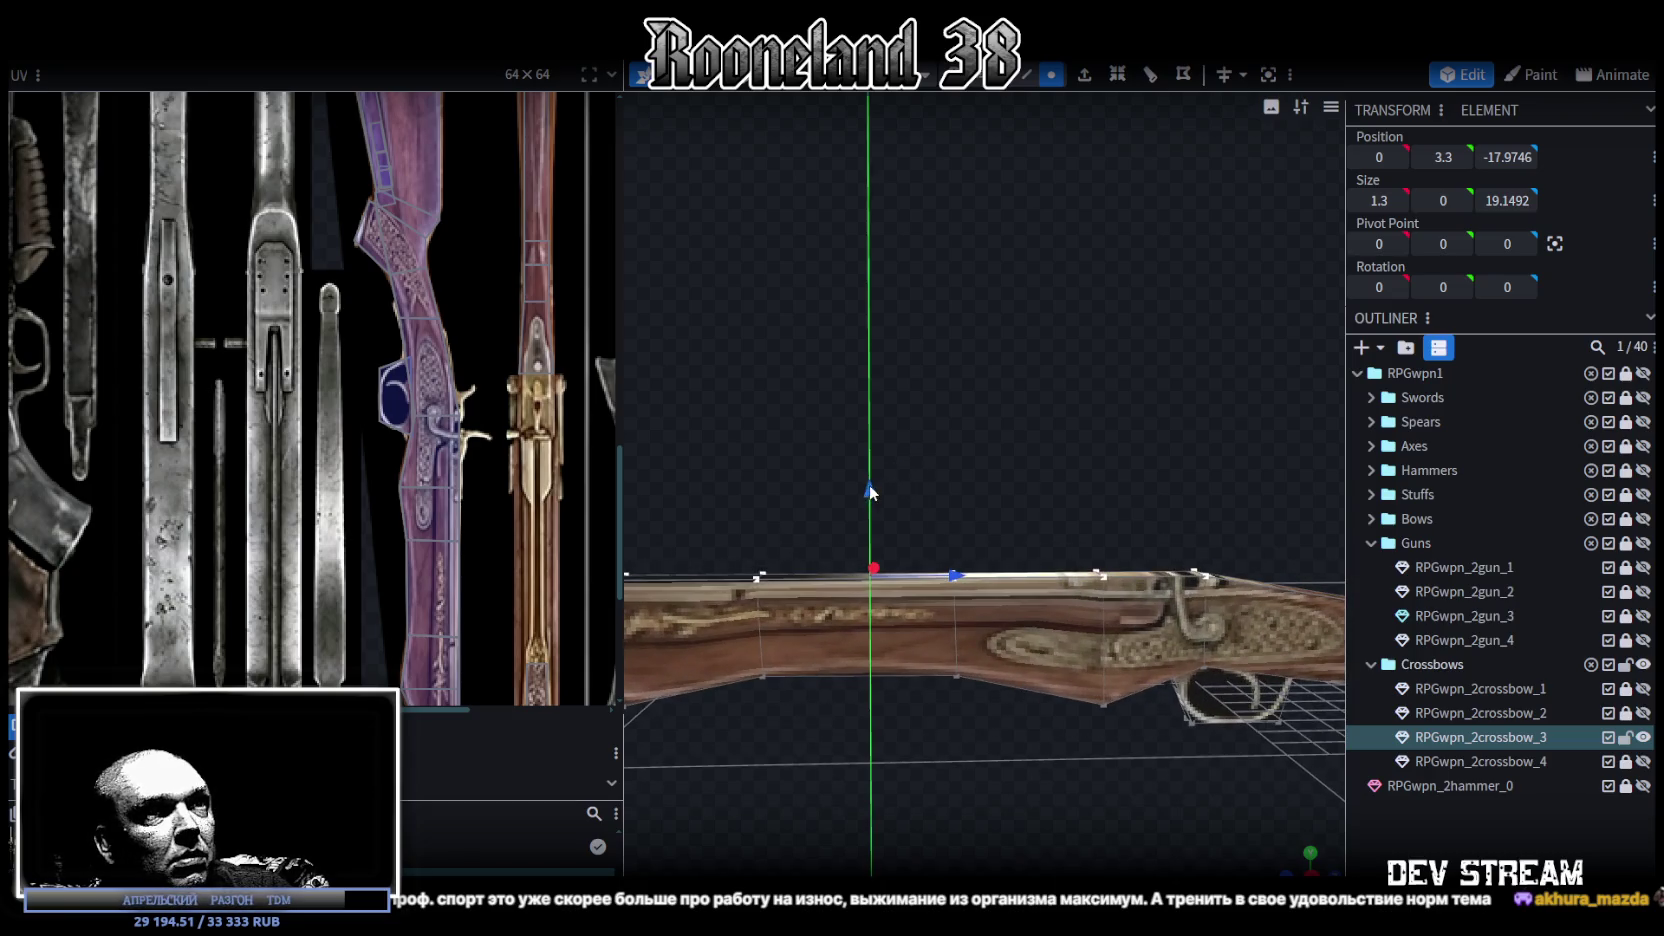
left_click_drag(872, 479, 871, 478)
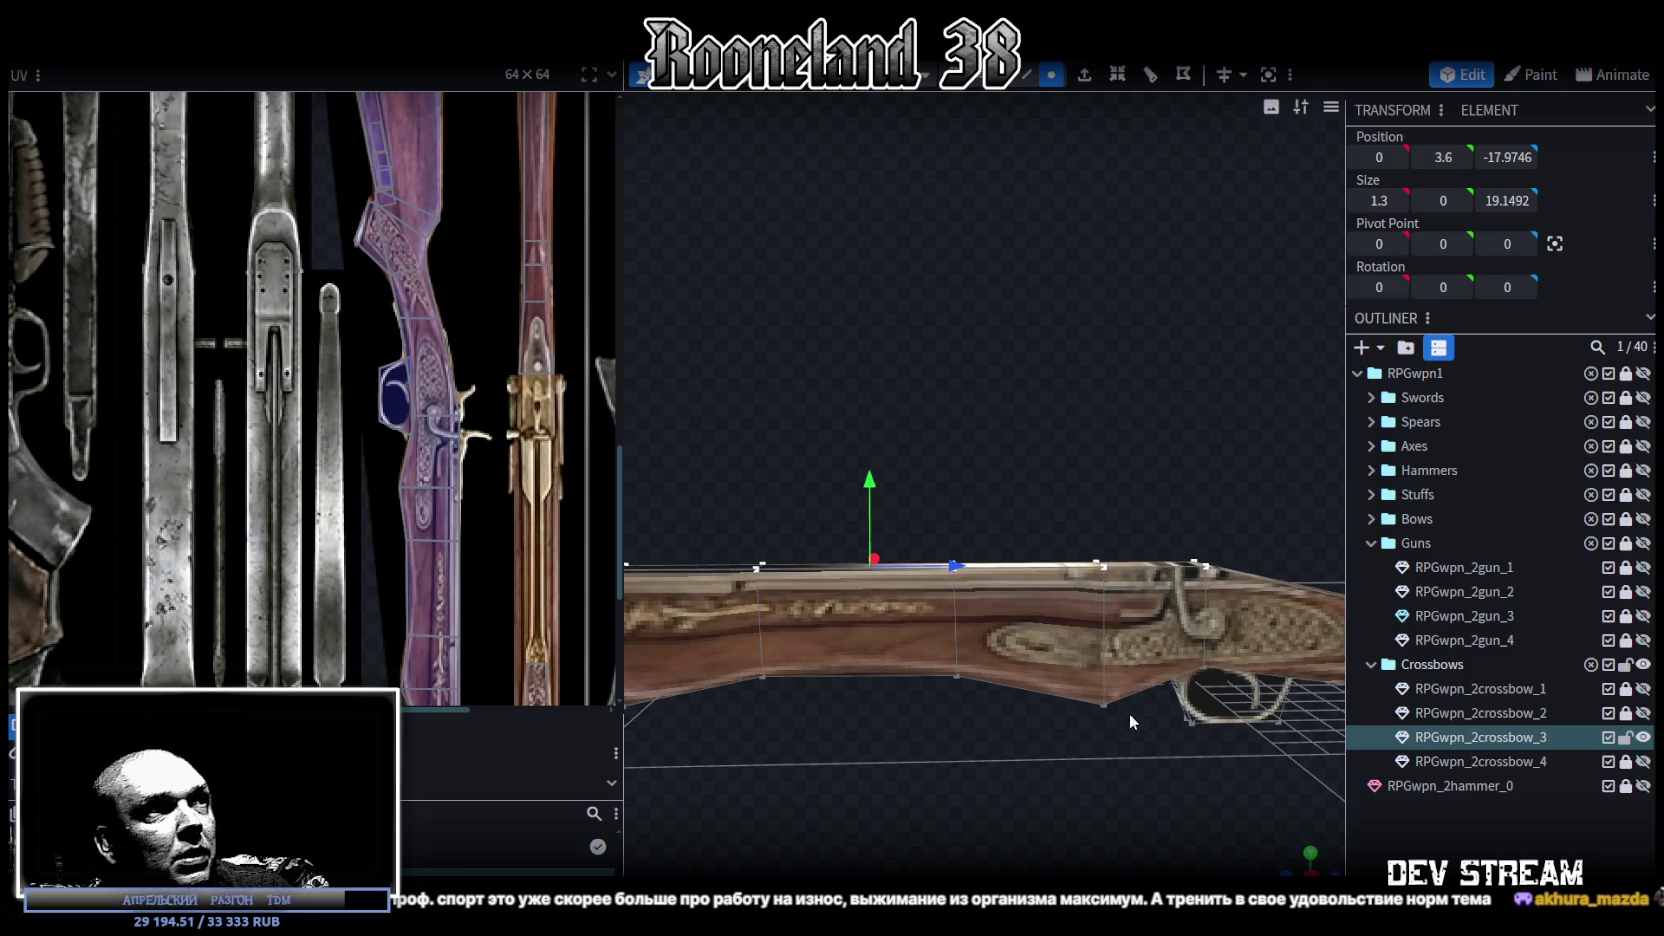
right_click_drag(1128, 712, 956, 512)
Step: Move the fore-end's middle edge ring -1.5 on Z toward the muzzle
scroll(956, 514, "up", 2)
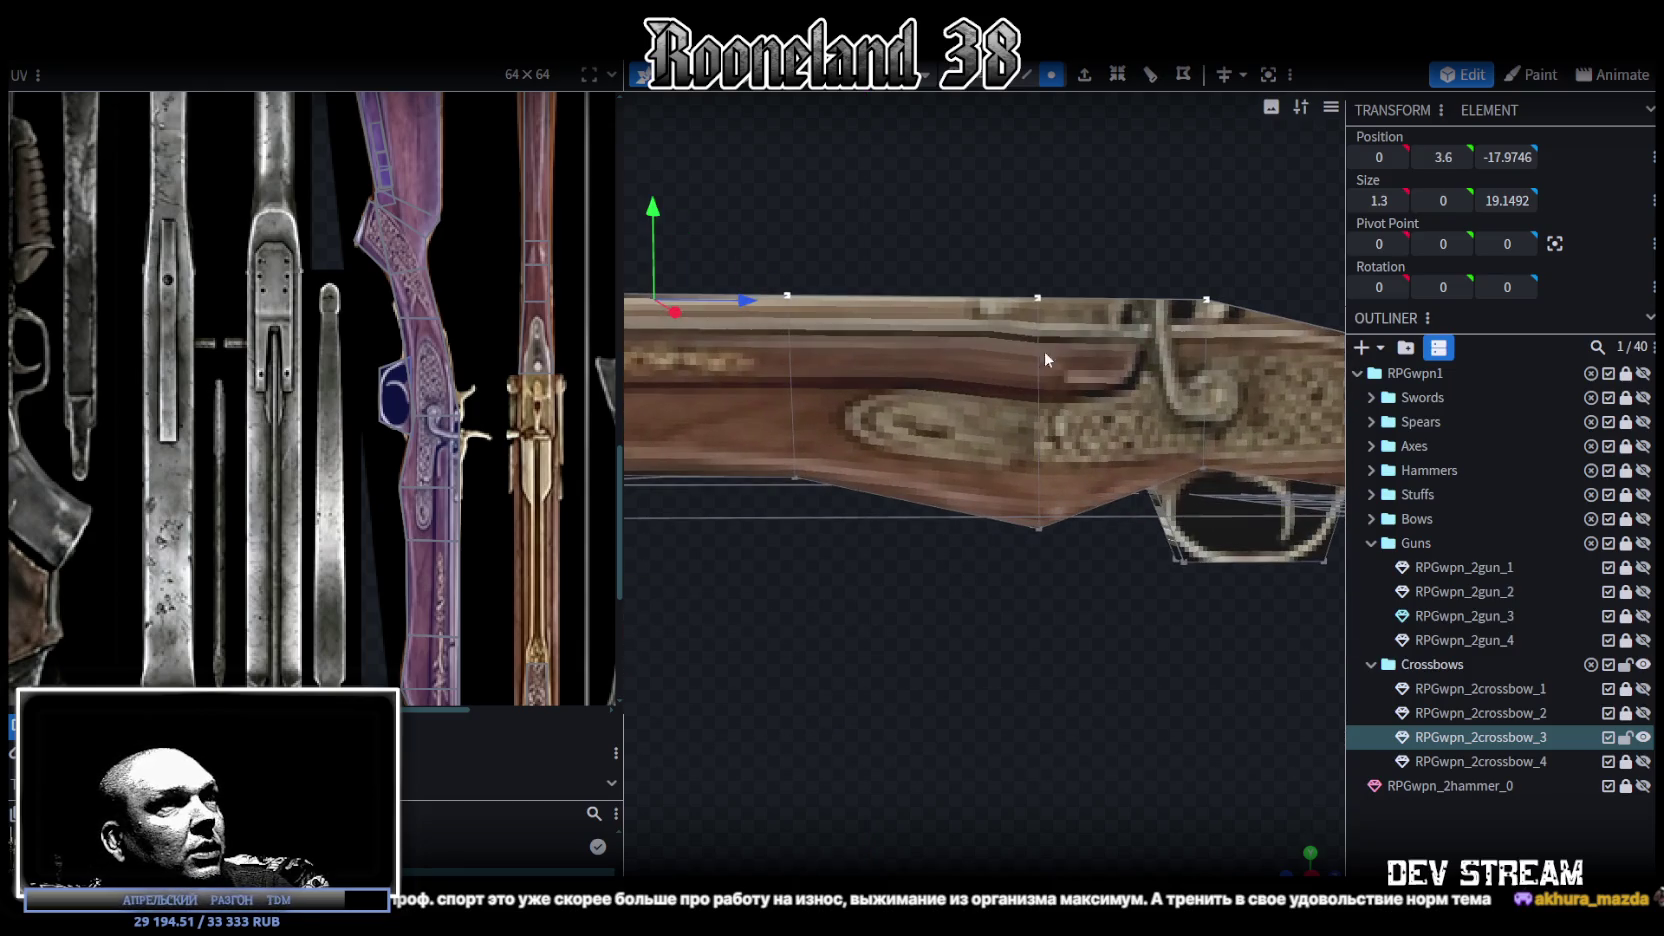
left_click(795, 430)
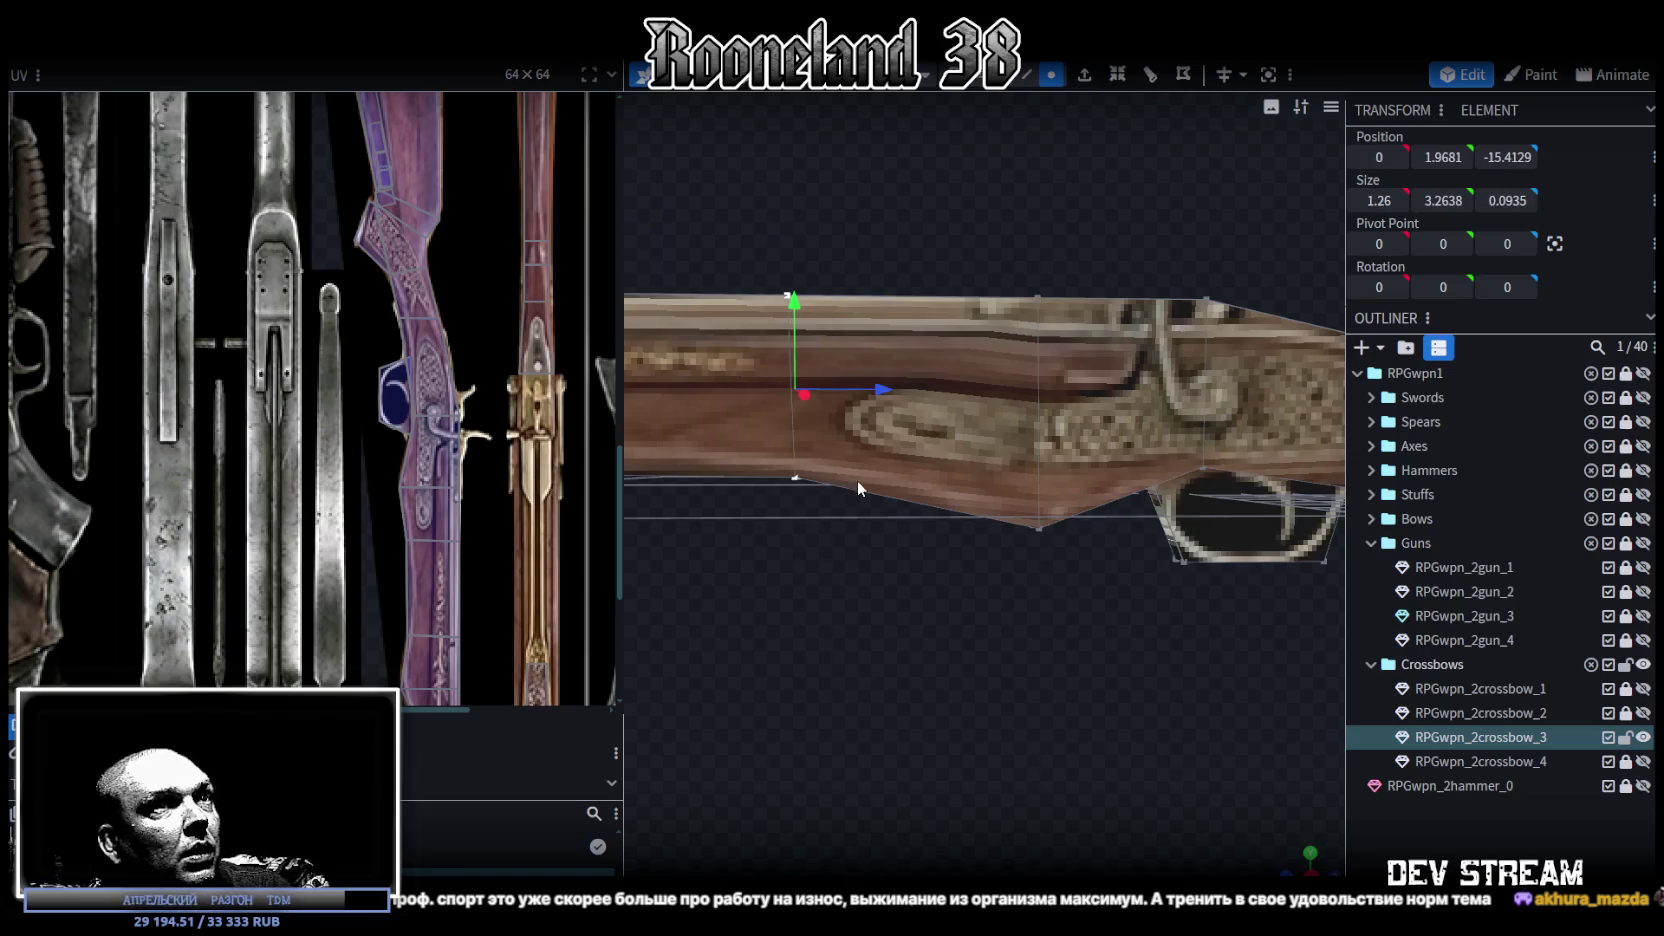
left_click(1049, 436)
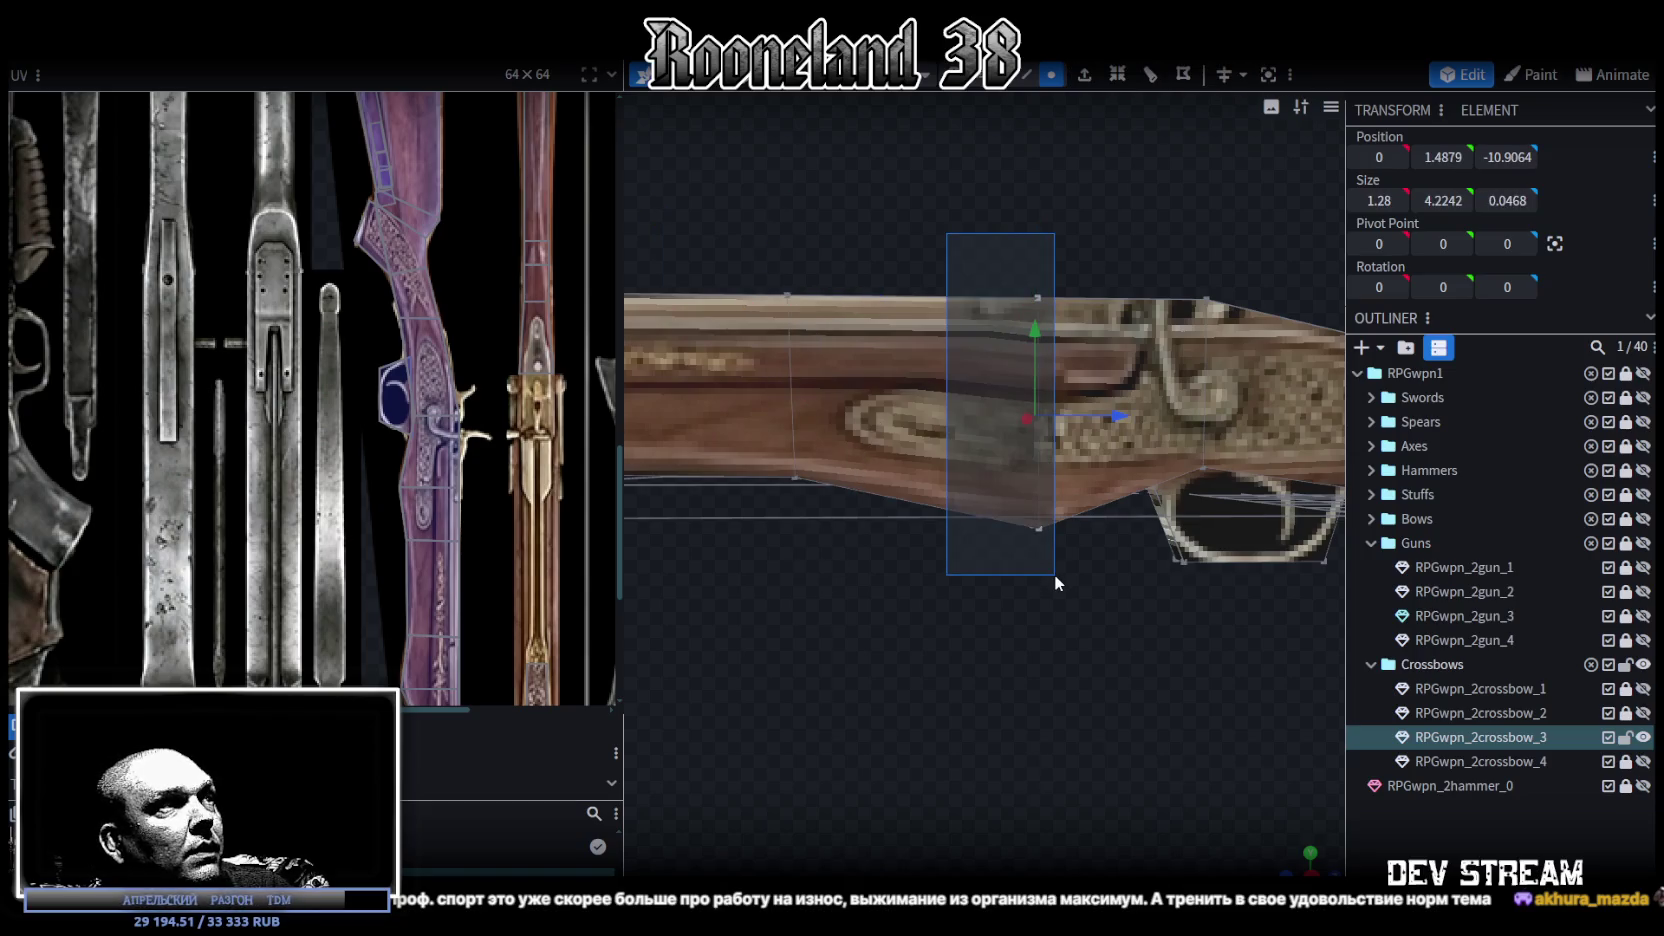
left_click_drag(1120, 418, 1038, 420)
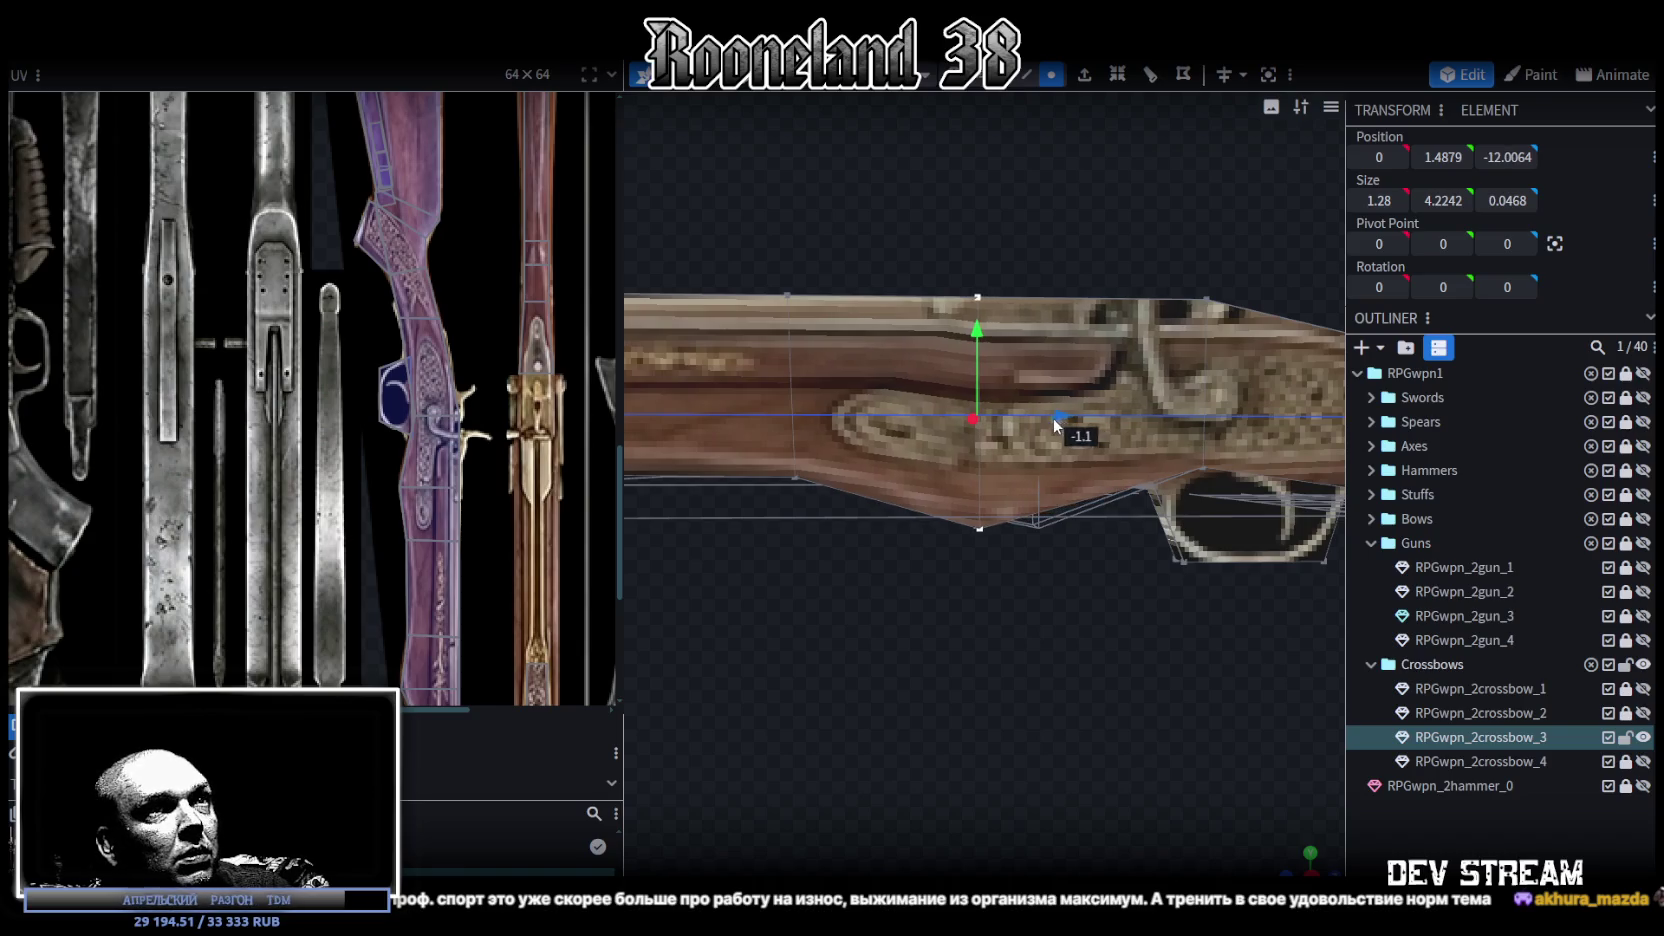
Step: Reposition the fore-end's bottom vertices and shift the stock section's front edge slightly forward
mouse_move(1031, 590)
left_mouse_down()
mouse_move(878, 458)
mouse_move(950, 420)
left_mouse_up()
middle_click_drag(950, 420, 982, 632)
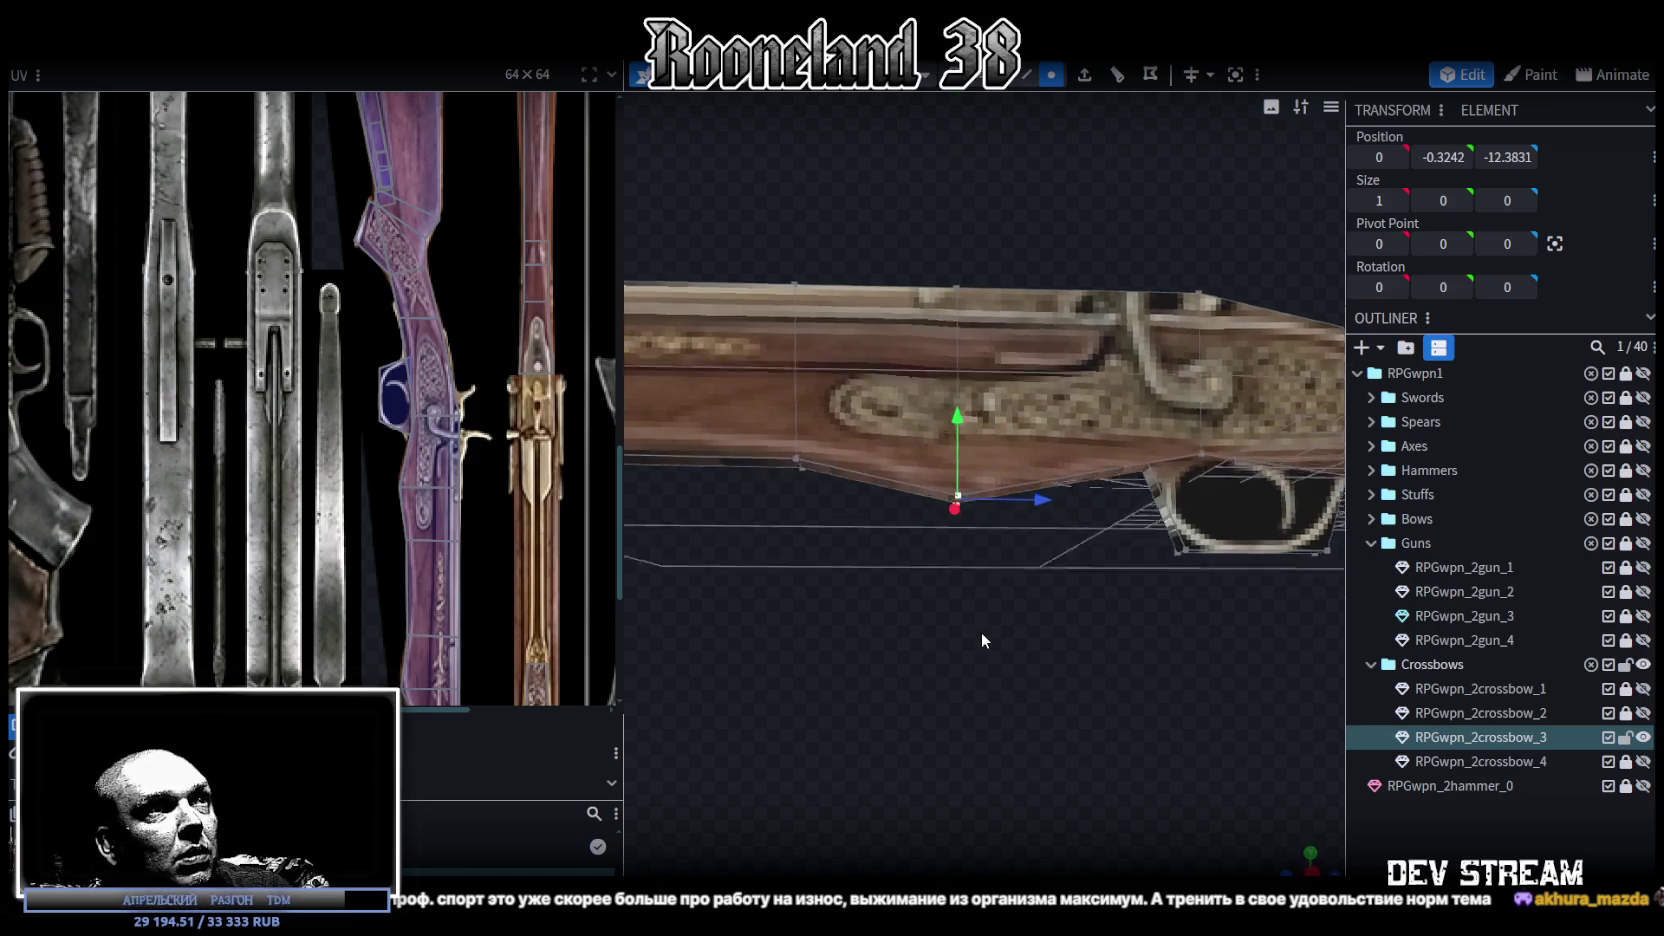
left_click_drag(853, 282, 949, 585)
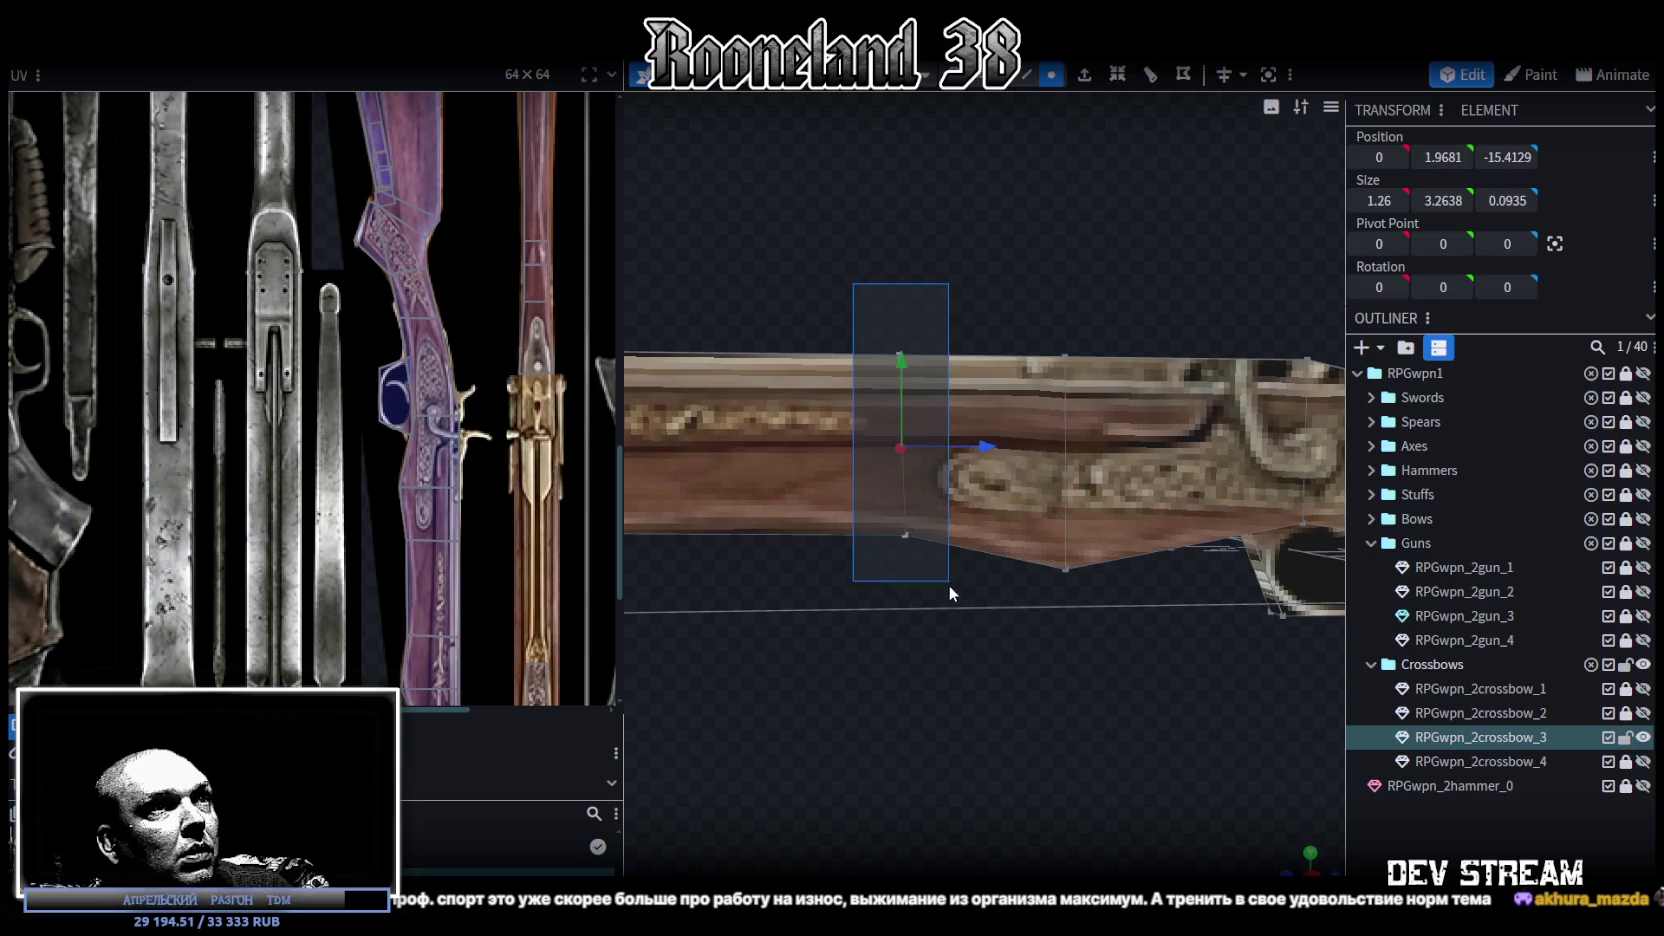
left_click_drag(994, 441, 979, 439)
Step: Lower another vertical edge of the fore-end slightly
left_click_drag(843, 600, 945, 491)
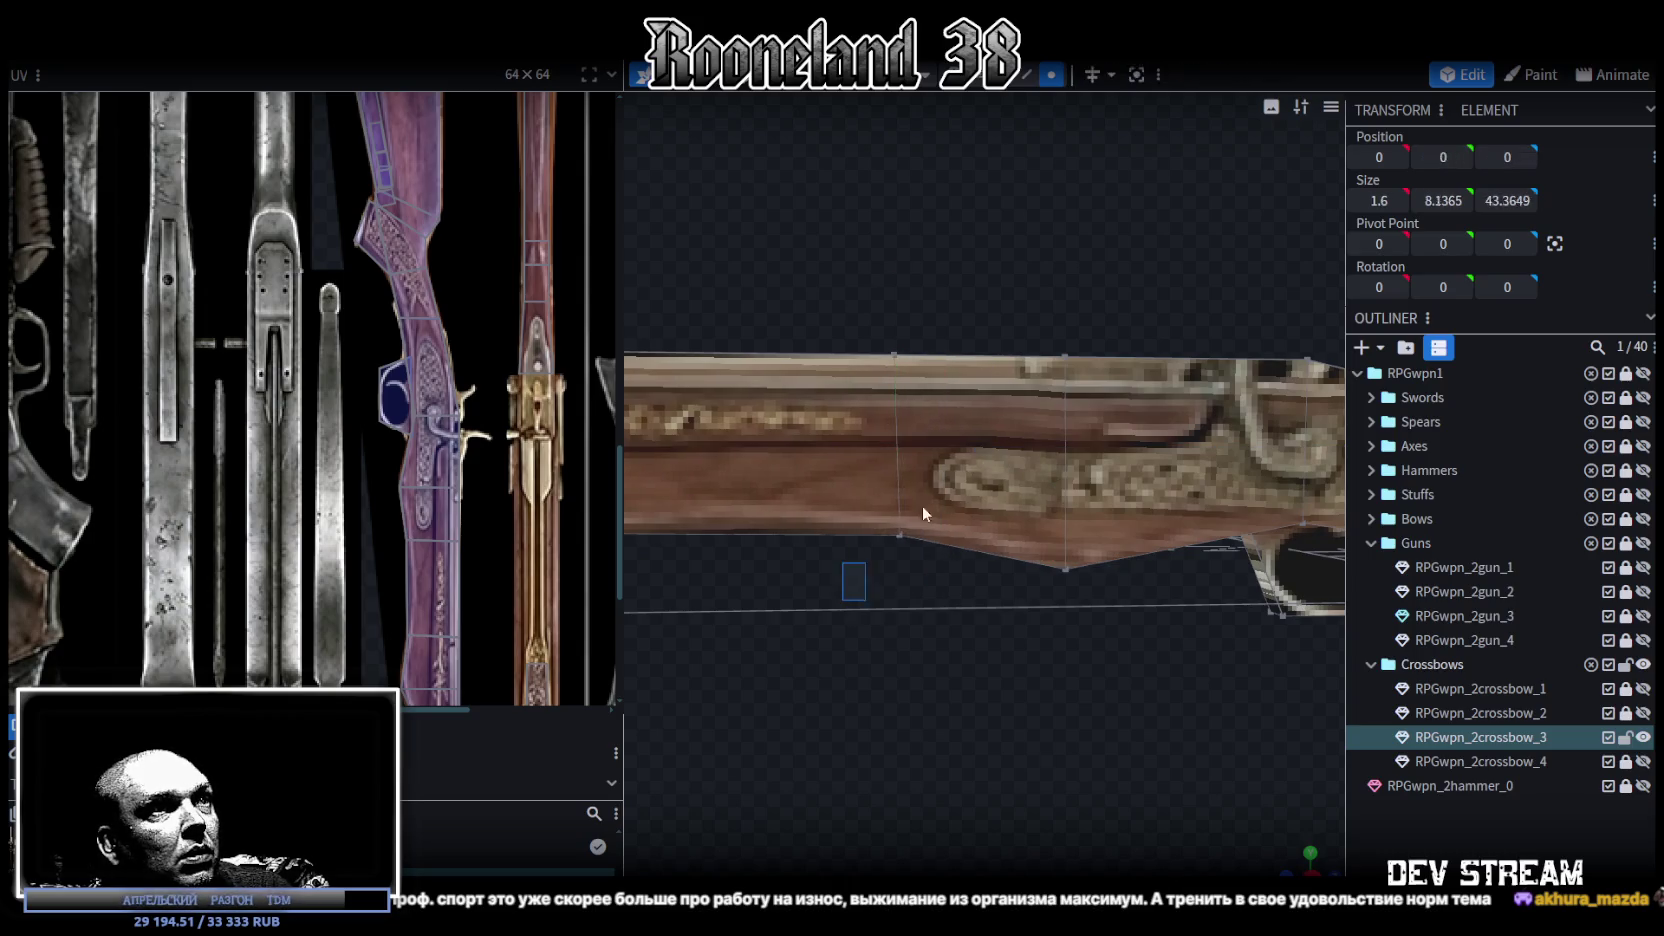
left_click_drag(899, 440, 897, 443)
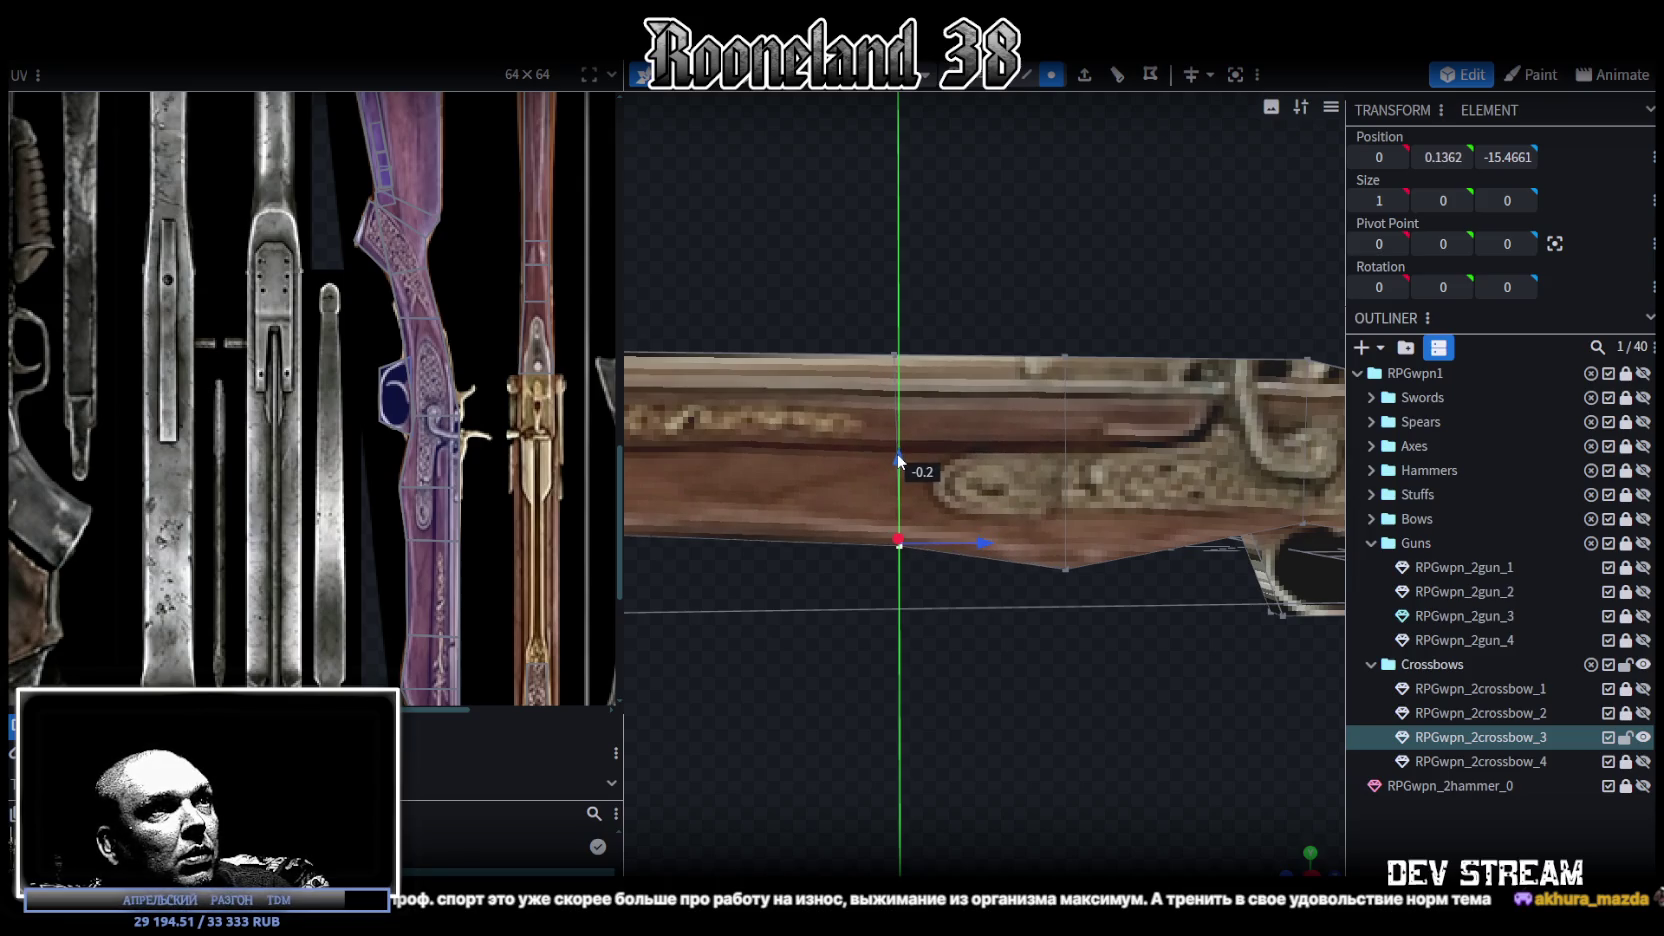
left_click_drag(897, 443, 897, 452)
mouse_move(950, 728)
left_mouse_down()
mouse_move(1017, 656)
mouse_move(940, 566)
mouse_move(644, 729)
left_mouse_up()
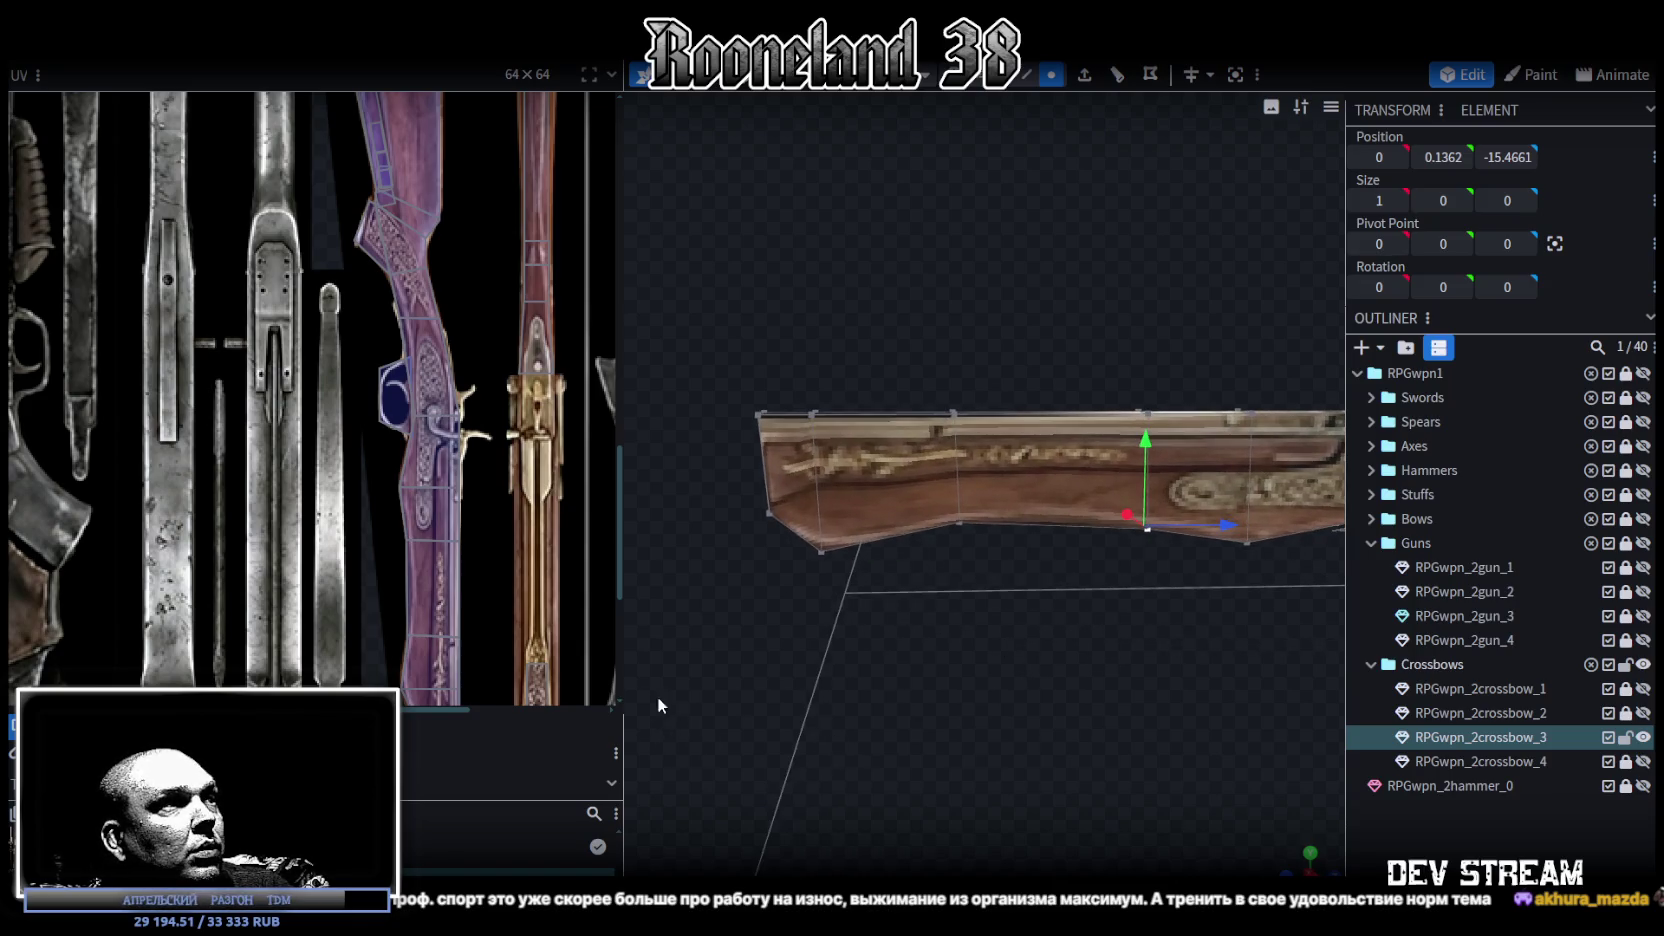
Step: Set the front-end vertices to Position Z -27
mouse_move(866, 677)
left_mouse_down()
mouse_move(997, 666)
mouse_move(952, 530)
left_mouse_up()
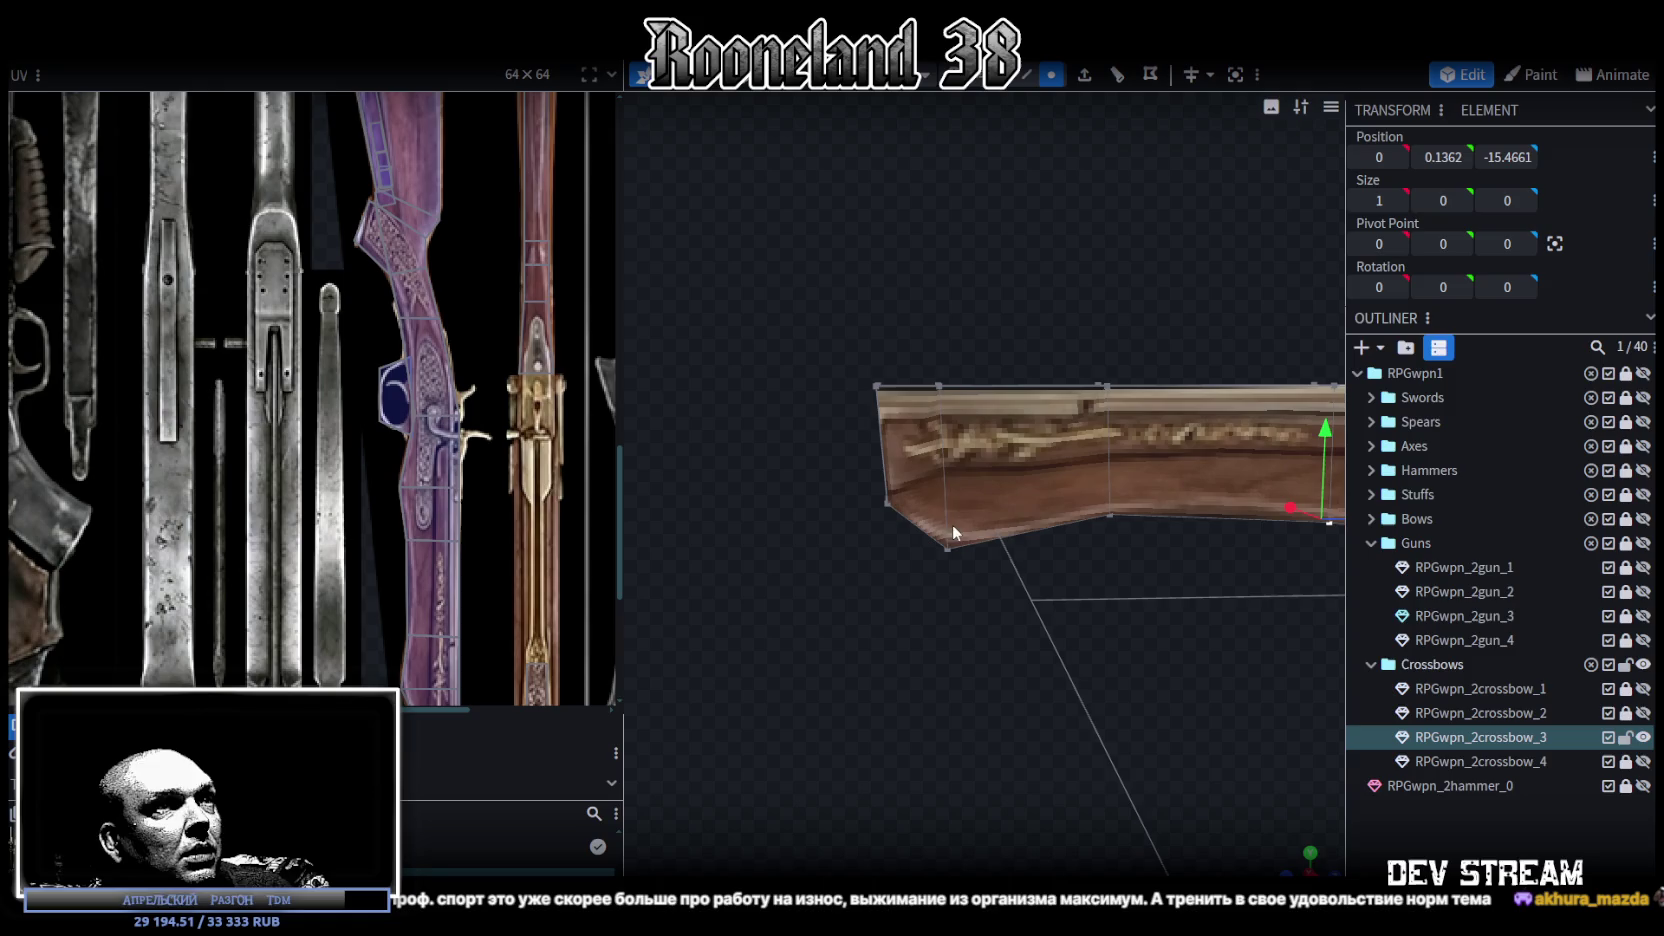
left_click_drag(922, 378, 982, 594)
left_click_drag(822, 317, 900, 541)
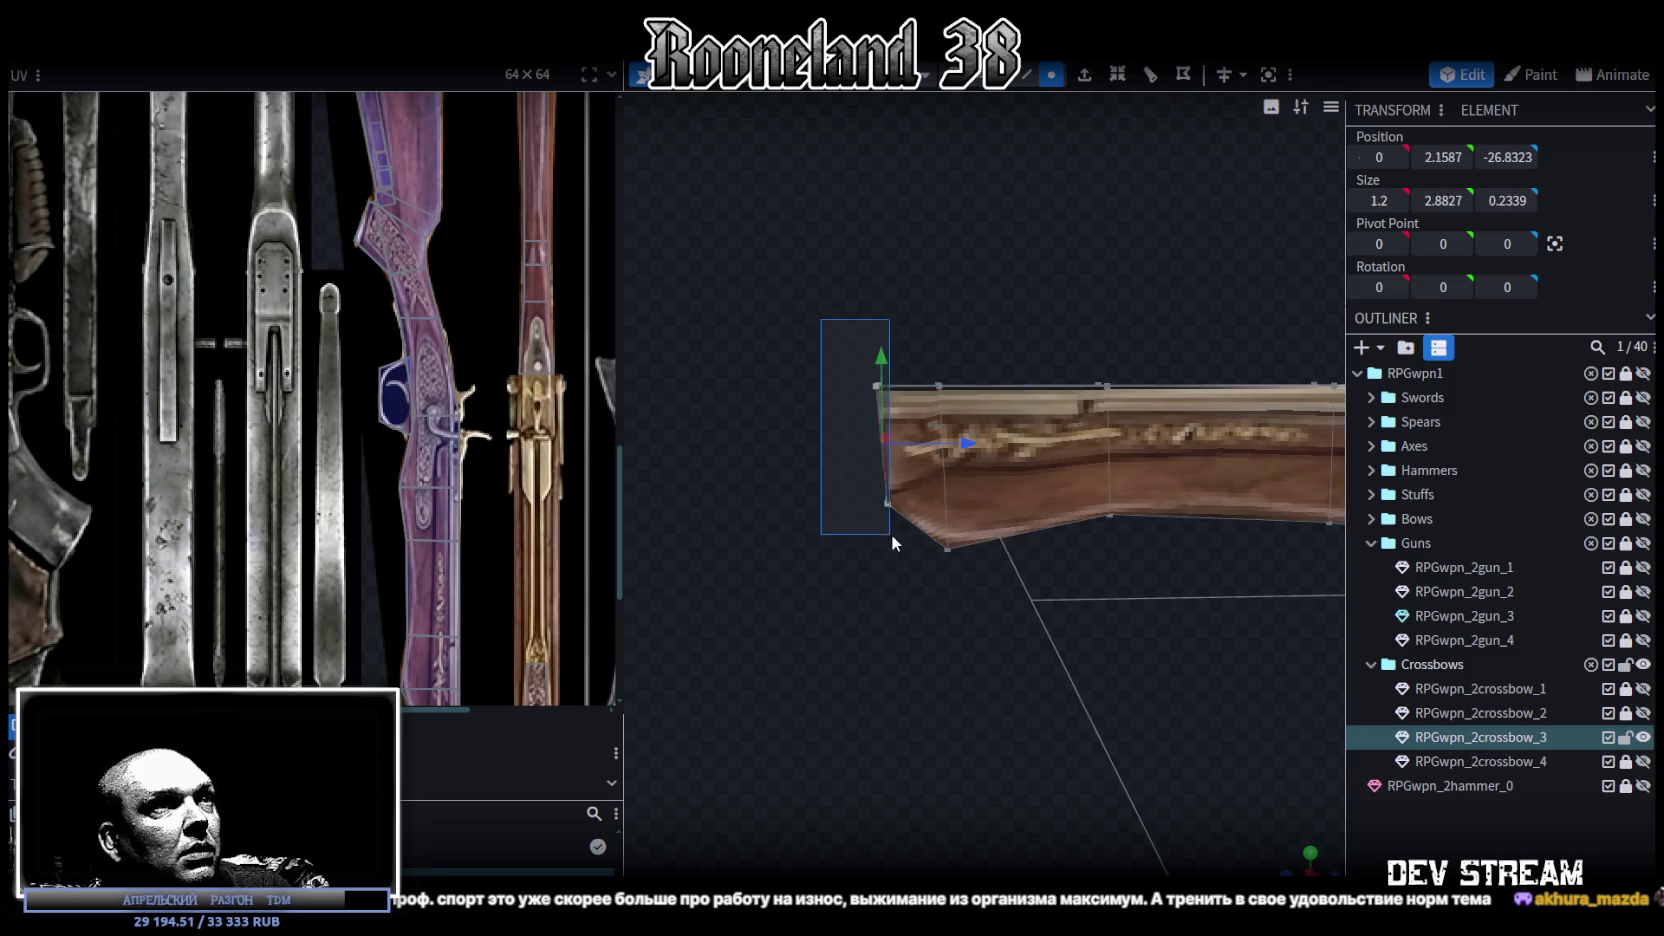
left_click(1507, 157)
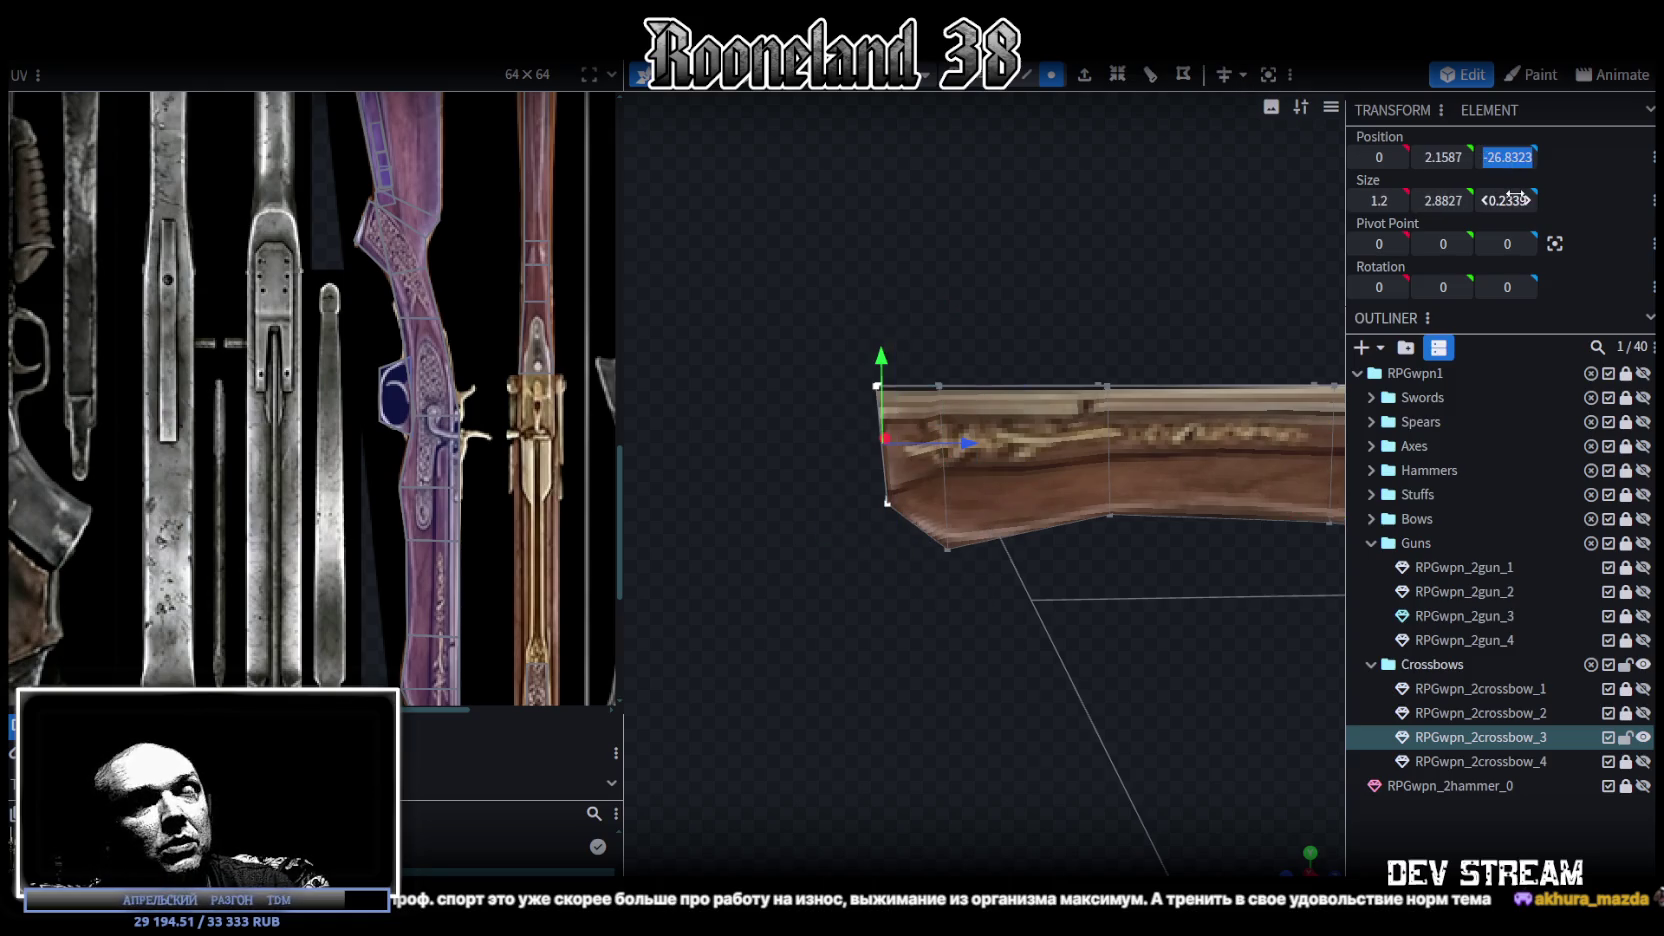
type("-27")
key("Return")
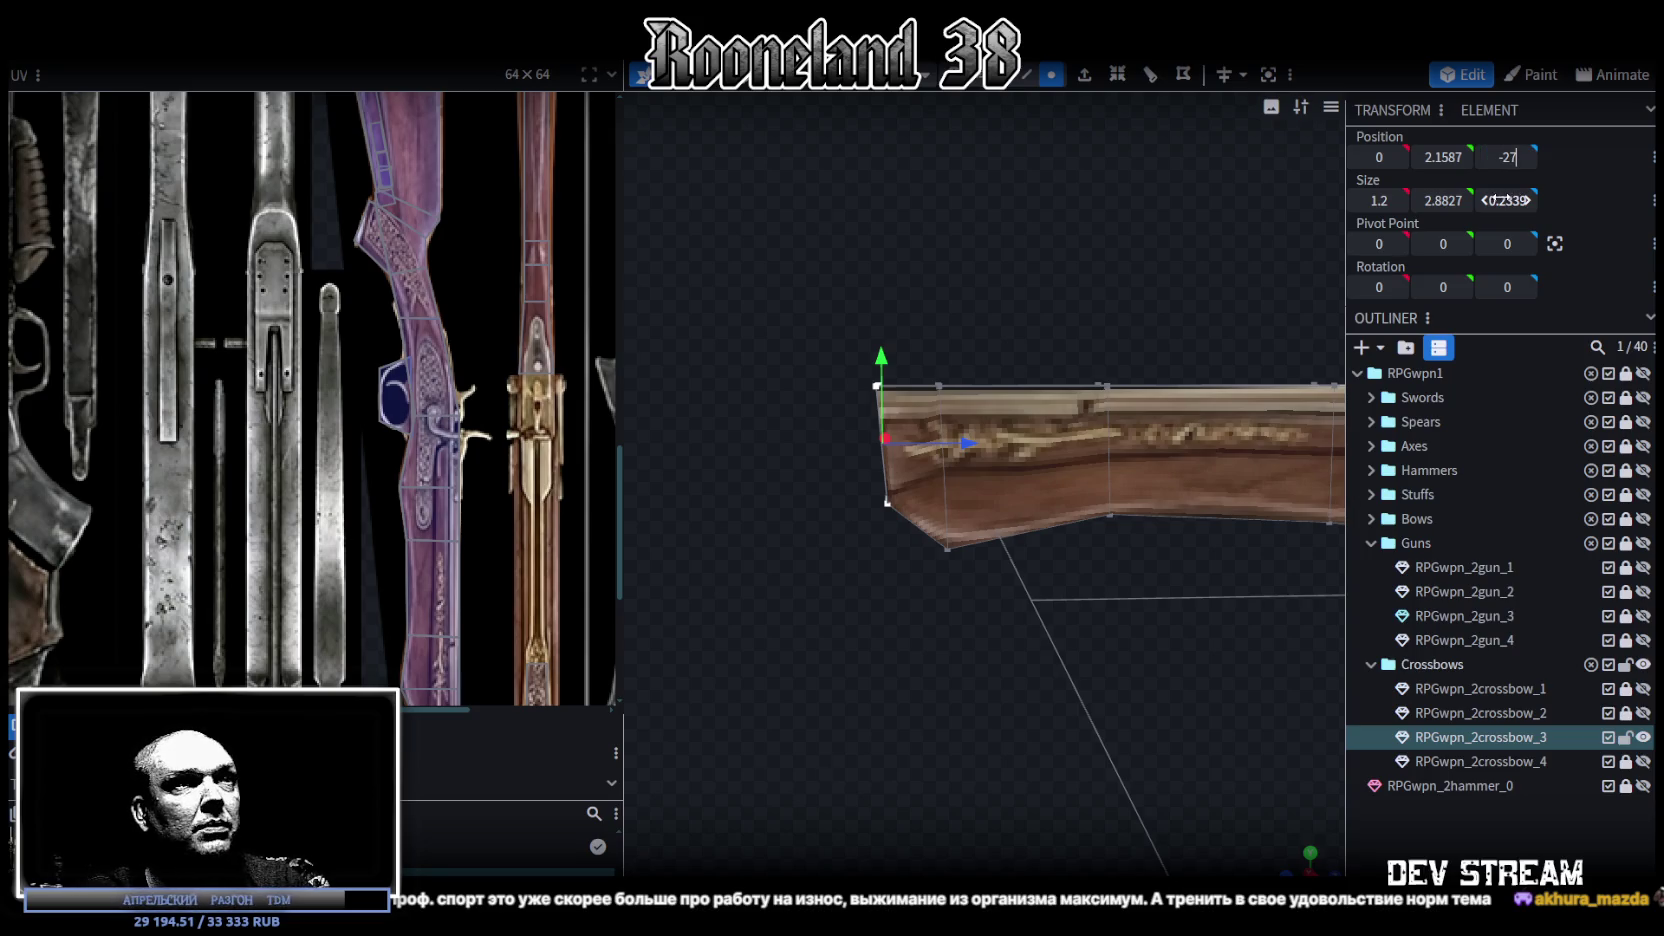
left_click_drag(1507, 199, 1497, 199)
Step: Set the fore-end tip's vertices to Position Z -25
scroll(982, 314, "up", 2)
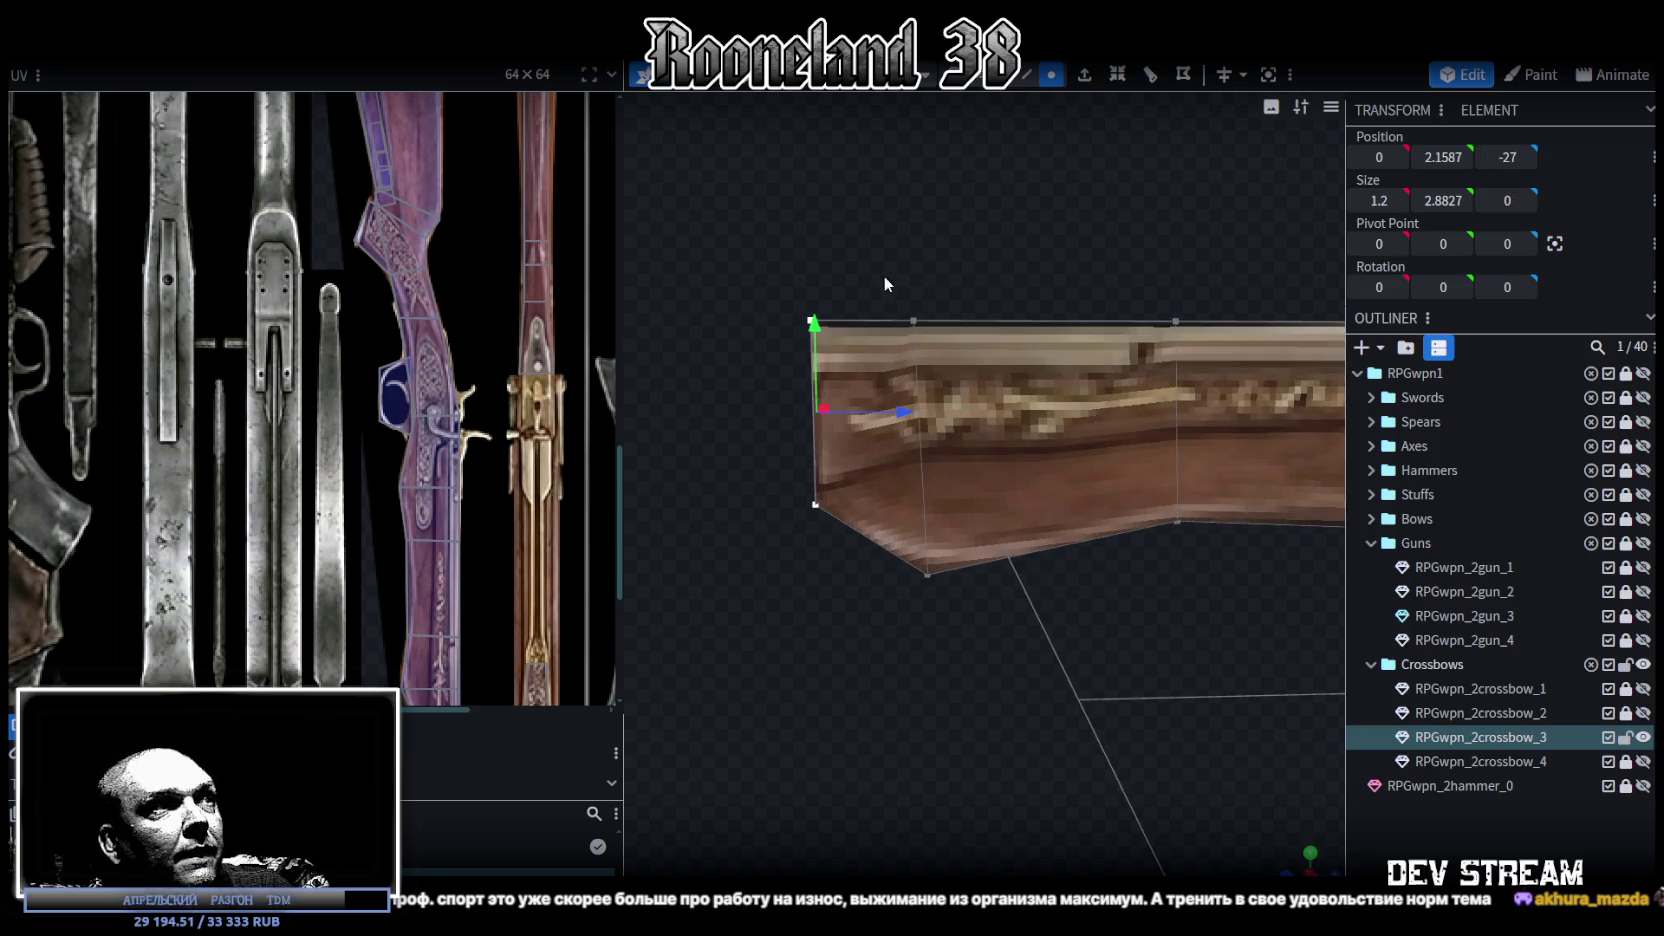
left_click_drag(886, 278, 962, 638)
left_click(1505, 157)
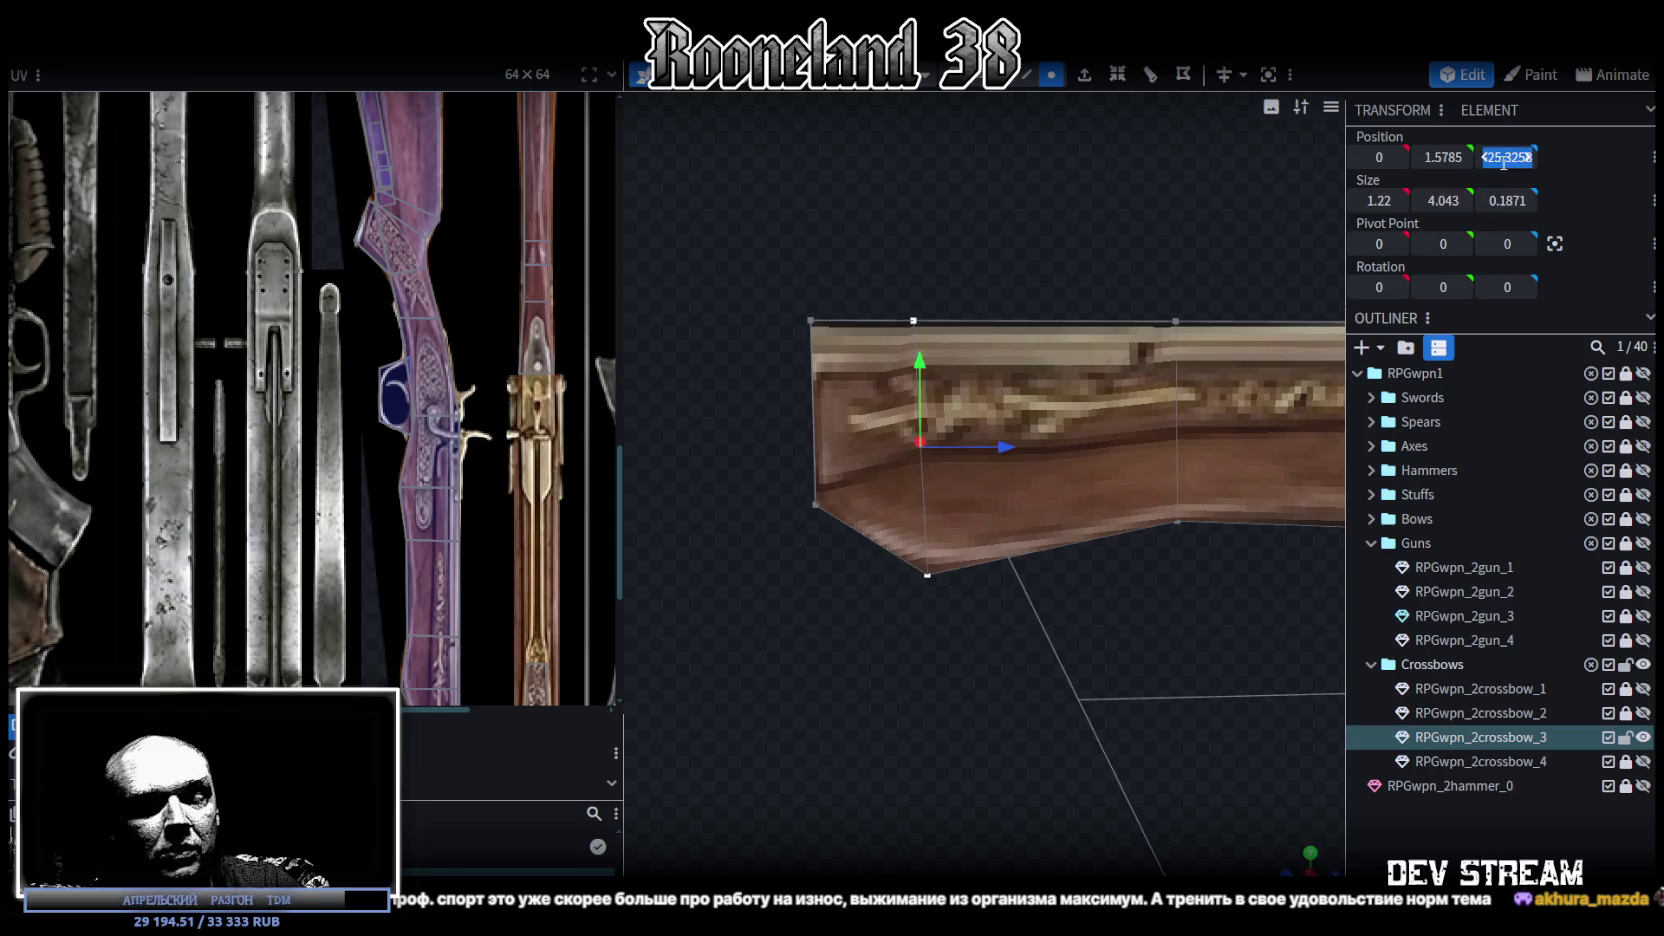
type("-25")
key("Return")
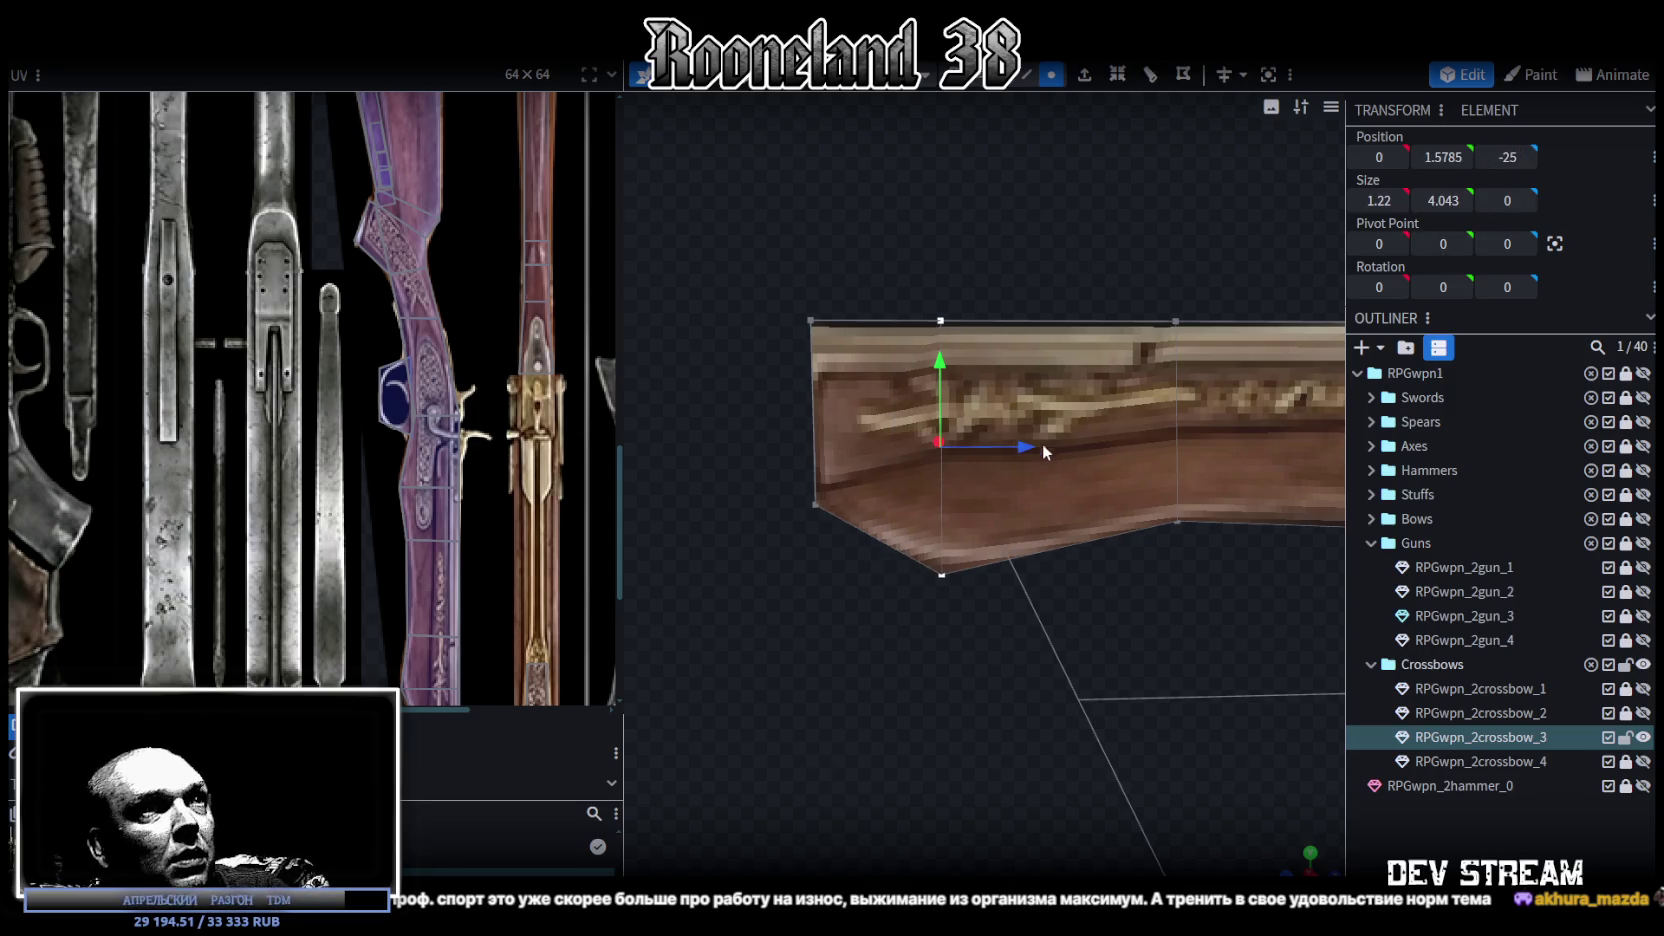
Step: Raise the tip's lower-left vertices and move the stock's middle vertices 0.7 along Z
left_click_drag(753, 451, 837, 546)
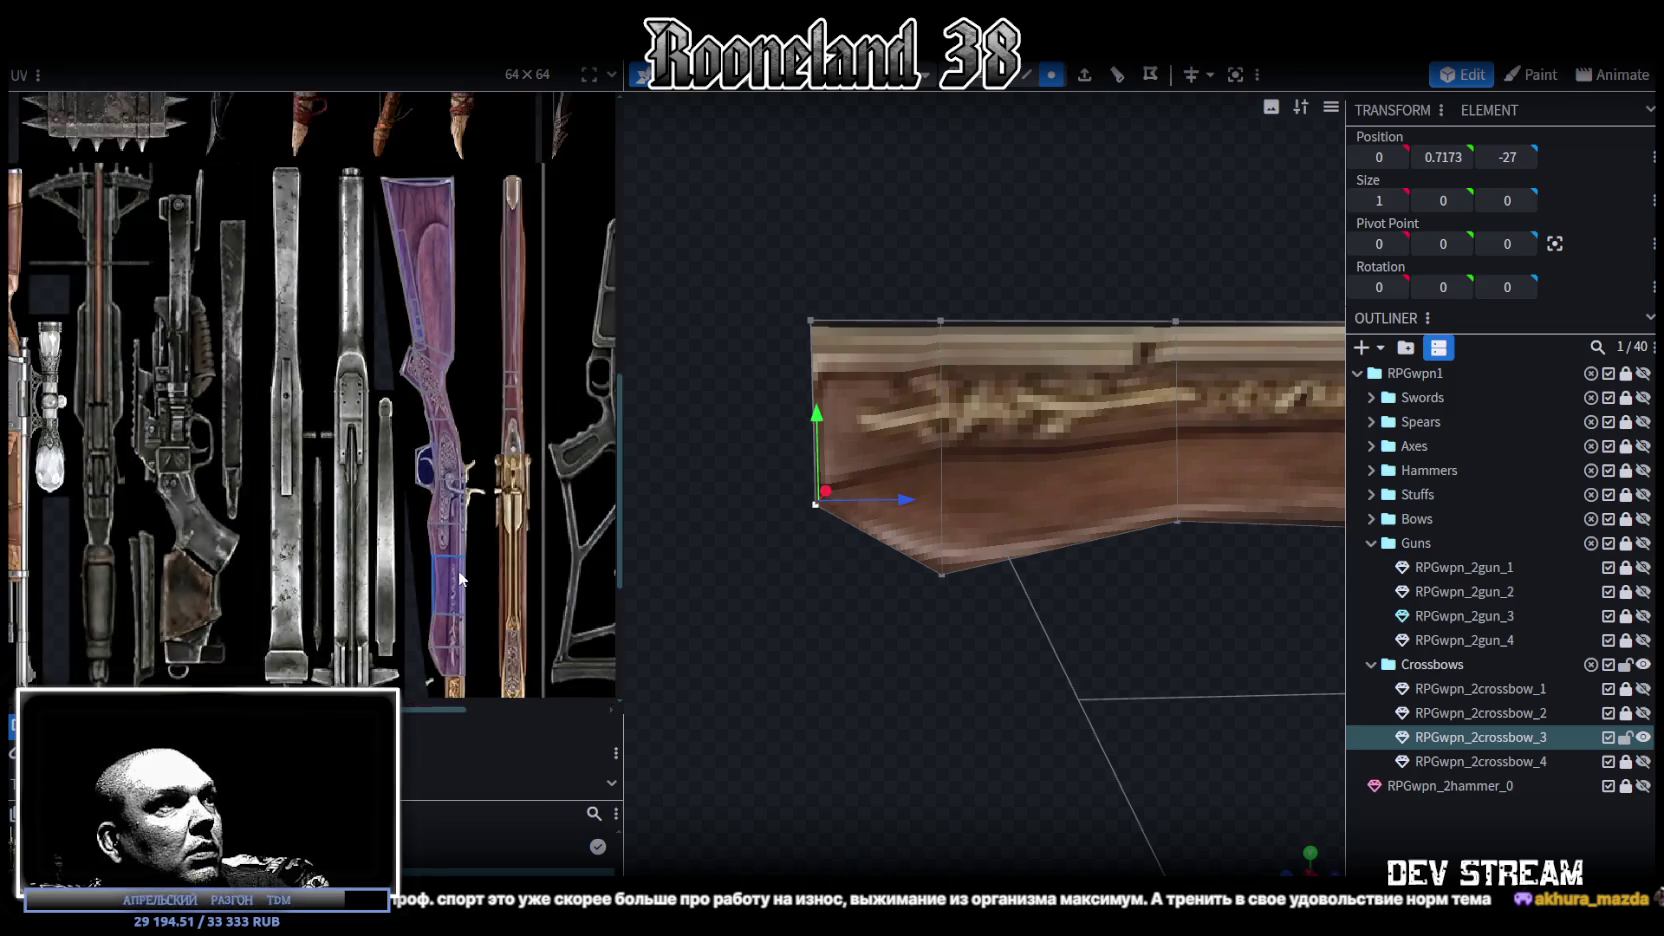
left_click_drag(832, 417, 809, 391)
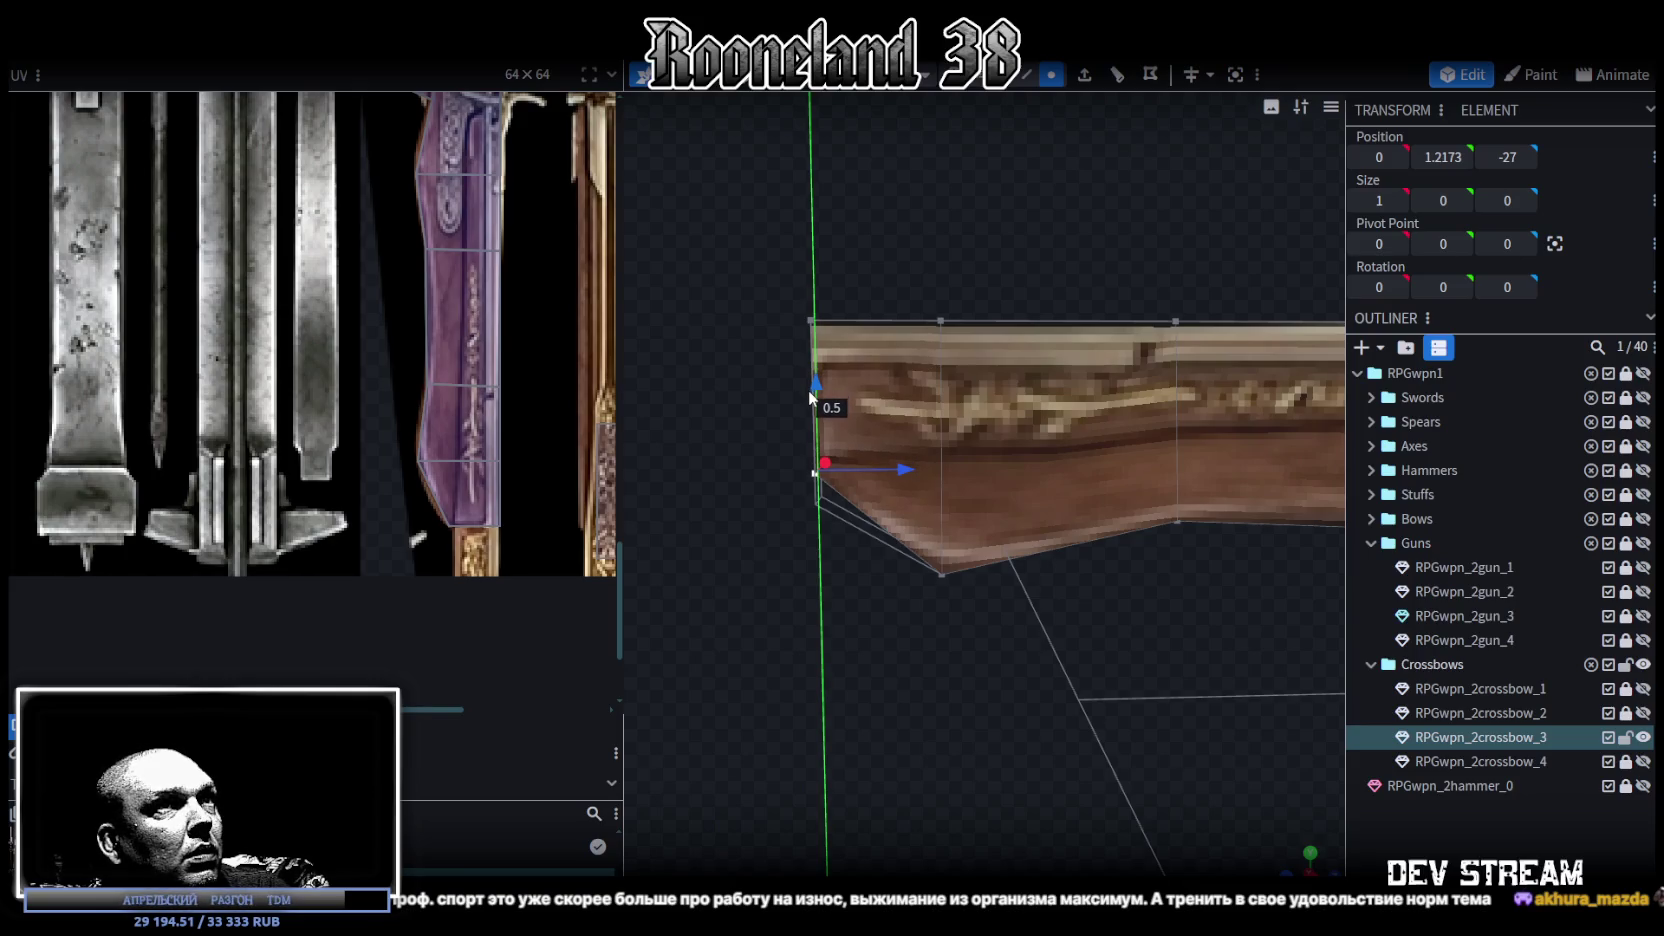
scroll(952, 384, "down", 2)
scroll(948, 380, "up", 1)
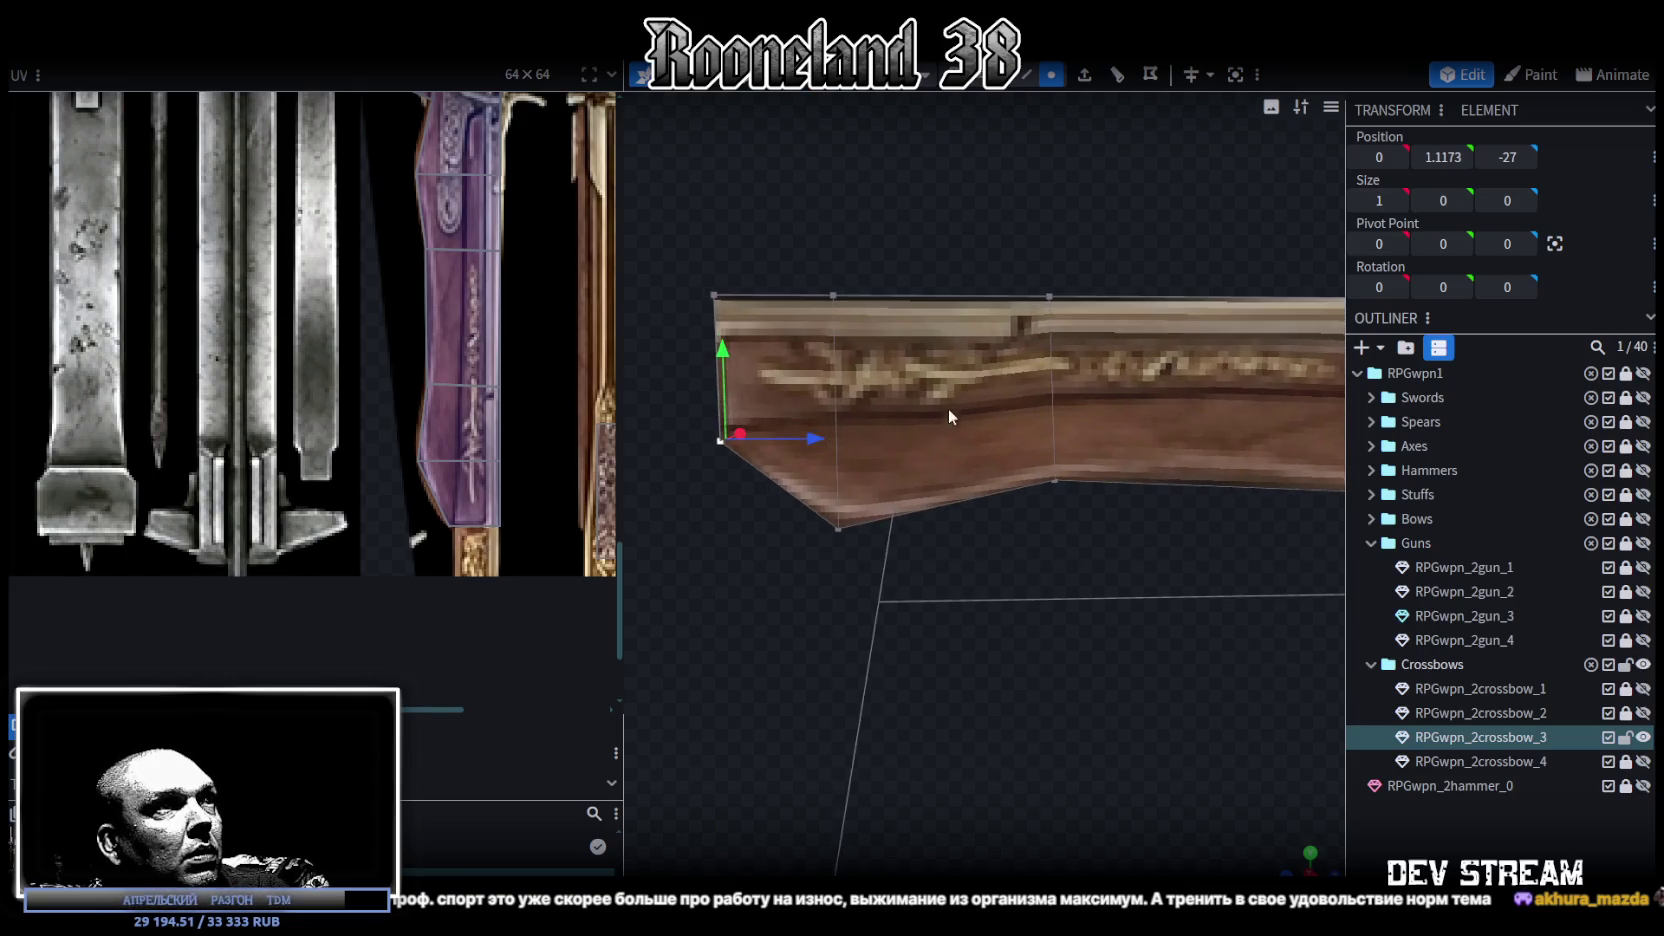
left_click_drag(800, 230, 890, 580)
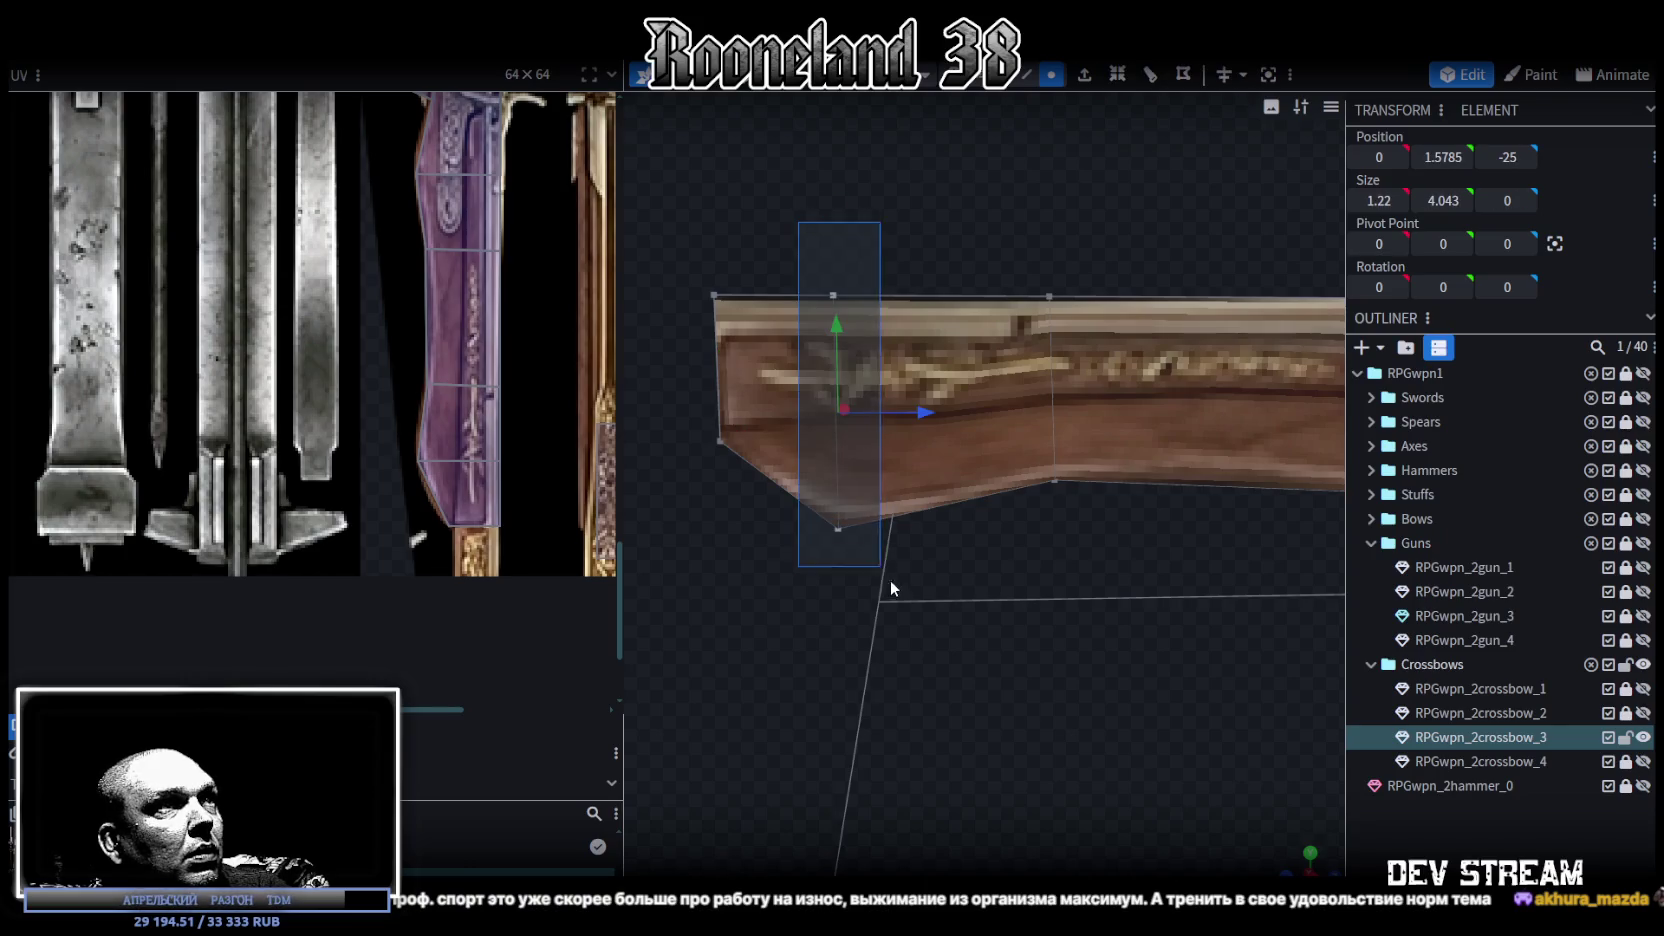
left_click_drag(913, 407, 952, 411)
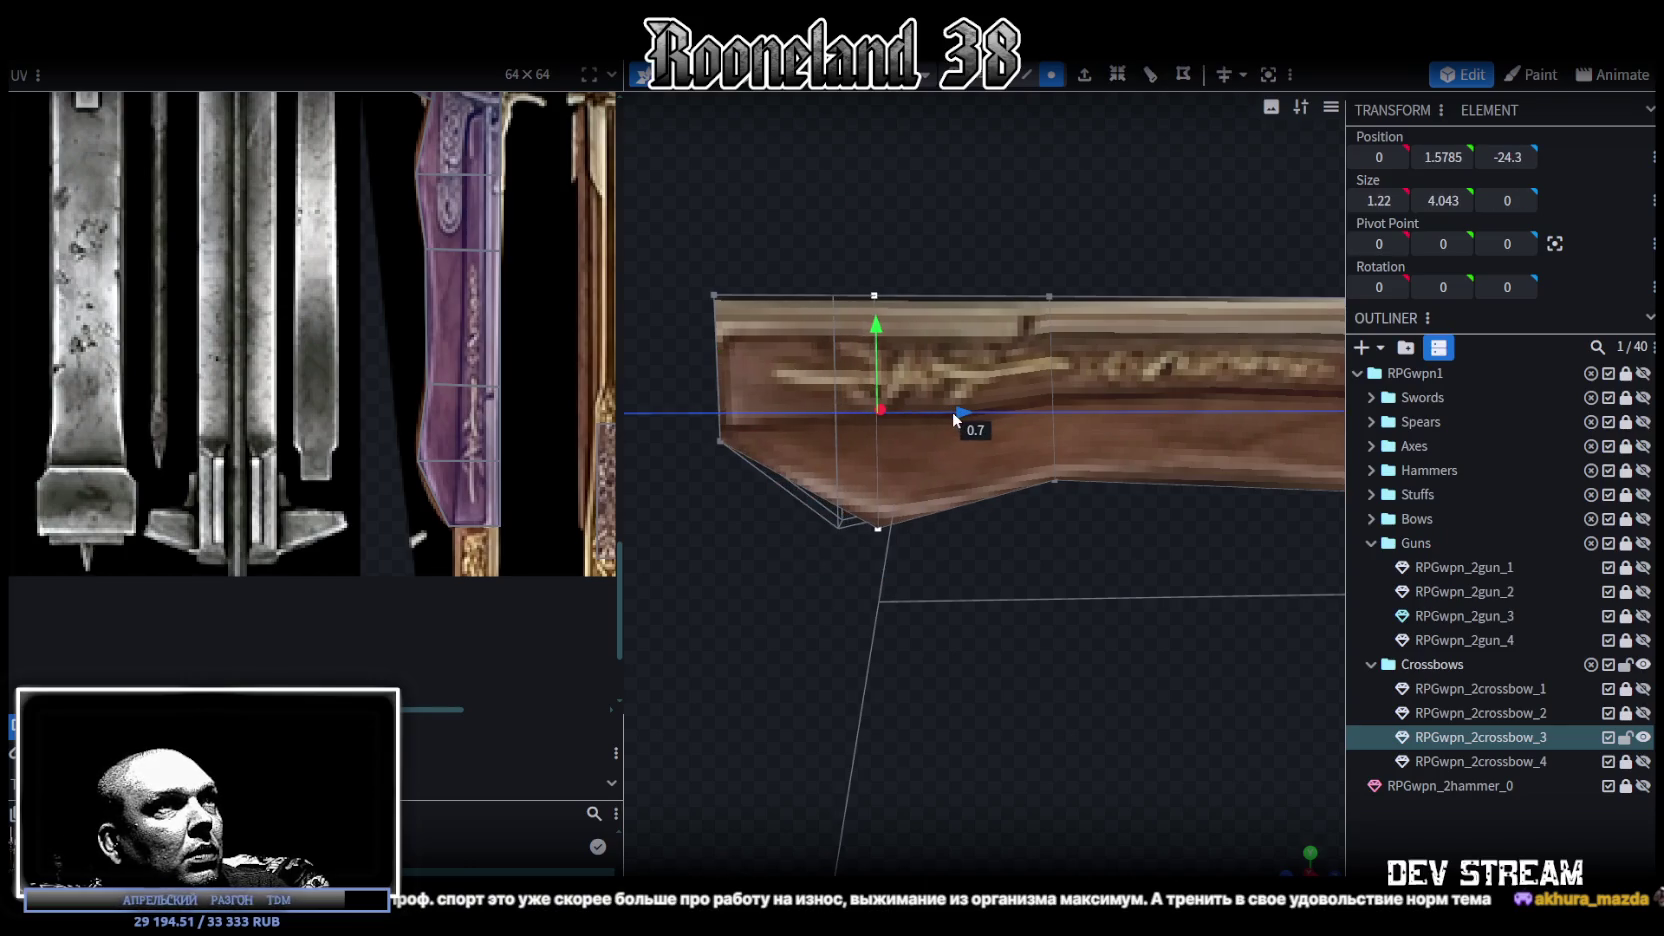
Step: Begin stretching the stock's left-end vertices further out along its length
right_click_drag(1008, 474, 1050, 519)
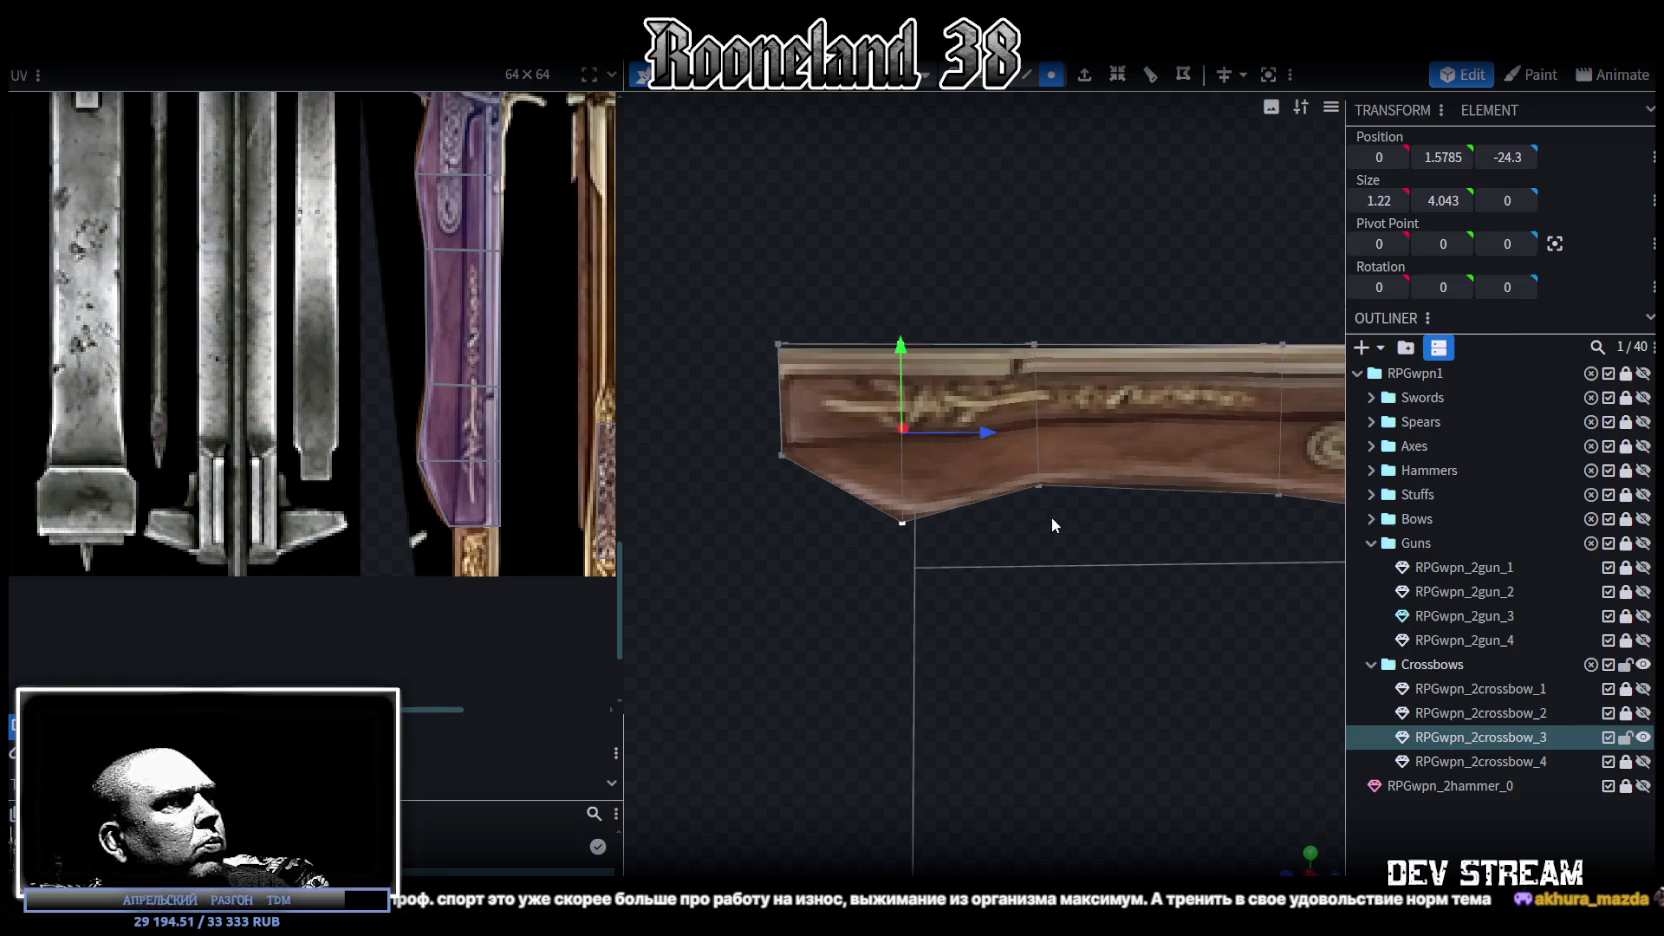
left_click_drag(748, 344, 976, 528)
left_click_drag(920, 424, 886, 420)
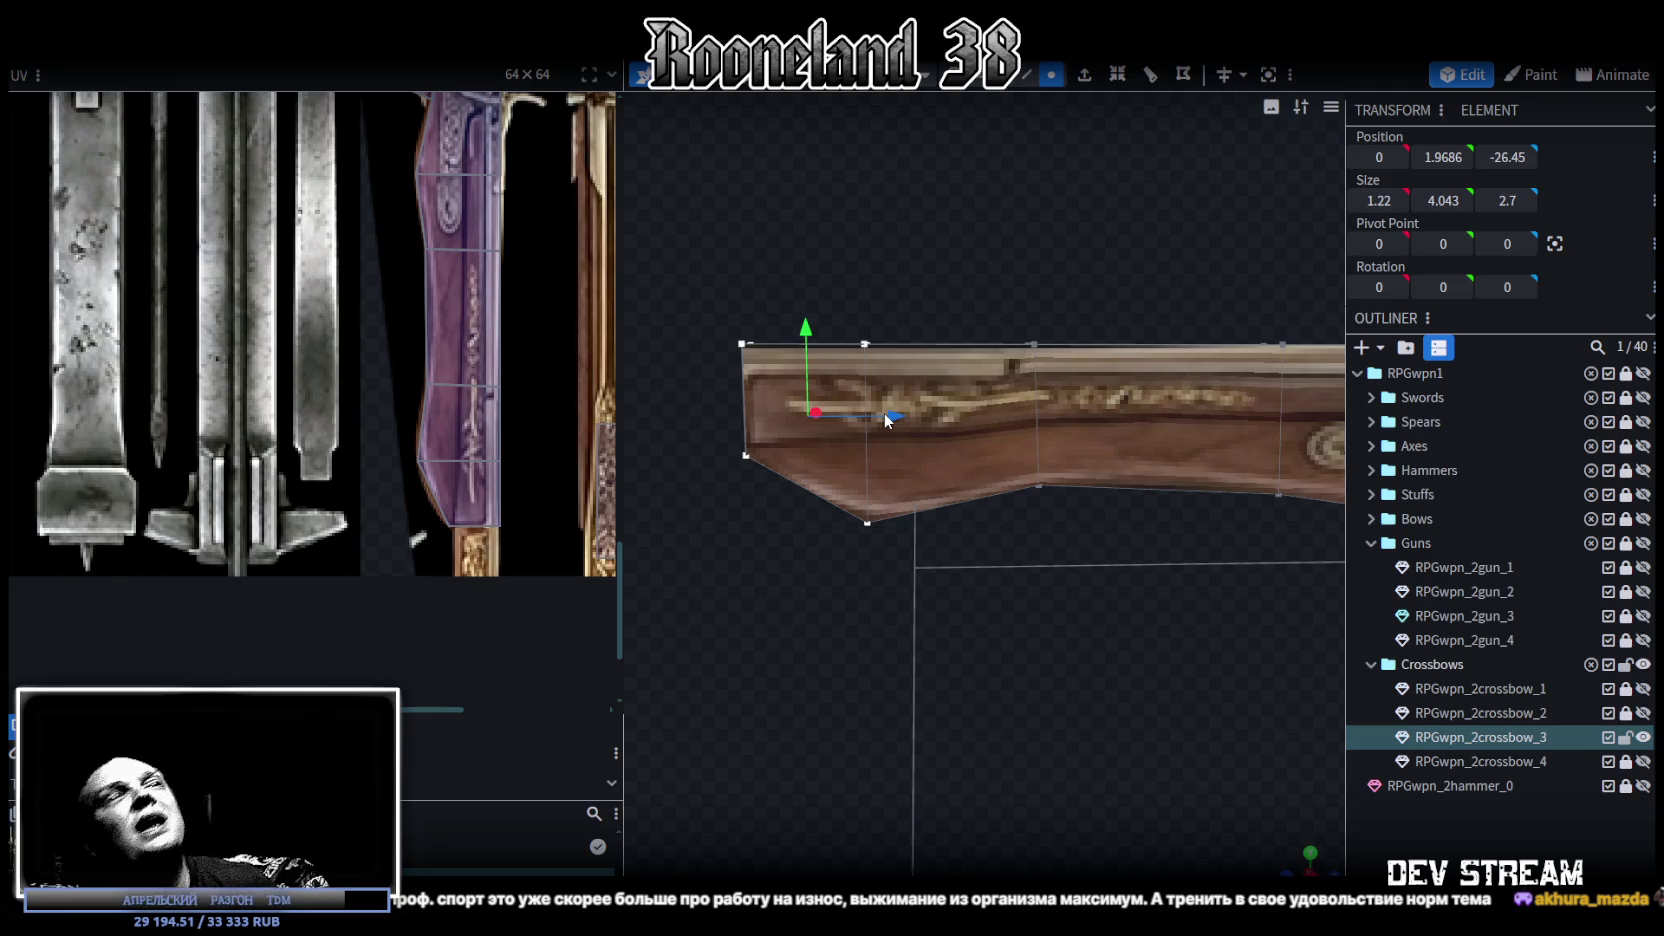
Step: Scroll the view of the stretched stock, its left end now at Z -26.45
scroll(516, 375, "down", 3)
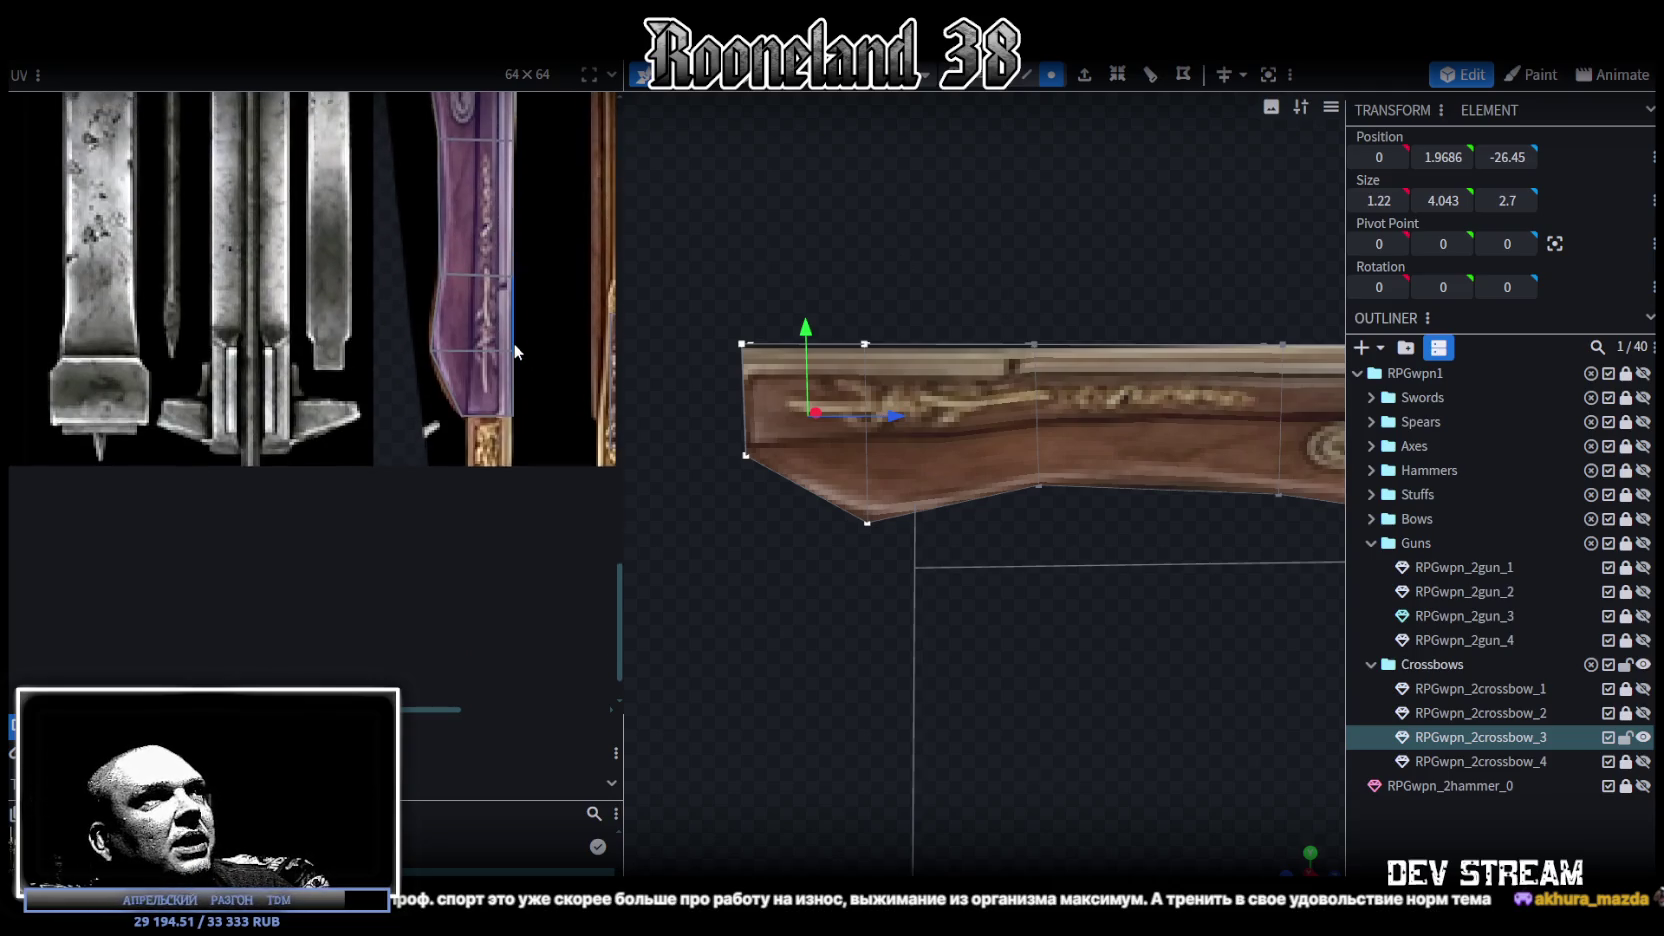
Step: Pull the stock face's right UV edge slightly left on the purple engraved strip
scroll(516, 348, "up", 2)
left_click_drag(536, 458, 469, 204)
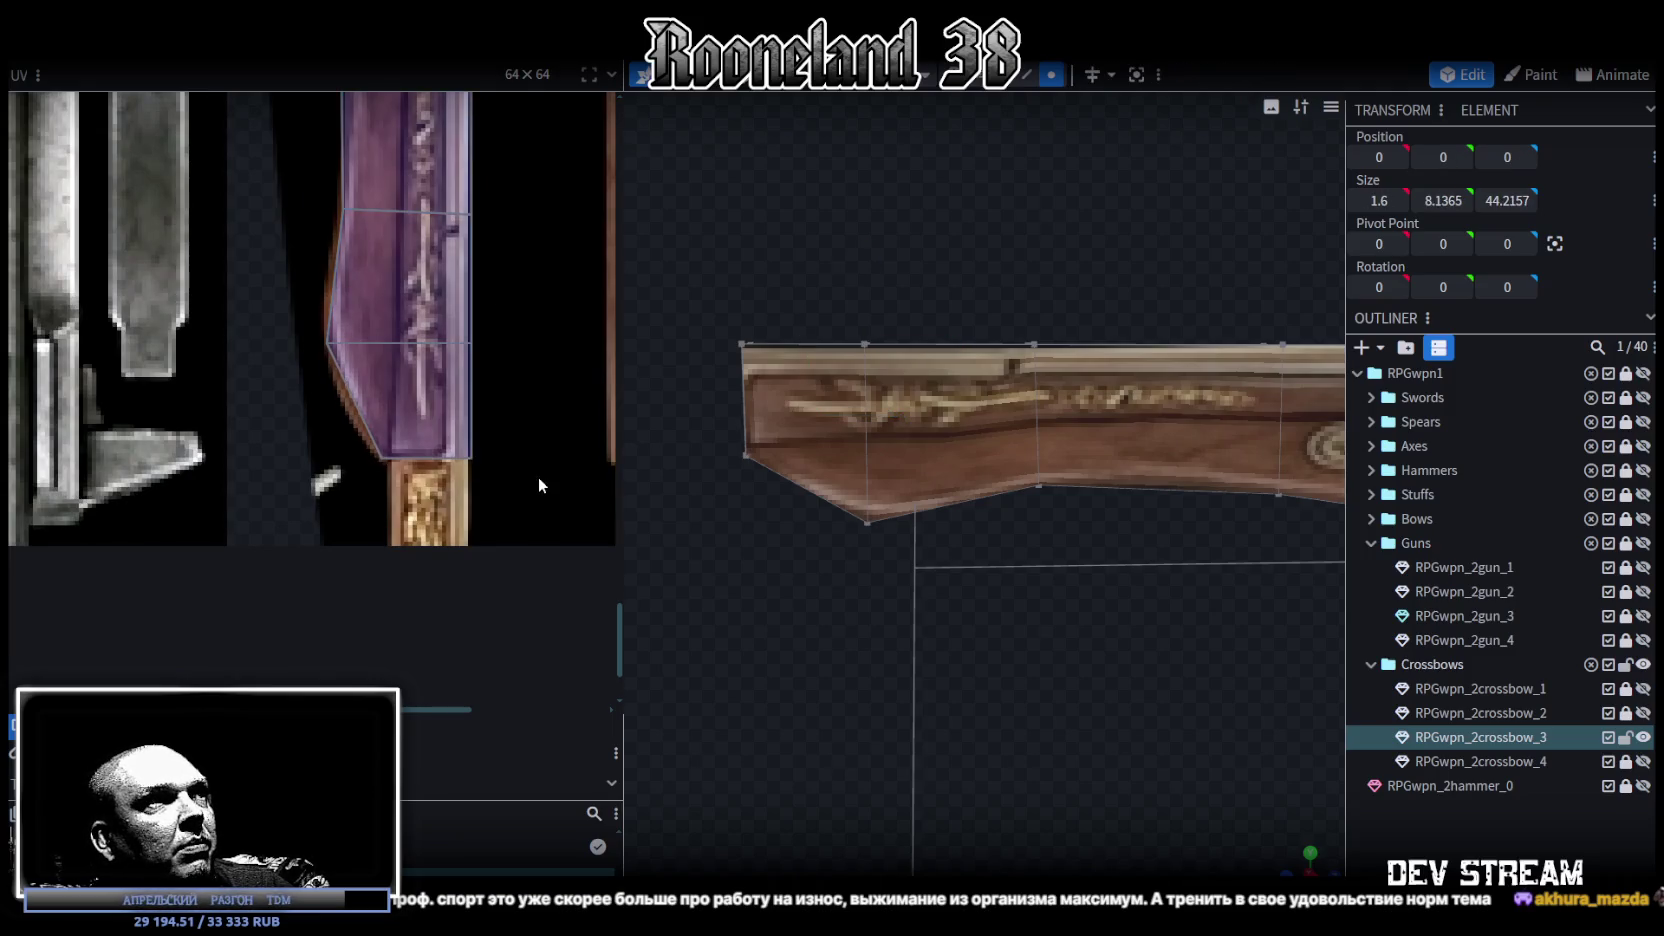
left_click_drag(537, 474, 455, 100)
scroll(543, 120, "up", 1)
scroll(582, 218, "up", 1)
scroll(582, 218, "down", 2)
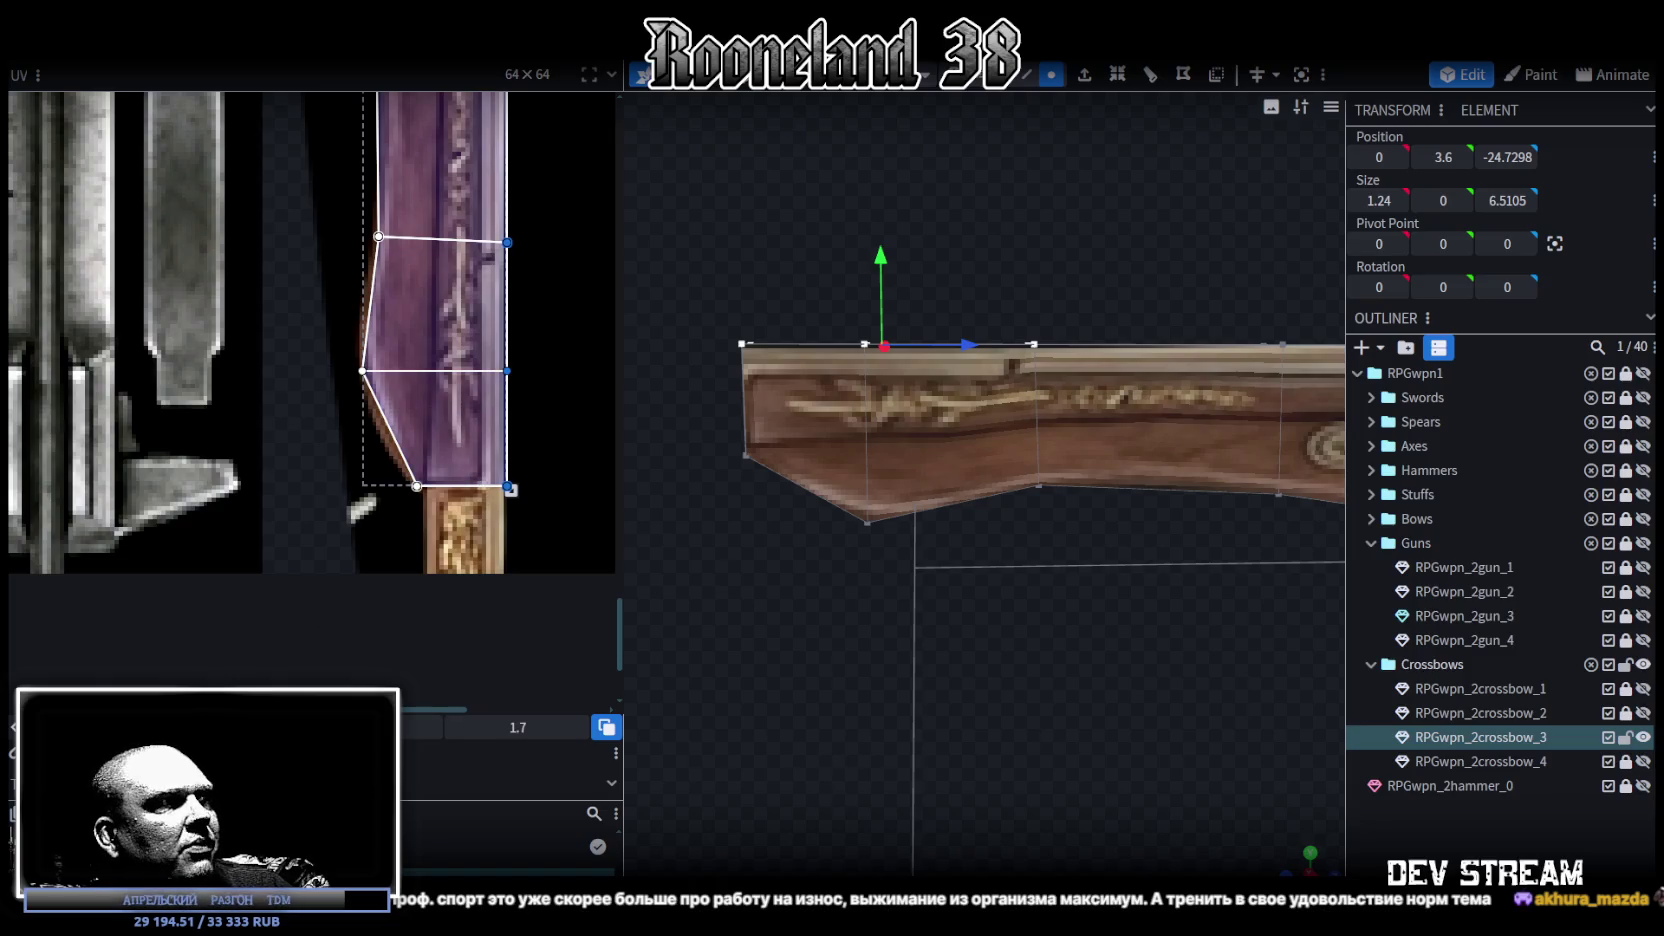
left_click_drag(508, 488, 500, 486)
scroll(495, 488, "down", 2)
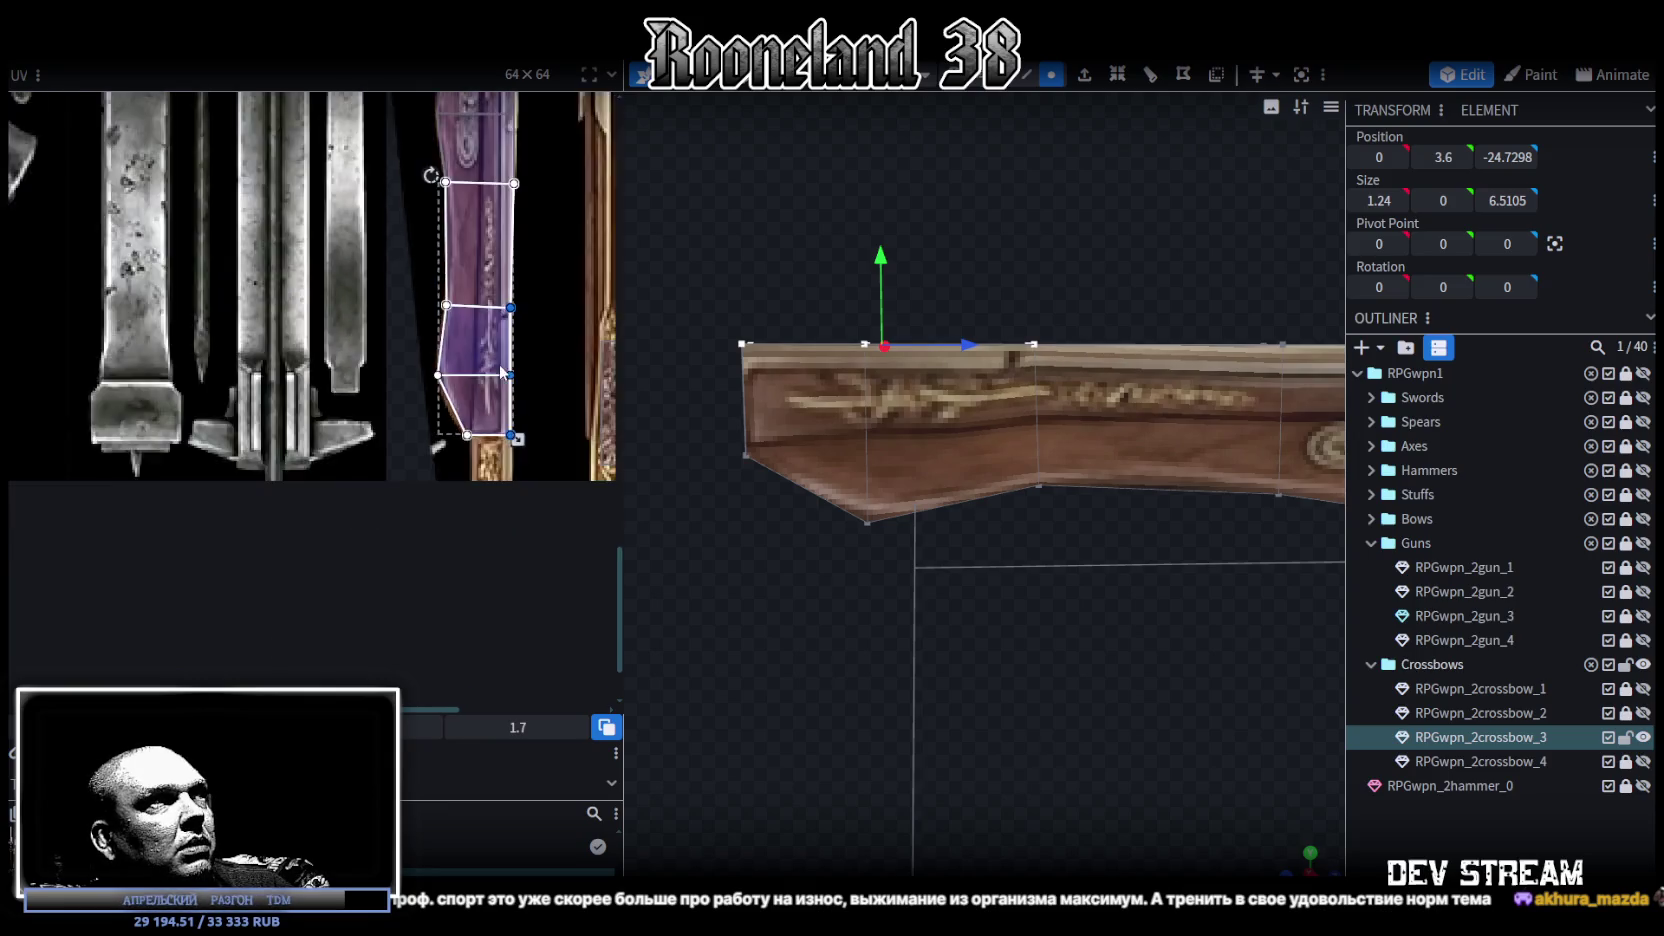
scroll(480, 484, "down", 2)
scroll(471, 480, "up", 3)
scroll(468, 505, "up", 2)
middle_click_drag(466, 522, 514, 668)
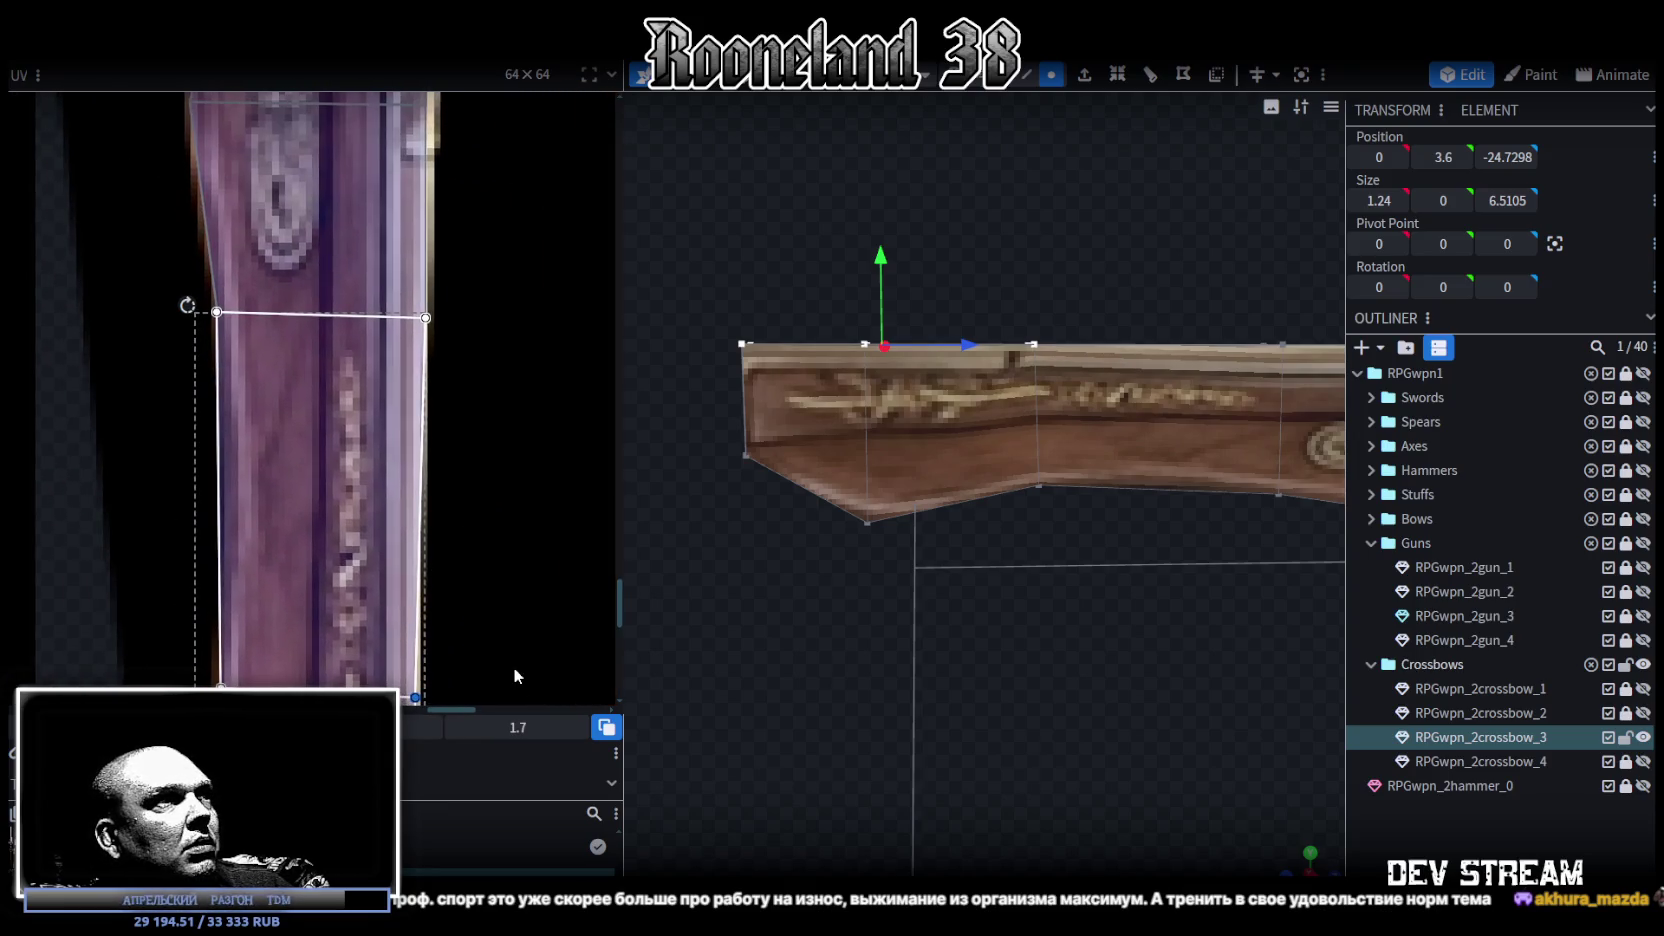
Step: Set a row of stock vertices to Position Z -21
left_click_drag(961, 646, 937, 649)
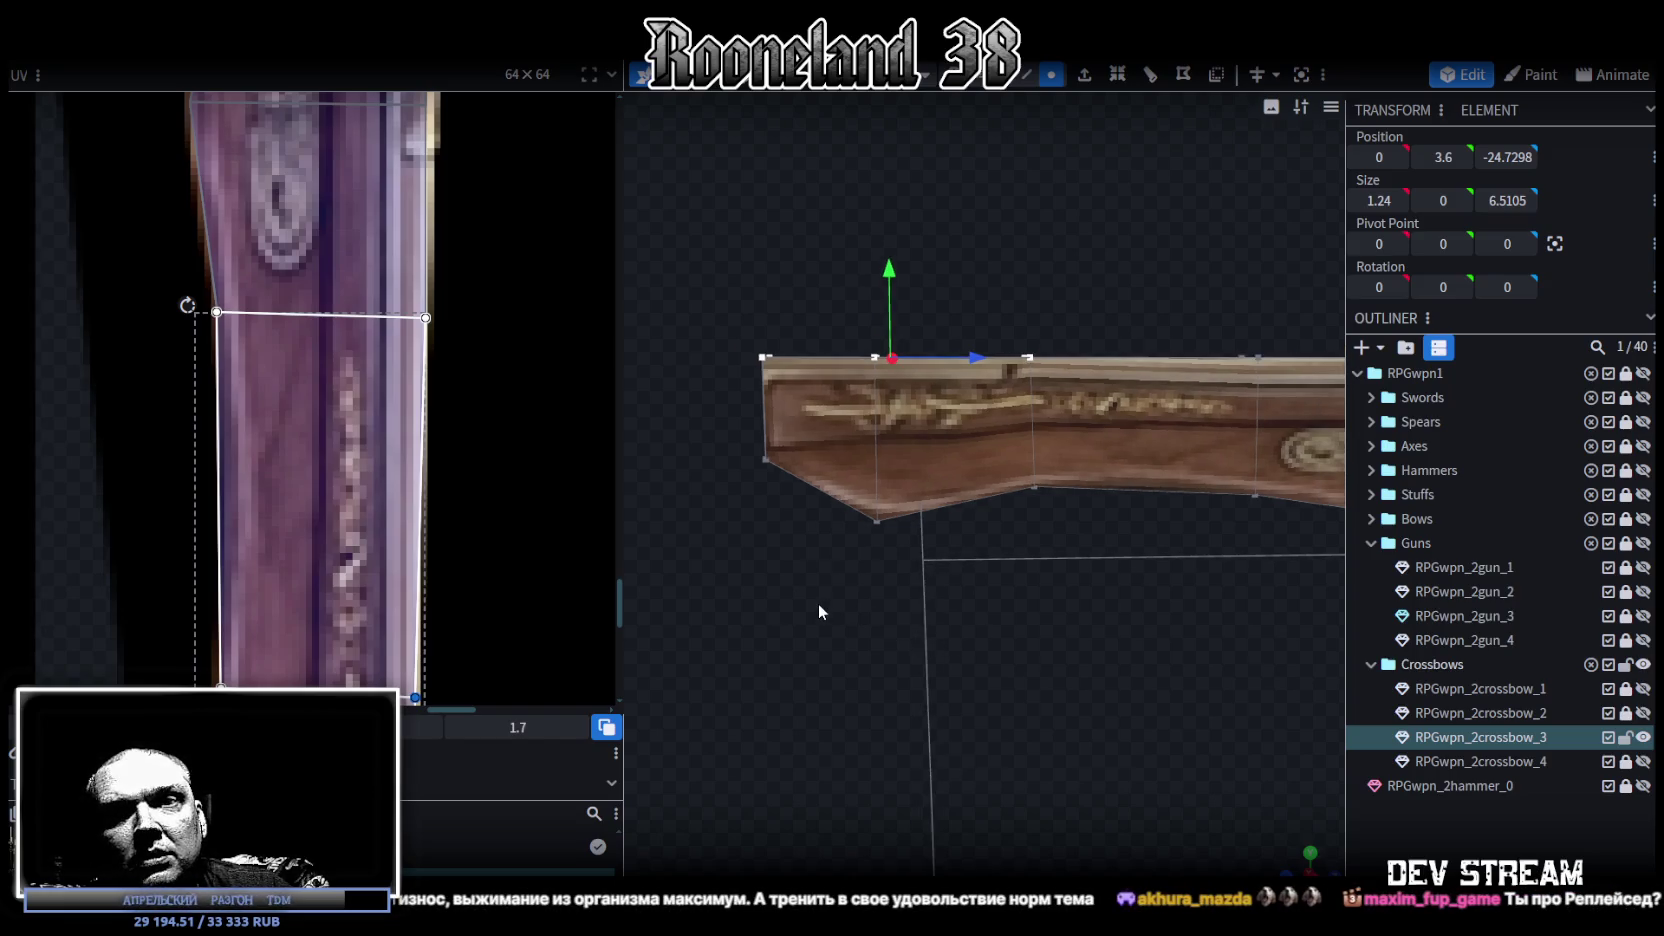
mouse_move(936, 645)
left_mouse_down()
mouse_move(1031, 650)
mouse_move(1079, 673)
mouse_move(907, 718)
mouse_move(949, 740)
left_mouse_up()
scroll(906, 720, "up", 2)
left_click_drag(943, 347, 850, 503)
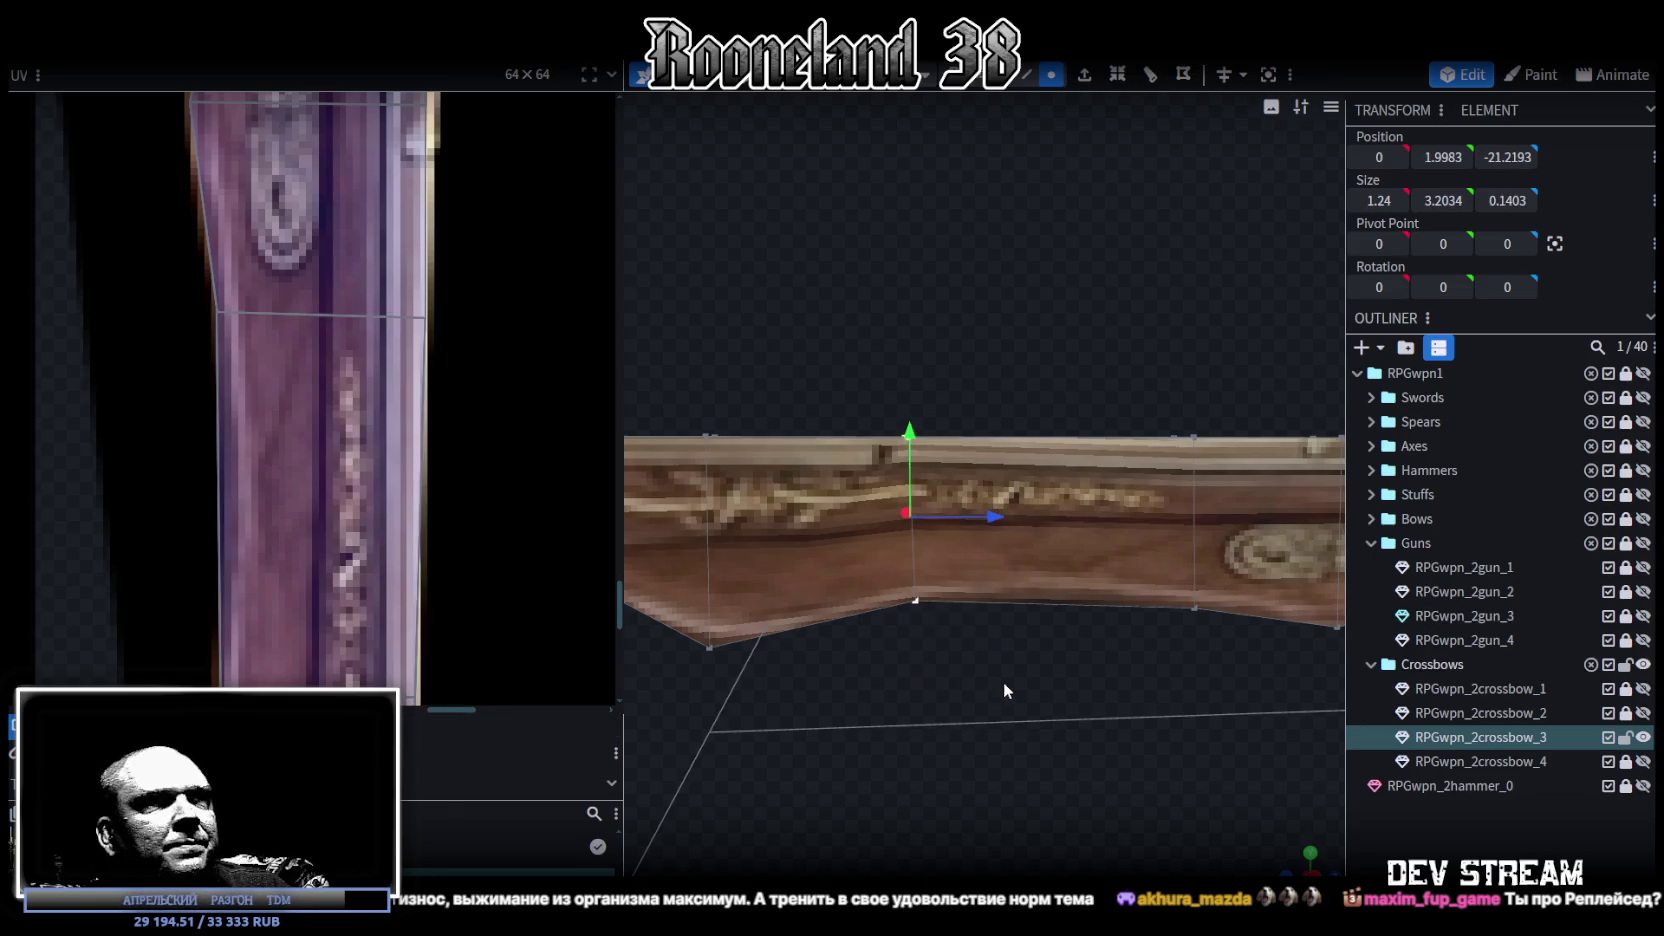
left_click(1507, 157)
type("-21")
key("Return")
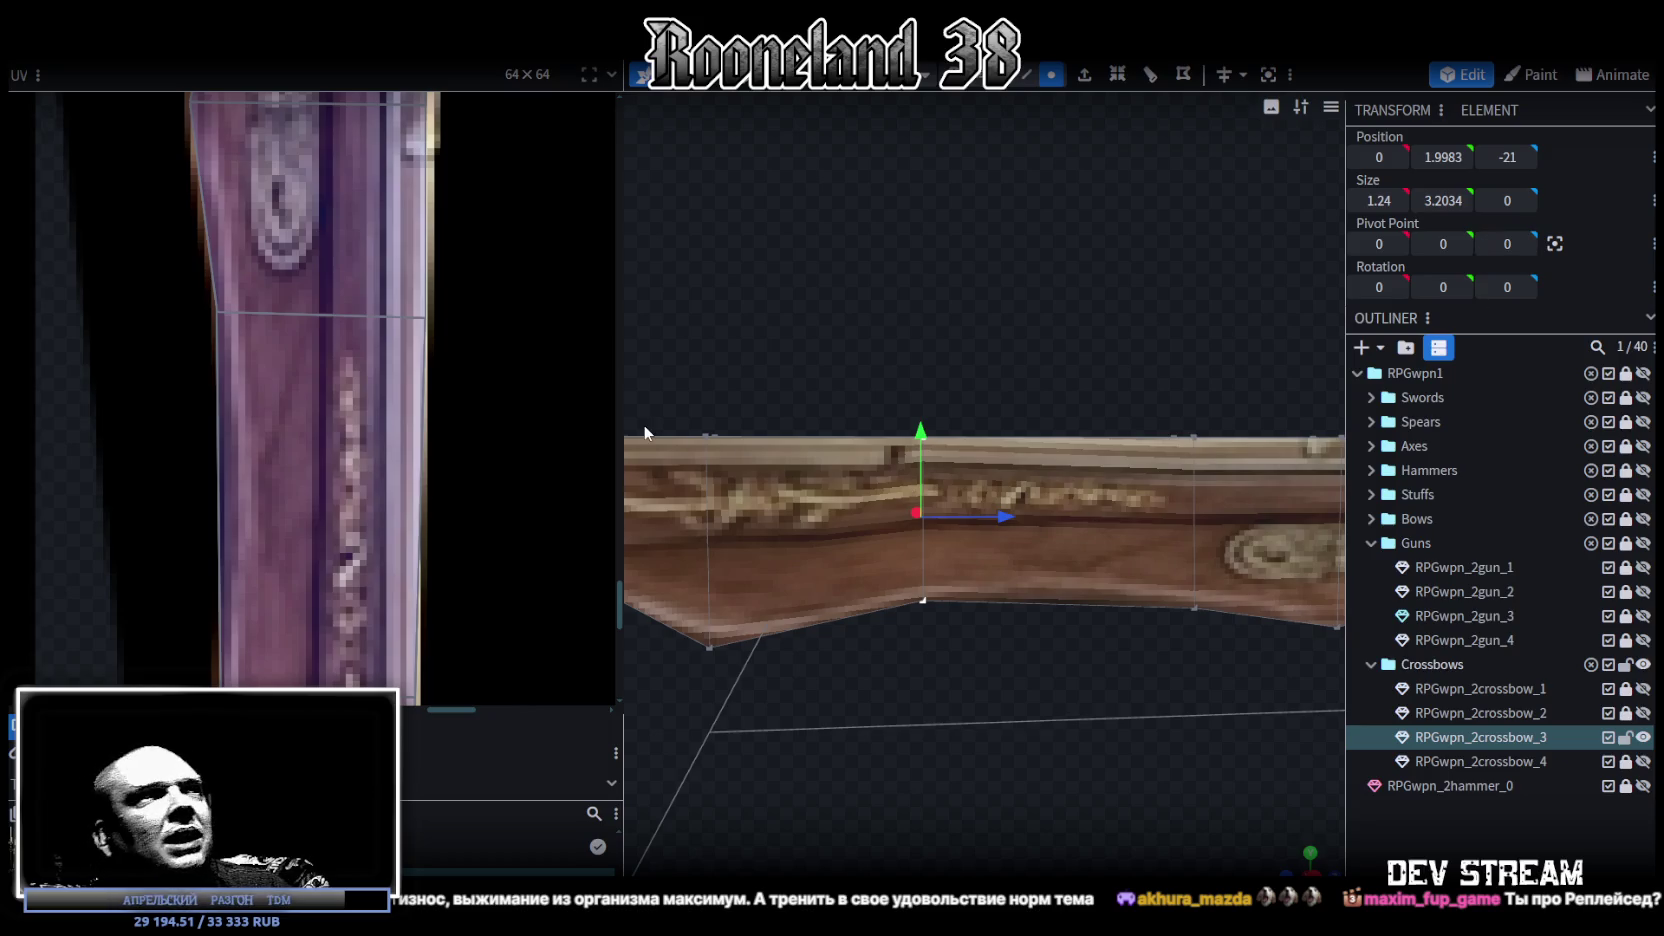
scroll(302, 390, "down", 3)
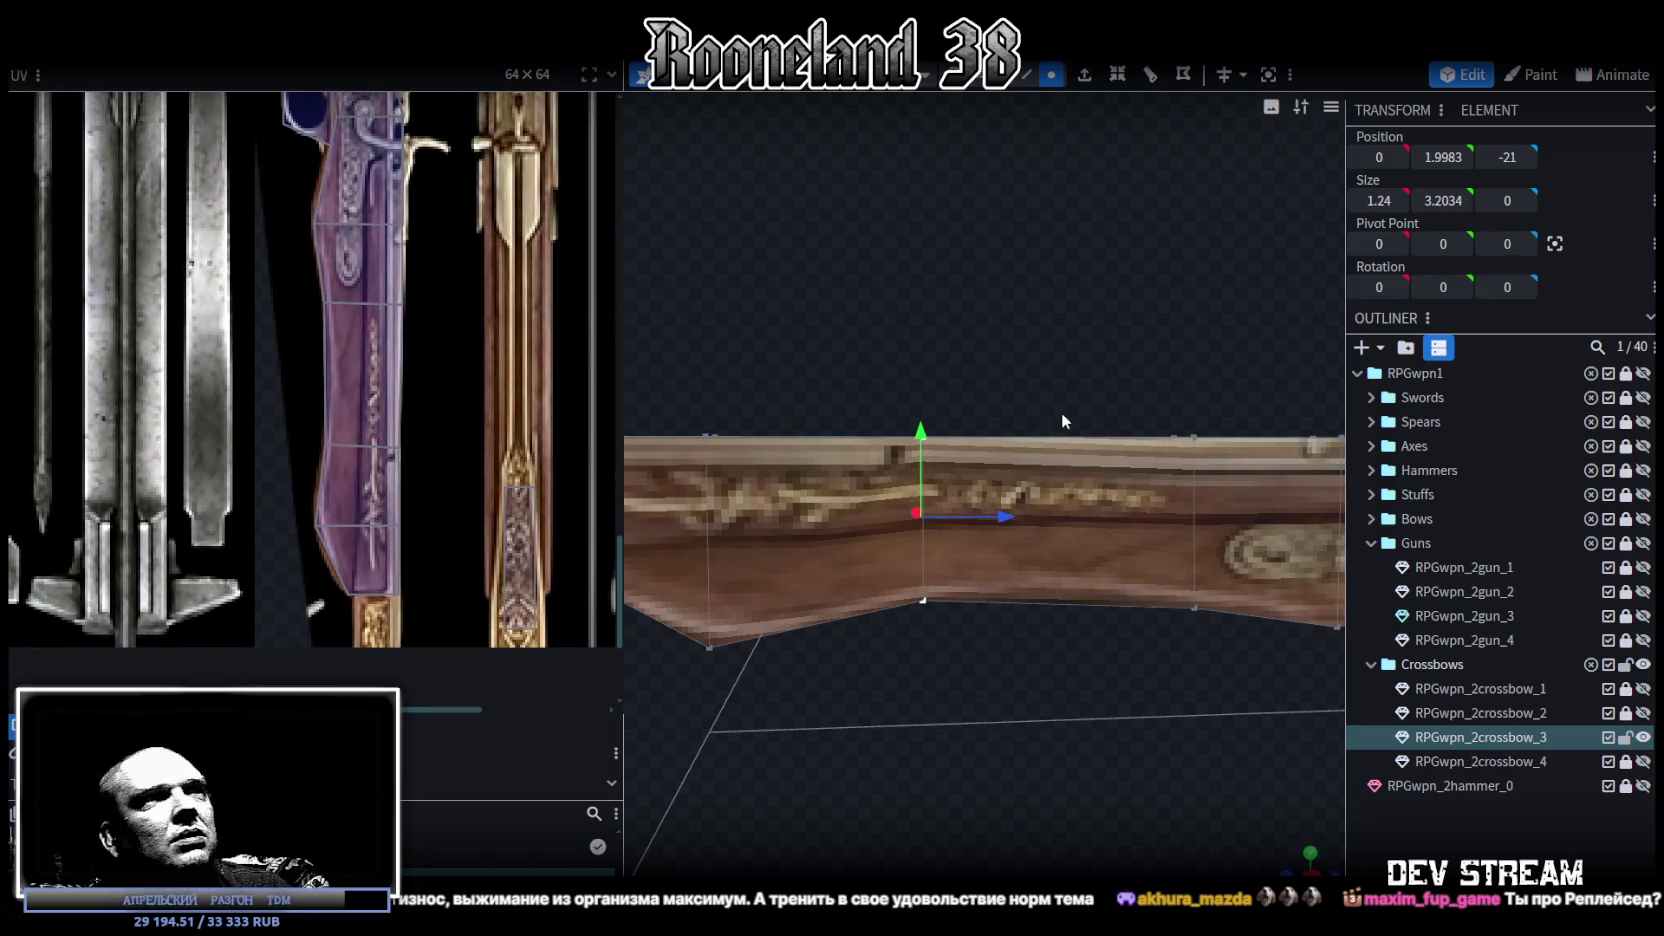
Step: Move another stock vertex row to Z -15.5
left_click_drag(1072, 363, 904, 332)
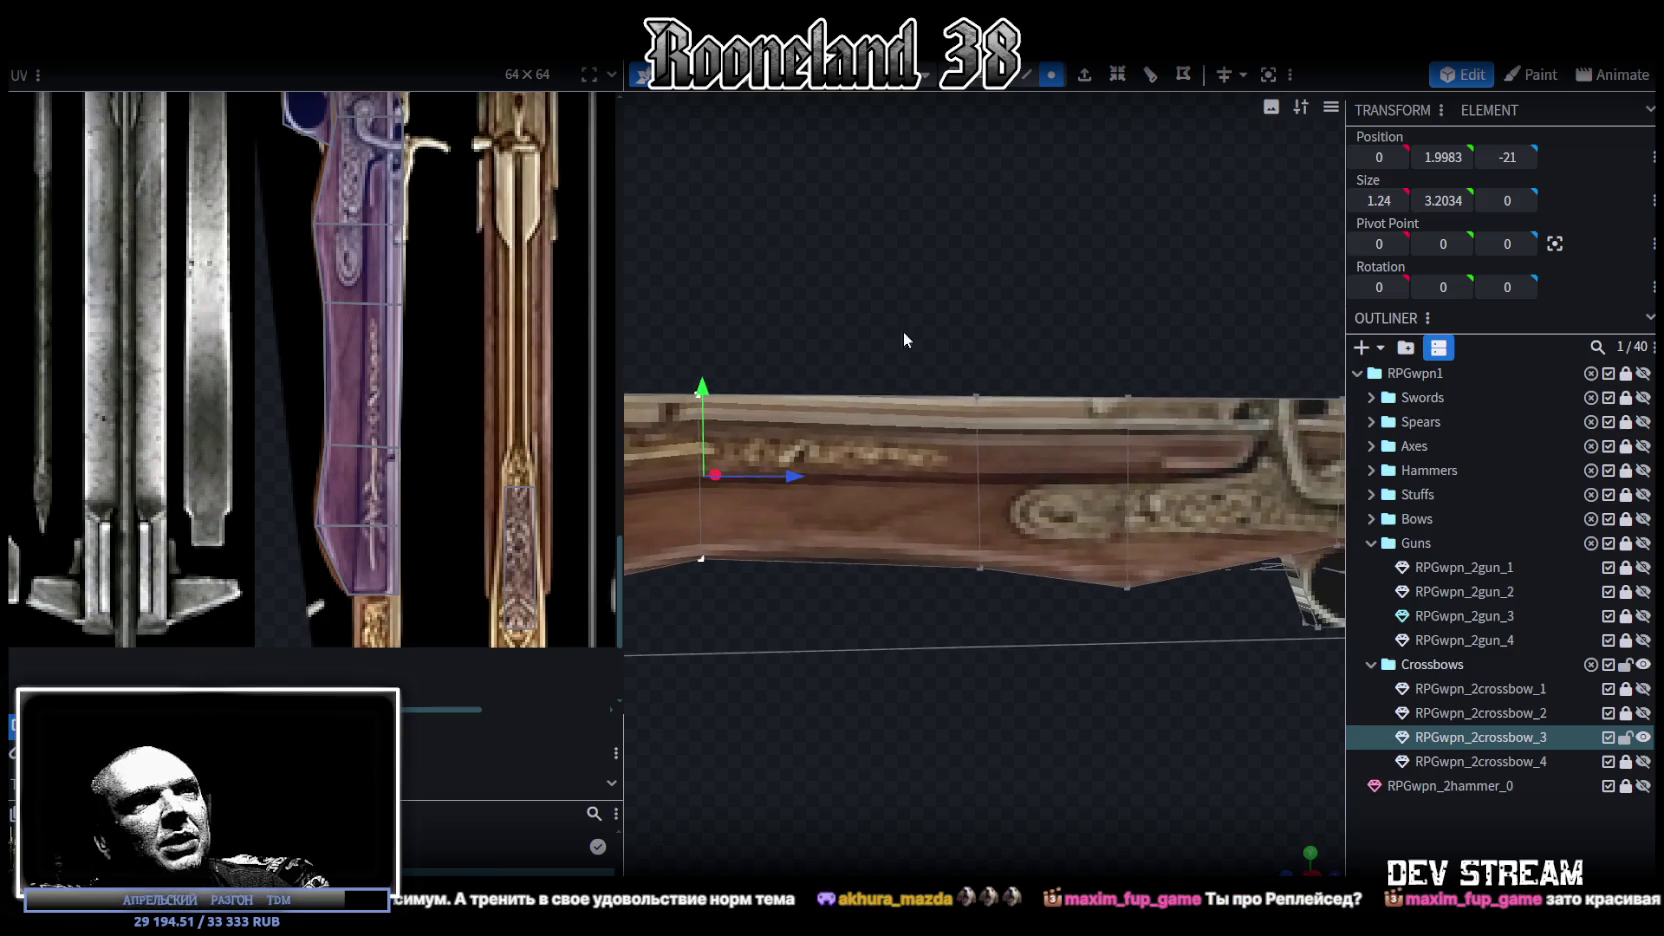
left_click(985, 540)
left_click(1507, 157)
type("-15")
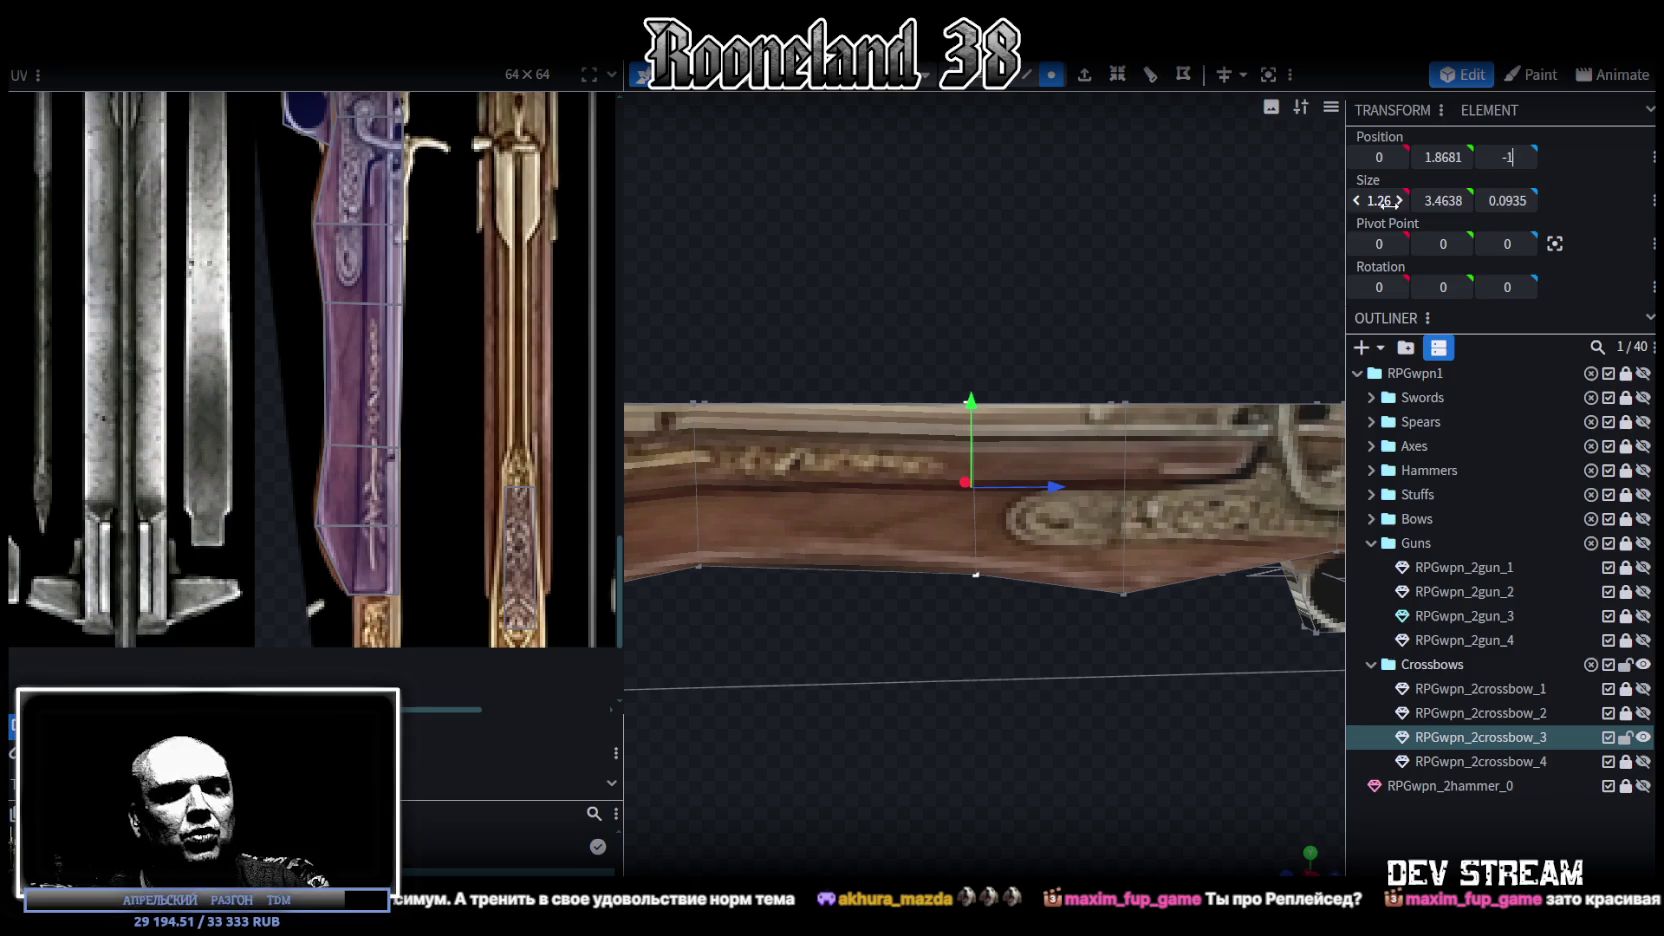
key("Return")
left_click_drag(1066, 480, 1052, 489)
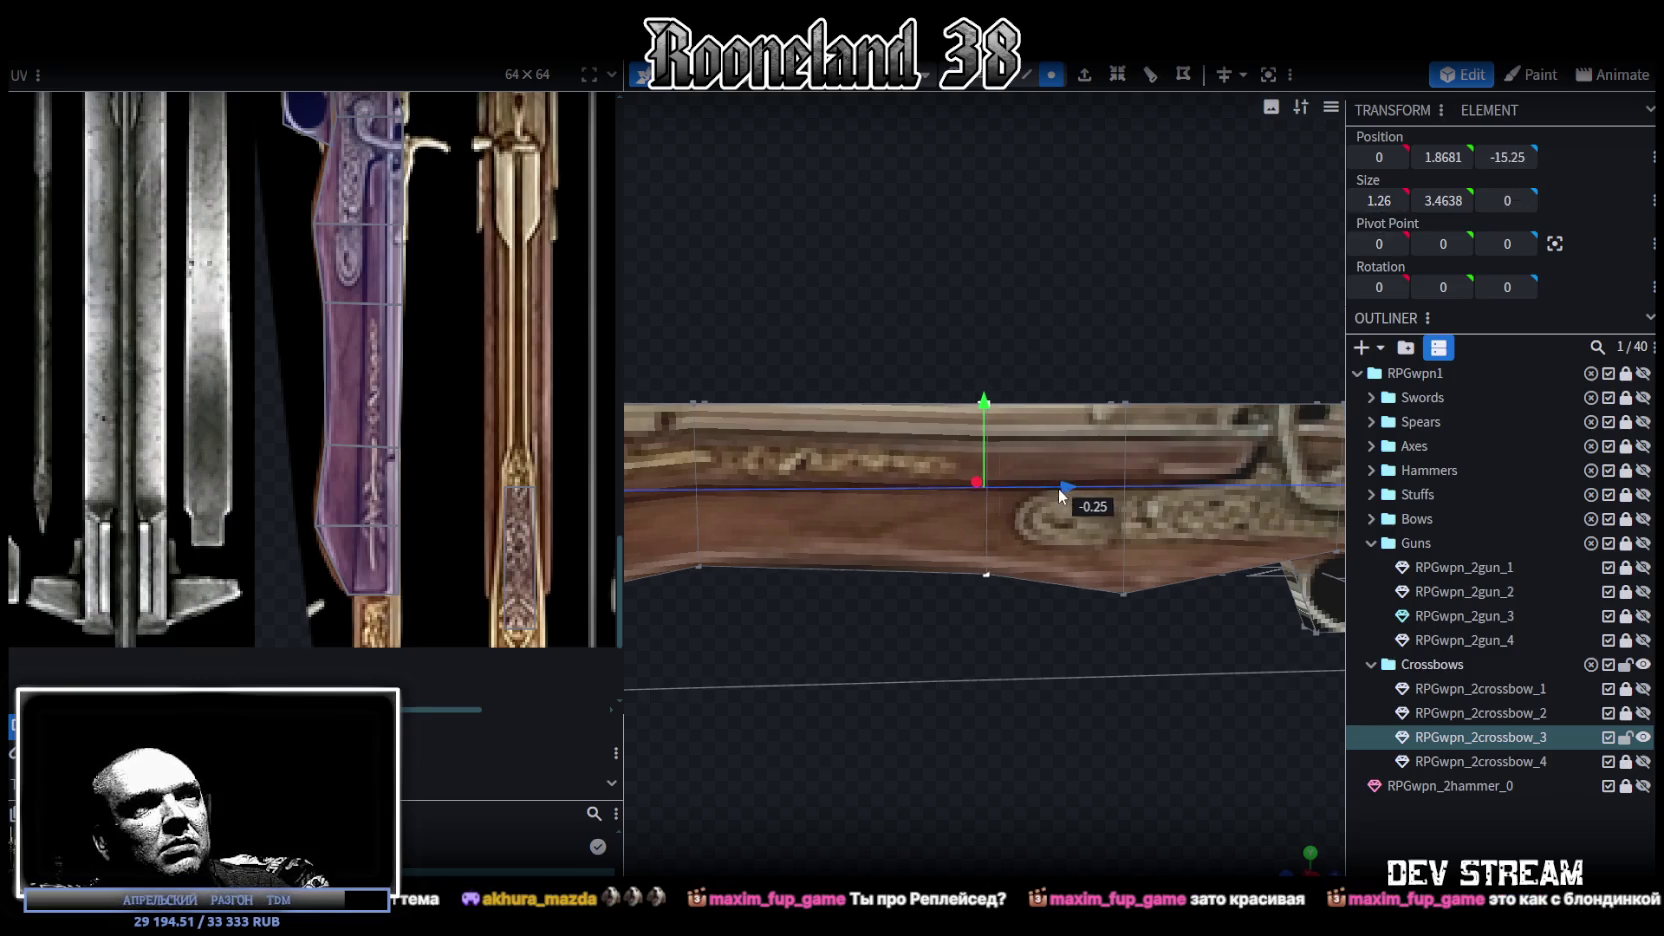
Step: Raise the stock's bottom edge by 0.1
left_click_drag(1012, 720, 1009, 682)
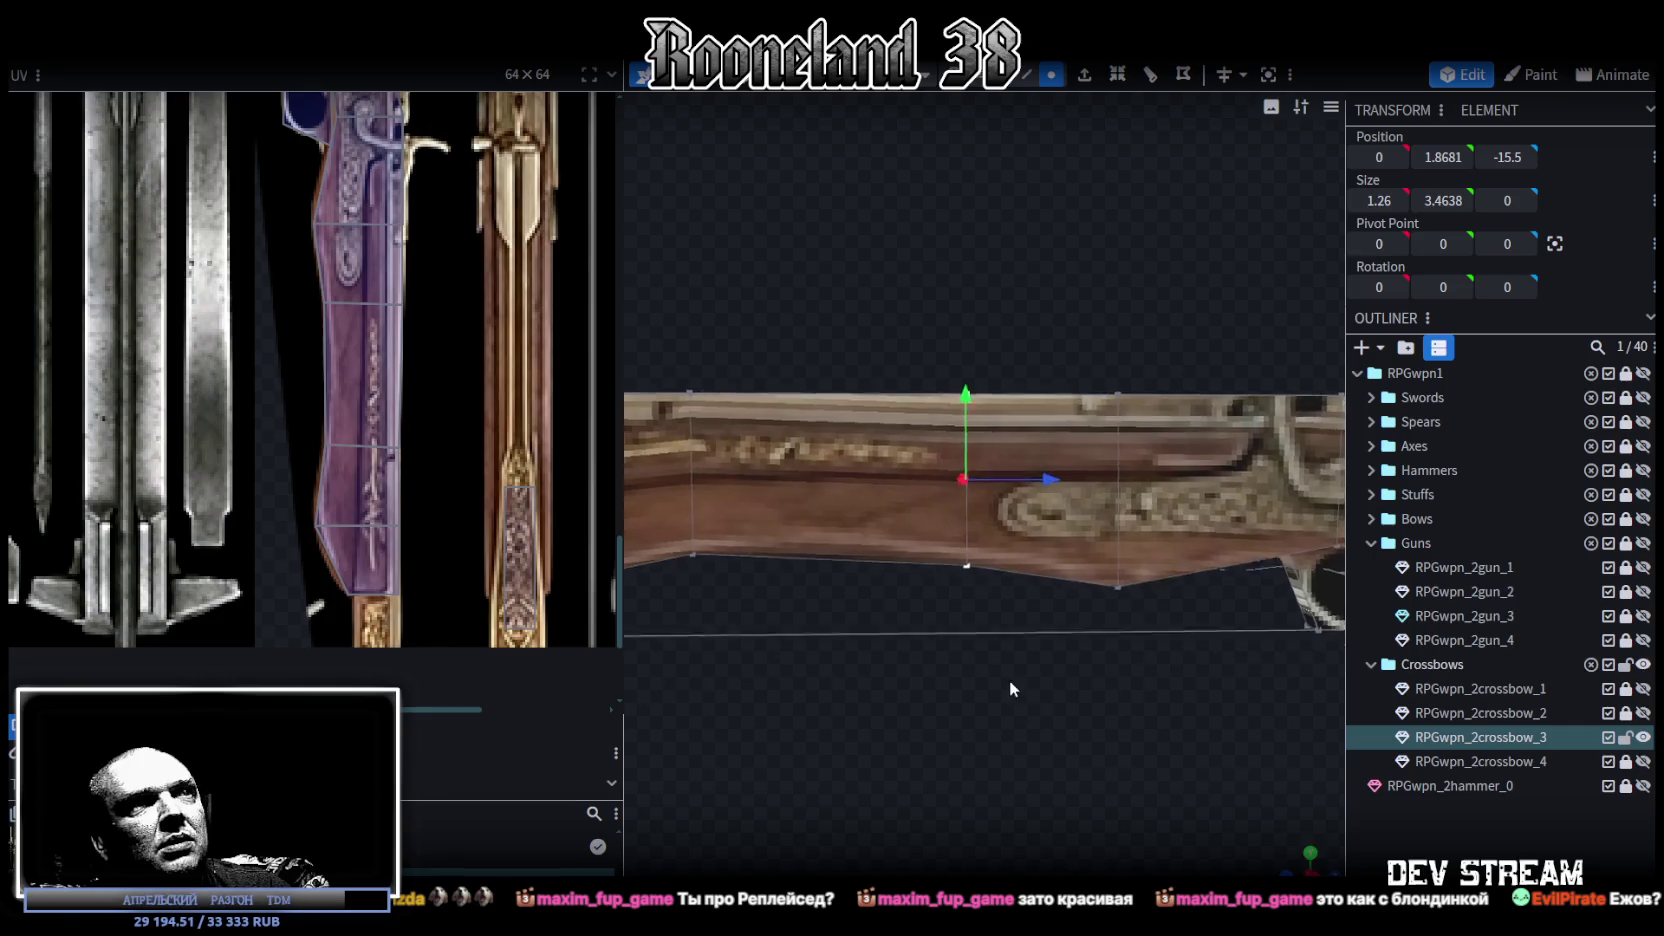
left_click_drag(910, 585, 1041, 536, "ctrl")
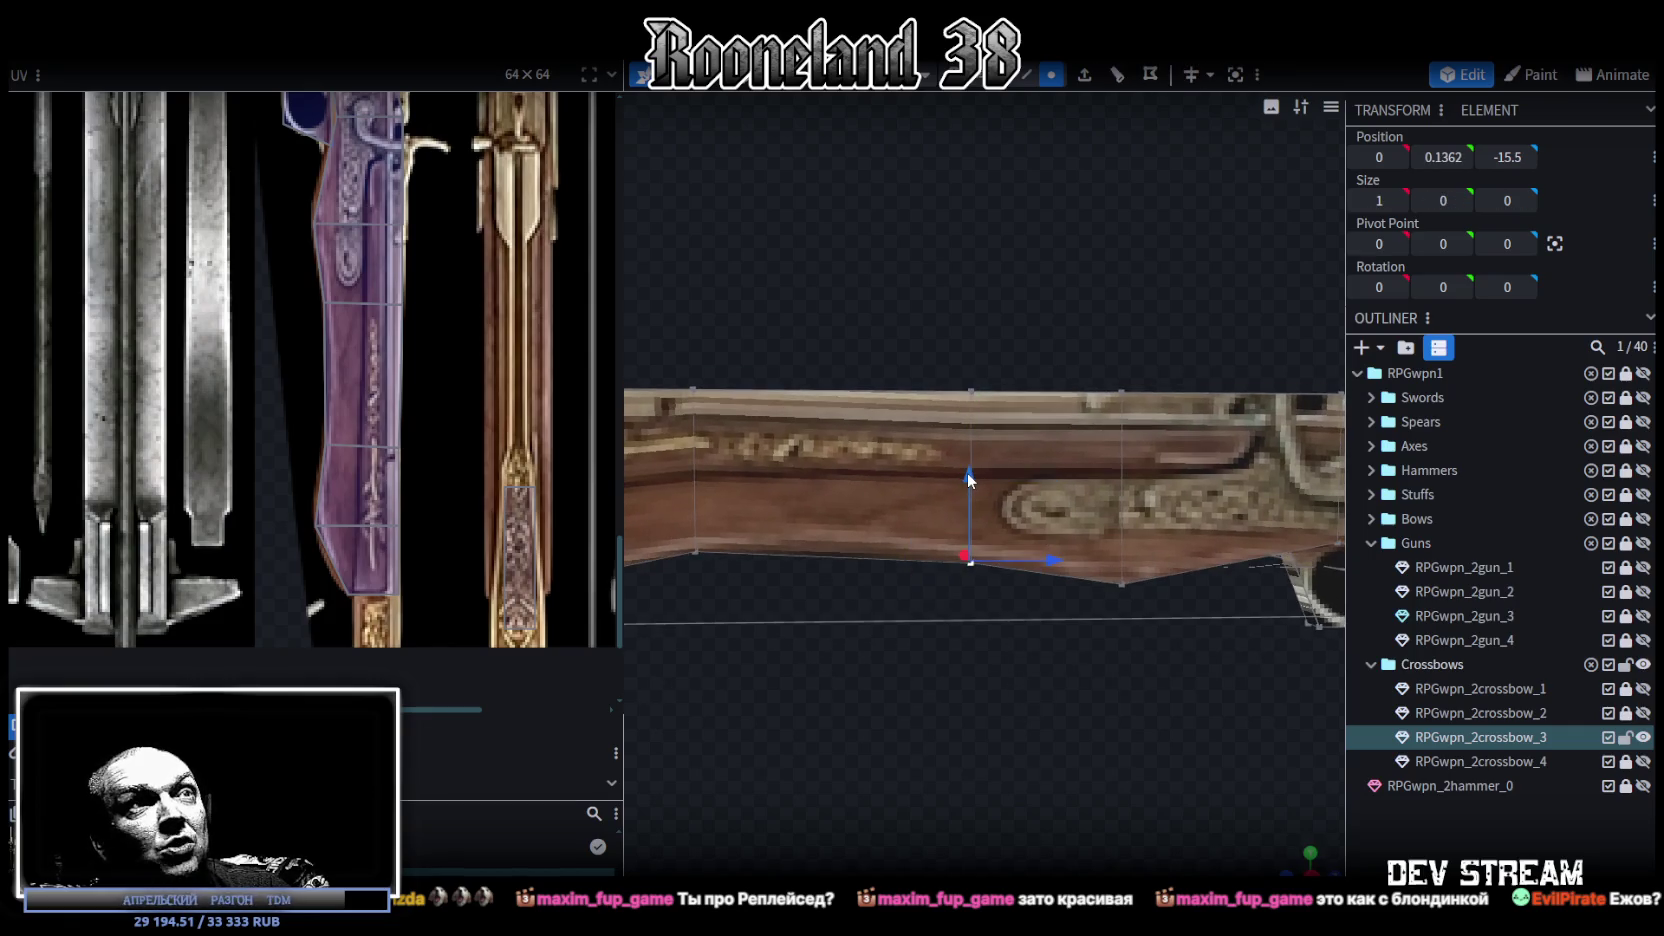
left_click_drag(967, 472, 967, 469)
Step: Lift the stock's top face to height 3.7
left_click_drag(1076, 696, 1066, 650)
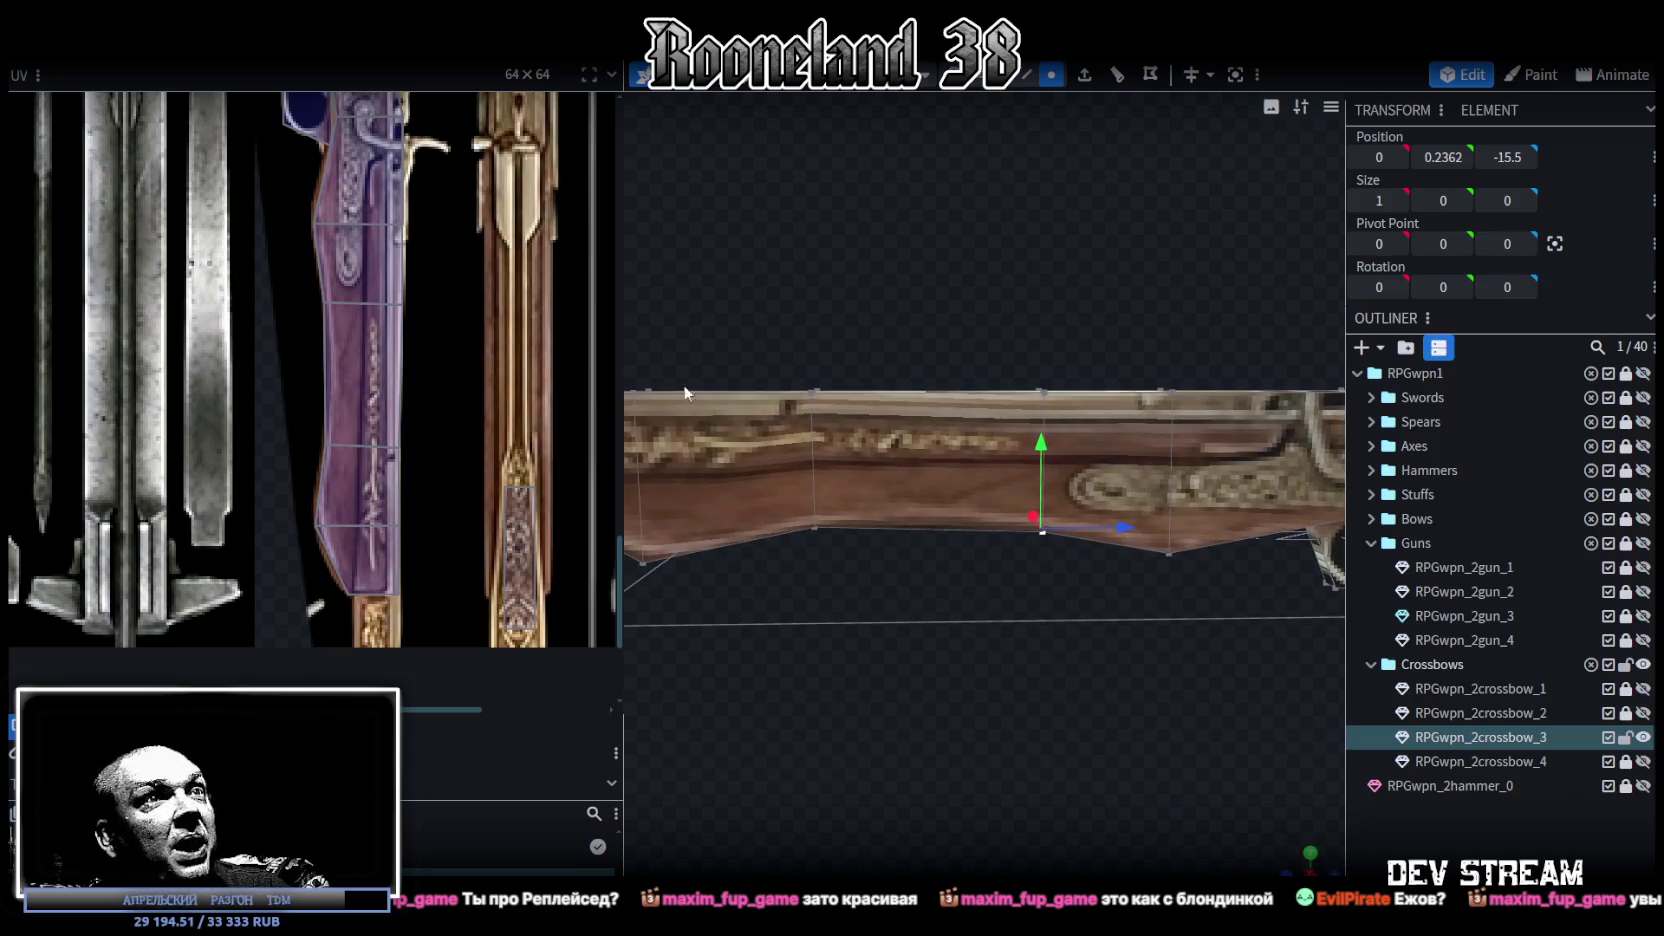
mouse_move(1060, 286)
right_mouse_down()
mouse_move(948, 343)
mouse_move(935, 324)
right_mouse_up()
left_click(970, 450)
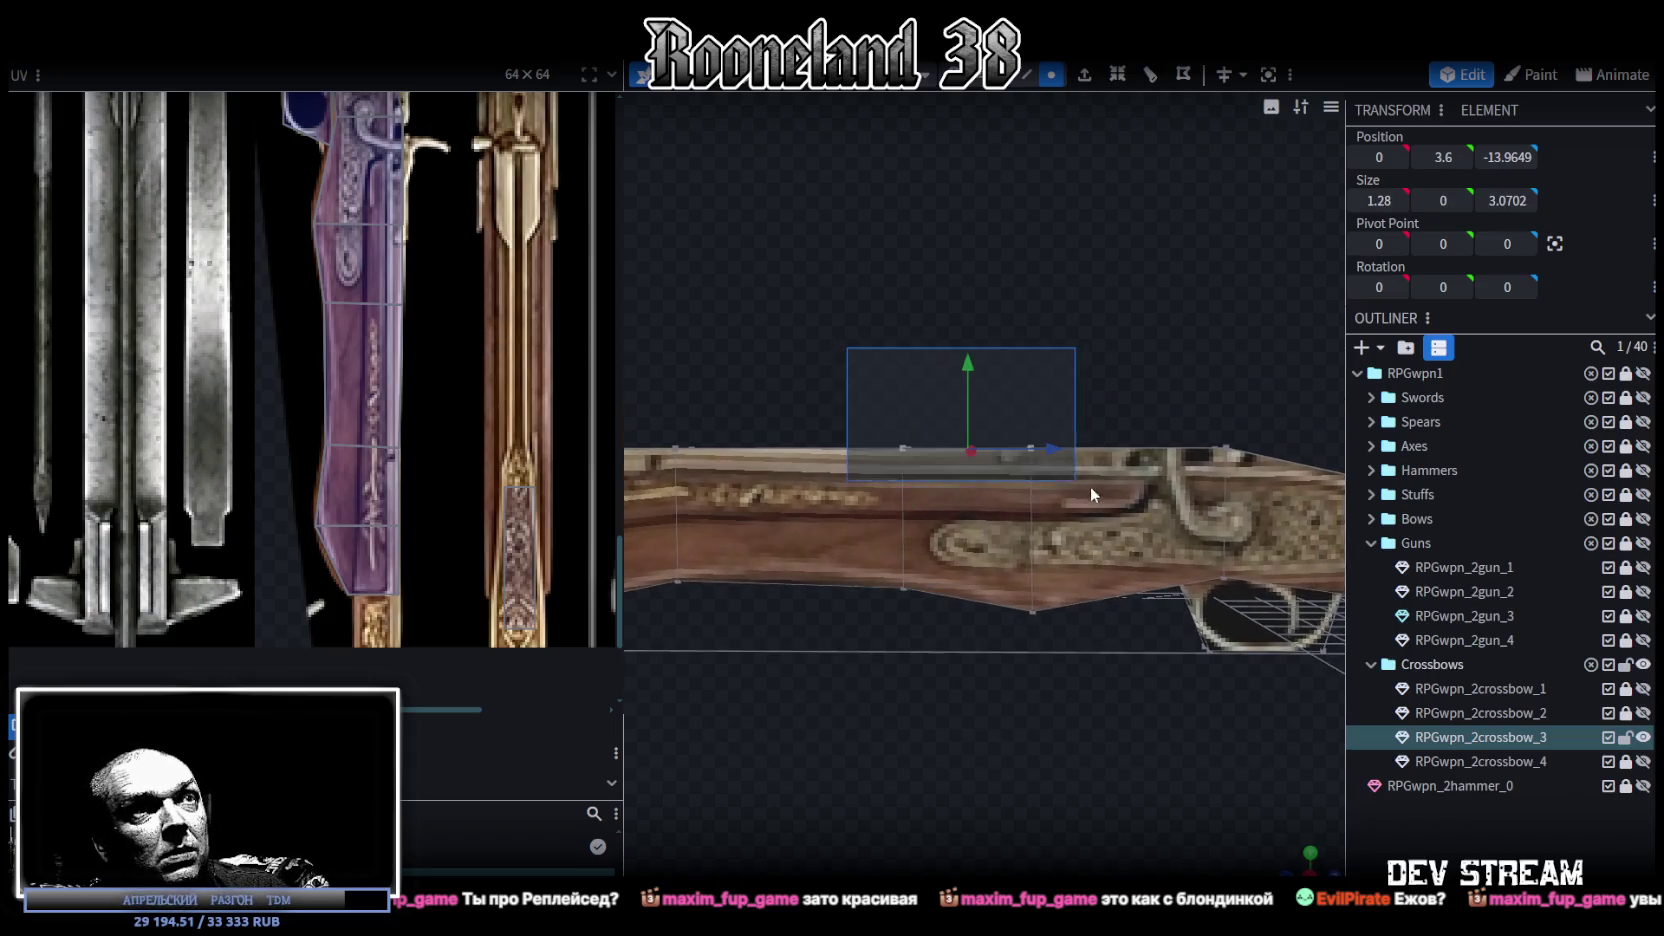
left_click_drag(968, 358, 968, 351)
mouse_move(930, 699)
left_mouse_down()
mouse_move(1046, 789)
mouse_move(992, 732)
mouse_move(1053, 725)
mouse_move(1020, 724)
left_mouse_up()
Step: Slide another stock vertex row along the length to Z -21.1
scroll(1053, 725, "up", 3)
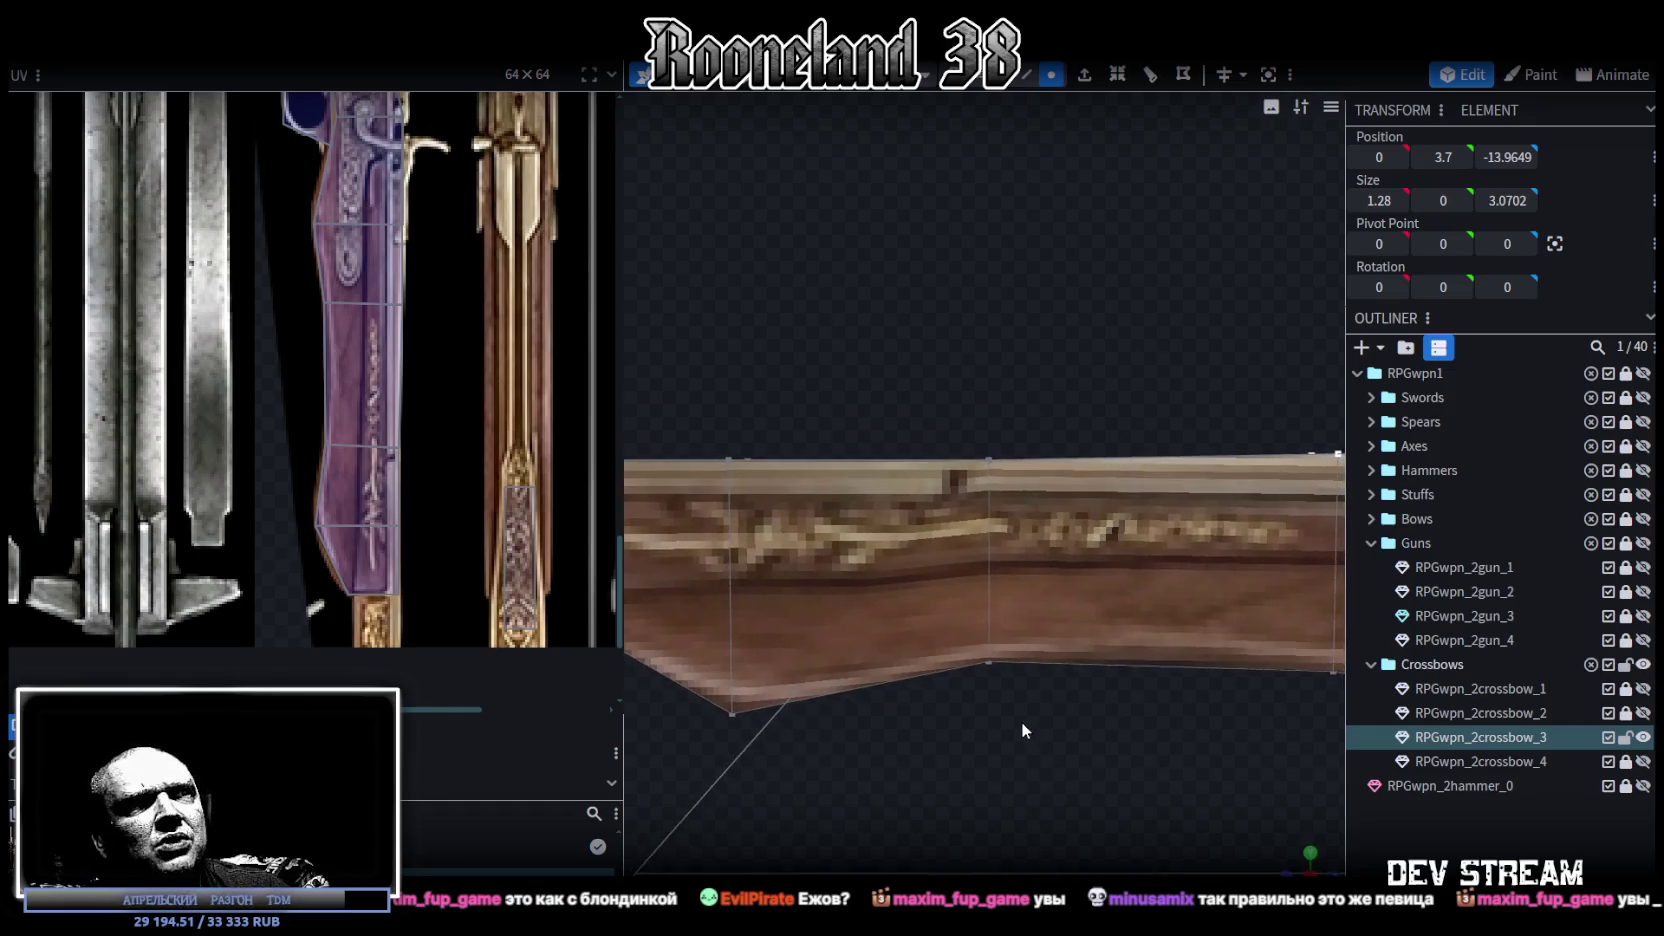
scroll(476, 374, "down", 1)
scroll(493, 378, "down", 1)
scroll(530, 392, "down", 1)
scroll(575, 410, "down", 1)
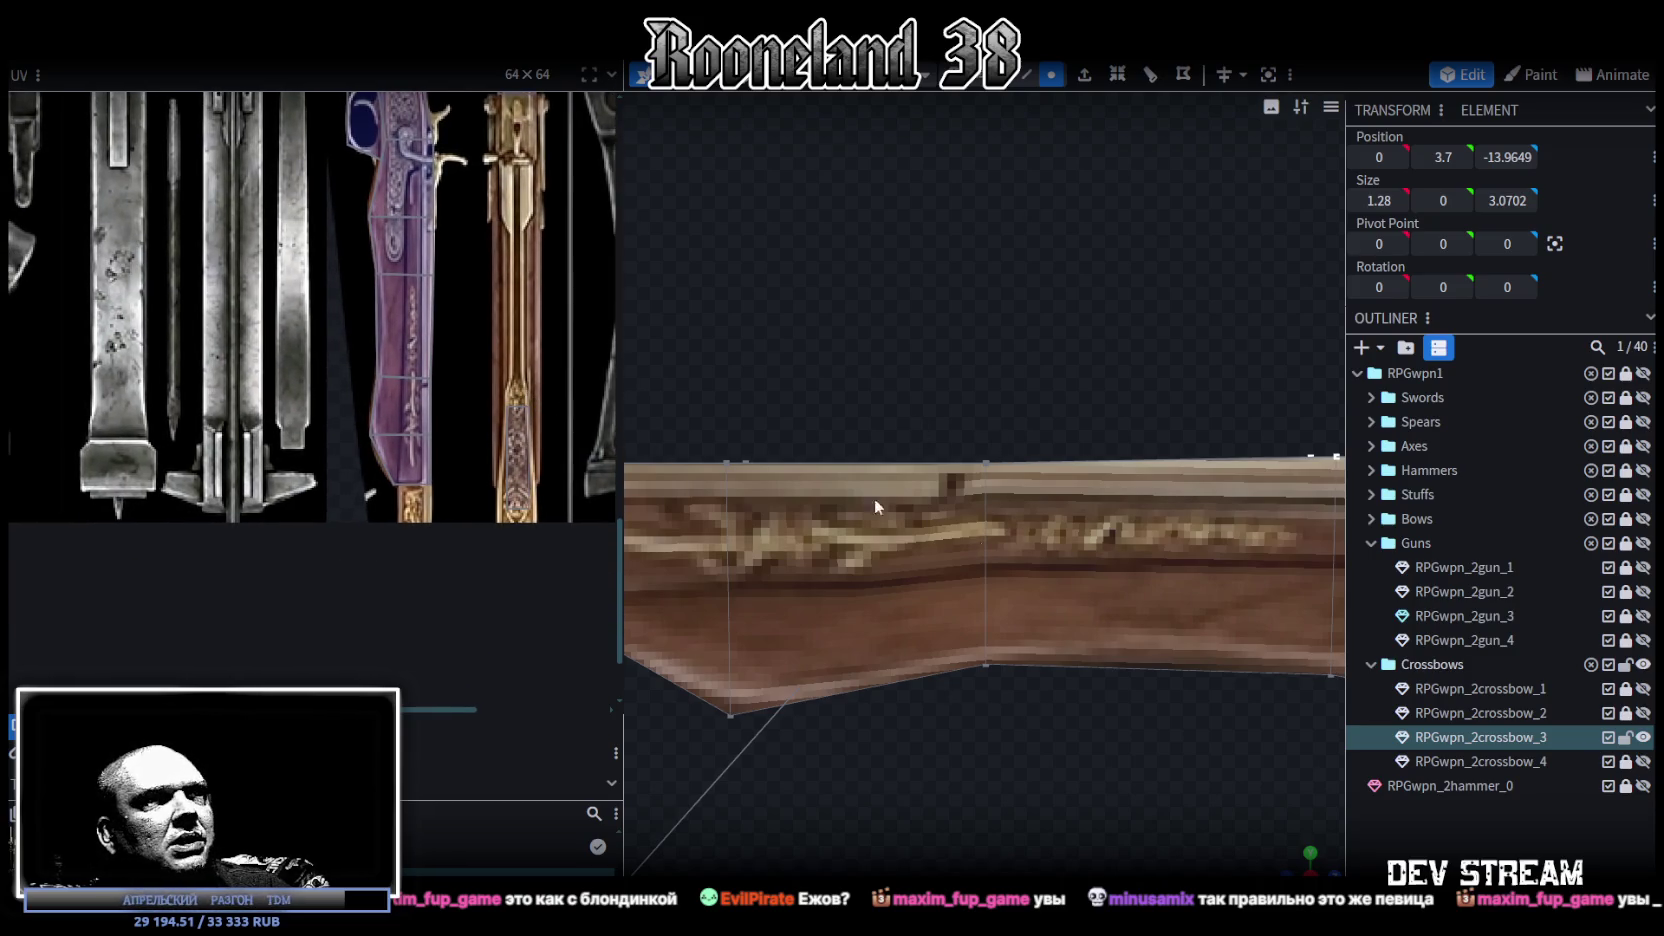
scroll(1050, 685, "down", 1)
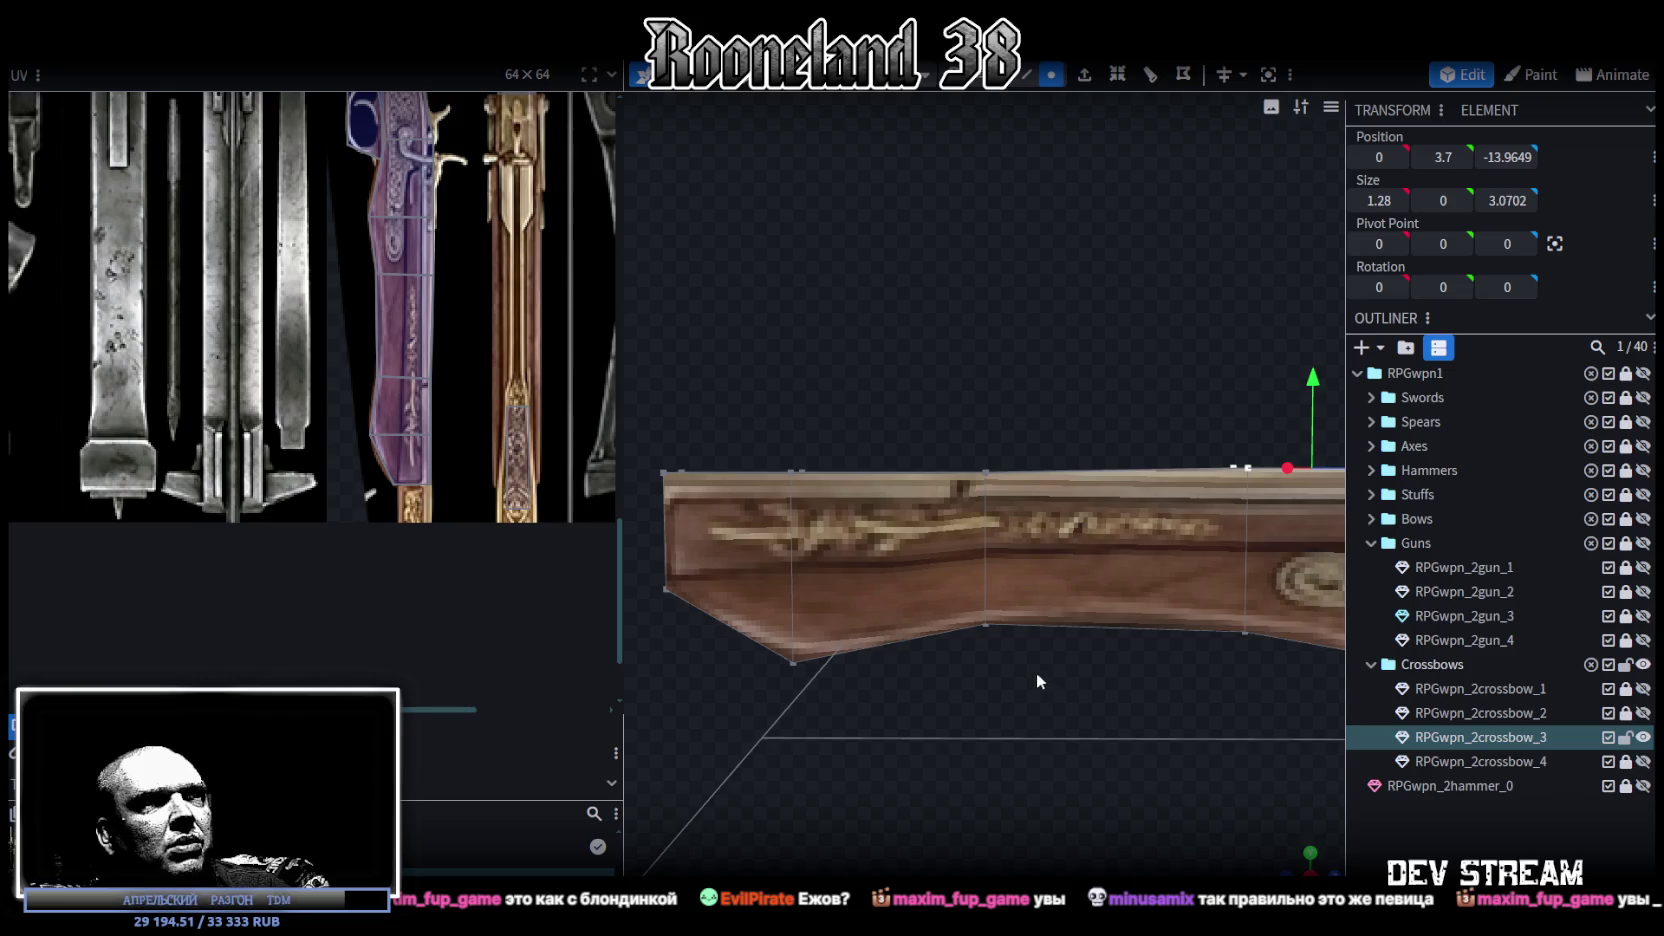
left_click(940, 492)
mouse_move(1063, 546)
left_mouse_down()
mouse_move(1082, 547)
mouse_move(1064, 550)
left_mouse_up()
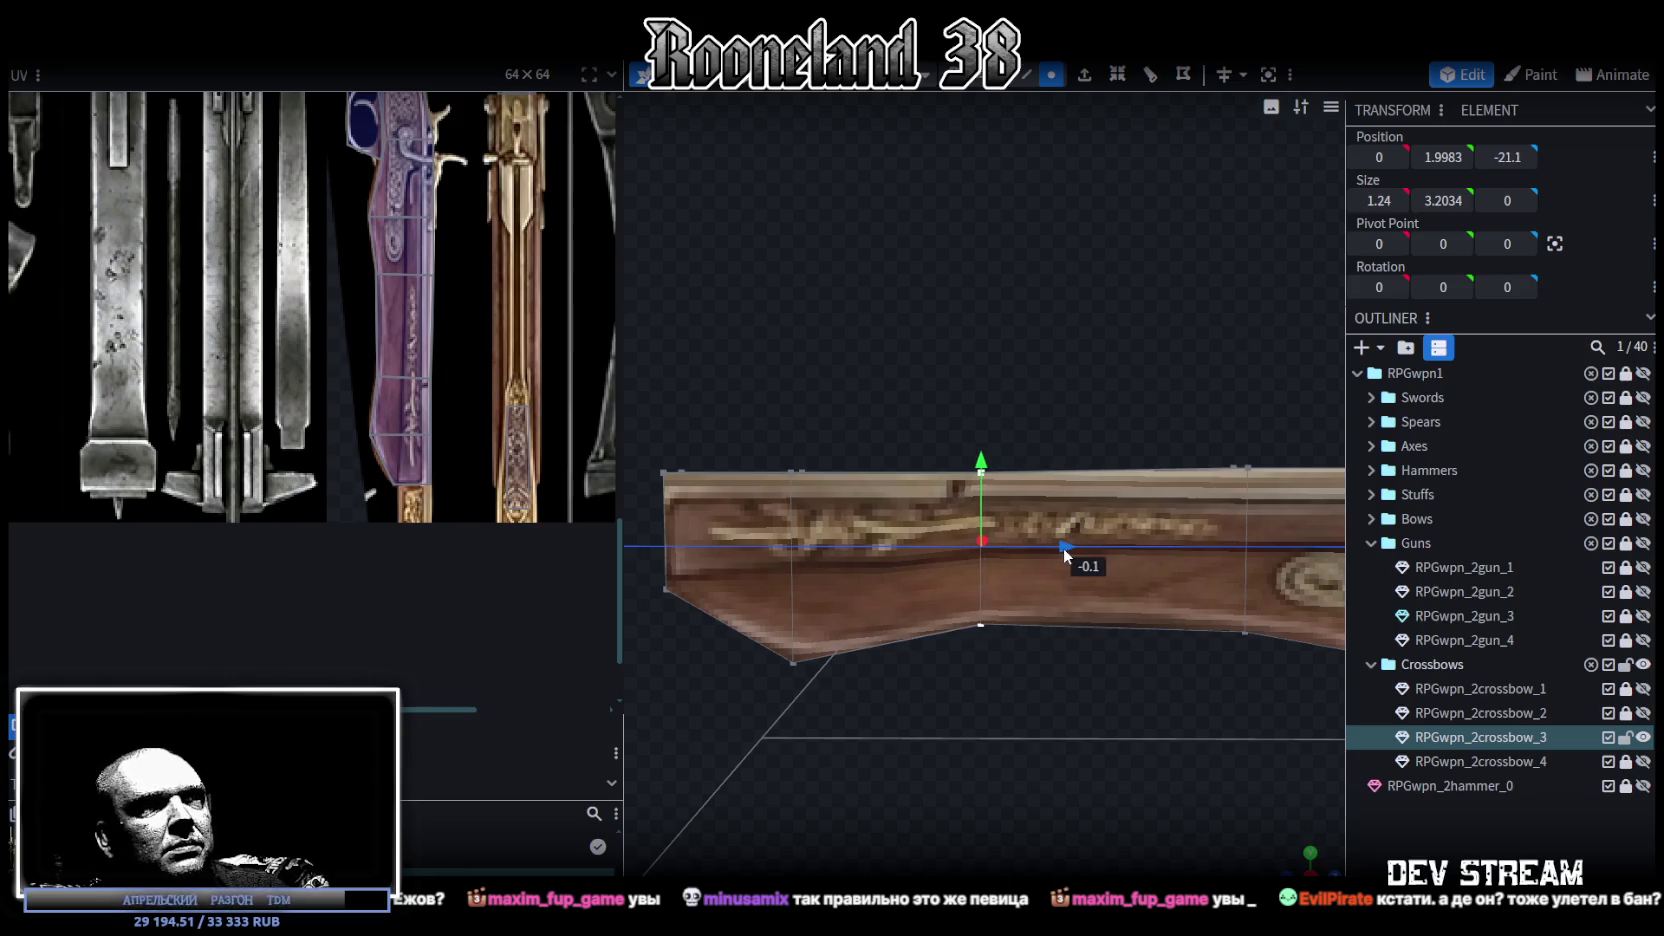
left_click_drag(1064, 551, 1066, 554)
Step: Select the gun mesh and try raising the stock's left-end vertices, then cancel the lift
left_click(942, 727)
left_click(965, 526)
scroll(930, 681, "down", 2)
scroll(932, 692, "down", 2)
left_click_drag(932, 692, 935, 673)
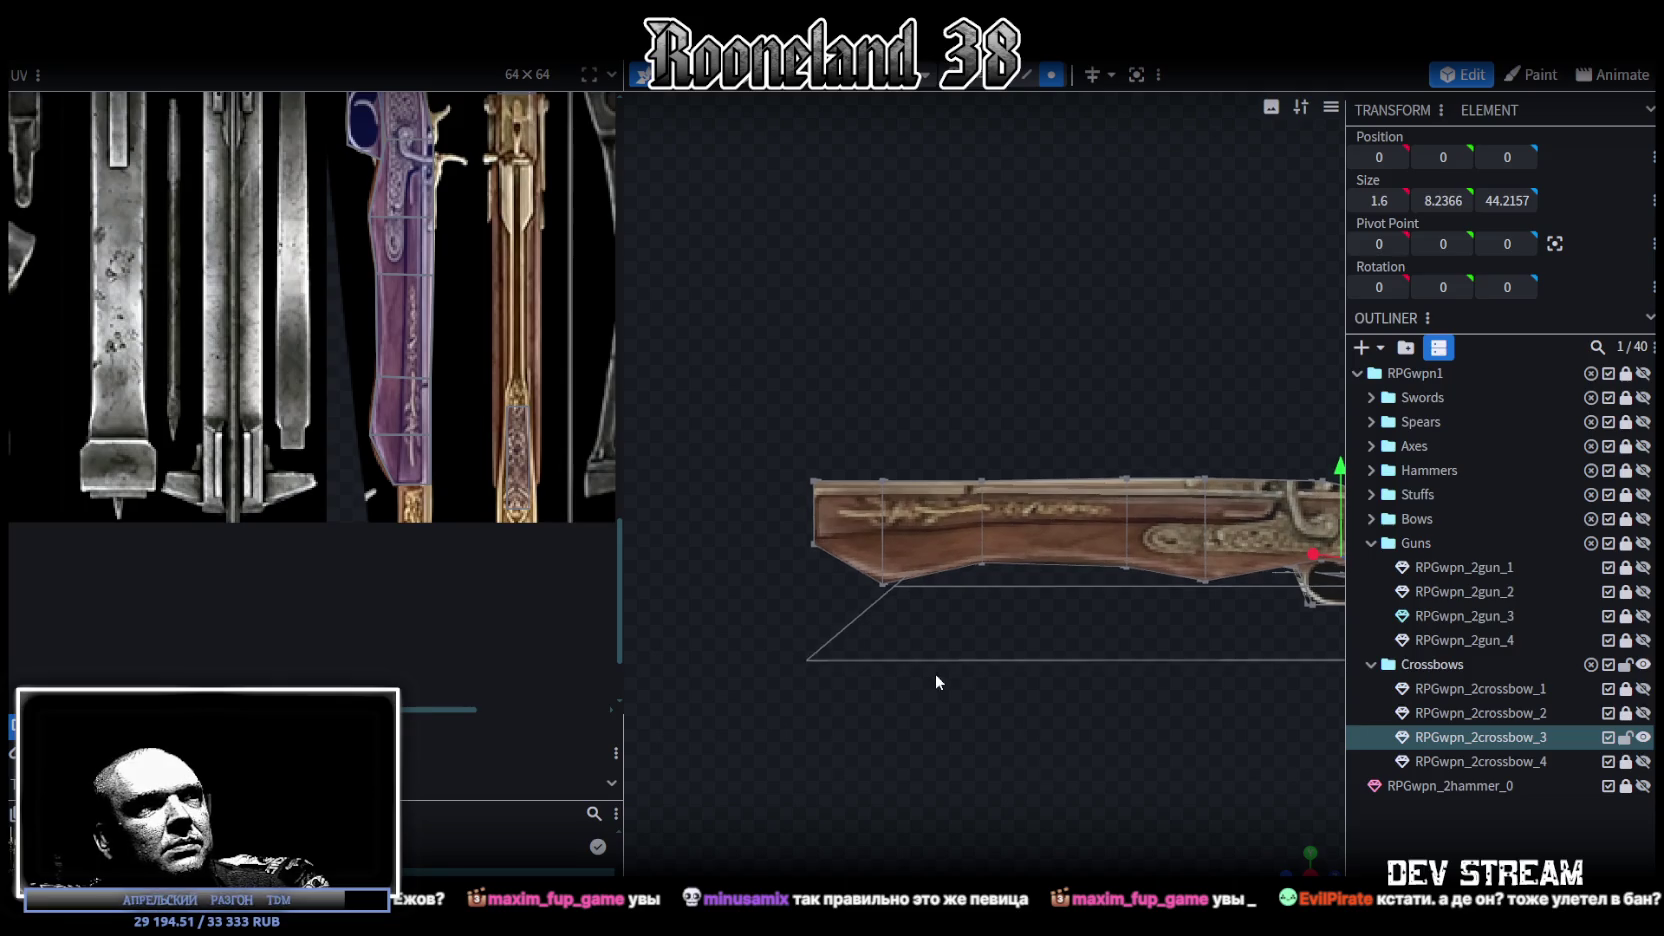
left_click_drag(923, 576, 1037, 517)
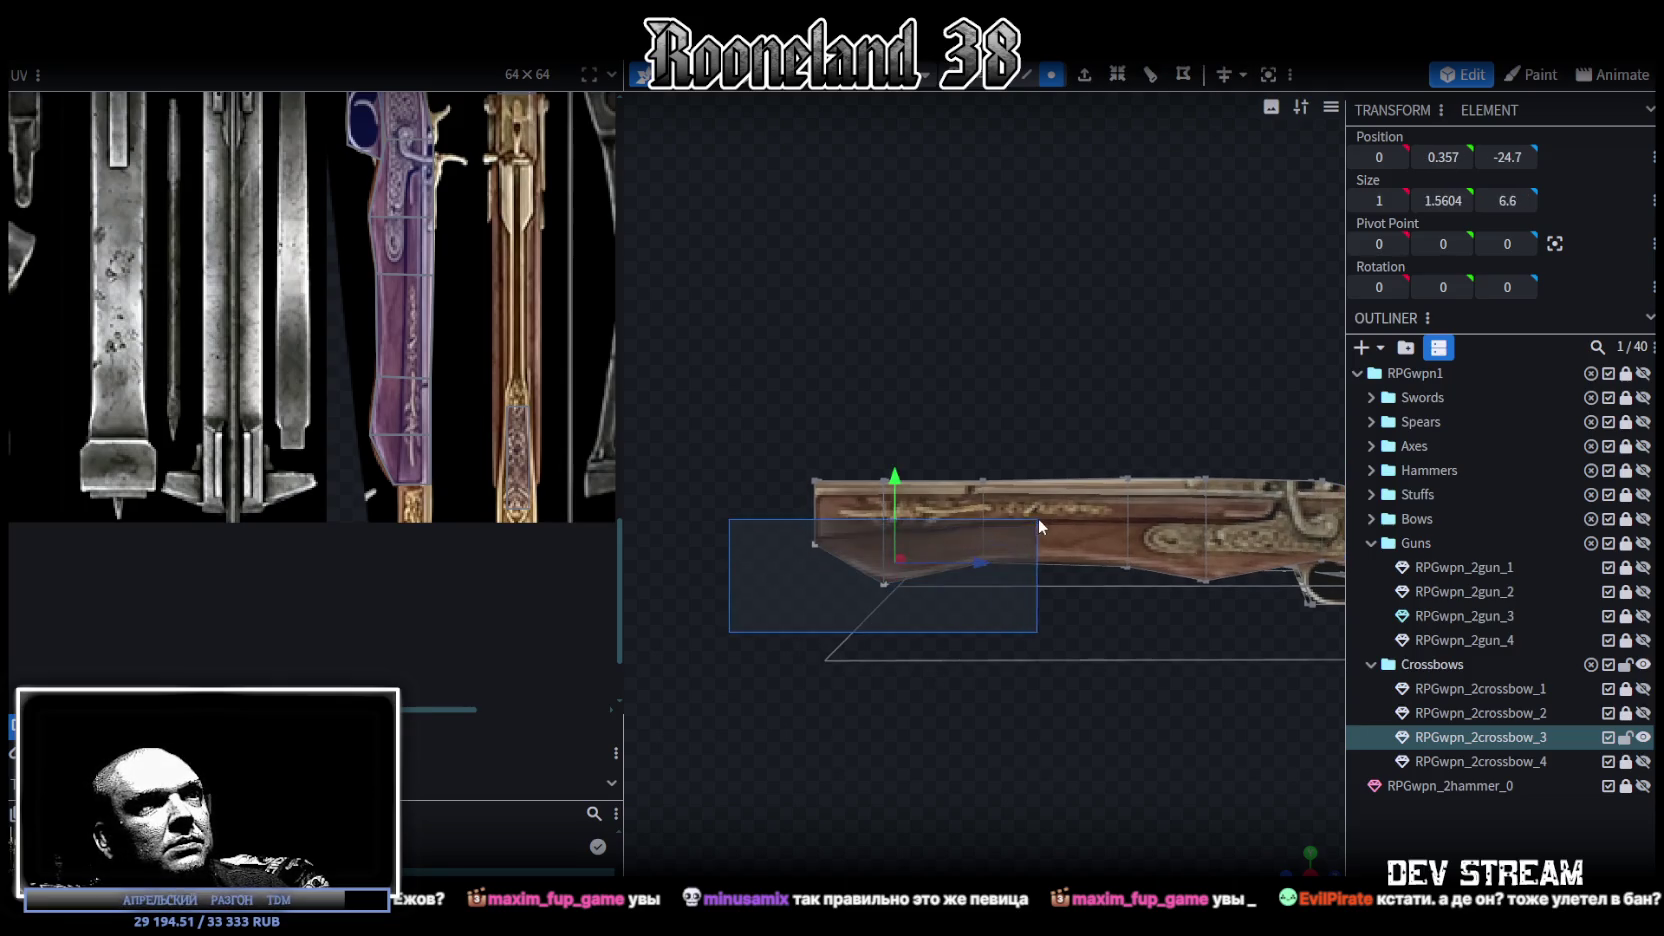
left_click_drag(896, 473, 896, 463)
mouse_move(968, 633)
left_mouse_down()
mouse_move(992, 718)
mouse_move(980, 667)
mouse_move(962, 666)
mouse_move(969, 696)
left_mouse_up()
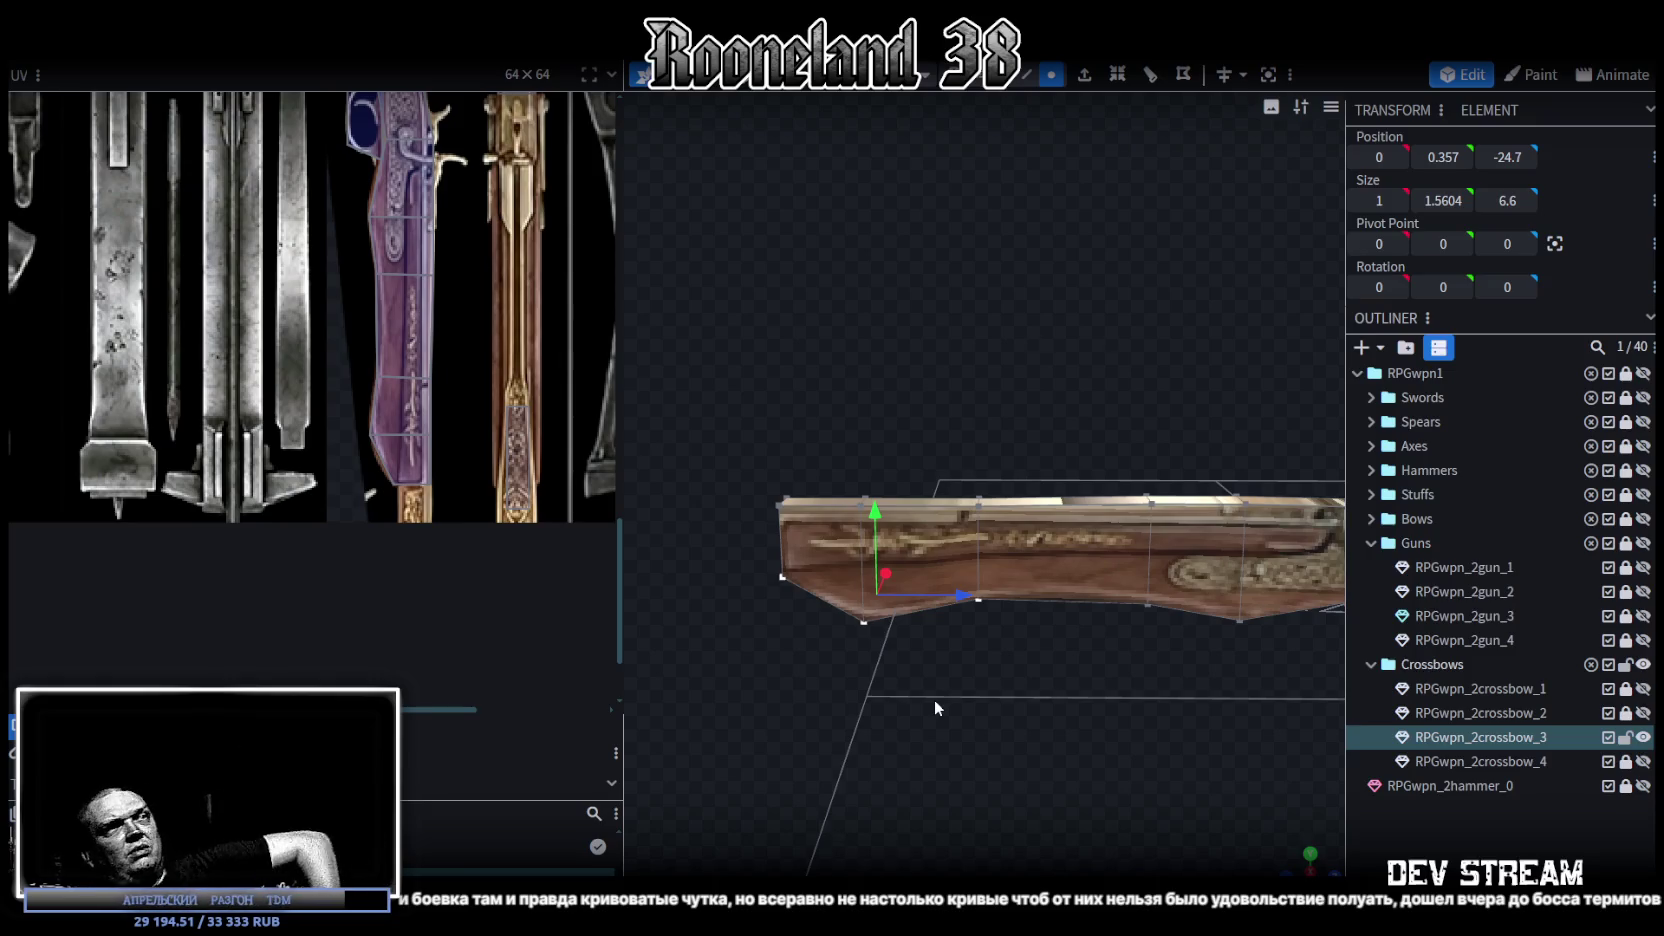
Step: Nudge a top face's left UV edge slightly right
left_click(393, 393)
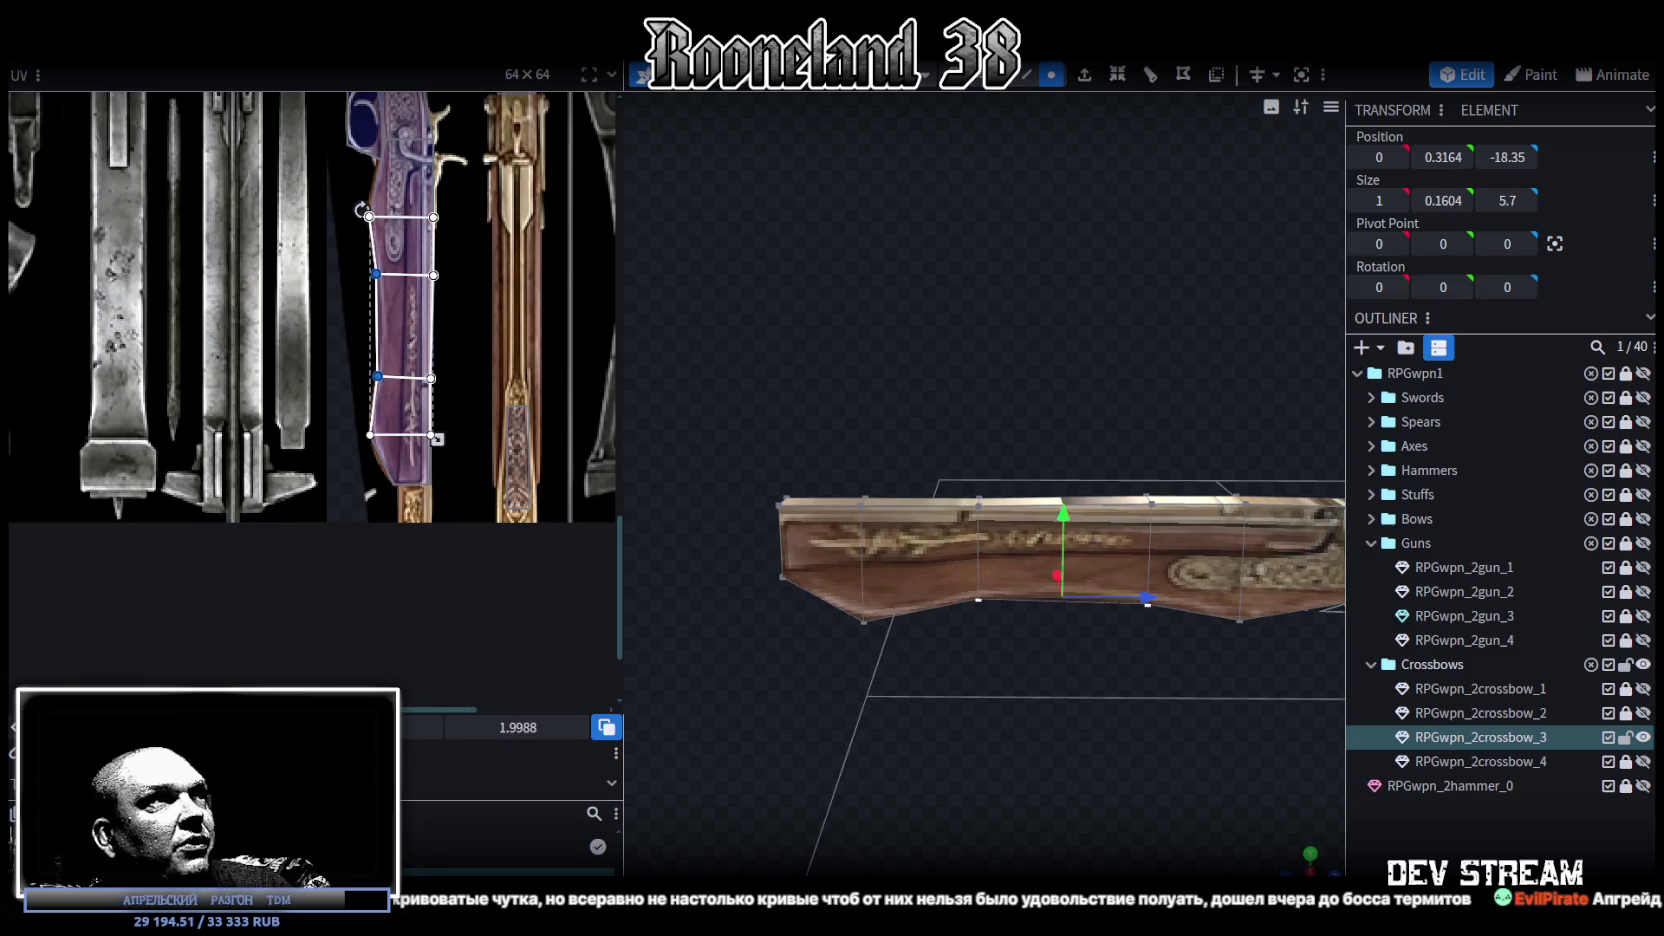
left_click_drag(377, 325, 380, 325)
scroll(947, 717, "up", 1)
scroll(1080, 683, "up", 1)
scroll(1148, 753, "up", 2)
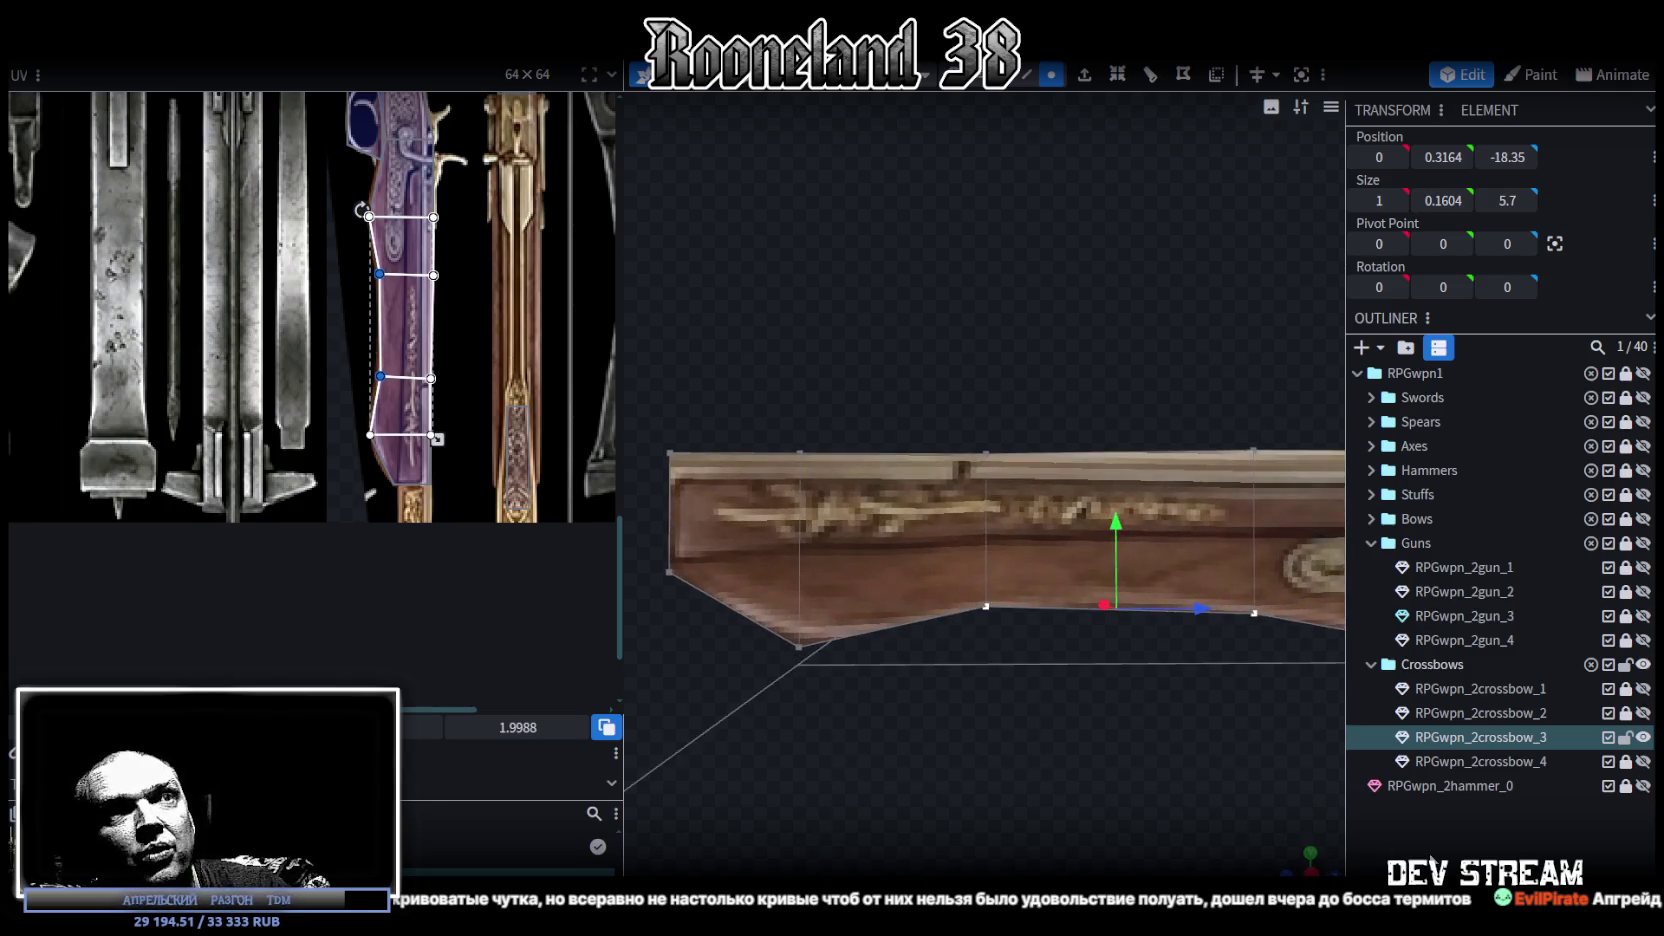
left_click(1148, 745)
Step: Select the rib and barrel faces and snap to a straight-on axis view
mouse_move(1148, 745)
left_mouse_down()
mouse_move(1039, 727)
mouse_move(1079, 801)
mouse_move(1128, 803)
left_mouse_up()
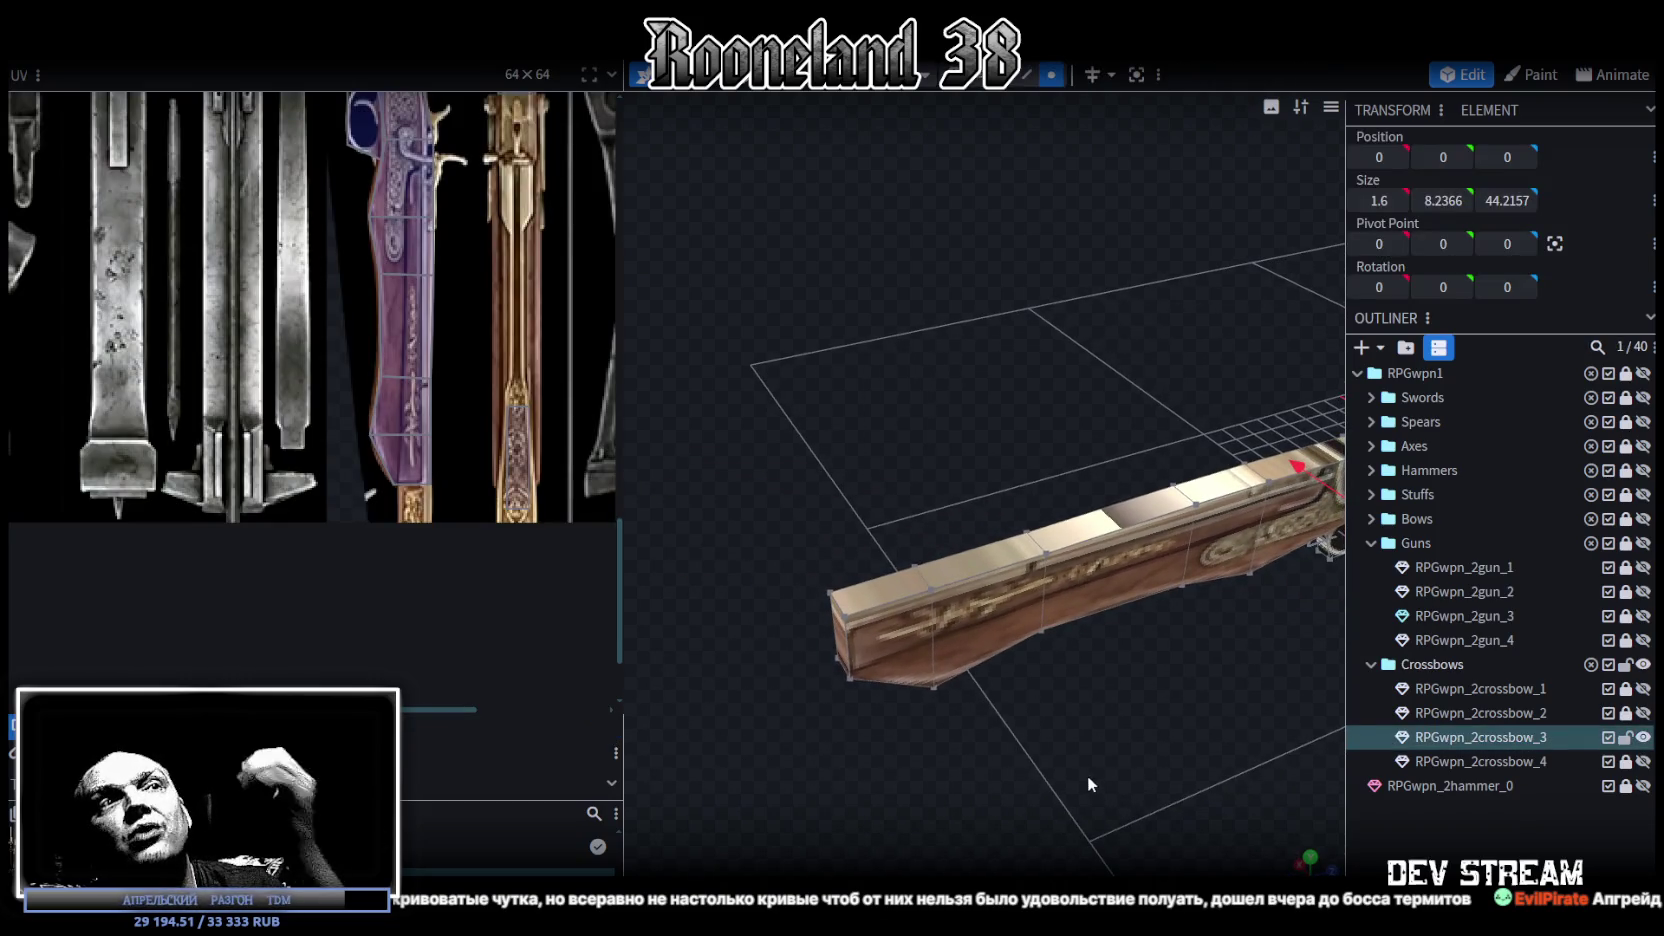
mouse_move(1148, 742)
left_mouse_down()
mouse_move(971, 707)
mouse_move(972, 686)
mouse_move(1118, 823)
mouse_move(978, 760)
mouse_move(1112, 679)
left_mouse_up()
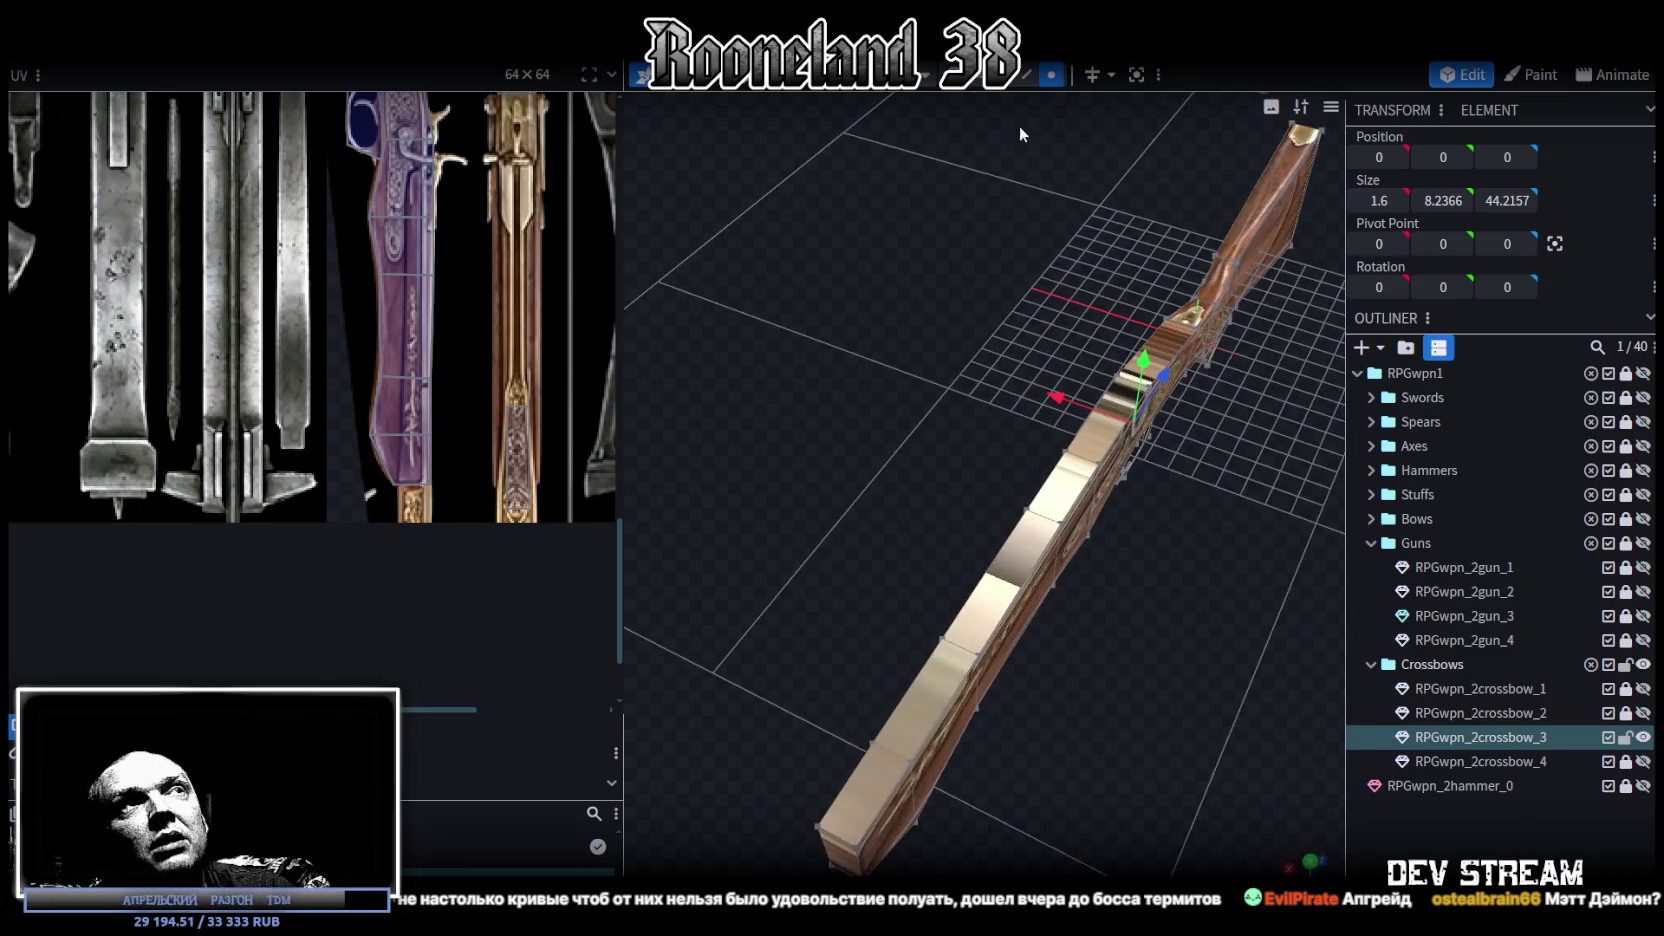
left_click(1051, 75)
left_click_drag(875, 815, 1142, 370)
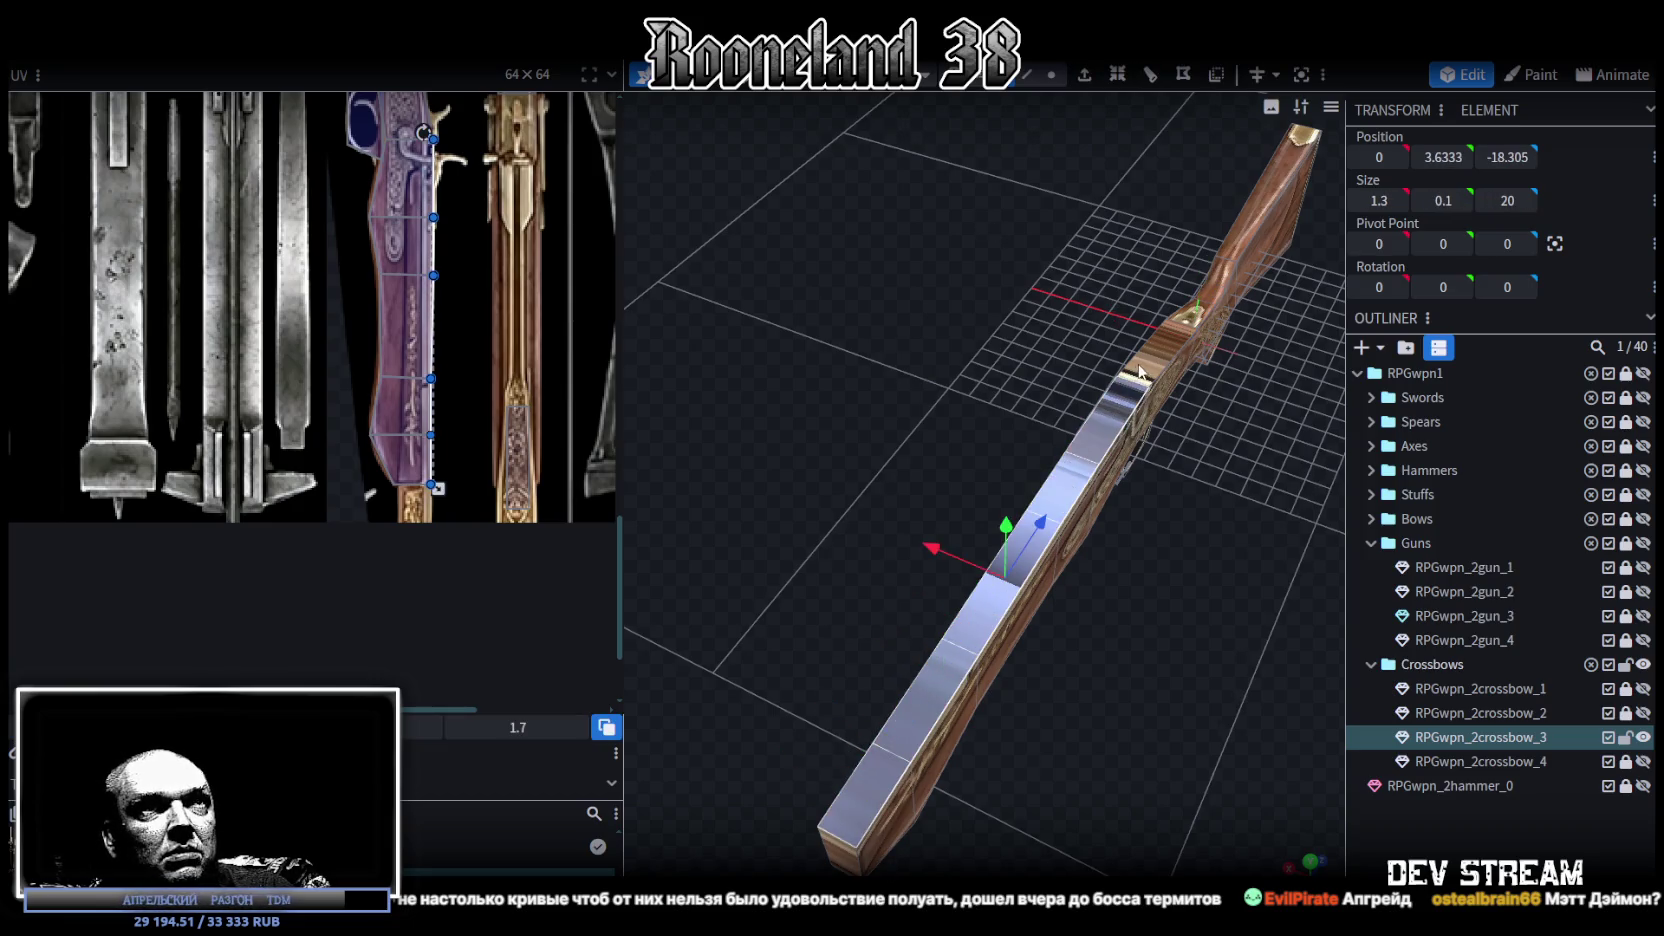
mouse_move(1178, 576)
left_mouse_down()
mouse_move(1120, 707)
mouse_move(950, 808)
mouse_move(920, 790)
left_mouse_up()
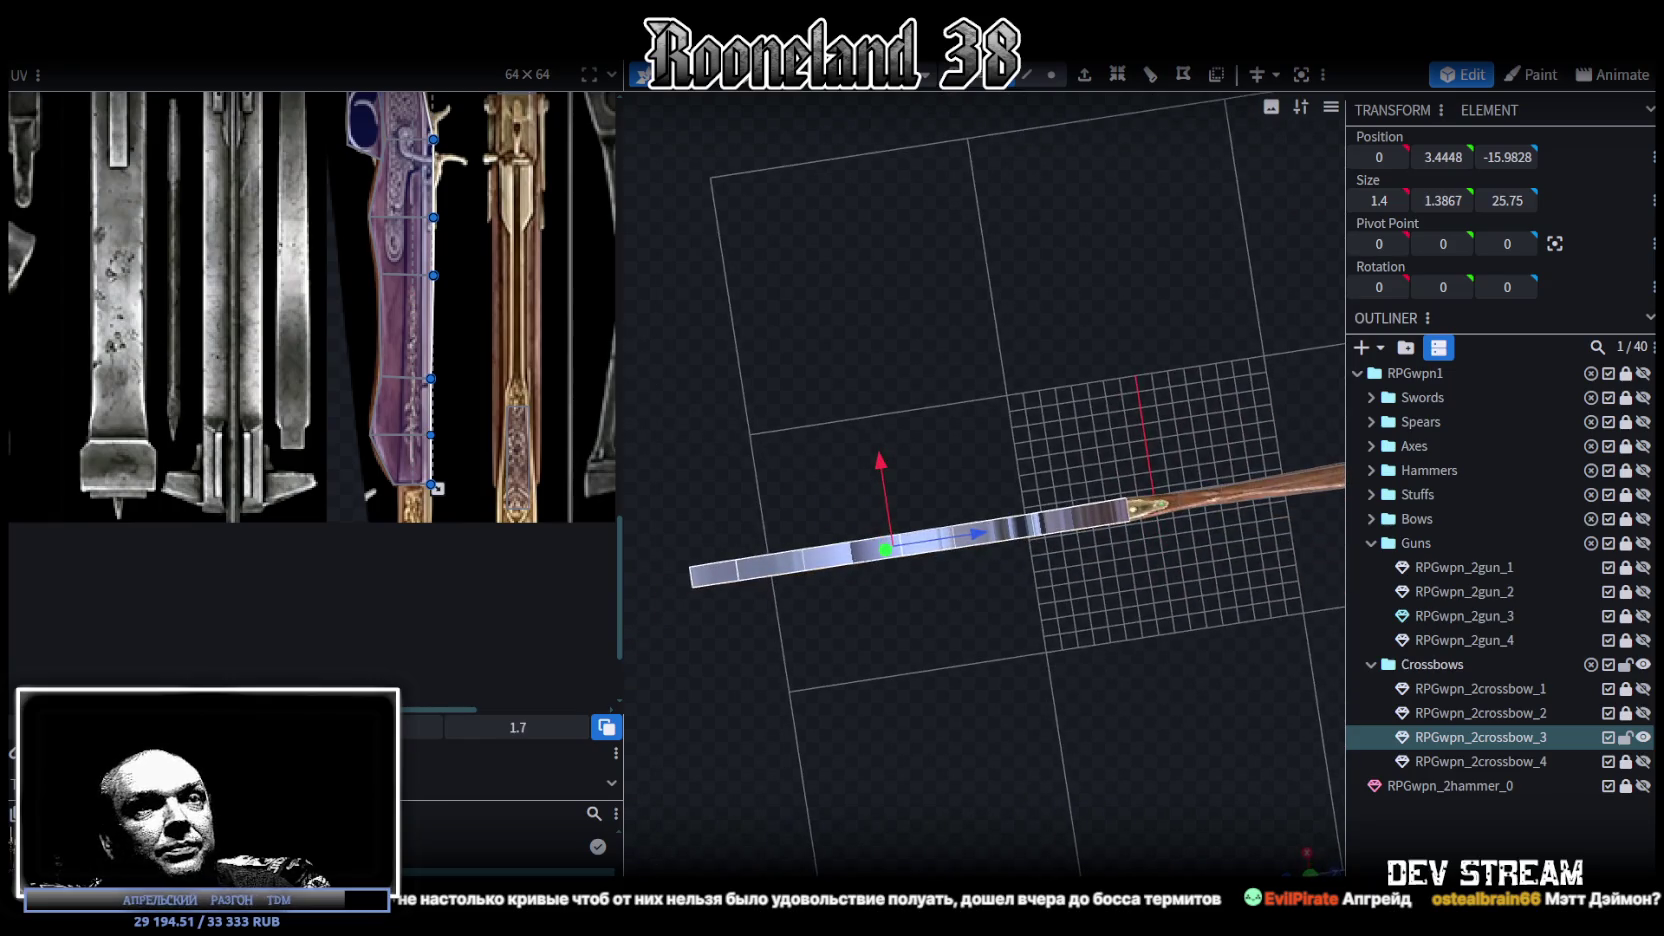
left_click(1308, 857)
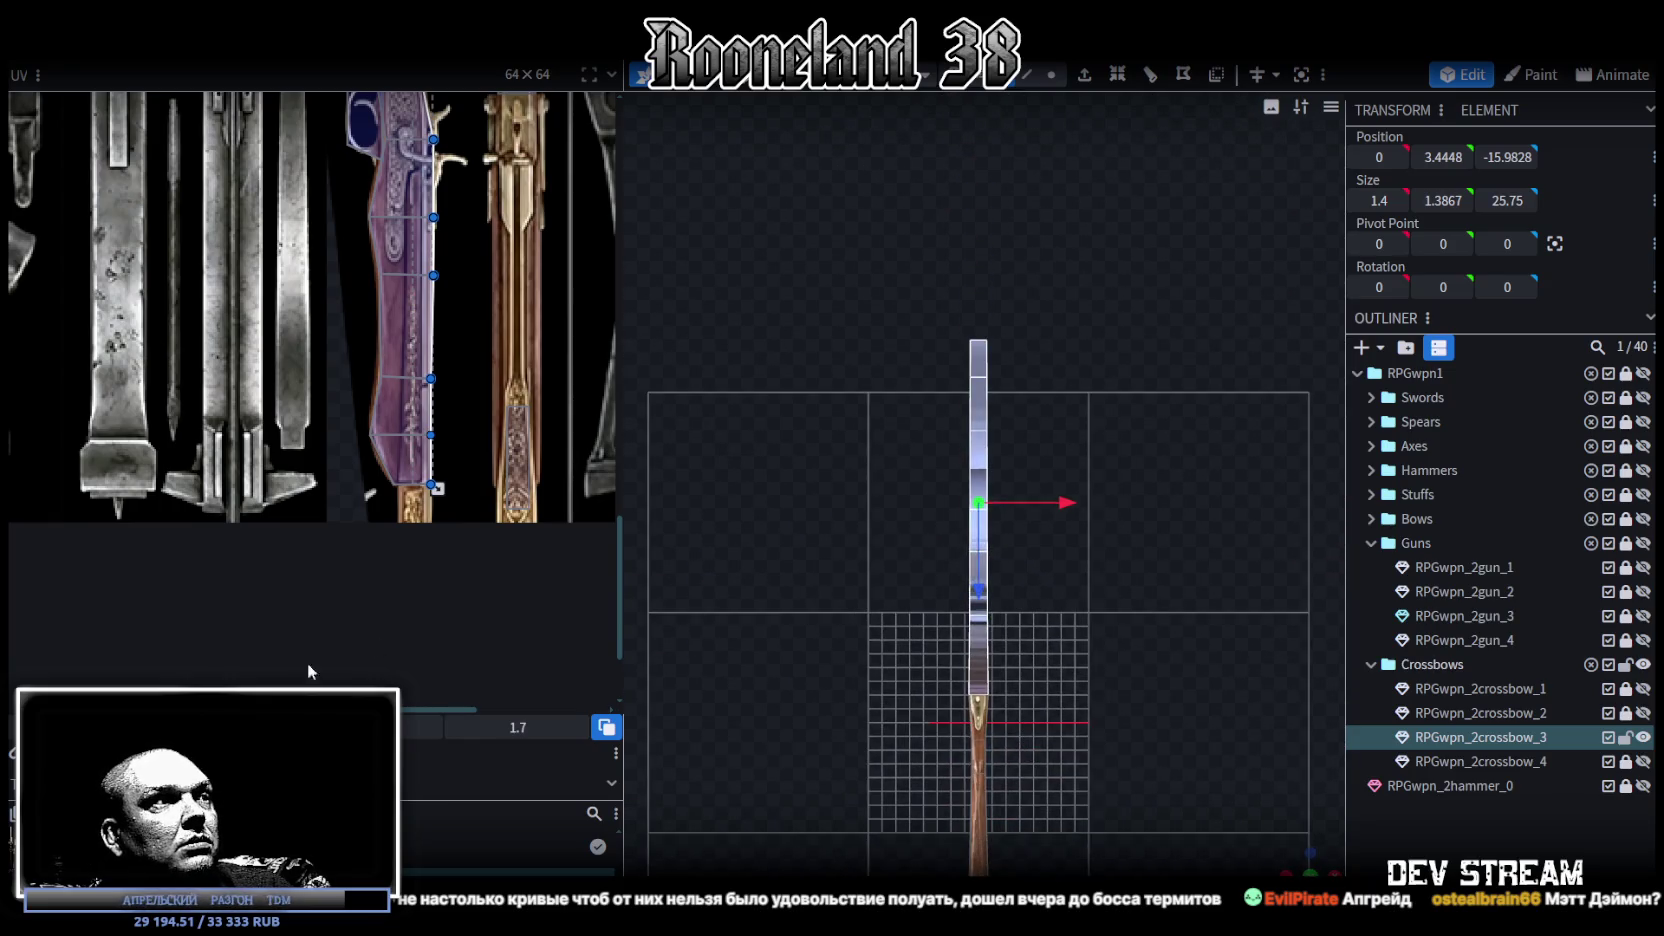
Step: Reshape the first barrel piece's UV into a tall narrow strip on the engraved barrel texture
left_click_drag(437, 488, 458, 668)
scroll(453, 364, "up", 2)
scroll(430, 390, "up", 2)
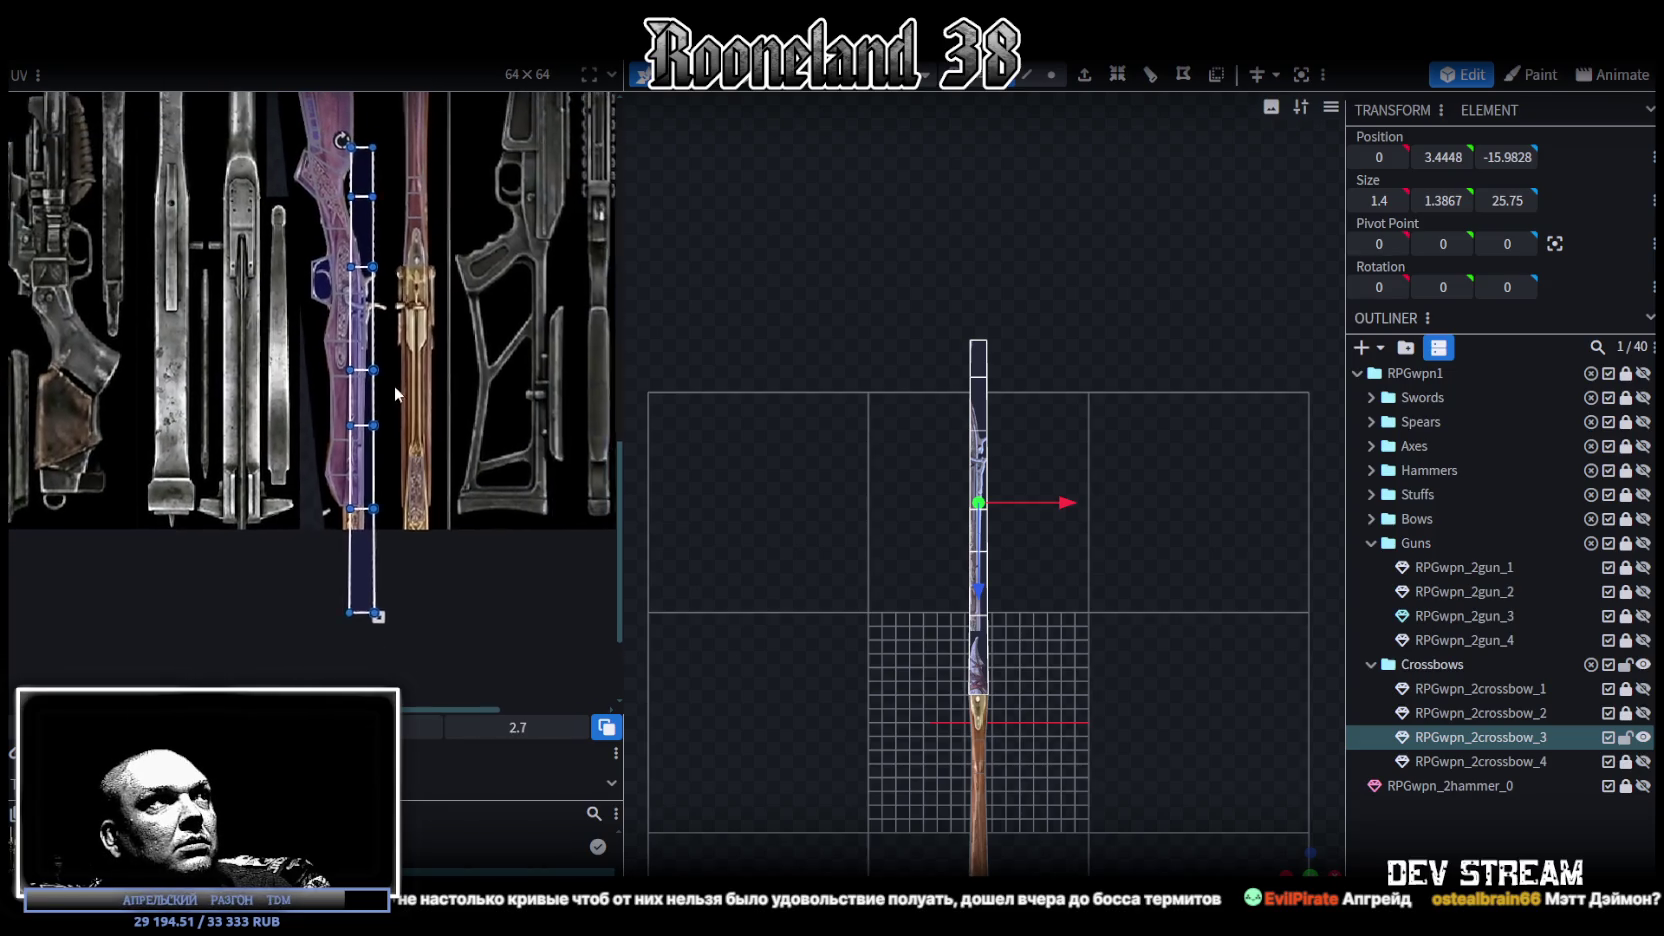
scroll(402, 421, "up", 2)
left_click_drag(354, 420, 452, 335)
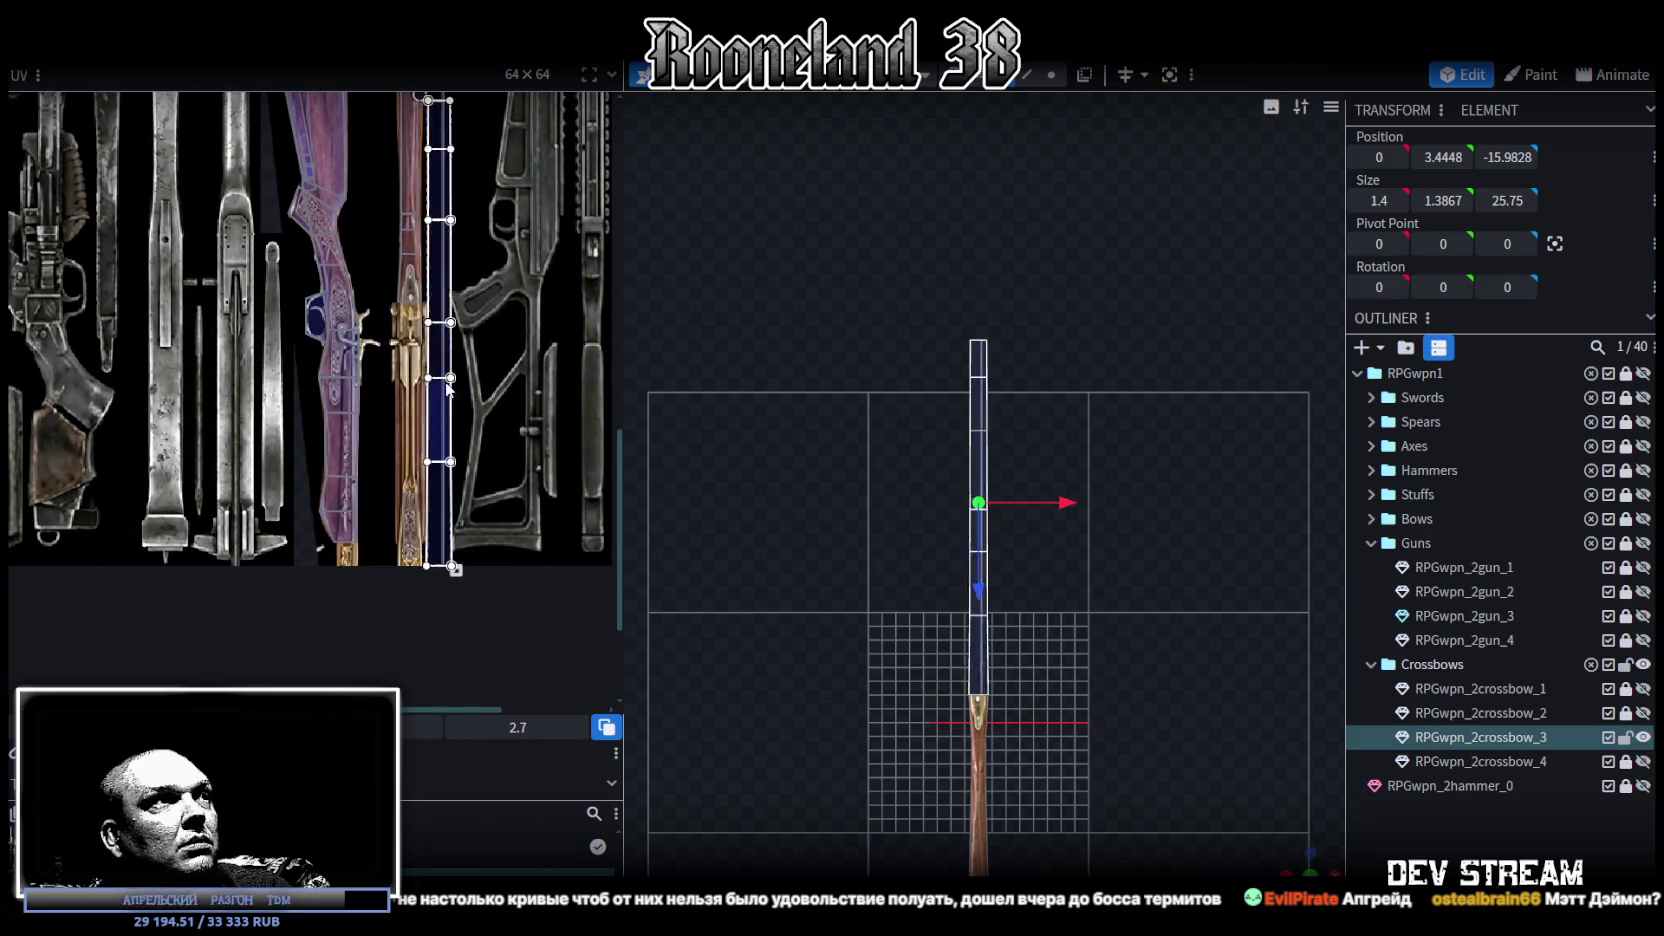
left_click_drag(467, 568, 468, 566)
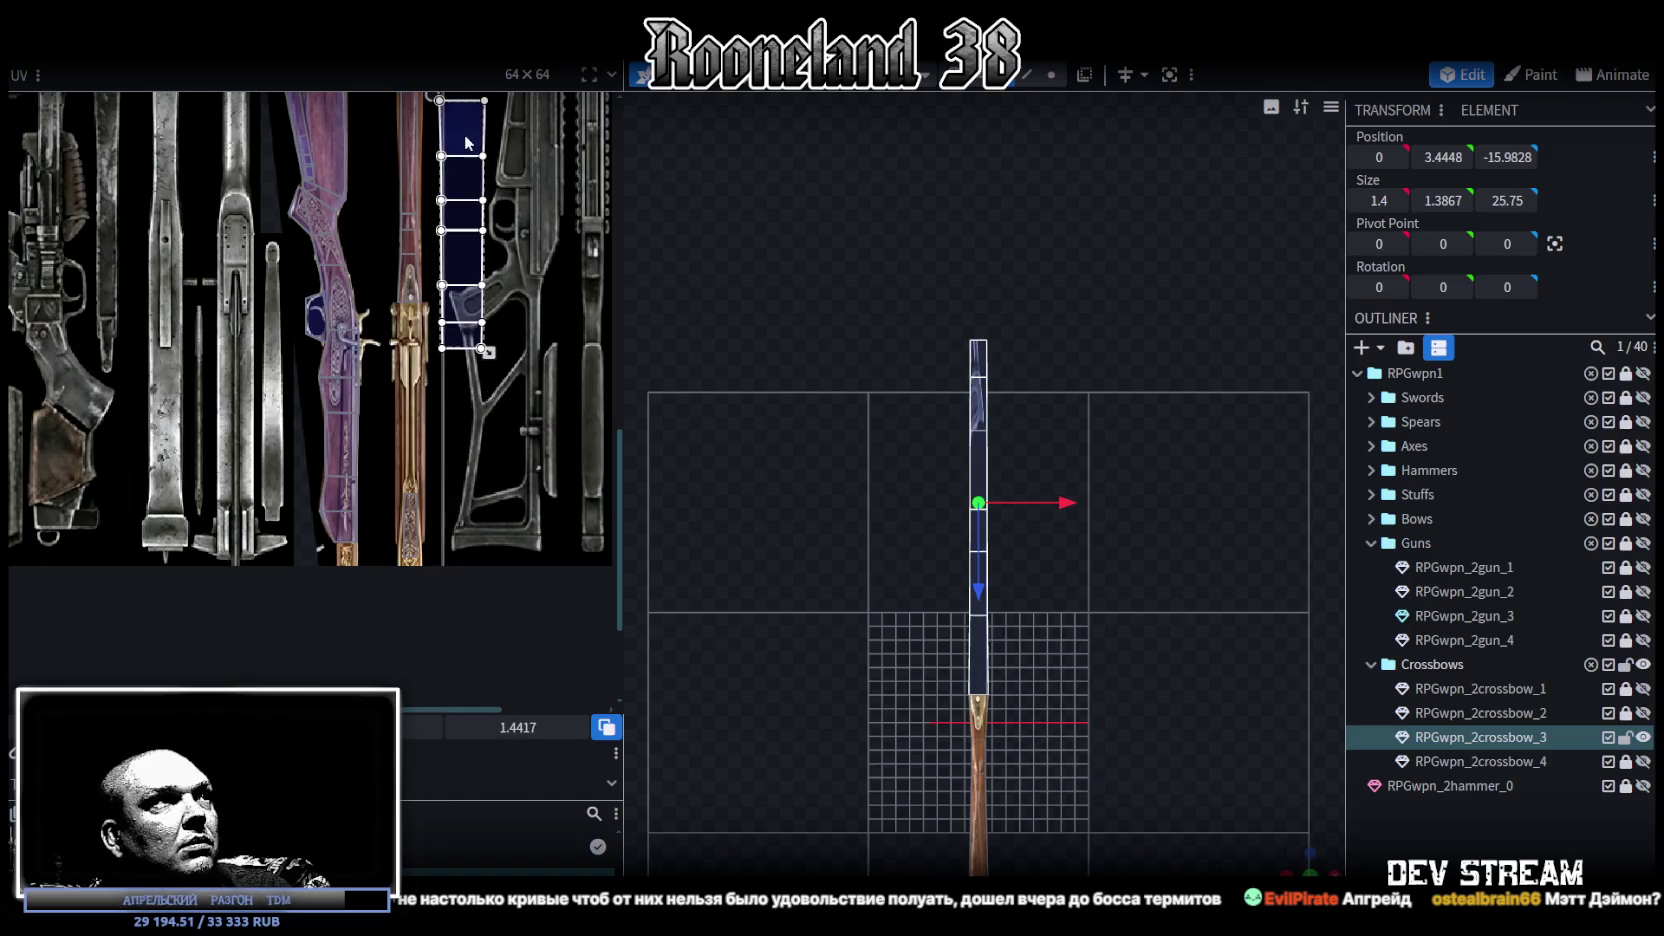
Step: Fit another barrel piece's UV box, narrower and taller, onto the engraved detail
left_click(425, 380)
scroll(425, 380, "up", 10)
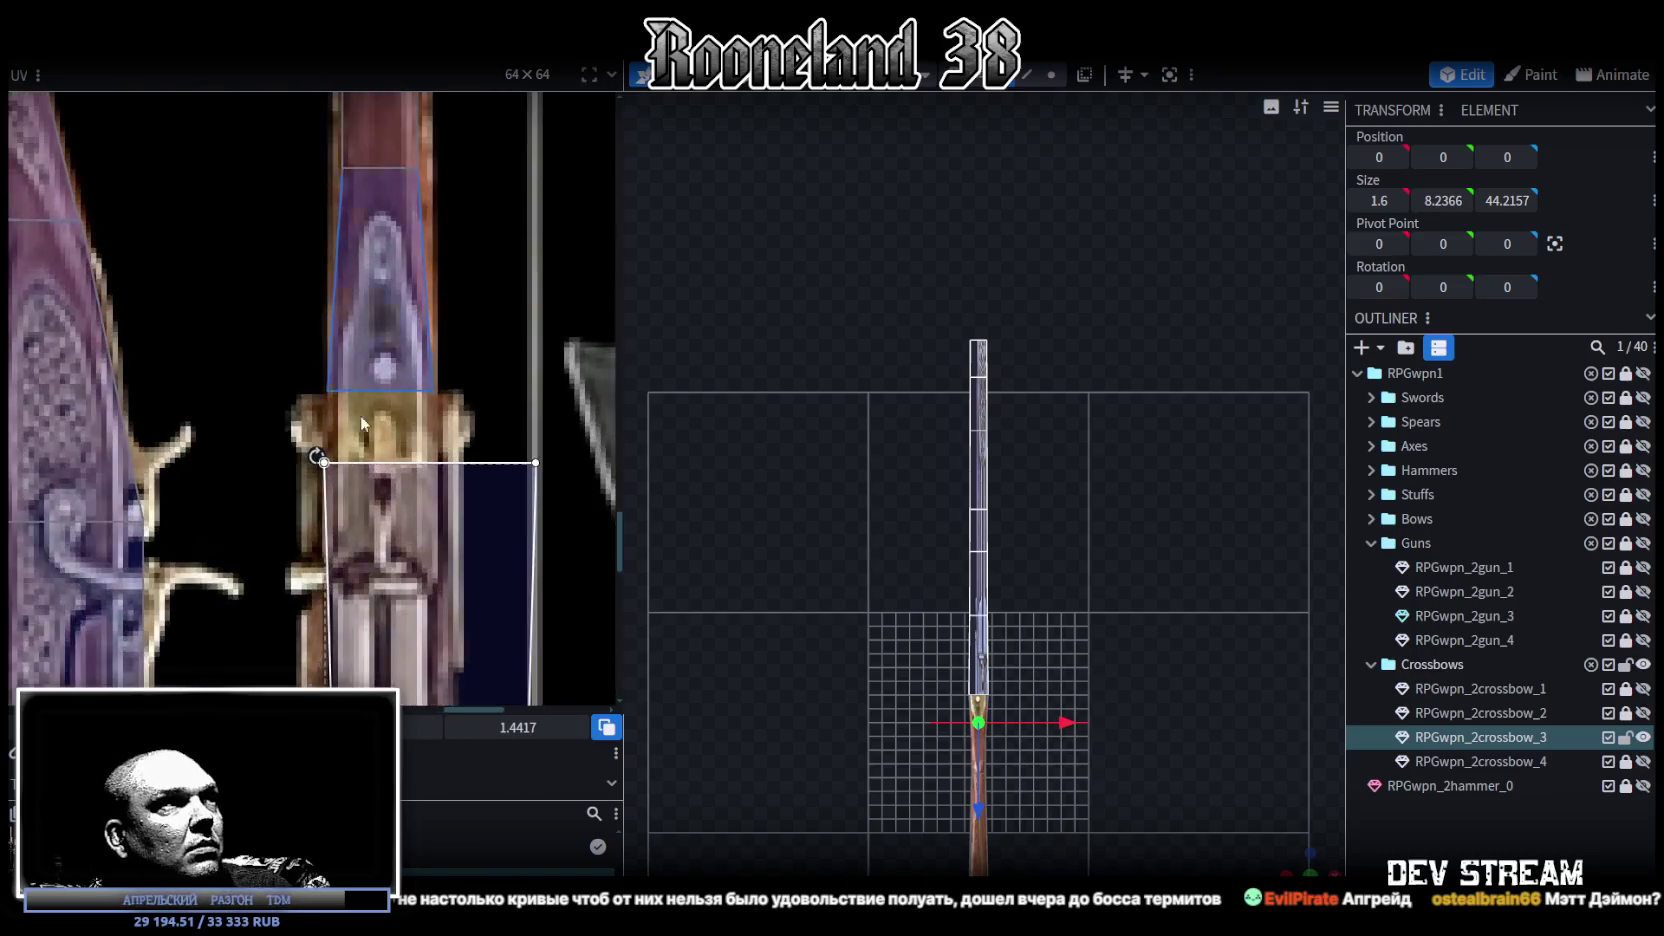
left_click_drag(346, 500, 340, 432)
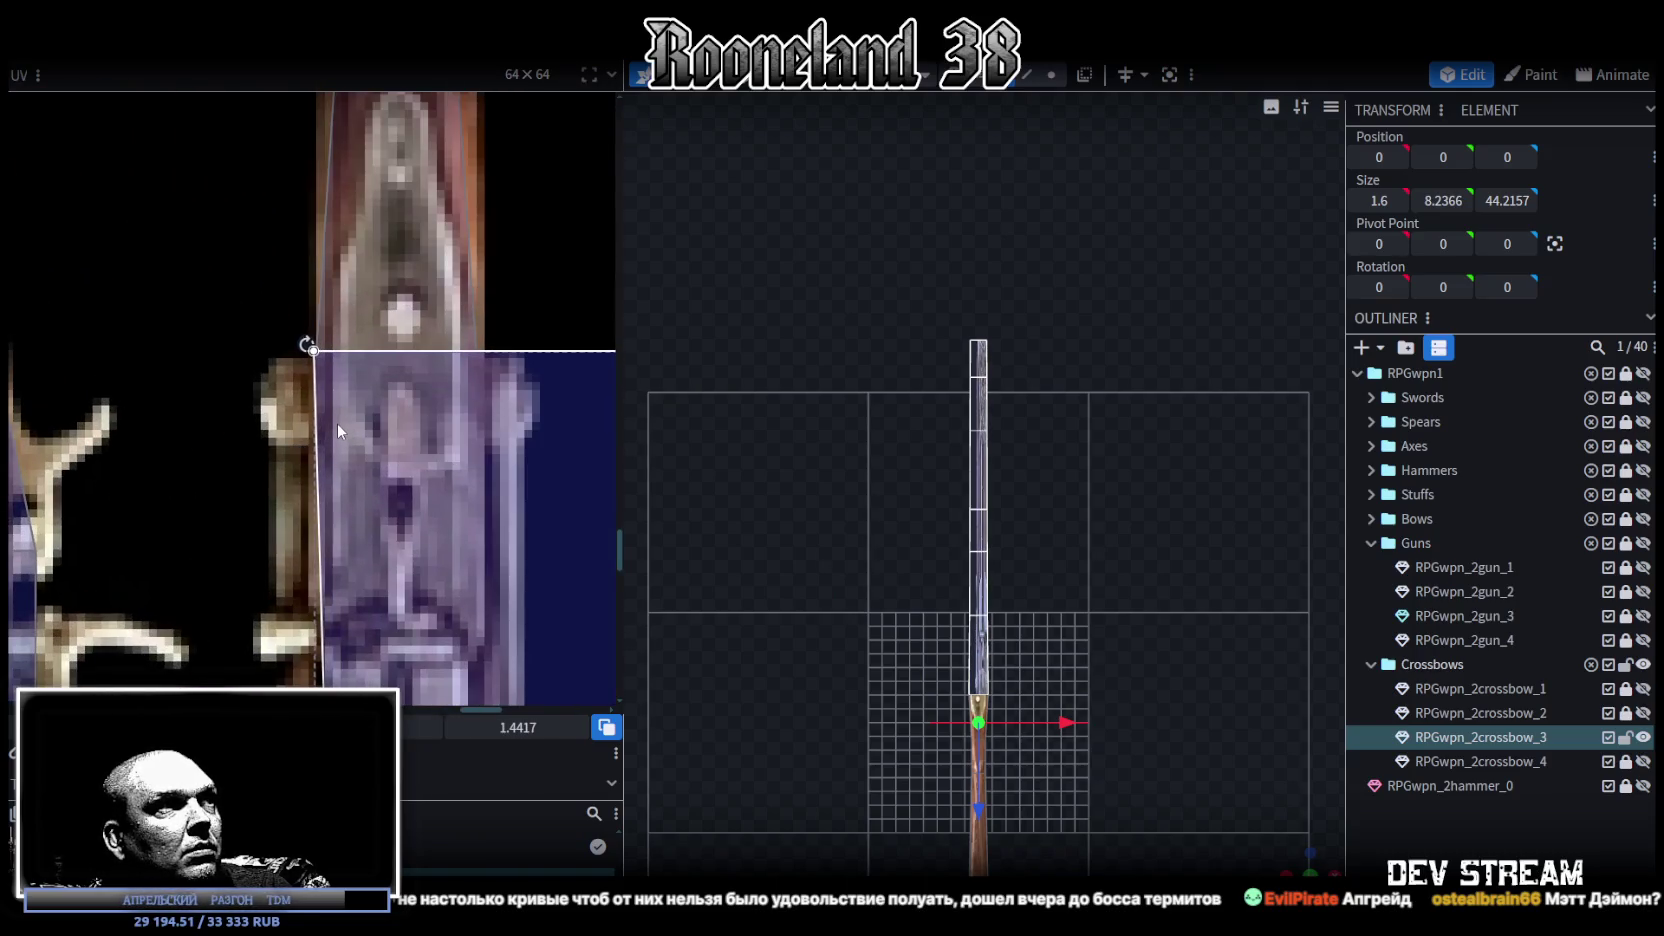
scroll(360, 440, "down", 3)
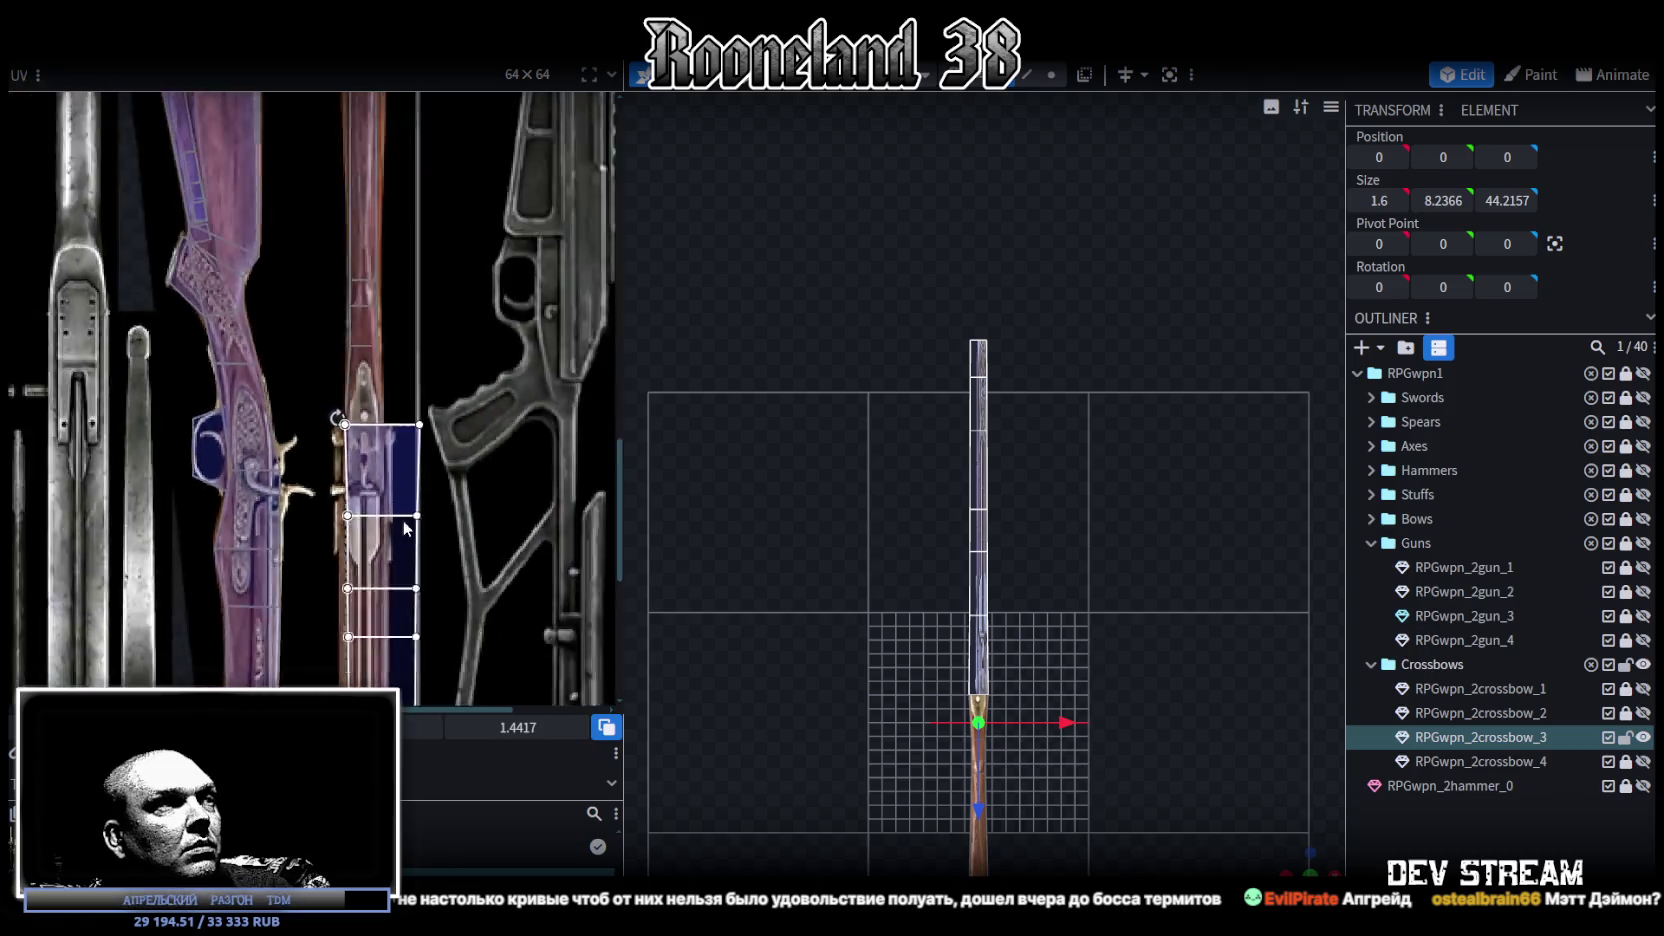
scroll(400, 445, "down", 3)
scroll(438, 455, "up", 3)
mouse_move(452, 438)
left_mouse_down()
mouse_move(402, 483)
mouse_move(402, 418)
left_mouse_up()
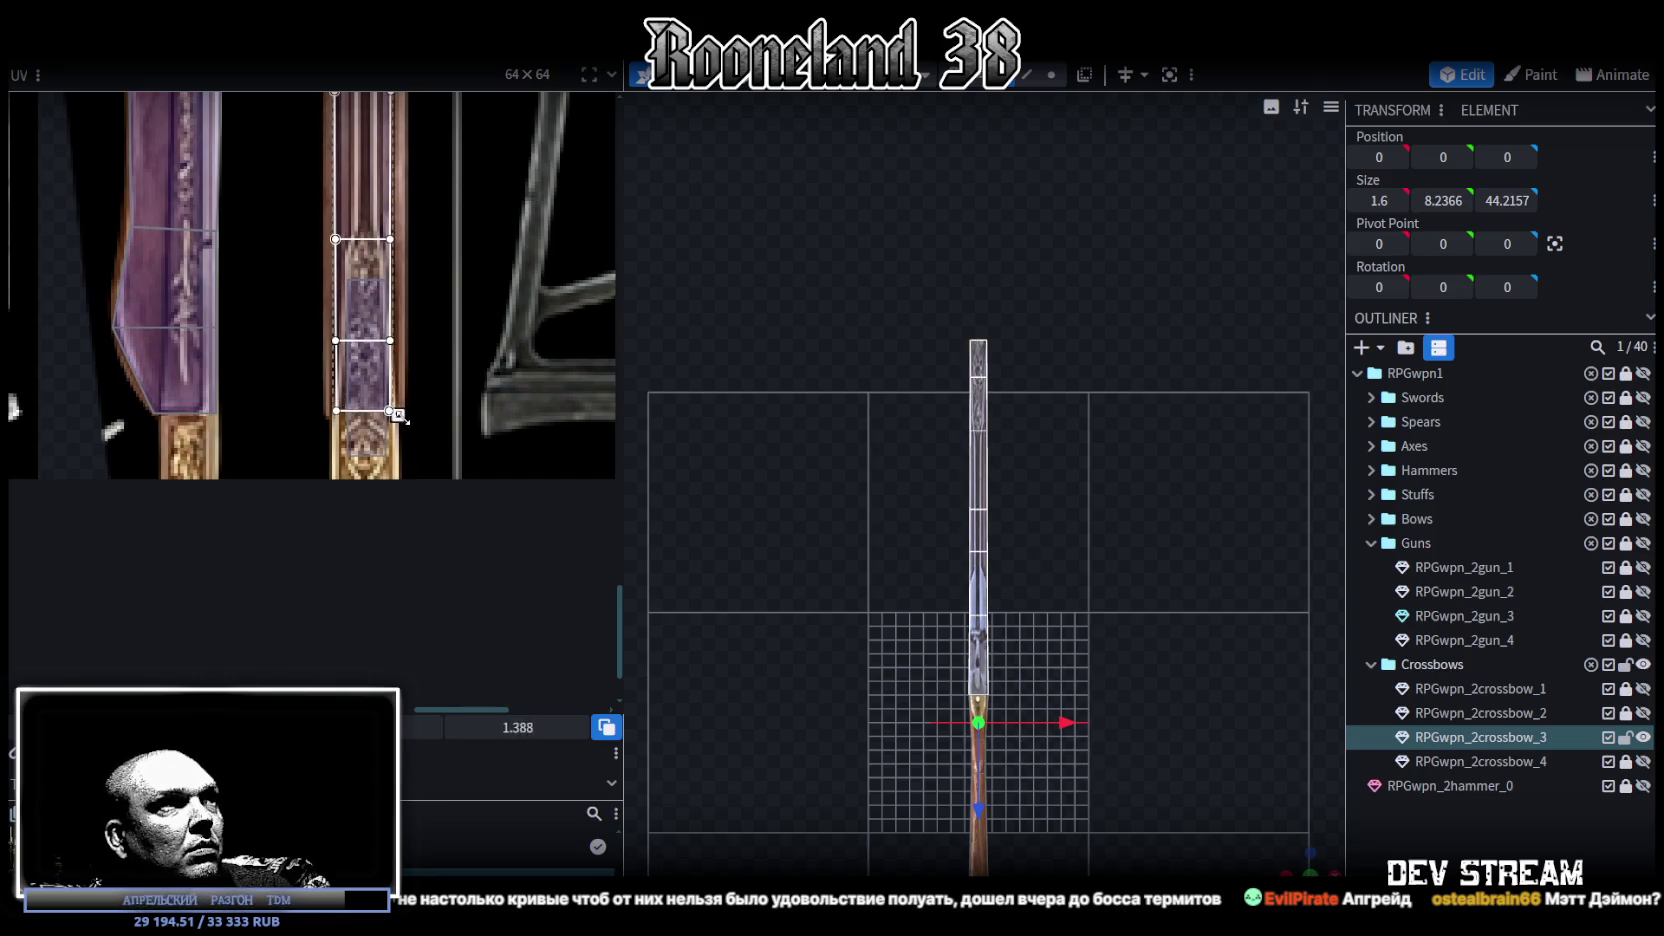
scroll(402, 418, "down", 1)
scroll(410, 422, "down", 1)
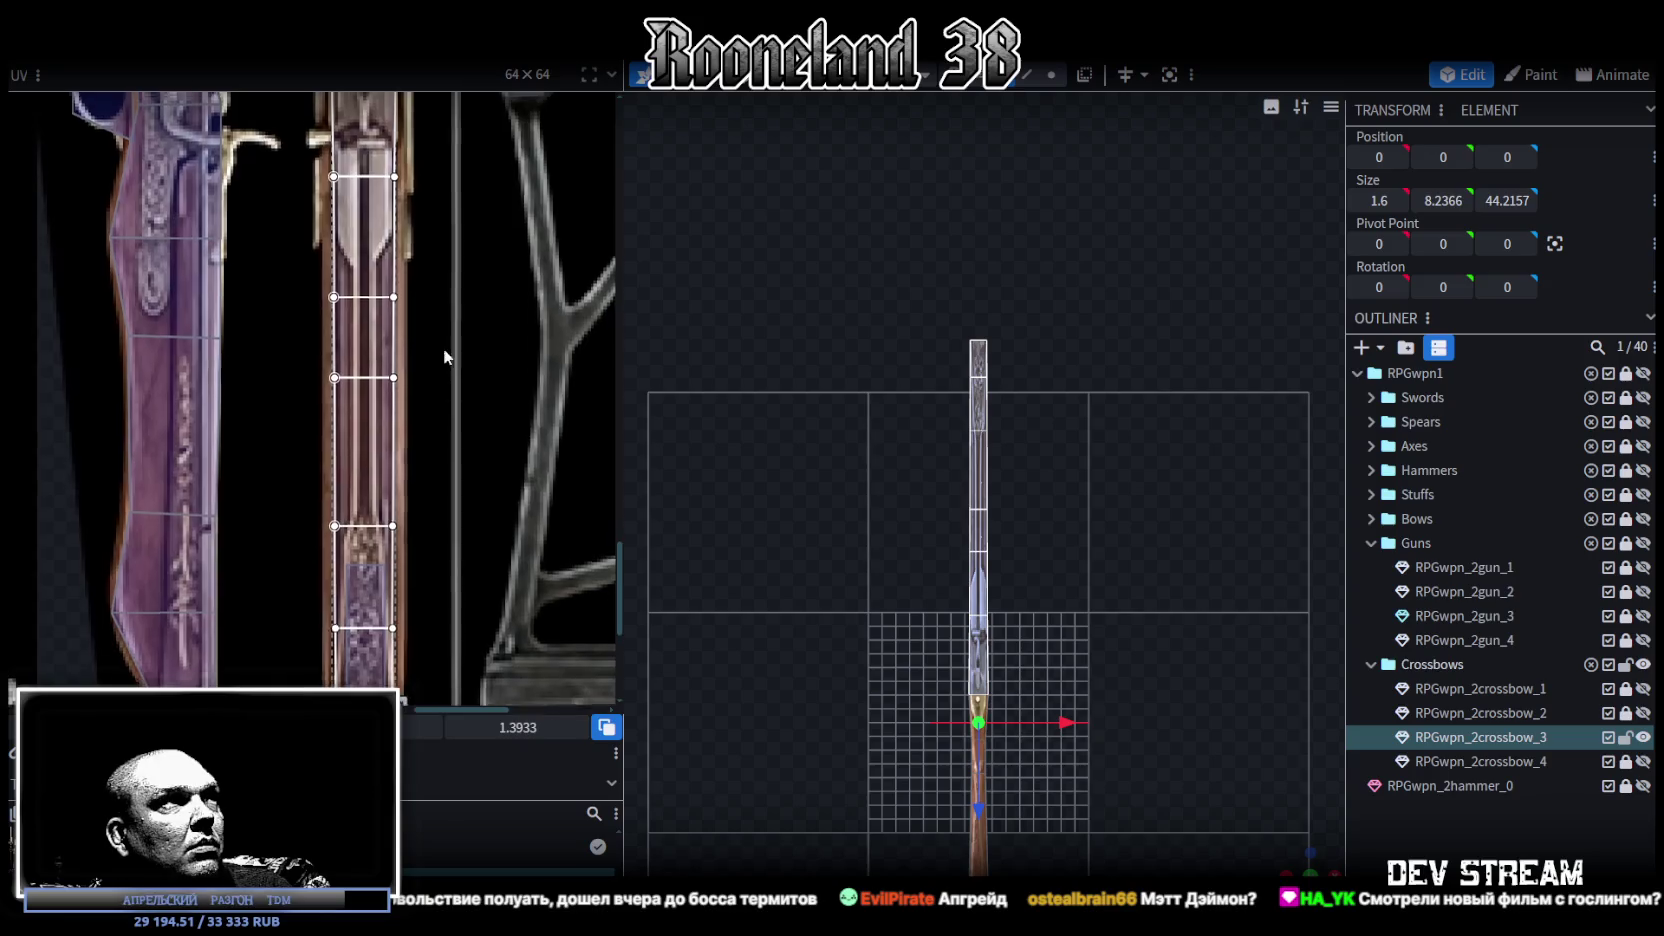
scroll(418, 425, "down", 1)
scroll(424, 428, "down", 1)
scroll(395, 440, "up", 2)
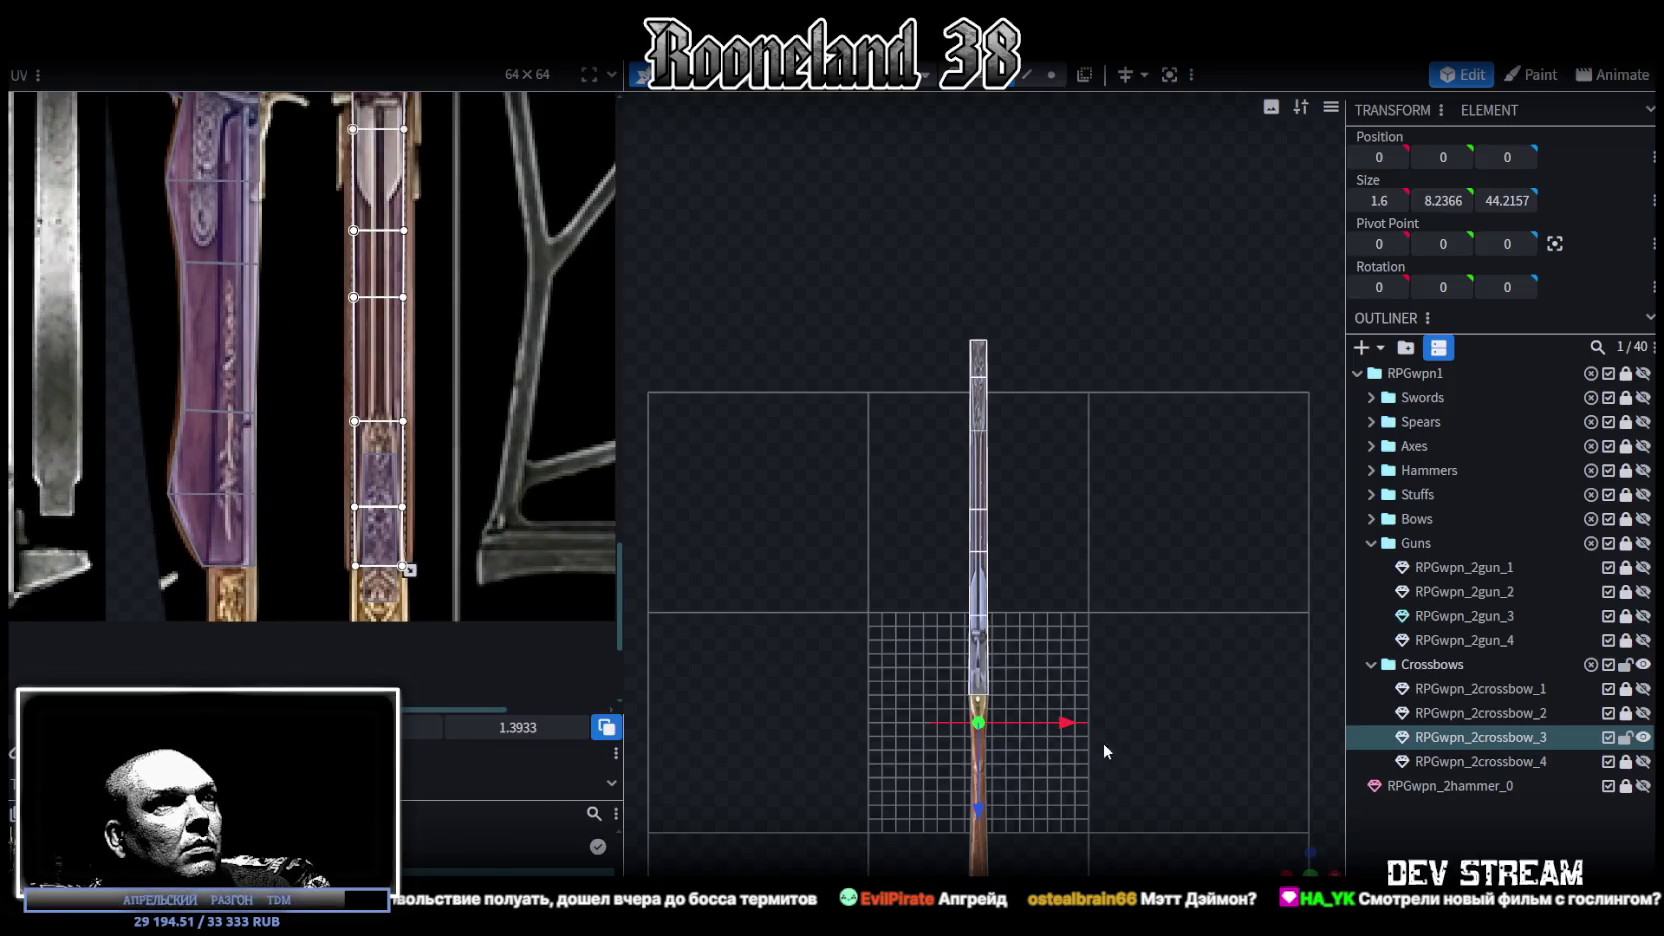
Step: Widen the thin rib's UV strip on both edges using arrow keys
middle_click_drag(467, 419, 502, 491)
scroll(490, 300, "up", 2)
middle_click_drag(440, 265, 456, 190)
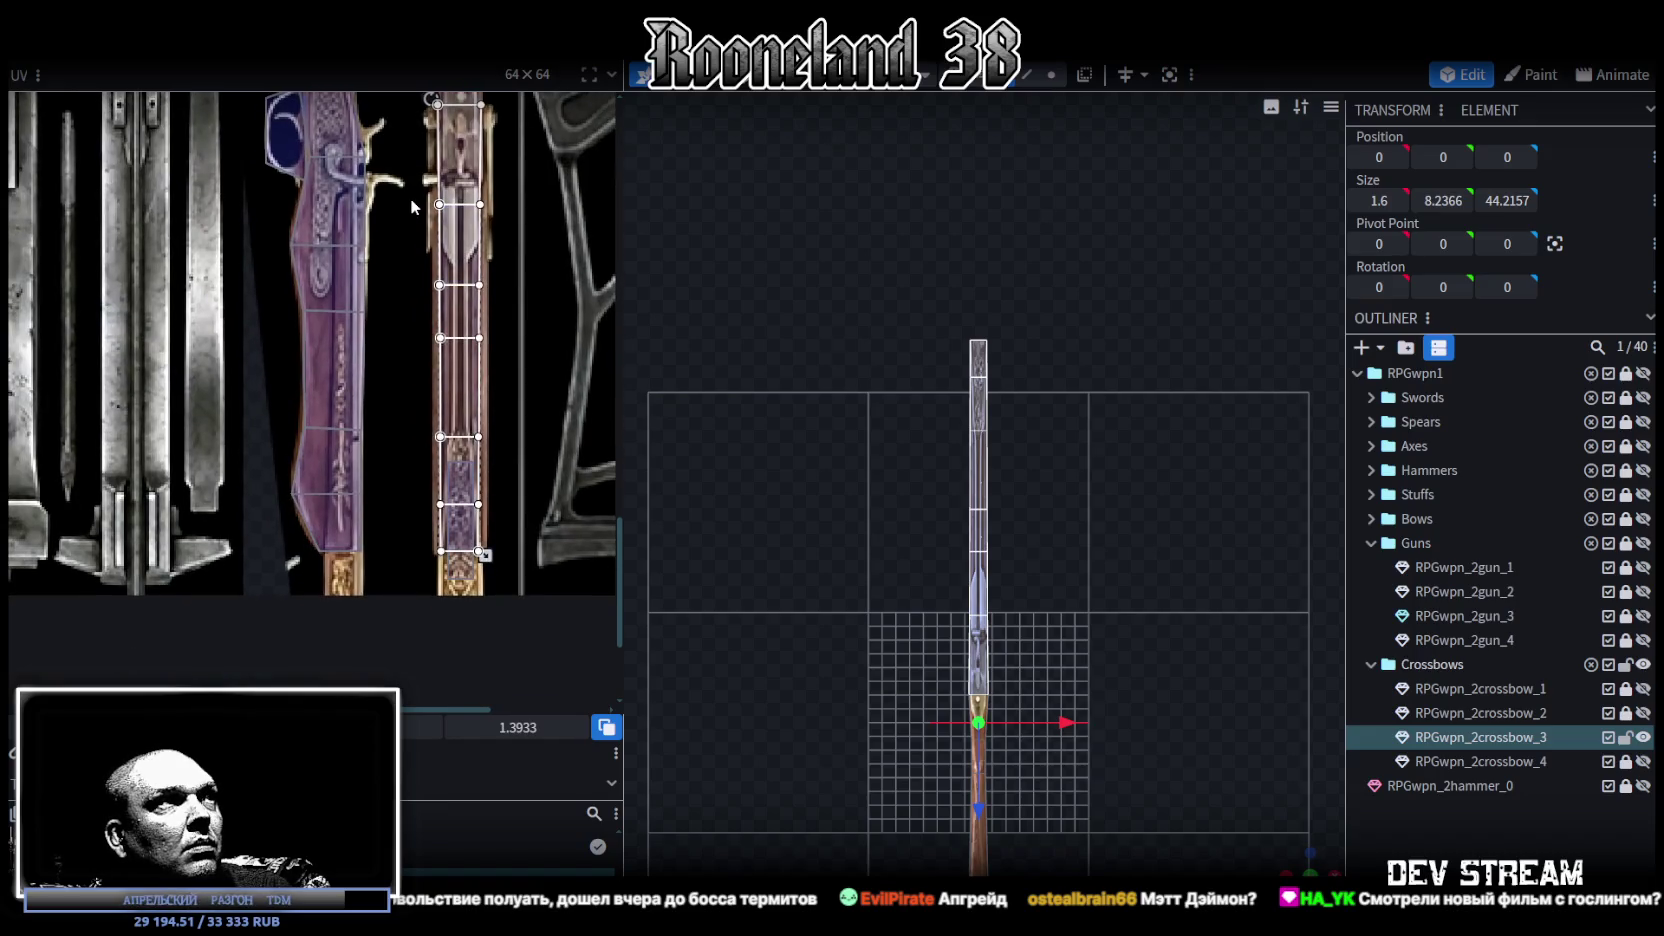
left_click_drag(418, 201, 443, 584)
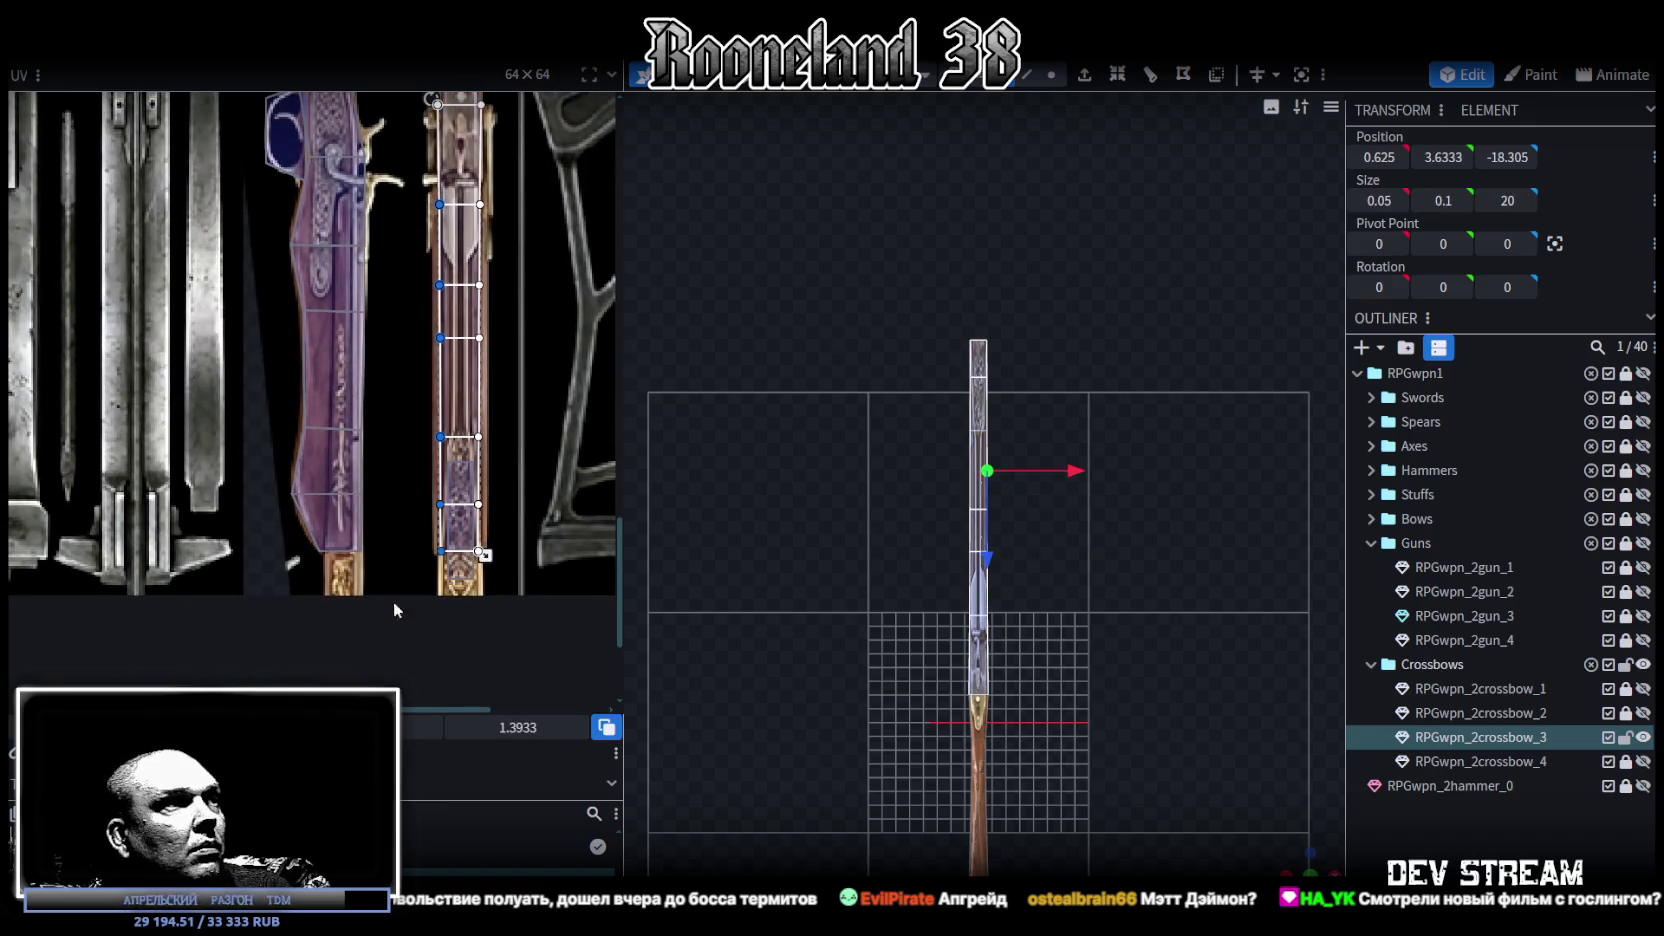
key("Left")
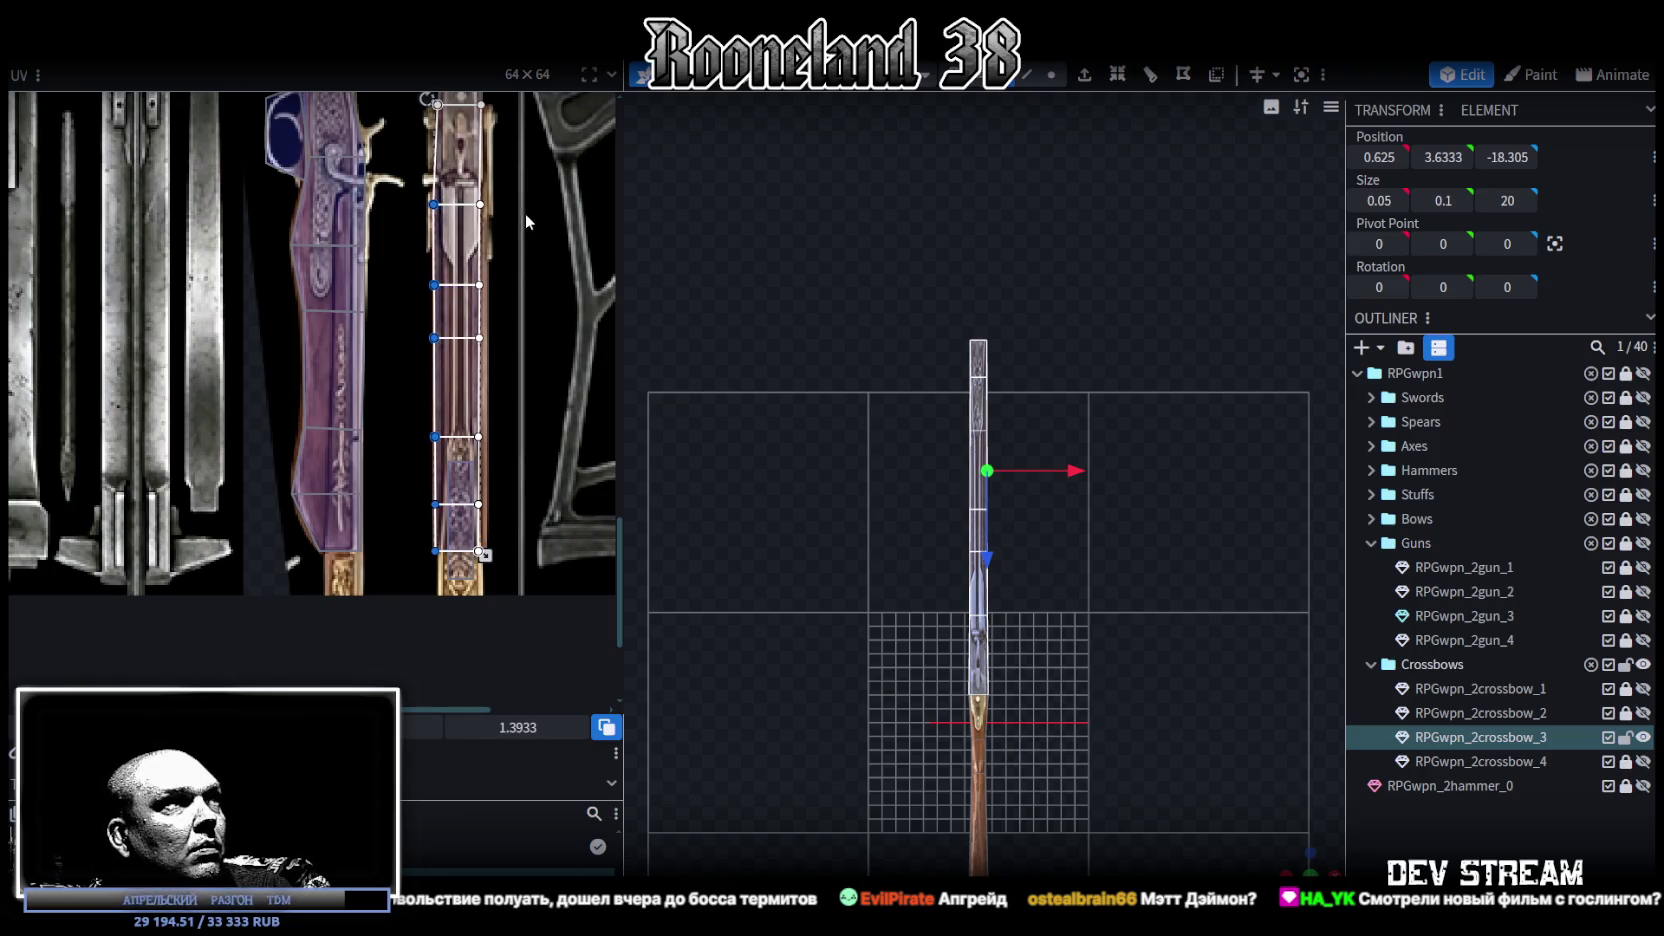
left_click_drag(522, 183, 476, 600)
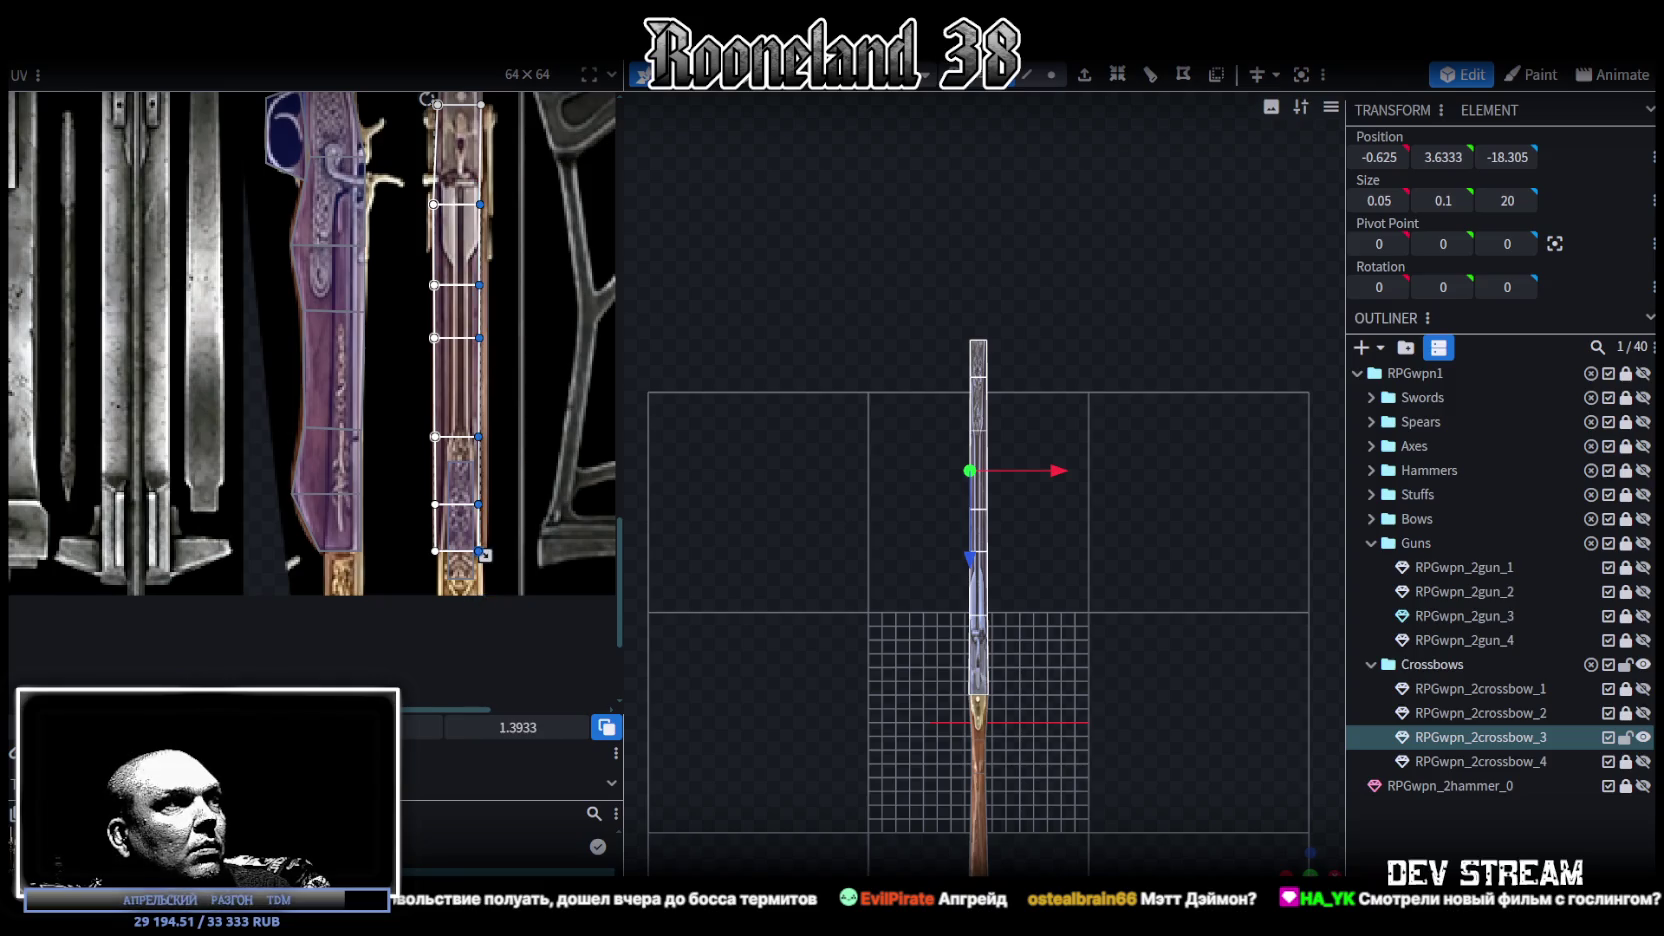
key("Right")
key("Right")
key("Right")
key("Right")
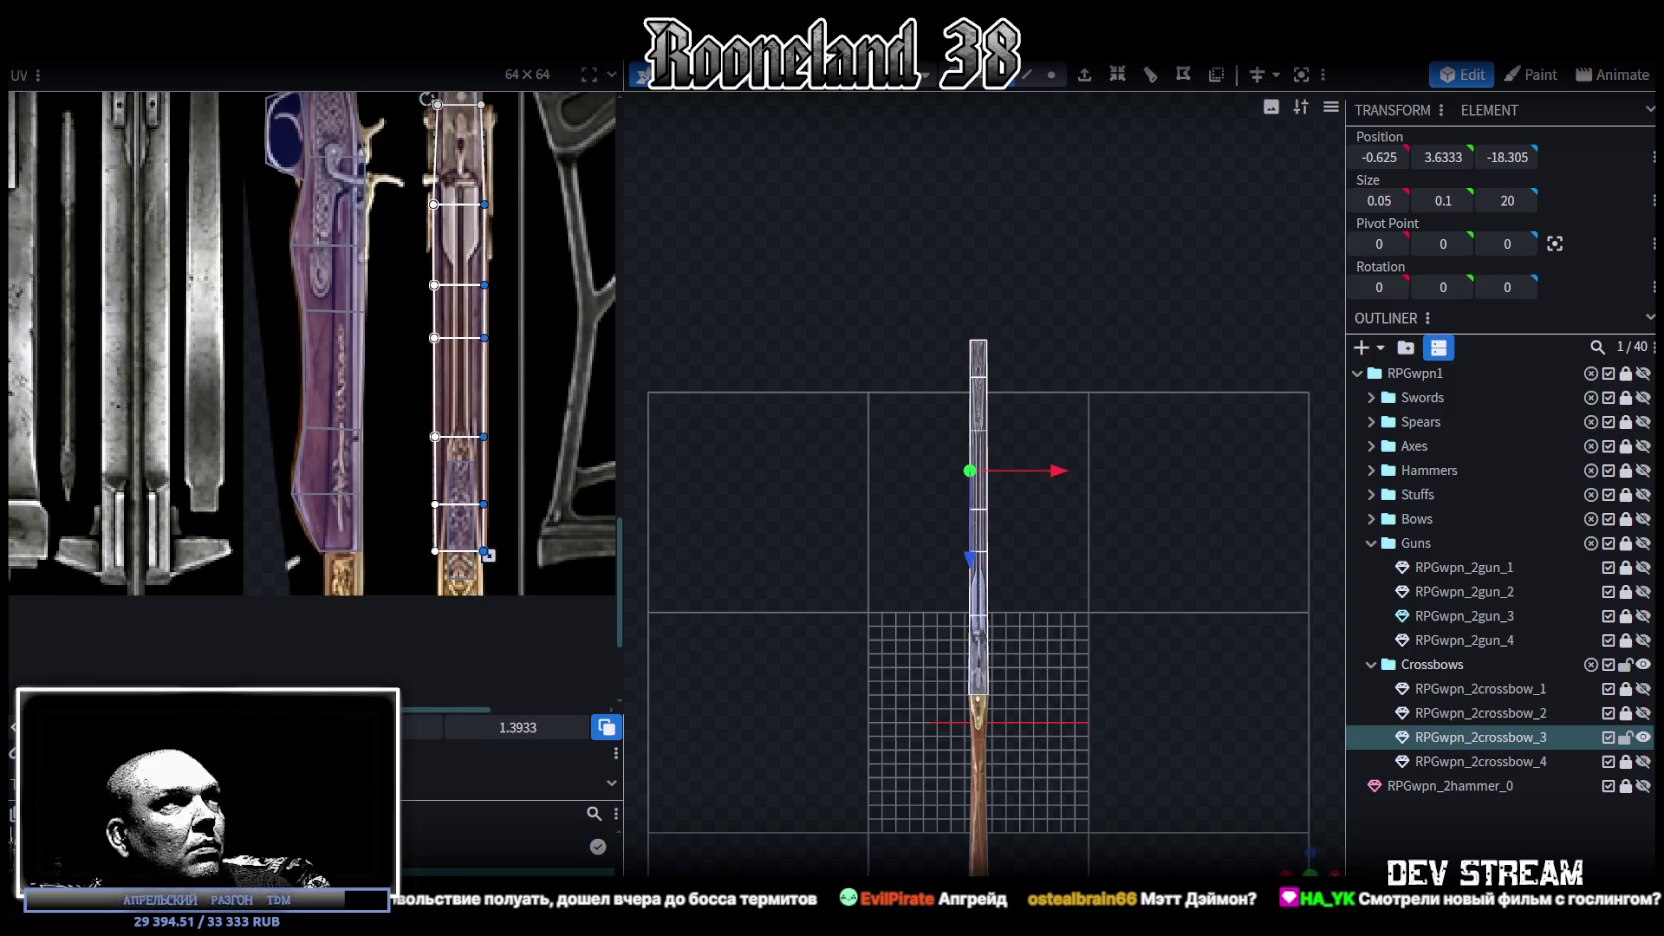
key("Right")
key("Right")
scroll(502, 499, "up", 2)
scroll(480, 477, "up", 3)
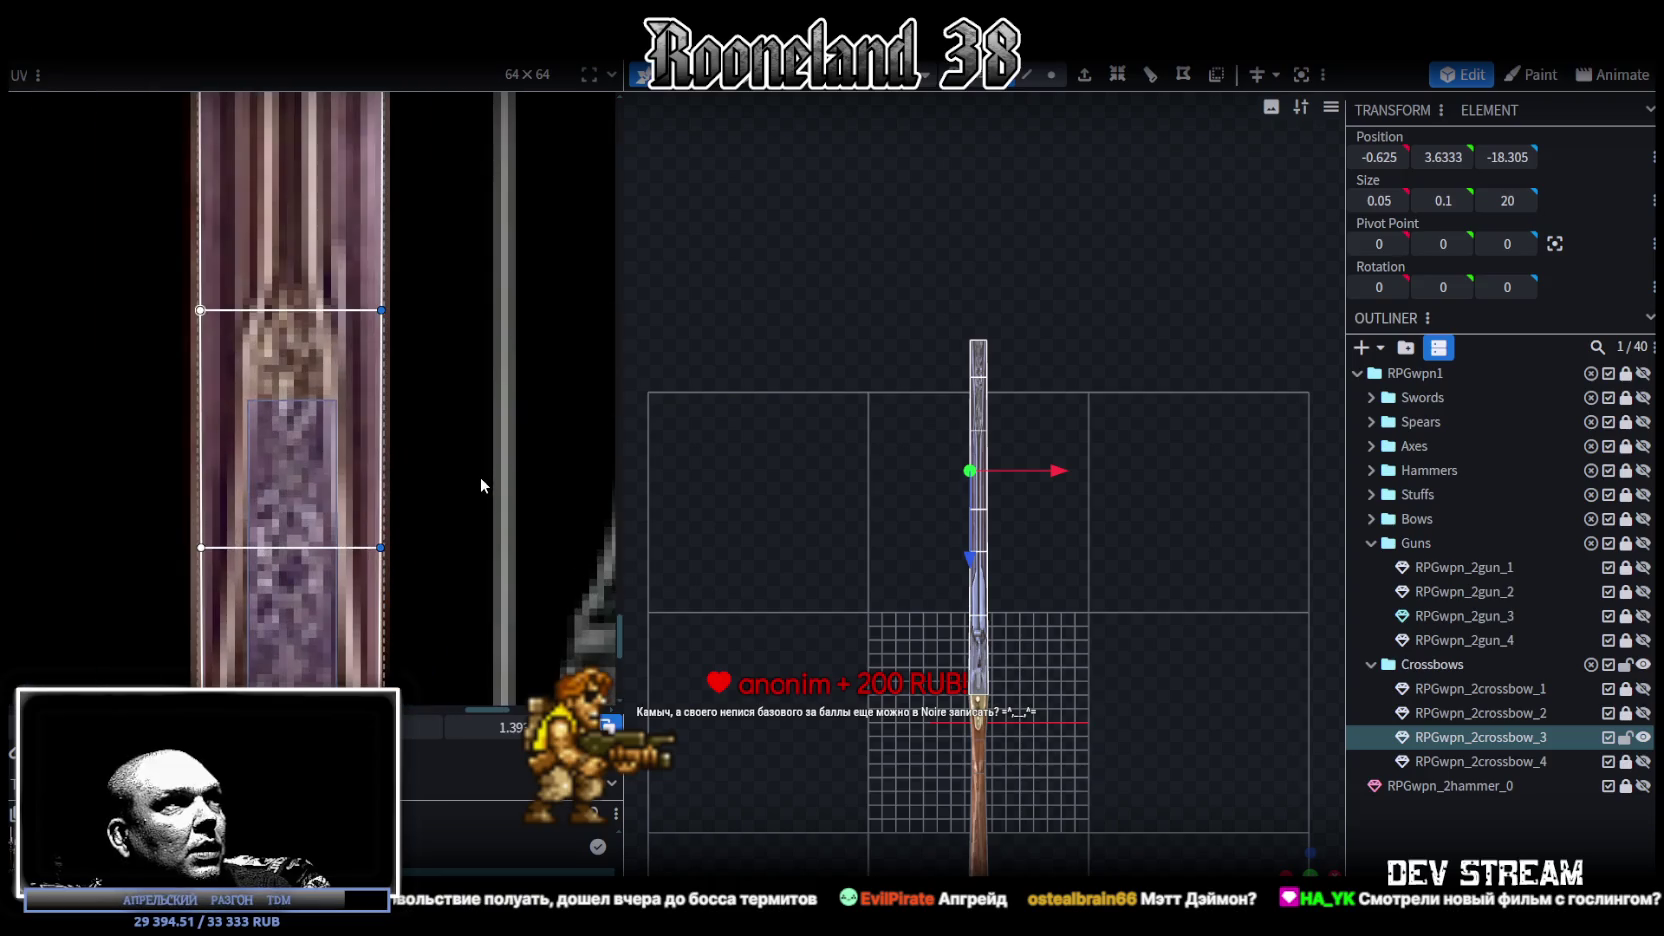
Step: Switch from Blockbench to the browser showing the Twitch channel
scroll(478, 465, "down", 3)
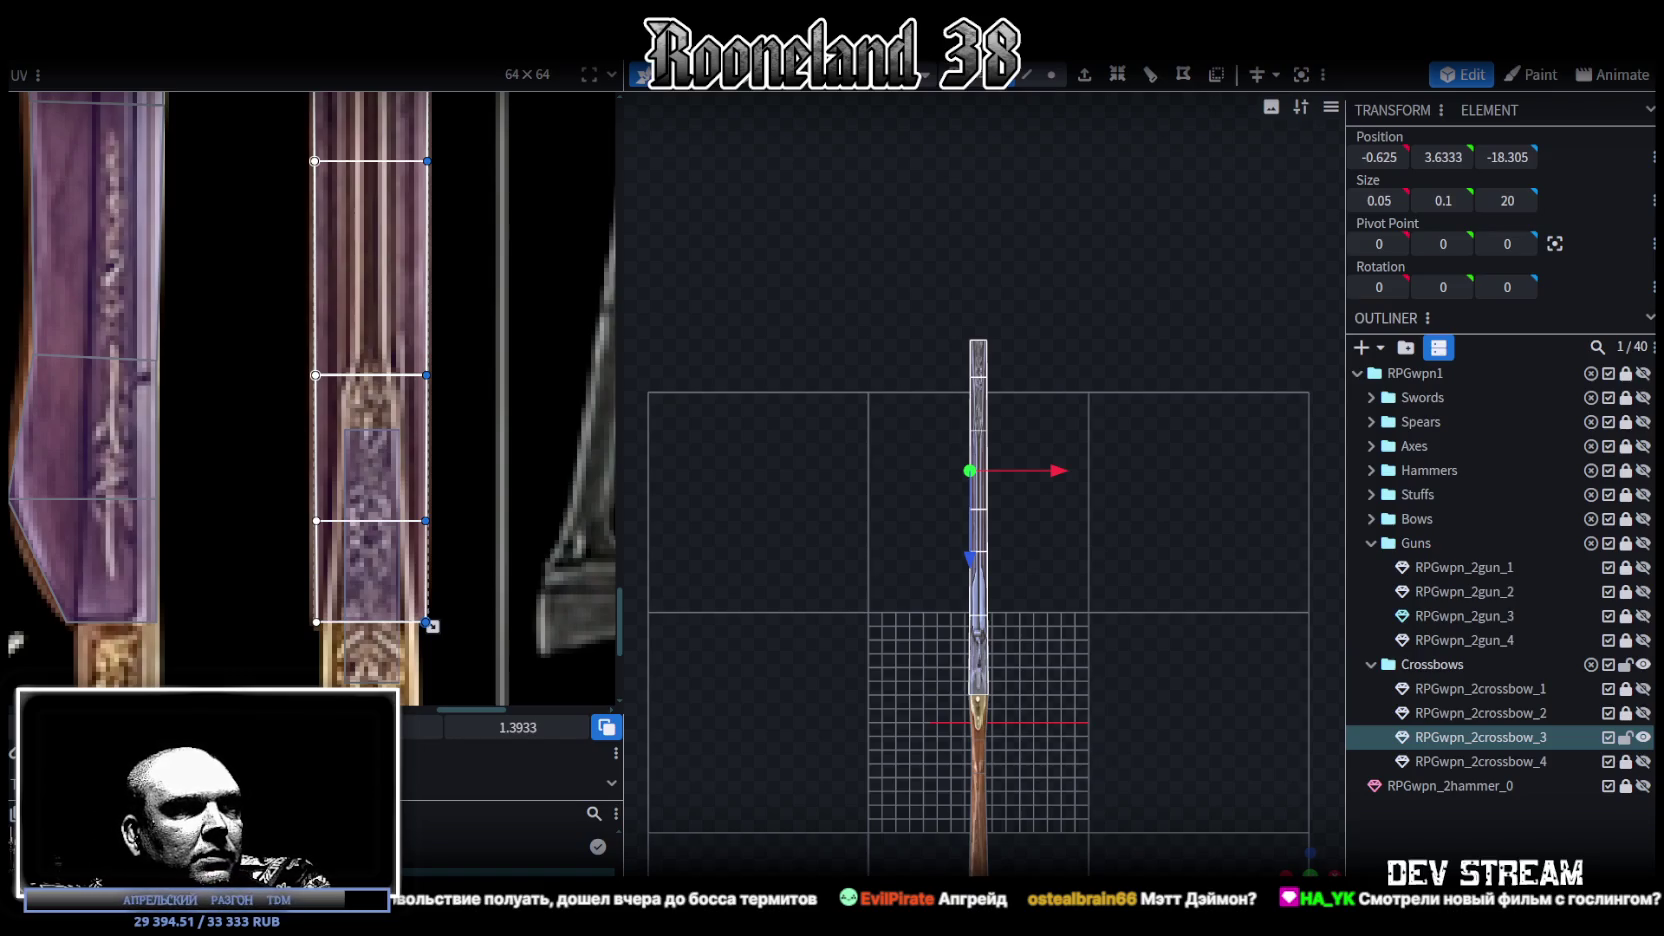
key("alt+Tab")
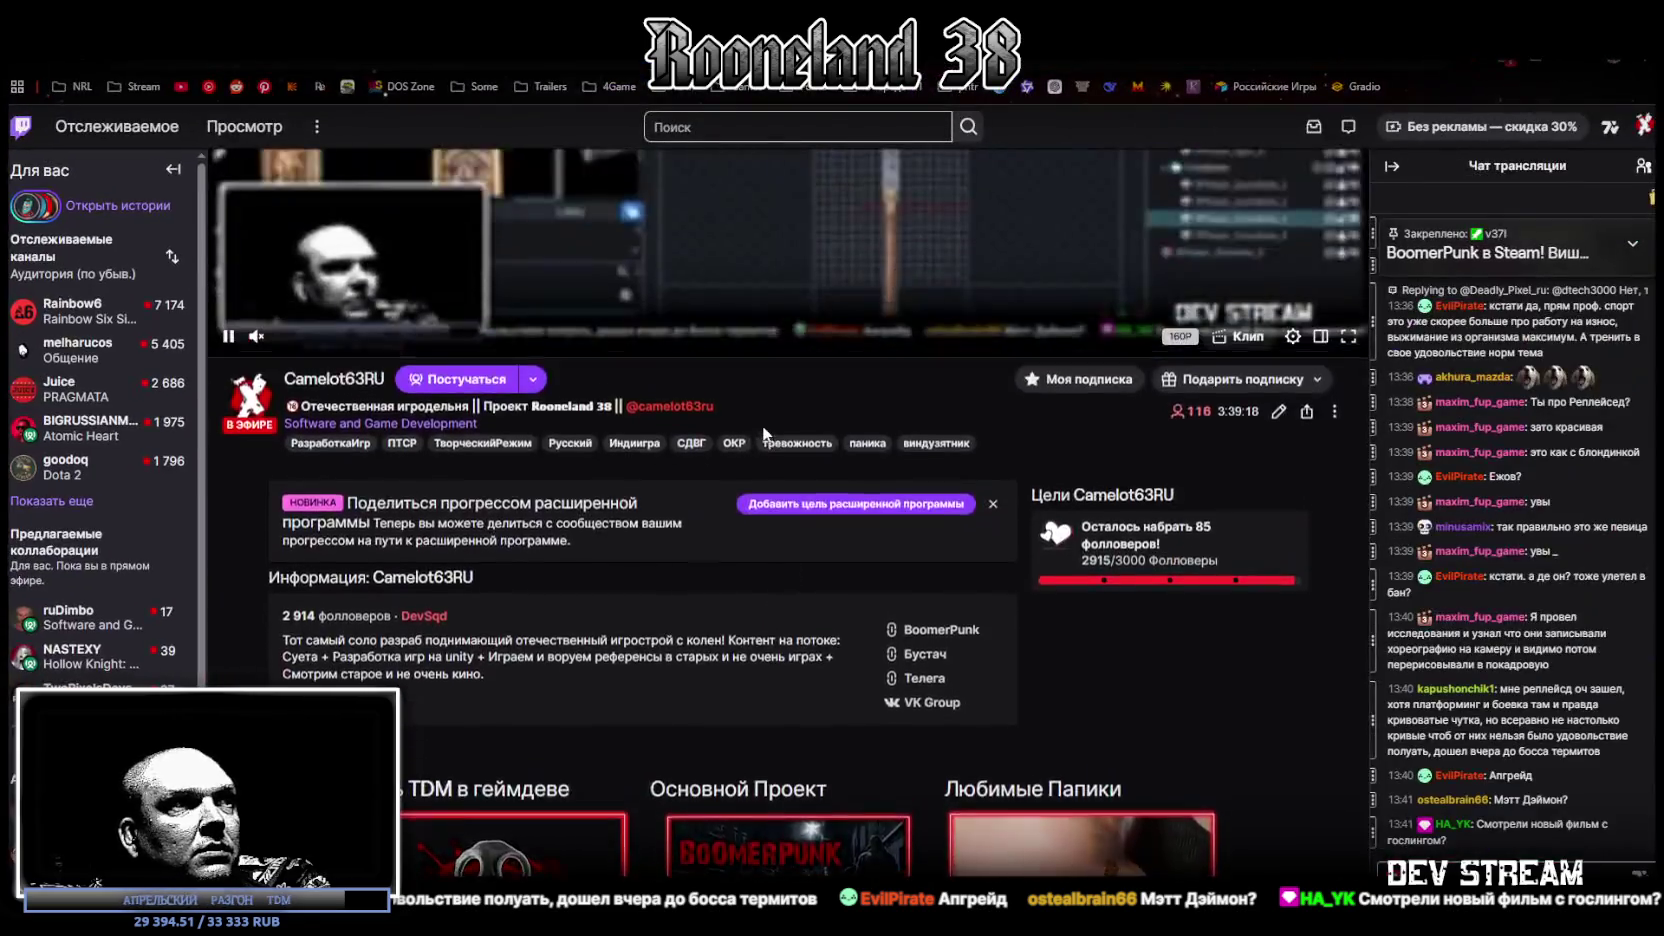
Step: Open the TDM Timeline panel, loading 'TDM timeline / 2018 / январь / начало'
scroll(770, 429, "down", 5)
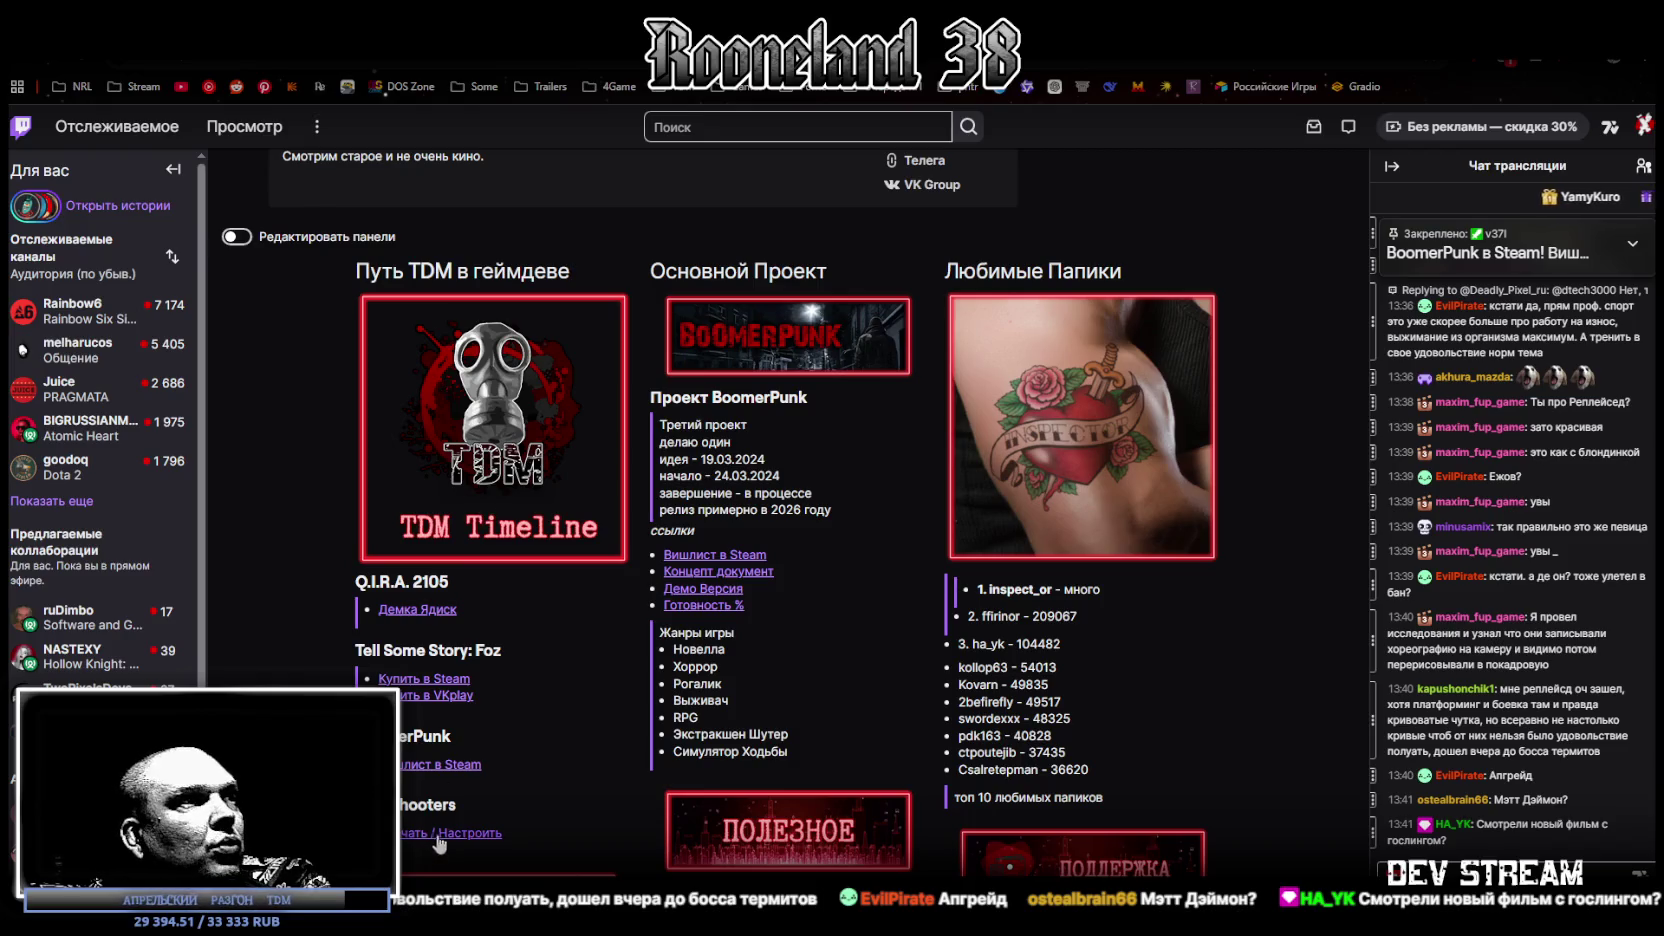
left_click(493, 430)
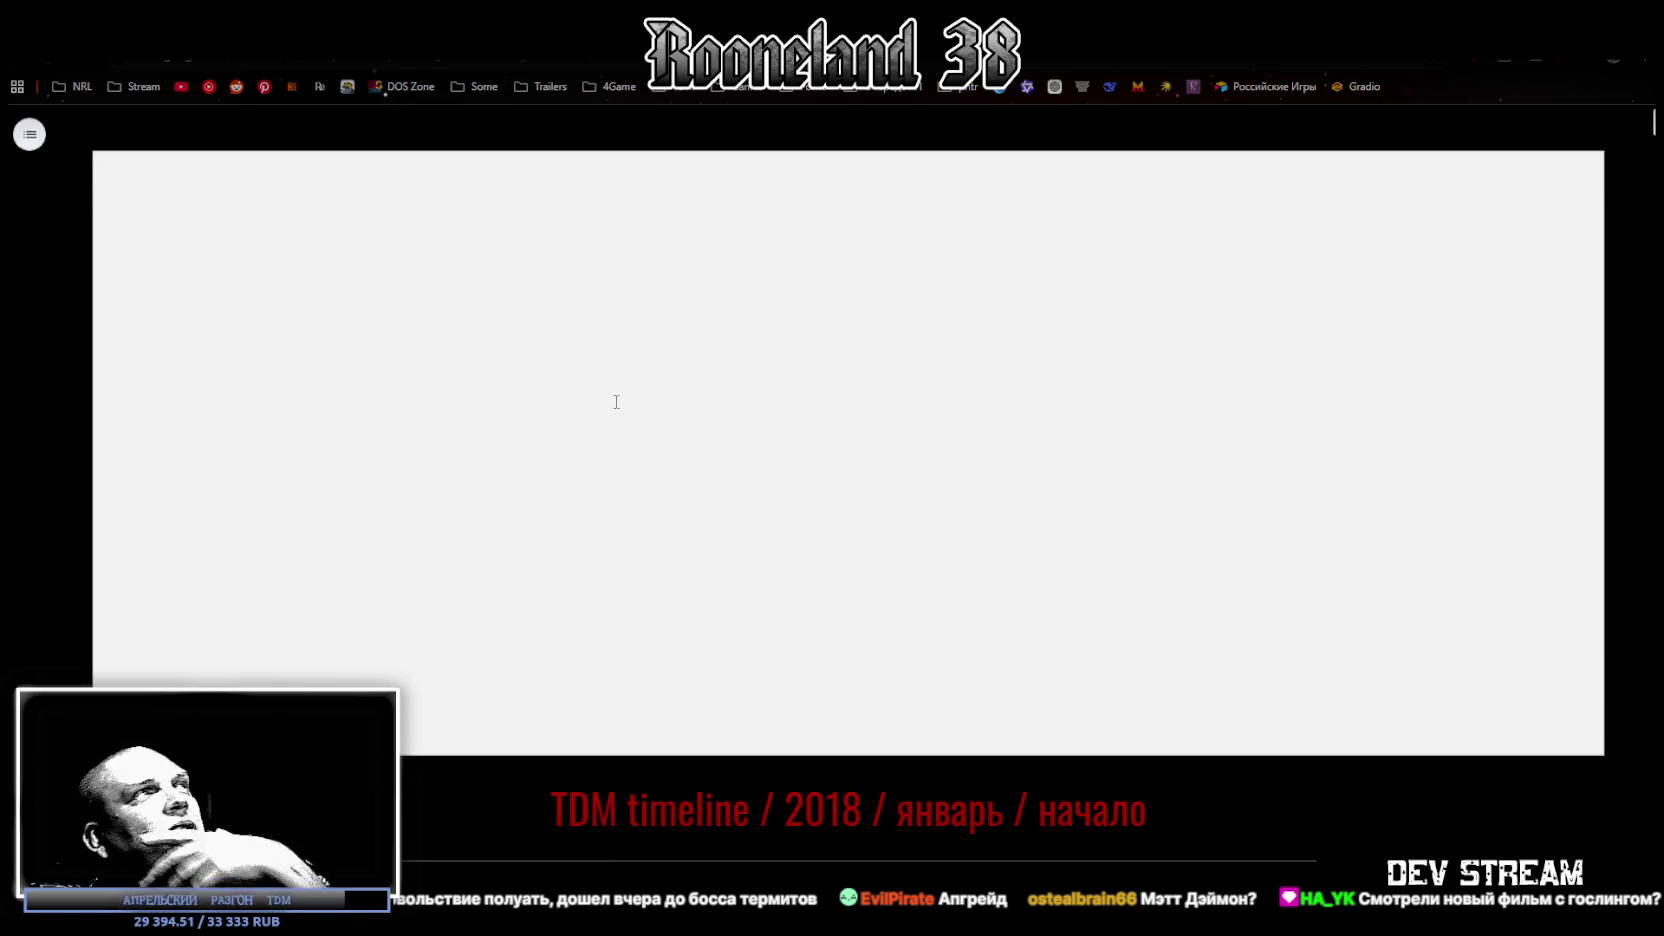
Step: Scroll to section #6 Project NOIRE and follow its docs.google.com link to 'ПРОЕКТ NOIRE и слоты NPC'
scroll(391, 455, "down", 5)
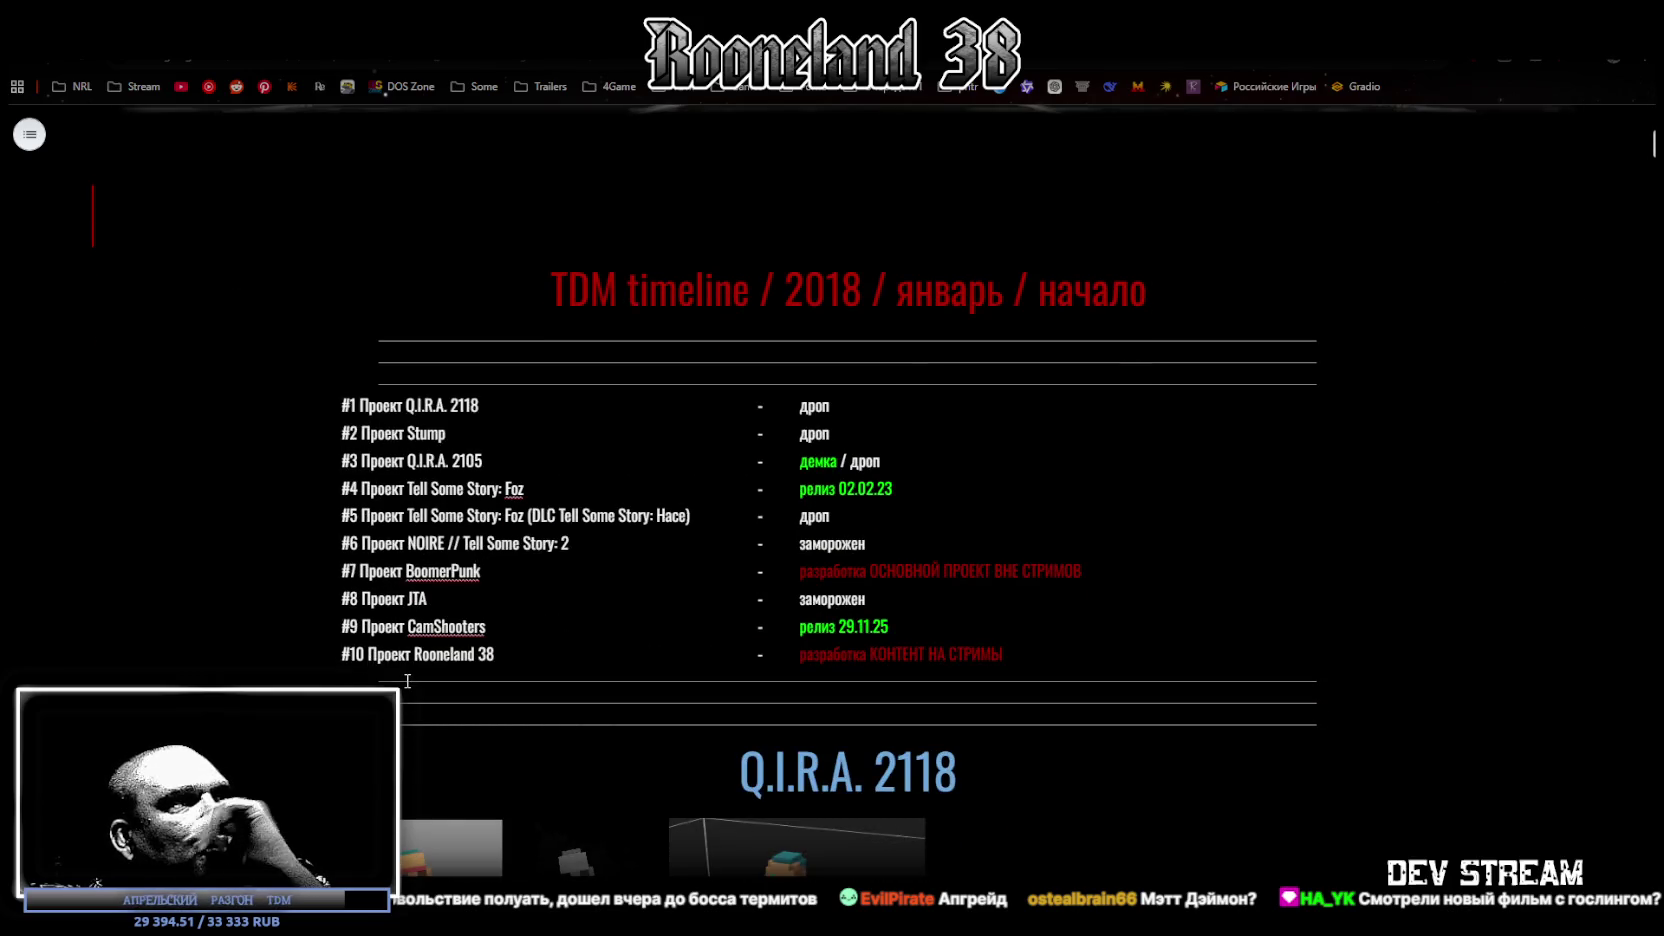
scroll(449, 503, "down", 4)
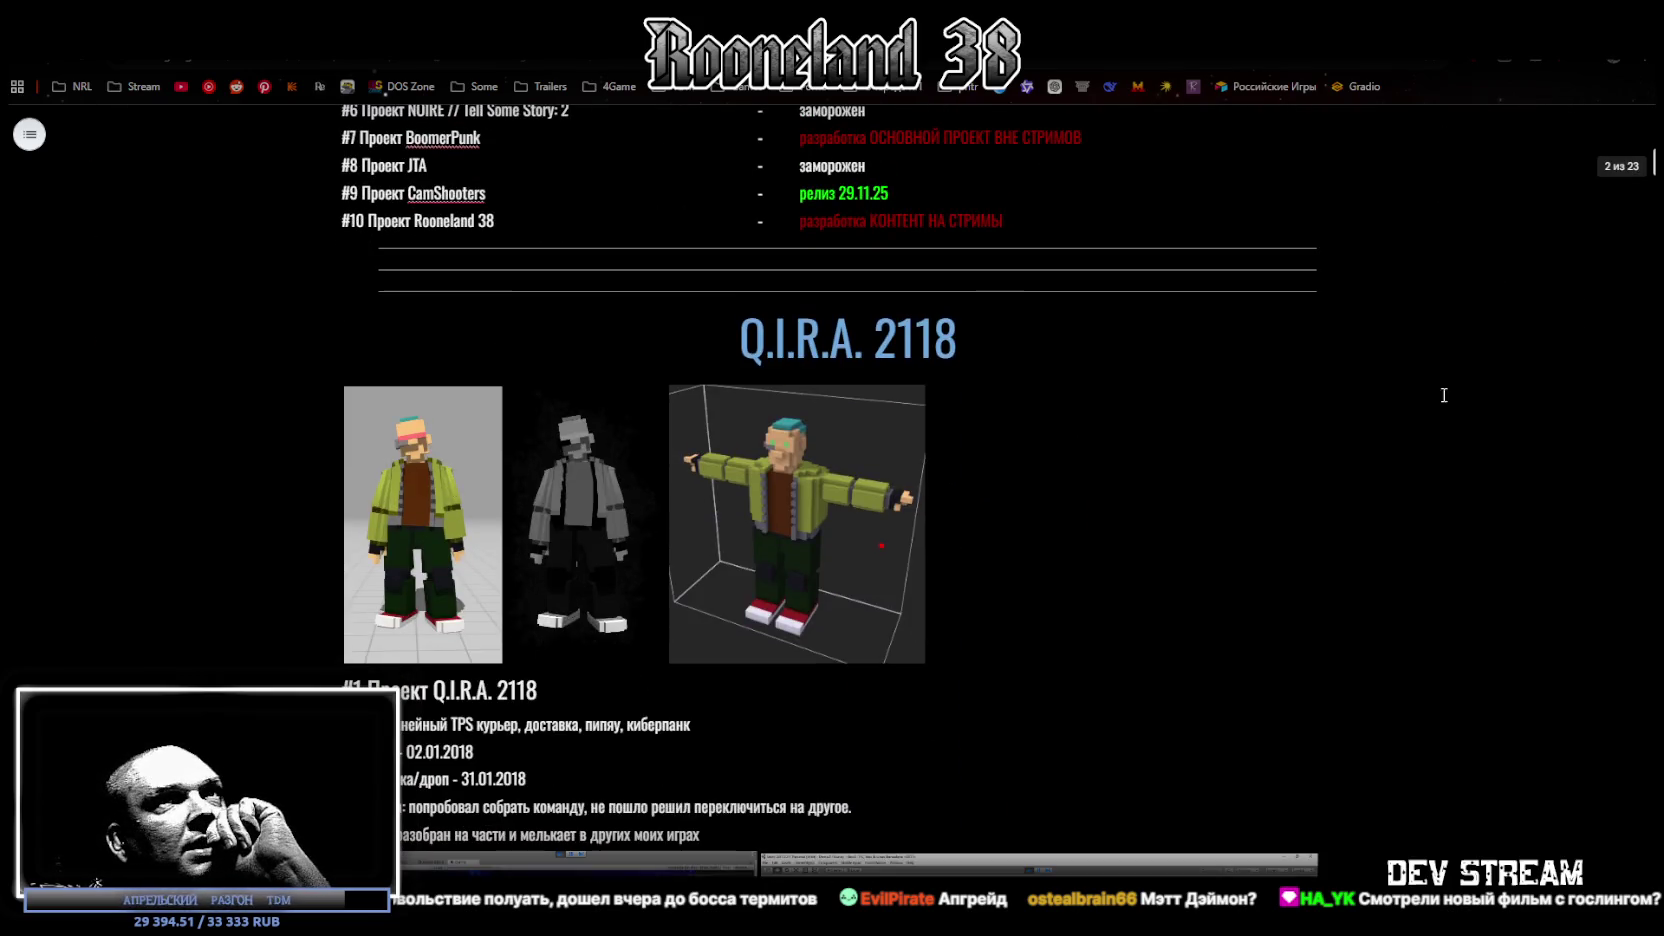
scroll(845, 490, "down", 10)
scroll(845, 490, "down", 10)
scroll(845, 490, "up", 2)
scroll(845, 490, "up", 5)
scroll(845, 490, "down", 5)
scroll(845, 490, "down", 5)
scroll(845, 490, "down", 1)
scroll(845, 490, "up", 1)
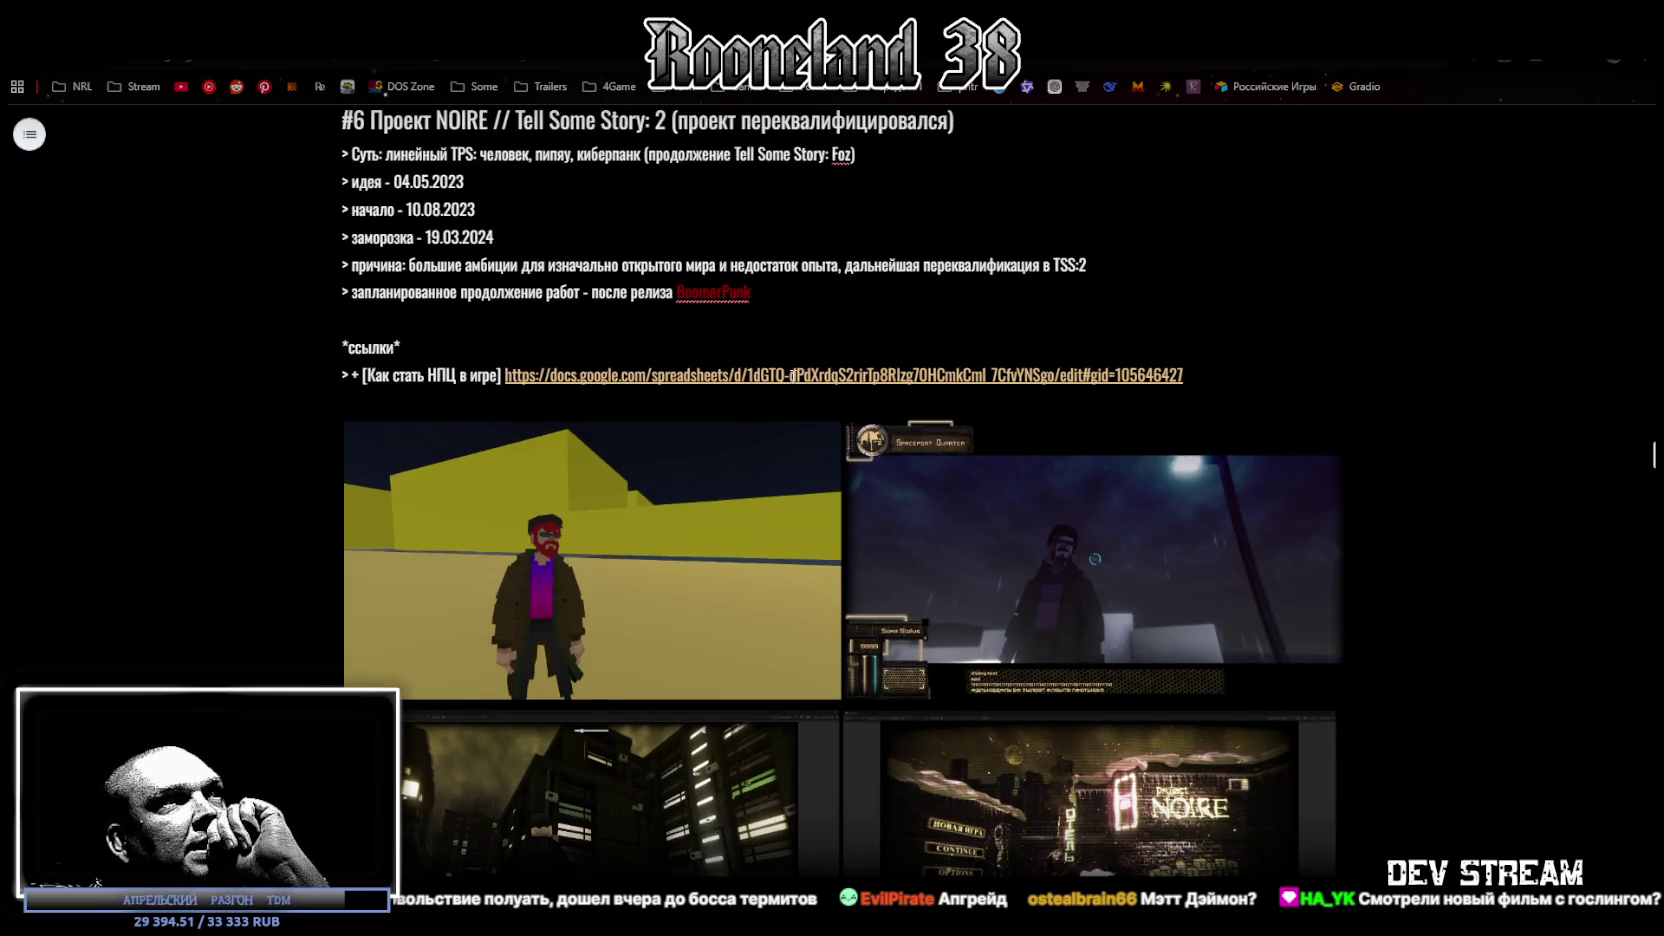
mouse_move(780, 374)
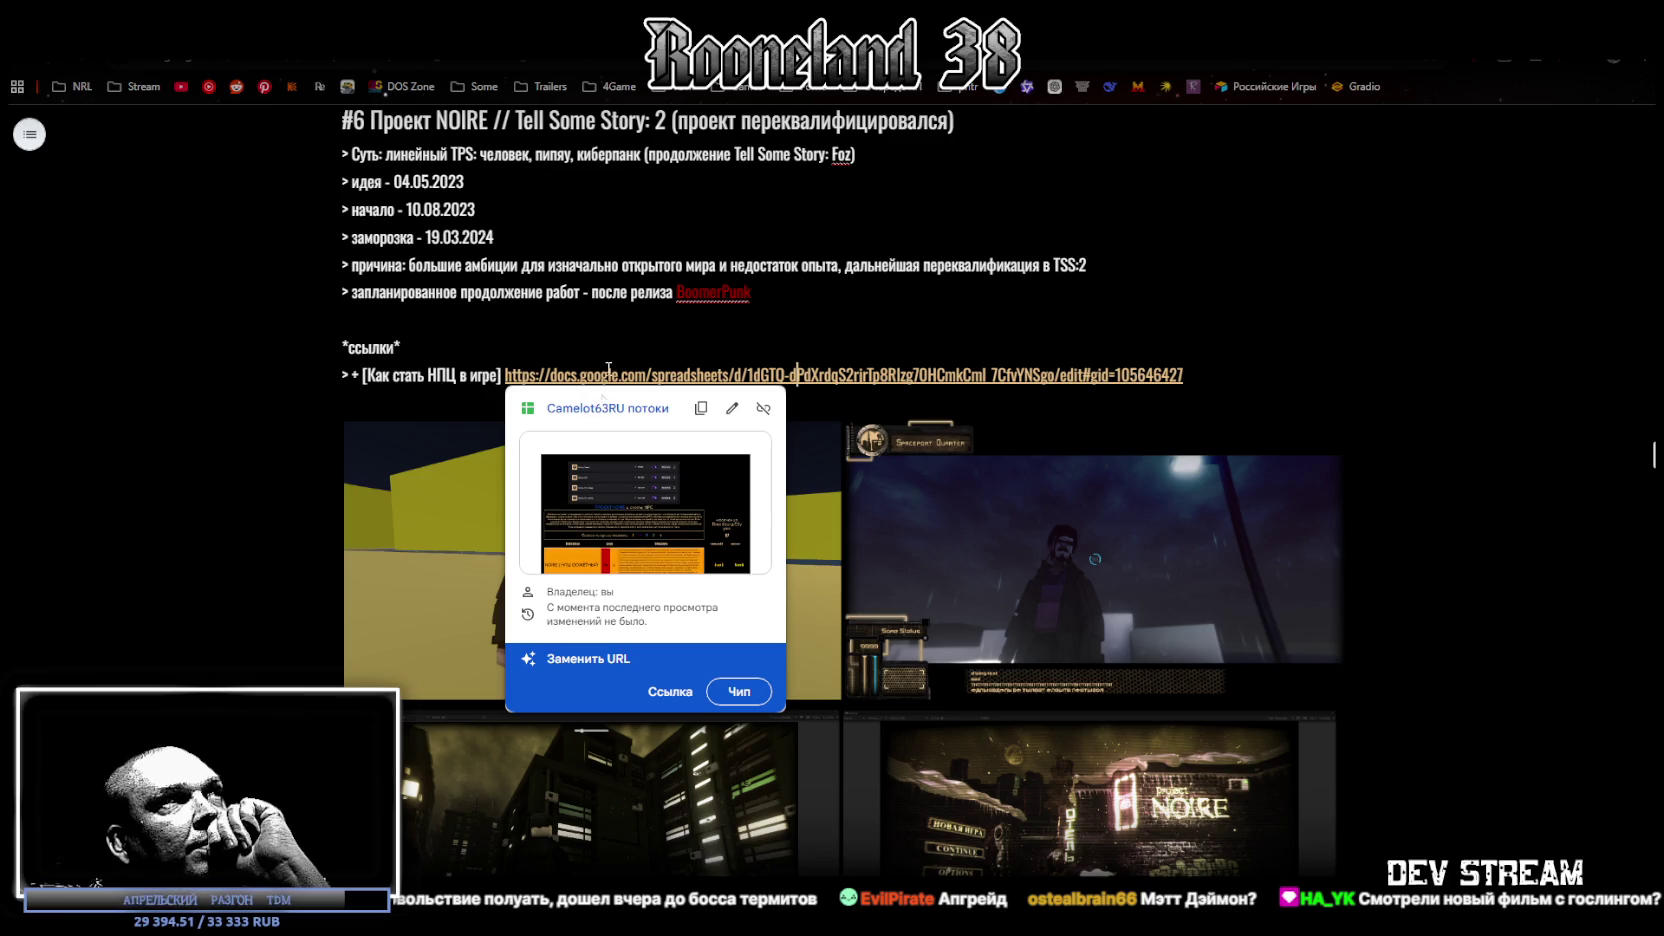
left_click(764, 447)
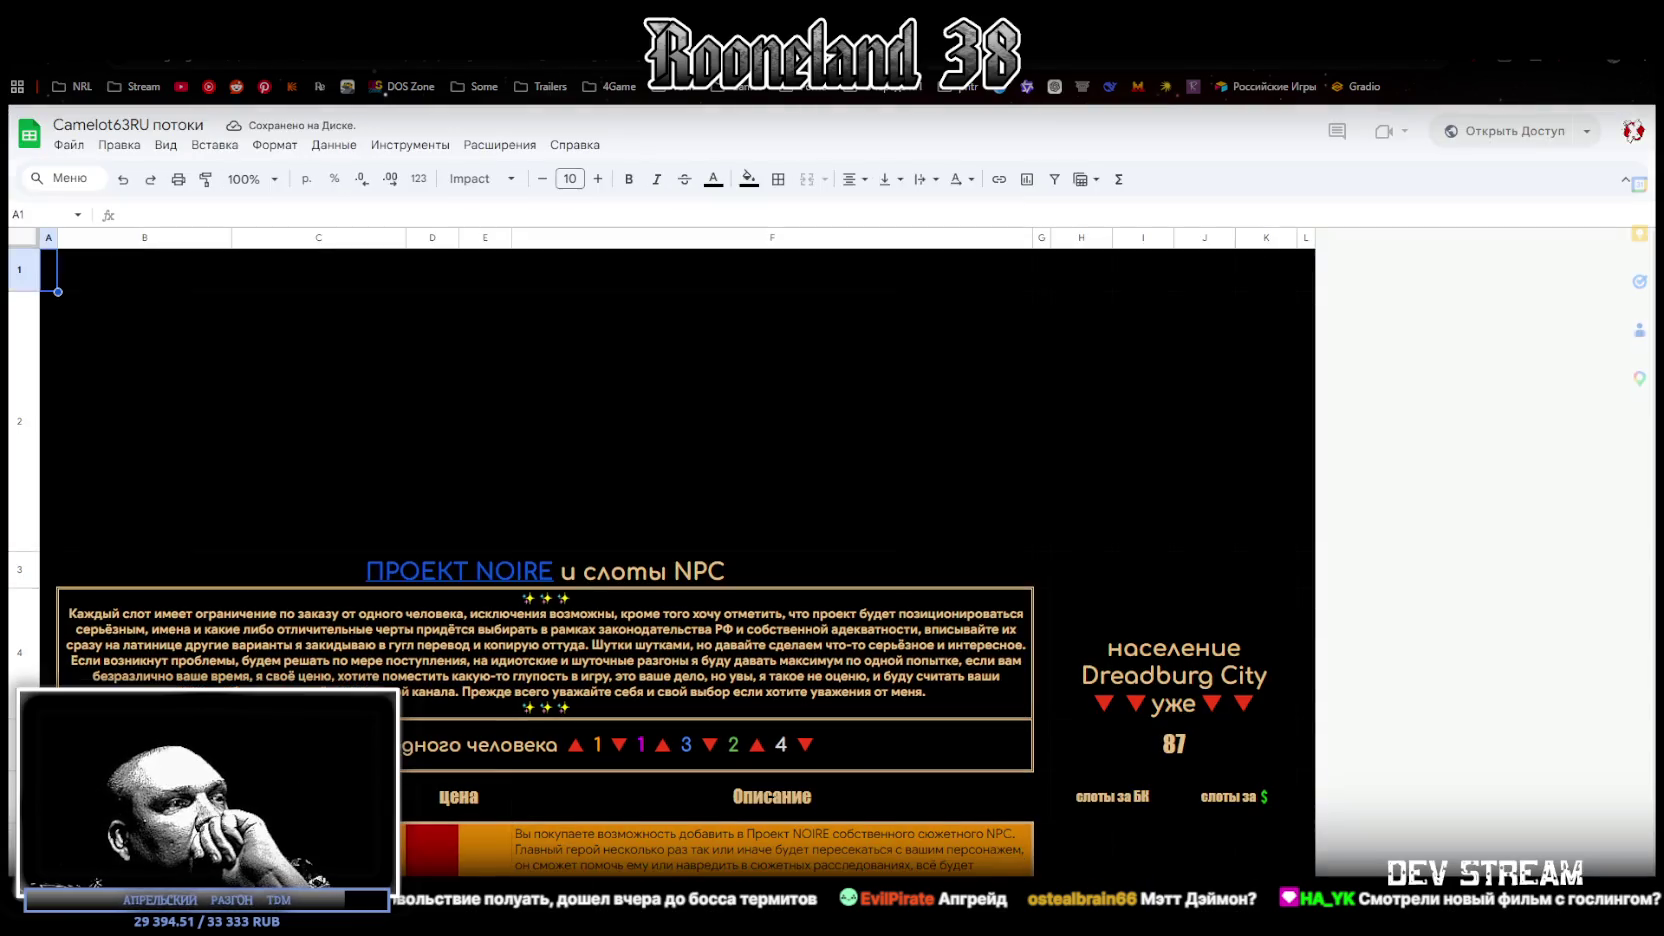
Step: Close the Twitch tab and return to the NOIRE NPC-slots spreadsheet
key("ctrl+w")
scroll(760, 490, "down", 5)
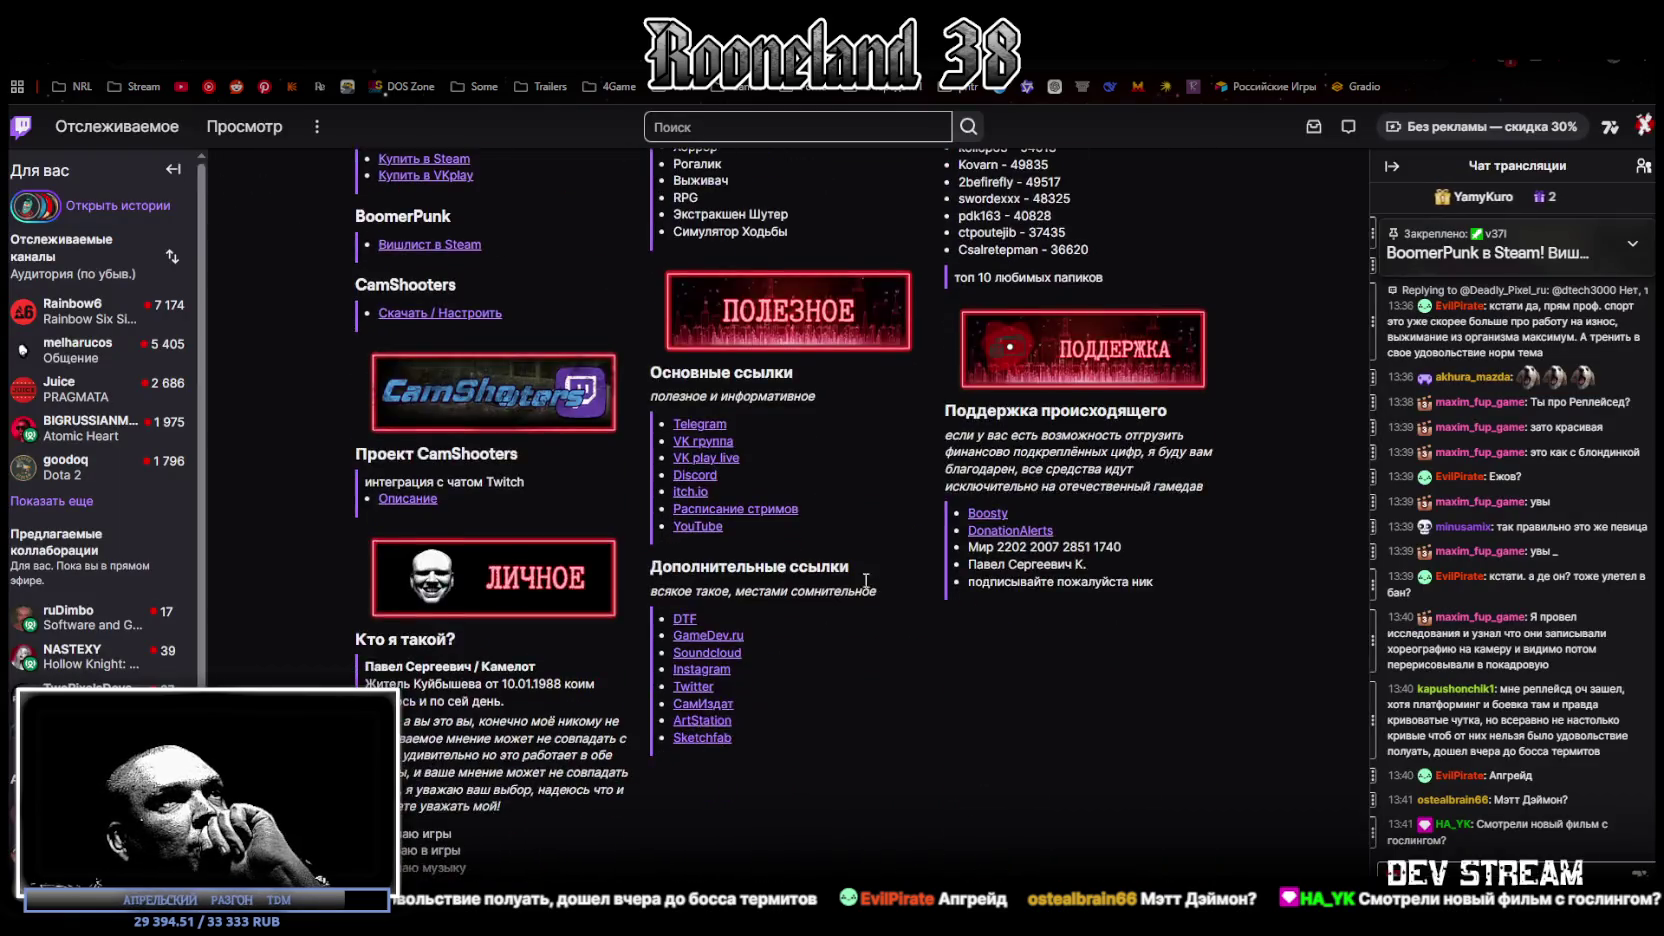
scroll(760, 490, "up", 2)
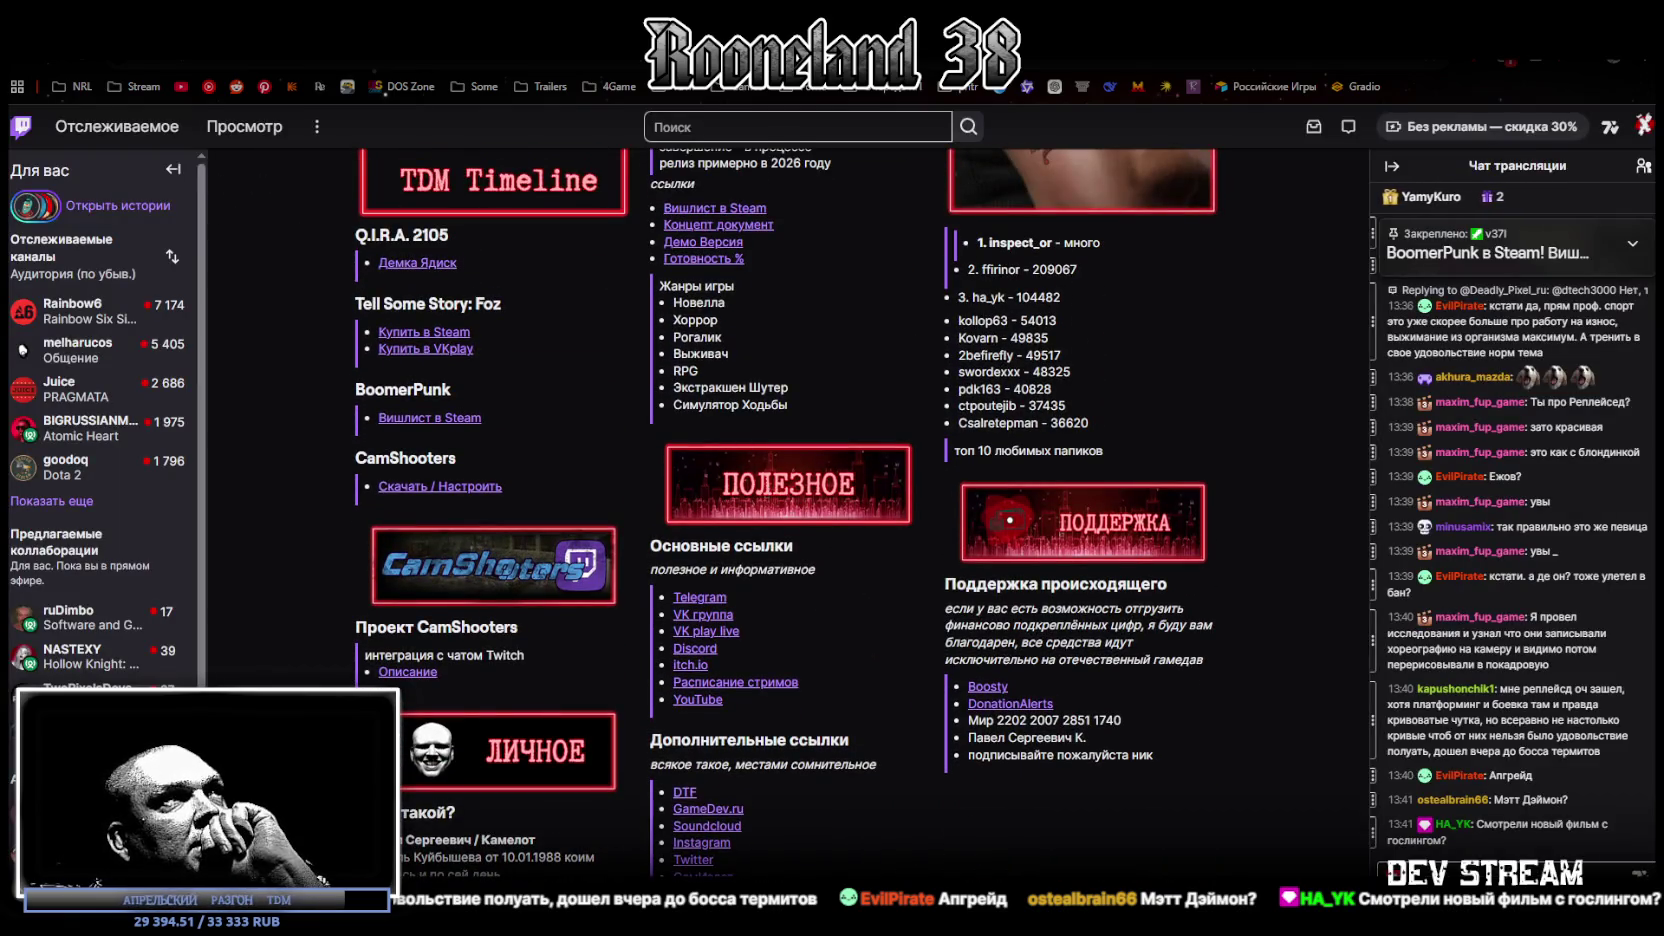
left_click(760, 490)
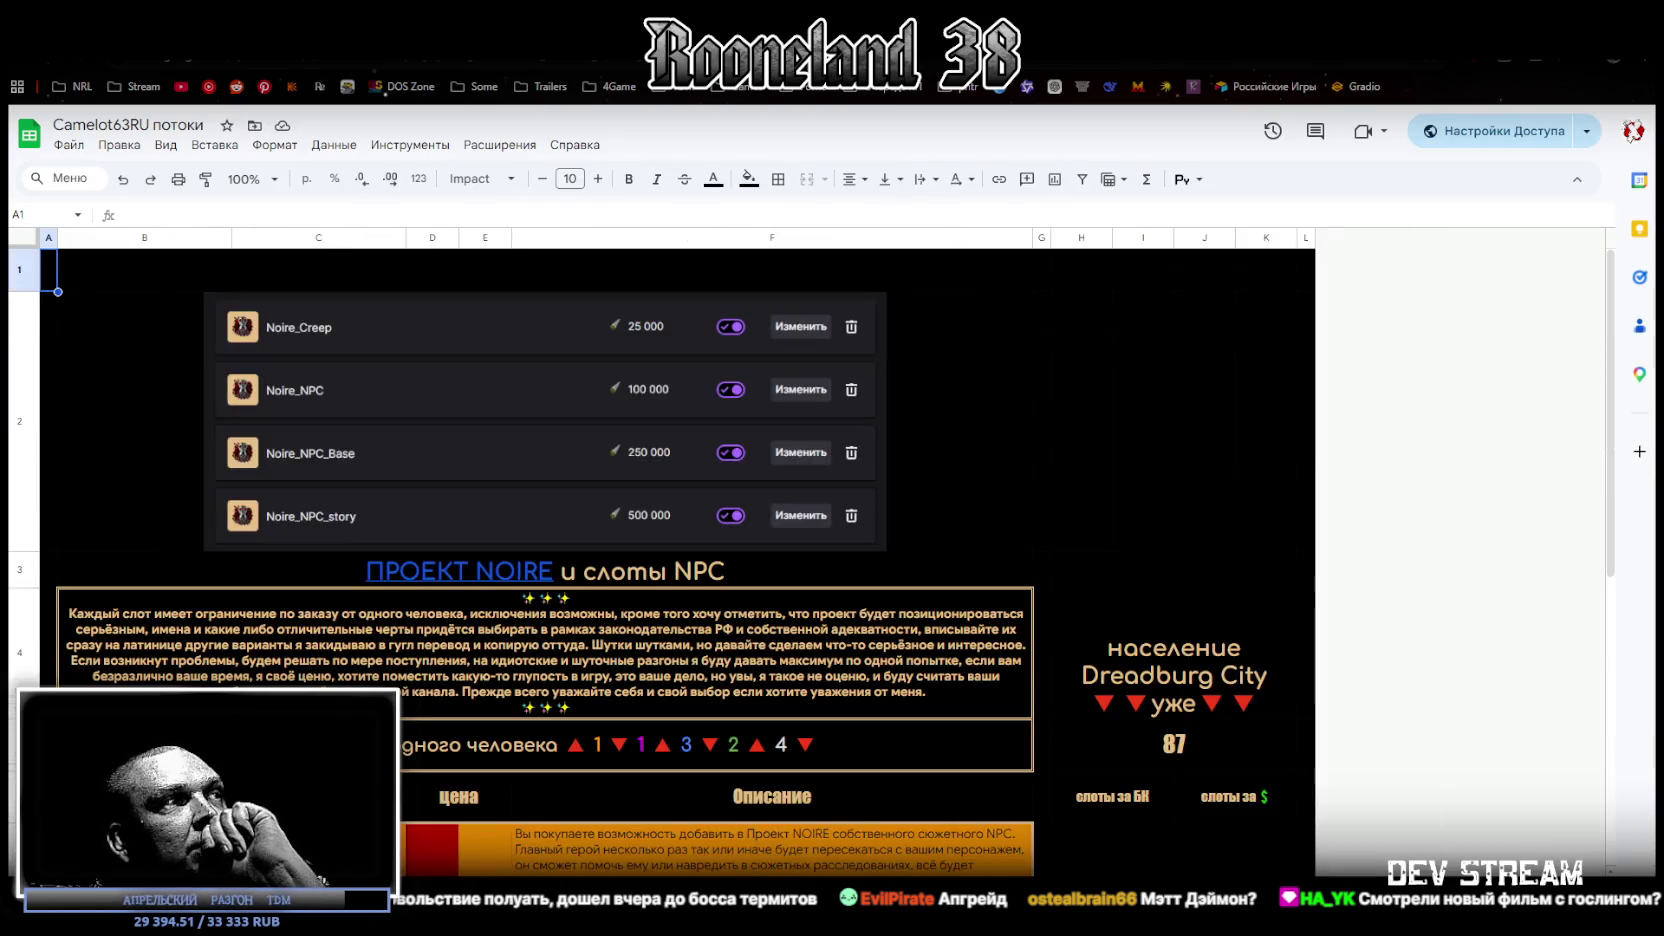
scroll(521, 690, "down", 5)
scroll(523, 633, "down", 2)
scroll(500, 638, "up", 10)
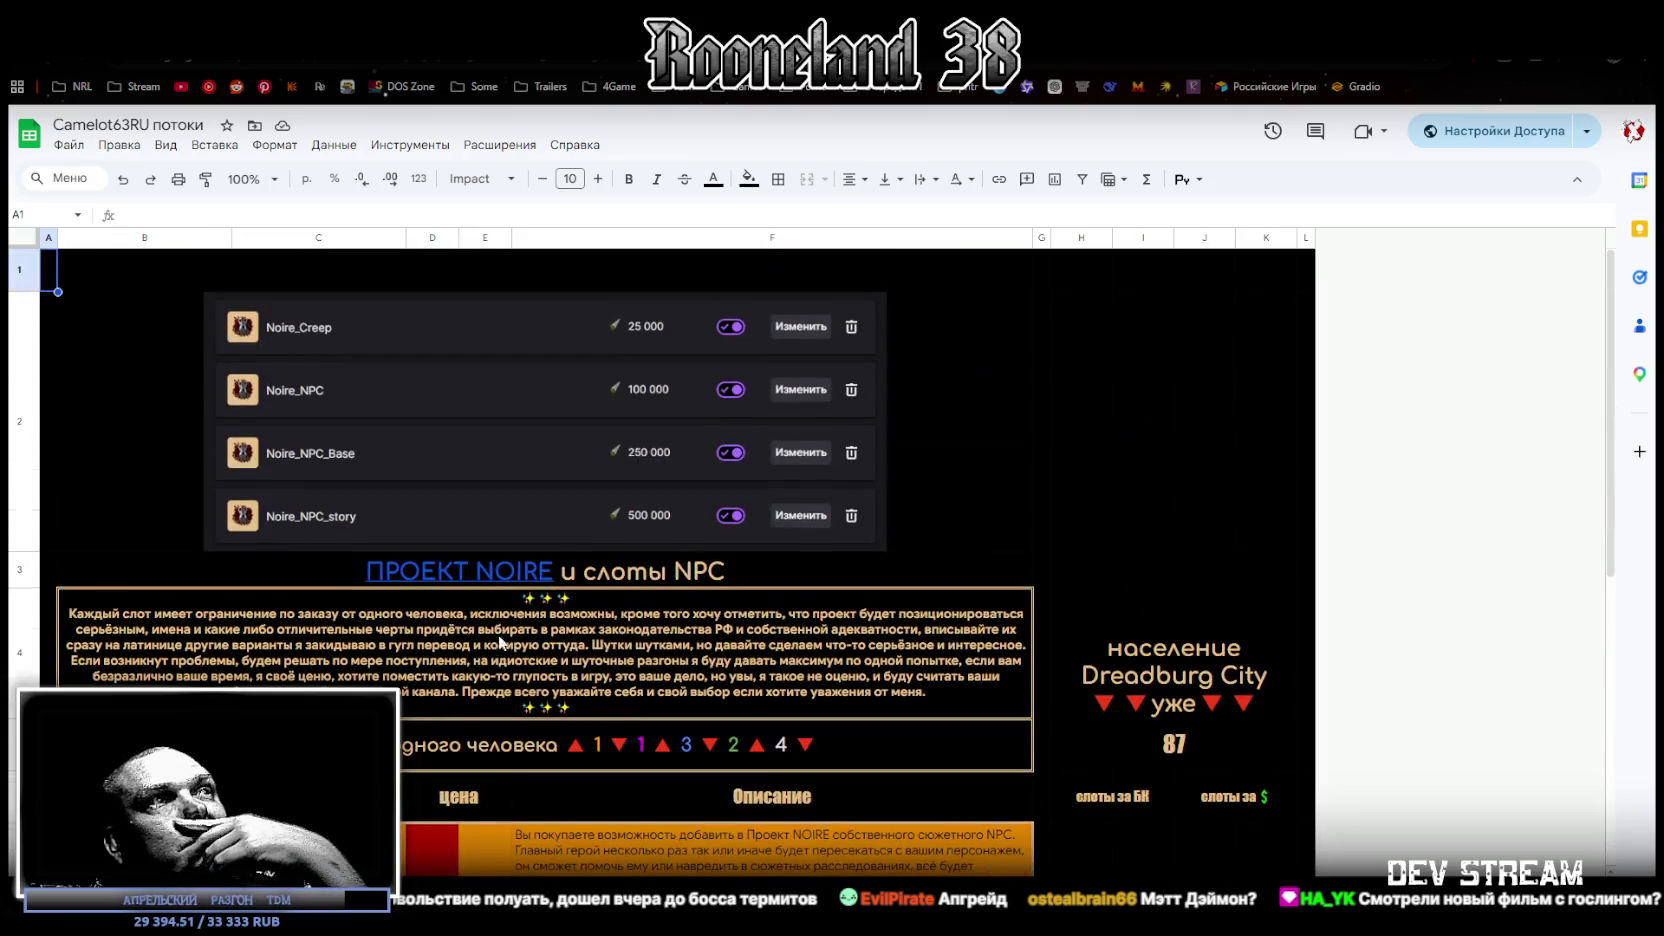
Step: Cycle through the spreadsheet's sheets and reach the NOIRE NPC slots sheet via the doc link
key("ctrl+Page_Down")
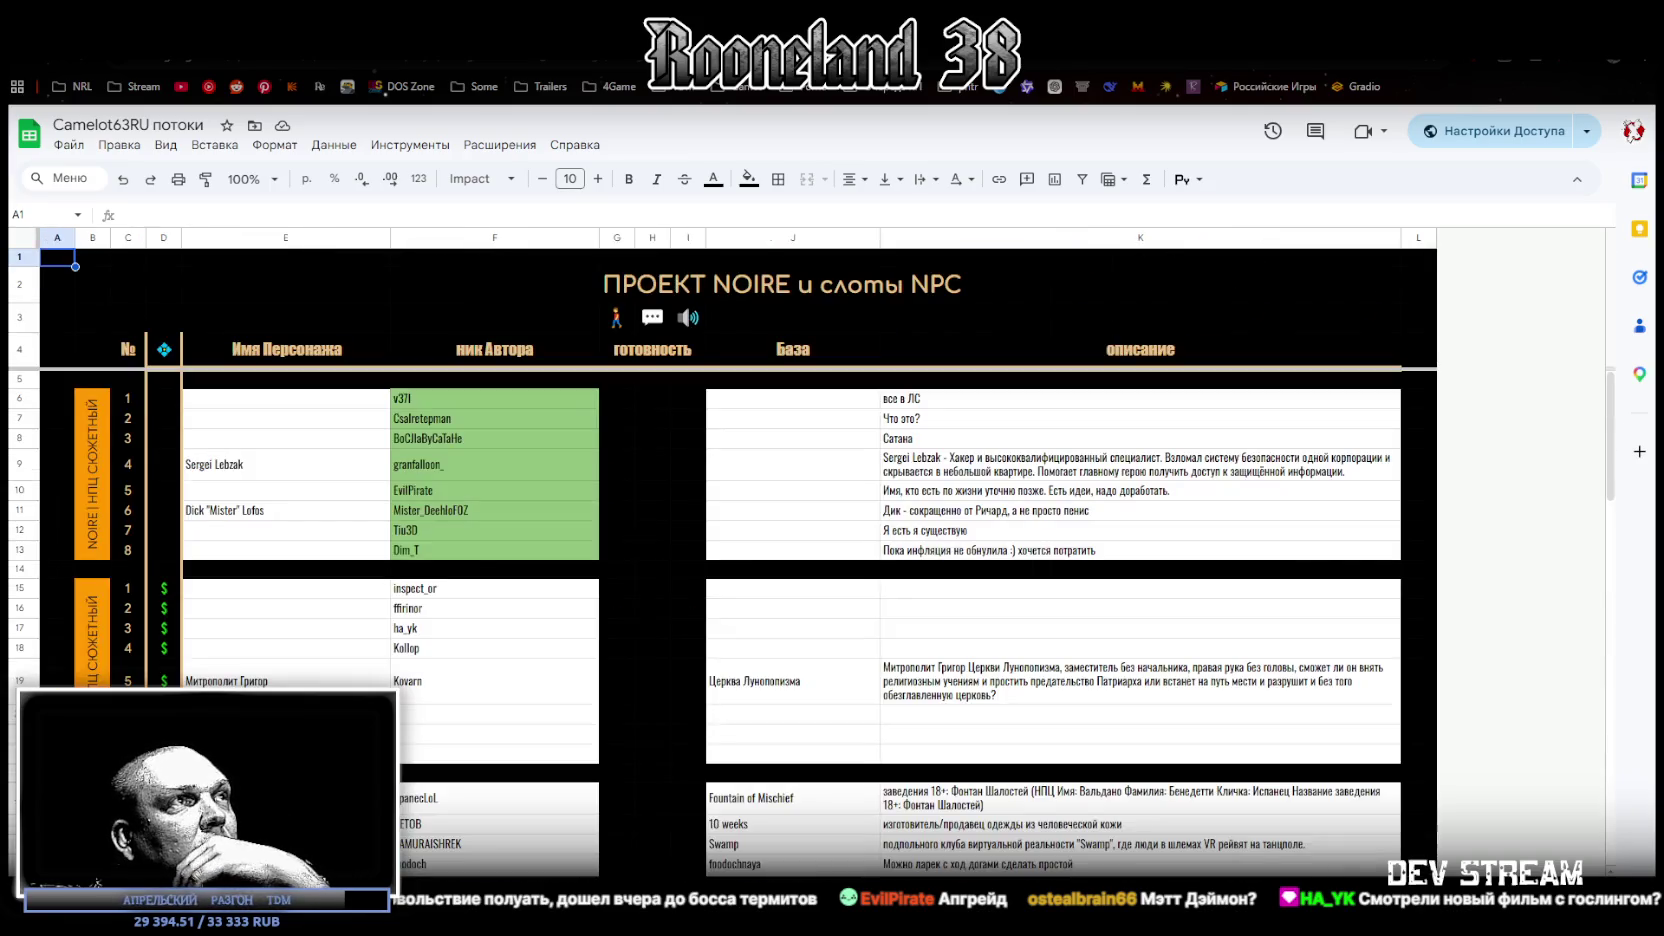
key("ctrl+Page_Down")
key("ctrl+Page_Down")
key("ctrl+Page_Down")
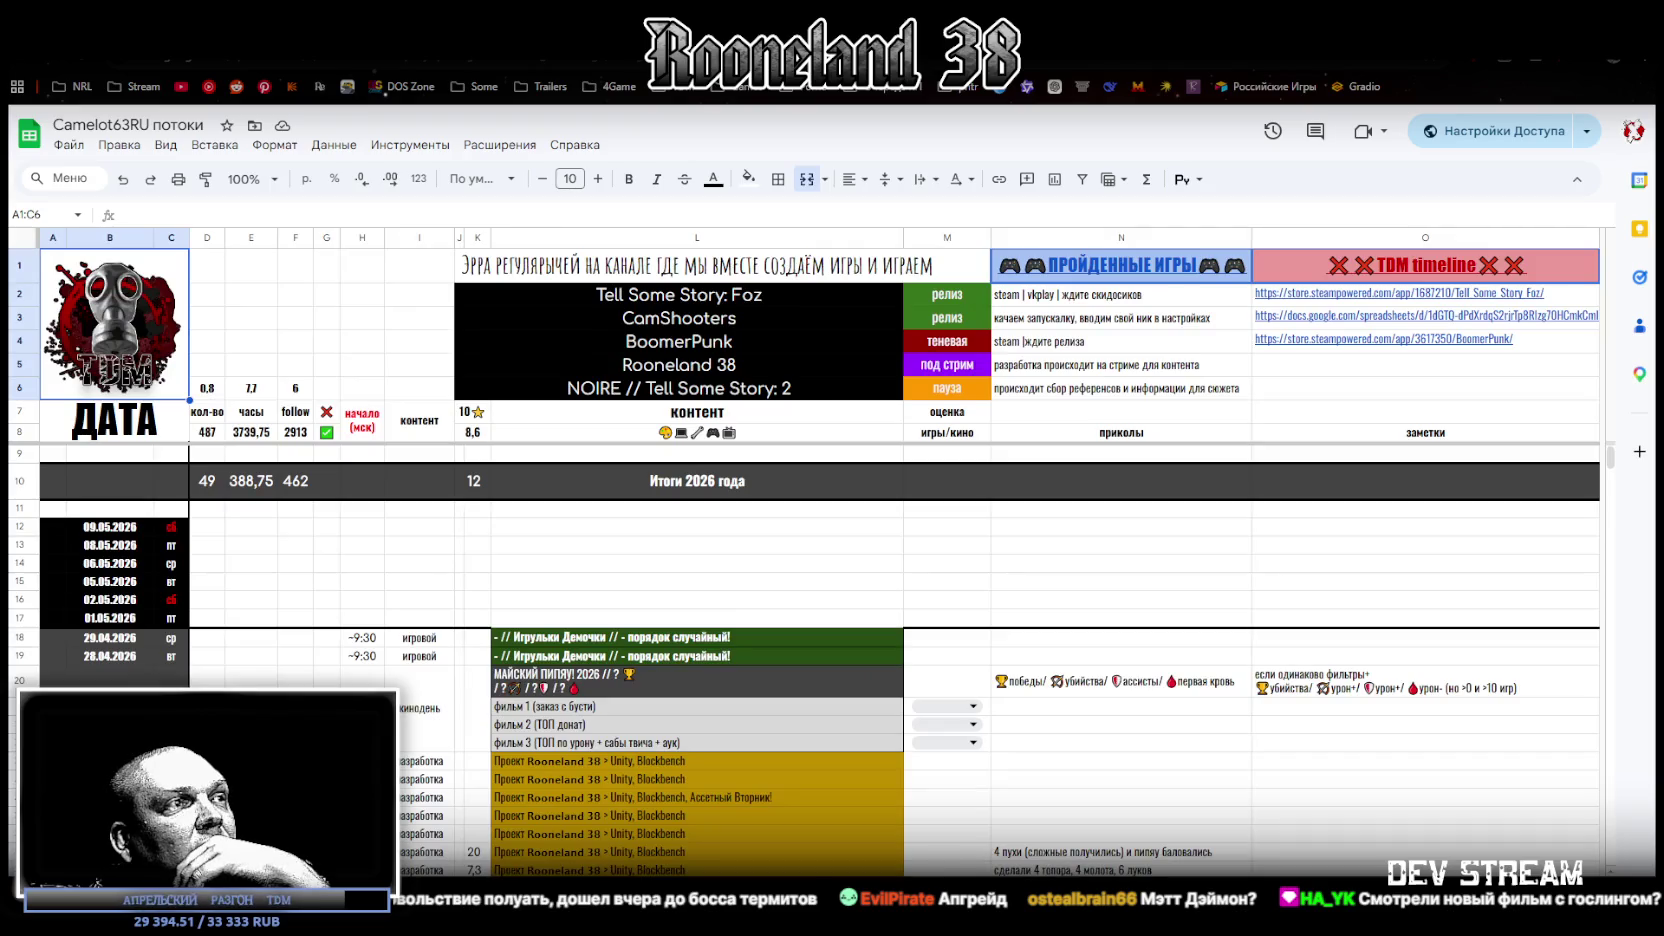
key("ctrl+Page_Up")
key("ctrl+Page_Up")
key("ctrl+w")
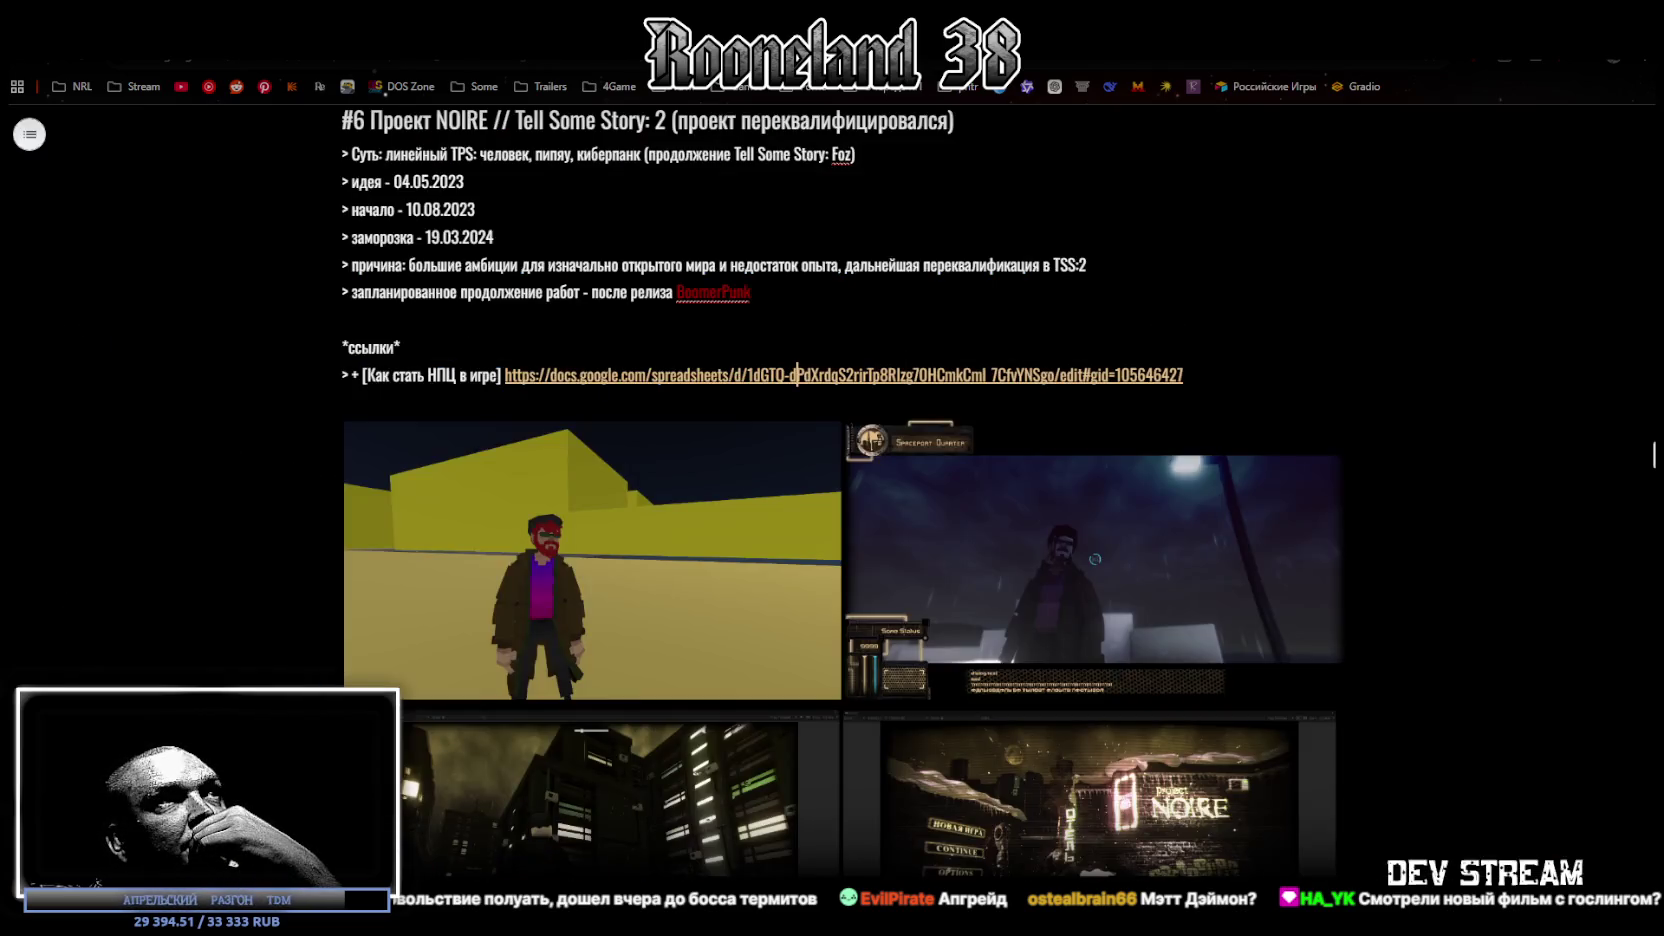
left_click(797, 374, "ctrl")
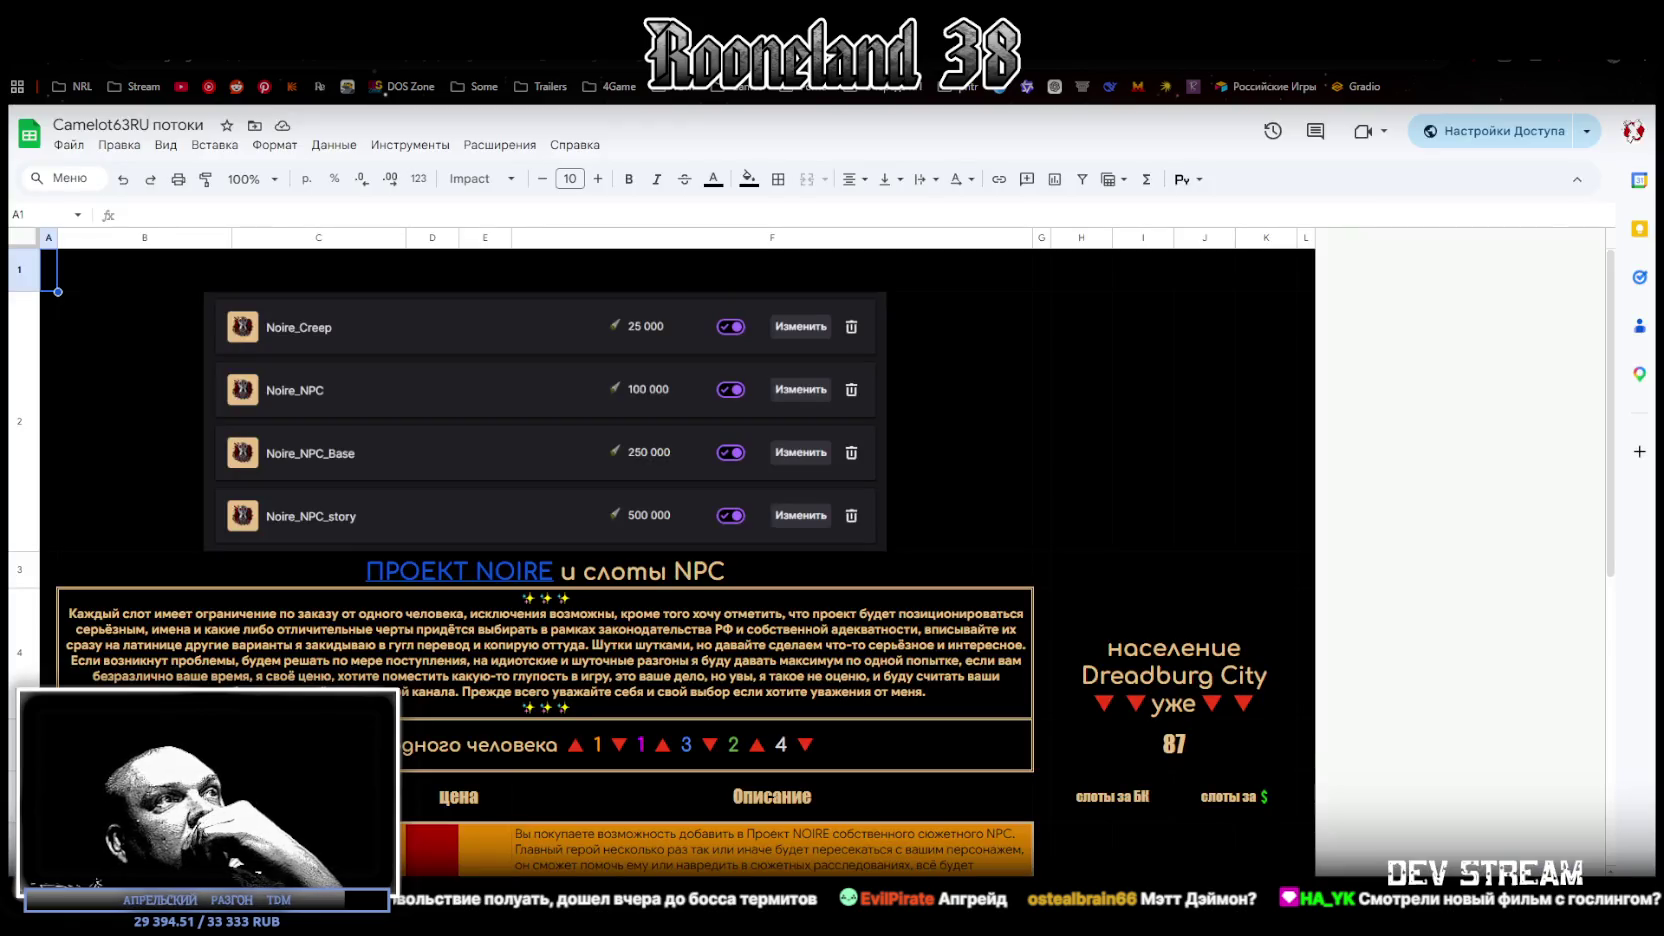
key("ctrl+Page_Up")
scroll(386, 530, "down", 5)
scroll(390, 526, "up", 5)
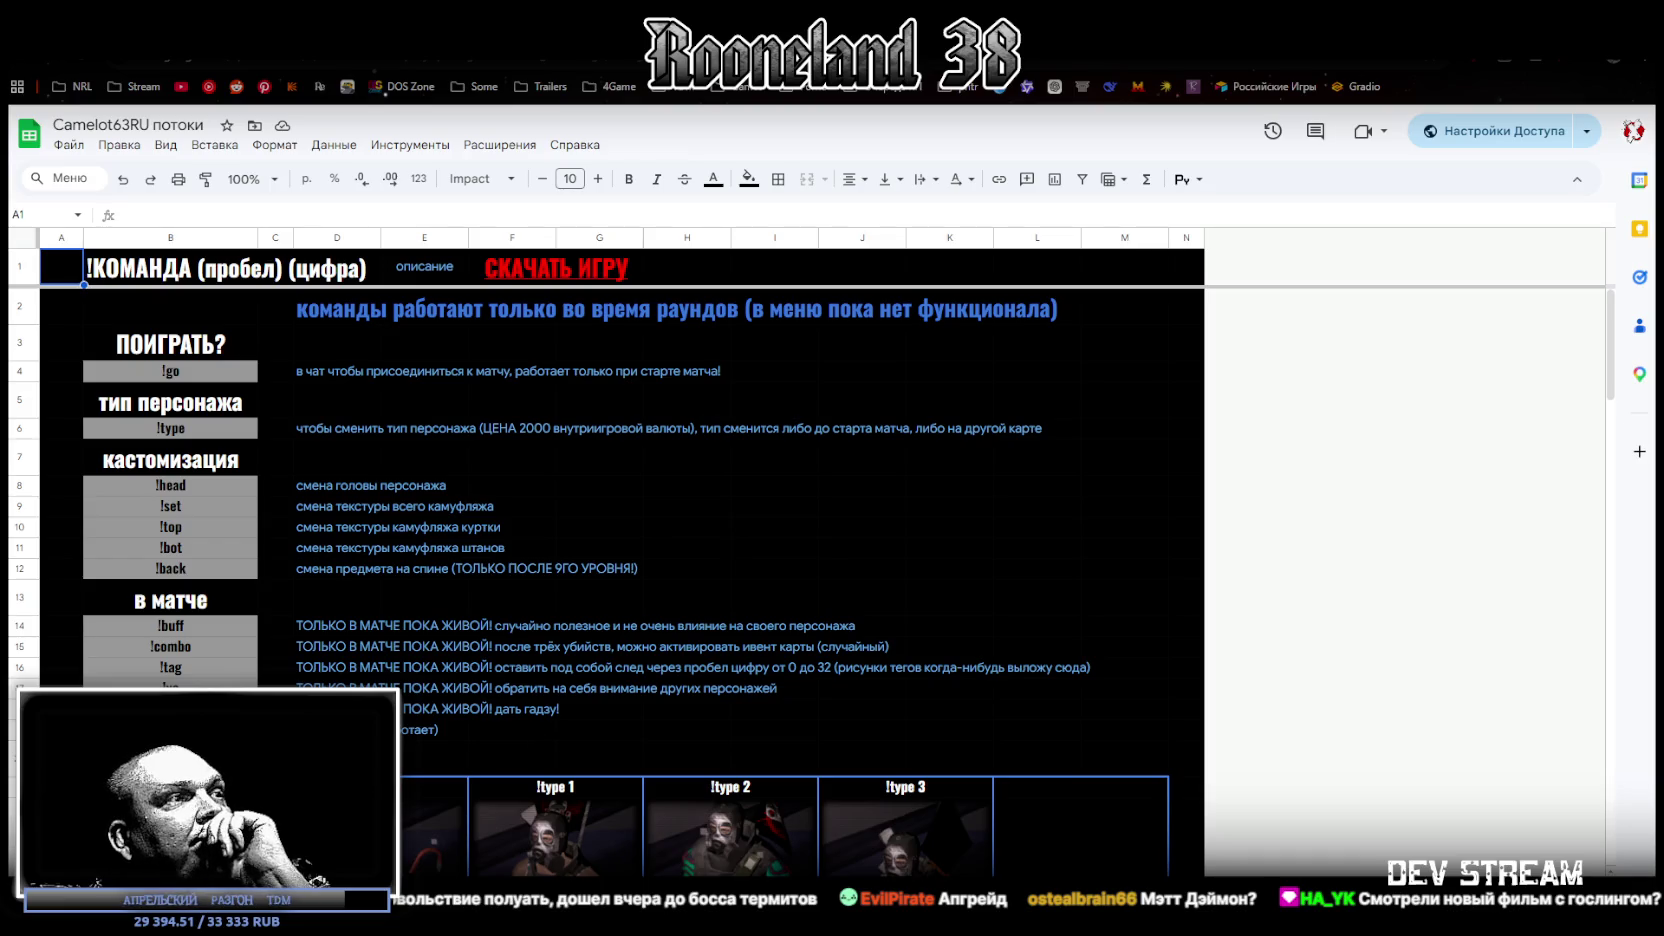
key("ctrl+Page_Down")
Step: Scroll the NPC list and select the empty author cells F40:F43, then return to Blockbench
scroll(790, 600, "down", 3)
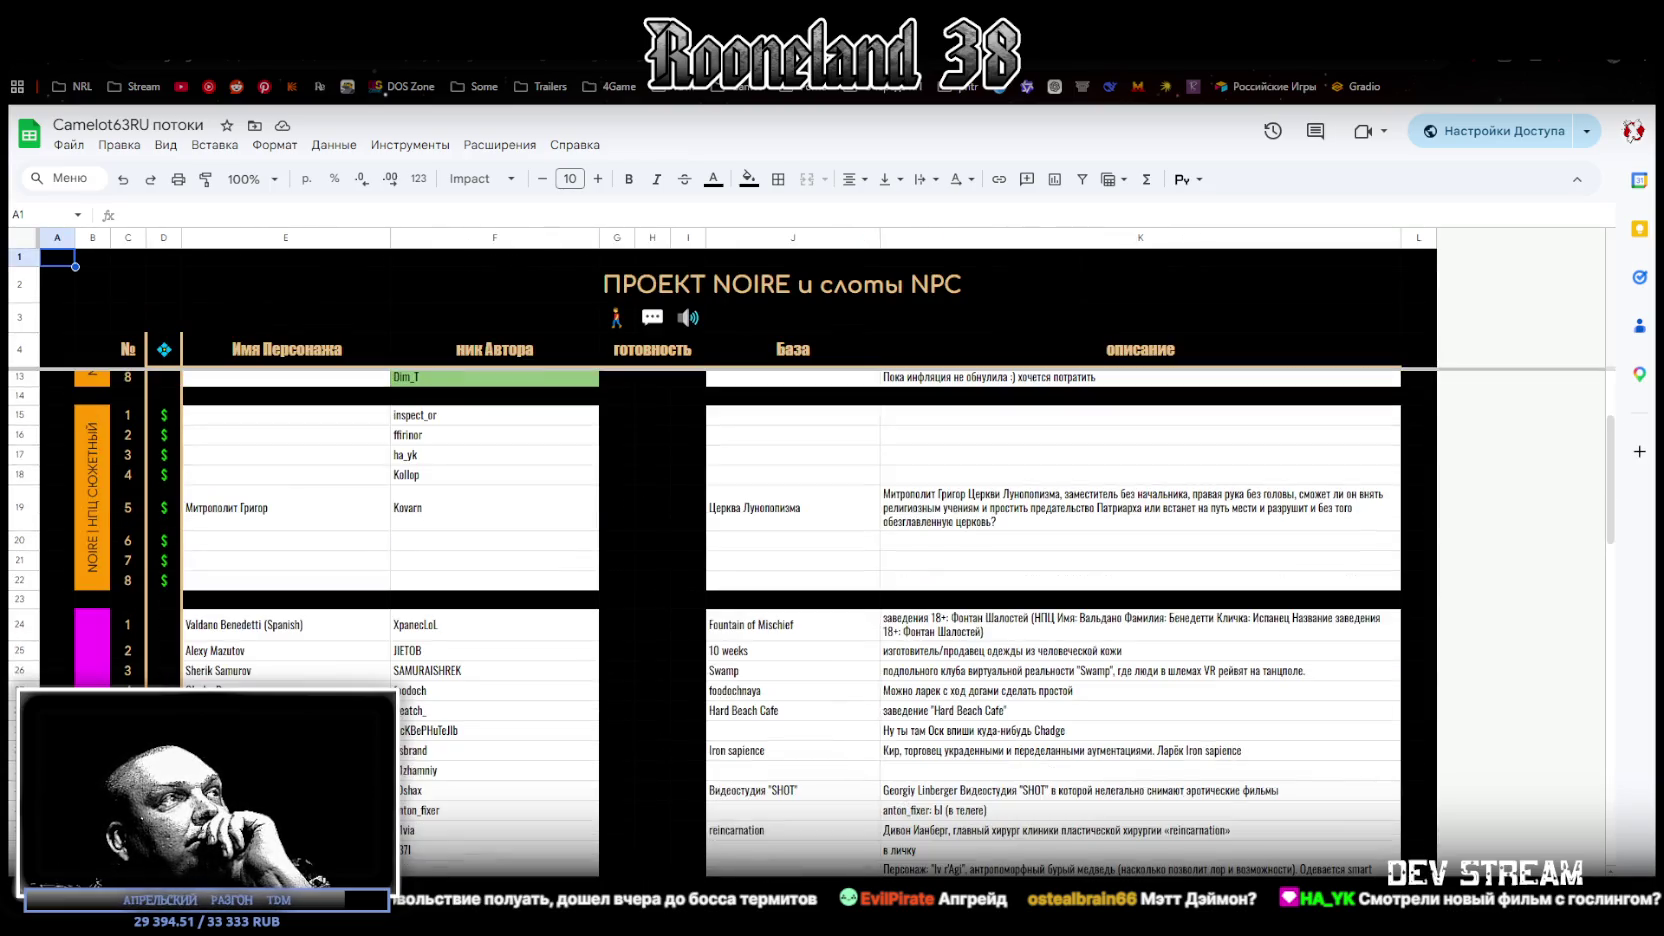
scroll(272, 661, "down", 2)
scroll(272, 661, "down", 3)
scroll(272, 661, "up", 3)
scroll(272, 661, "down", 3)
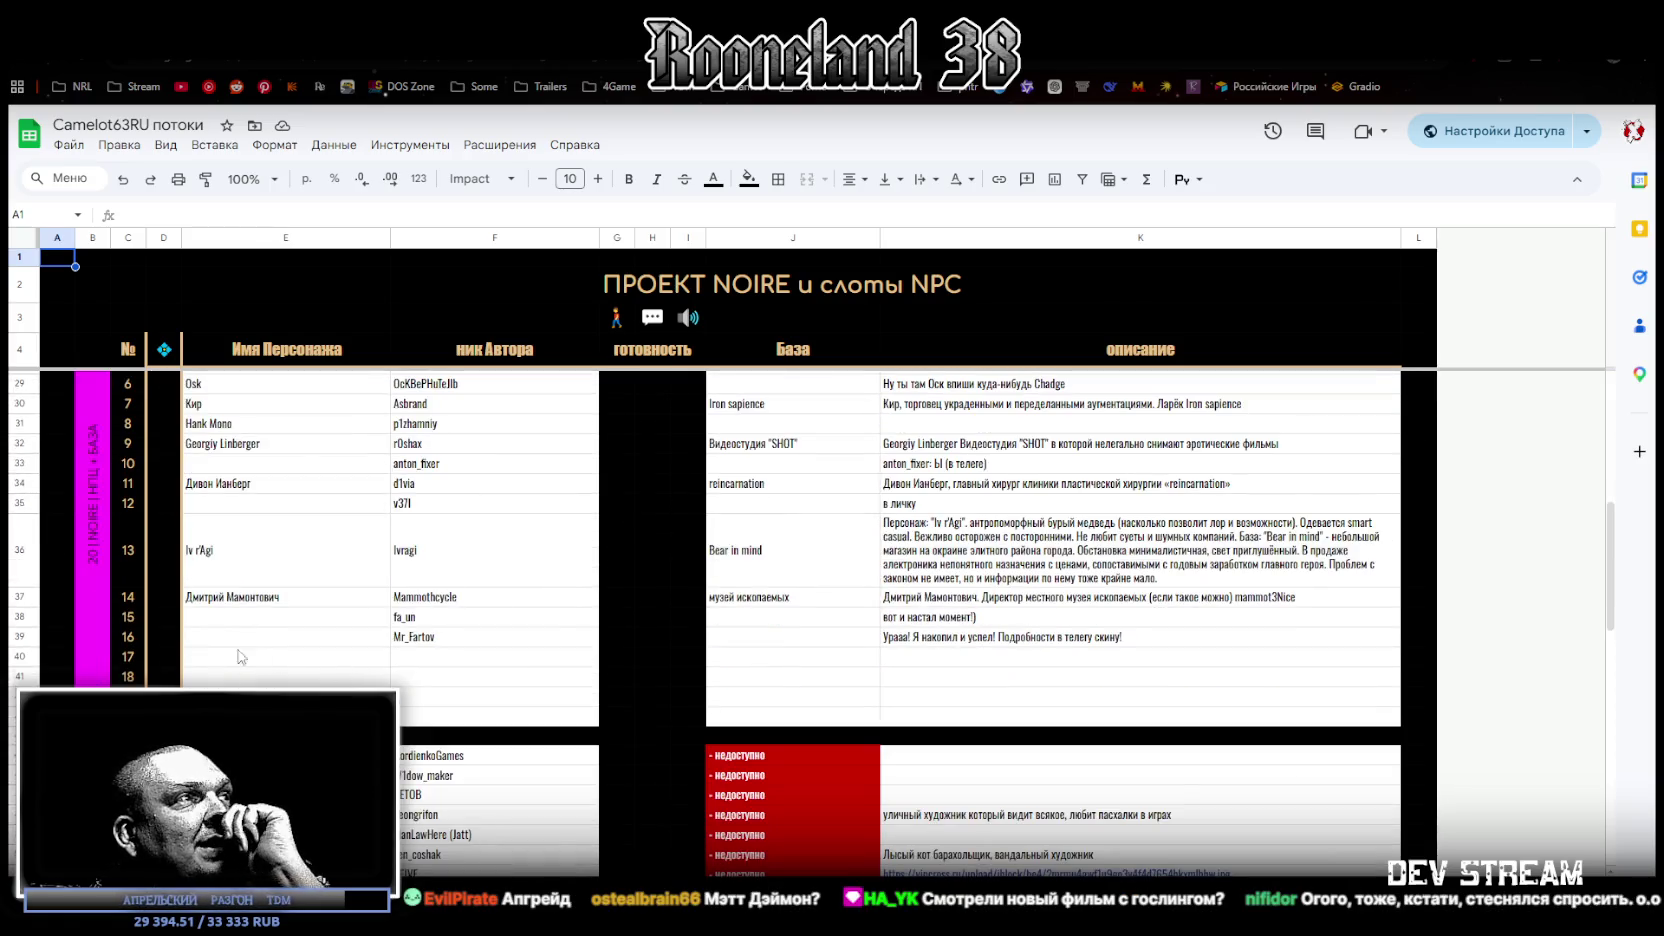
left_click_drag(435, 662, 427, 720)
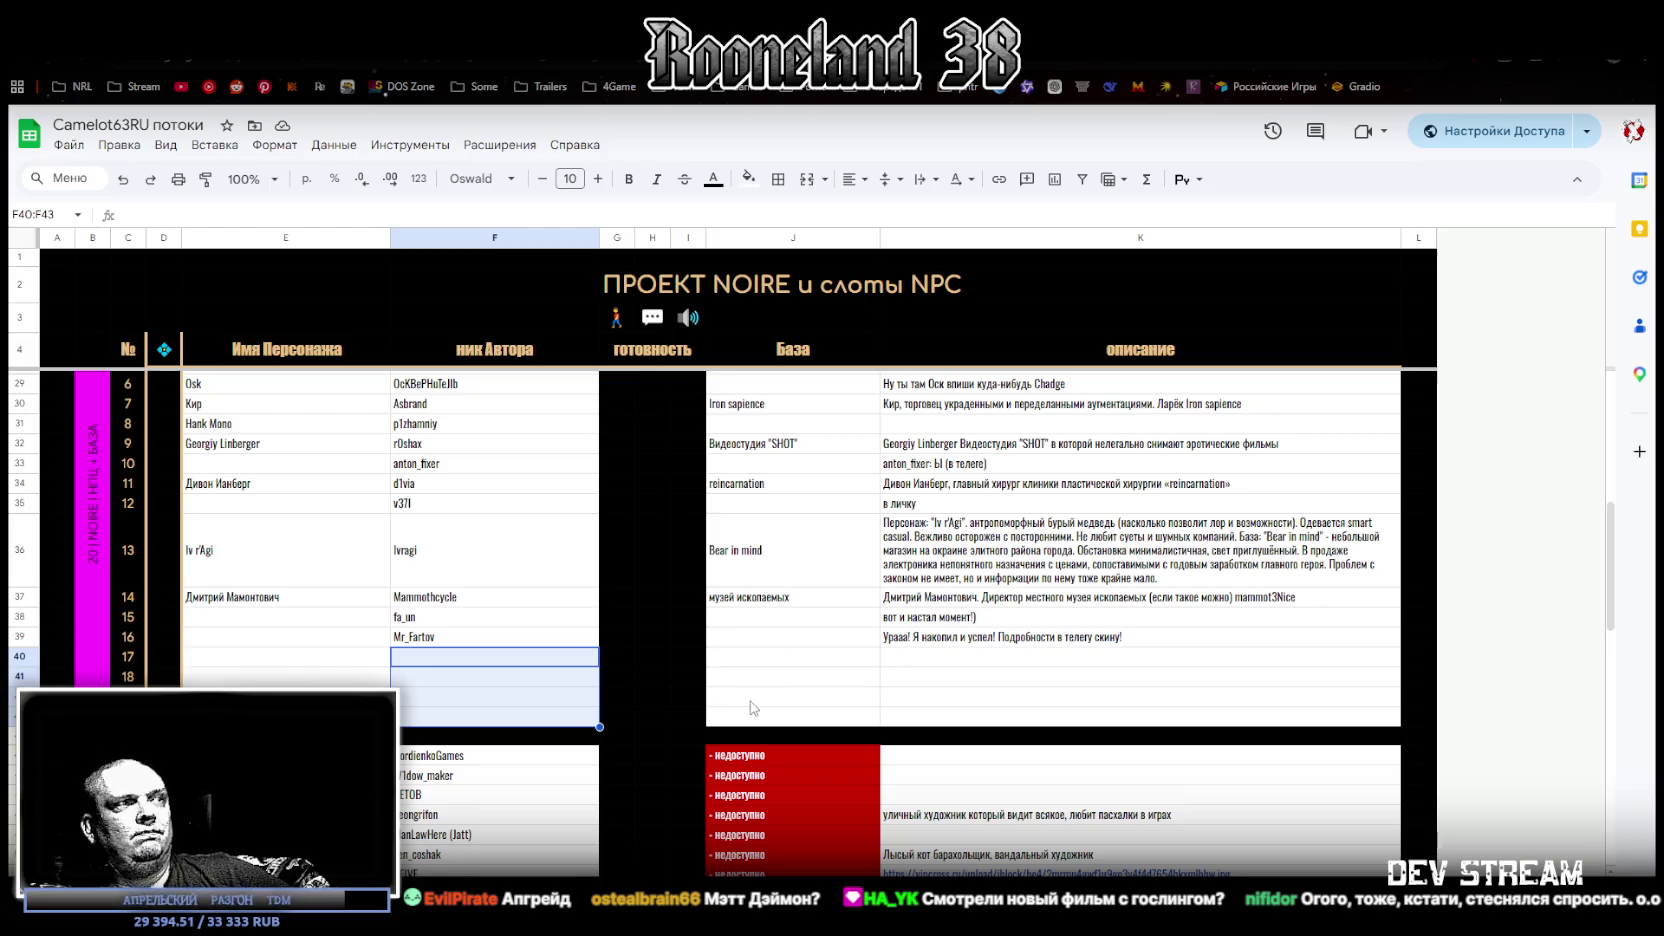
scroll(752, 692, "down", 3)
scroll(745, 710, "down", 3)
scroll(738, 720, "up", 5)
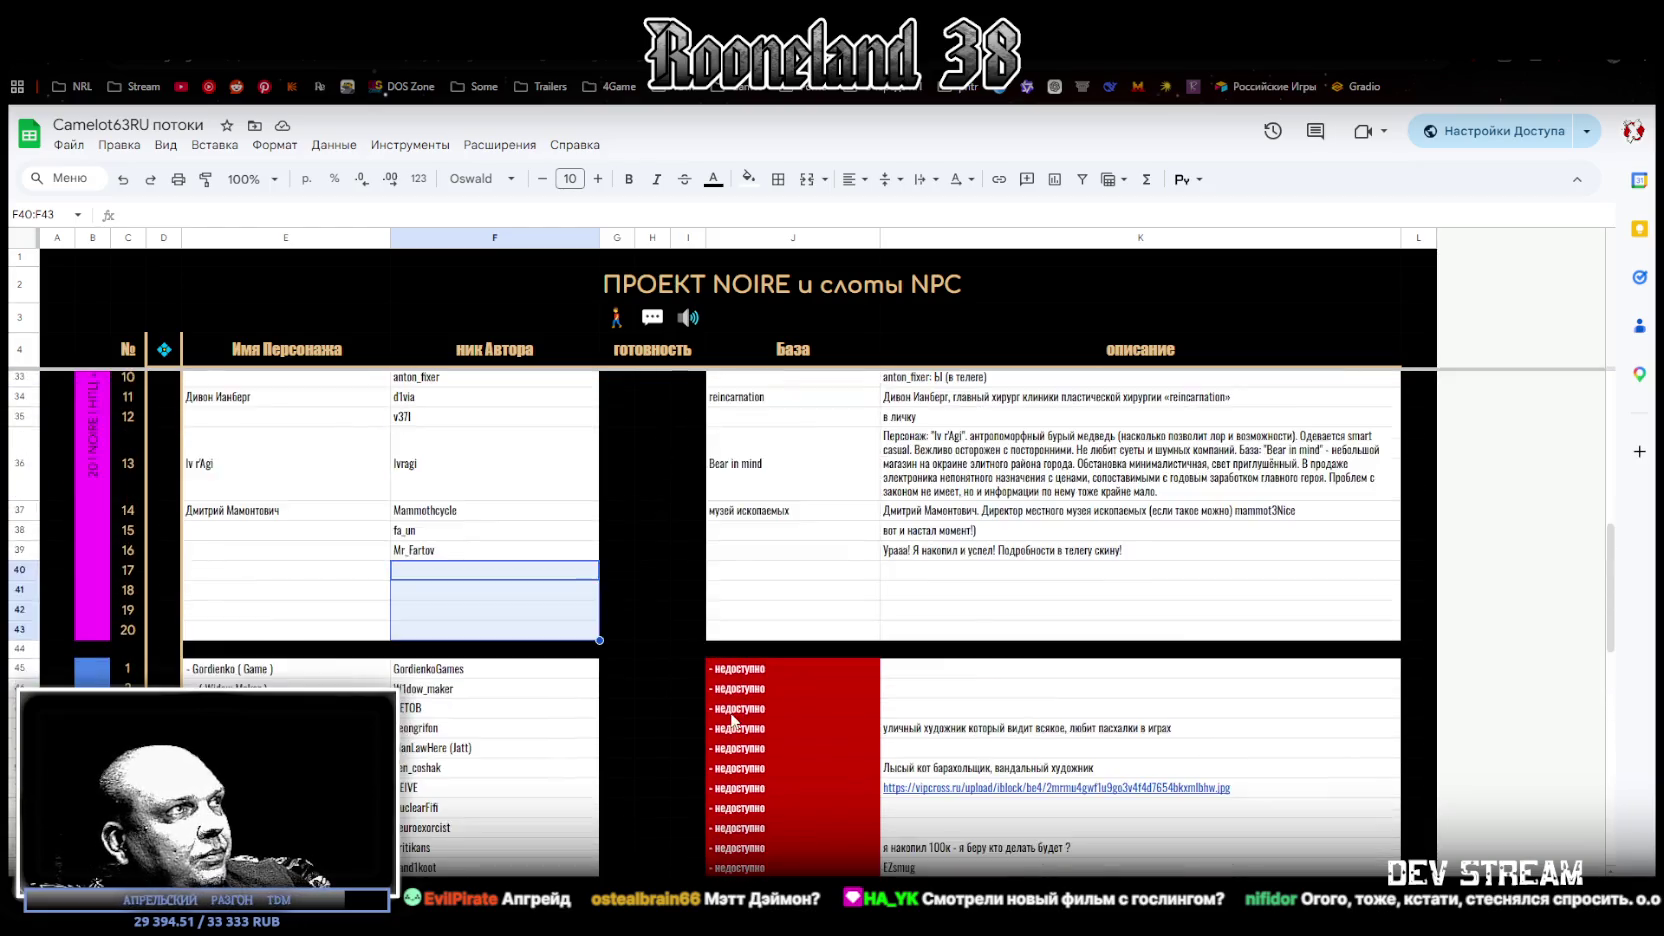
scroll(735, 721, "up", 4)
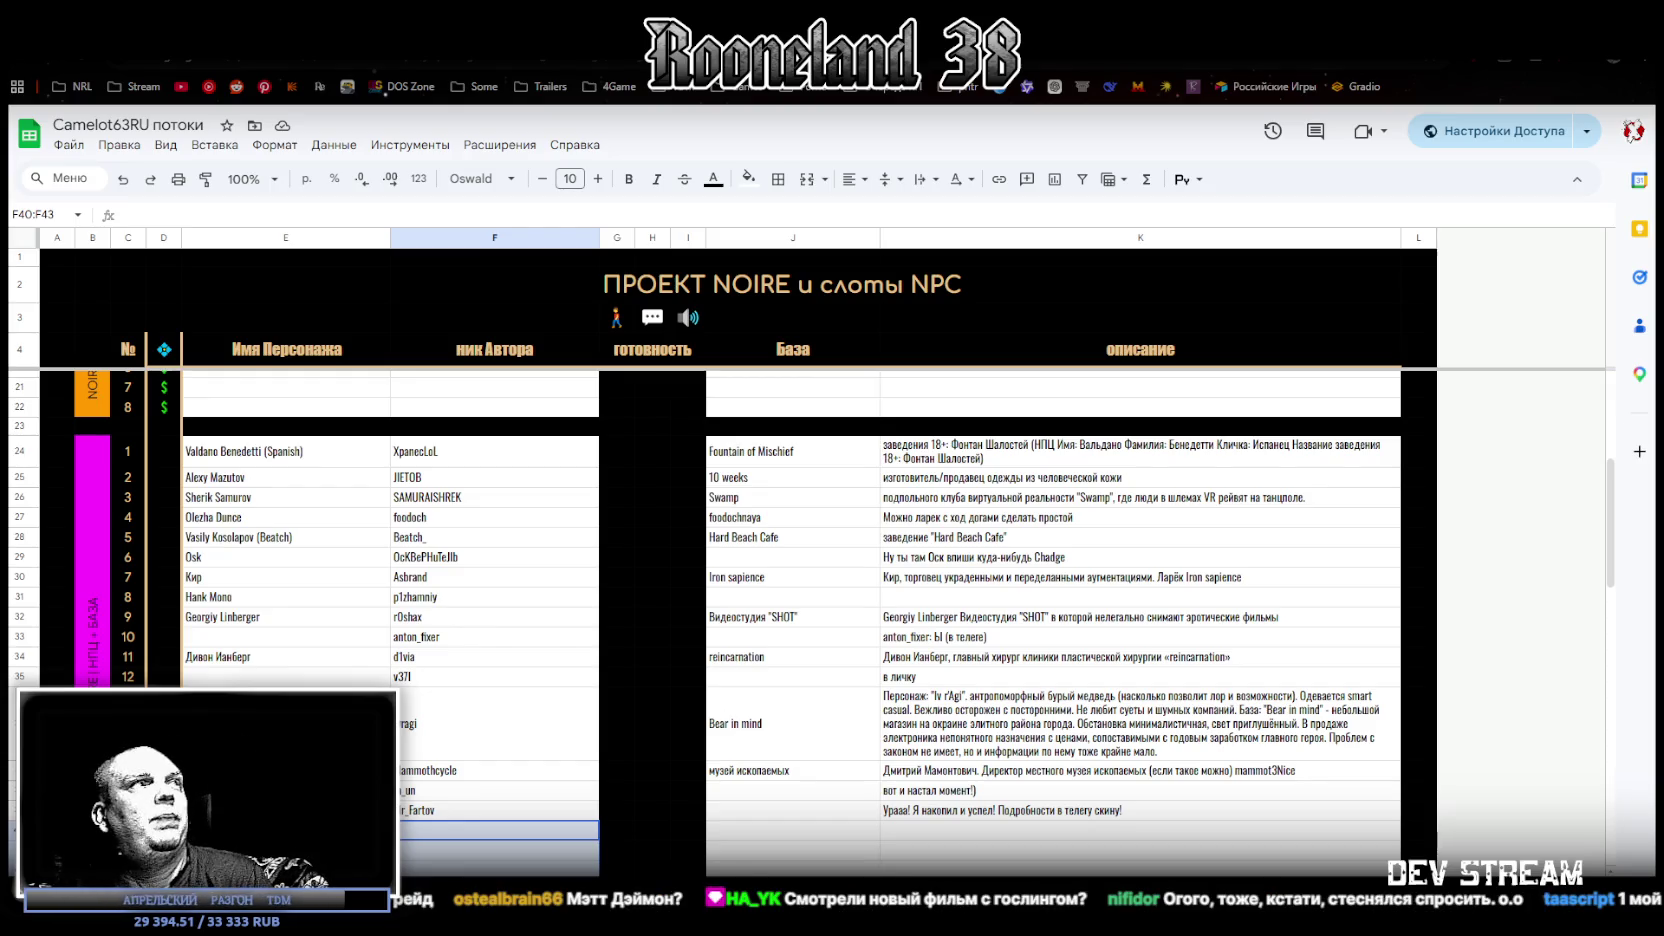
key("alt+Tab")
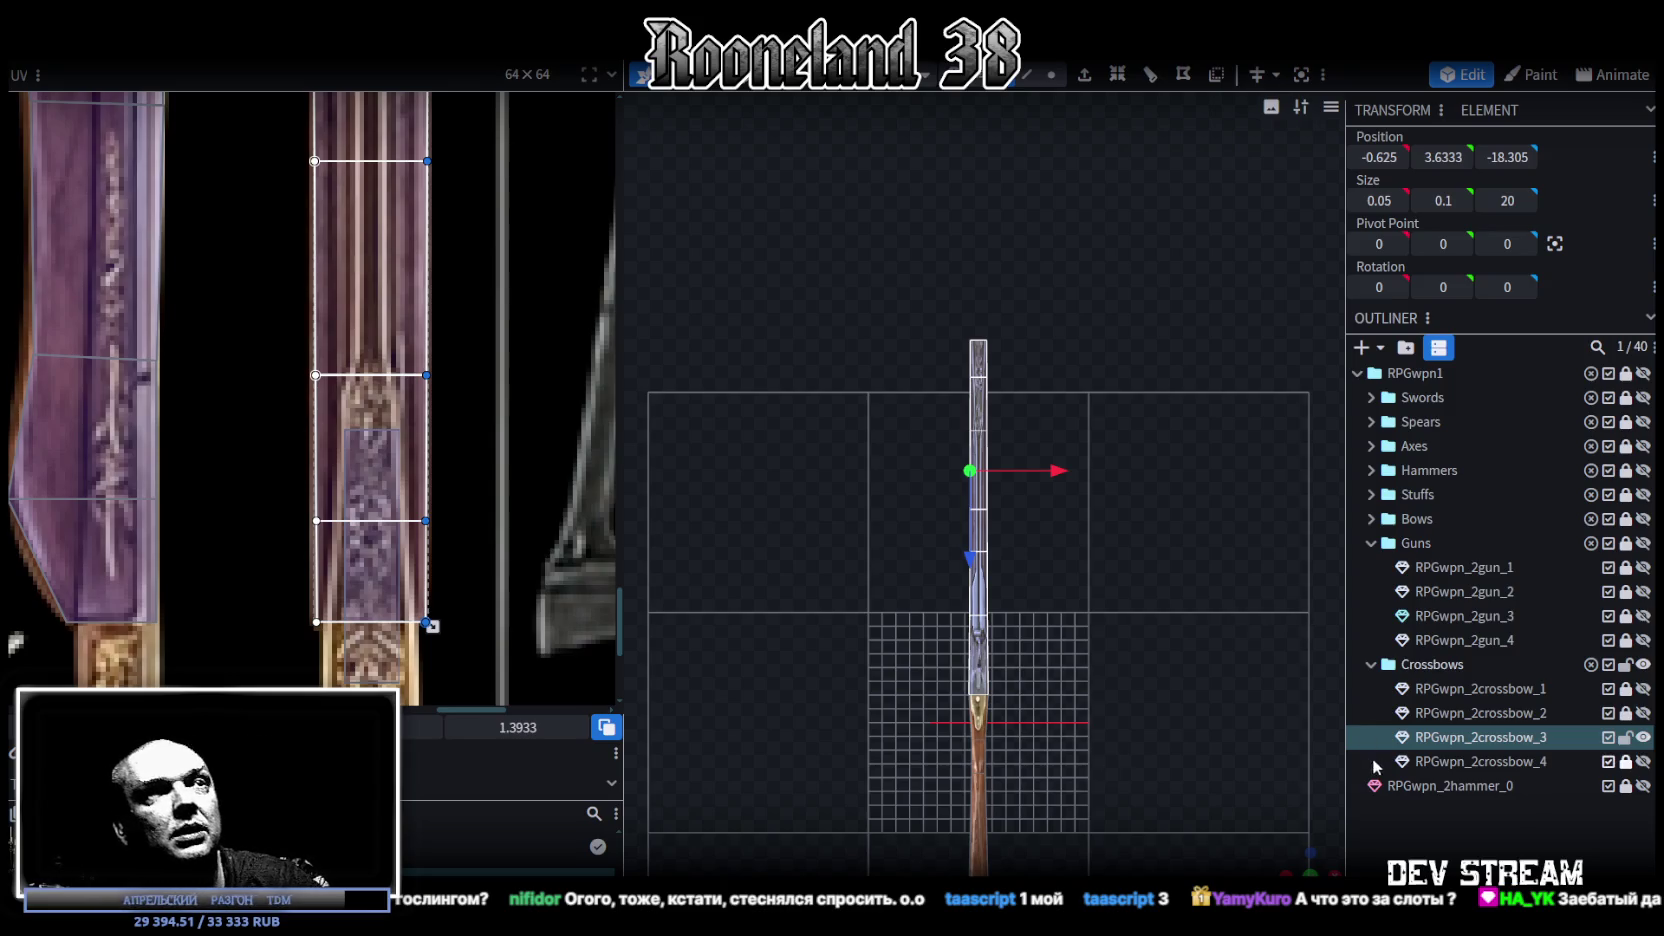
Step: Orbit around the shotgun and select the top rib piece
scroll(1268, 834, "up", 2)
mouse_move(1308, 866)
left_mouse_down()
mouse_move(996, 746)
mouse_move(853, 712)
mouse_move(868, 740)
mouse_move(783, 660)
left_mouse_up()
scroll(452, 578, "down", 2)
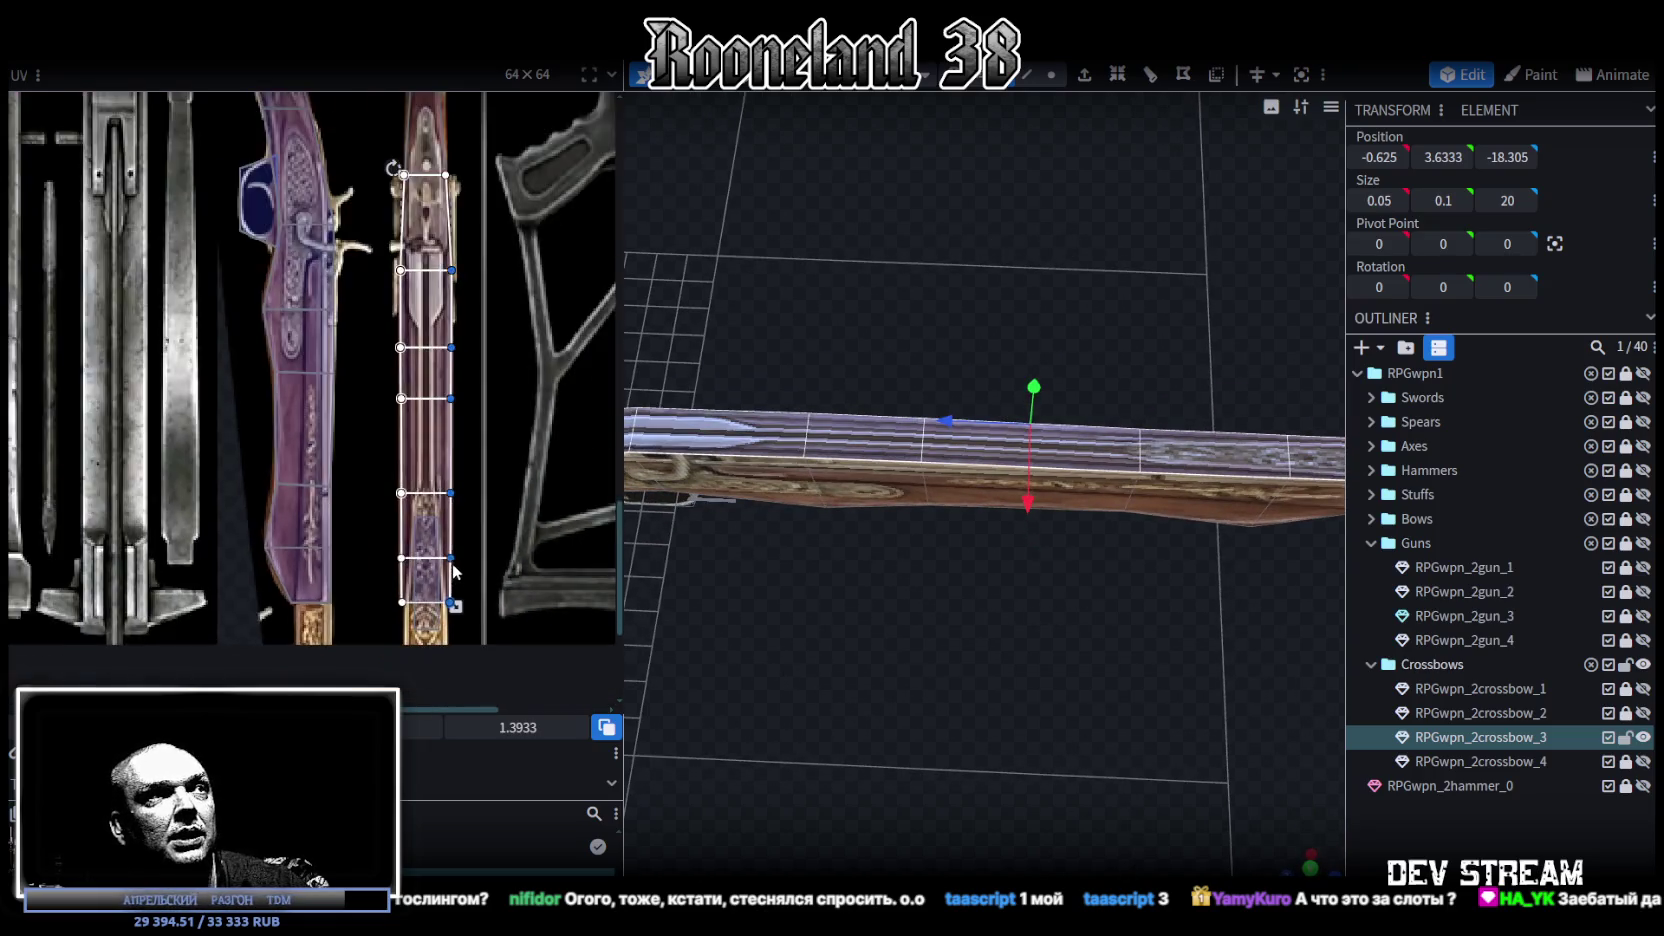
scroll(452, 578, "down", 1)
scroll(452, 578, "down", 1)
scroll(452, 578, "down", 1)
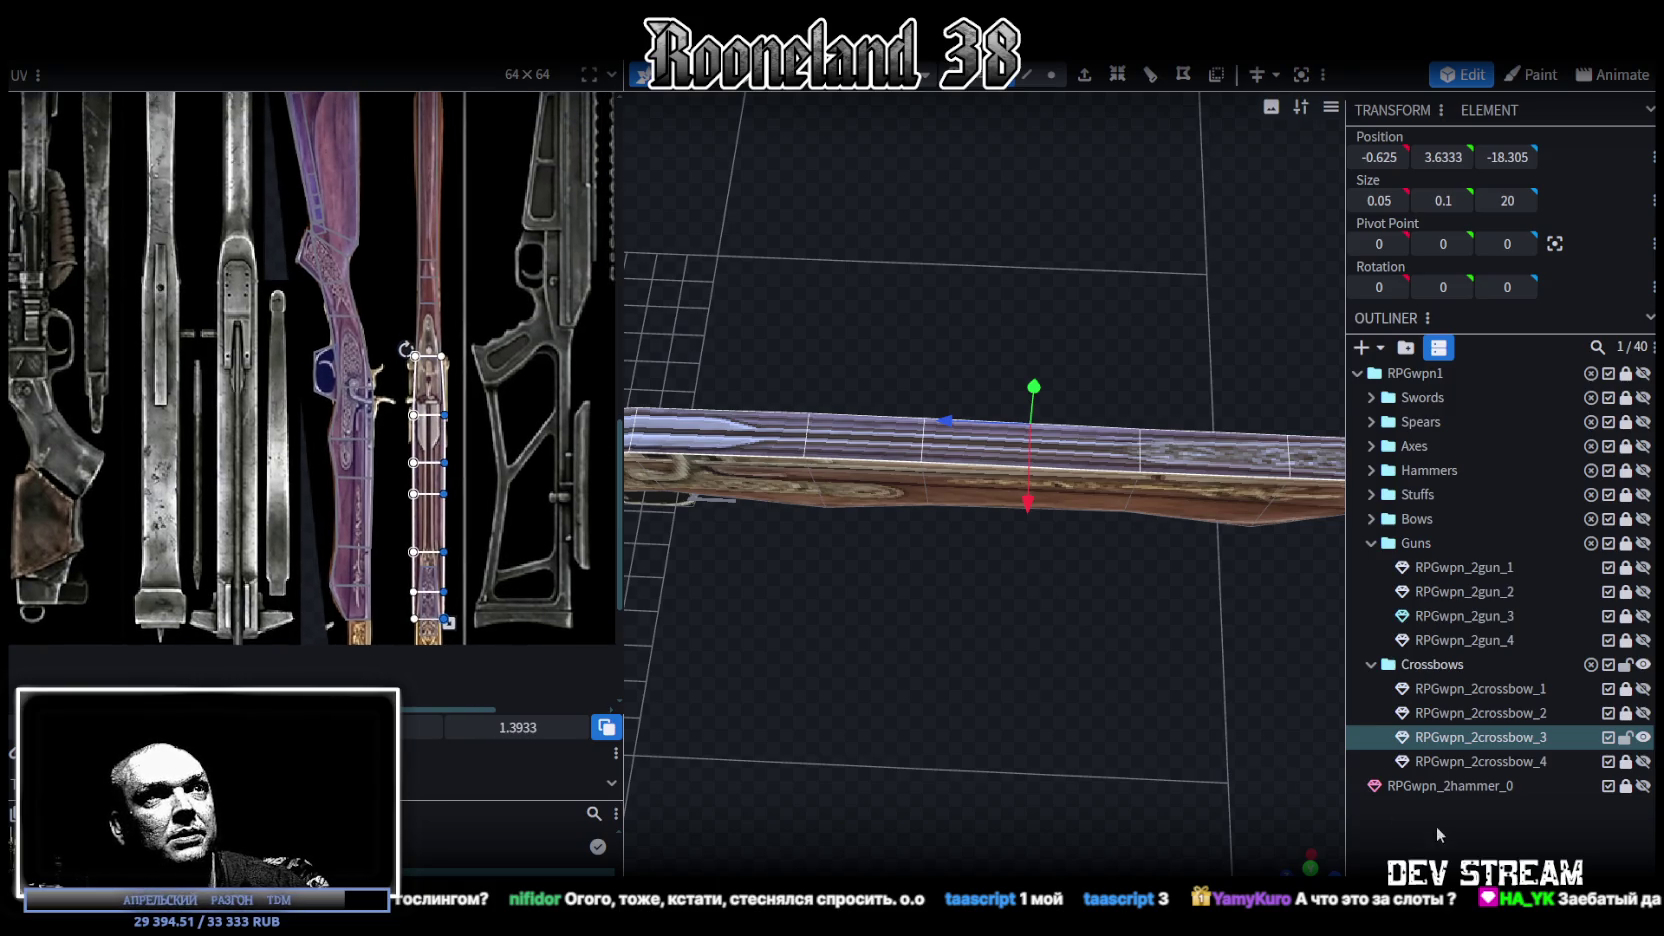
left_click(1436, 826)
mouse_move(1034, 646)
left_mouse_down()
mouse_move(866, 578)
mouse_move(802, 523)
mouse_move(776, 536)
mouse_move(1058, 557)
mouse_move(1051, 509)
mouse_move(1044, 624)
mouse_move(900, 472)
left_mouse_up()
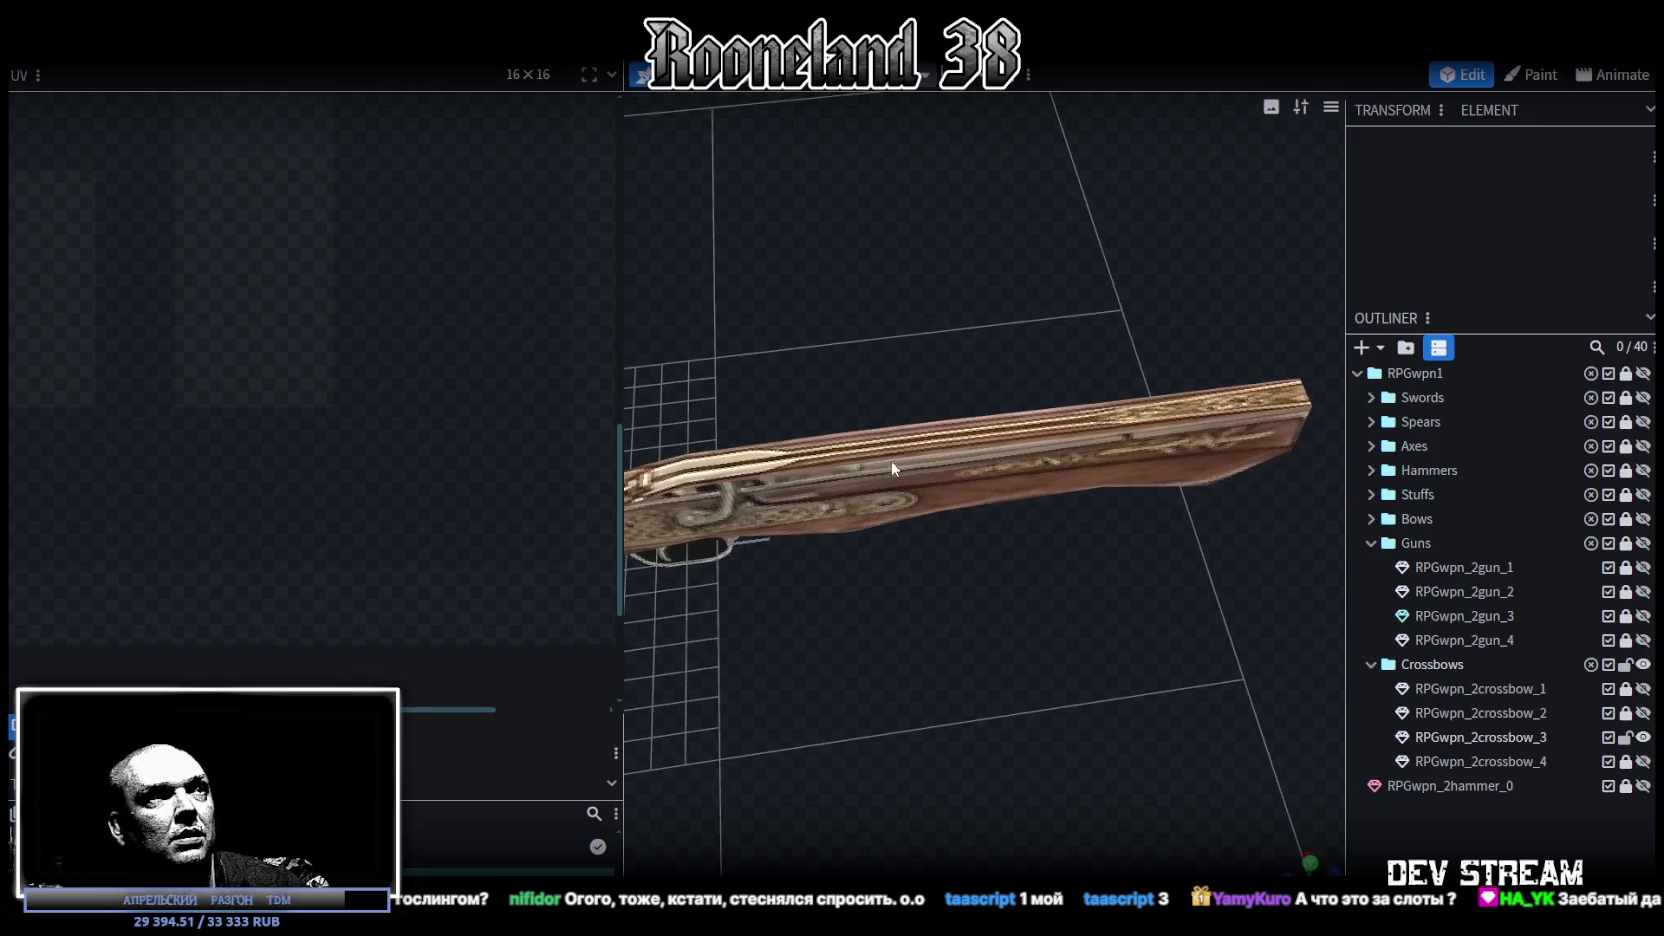
left_click(898, 465)
mouse_move(802, 456)
left_mouse_down()
mouse_move(1024, 701)
mouse_move(998, 675)
mouse_move(1018, 671)
left_mouse_up()
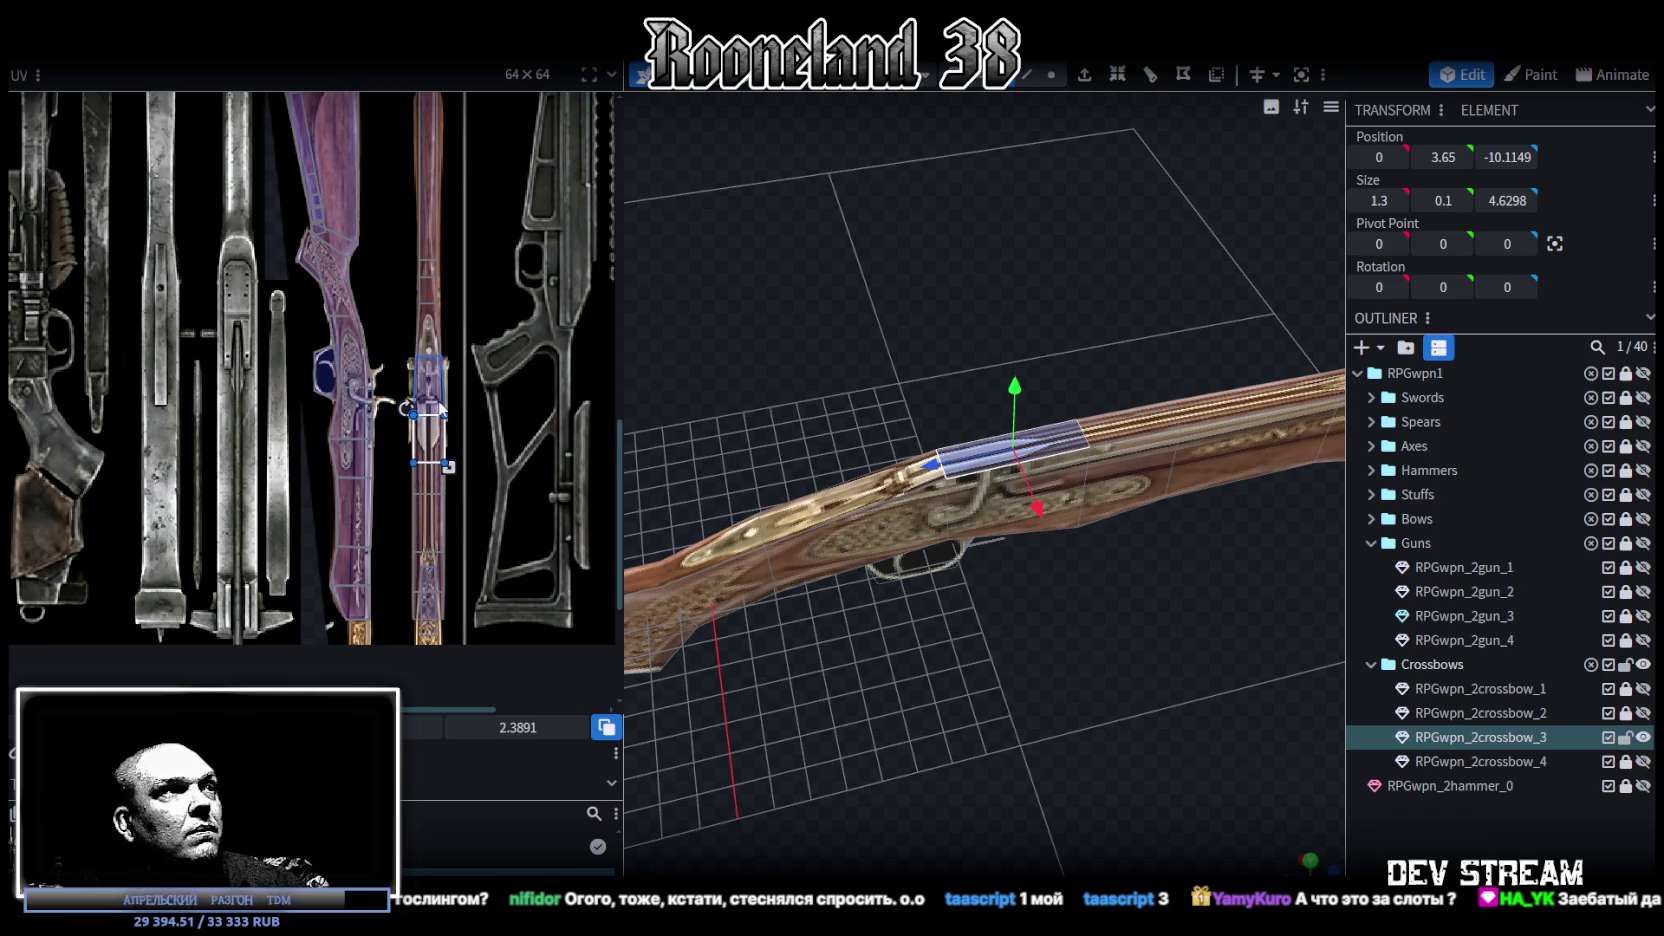
mouse_move(900, 580)
left_mouse_down()
mouse_move(1115, 701)
mouse_move(1258, 644)
mouse_move(1131, 661)
mouse_move(1161, 689)
left_mouse_up()
Step: Stretch the top rib along the barrels to 20 units long and 2.3 wide
left_click_drag(1020, 530, 1073, 266)
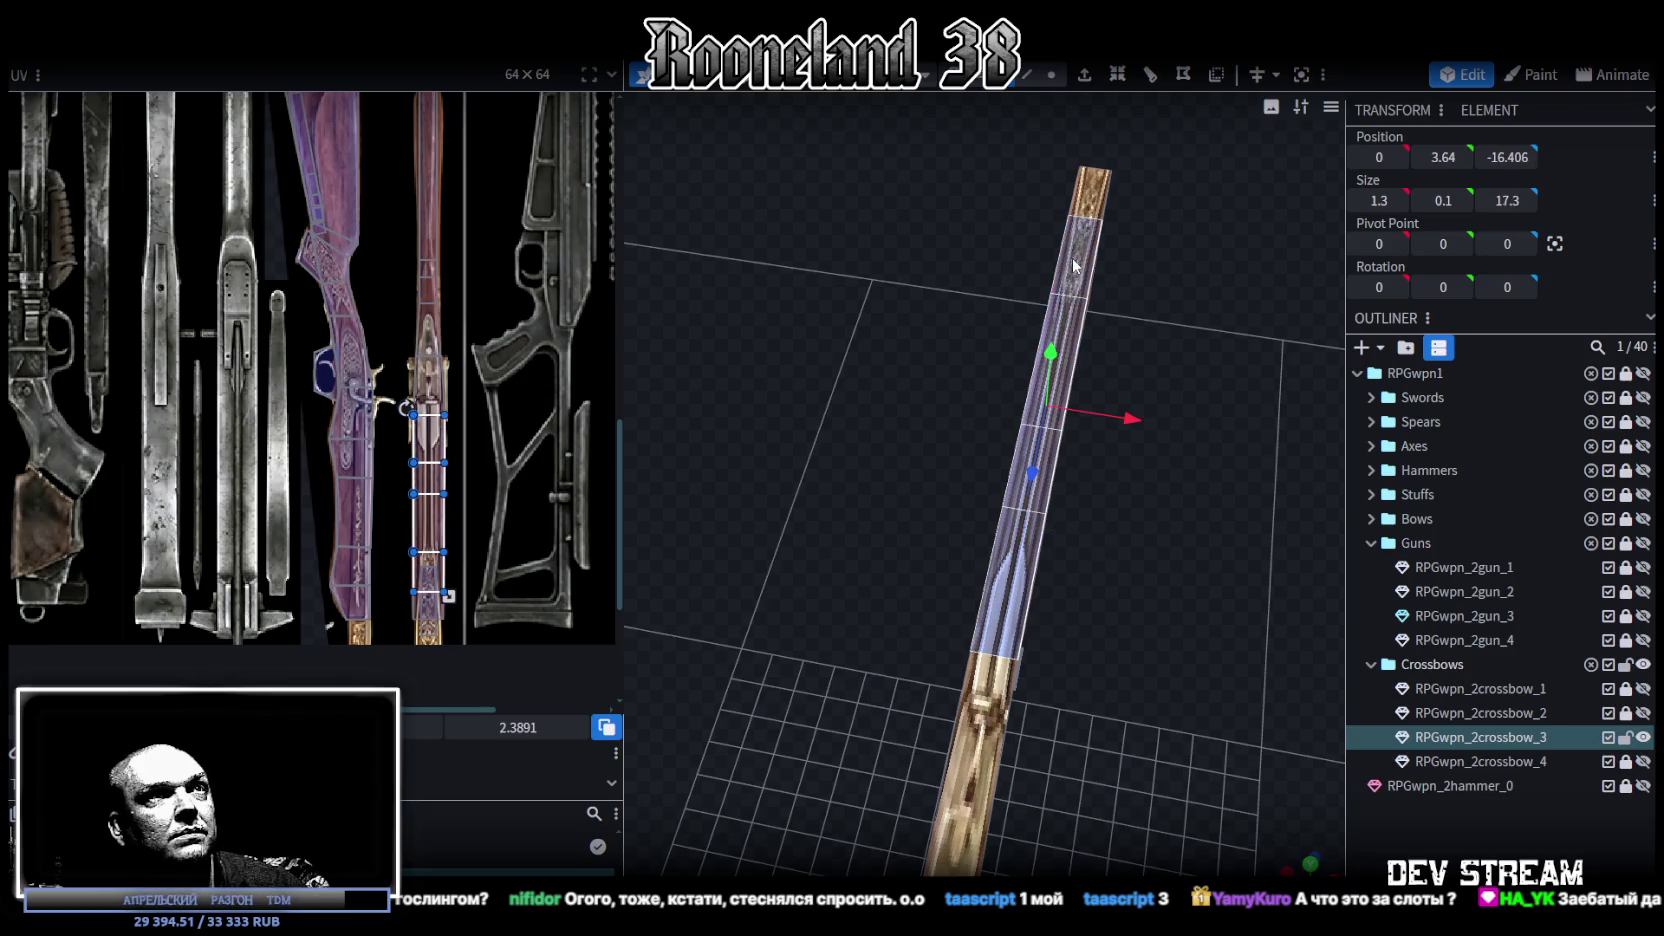
left_click_drag(1107, 205, 1110, 180)
mouse_move(1161, 647)
left_mouse_down()
mouse_move(1072, 572)
mouse_move(1160, 575)
mouse_move(1147, 424)
mouse_move(1074, 623)
mouse_move(716, 599)
mouse_move(731, 661)
mouse_move(842, 741)
mouse_move(815, 646)
mouse_move(916, 584)
mouse_move(858, 598)
mouse_move(1121, 546)
left_mouse_up()
key("s")
Step: Select the fore-end piece near the trigger and lengthen it to 25.75 units
left_click(731, 661)
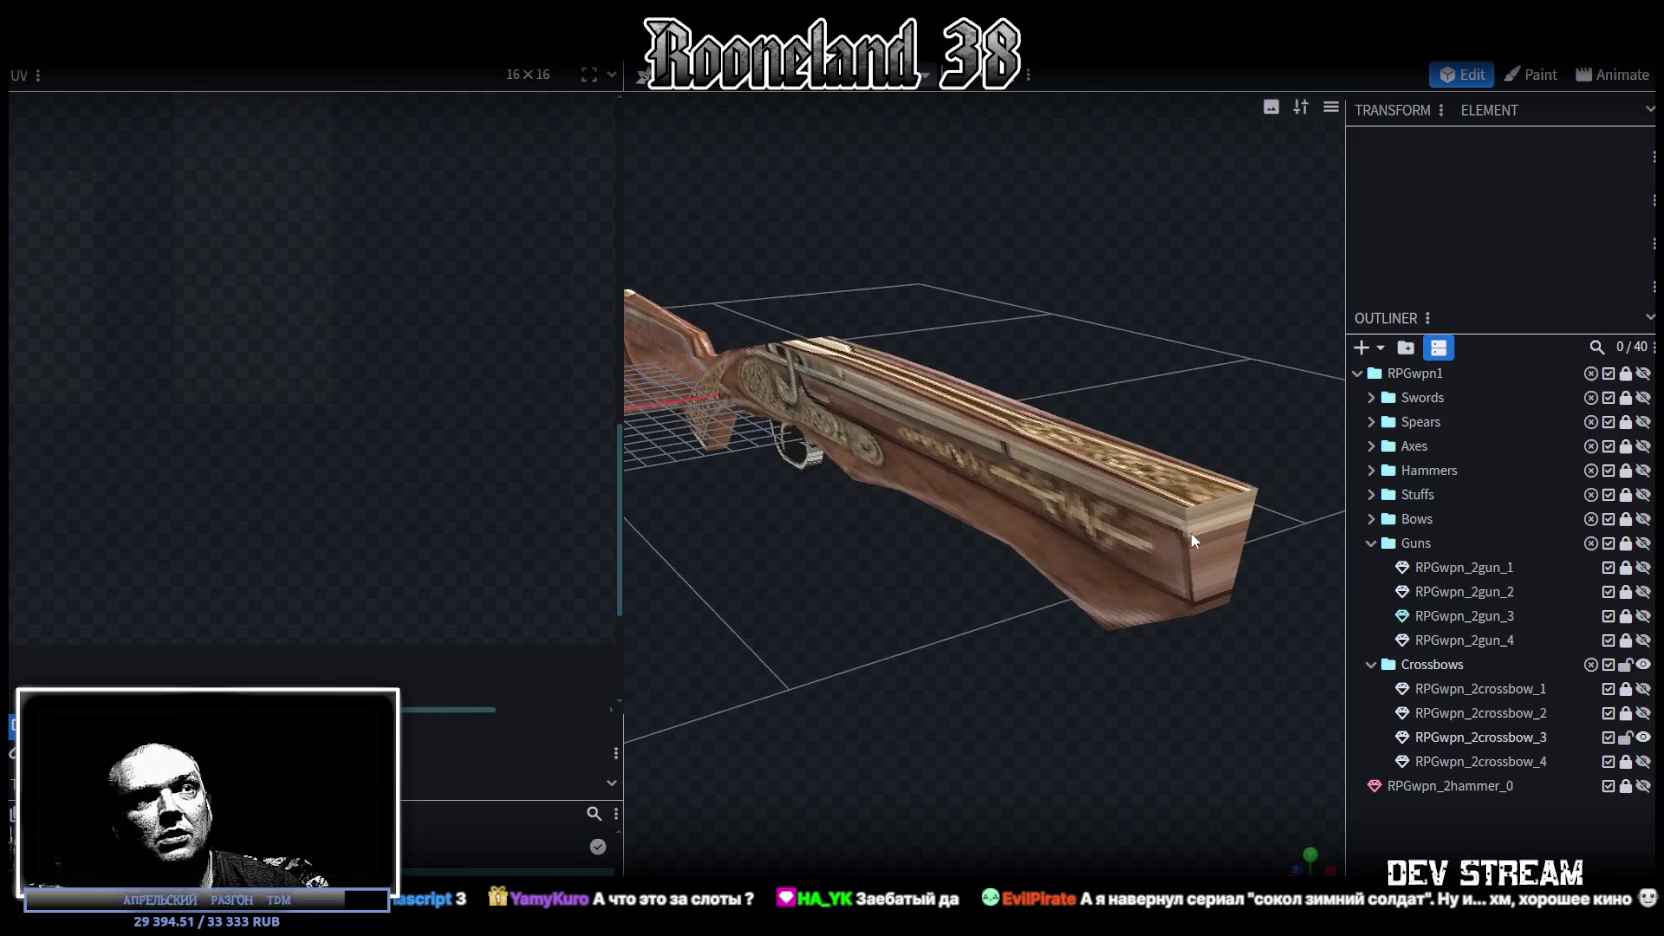
left_click(1060, 621)
mouse_move(1060, 621)
left_mouse_down()
mouse_move(1113, 508)
mouse_move(998, 692)
mouse_move(1141, 644)
mouse_move(1044, 647)
mouse_move(826, 552)
mouse_move(760, 556)
mouse_move(745, 580)
mouse_move(858, 478)
left_mouse_up()
left_click(1113, 508)
left_click(990, 483)
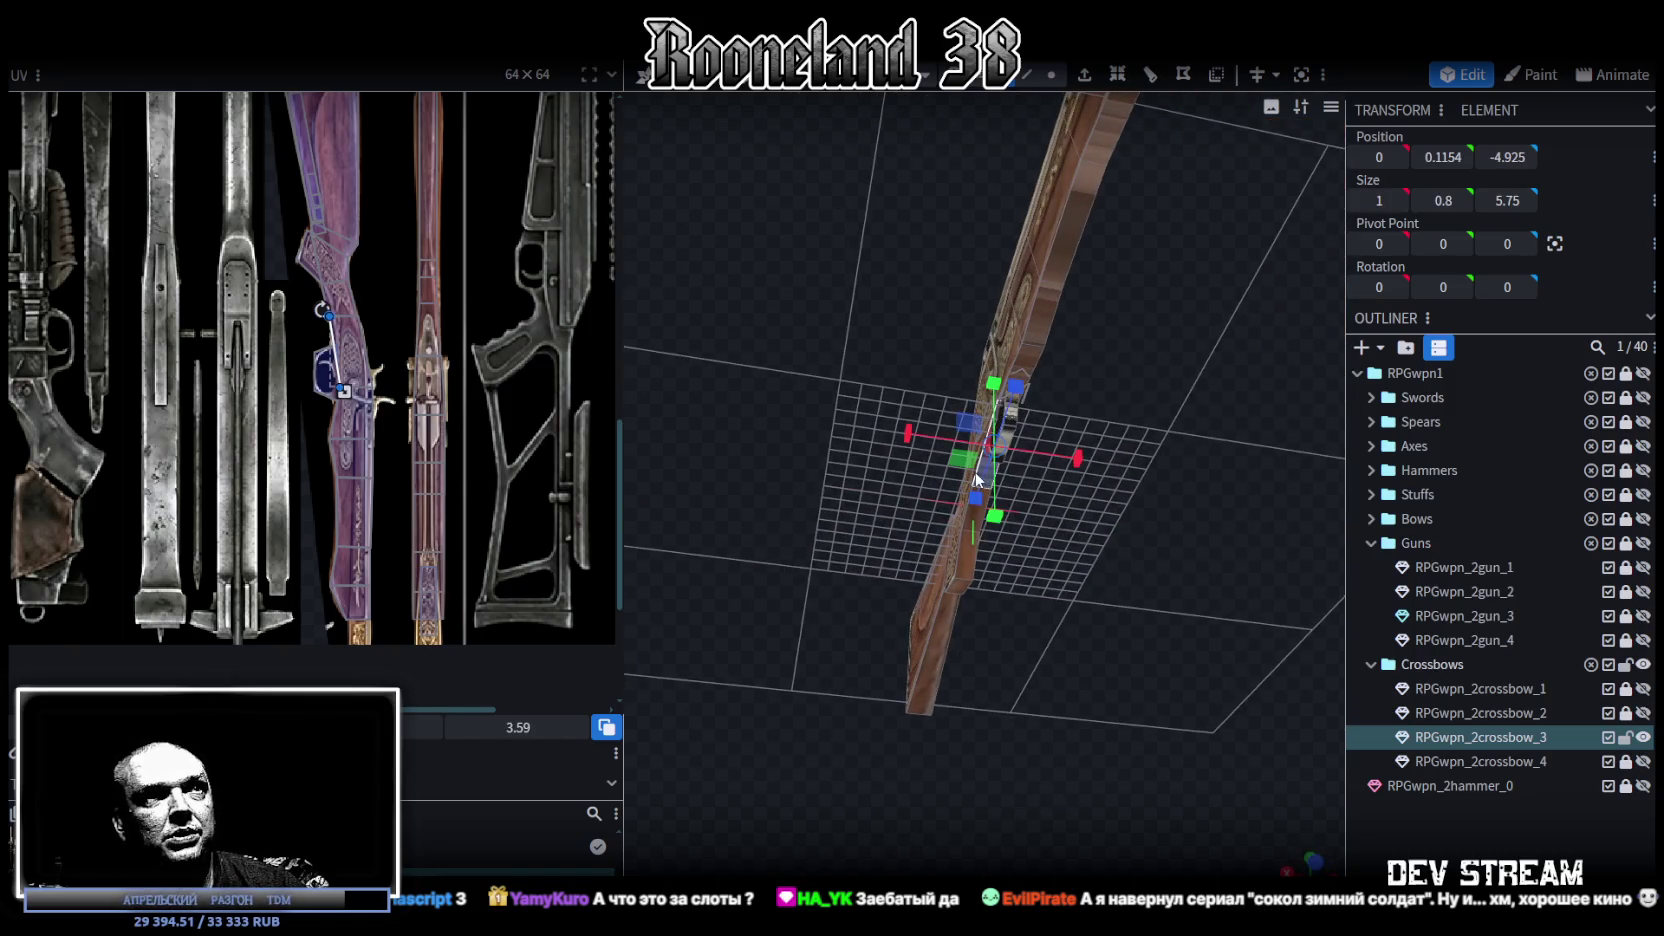
mouse_move(1039, 352)
left_mouse_down()
mouse_move(1045, 289)
mouse_move(1083, 422)
mouse_move(1027, 377)
mouse_move(1043, 306)
left_mouse_up()
mouse_move(1079, 386)
left_mouse_down()
mouse_move(1212, 580)
mouse_move(1228, 471)
left_mouse_up()
left_click_drag(1091, 516, 1150, 480)
Step: Move the fore-end's UV box onto the engraved wooden strip and trim it to fit
left_click(1310, 858)
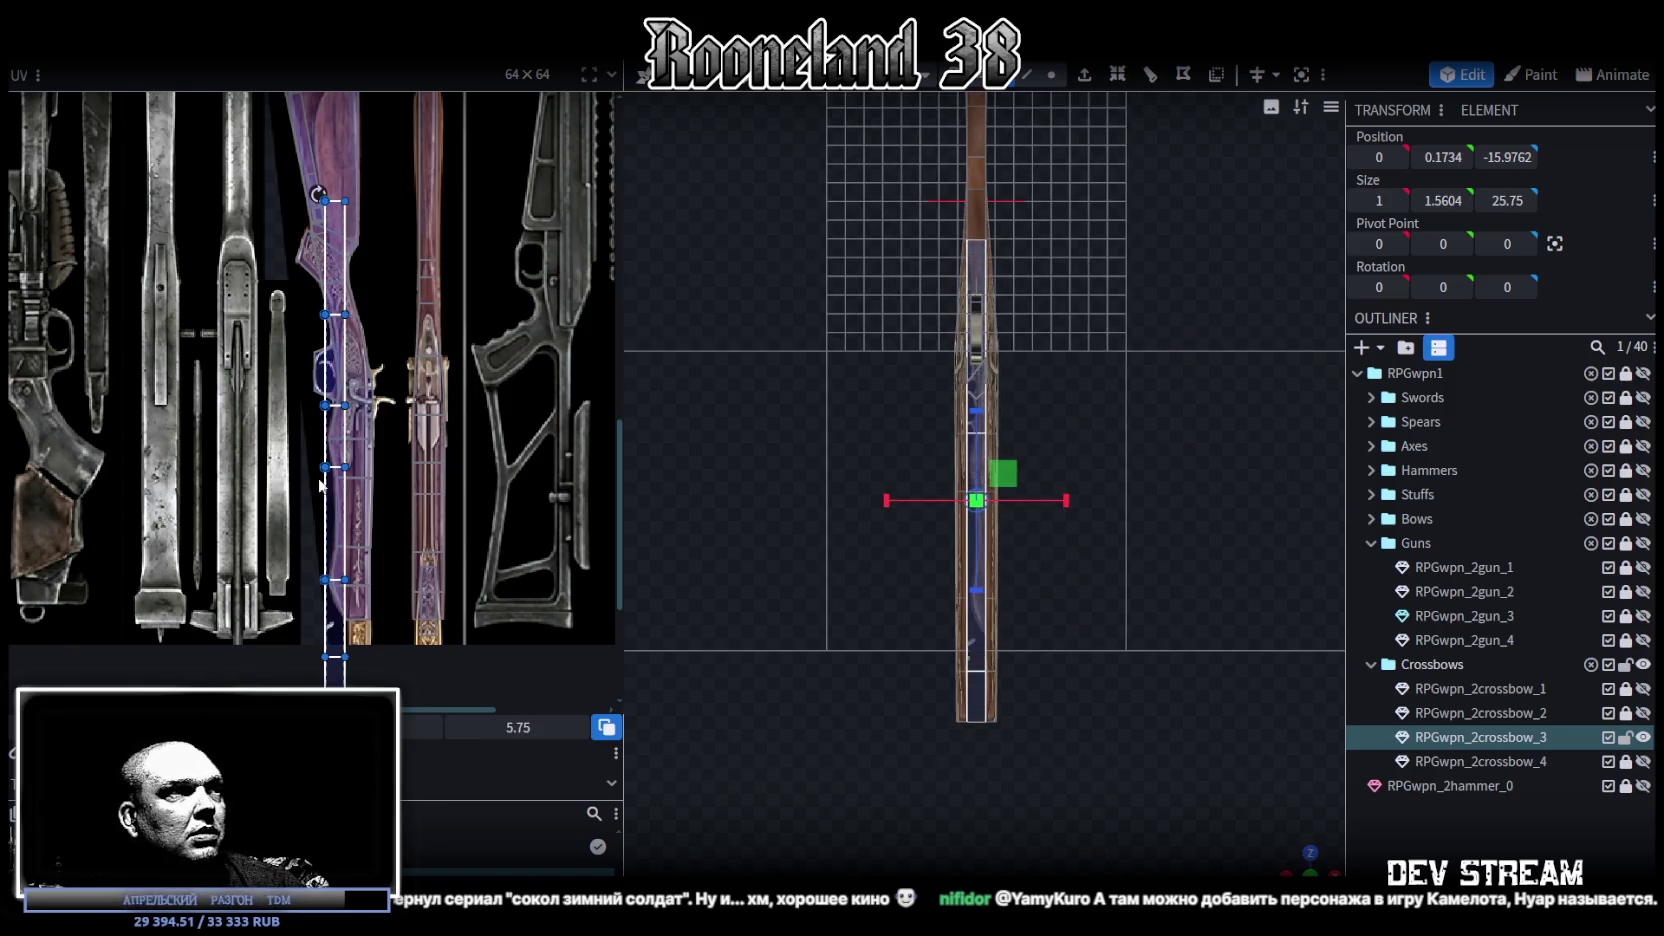
scroll(285, 525, "down", 2)
scroll(432, 409, "up", 4)
scroll(432, 409, "down", 2)
scroll(351, 381, "up", 2)
left_click_drag(384, 270, 384, 228)
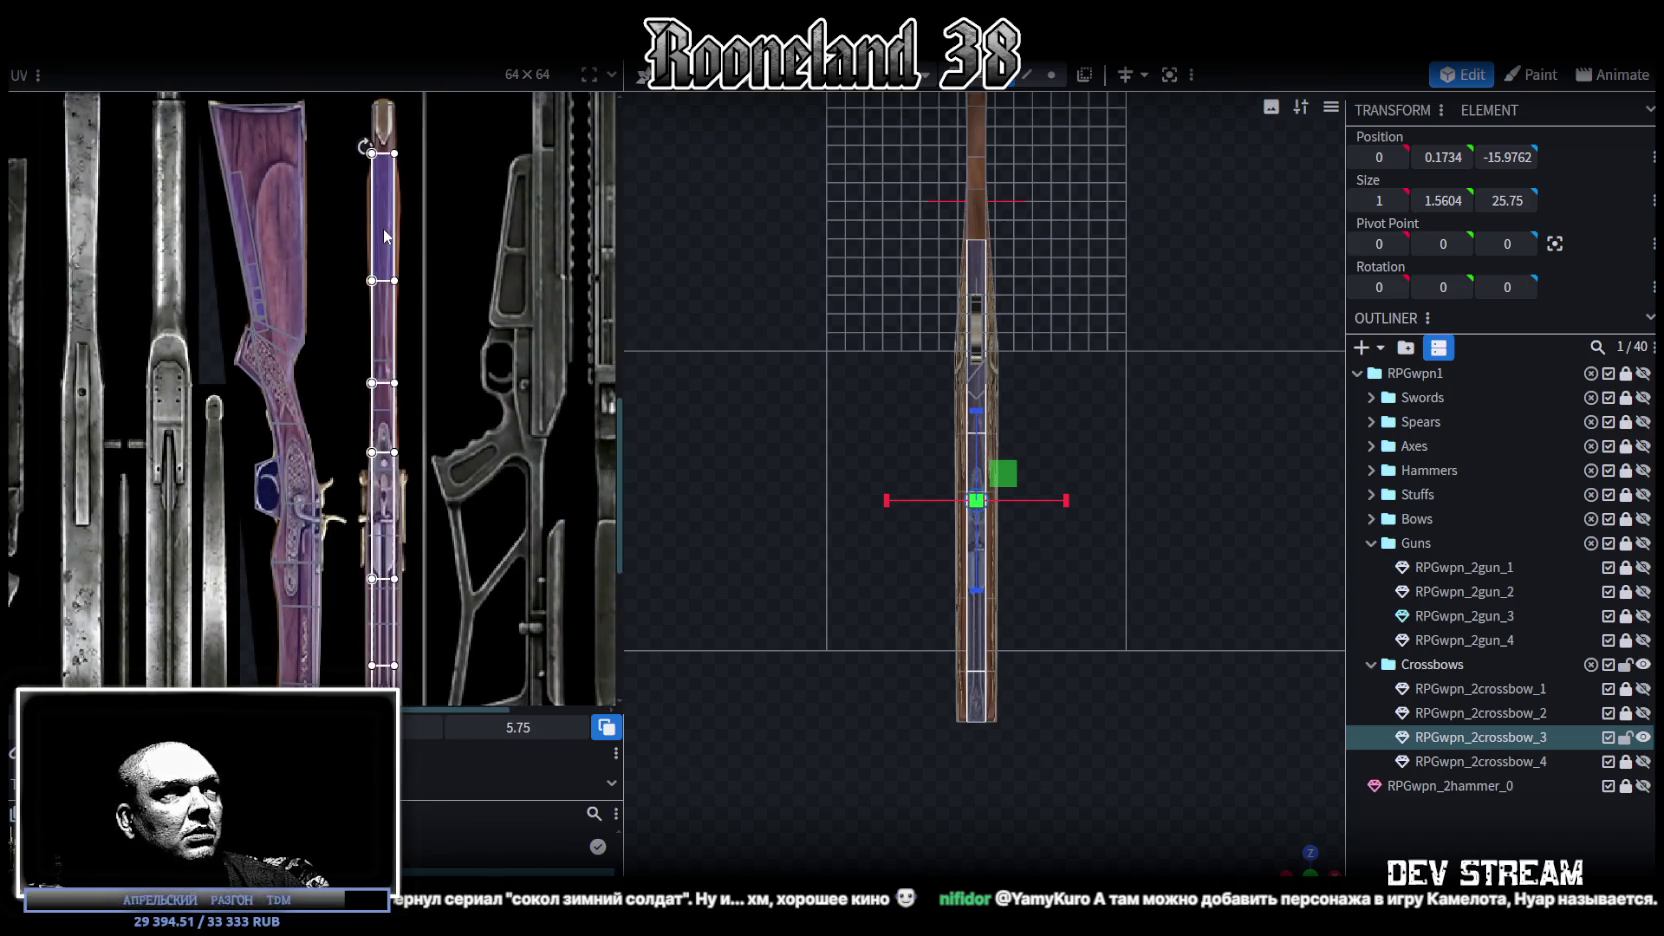
scroll(445, 480, "down", 2)
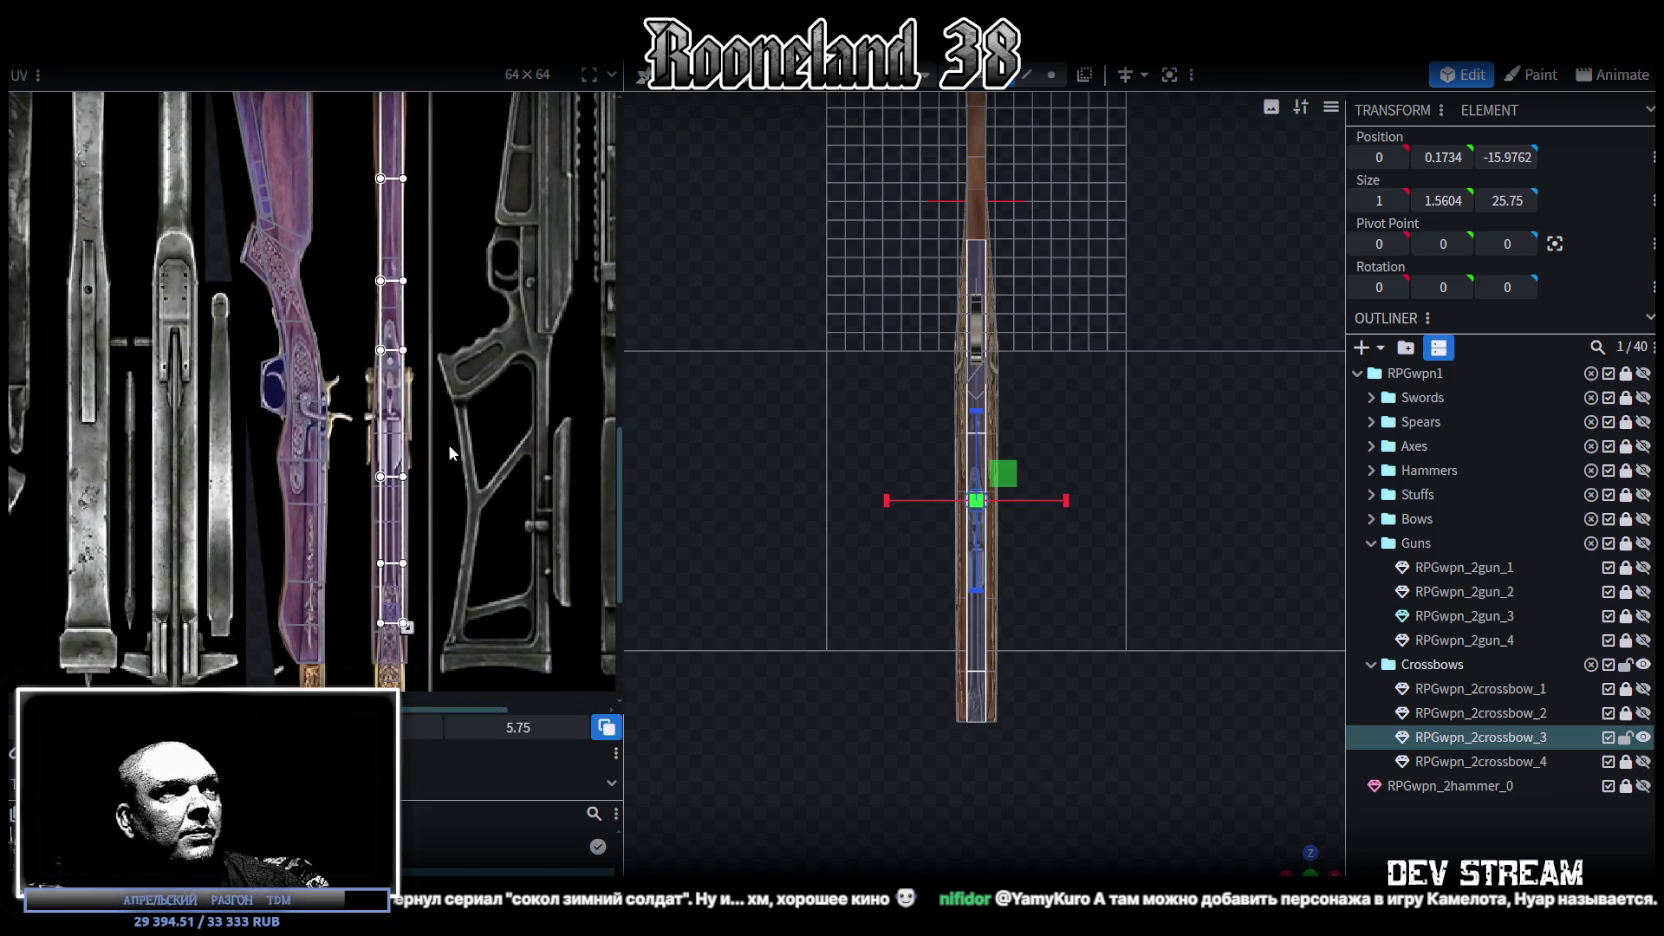
left_click_drag(407, 626, 401, 552)
left_click_drag(409, 632, 409, 632)
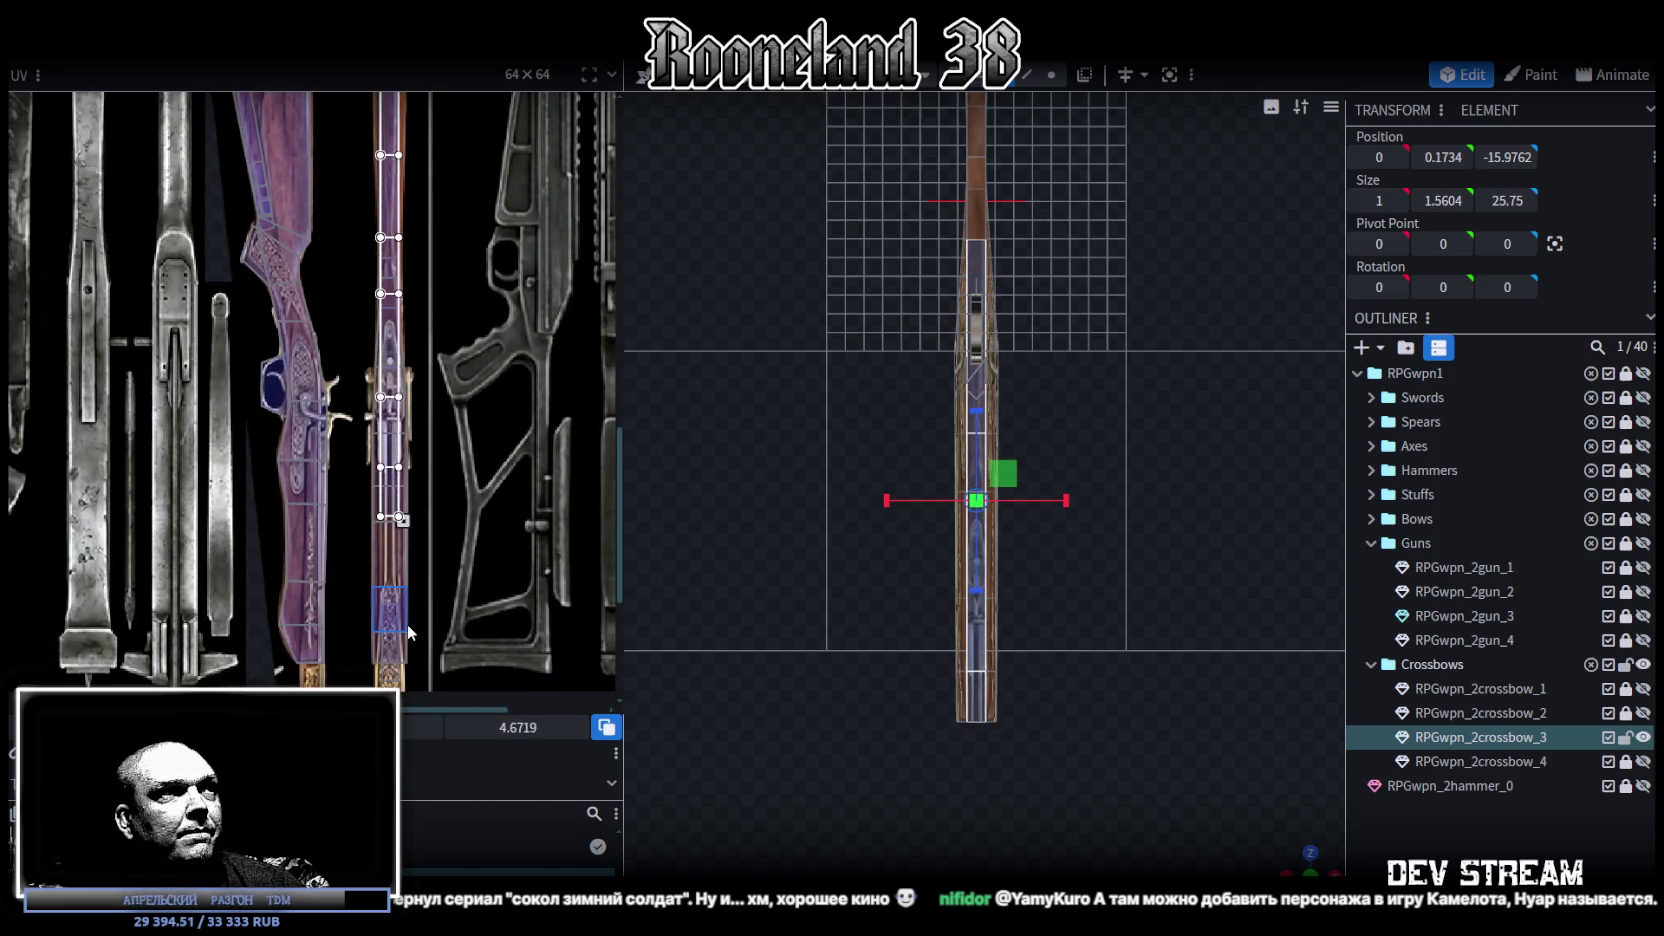
key("ctrl+z")
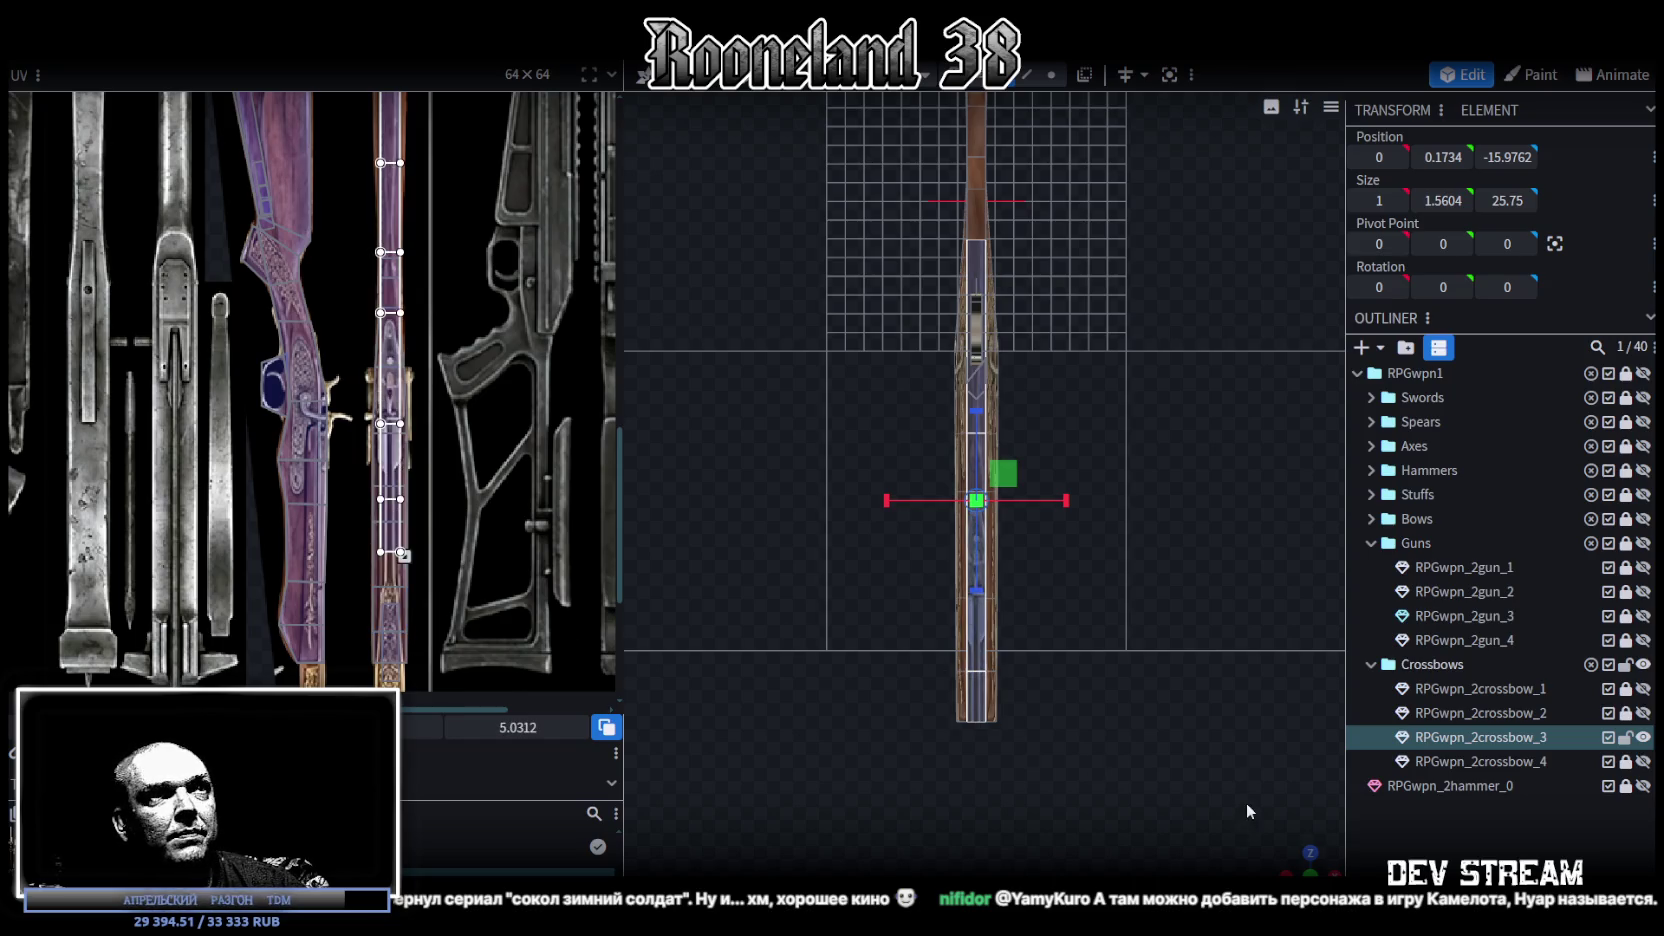
Step: Shorten the long lower stock piece to about 15 units and shift its UV box upward
left_click_drag(1305, 855, 1044, 719)
scroll(1067, 590, "up", 5)
scroll(1067, 582, "down", 2)
mouse_move(1053, 581)
left_mouse_down()
mouse_move(992, 628)
mouse_move(1093, 642)
left_mouse_up()
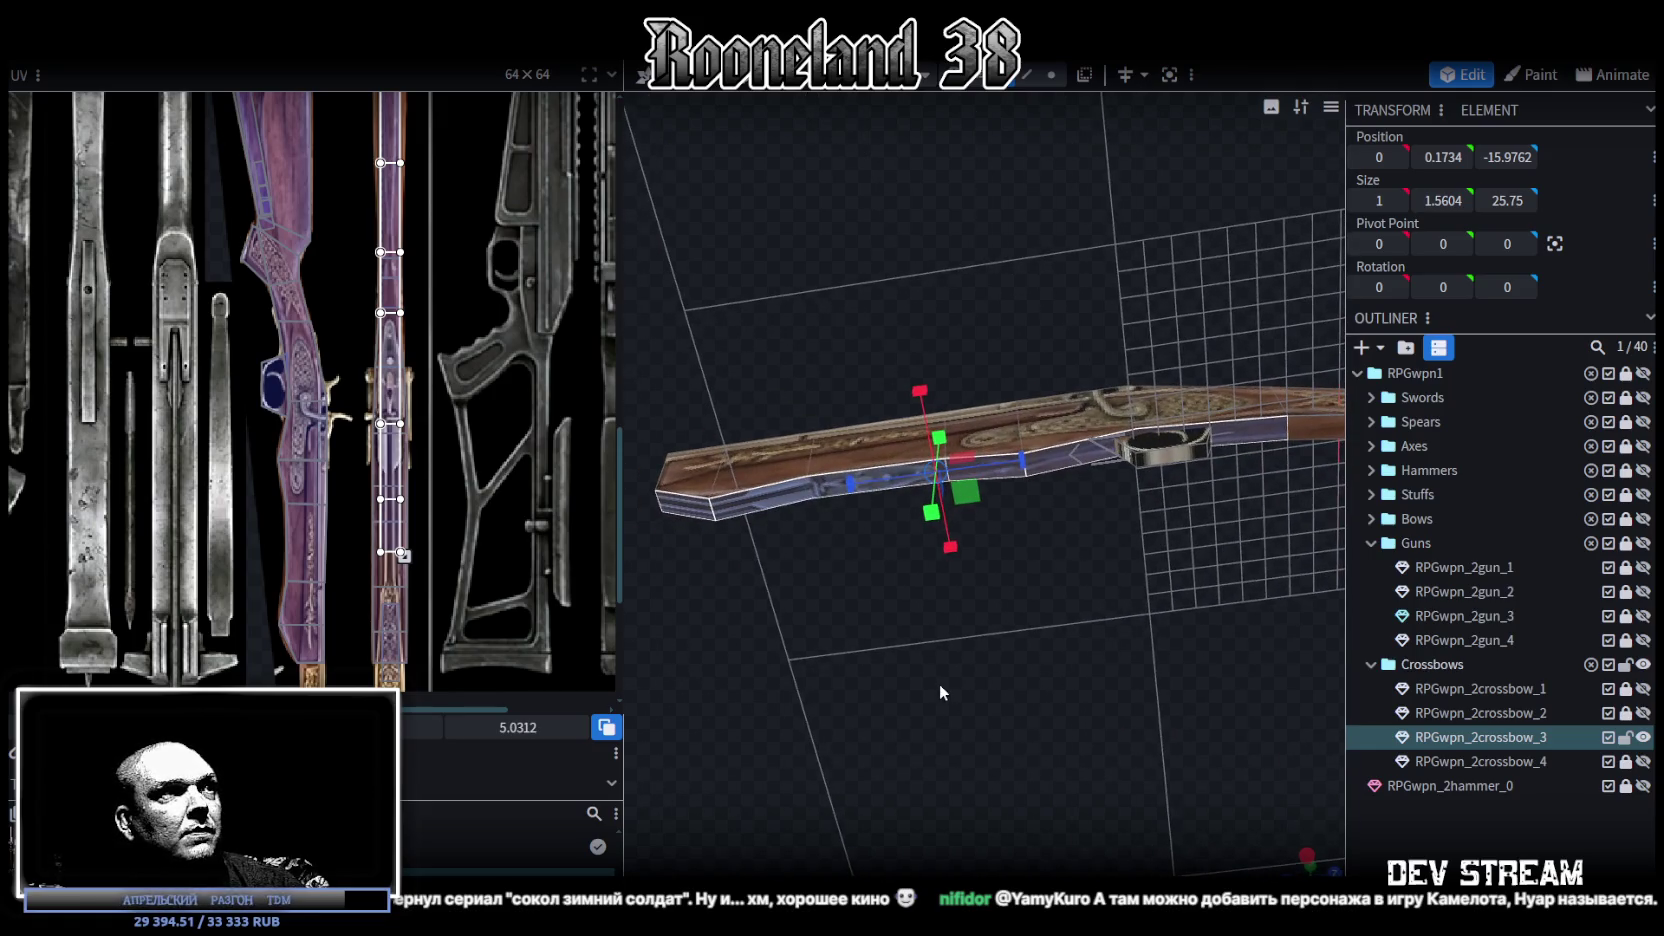
mouse_move(693, 509)
left_mouse_down()
mouse_move(1000, 481)
mouse_move(1050, 459)
left_mouse_up()
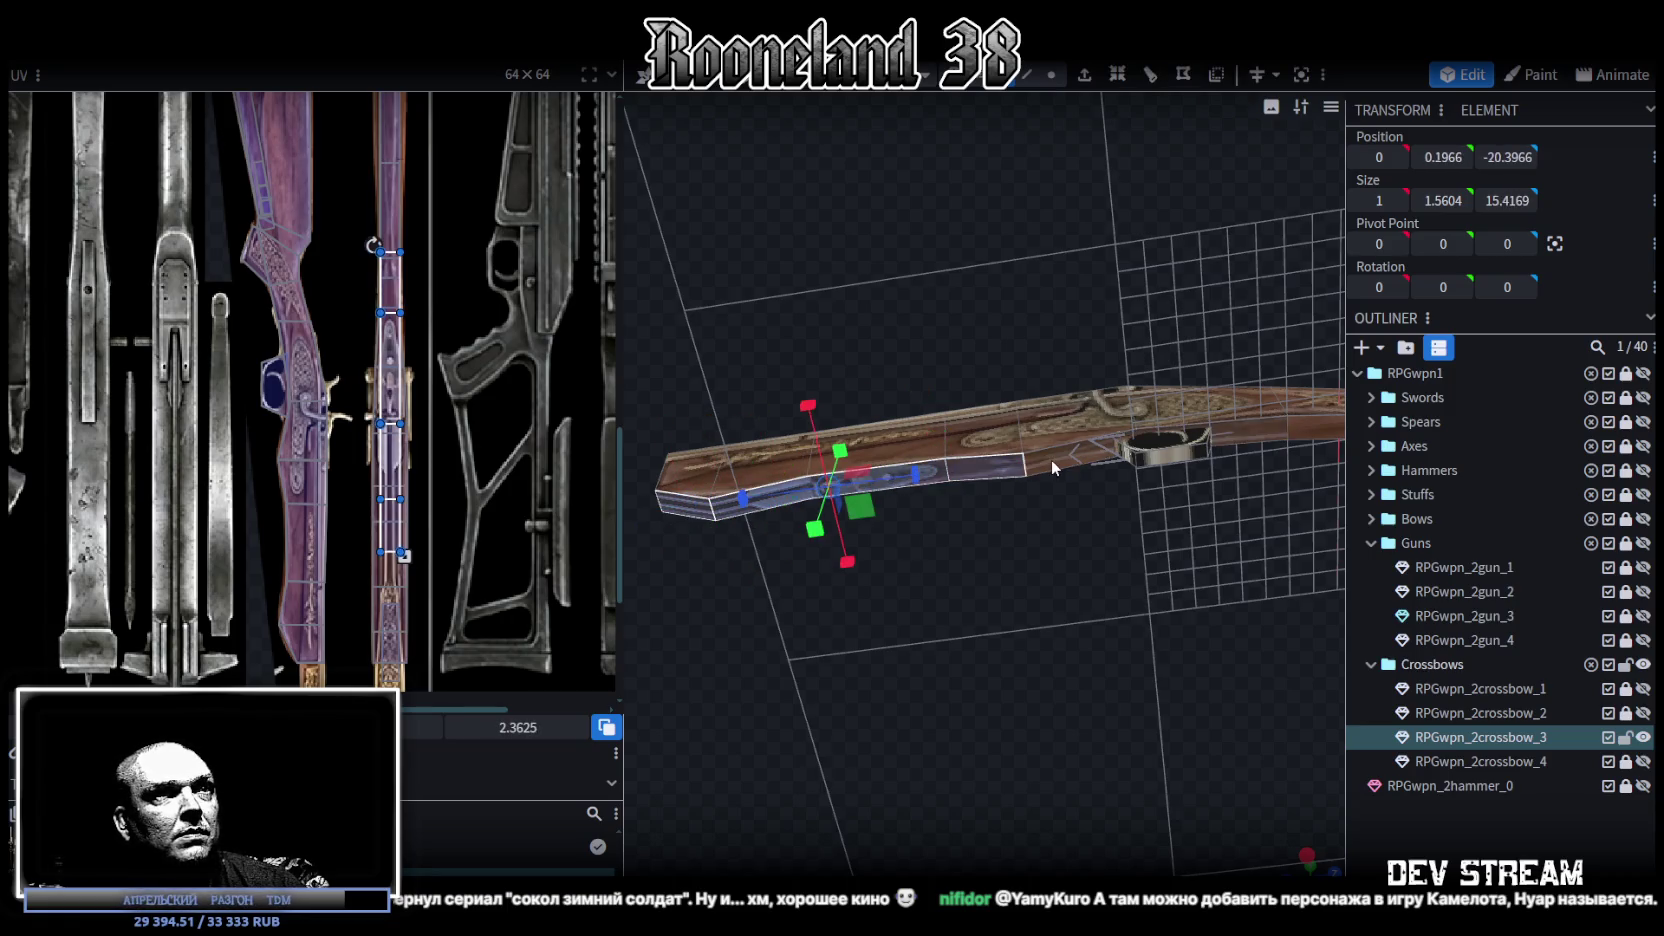
left_click_drag(416, 349, 404, 285)
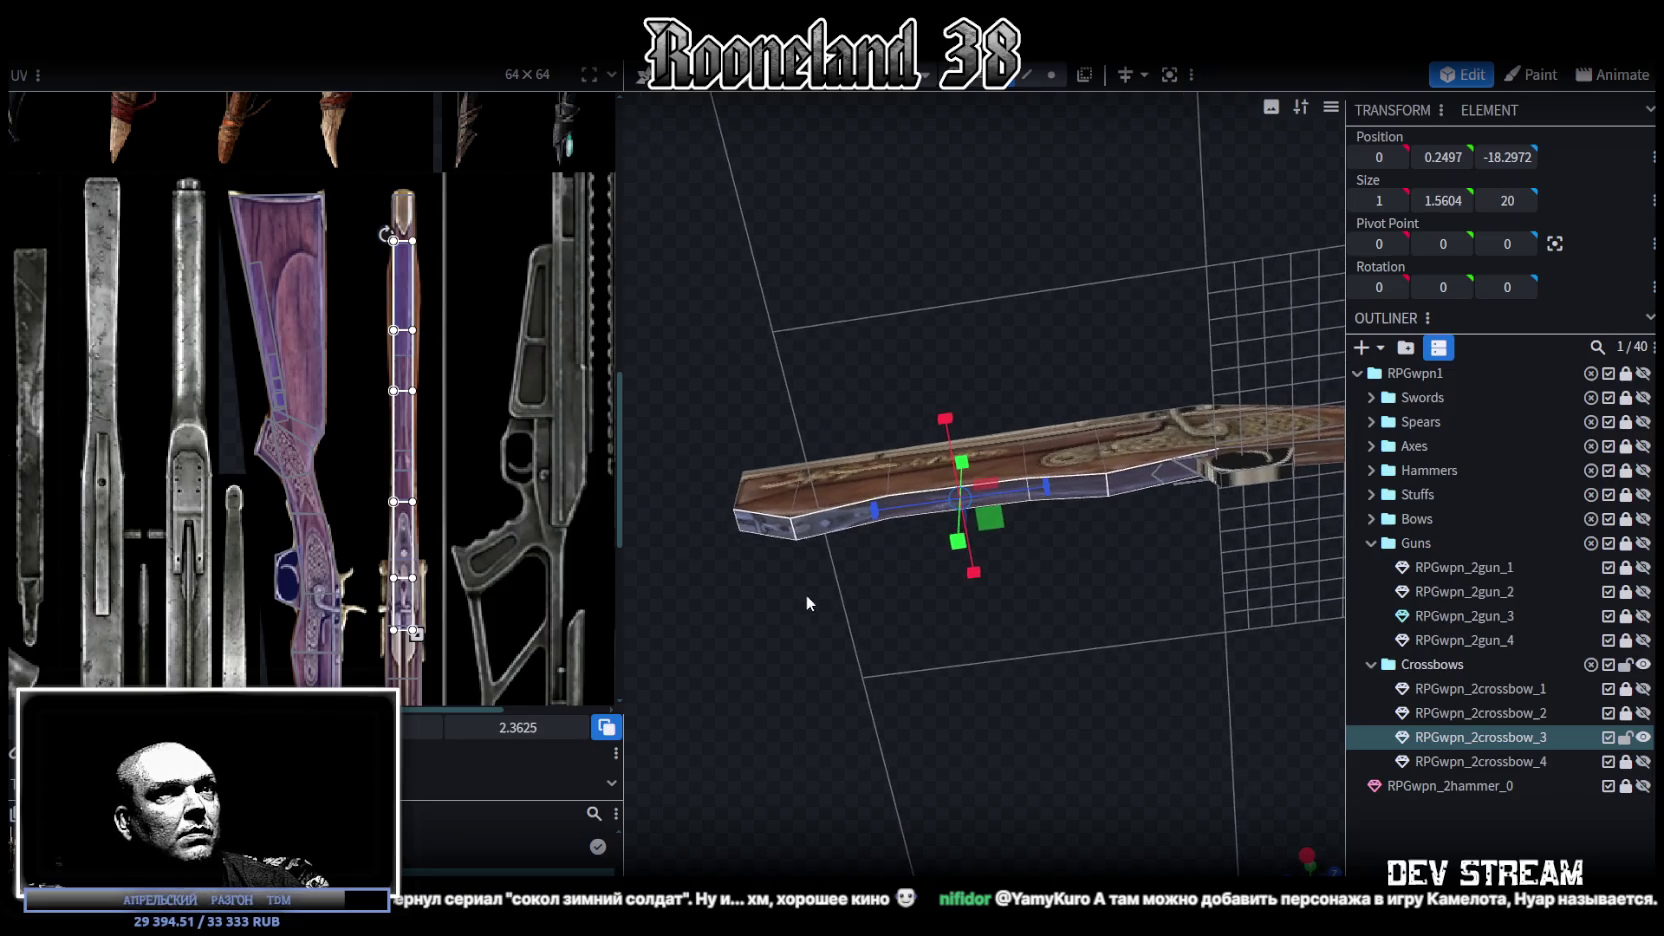
Step: Select the fore-end's front tip piece and slide its UV down along the strip
left_click_drag(806, 594, 927, 628)
left_click(855, 545)
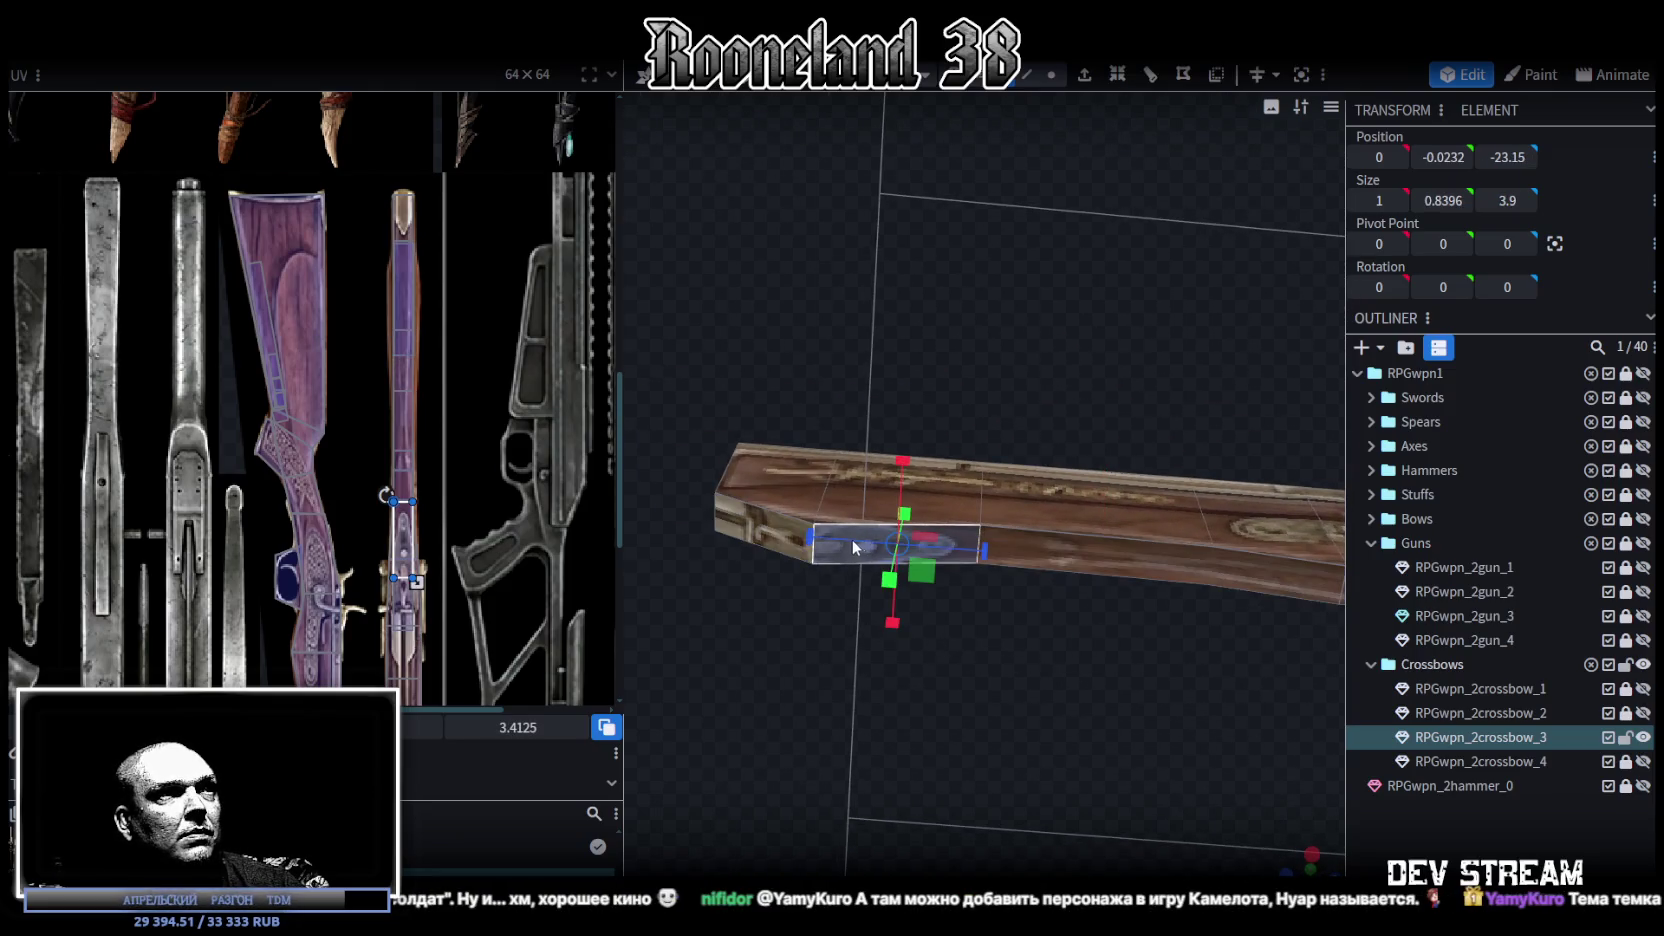
left_click(752, 528)
scroll(436, 421, "up", 2)
scroll(436, 421, "up", 2)
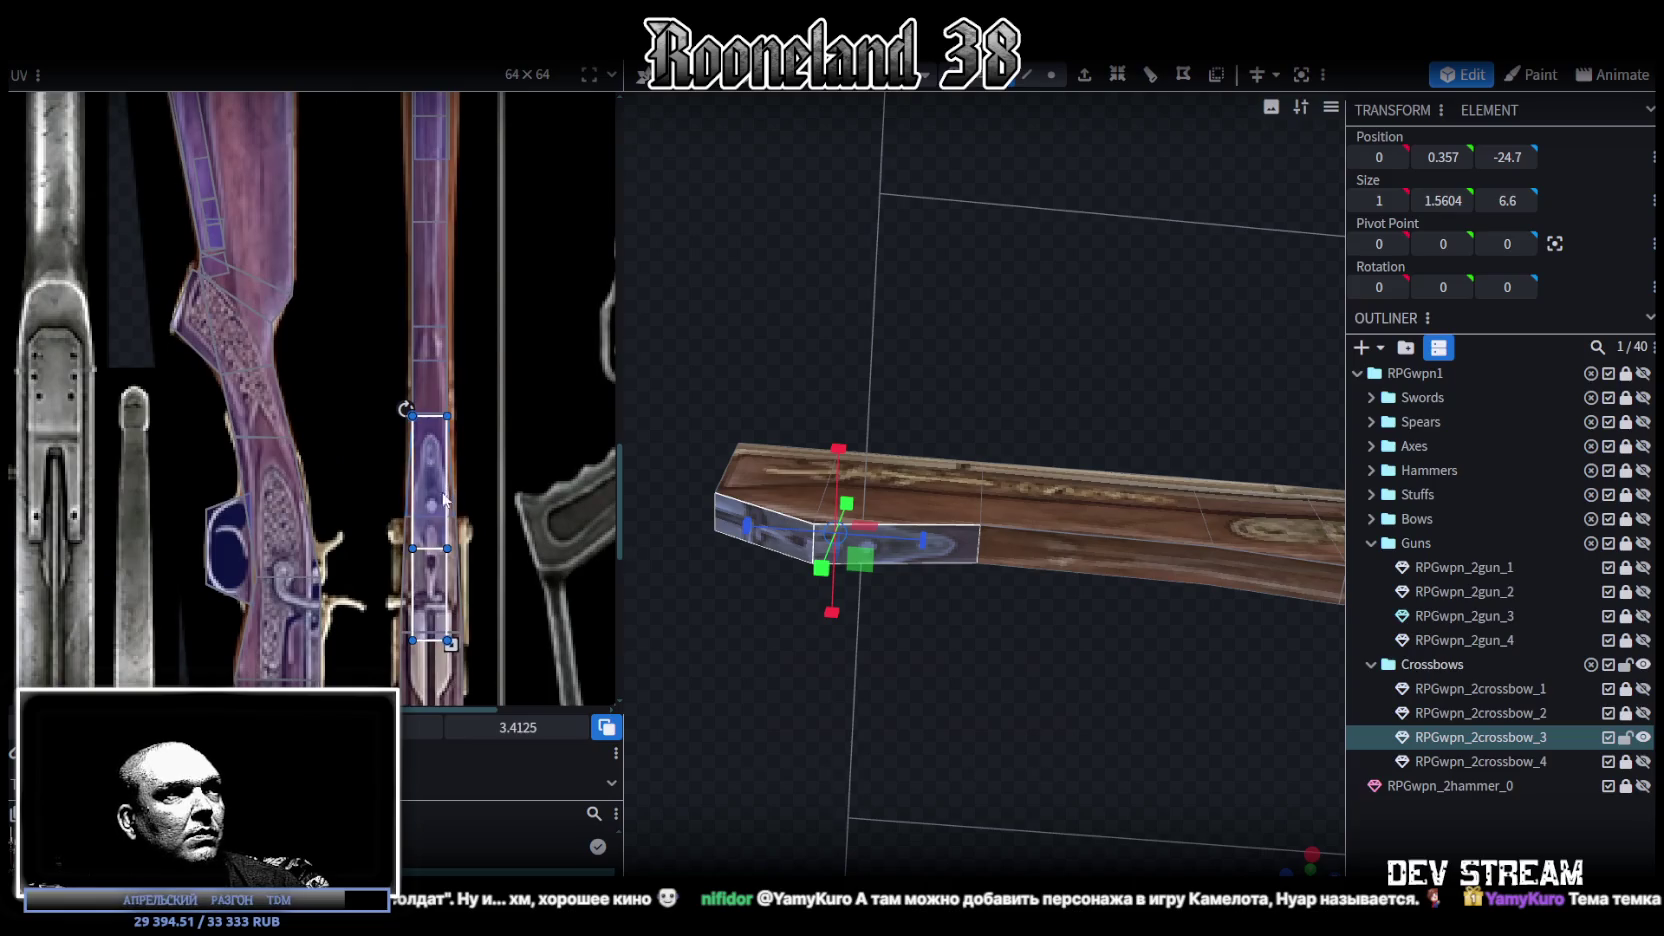
left_click_drag(436, 421, 442, 457)
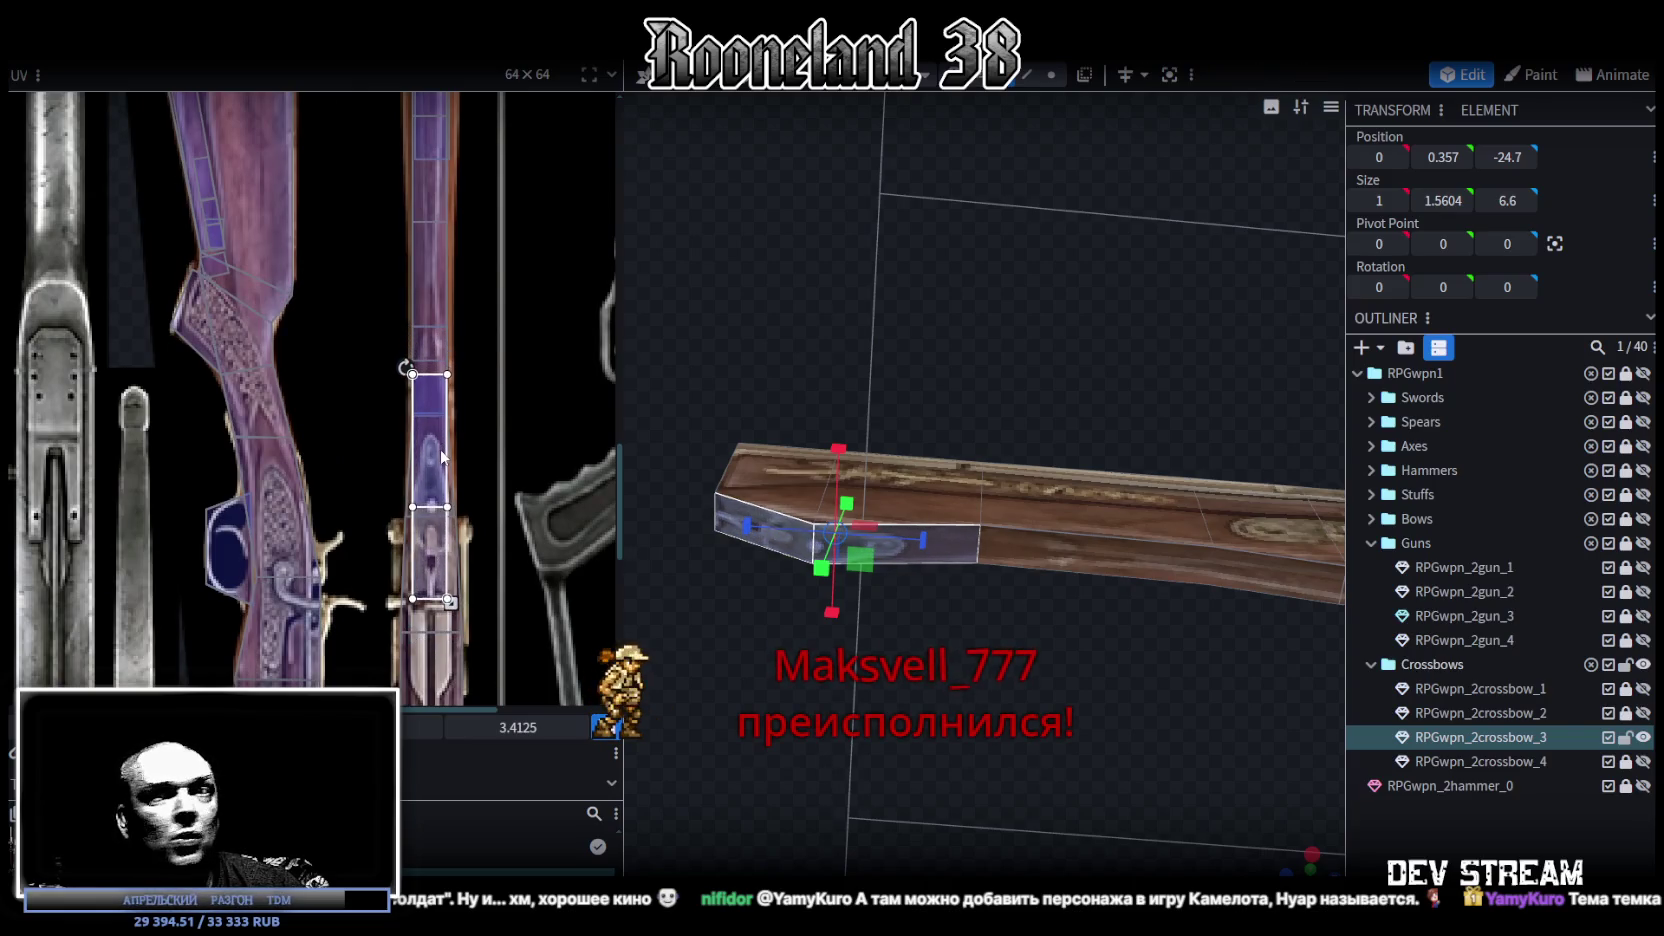
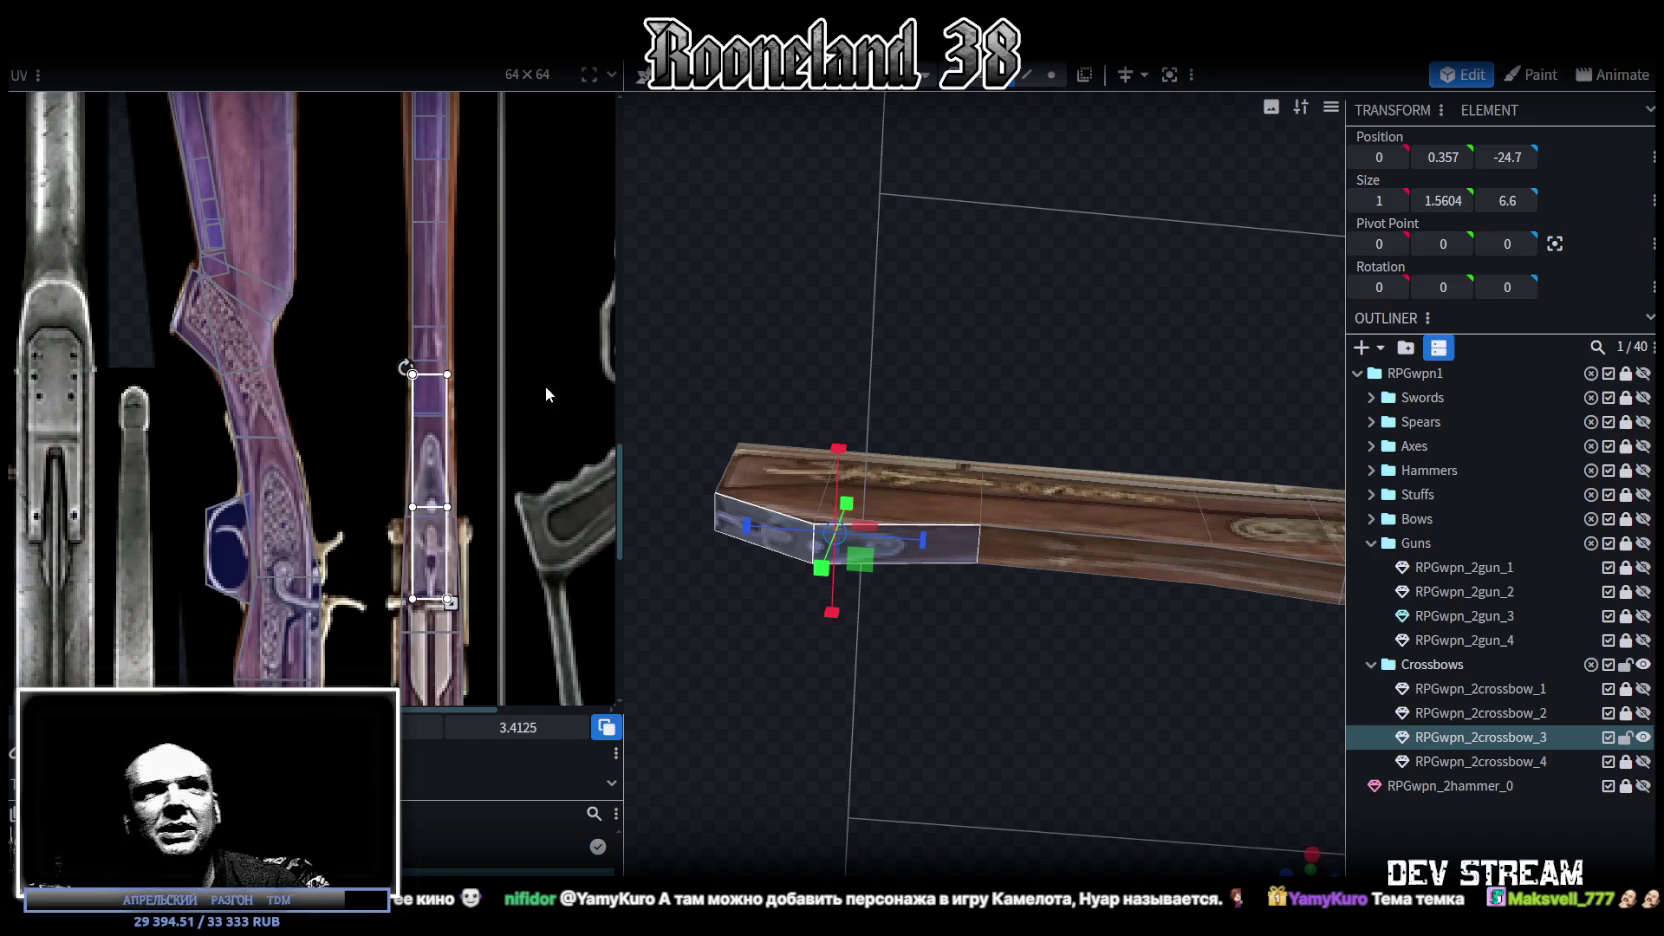
Step: Inspect the RPGwpn_2crossbow_3 stock from several angles, including a straight front view
left_click_drag(878, 750, 960, 700)
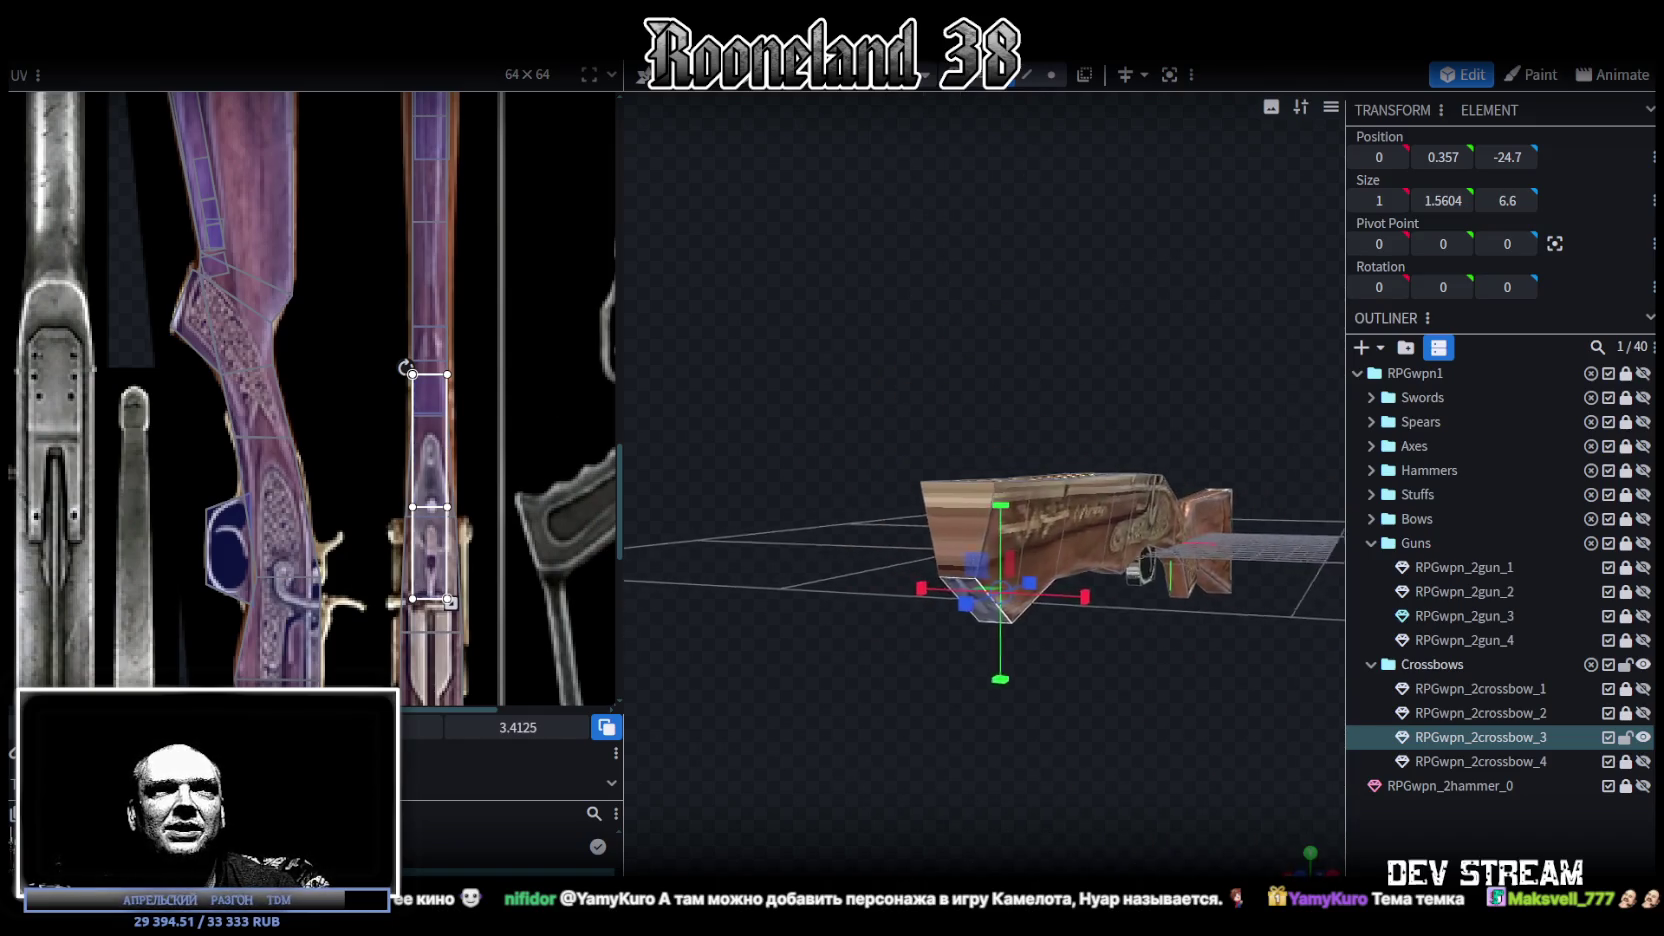
left_click(954, 562)
mouse_move(1086, 826)
left_mouse_down()
mouse_move(880, 815)
mouse_move(1230, 806)
left_mouse_up()
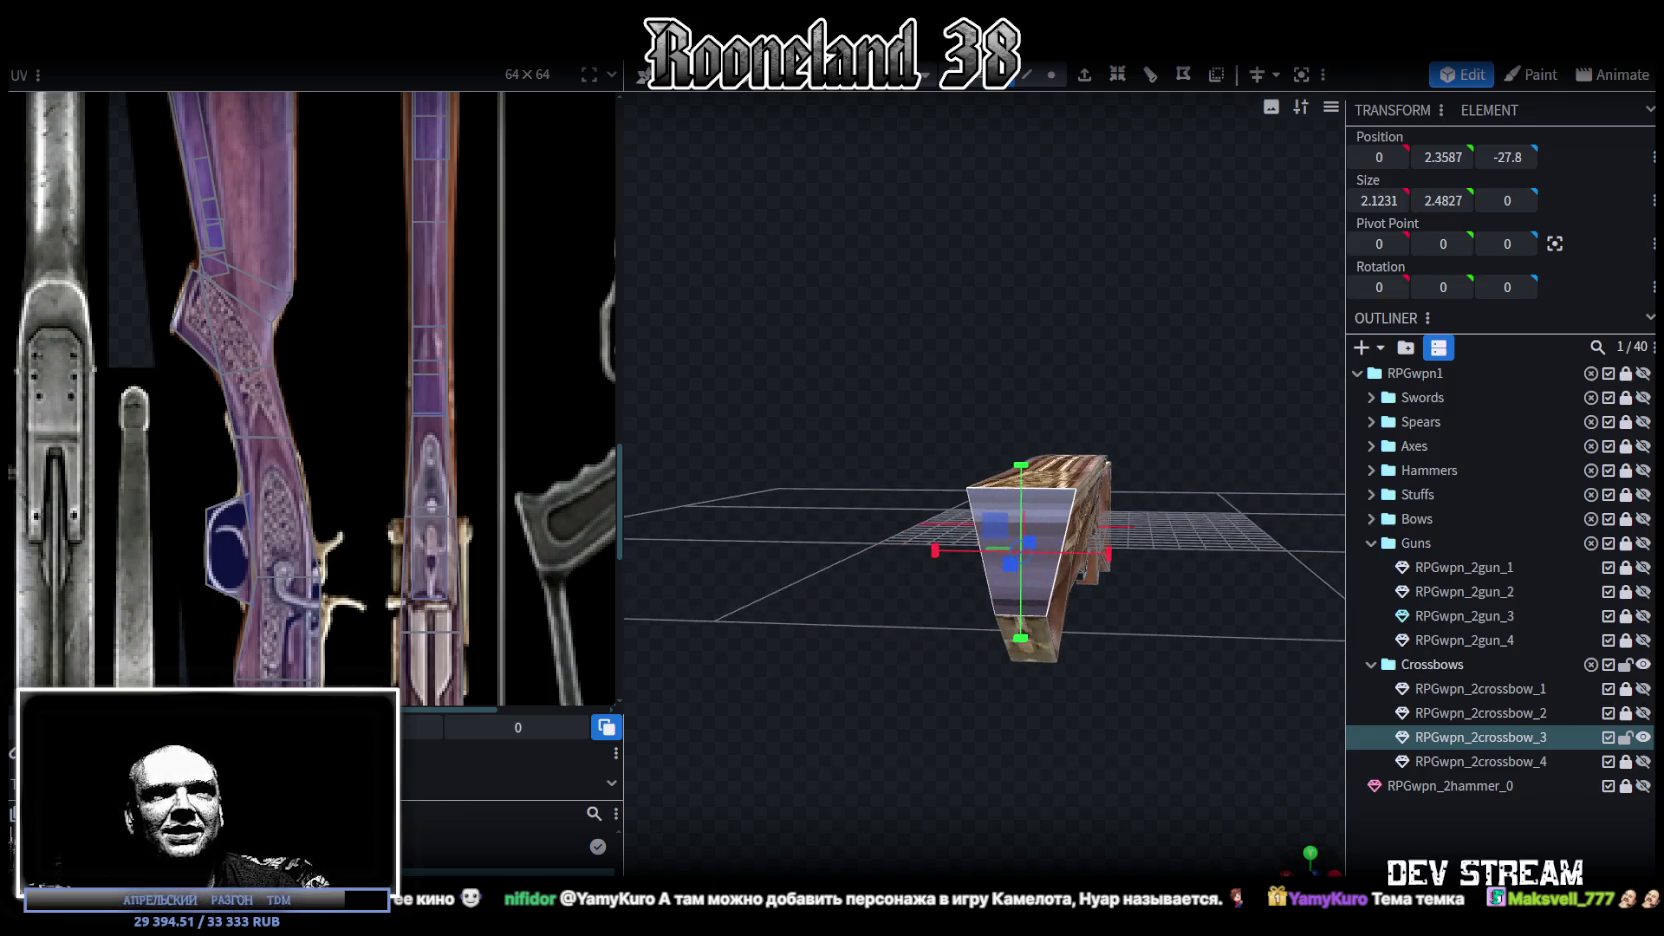
key("KP_1")
scroll(1024, 783, "up", 3)
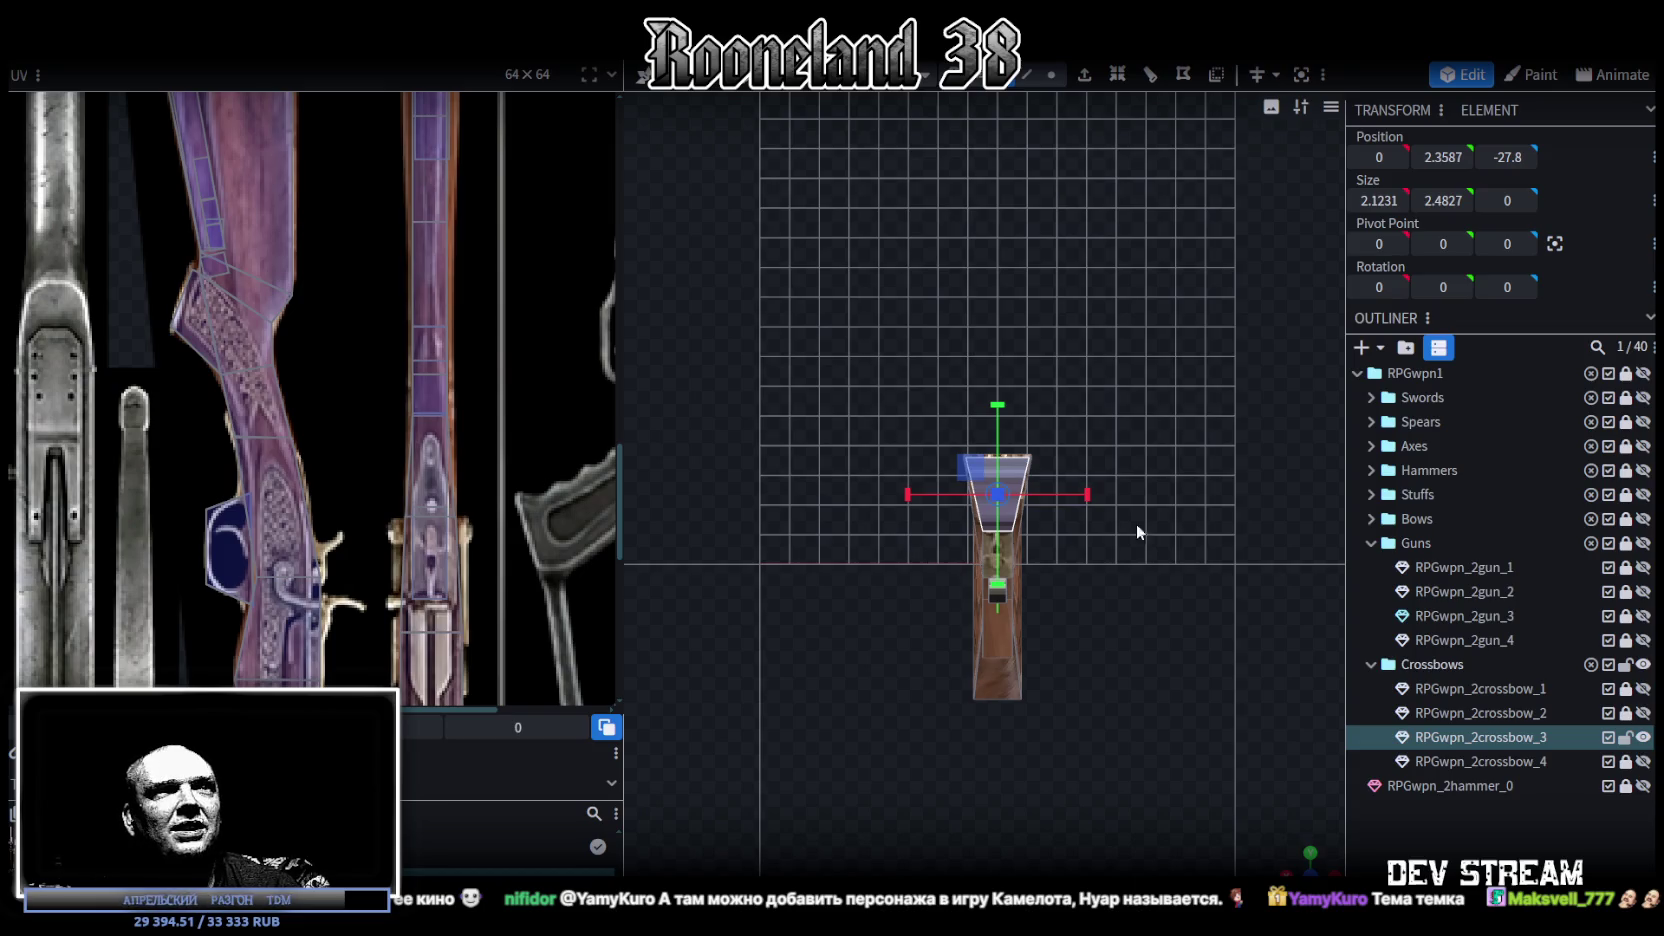
scroll(1136, 523, "up", 1)
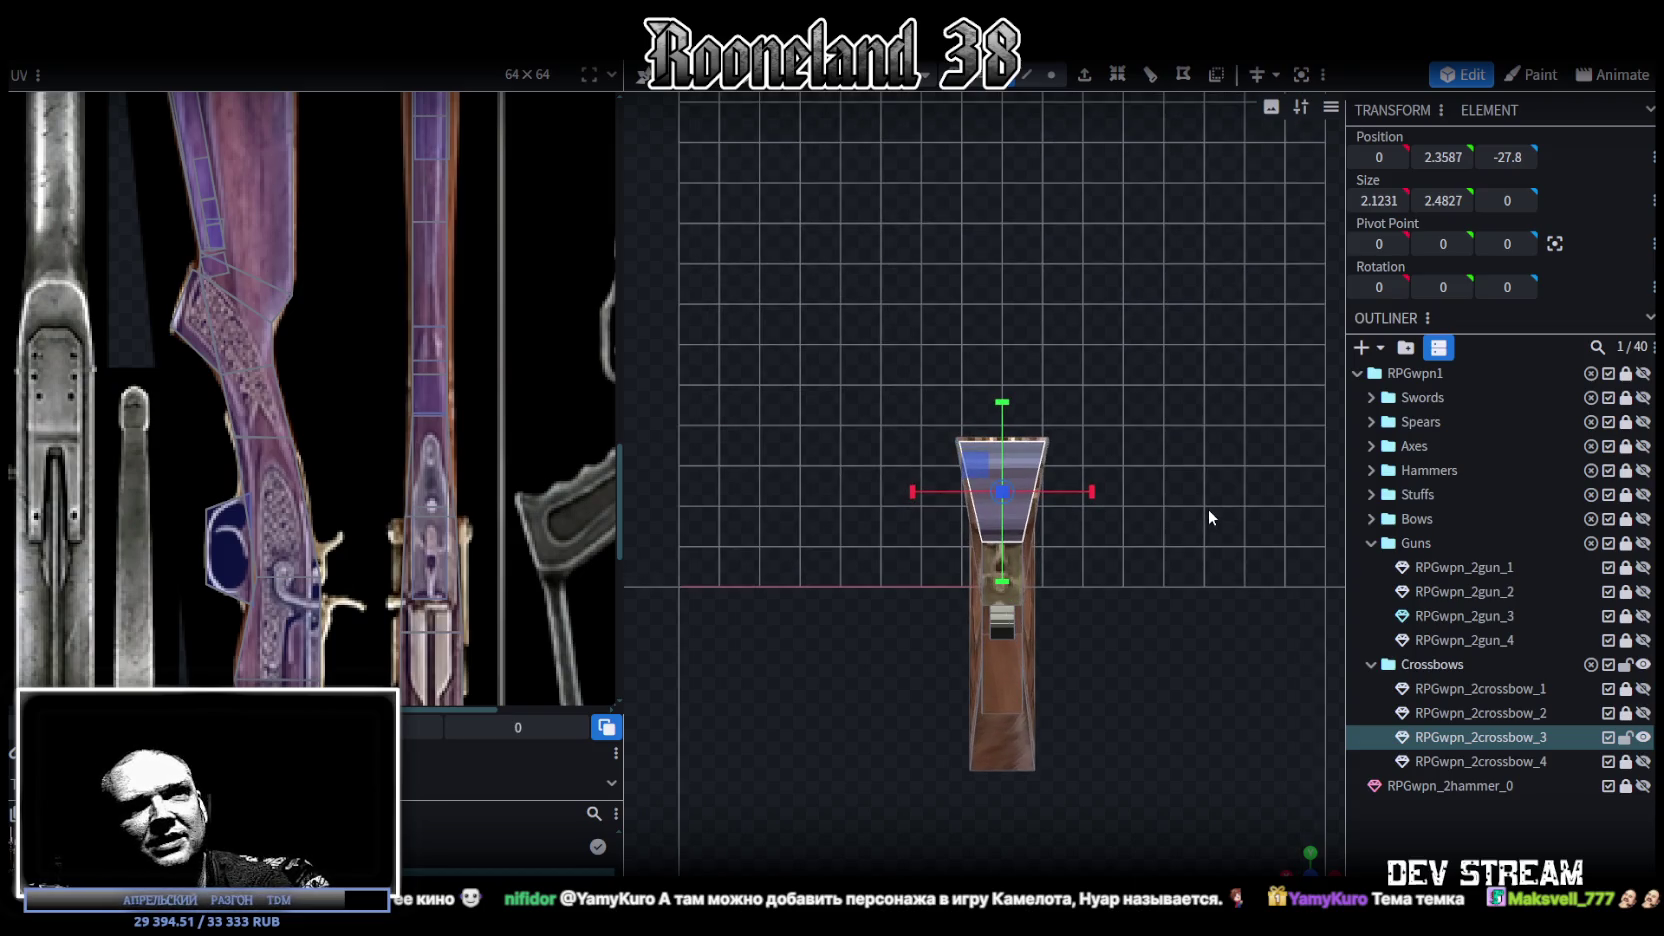
left_click(1208, 506)
mouse_move(1201, 562)
left_mouse_down()
mouse_move(1057, 581)
mouse_move(970, 529)
mouse_move(984, 577)
left_mouse_up()
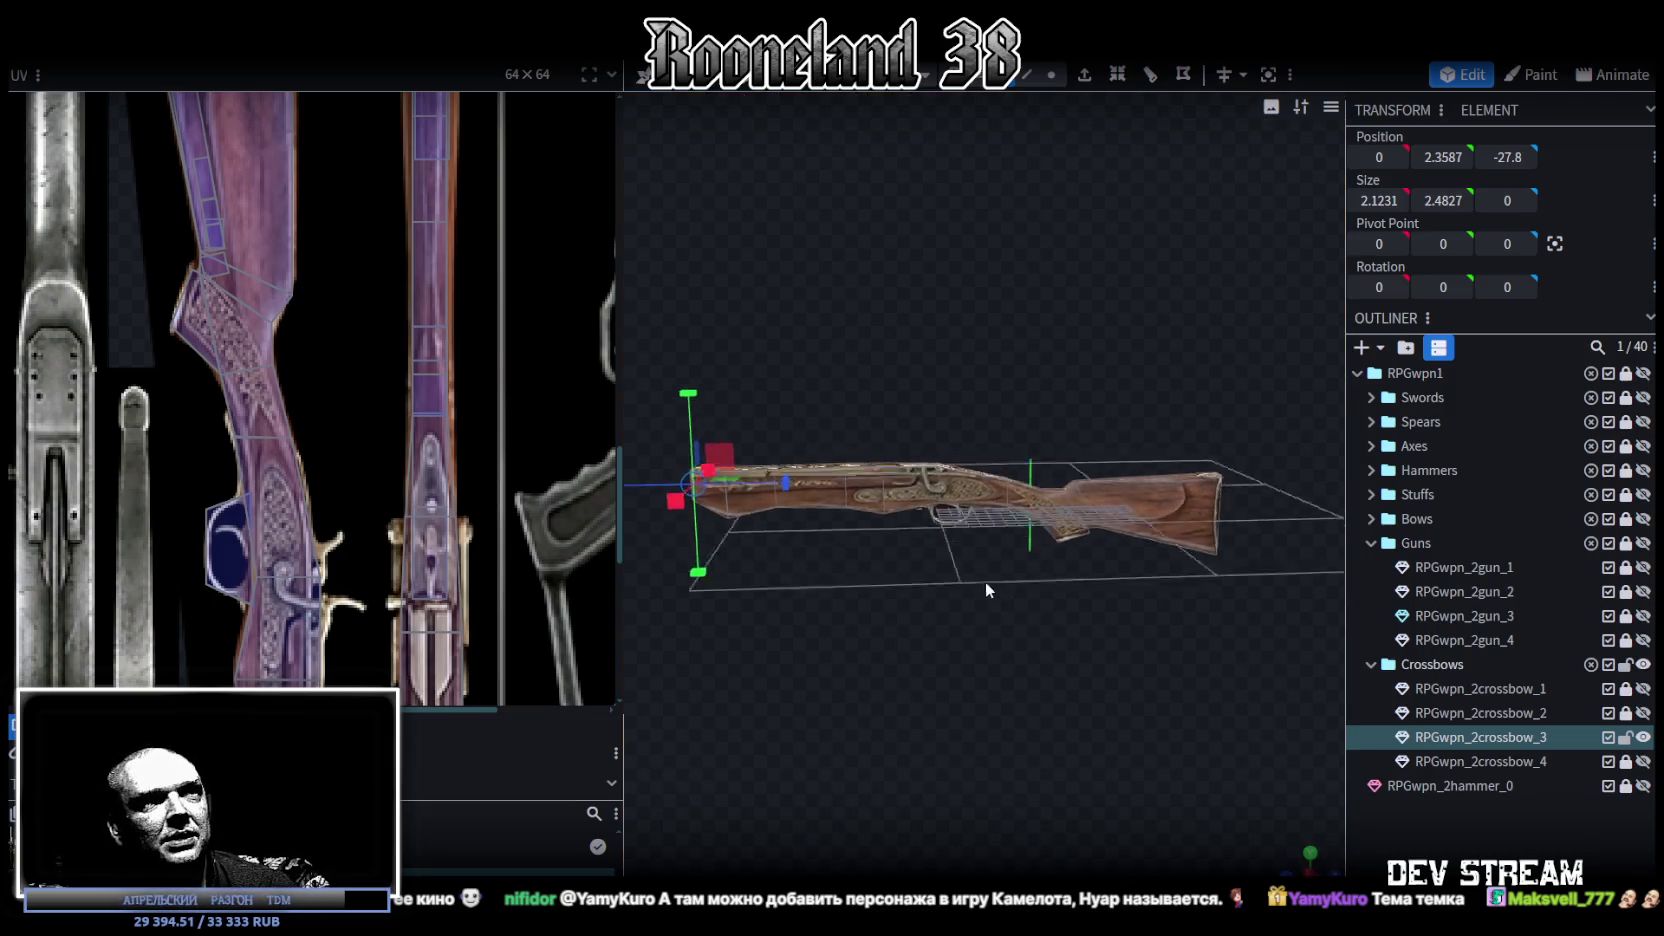
scroll(497, 421, "down", 2)
scroll(495, 462, "down", 2)
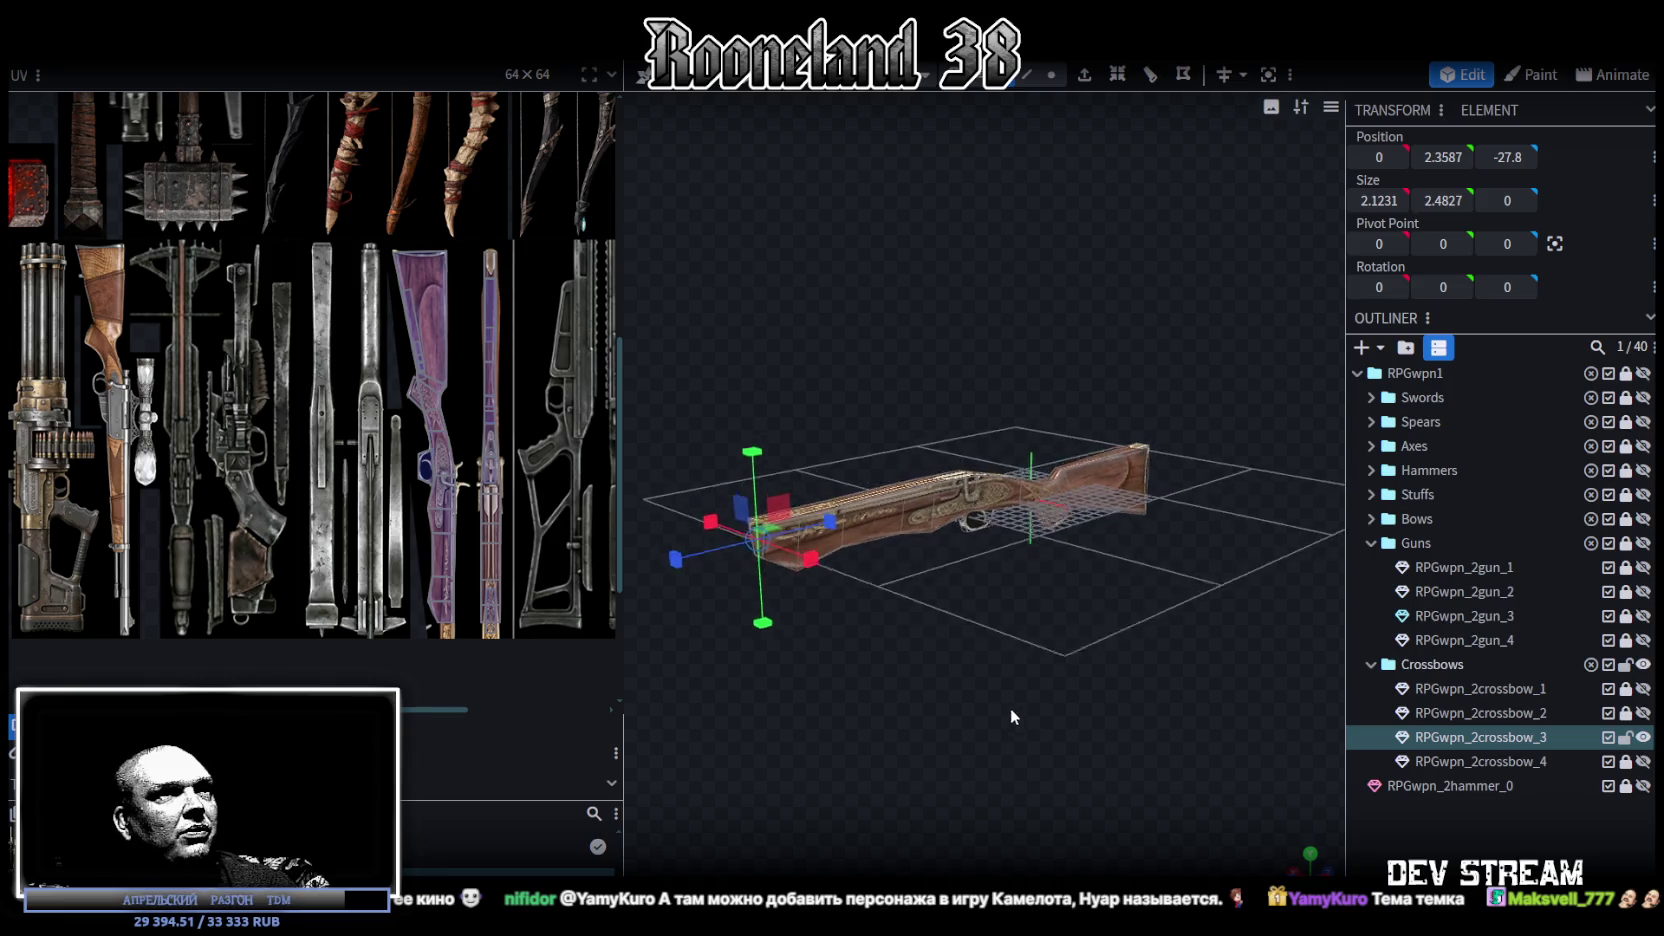
left_click_drag(720, 576, 1180, 695)
Step: Unhide RPGwpn_2crossbow_4 and view it beside the stock from the side and above
left_click(1643, 762)
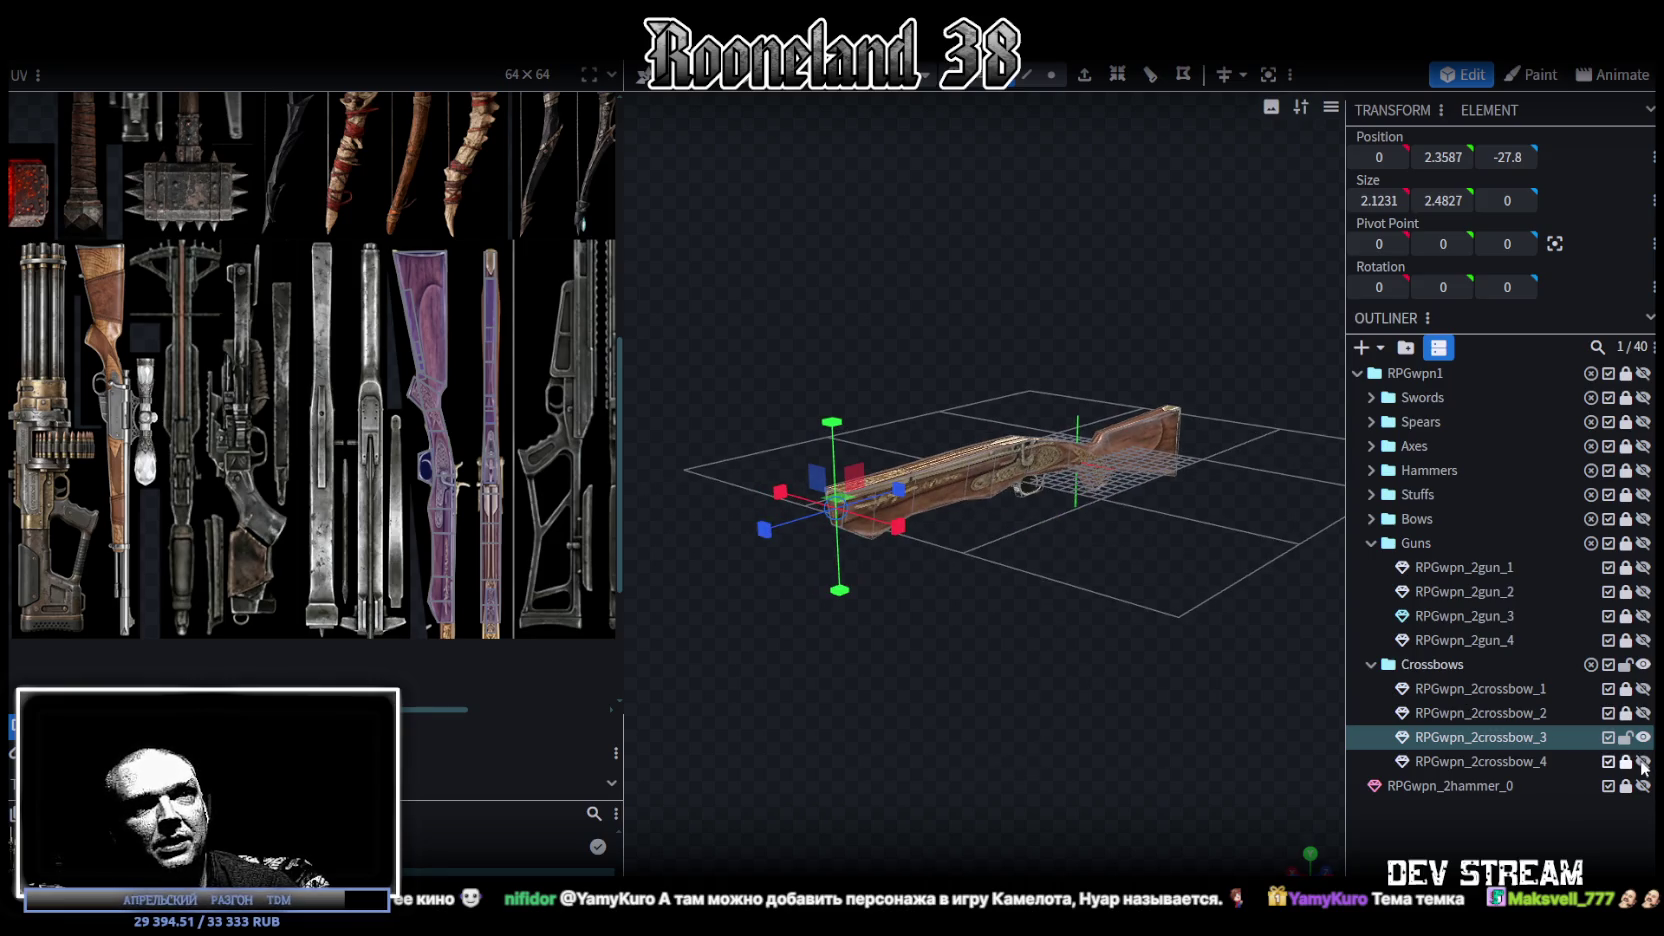
mouse_move(1268, 577)
left_mouse_down()
mouse_move(1034, 529)
mouse_move(1013, 567)
mouse_move(968, 578)
mouse_move(1264, 491)
left_mouse_up()
mouse_move(1108, 630)
left_mouse_down()
mouse_move(1044, 697)
mouse_move(1009, 614)
mouse_move(1053, 649)
mouse_move(1091, 610)
mouse_move(1040, 604)
mouse_move(1054, 594)
mouse_move(1121, 612)
left_mouse_up()
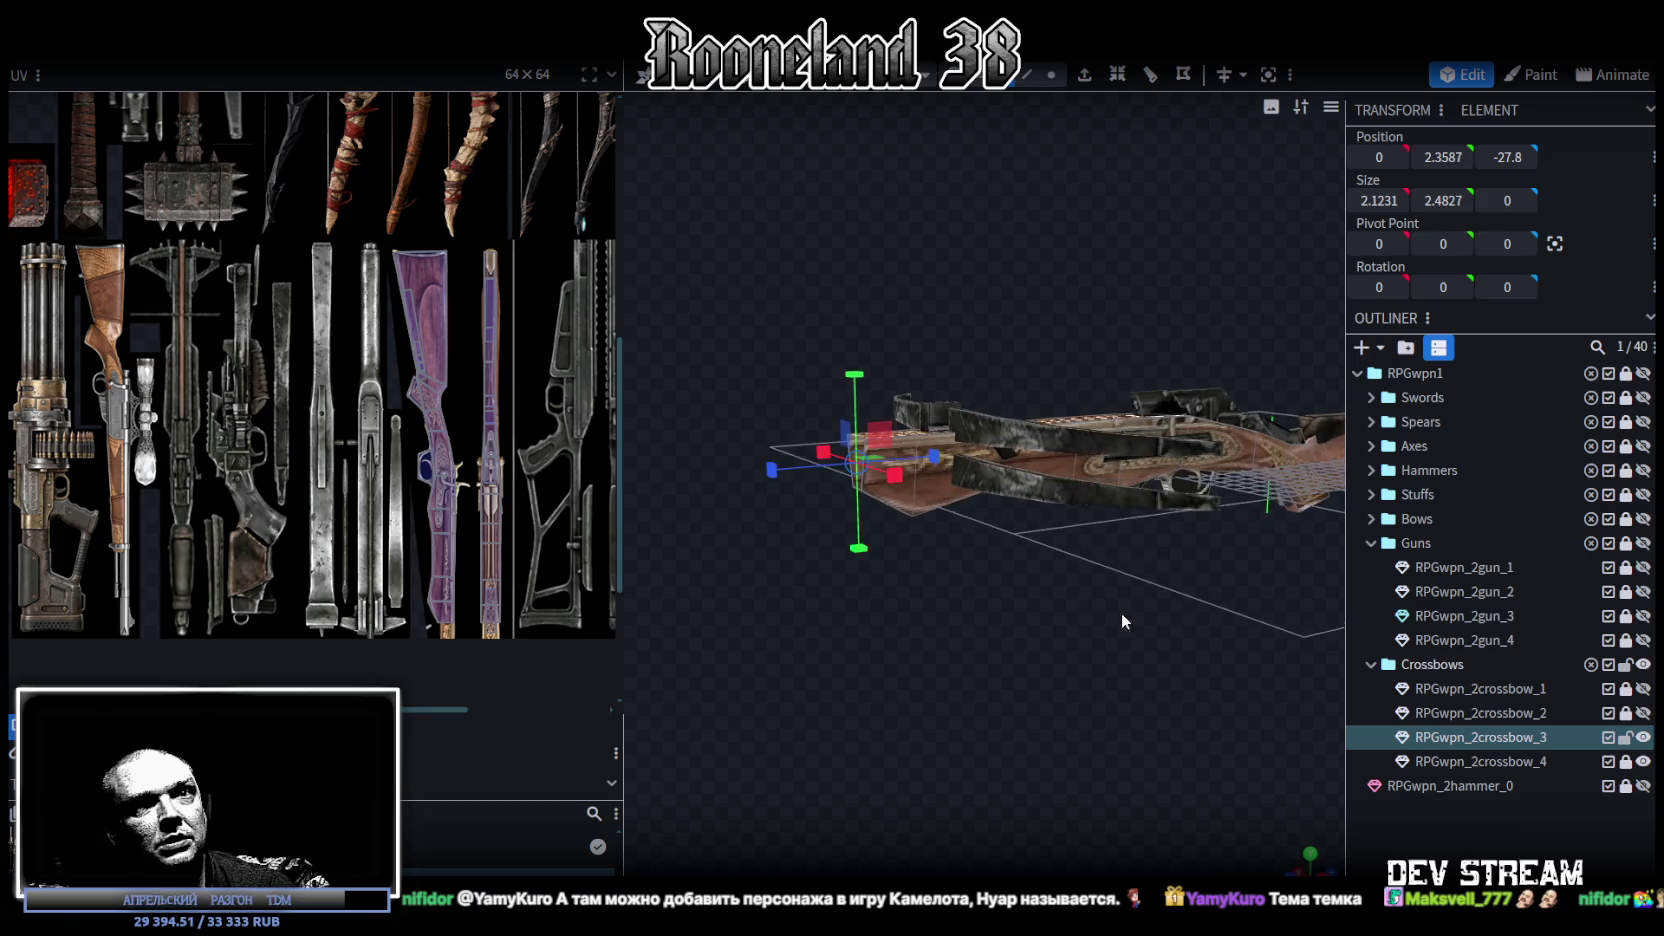
Step: Lock RPGwpn_2crossbow_3, hide crossbow_4, and show, unlock and select RPGwpn_2crossbow_2
left_click(1624, 740)
left_click(1643, 737)
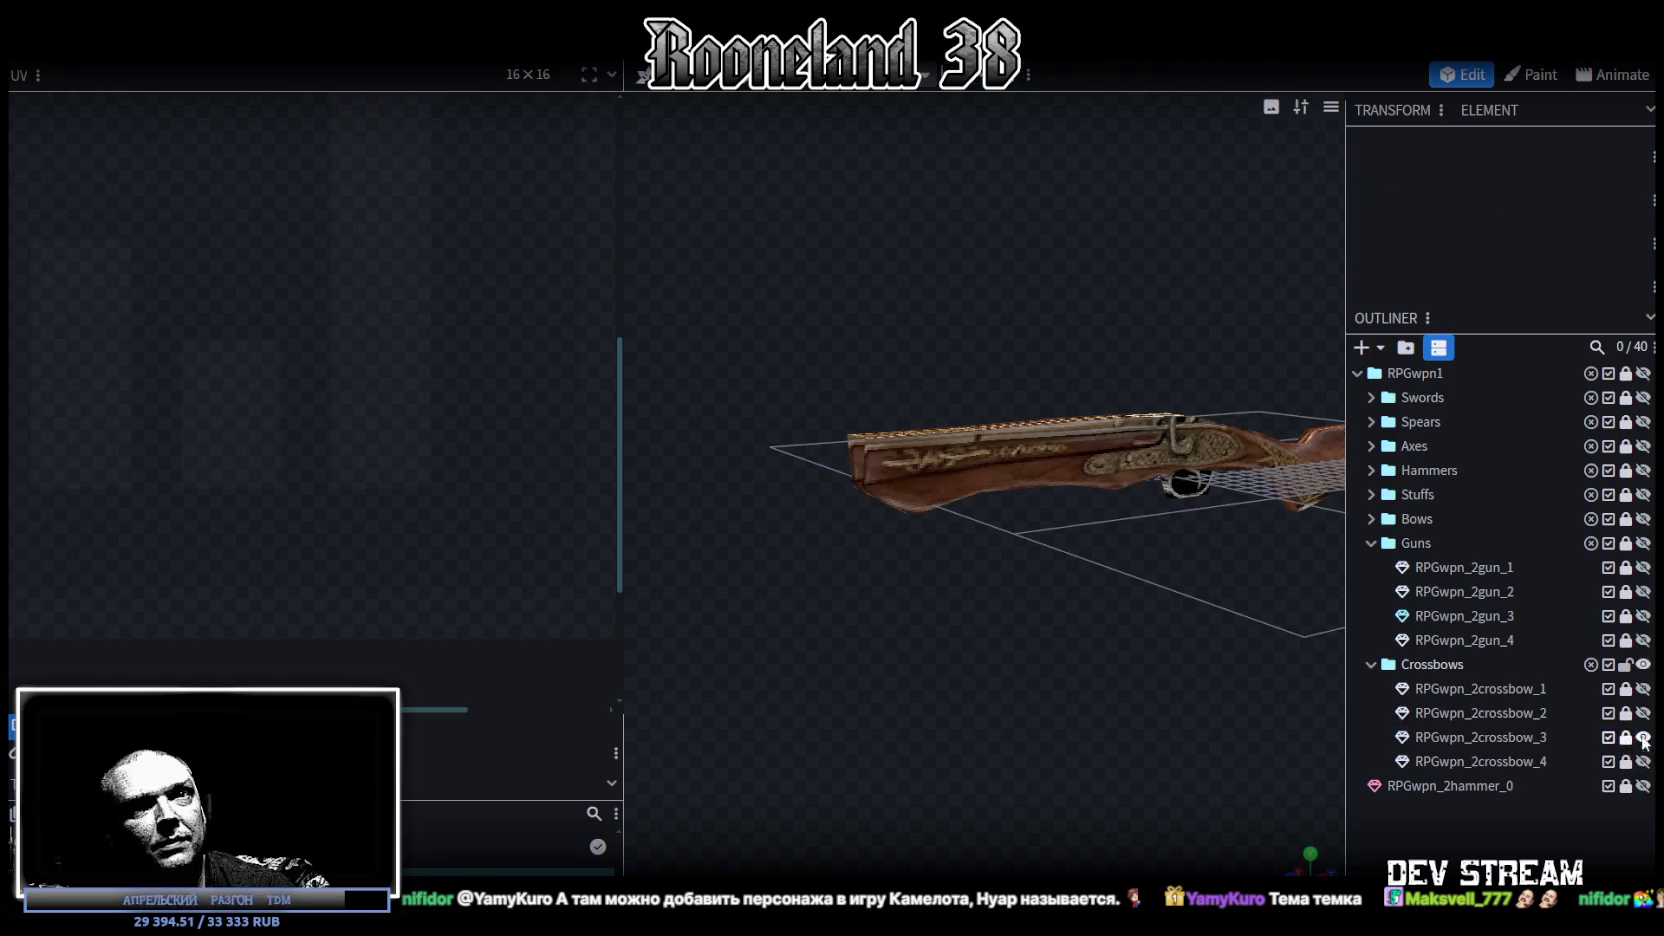
left_click(1643, 713)
left_click(1625, 714)
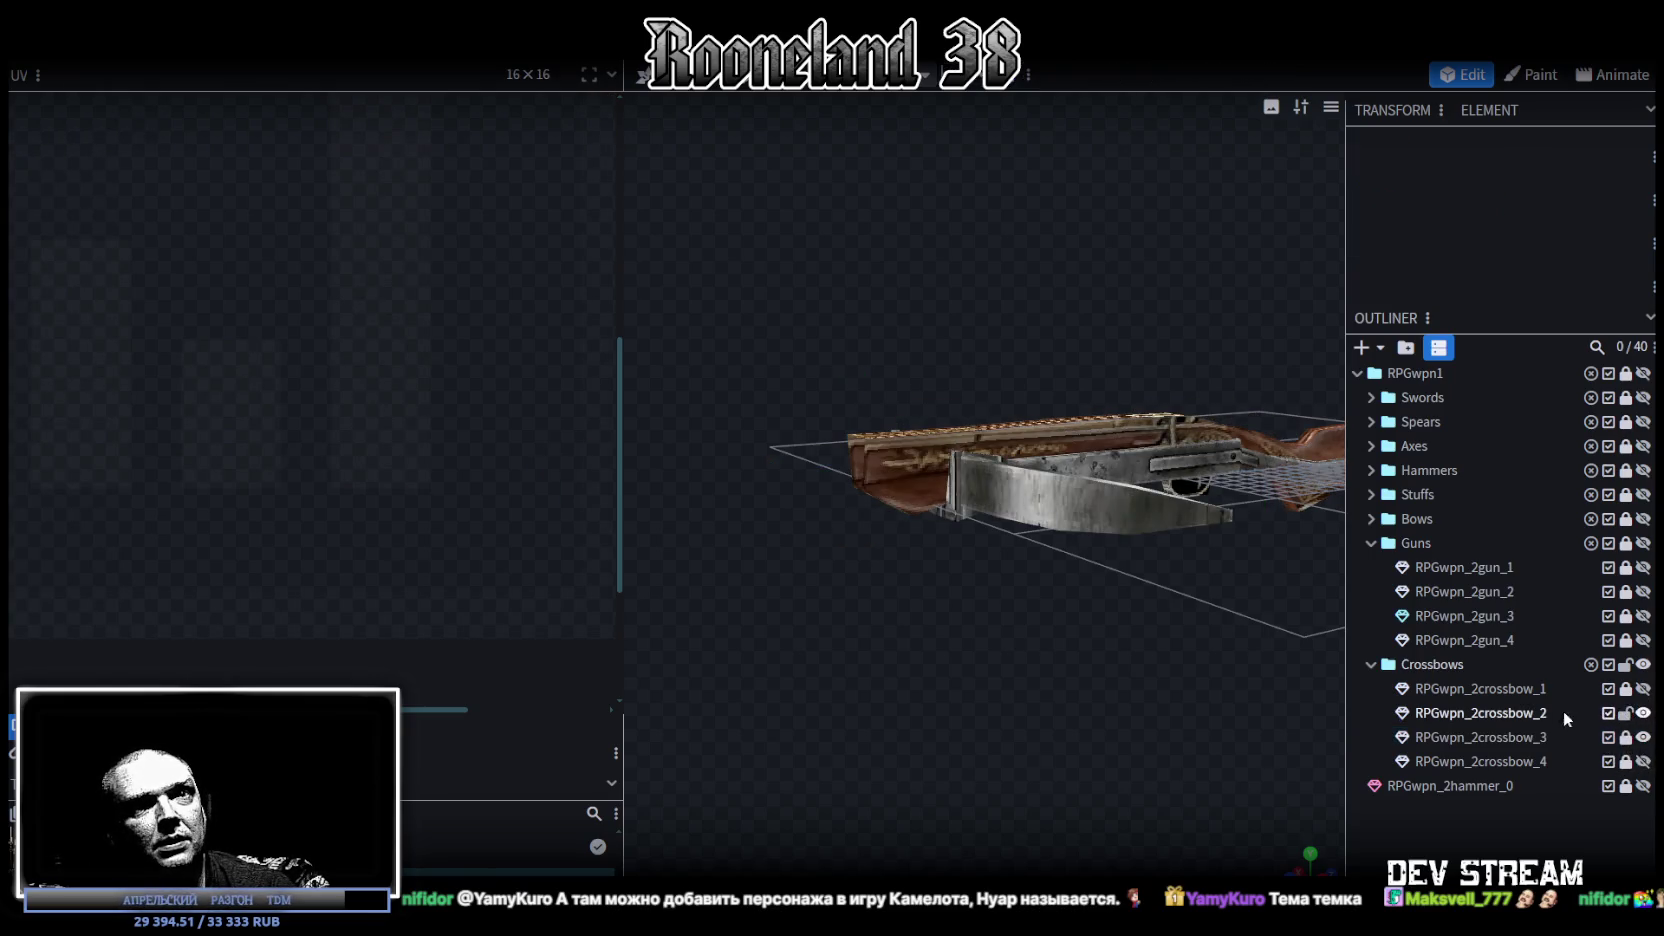
left_click(1517, 713)
Step: Box-select the left bow limb of crossbow_2 and Split Mesh it off
left_click_drag(1249, 739, 1216, 669)
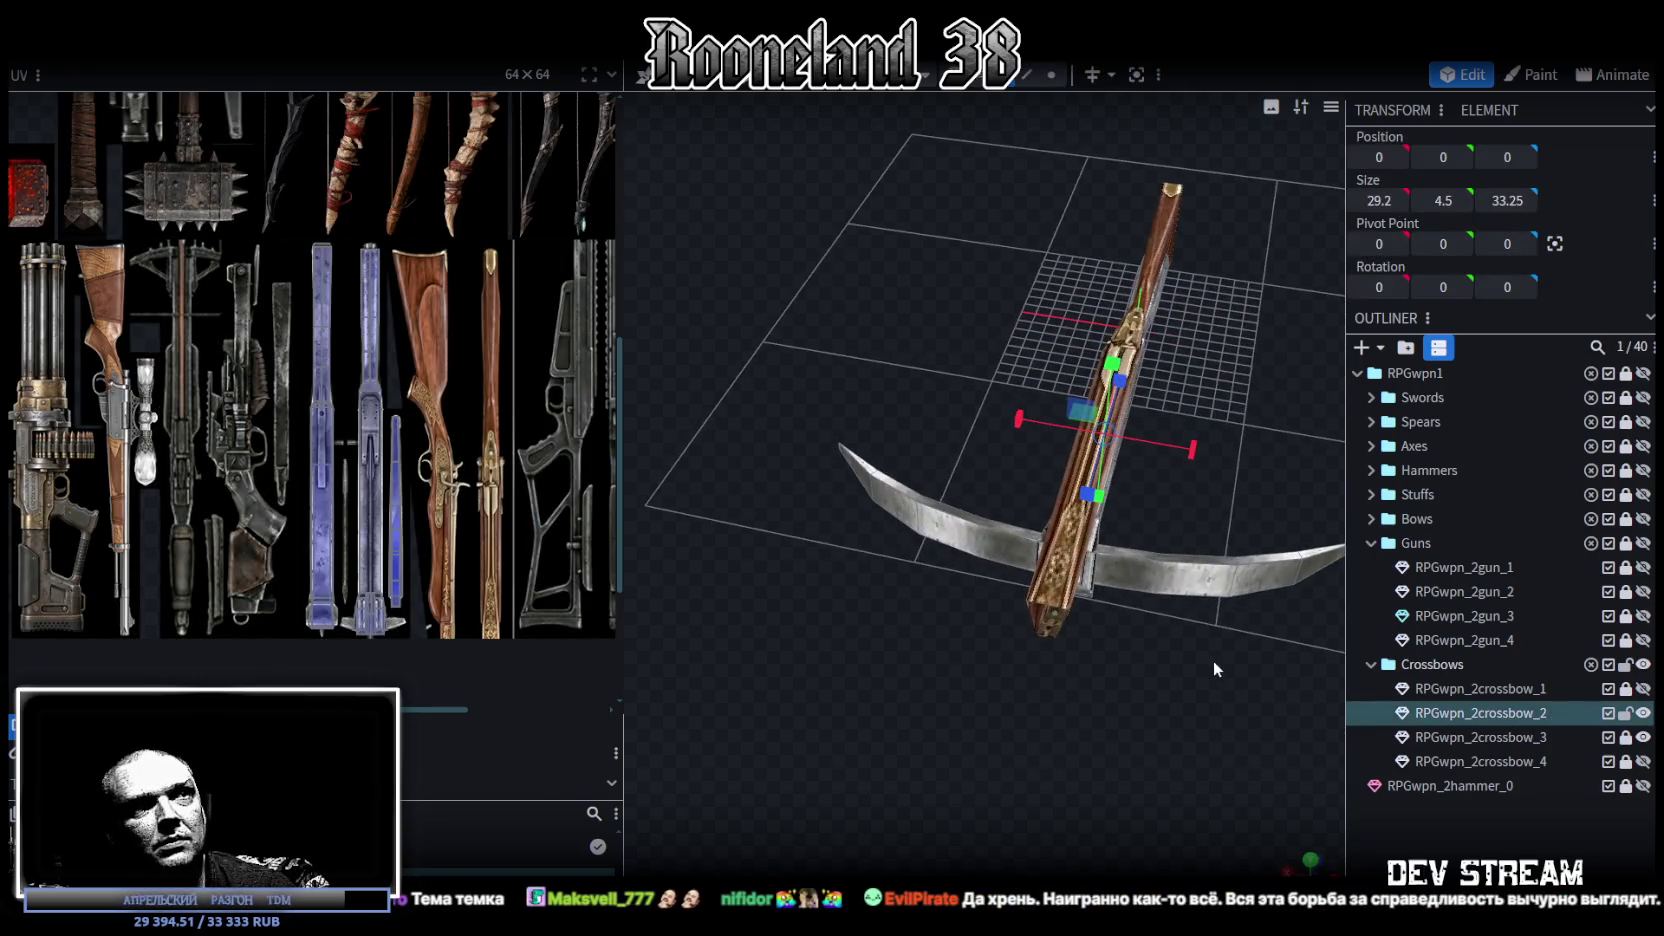
left_click_drag(993, 110, 946, 354)
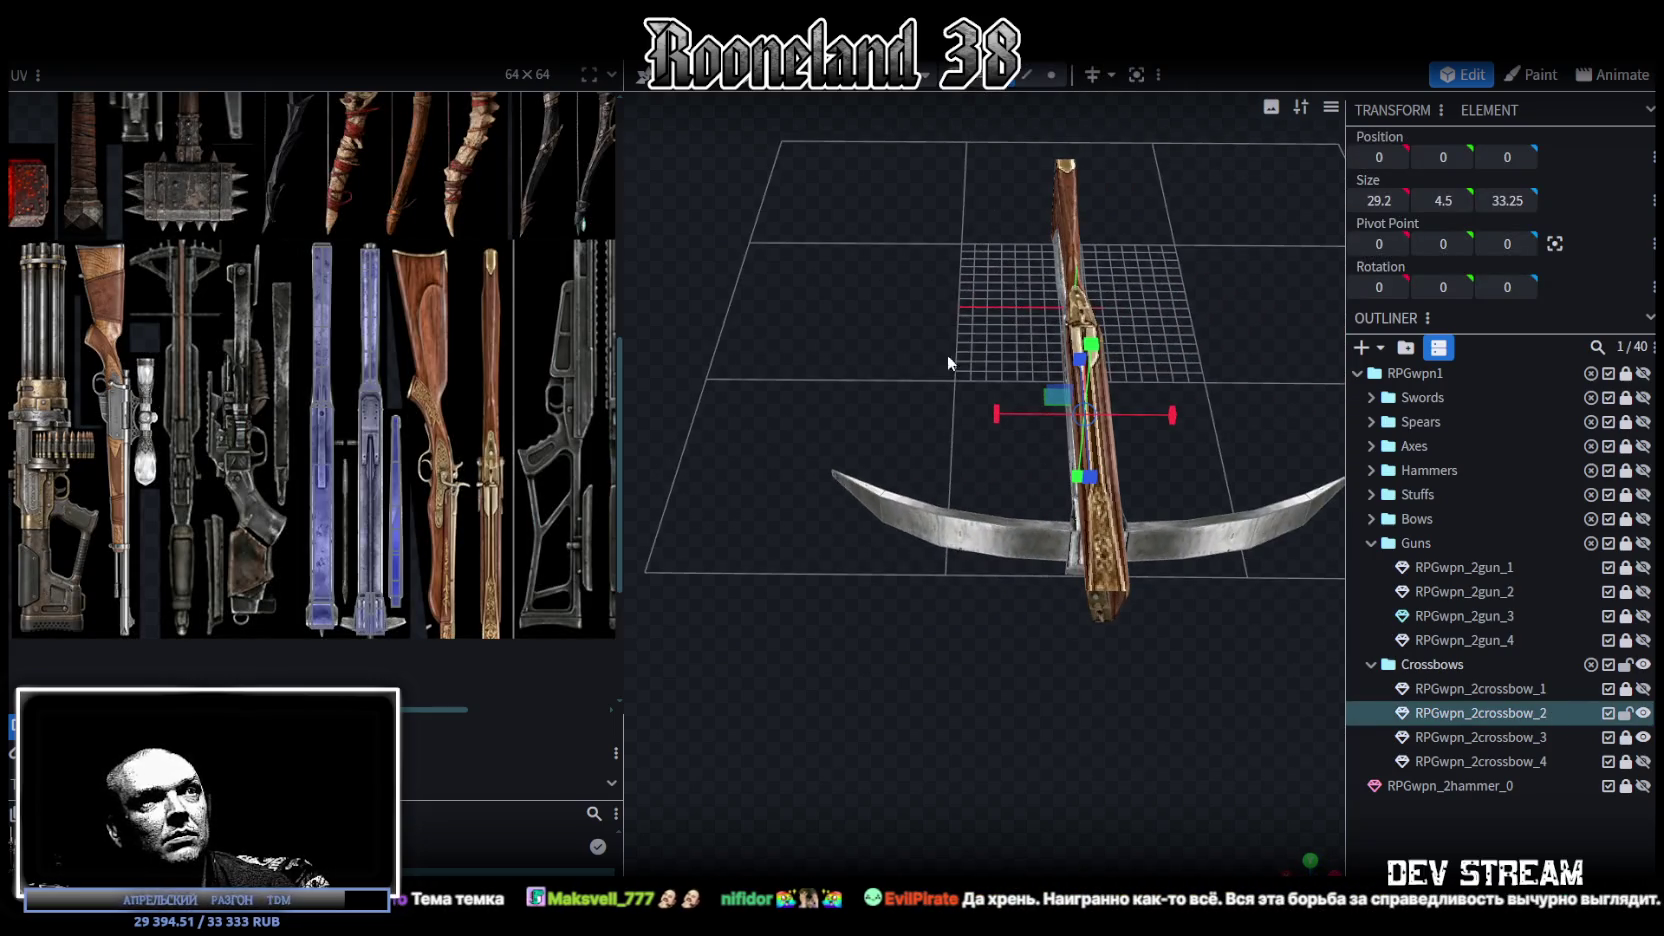
left_click_drag(762, 408, 1035, 660, "ctrl")
key("ctrl+c")
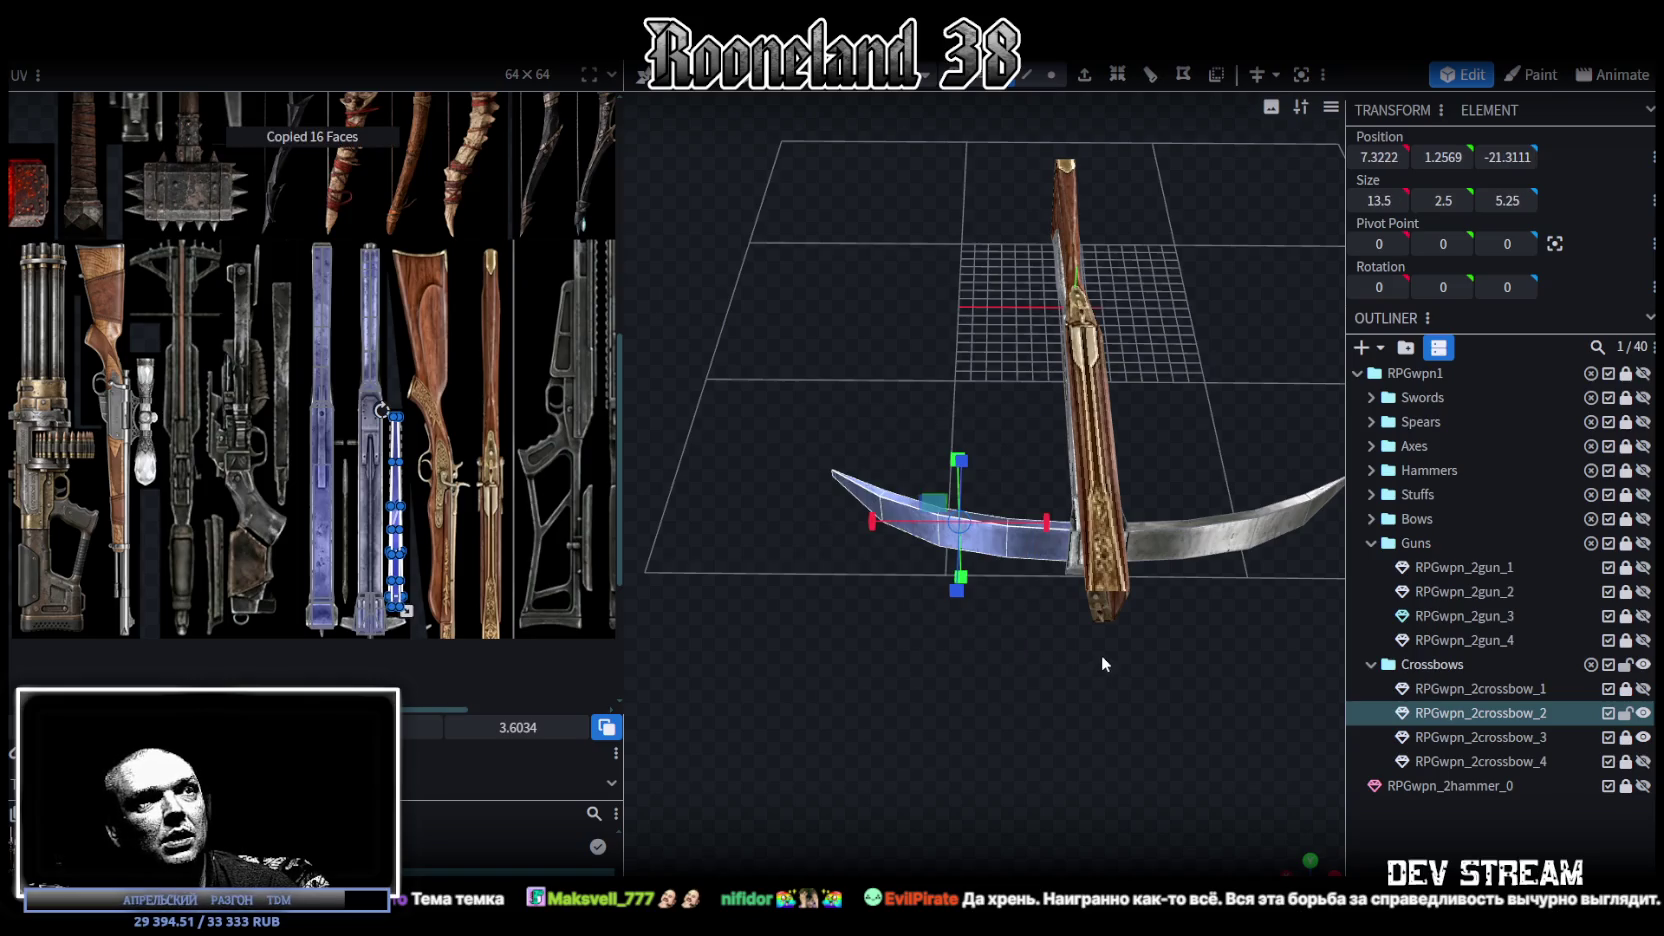
right_click(1101, 660)
key("Escape")
right_click(1021, 557)
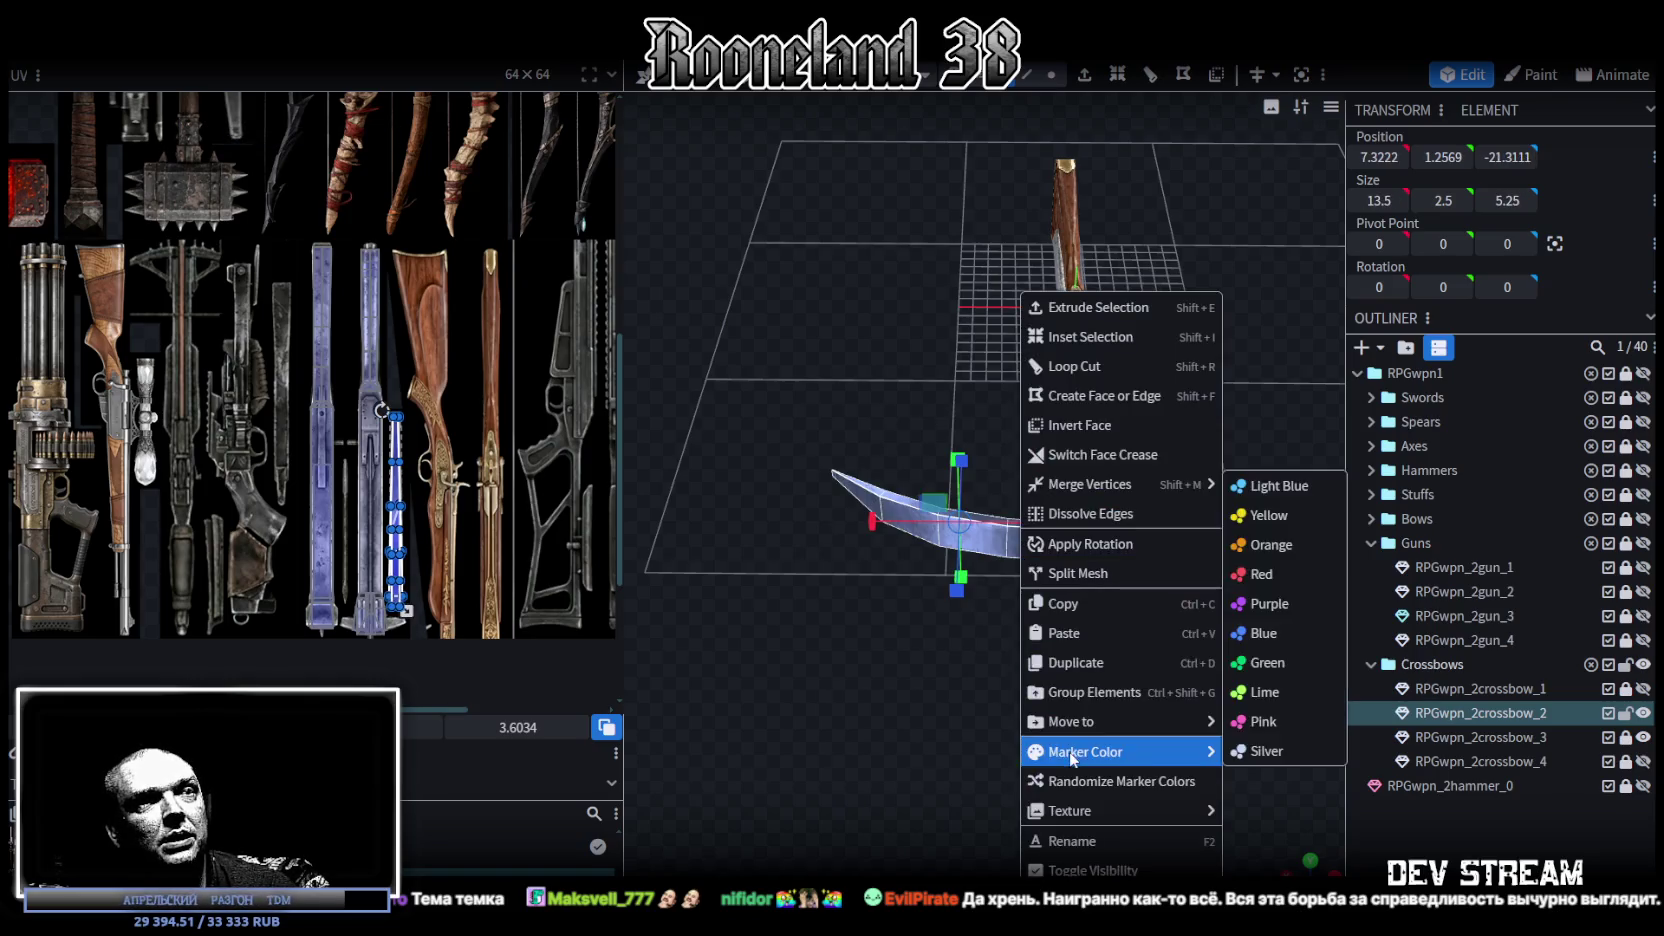
left_click(1093, 577)
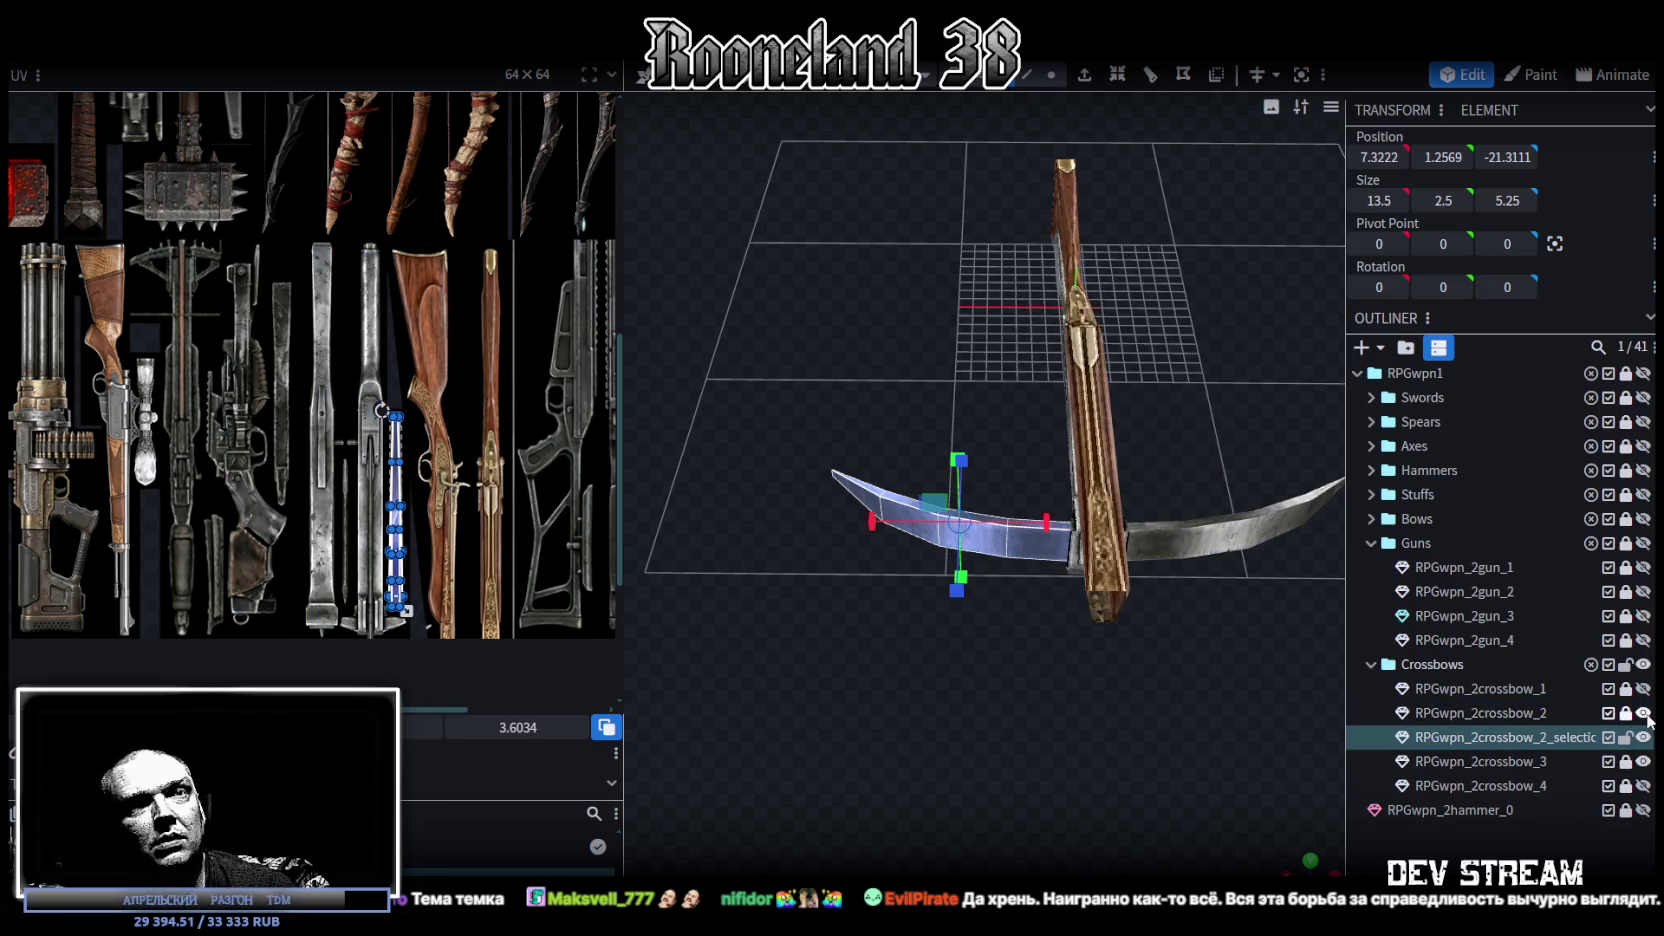
Step: Hide the rest of crossbow_2 and merge the split limb into RPGwpn_2crossbow_3
left_click(1643, 713)
left_click(1510, 764)
left_click(1510, 740, "ctrl")
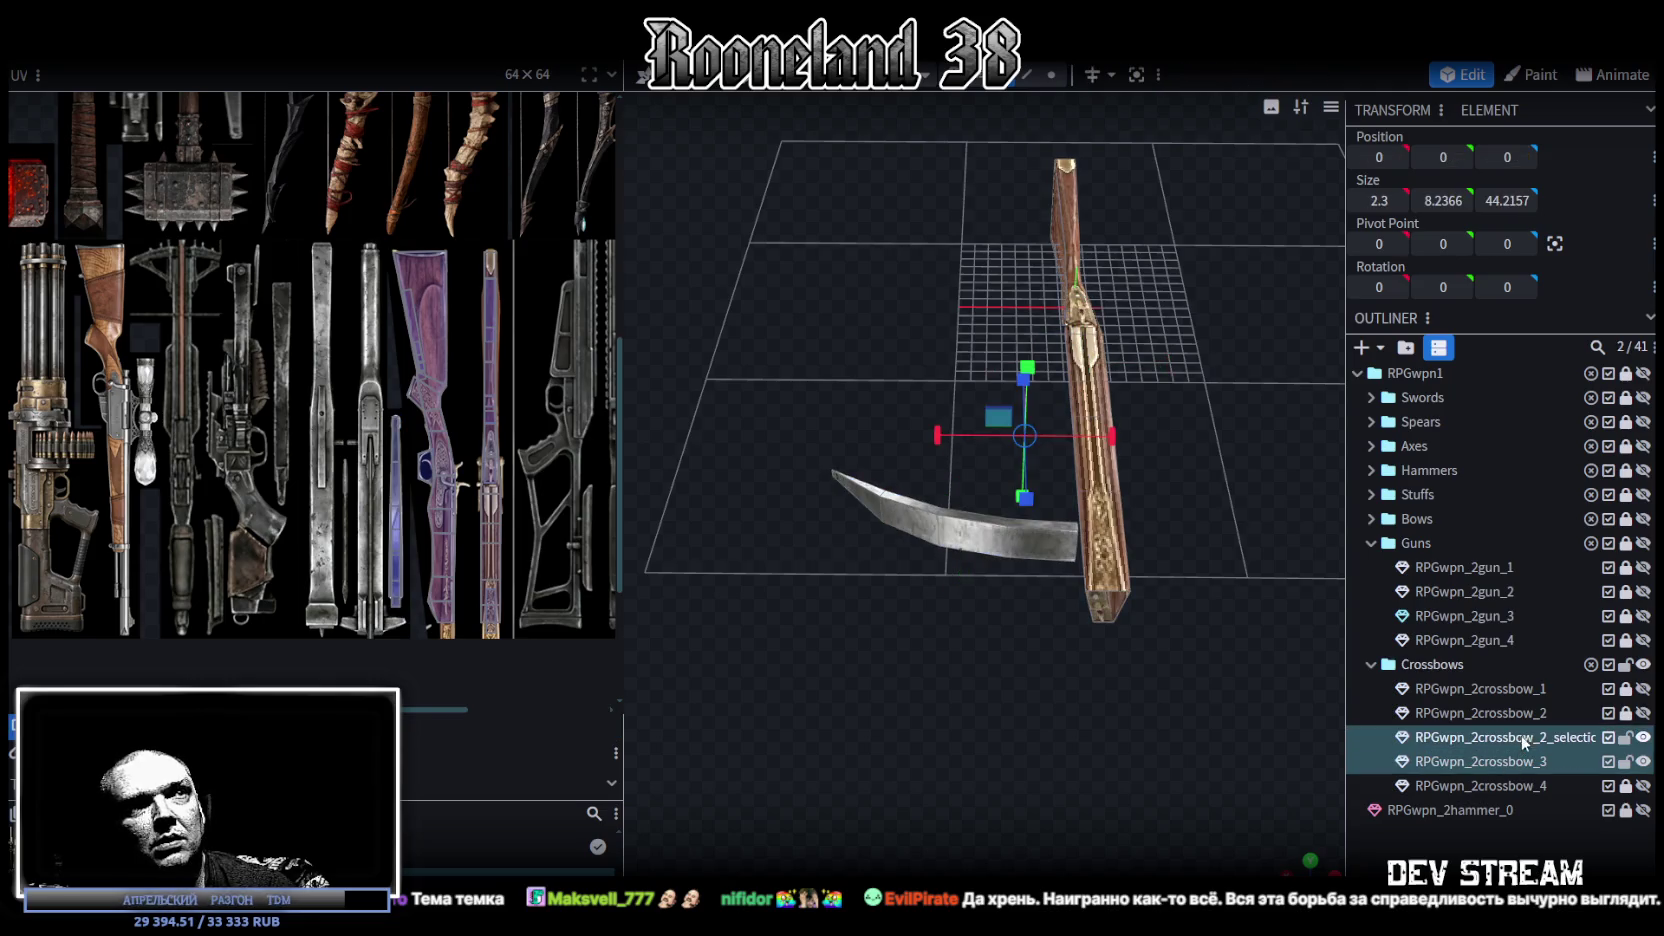
right_click(1518, 741)
left_click(1365, 402)
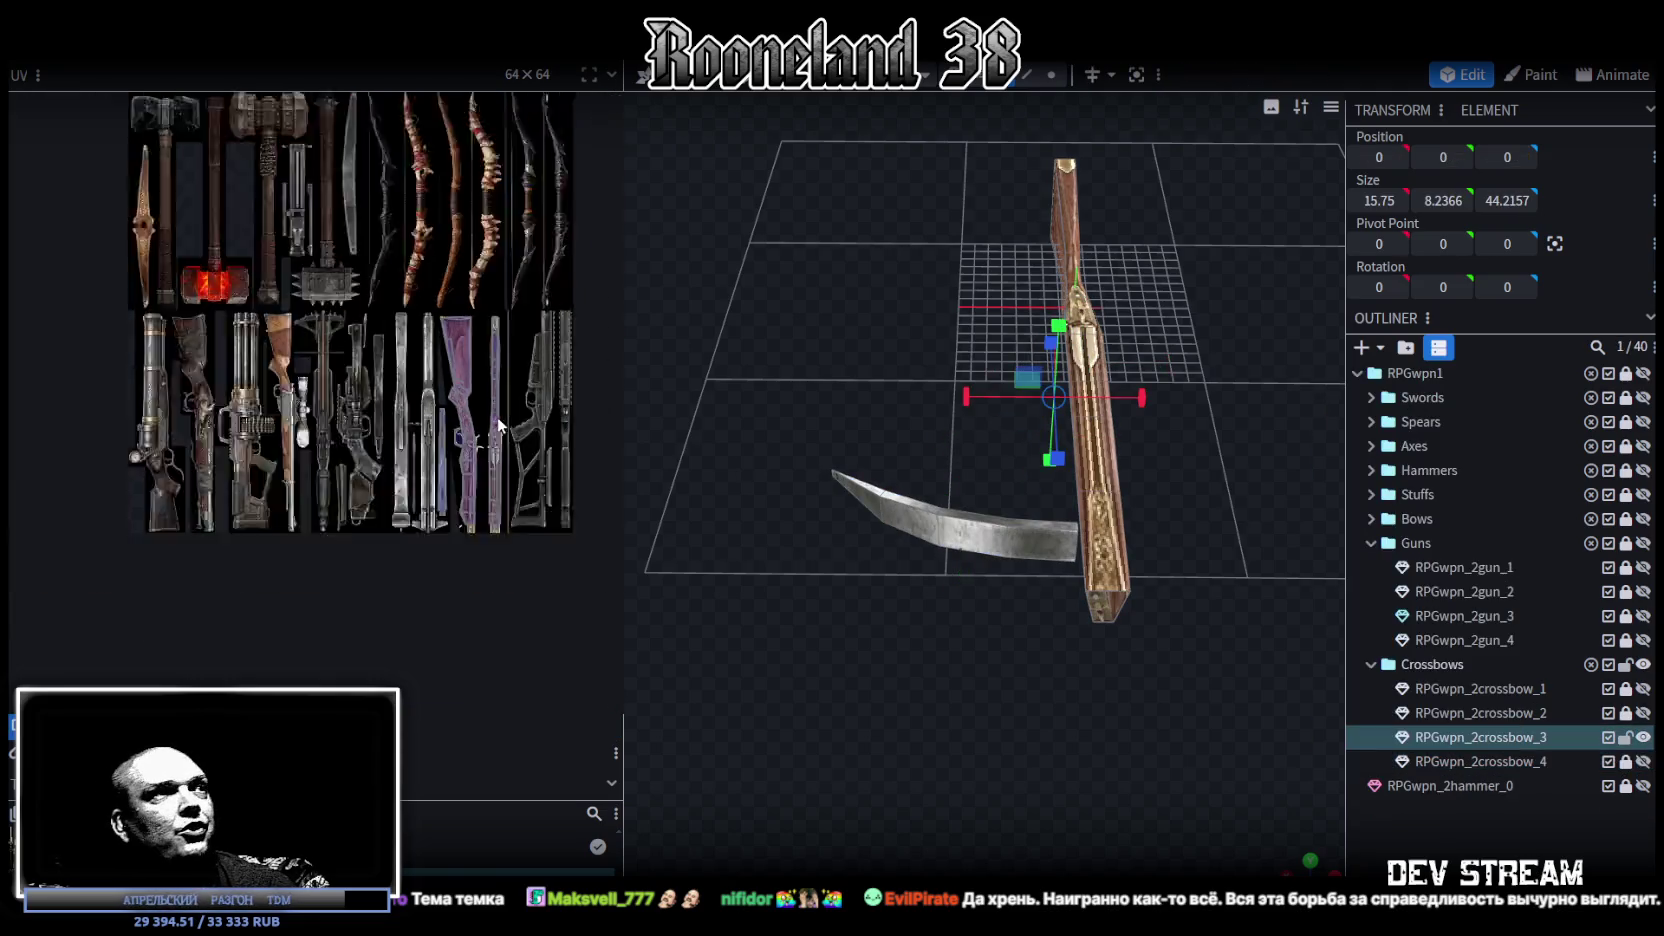
Step: Select the bow limb and move it 5 units back along the stock
scroll(490, 420, "down", 2)
left_click_drag(813, 436, 1024, 586)
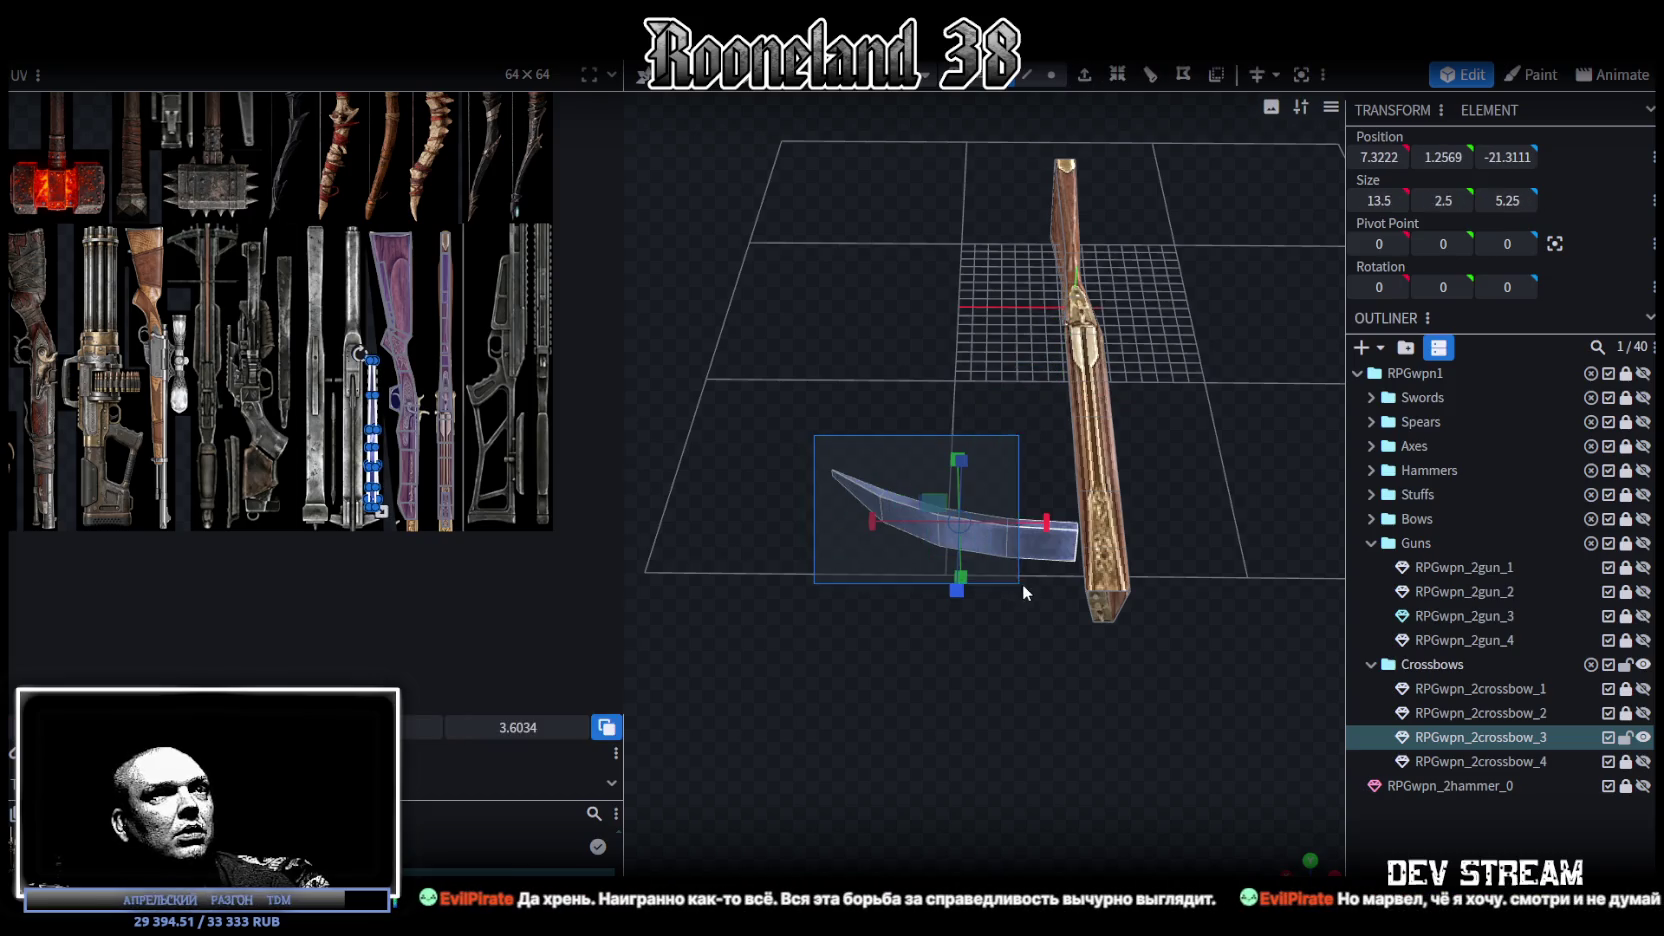
scroll(415, 407, "up", 3)
mouse_move(415, 407)
middle_mouse_down()
mouse_move(201, 182)
mouse_move(465, 474)
middle_mouse_up()
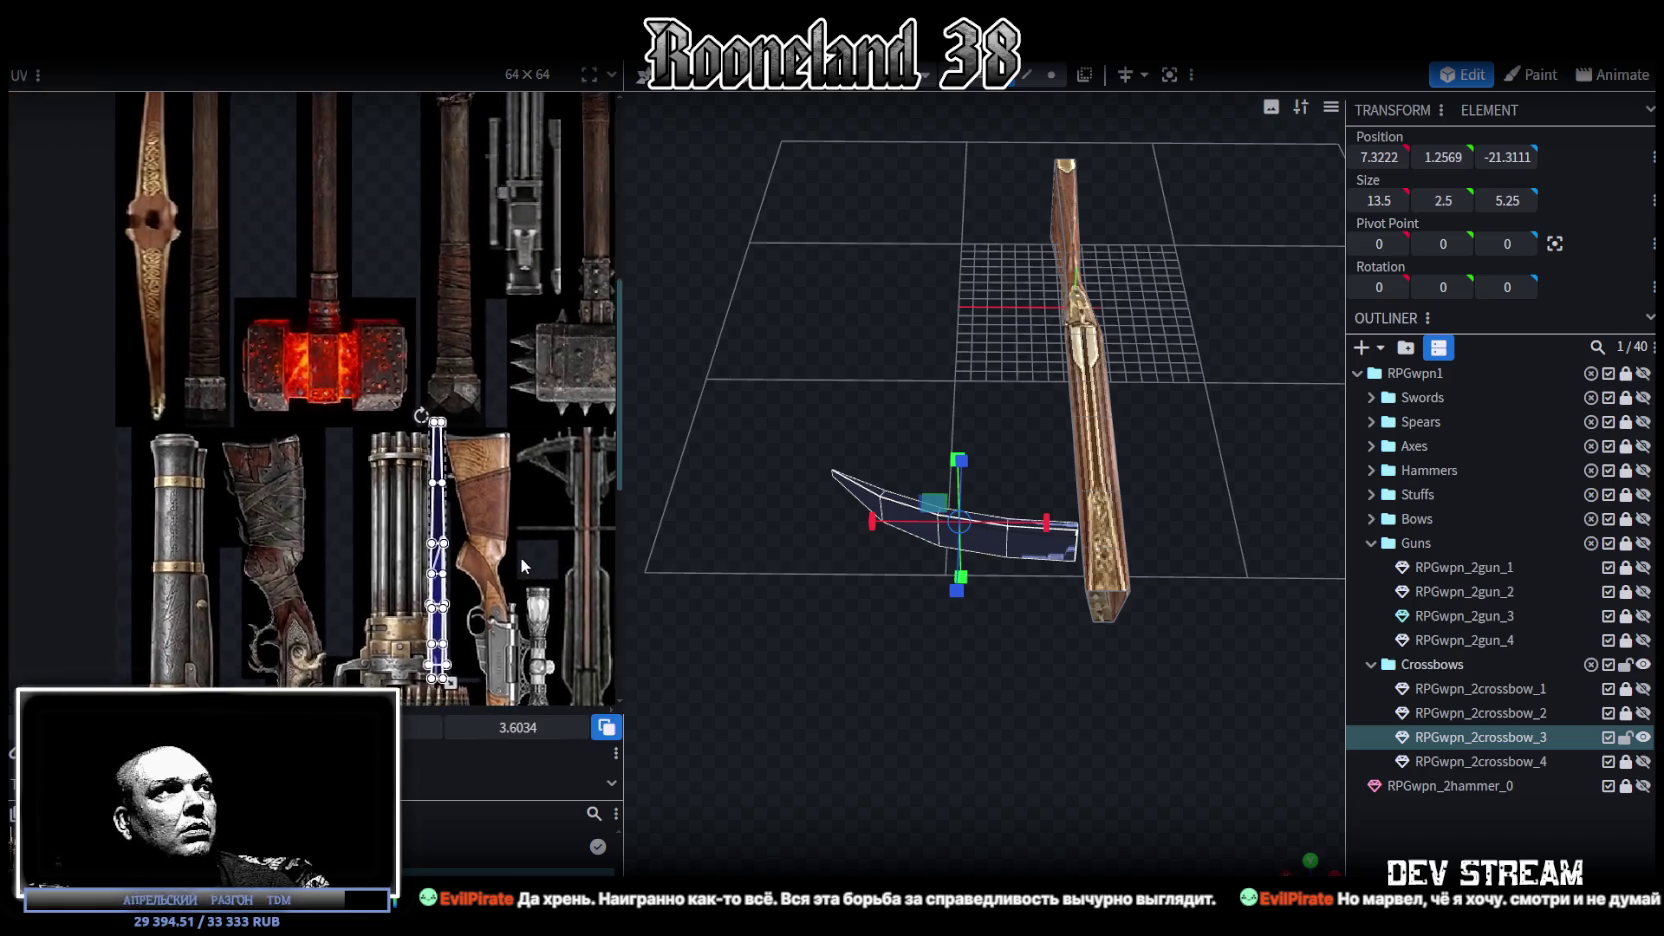
mouse_move(920, 677)
left_mouse_down()
mouse_move(1158, 708)
mouse_move(941, 616)
left_mouse_up()
scroll(1004, 590, "up", 5)
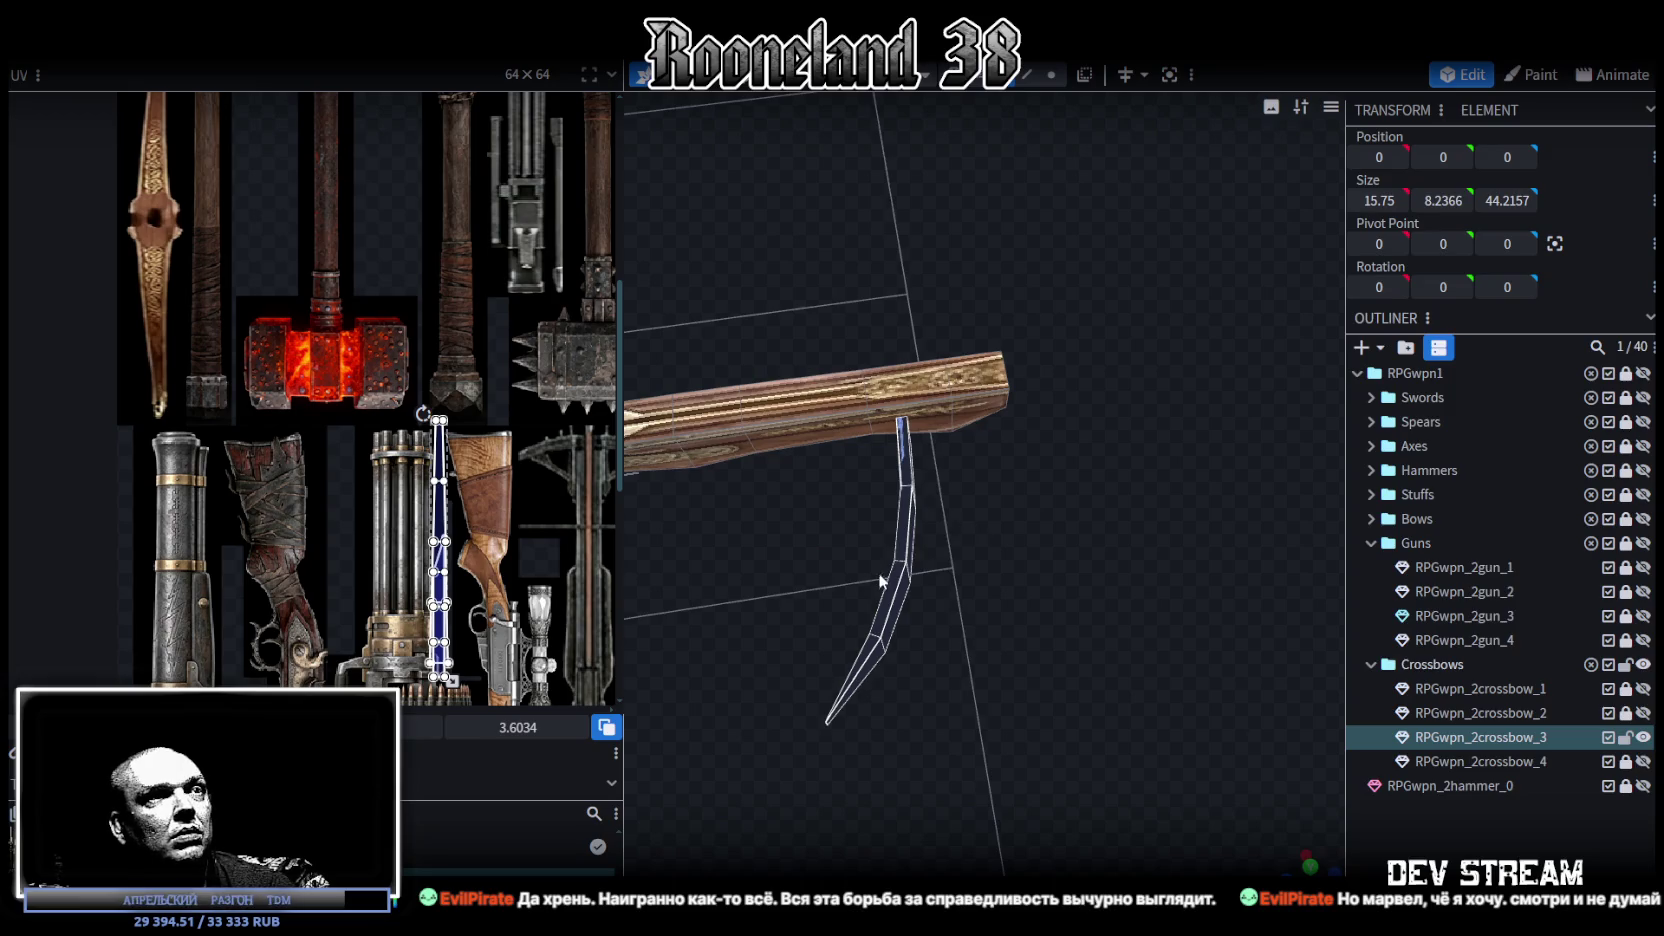
mouse_move(923, 529)
left_mouse_down()
mouse_move(954, 555)
mouse_move(1005, 543)
left_mouse_up()
left_click(990, 528)
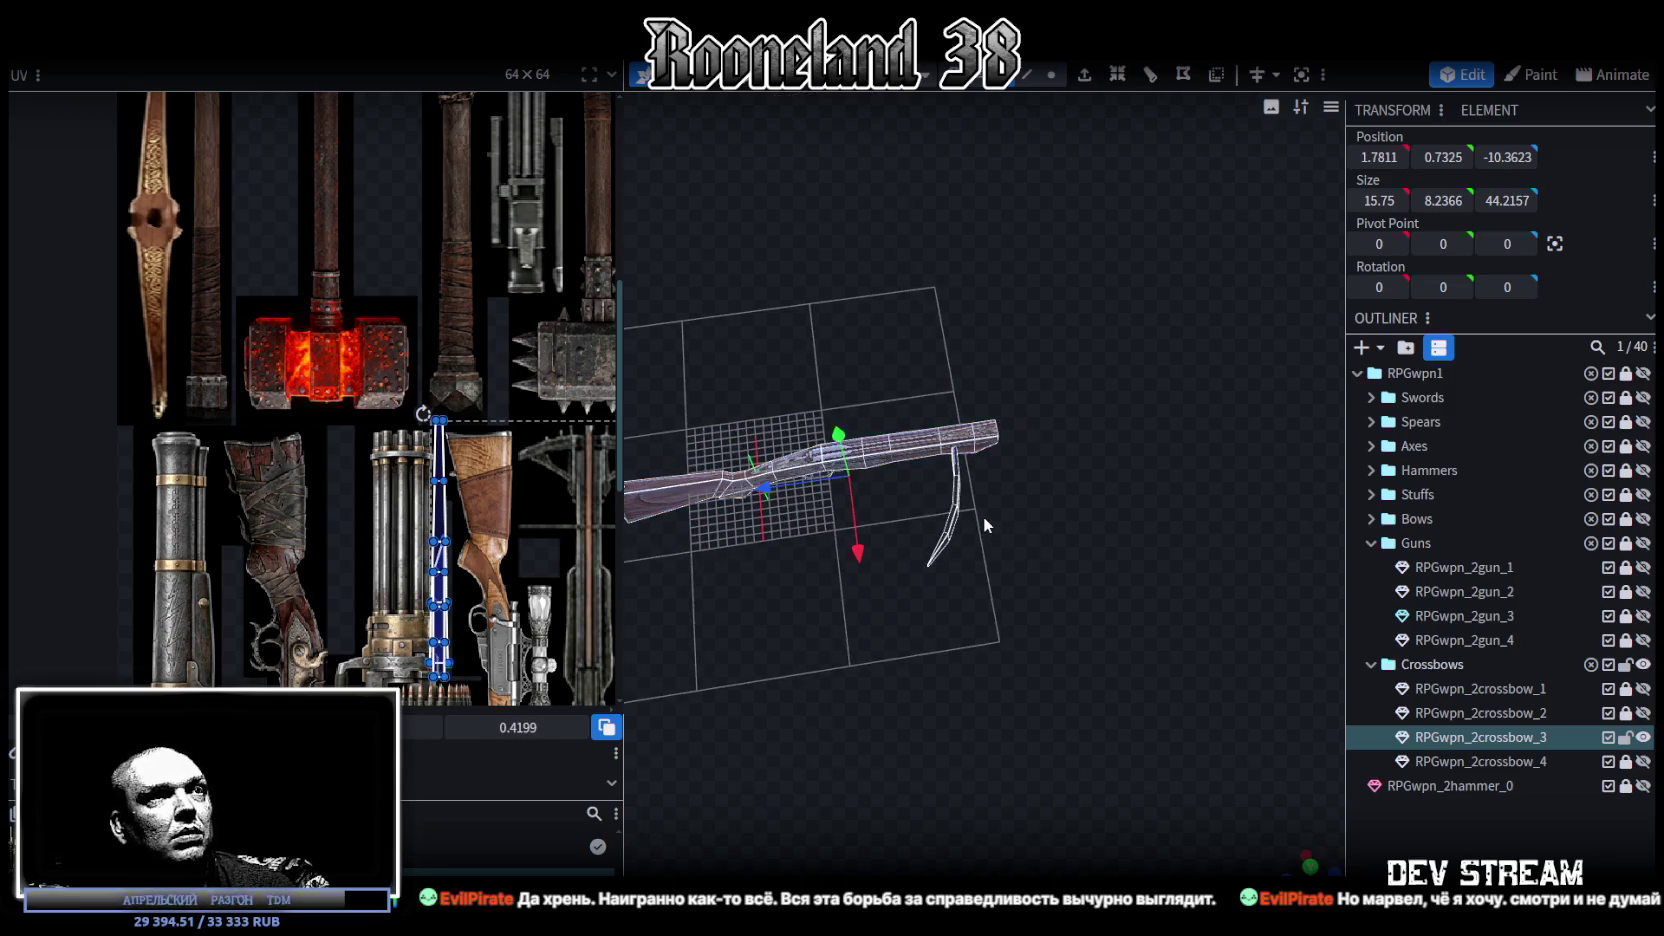
mouse_move(996, 607)
left_mouse_down()
mouse_move(988, 724)
mouse_move(831, 478)
left_mouse_up()
mouse_move(1117, 547)
left_mouse_down()
mouse_move(866, 442)
mouse_move(941, 478)
mouse_move(942, 450)
left_mouse_up()
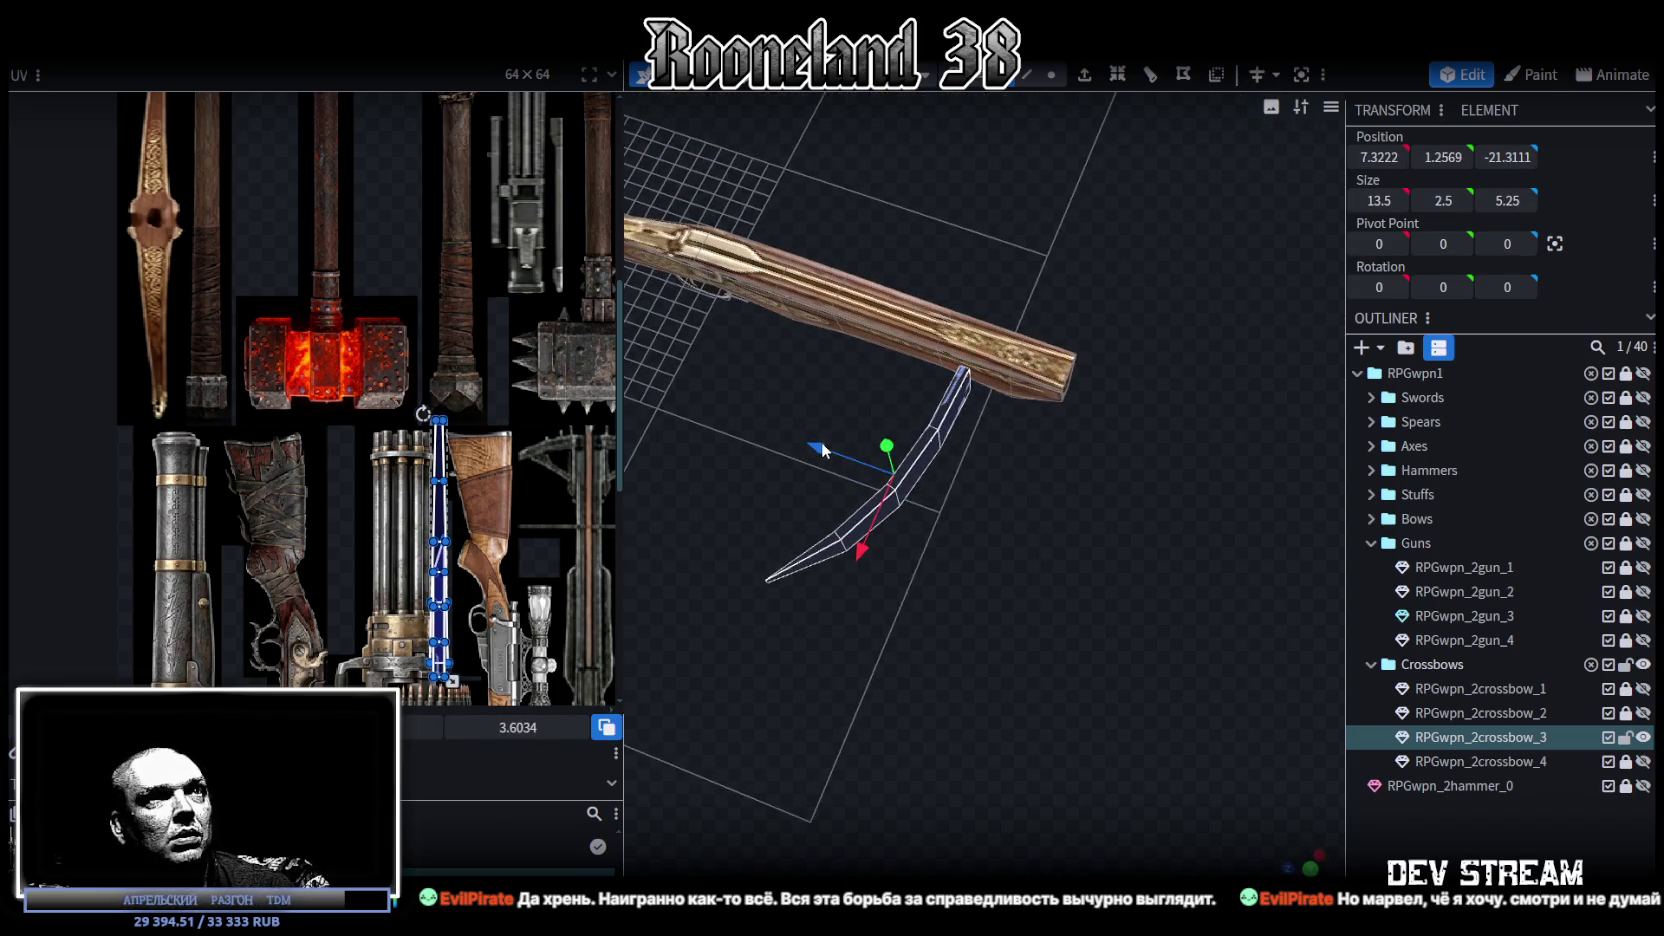
left_click_drag(823, 442, 924, 473)
Step: Stretch a face of the limb to a height of 3 in top view
mouse_move(1207, 524)
left_mouse_down()
mouse_move(980, 354)
mouse_move(946, 360)
mouse_move(982, 358)
mouse_move(961, 495)
mouse_move(1034, 588)
mouse_move(1030, 446)
left_mouse_up()
left_click(1030, 446)
mouse_move(998, 601)
left_mouse_down()
mouse_move(1026, 526)
mouse_move(1006, 536)
mouse_move(939, 434)
left_mouse_up()
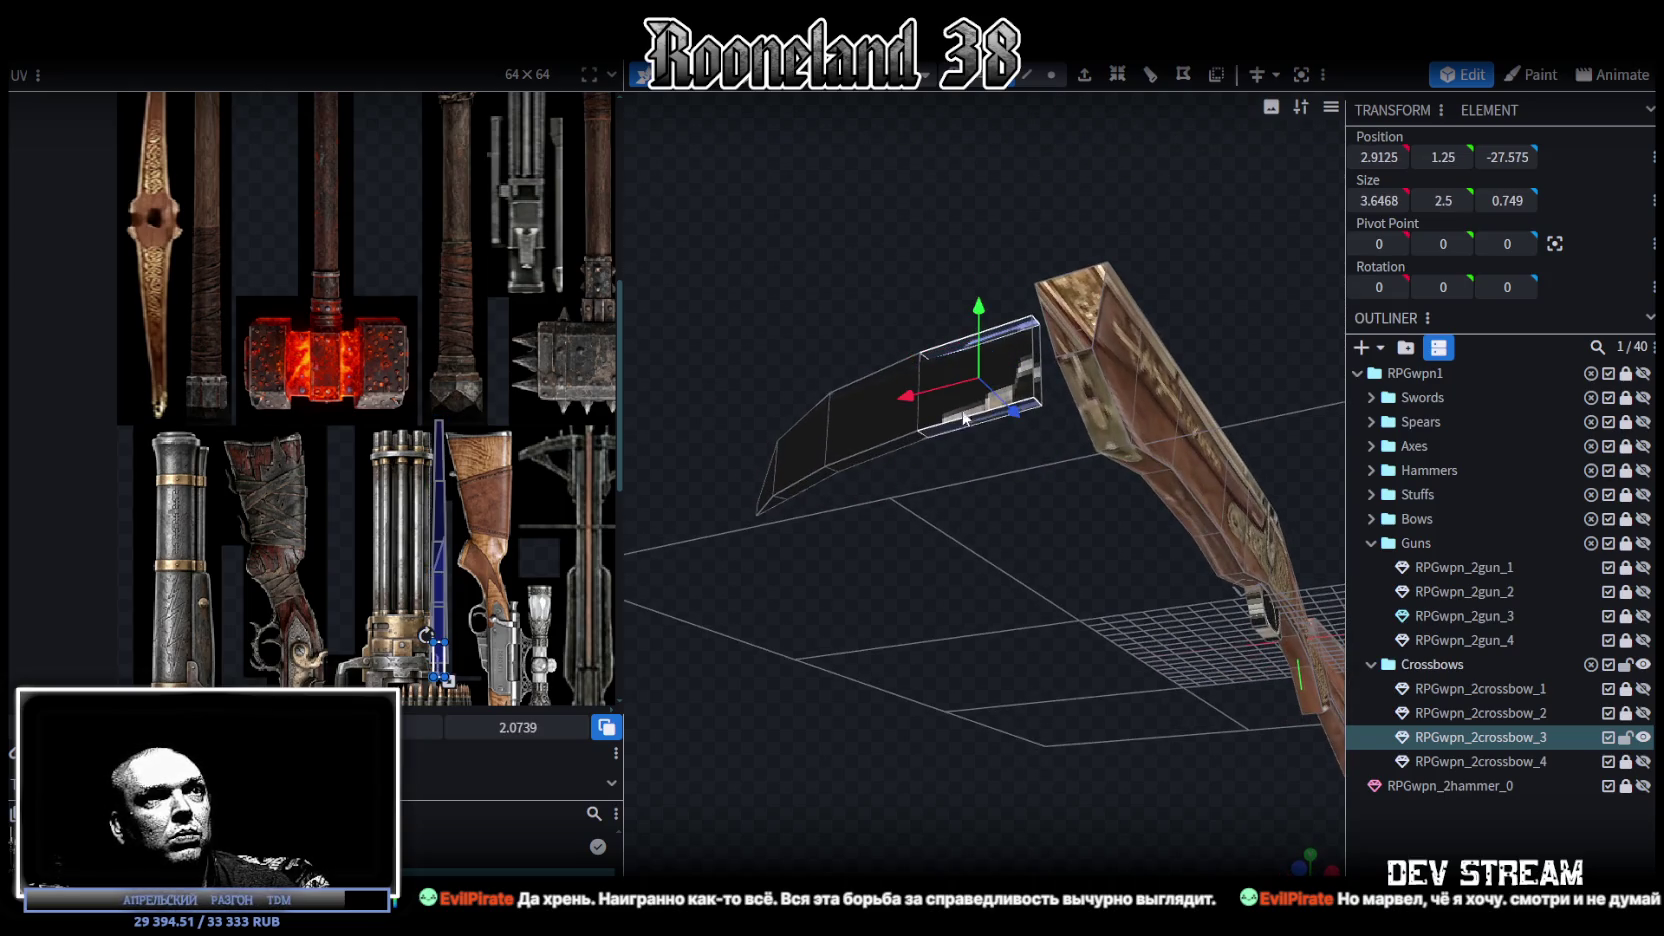
key("KP_7")
left_click_drag(1017, 348, 1024, 335)
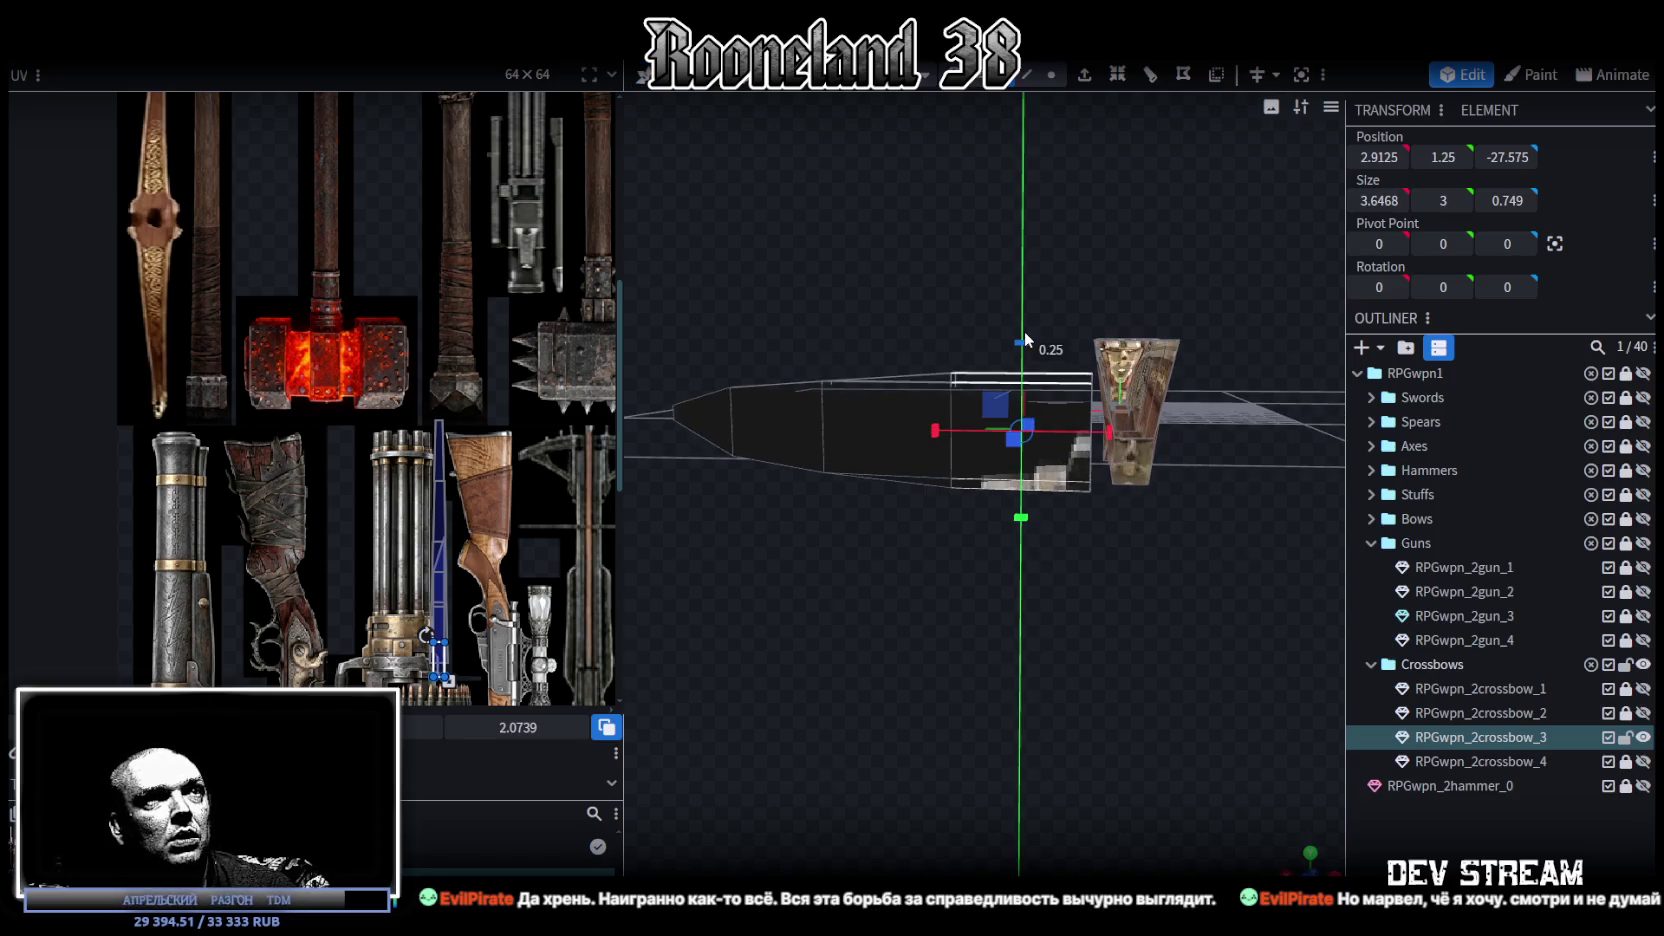
Step: Collapse the selected limb vertices into an edge and extend it upward by 0.5
mouse_move(1024, 332)
left_mouse_down()
mouse_move(950, 265)
mouse_move(1016, 90)
left_mouse_up()
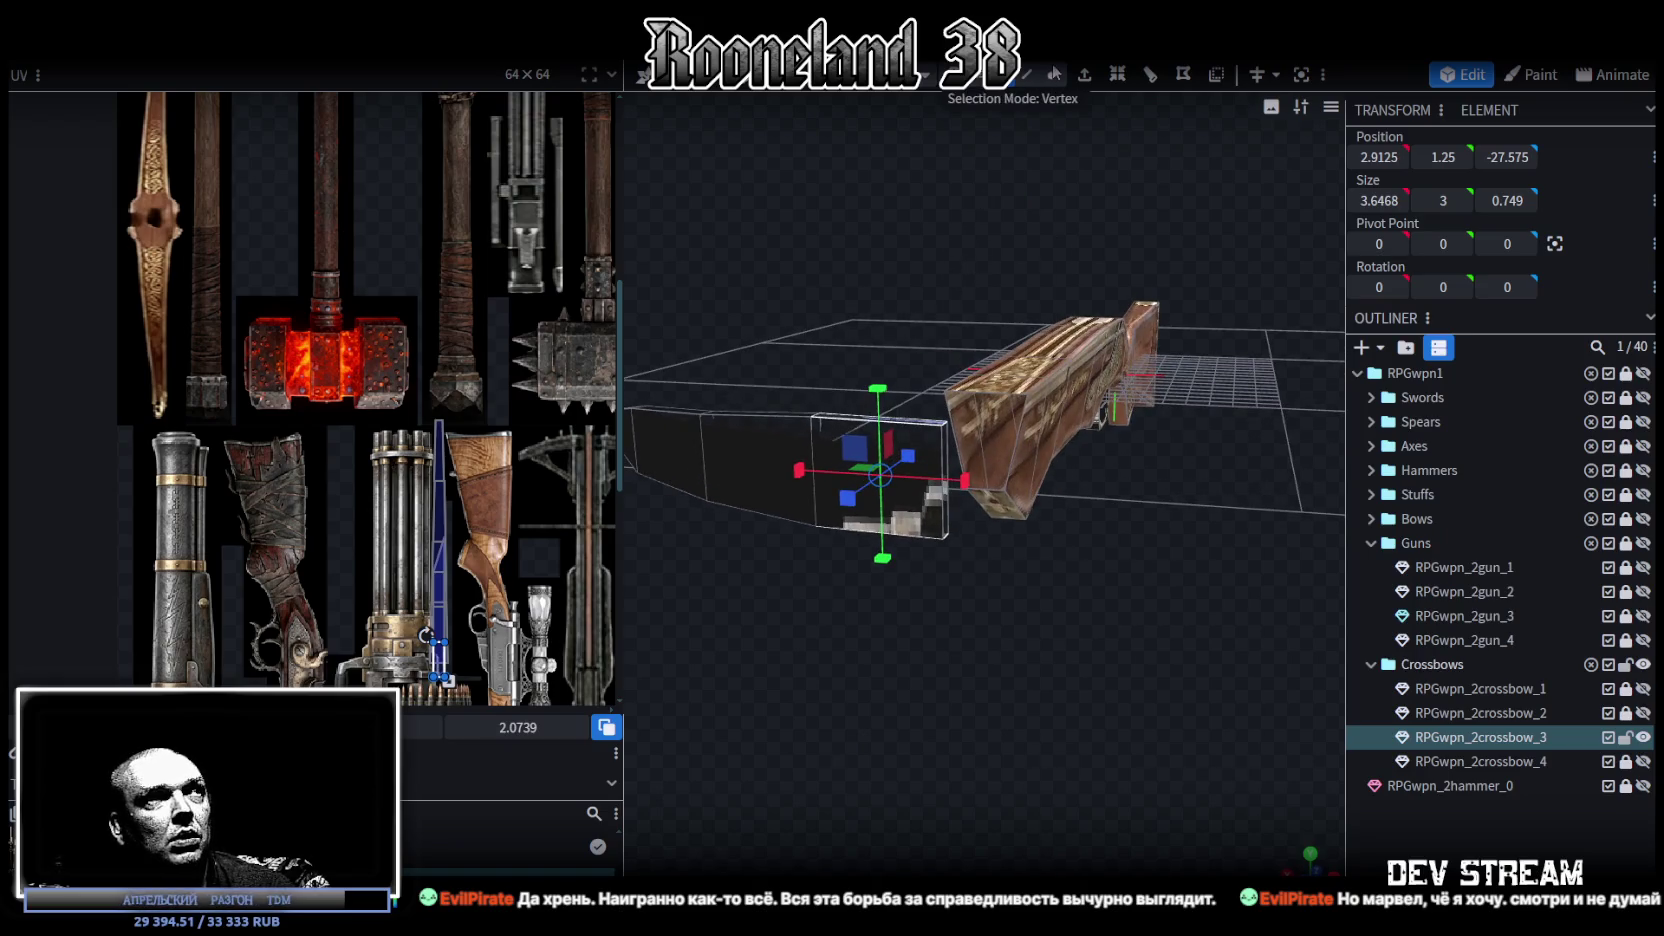
left_click(1054, 74)
left_click_drag(923, 402, 1011, 231)
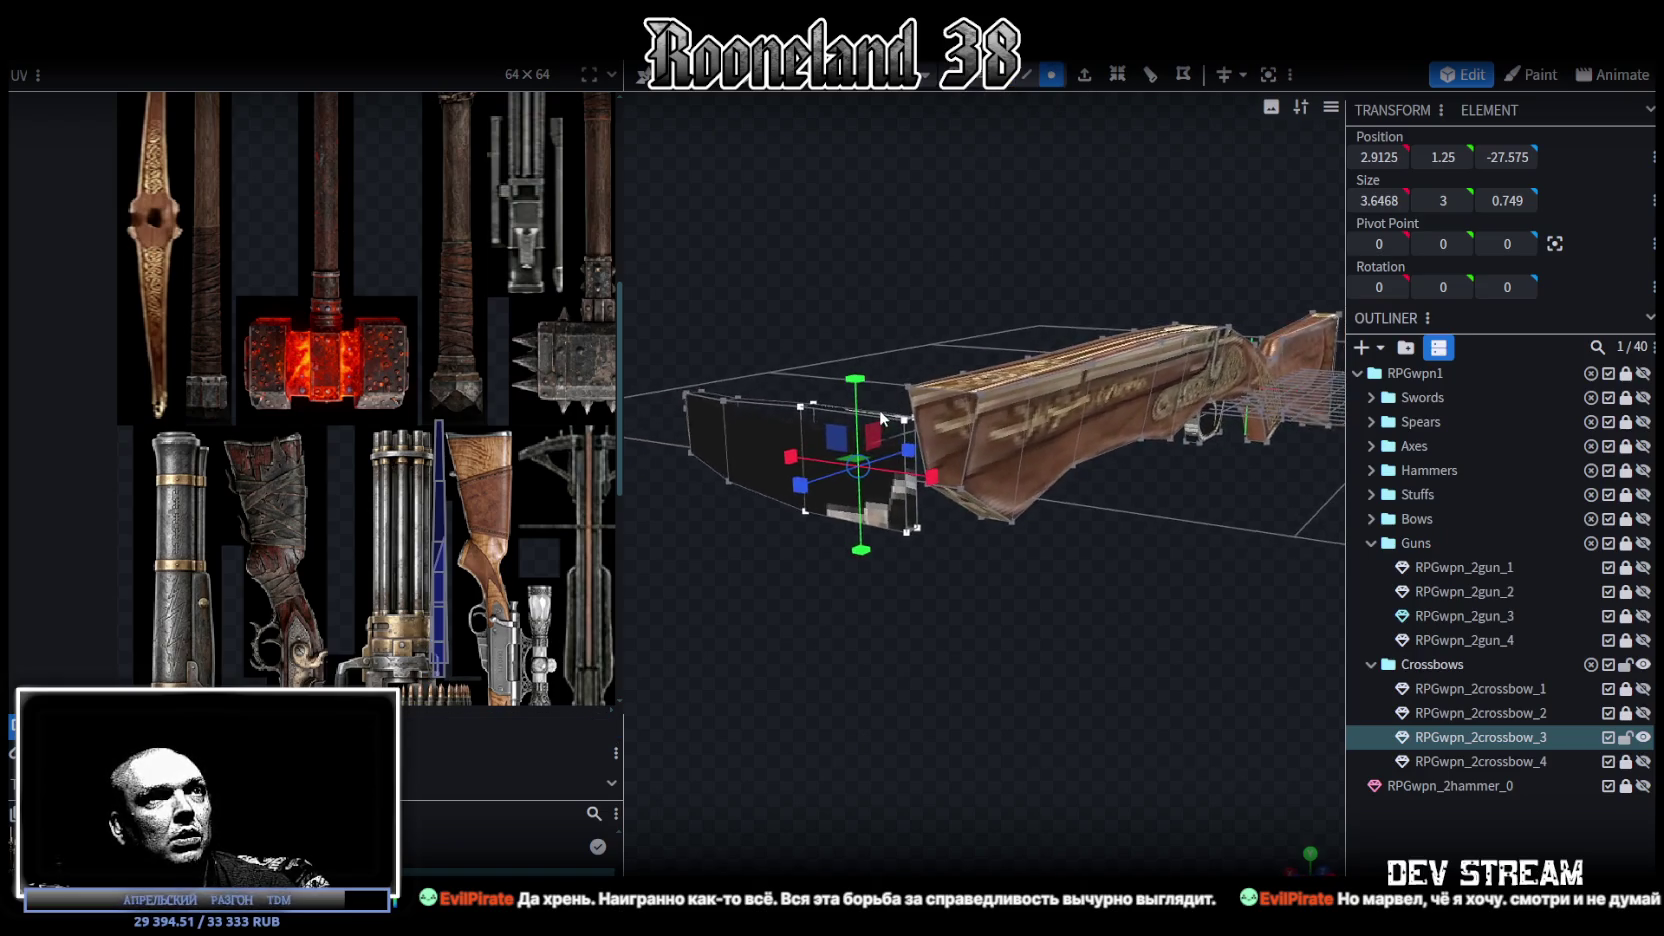
key("ctrl+z")
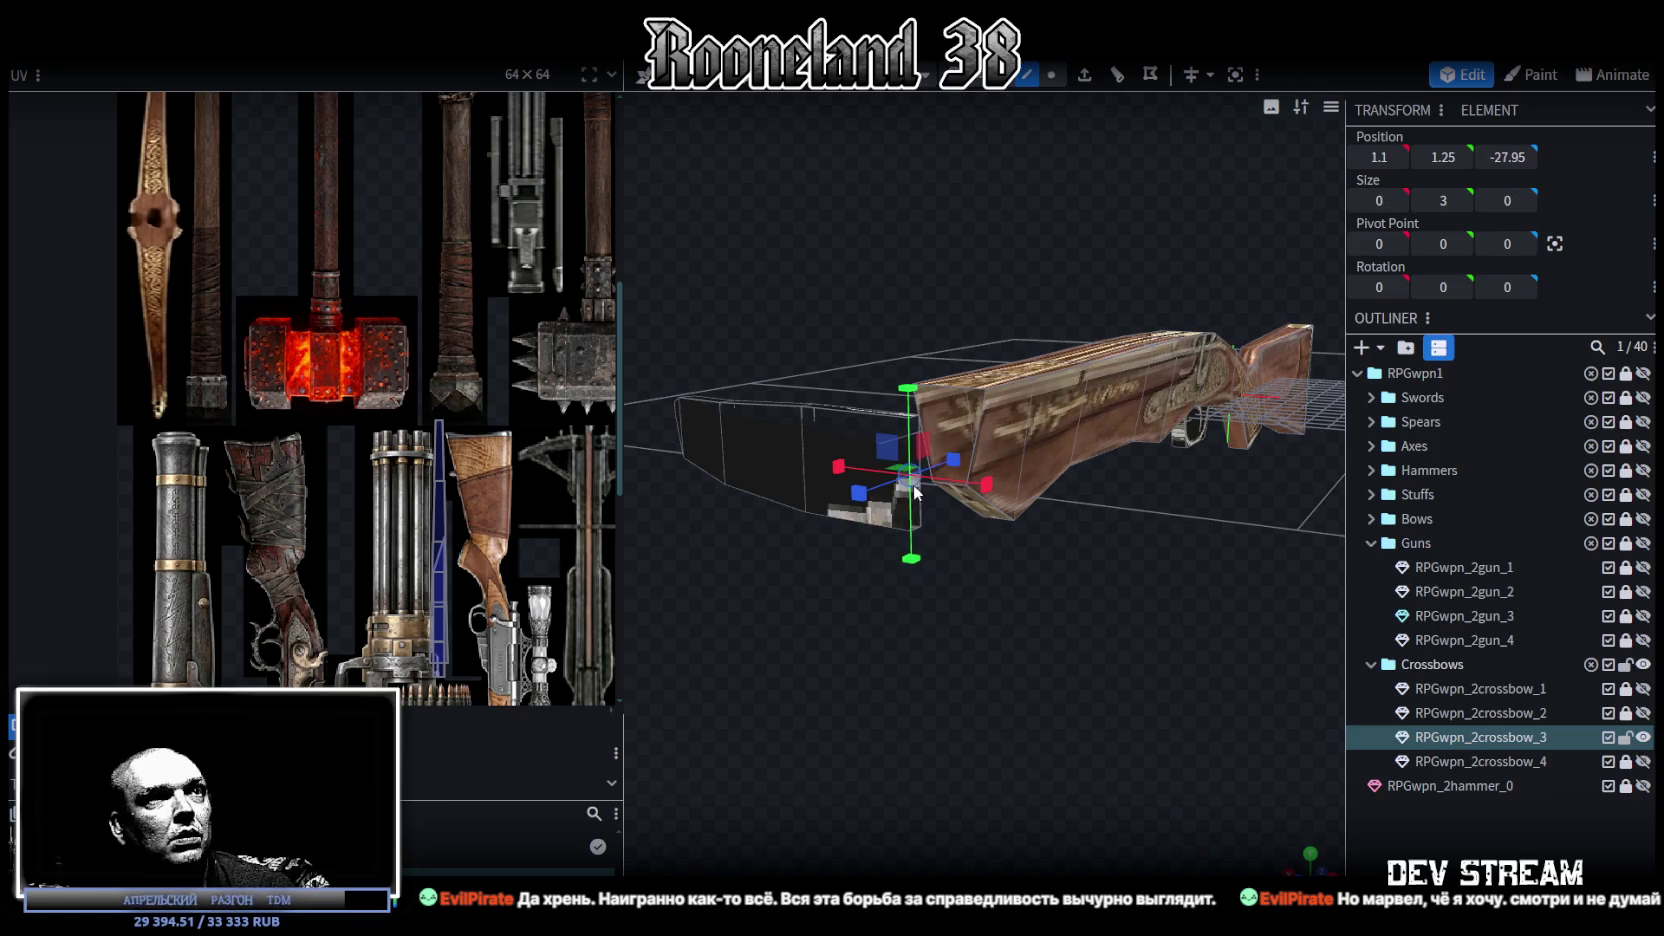
mouse_move(1031, 580)
left_mouse_down()
mouse_move(987, 380)
mouse_move(955, 356)
left_mouse_up()
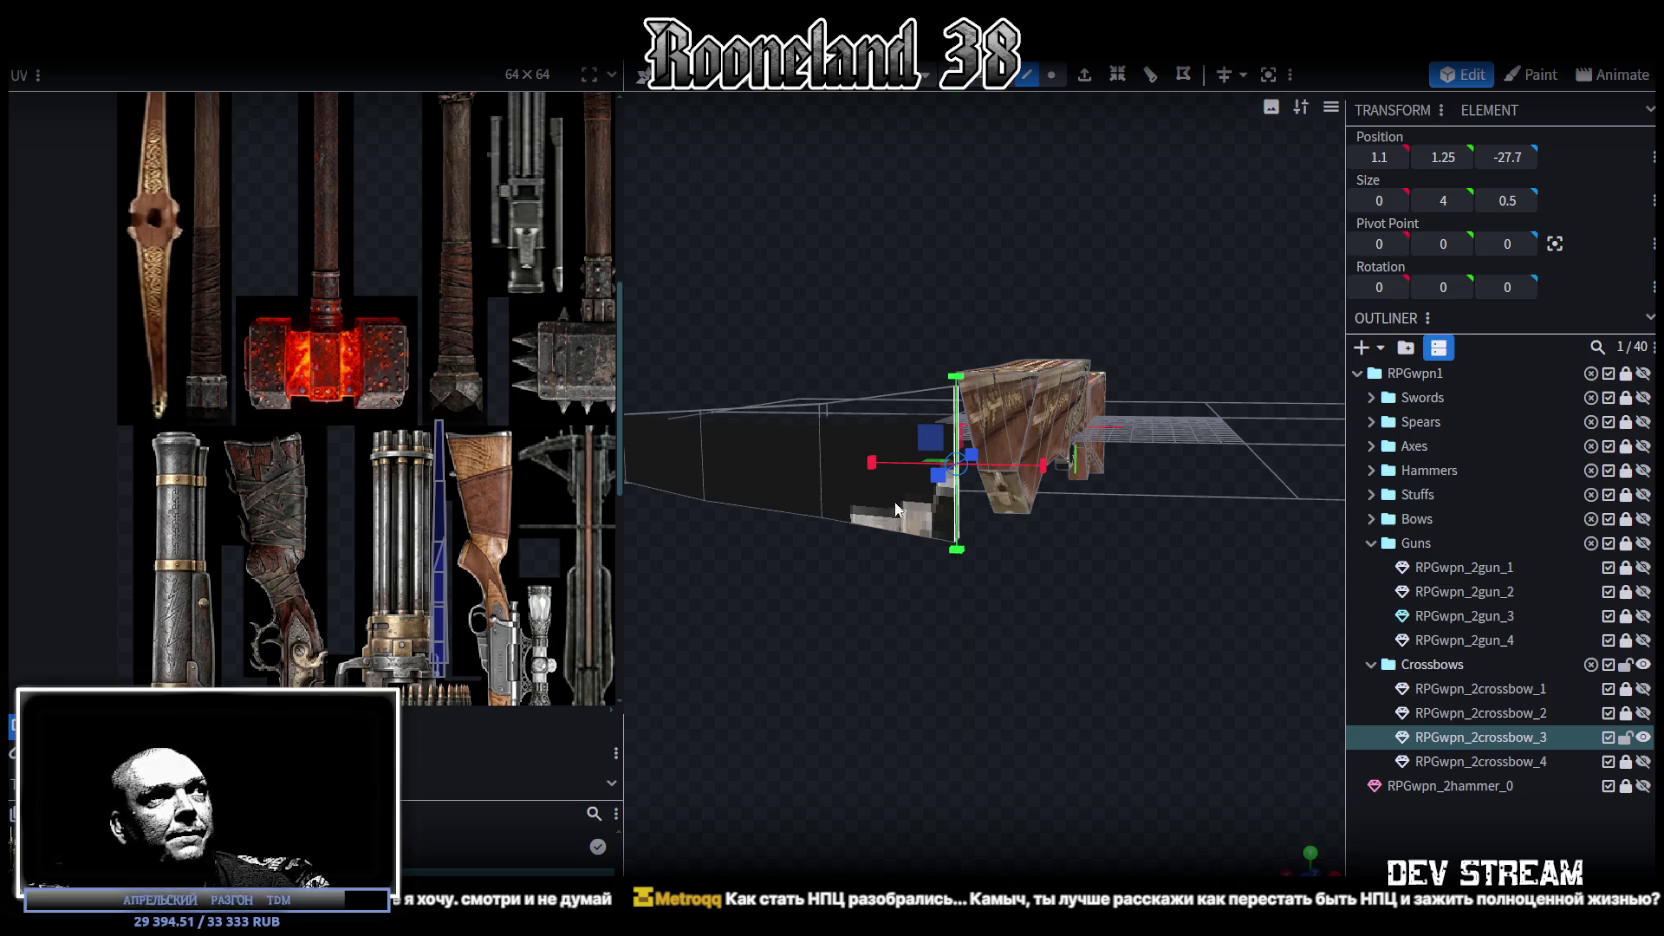
mouse_move(885, 578)
left_mouse_down()
mouse_move(949, 616)
mouse_move(931, 619)
left_mouse_up()
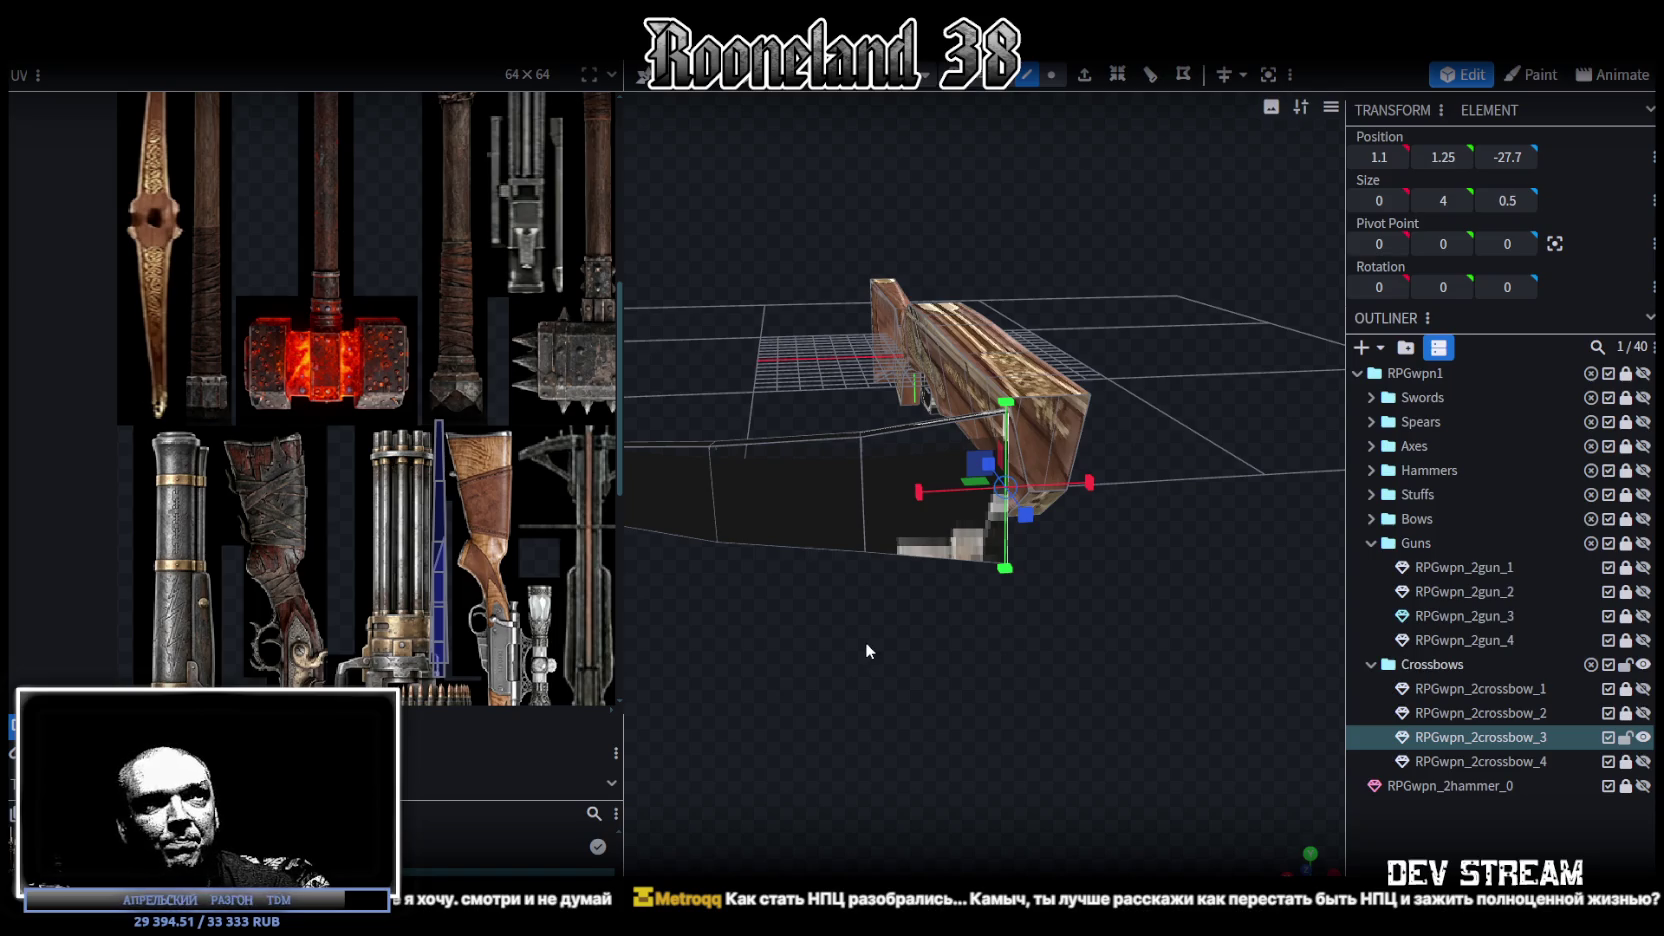
mouse_move(858, 648)
left_mouse_down()
mouse_move(956, 770)
mouse_move(871, 738)
mouse_move(971, 647)
mouse_move(1005, 663)
mouse_move(985, 633)
mouse_move(1144, 281)
left_mouse_up()
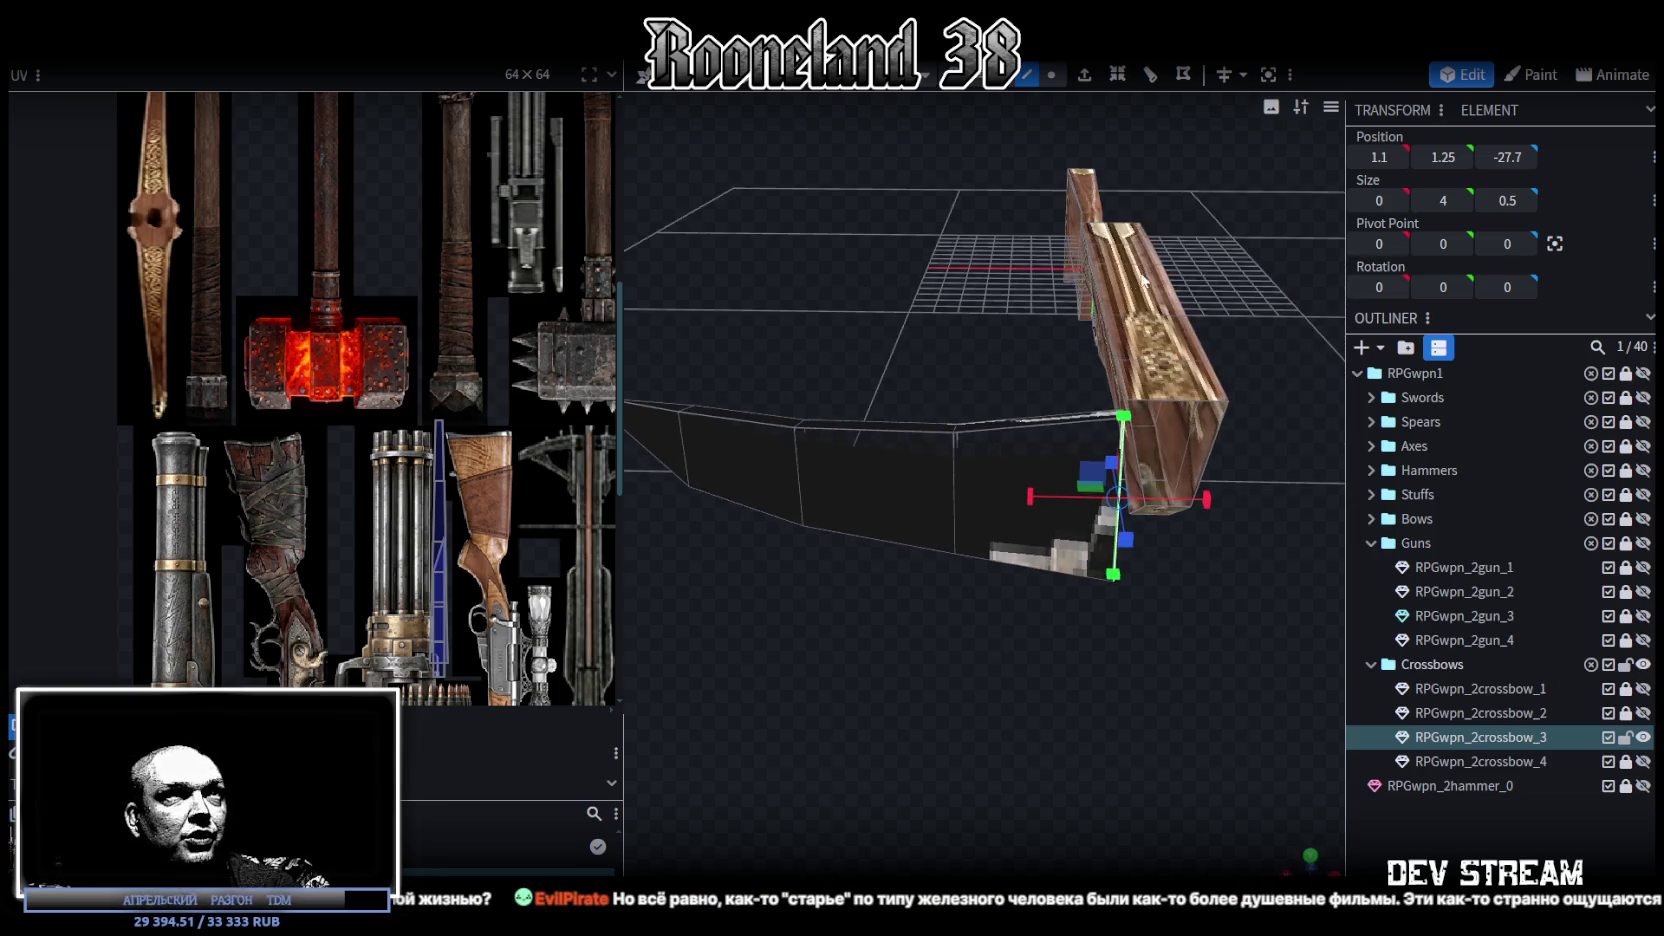
Step: Stretch the limb half's outer vertical edges taller, to a height of 3.4
left_click(1053, 76)
mouse_move(942, 238)
left_mouse_down()
mouse_move(910, 400)
mouse_move(1000, 644)
mouse_move(1046, 627)
left_mouse_up()
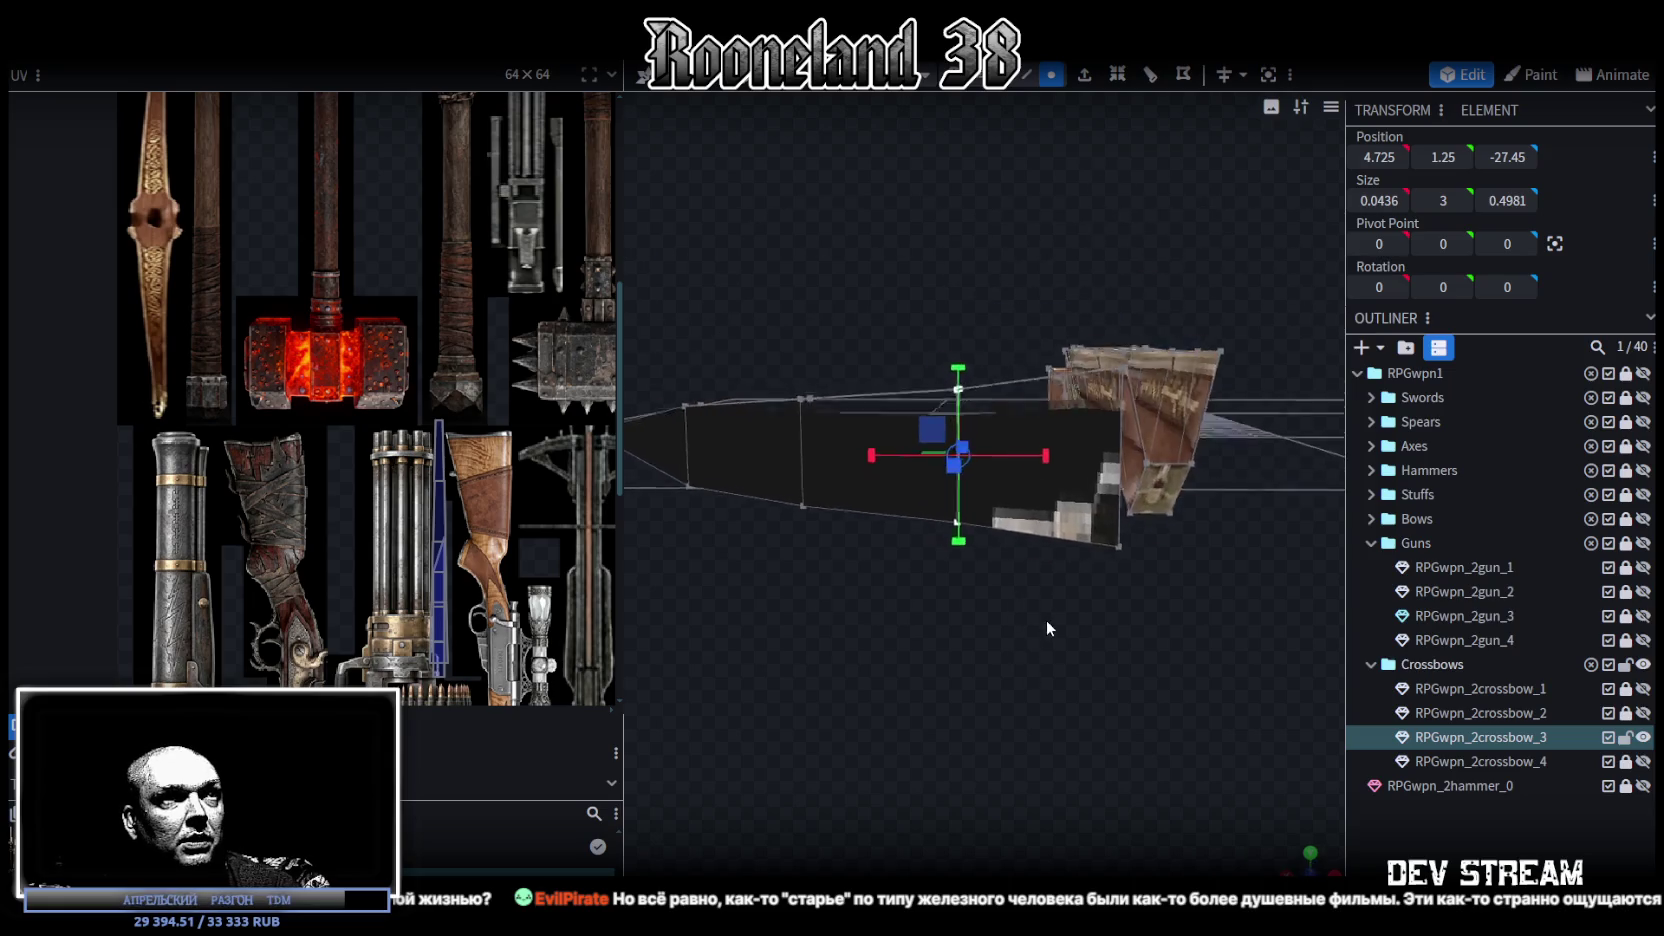
left_click_drag(958, 369, 966, 366)
left_click_drag(894, 507, 939, 510)
left_click_drag(928, 397, 1017, 647)
left_click_drag(967, 440, 970, 437)
mouse_move(1052, 637)
left_mouse_down()
mouse_move(1083, 607)
mouse_move(980, 673)
mouse_move(920, 394)
mouse_move(1005, 710)
left_mouse_up()
left_click_drag(963, 455, 1045, 717)
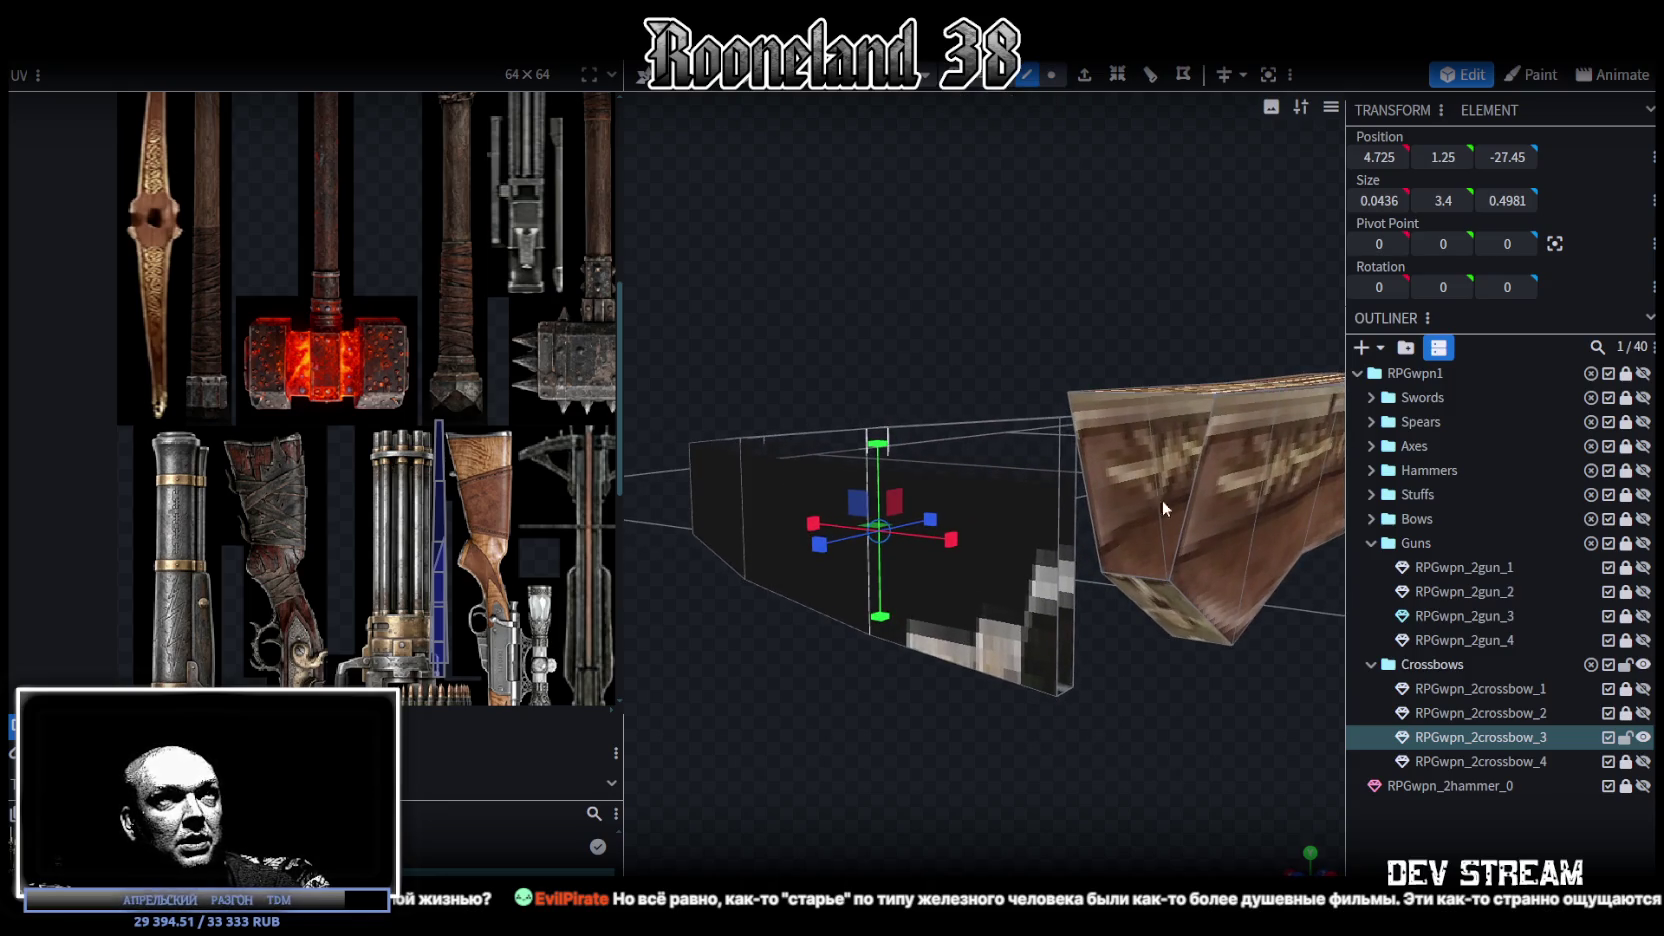
Step: Stretch the limb half's inner vertical edge upward to match
left_click(1077, 586)
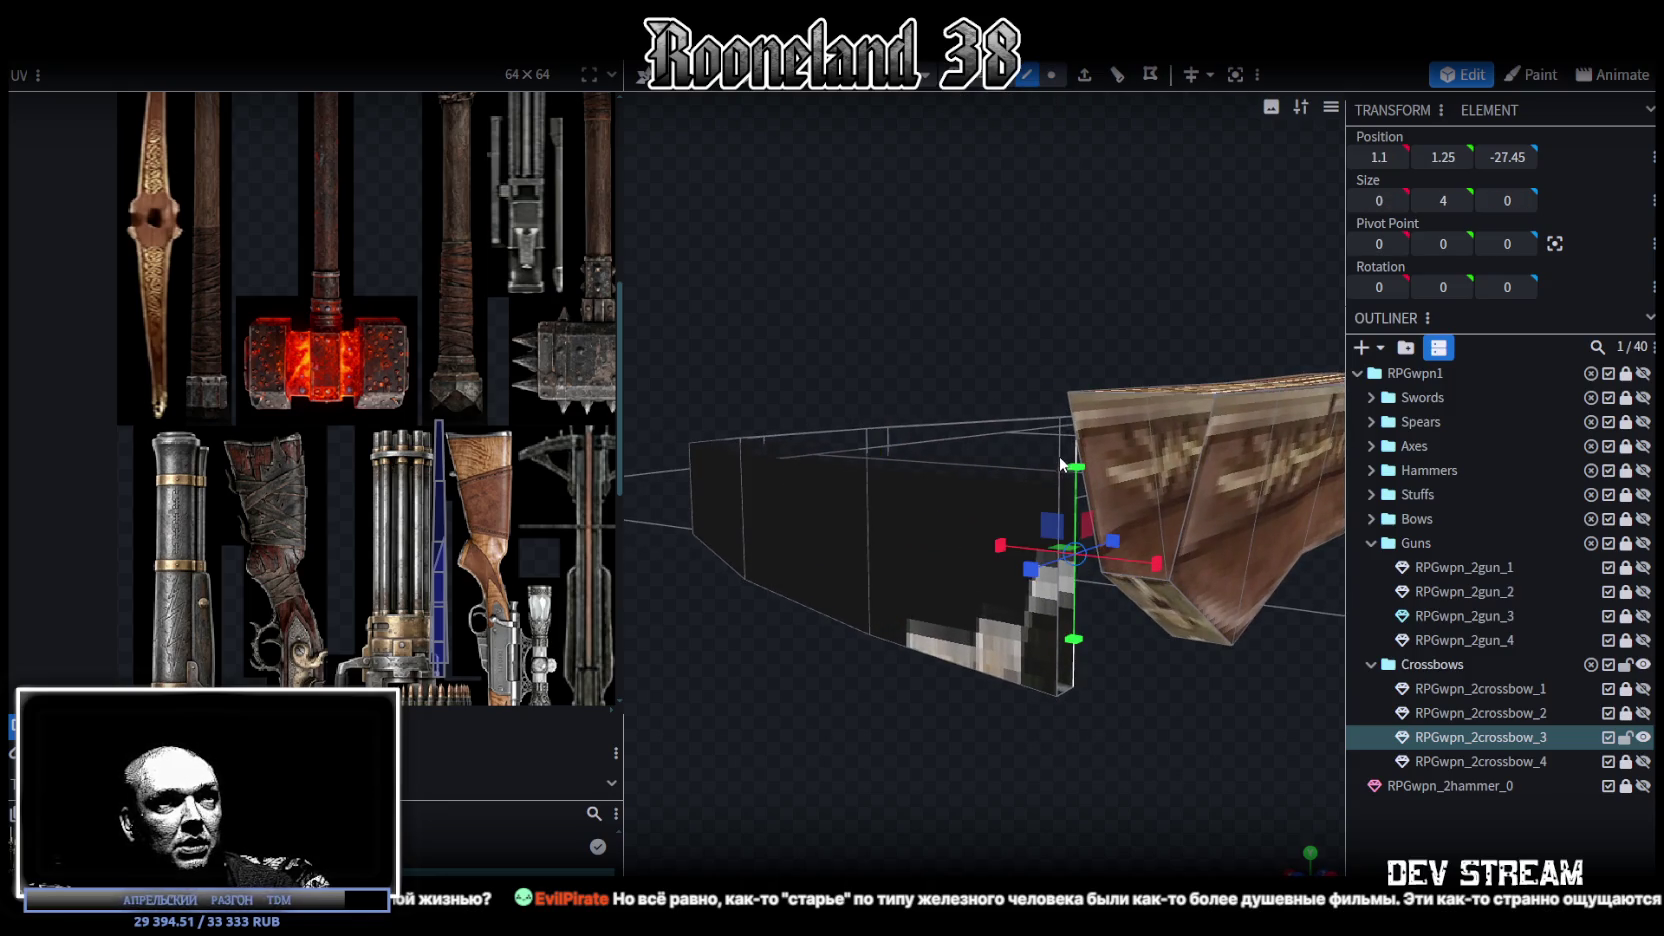
left_click(1061, 460)
mouse_move(1075, 479)
left_mouse_down()
mouse_move(1069, 466)
mouse_move(965, 654)
mouse_move(1056, 656)
mouse_move(1017, 650)
mouse_move(920, 731)
left_mouse_up()
scroll(920, 735, "up", 2)
left_click(848, 516)
mouse_move(915, 599)
left_mouse_down()
mouse_move(998, 764)
mouse_move(1010, 645)
mouse_move(935, 393)
left_mouse_up()
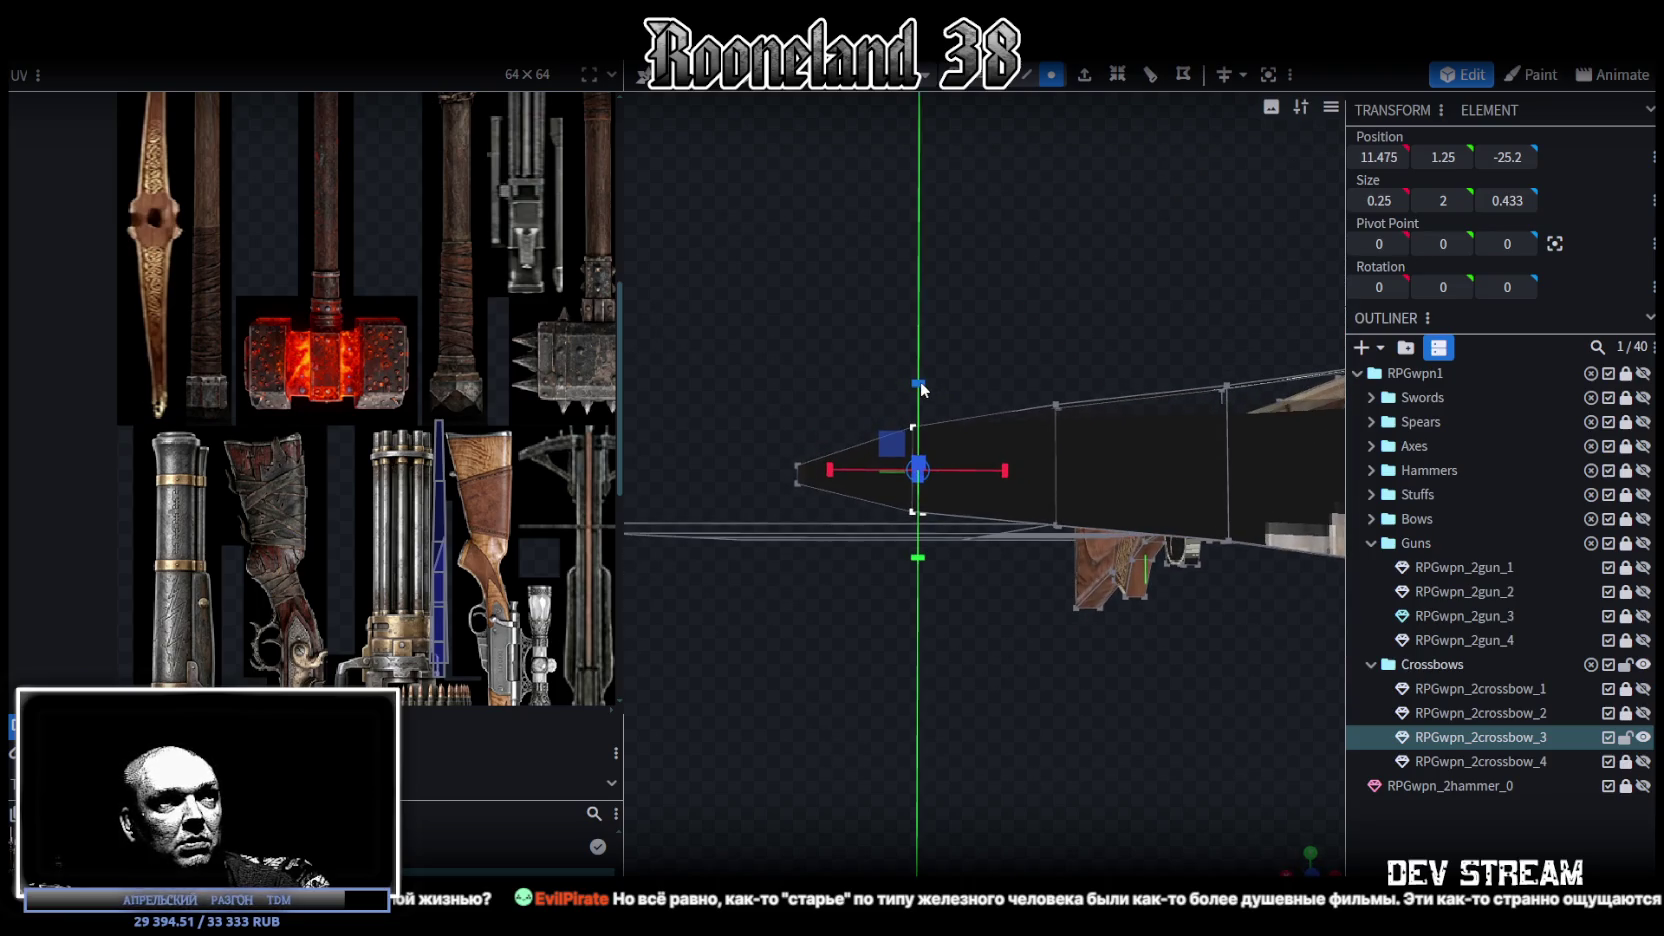
mouse_move(1050, 297)
left_mouse_down()
mouse_move(998, 350)
mouse_move(1043, 384)
mouse_move(980, 120)
left_mouse_up()
Step: Align the limb half's inner end edges to Position X 0
mouse_move(754, 385)
left_mouse_down()
mouse_move(1117, 725)
mouse_move(1027, 690)
left_mouse_up()
scroll(1027, 690, "up", 3)
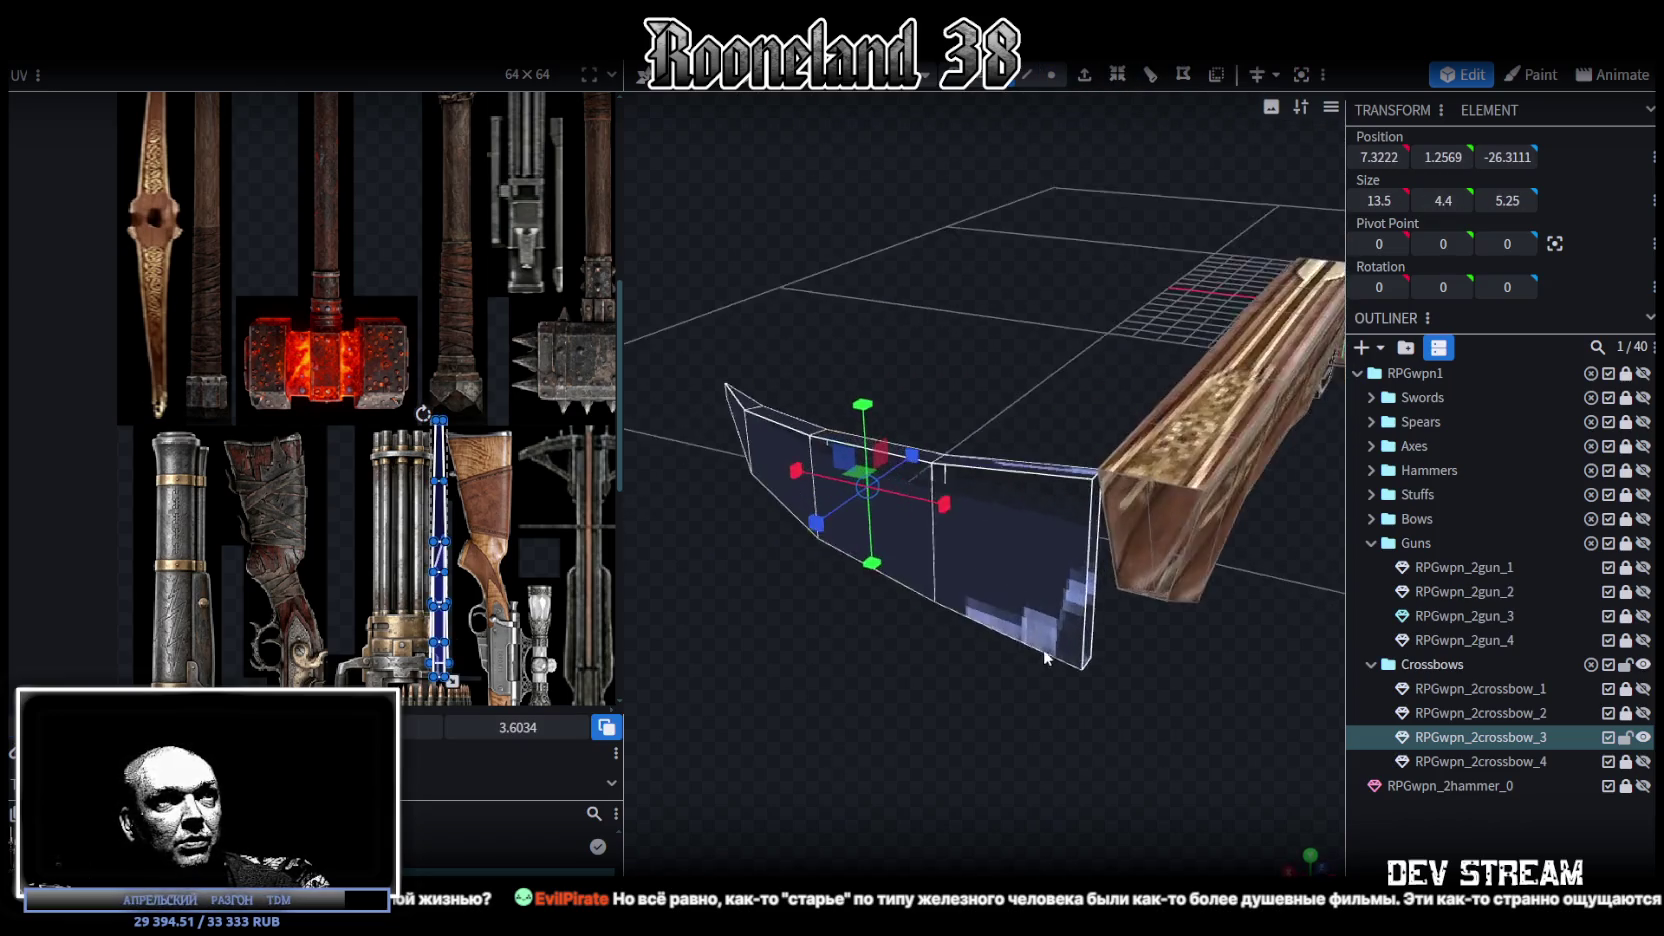
left_click(1030, 79)
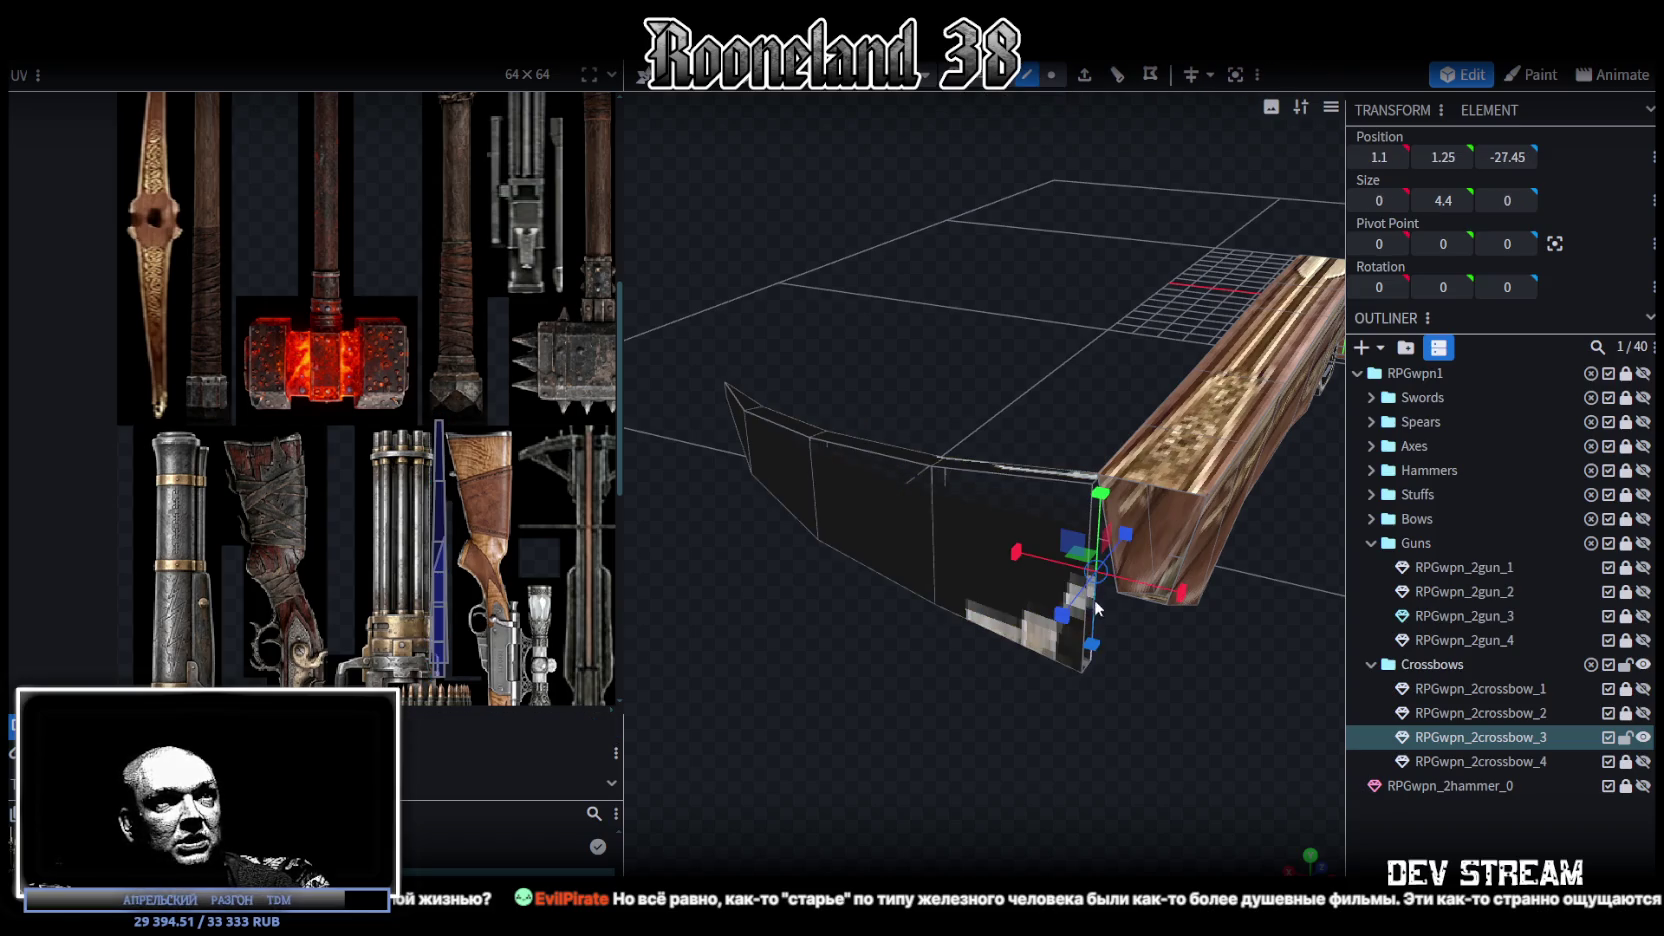
left_click(1095, 599)
scroll(1095, 599, "up", 2)
scroll(1098, 629, "up", 3)
left_click(1047, 655, "shift")
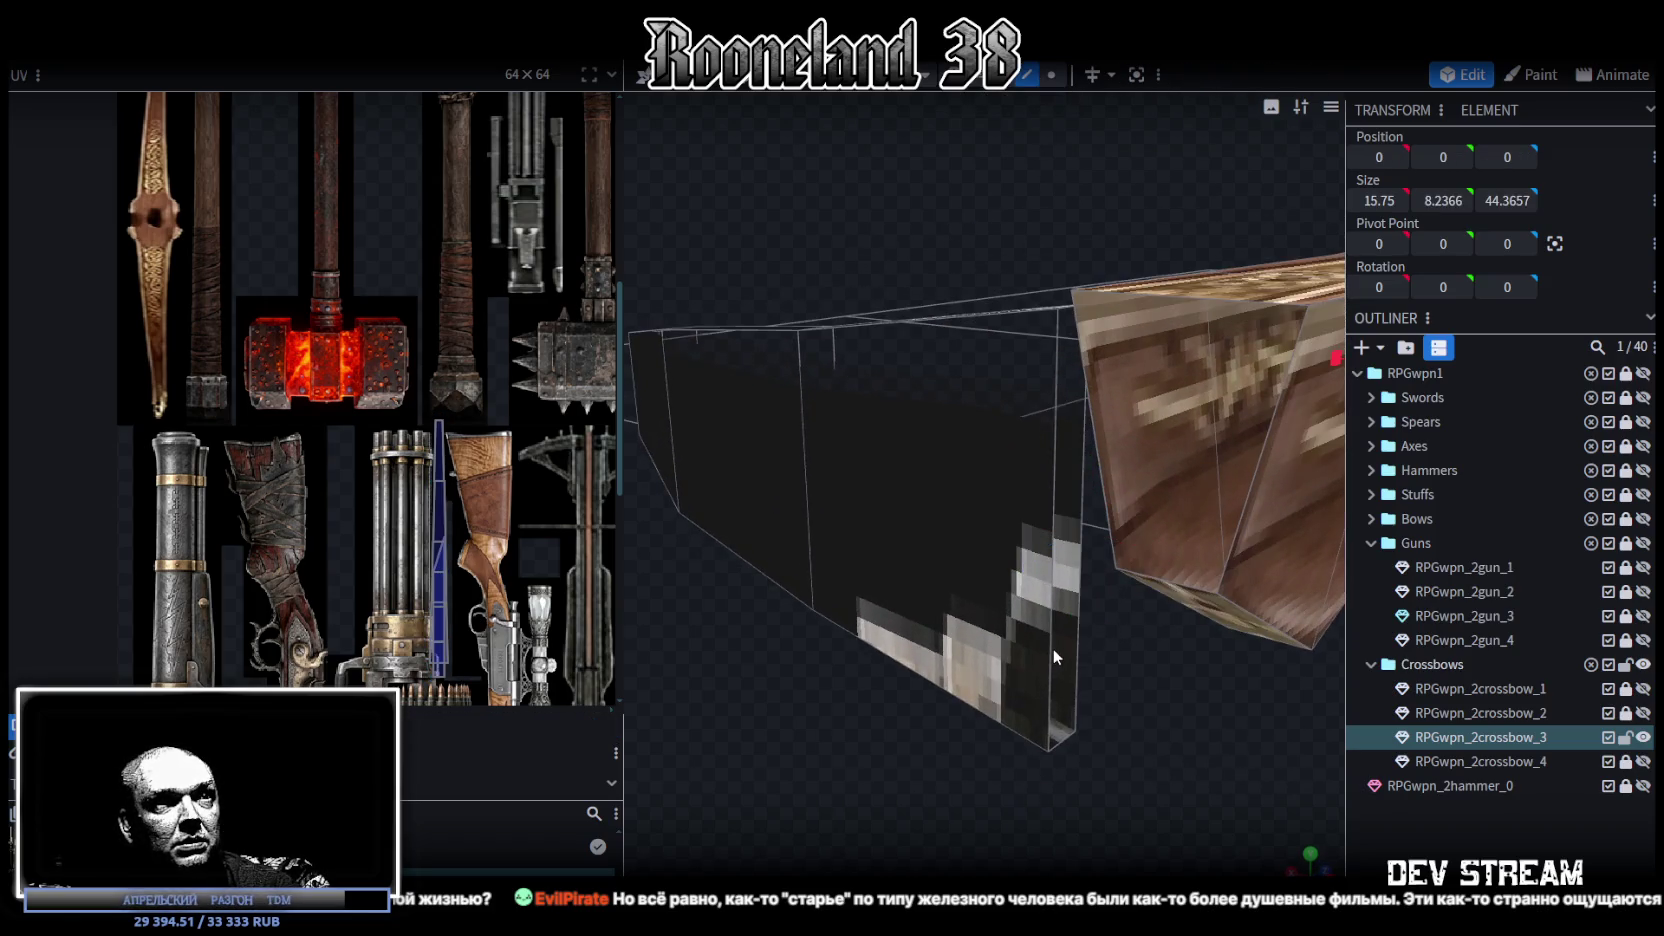
mouse_move(1080, 621)
left_mouse_down()
mouse_move(1114, 603)
mouse_move(1084, 578)
left_mouse_up()
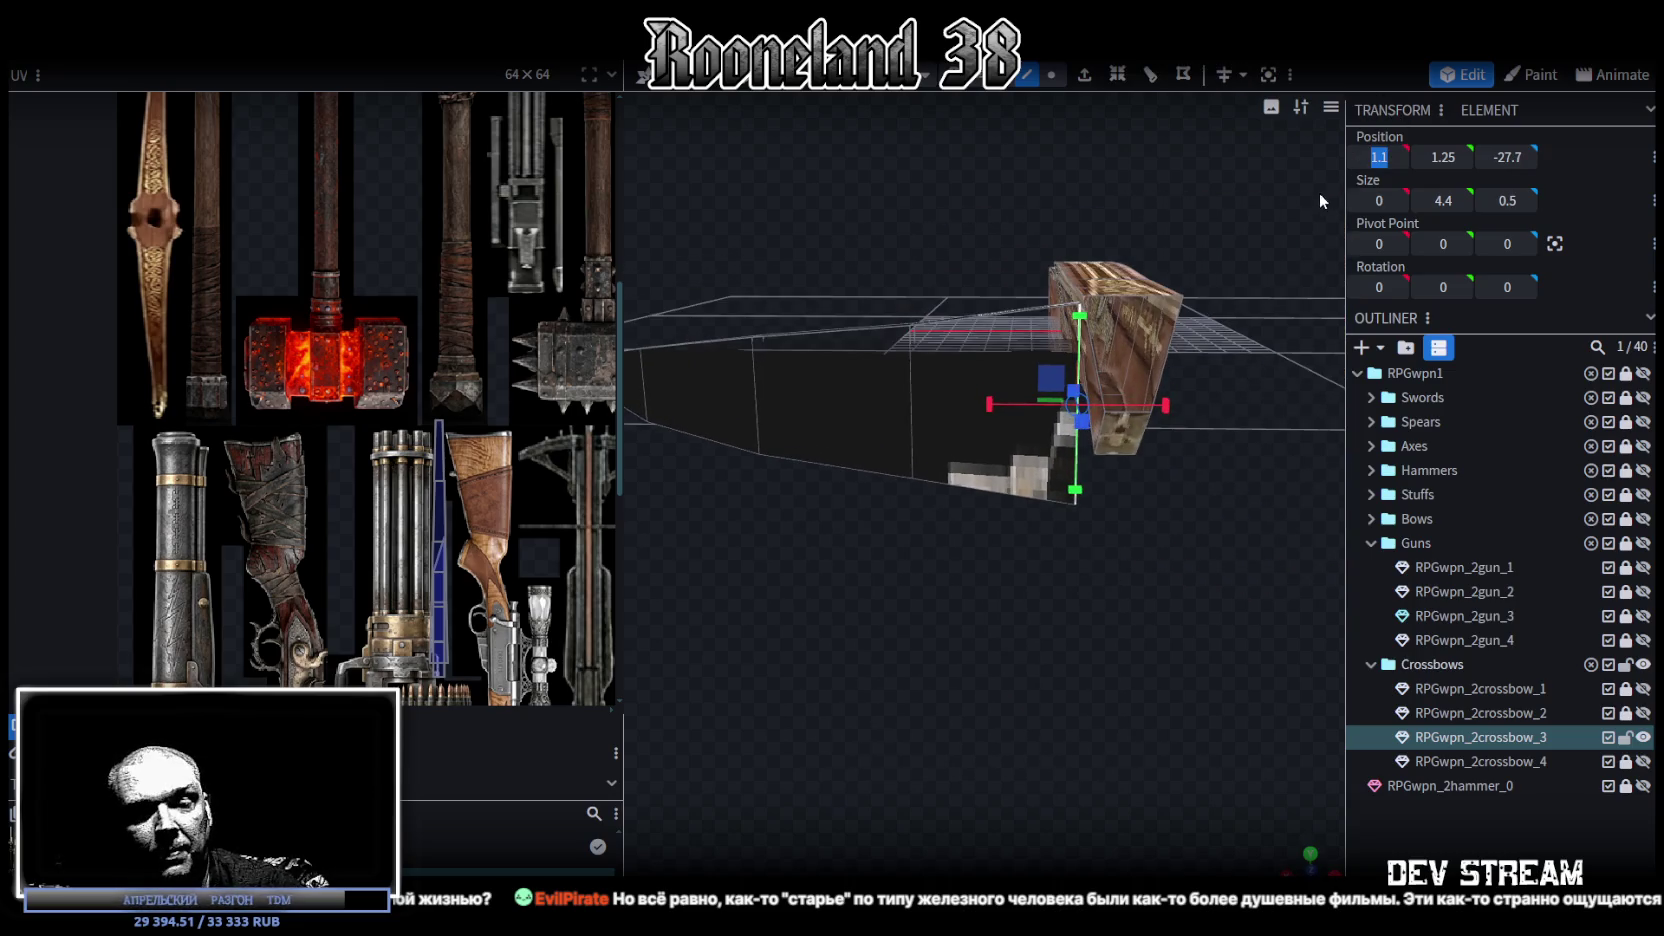
type("0")
mouse_move(1269, 216)
left_mouse_down()
mouse_move(1013, 419)
mouse_move(994, 263)
left_mouse_up()
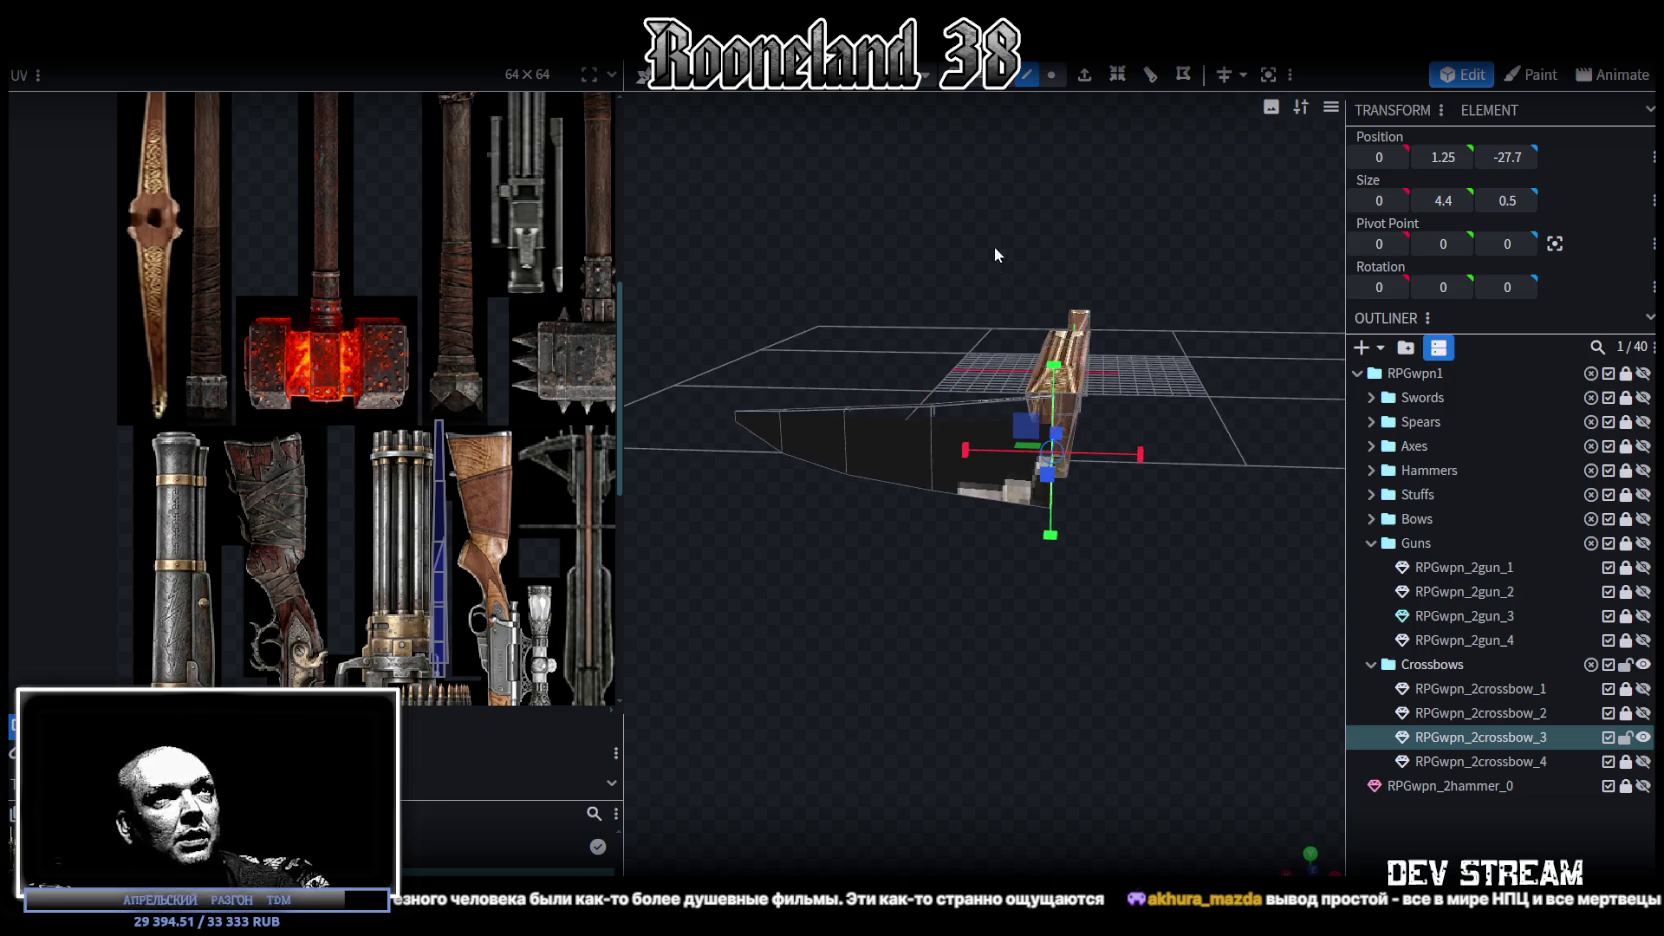
Step: Raise the limb half above the stock and shift it back, to Y 3.1569, Z -26.6111
left_click_drag(712, 333, 1014, 584, "ctrl")
scroll(904, 595, "up", 3)
mouse_move(904, 595)
left_mouse_down()
mouse_move(1049, 638)
mouse_move(1010, 682)
mouse_move(1020, 627)
left_mouse_up()
scroll(1049, 640, "up", 3)
mouse_move(905, 330)
left_mouse_down()
mouse_move(940, 182)
mouse_move(809, 623)
mouse_move(838, 568)
left_mouse_up()
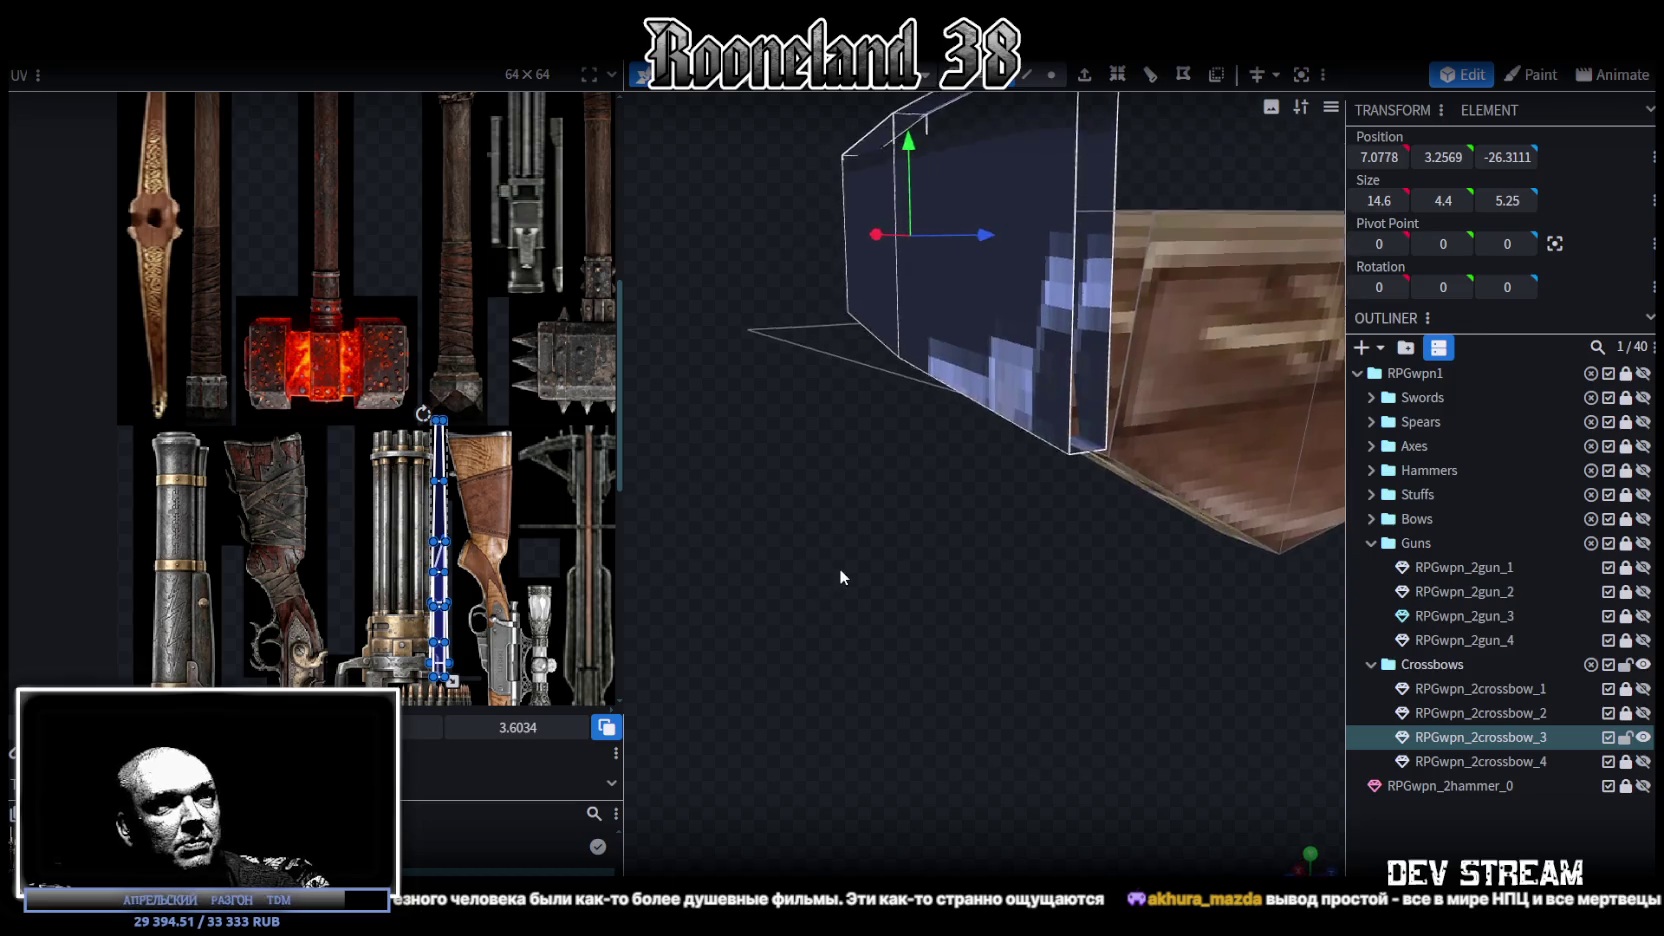
scroll(829, 549, "up", 3)
left_click_drag(905, 138, 910, 140)
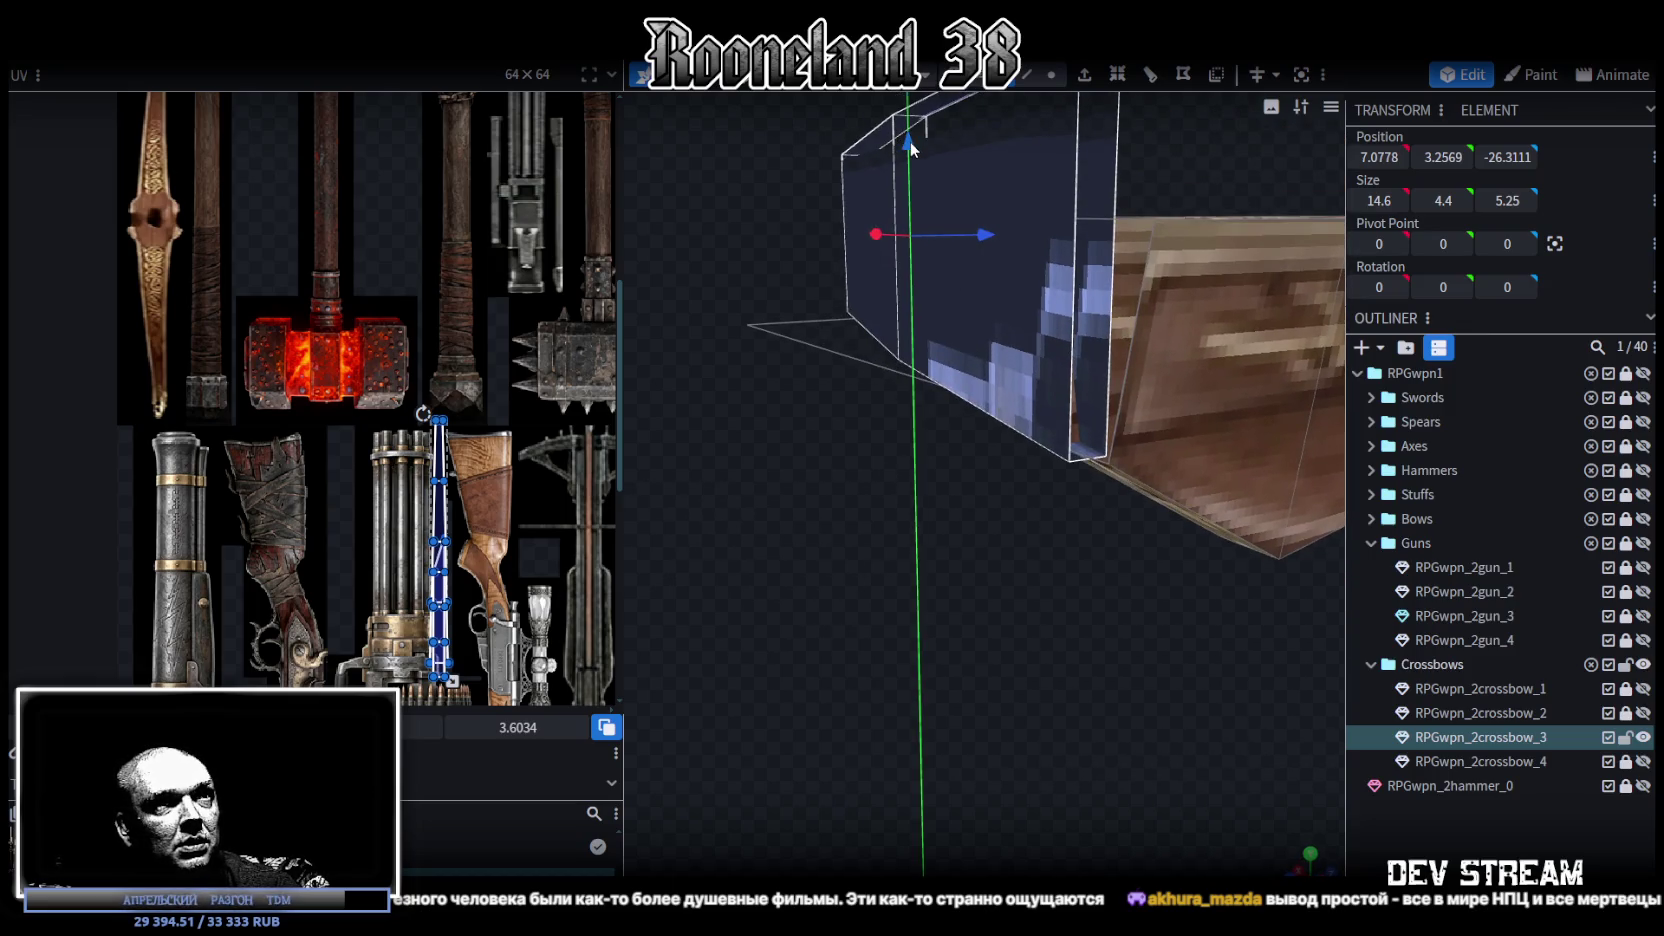
mouse_move(984, 580)
left_mouse_down()
mouse_move(920, 656)
mouse_move(1030, 358)
left_mouse_up()
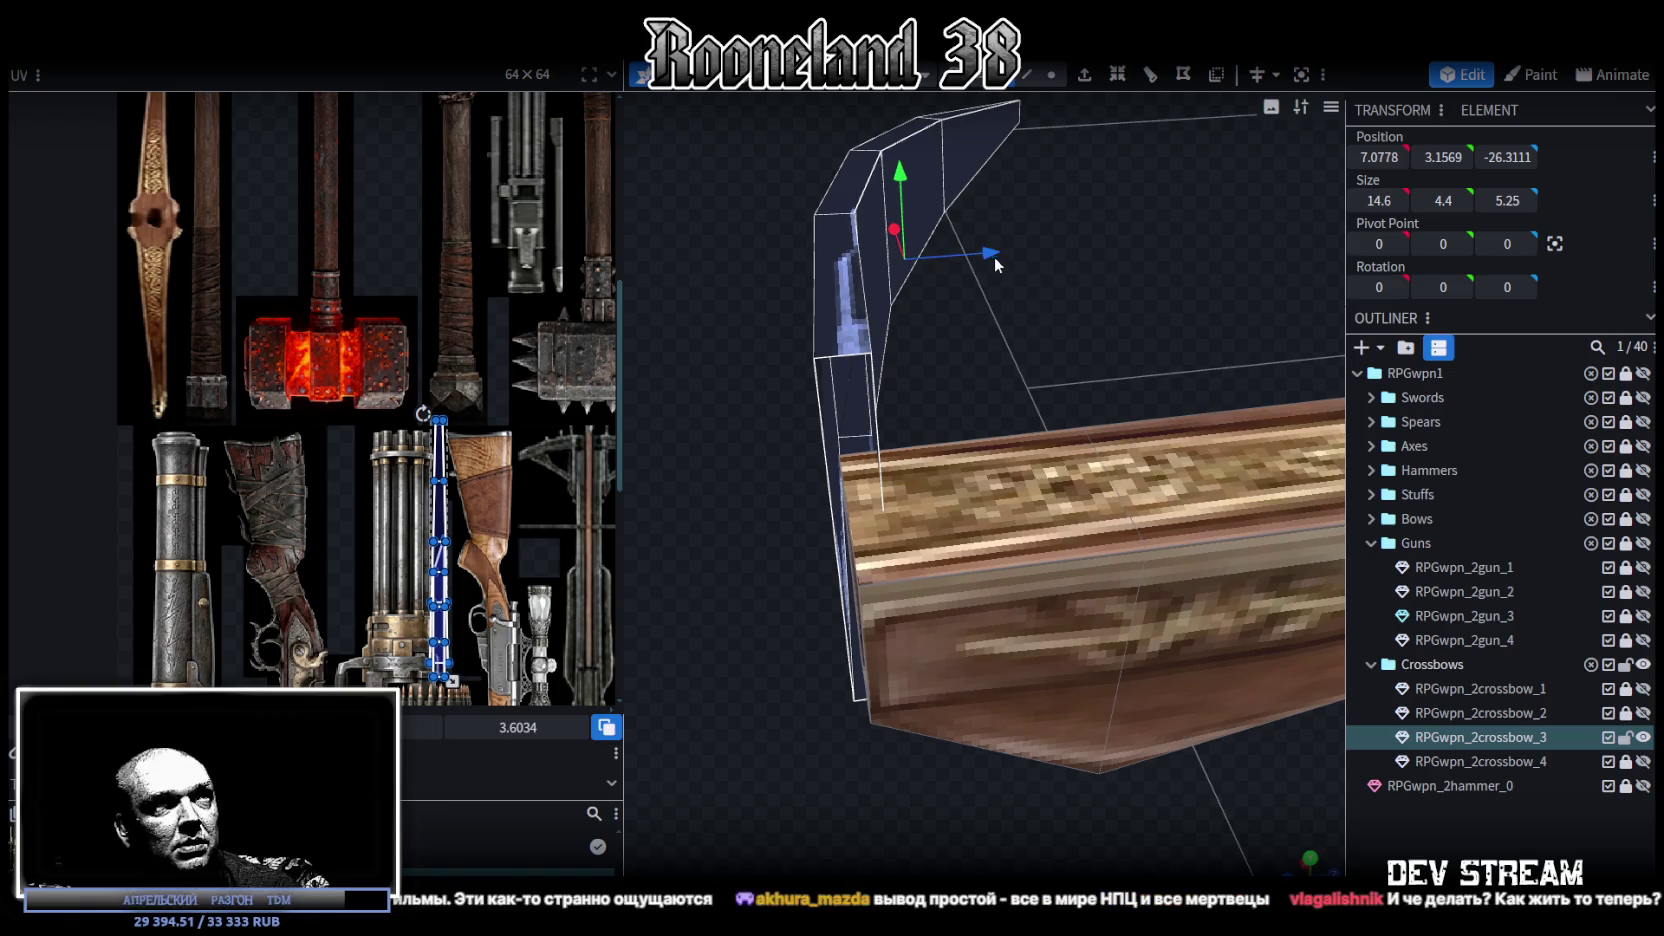
left_click_drag(994, 256, 985, 254)
scroll(789, 463, "down", 3)
left_click_drag(789, 463, 832, 471)
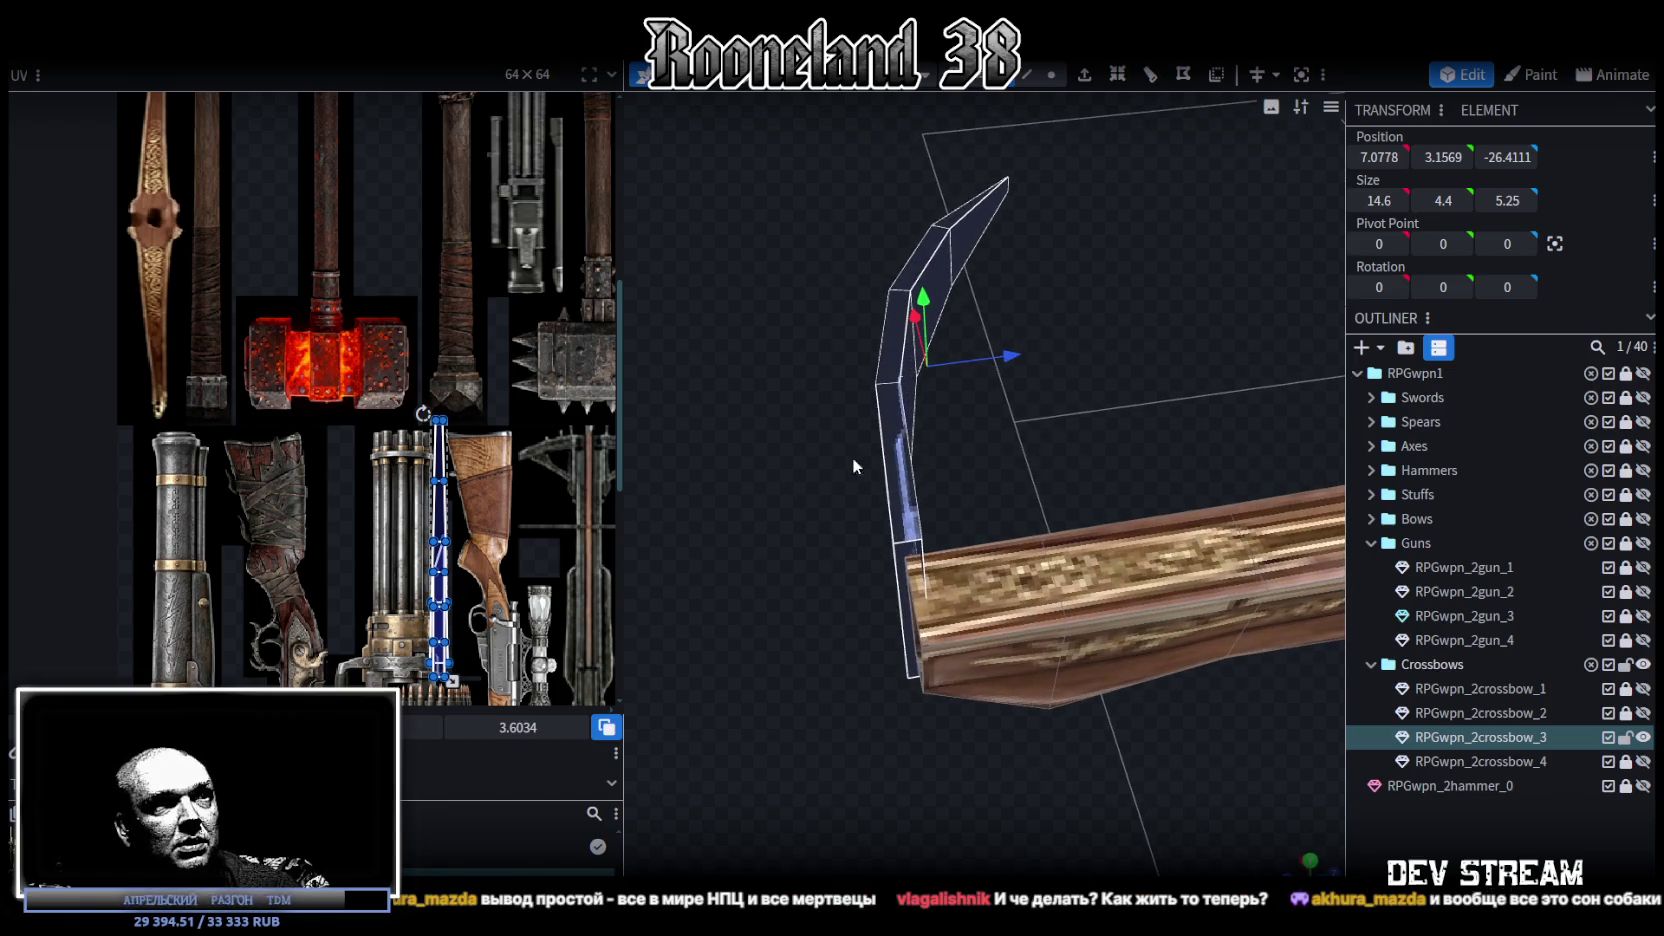
mouse_move(1012, 361)
left_mouse_down()
mouse_move(959, 473)
mouse_move(989, 456)
left_mouse_up()
Step: Paste a copy of the limb half as mesh, Flip X it, and Auto Fix merge vertices
key("ctrl+c")
key("ctrl+v")
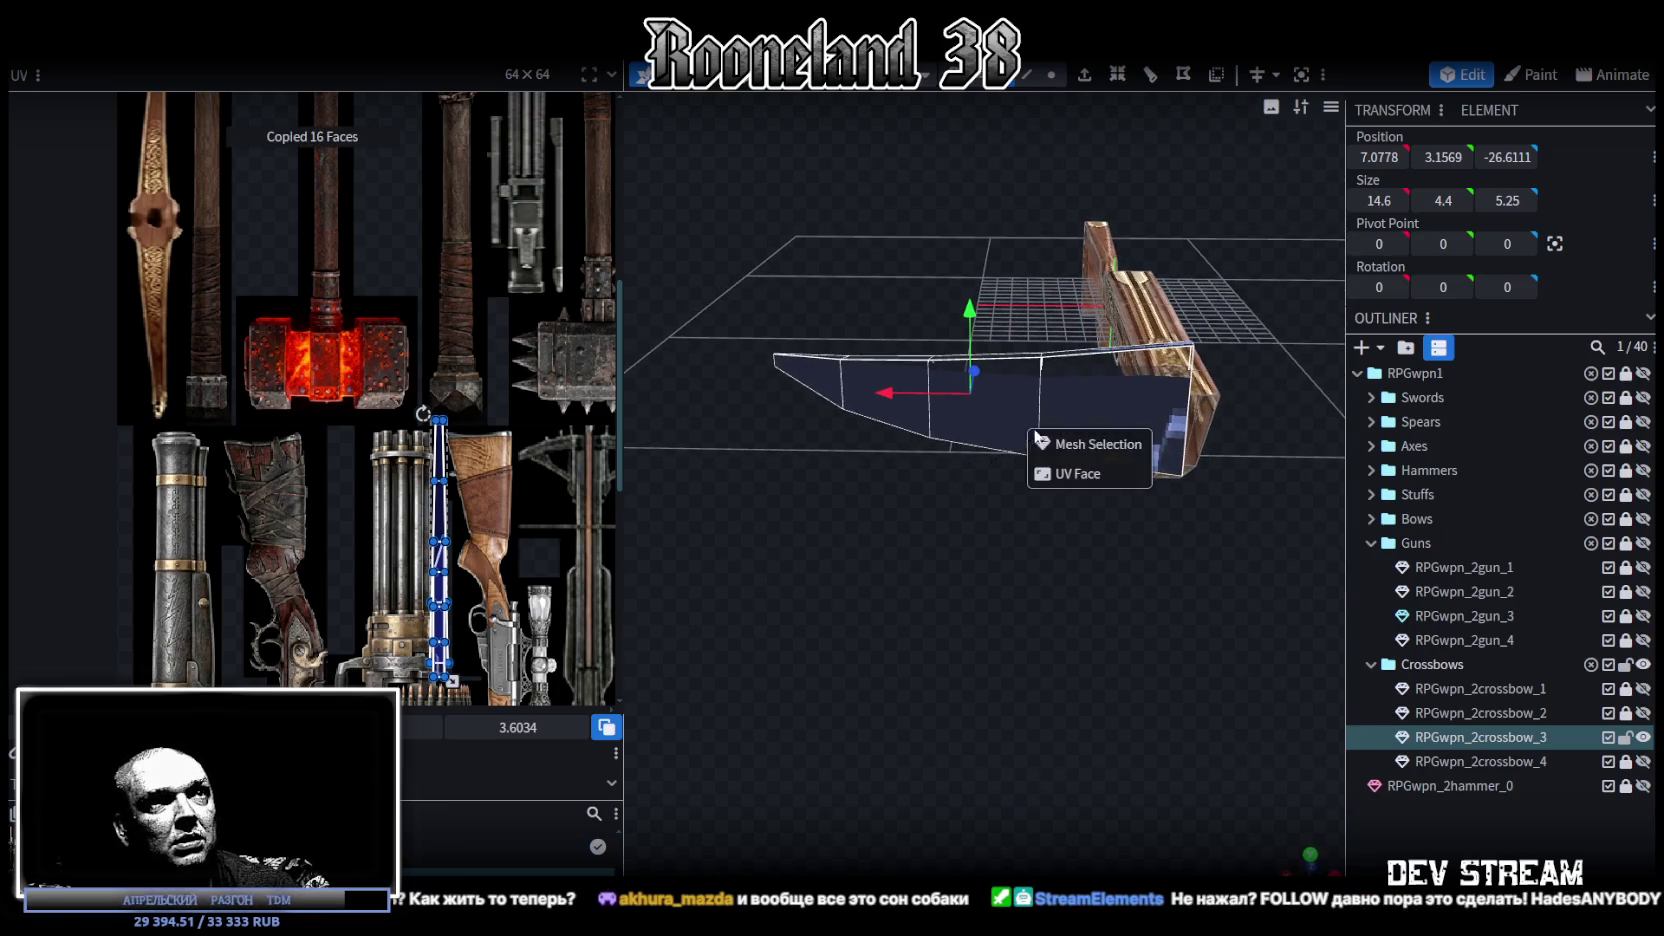
left_click(1069, 451)
left_click(235, 45)
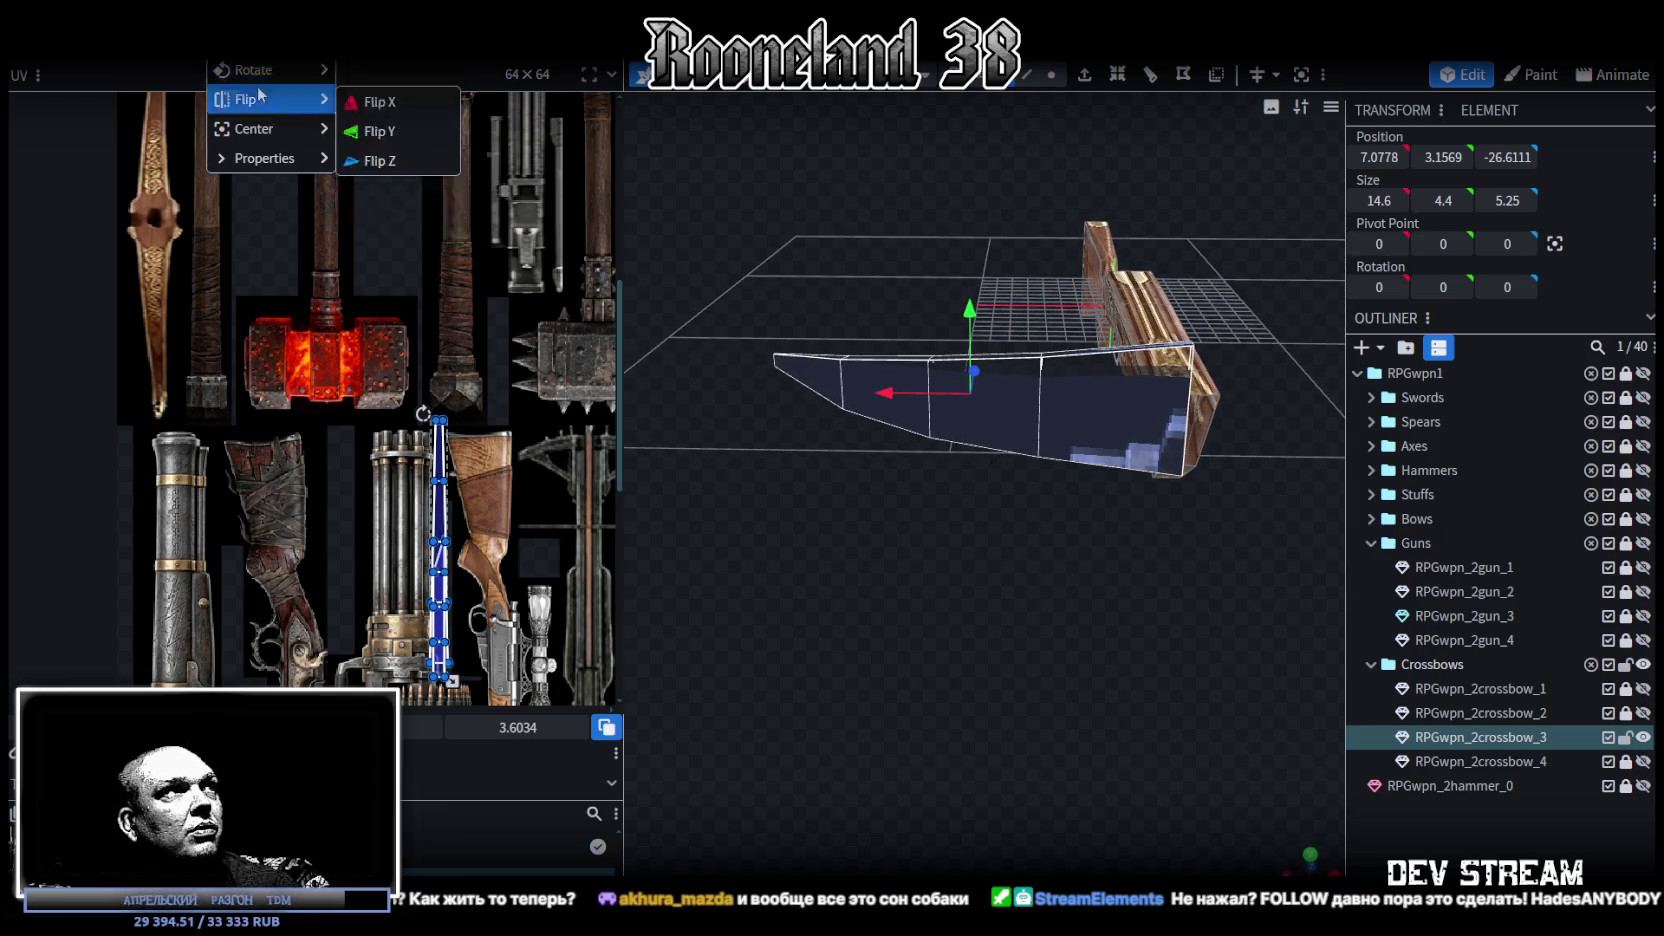
left_click(390, 100)
left_click(876, 207)
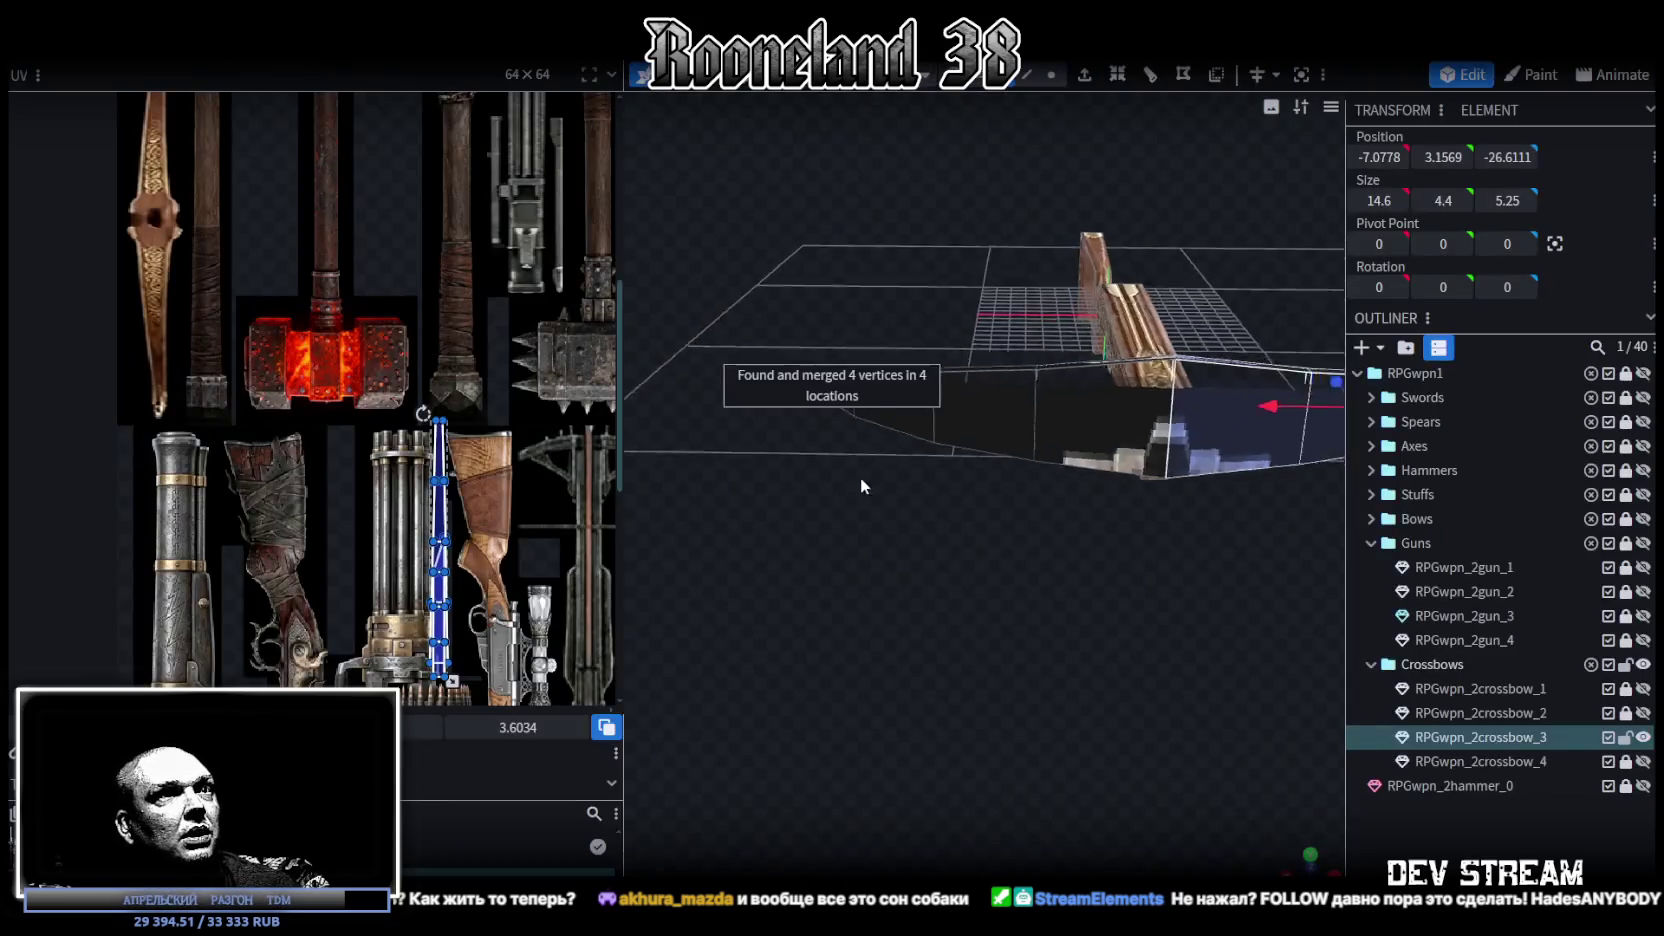
Step: Select the full mirrored bow limb and view it from the front
left_click_drag(861, 477, 941, 517)
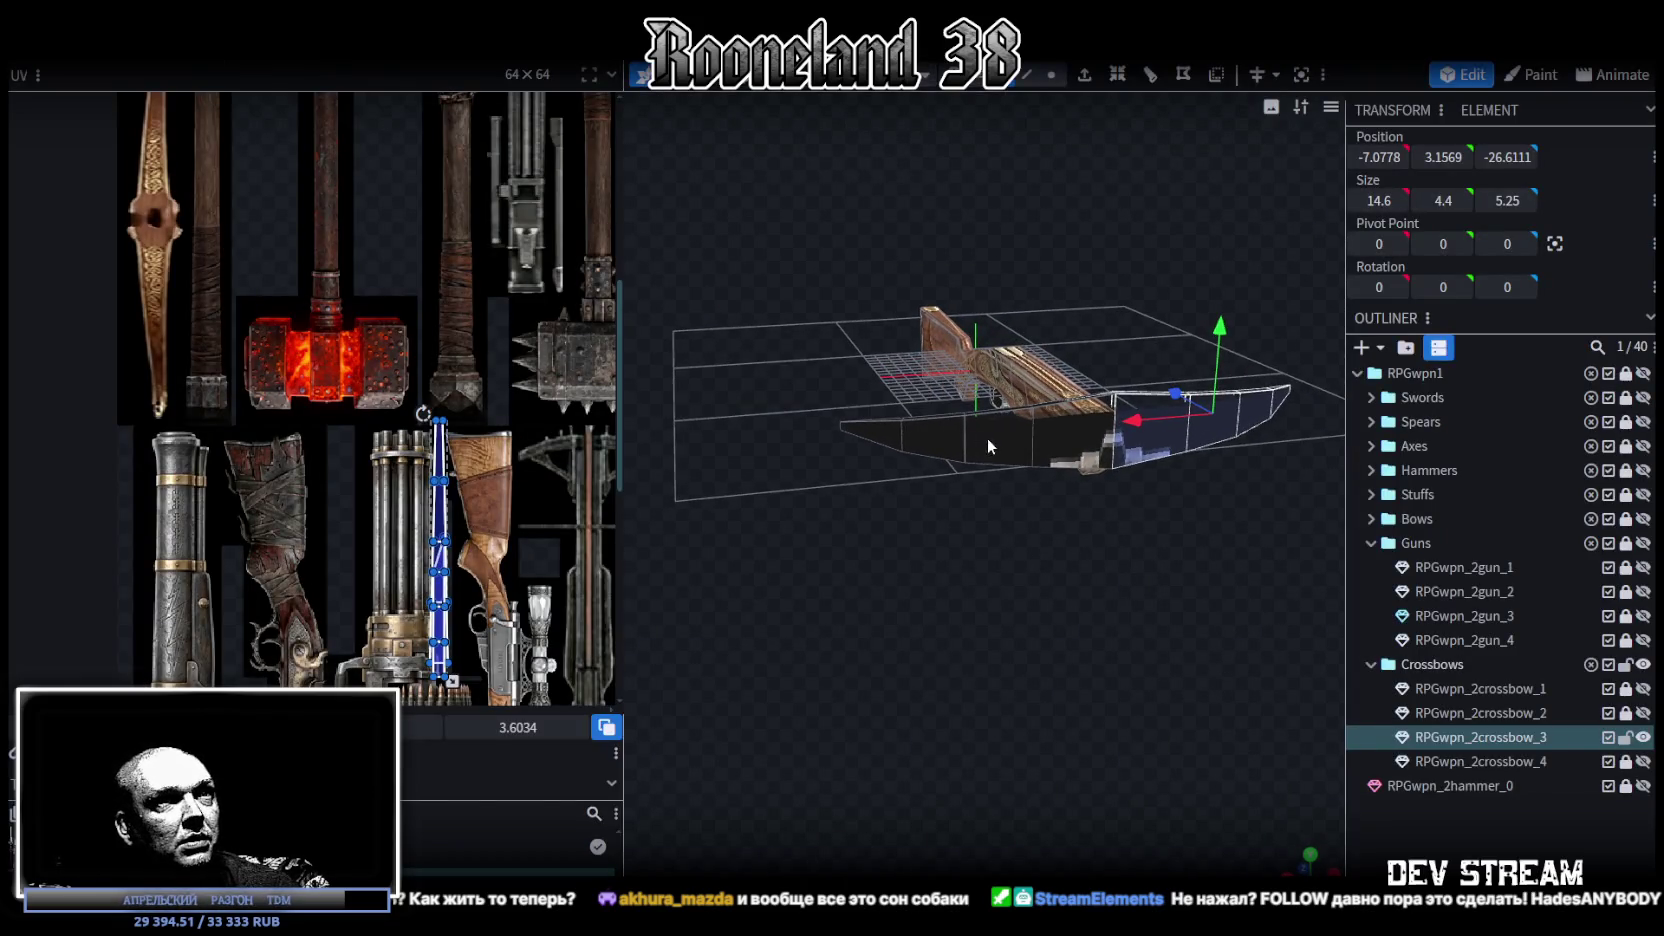
left_click(987, 438)
mouse_move(994, 504)
left_mouse_down()
mouse_move(1365, 577)
mouse_move(1124, 360)
left_mouse_up()
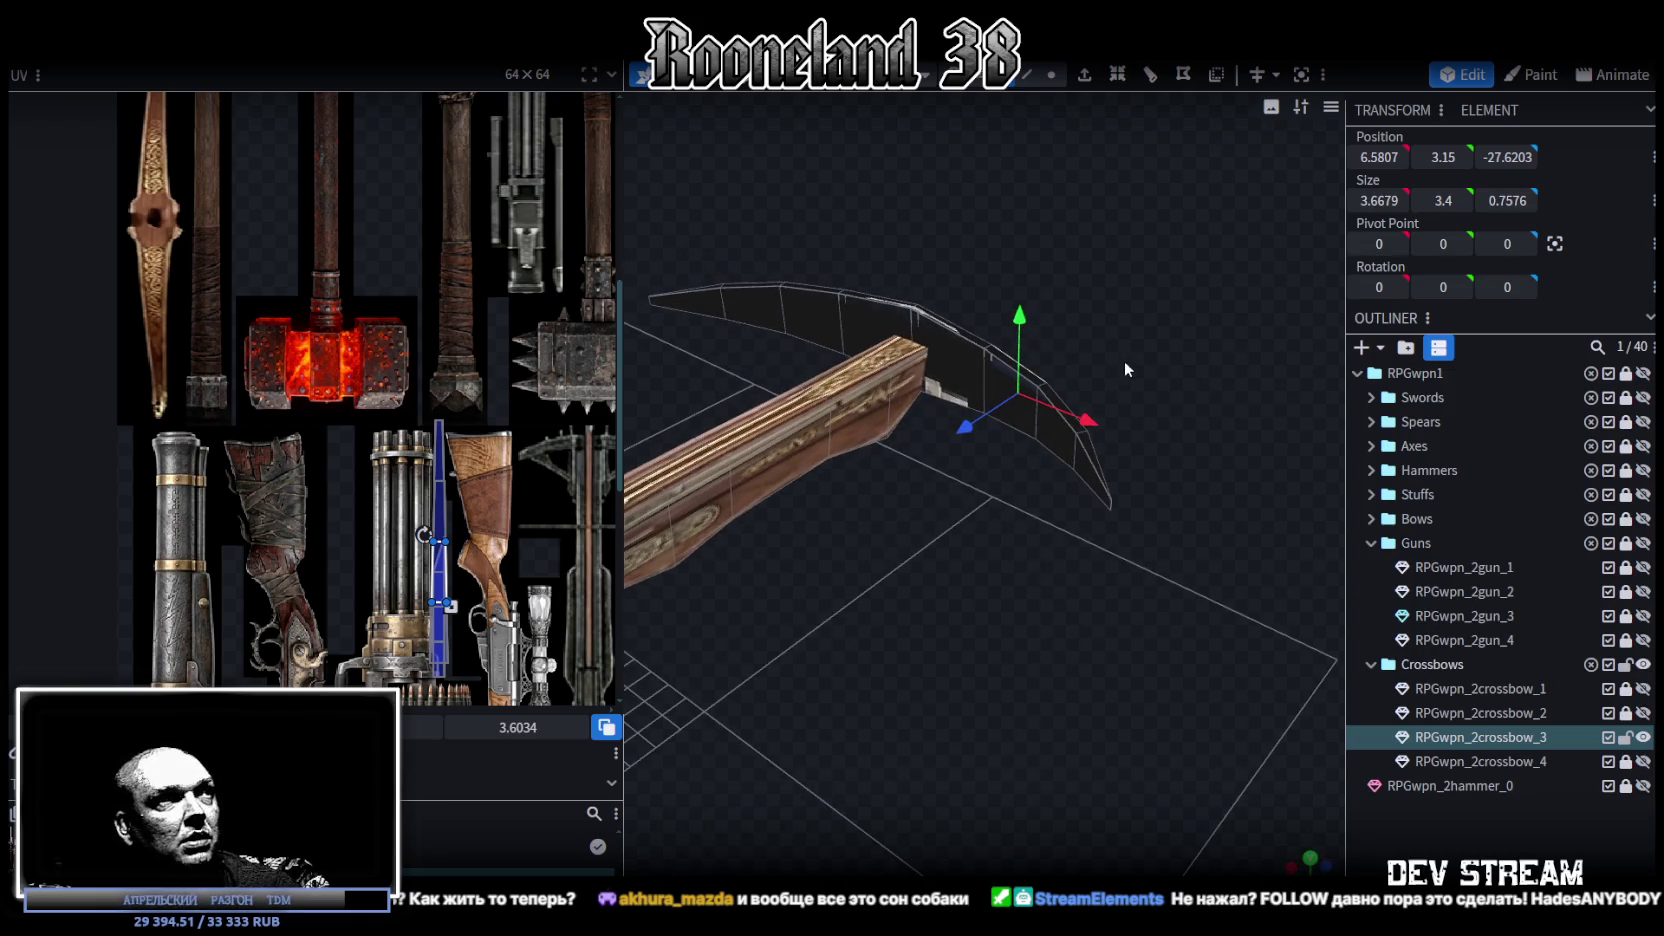
middle_click_drag(577, 432, 474, 351)
left_click(1050, 430)
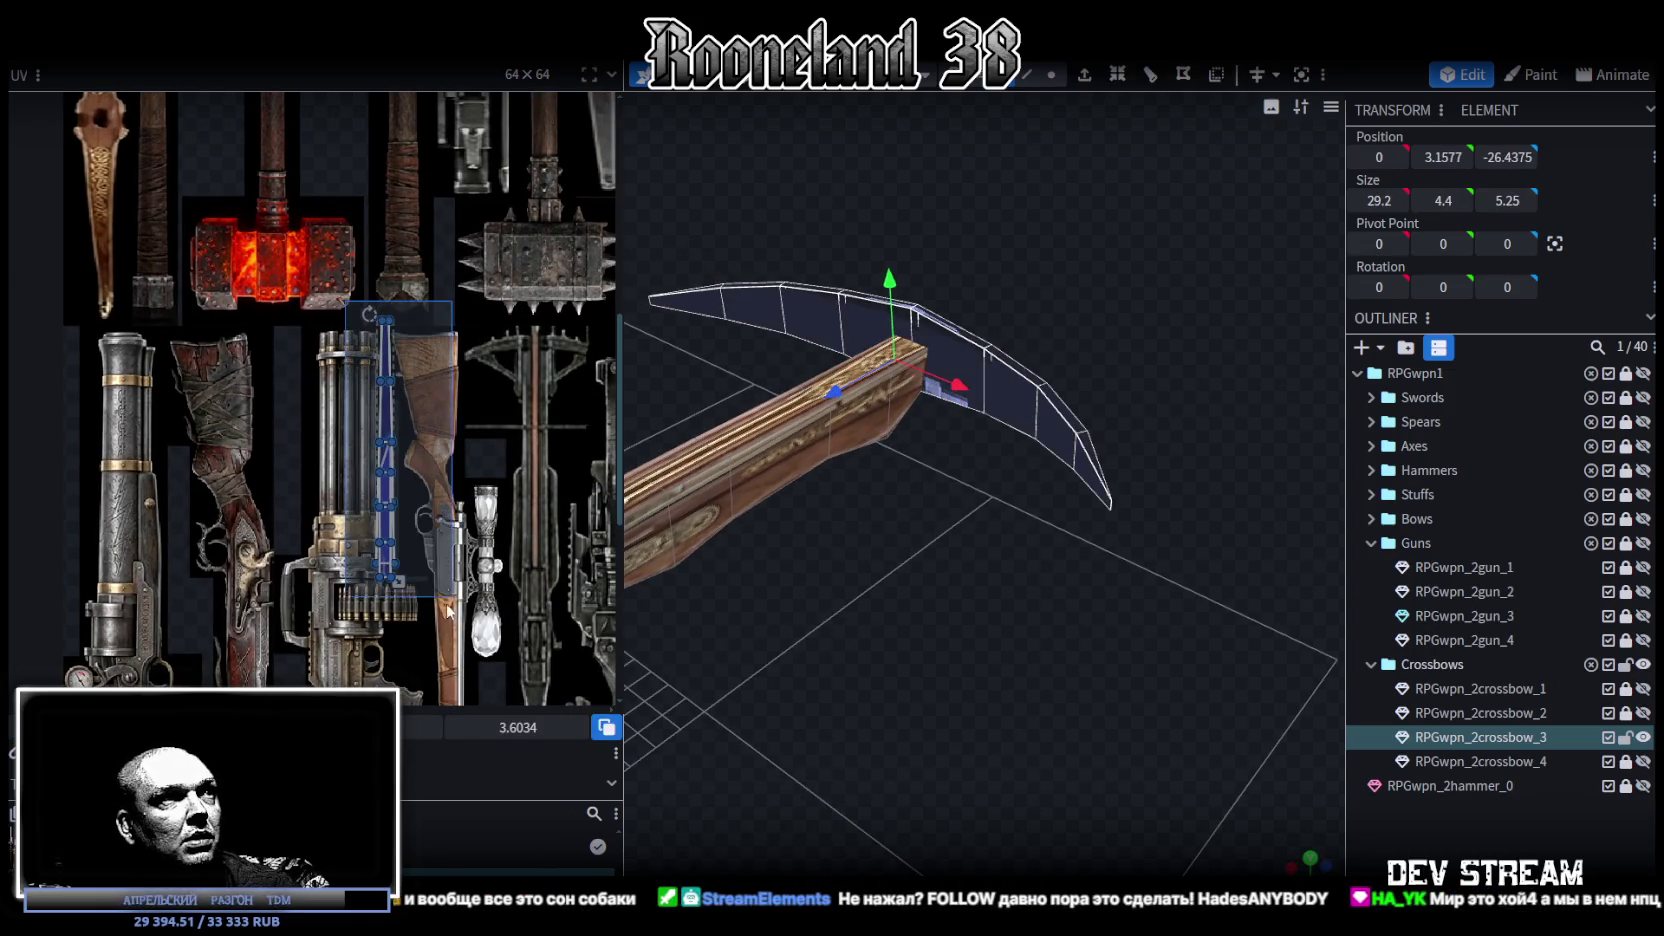
mouse_move(1040, 703)
left_mouse_down()
mouse_move(1093, 760)
mouse_move(1232, 815)
mouse_move(1084, 642)
left_mouse_up()
key("KP_1")
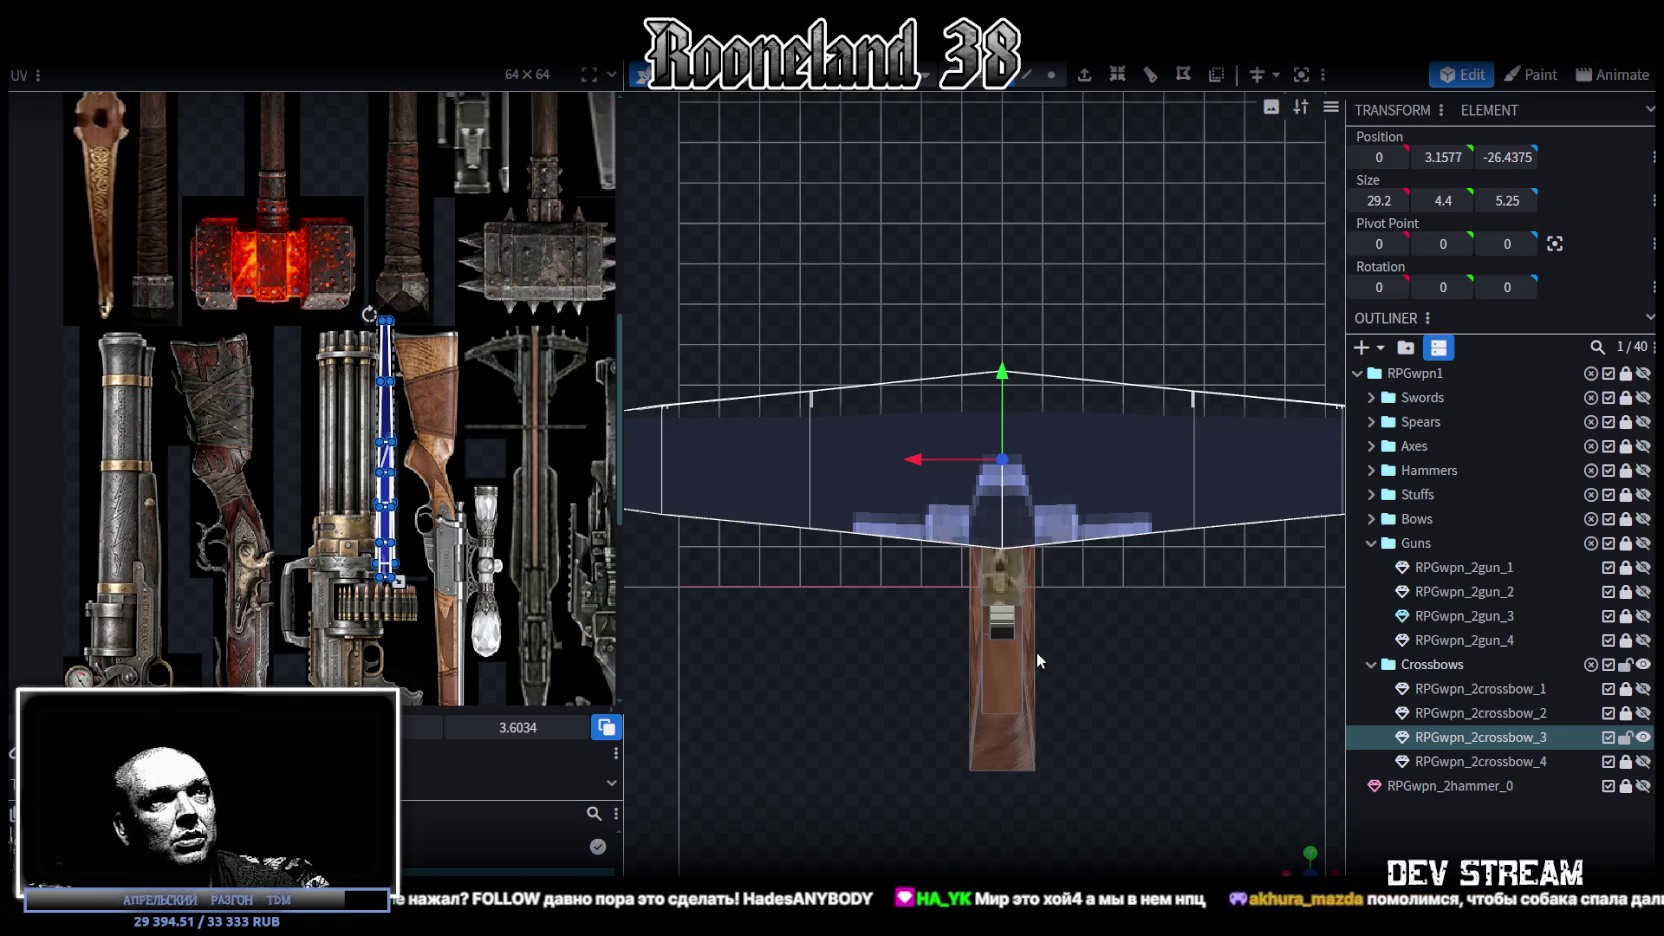
Step: Project the limb's UVs from view, rotate the island upright, and move it onto the ornate bow texture
scroll(1037, 660, "down", 2)
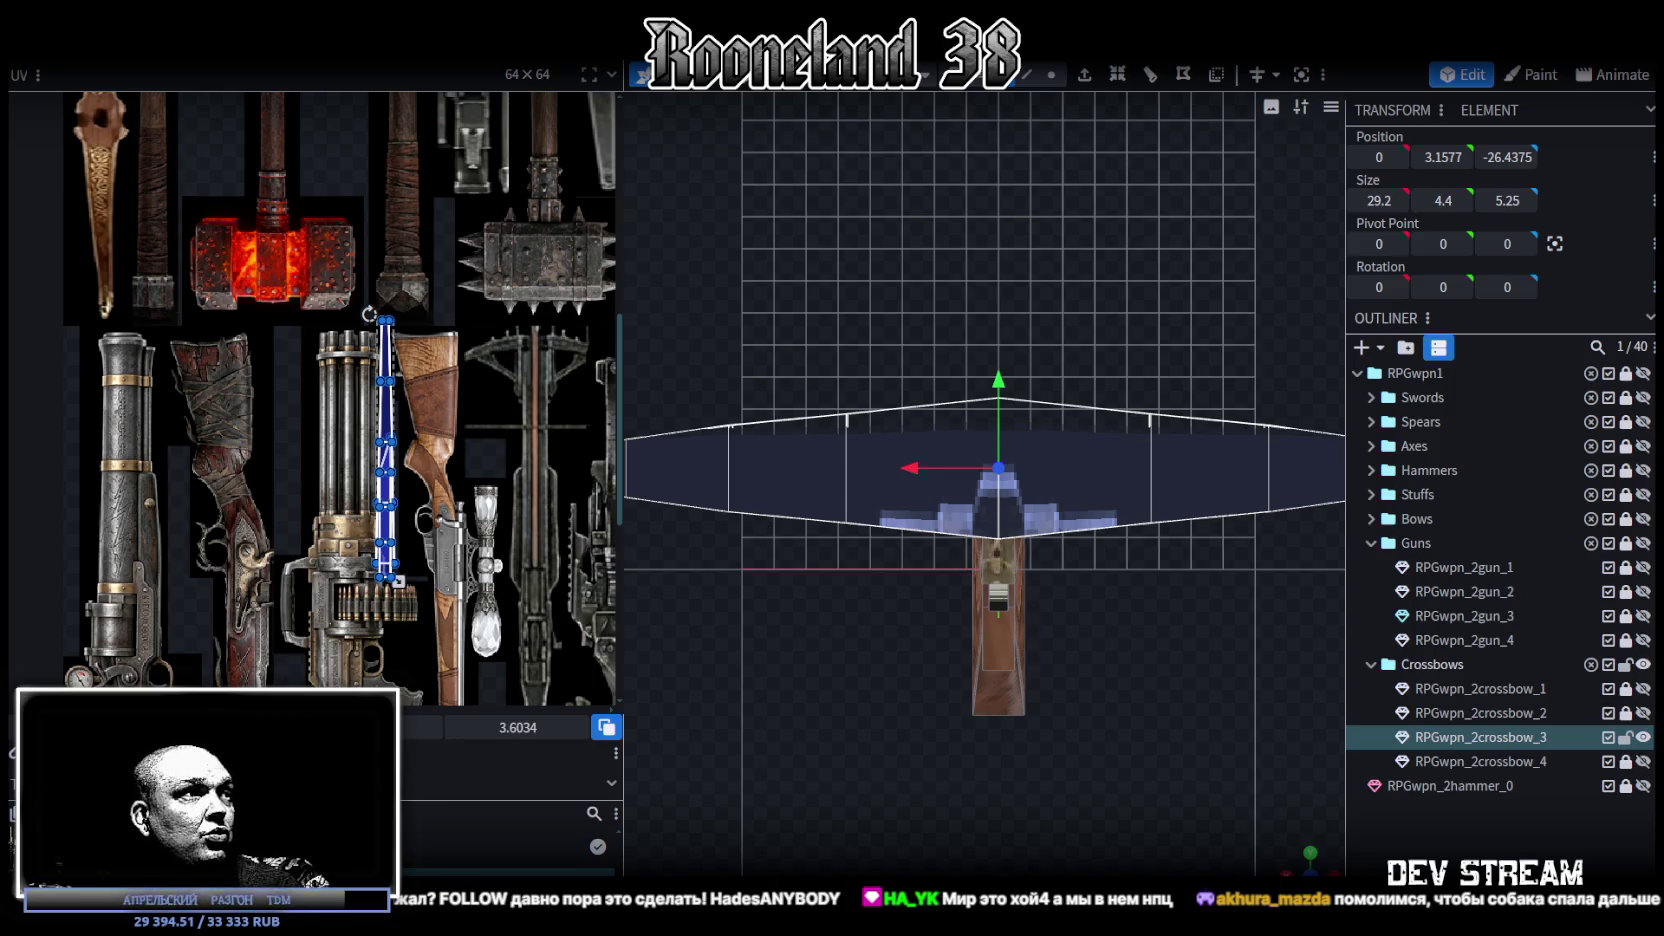
left_click(220, 415)
middle_click_drag(338, 236, 363, 451)
right_click(380, 434)
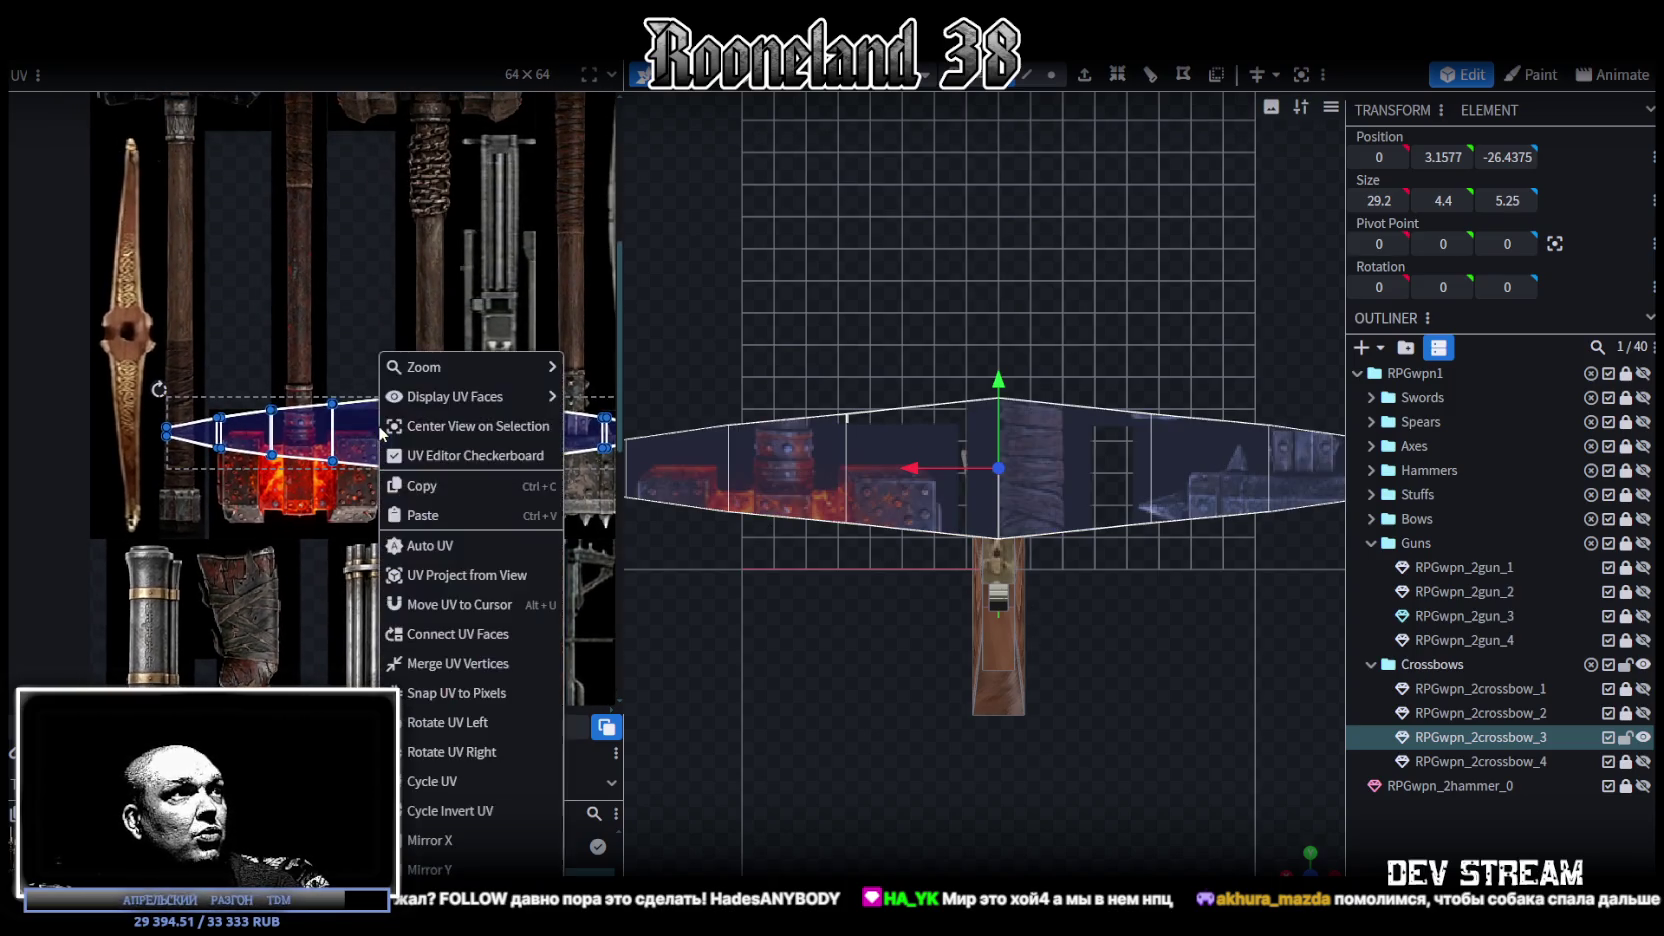
left_click(430, 716)
left_click_drag(369, 411, 110, 392)
Step: Adjust and nudge the limb's UV island down the bow texture
scroll(140, 381, "up", 3)
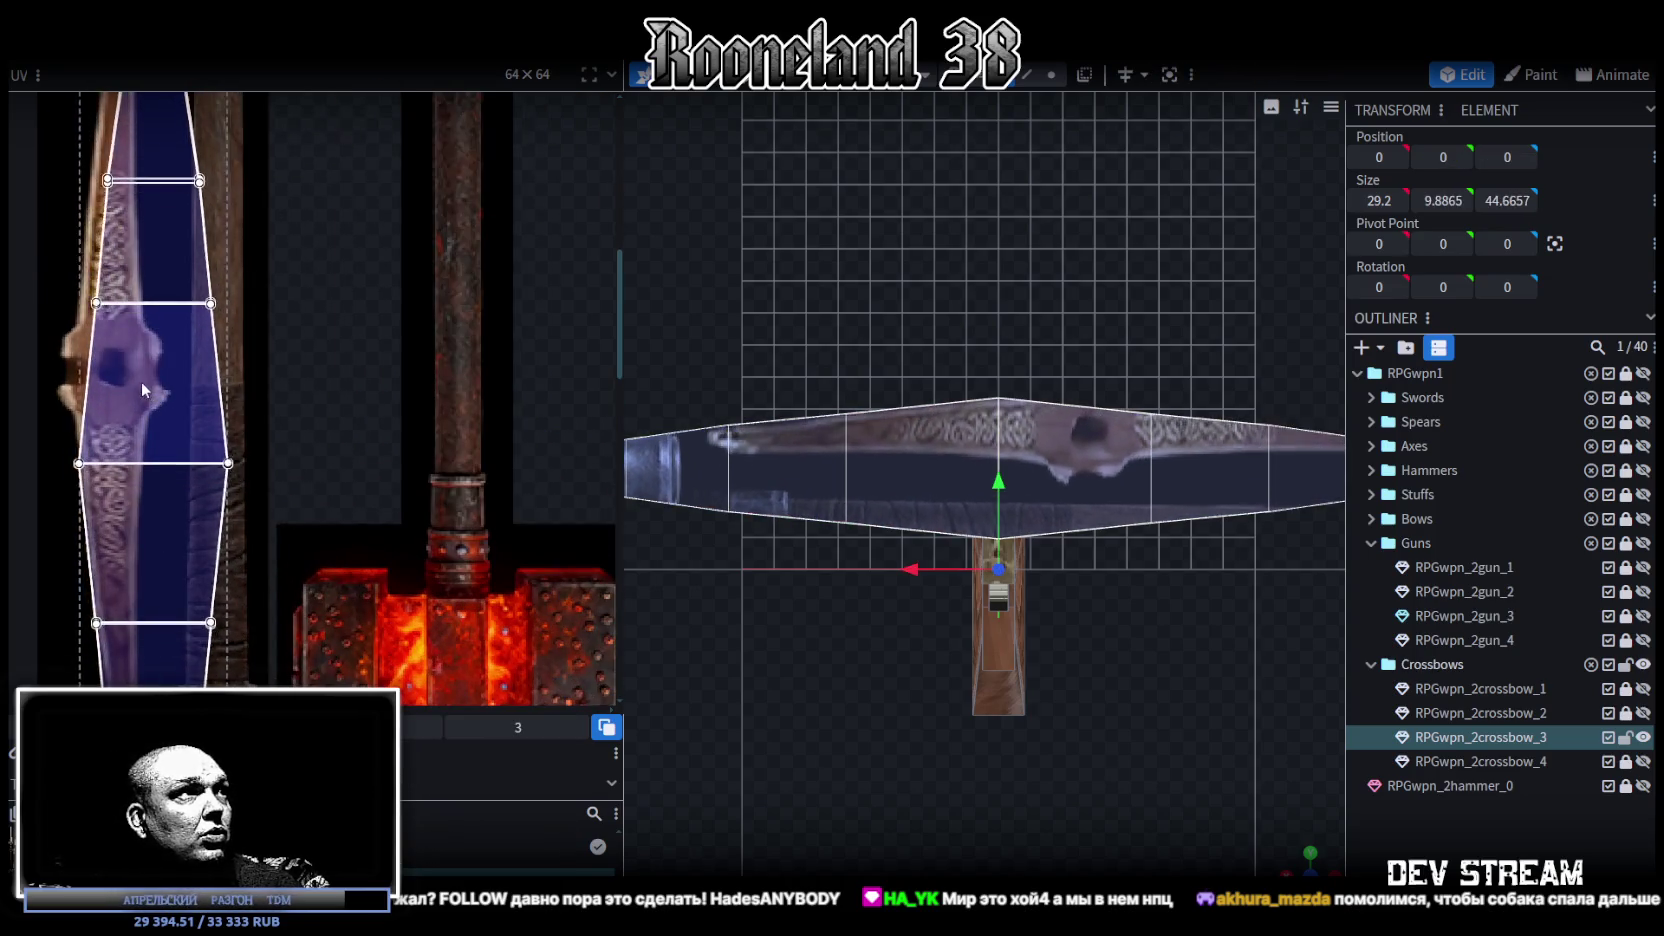
middle_click_drag(243, 413, 302, 608)
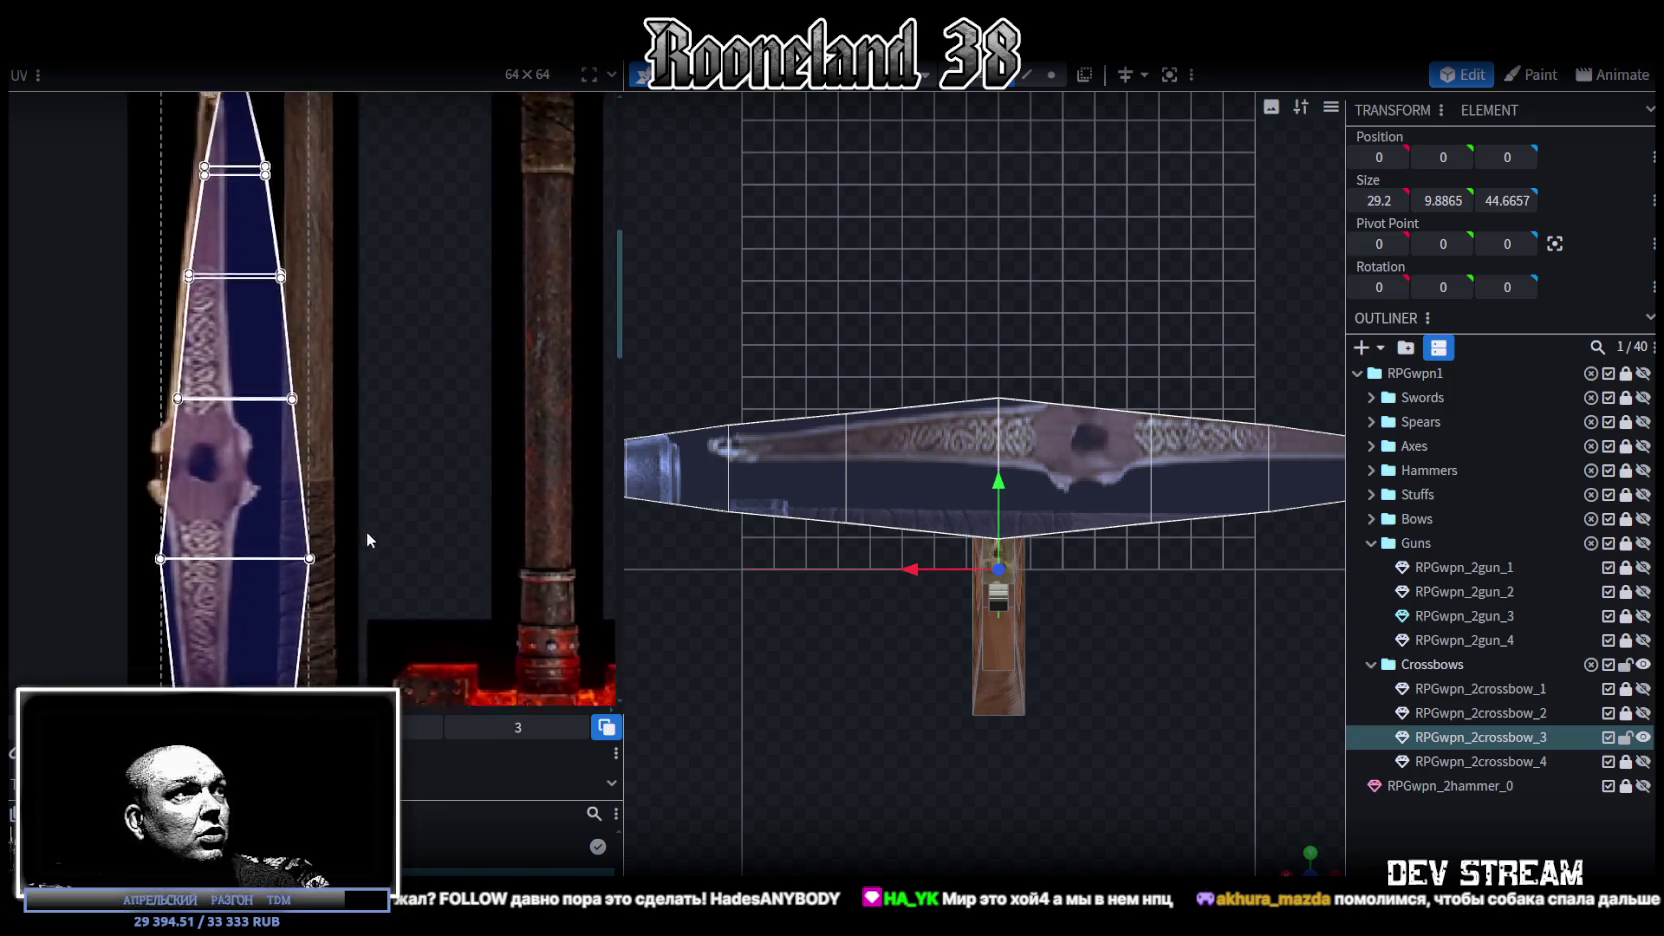
scroll(300, 377, "up", 3)
left_click_drag(267, 296, 268, 308)
scroll(363, 425, "down", 2)
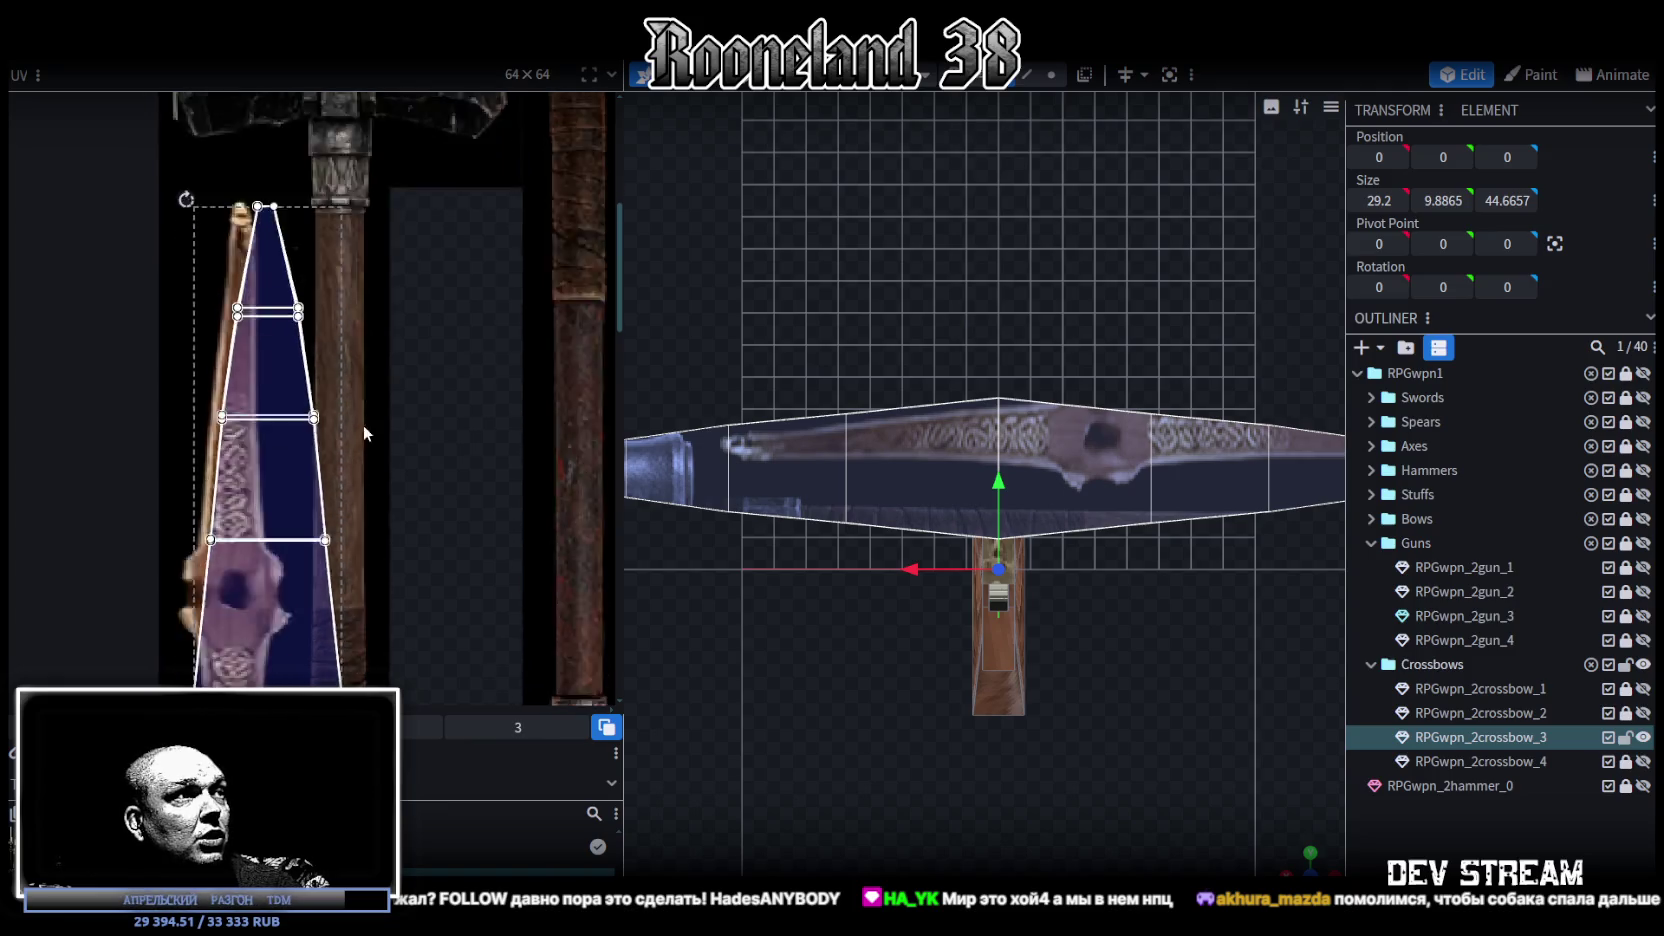
scroll(398, 162, "down", 2)
scroll(400, 400, "down", 2)
scroll(405, 562, "down", 2)
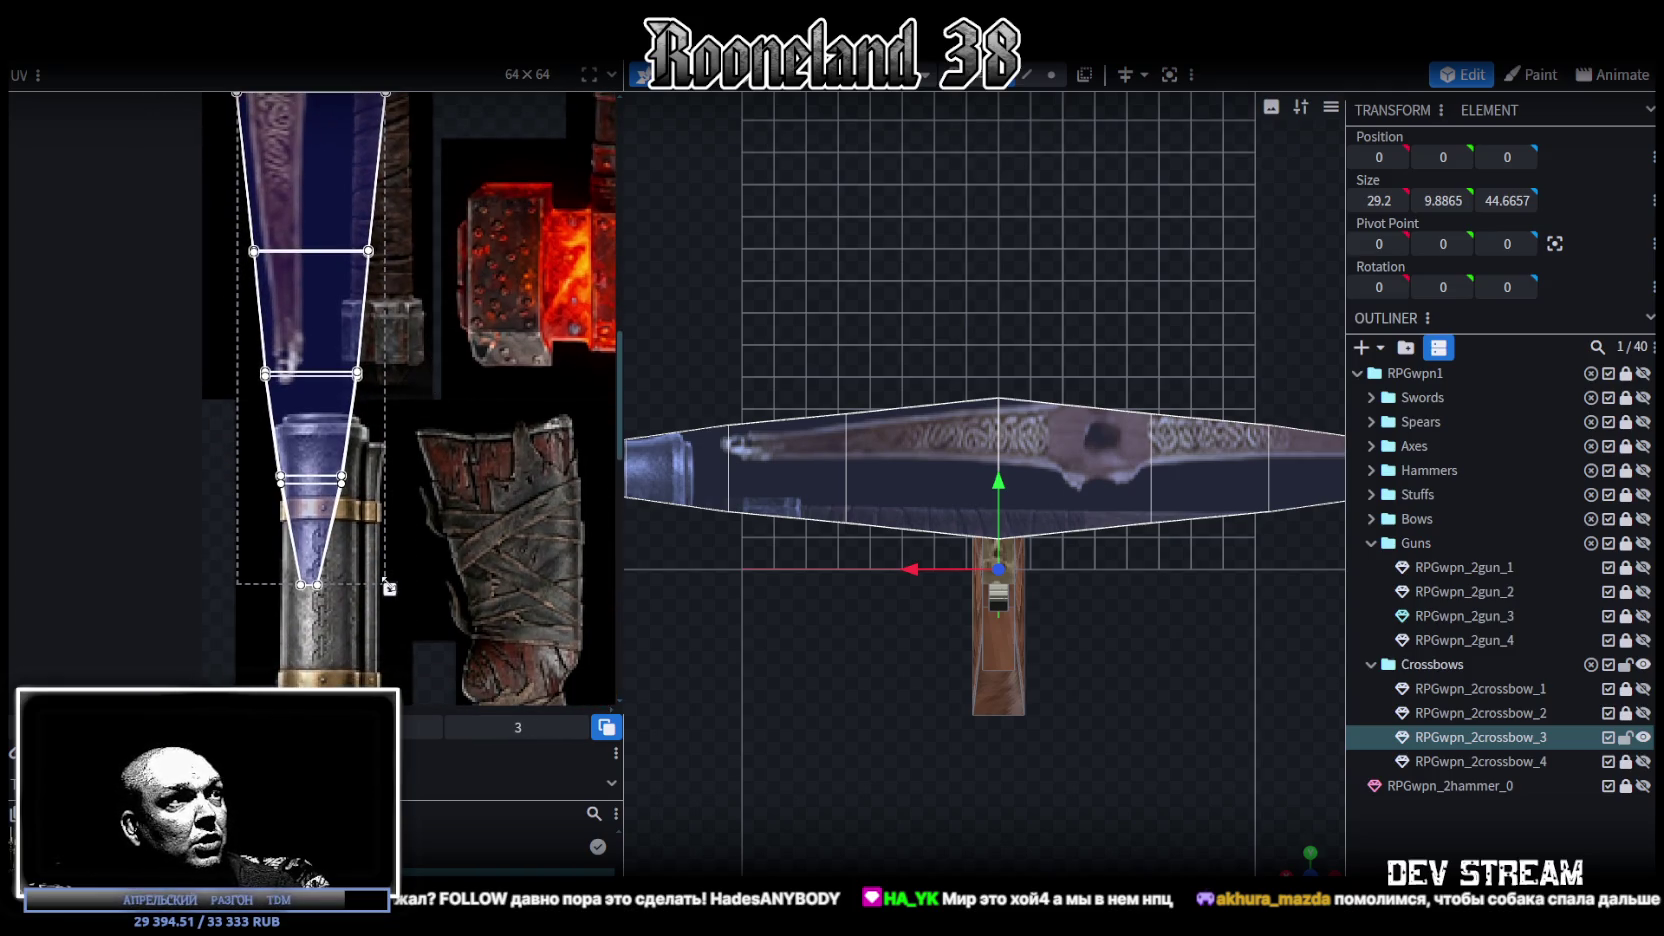
Step: Shrink the UV island toward its top and box-select its top tip vertices
left_click_drag(389, 588, 344, 377)
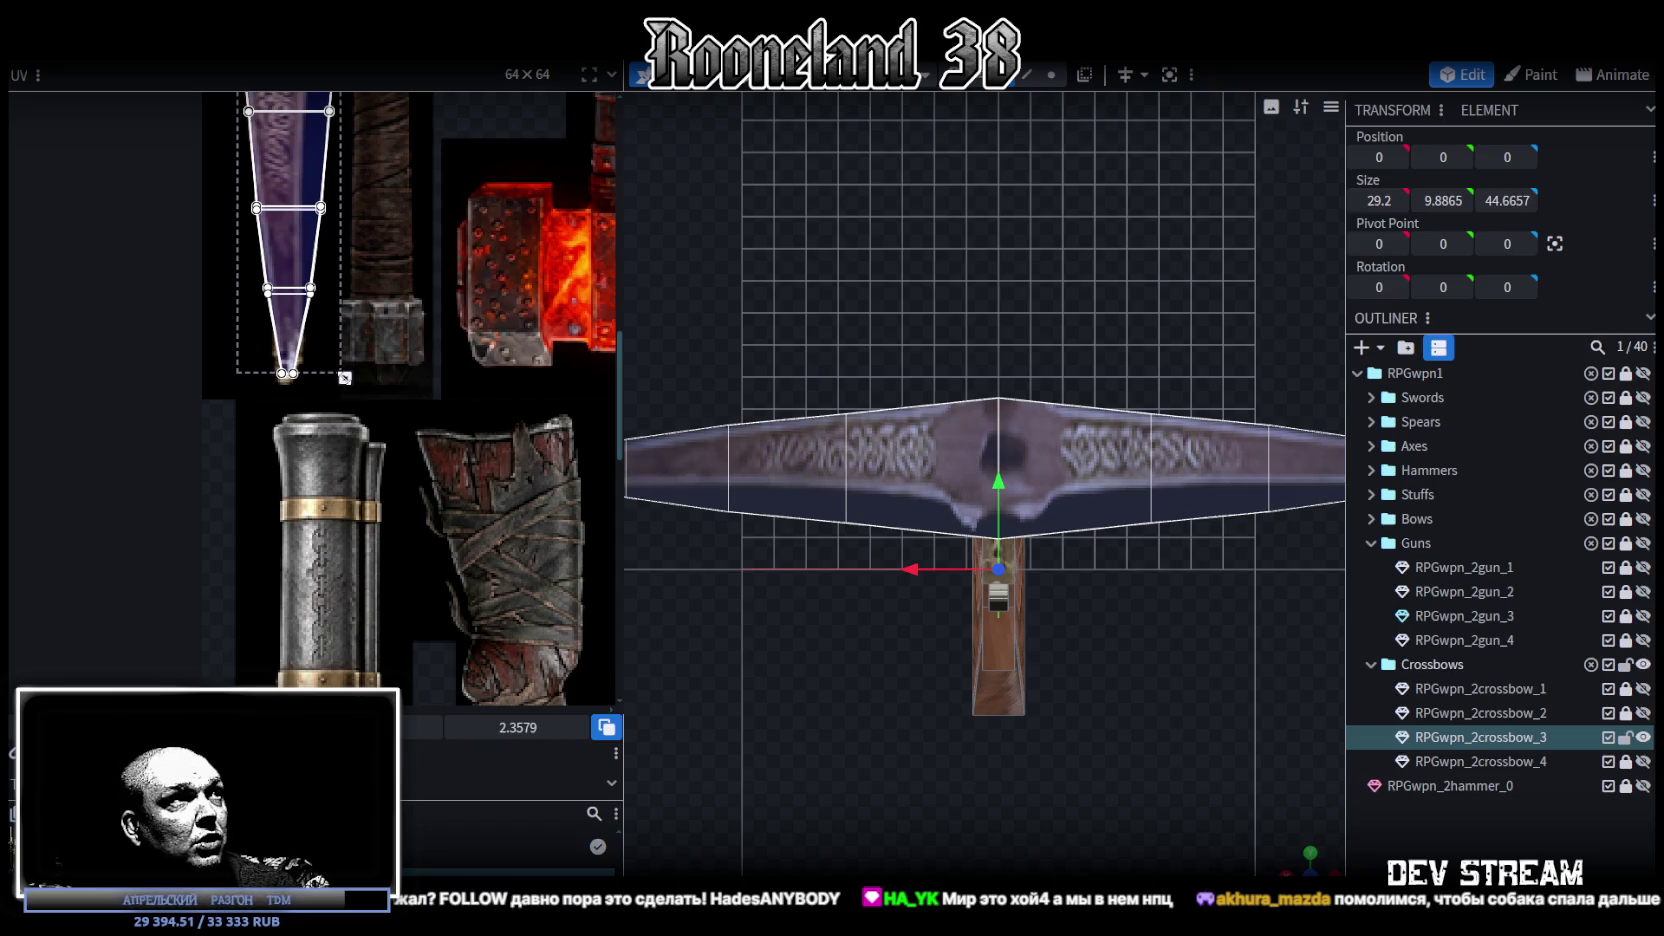
scroll(360, 332, "up", 3)
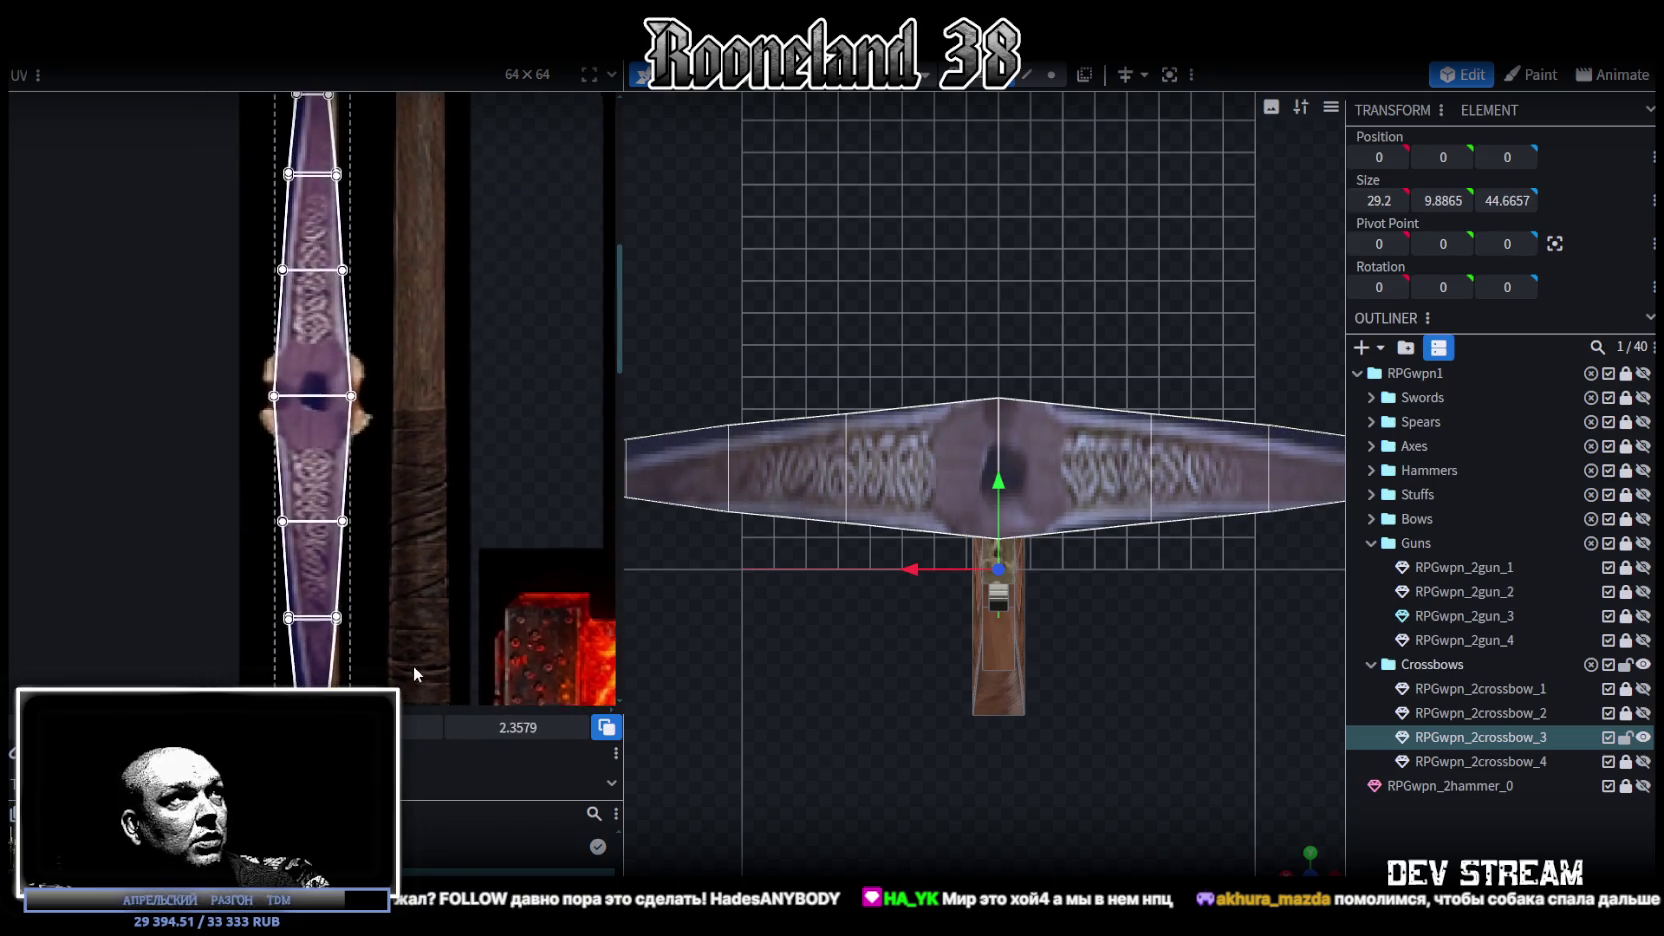
scroll(436, 610, "up", 2)
scroll(426, 394, "up", 2, "ctrl")
scroll(332, 235, "up", 1, "ctrl")
left_click_drag(302, 174, 458, 411)
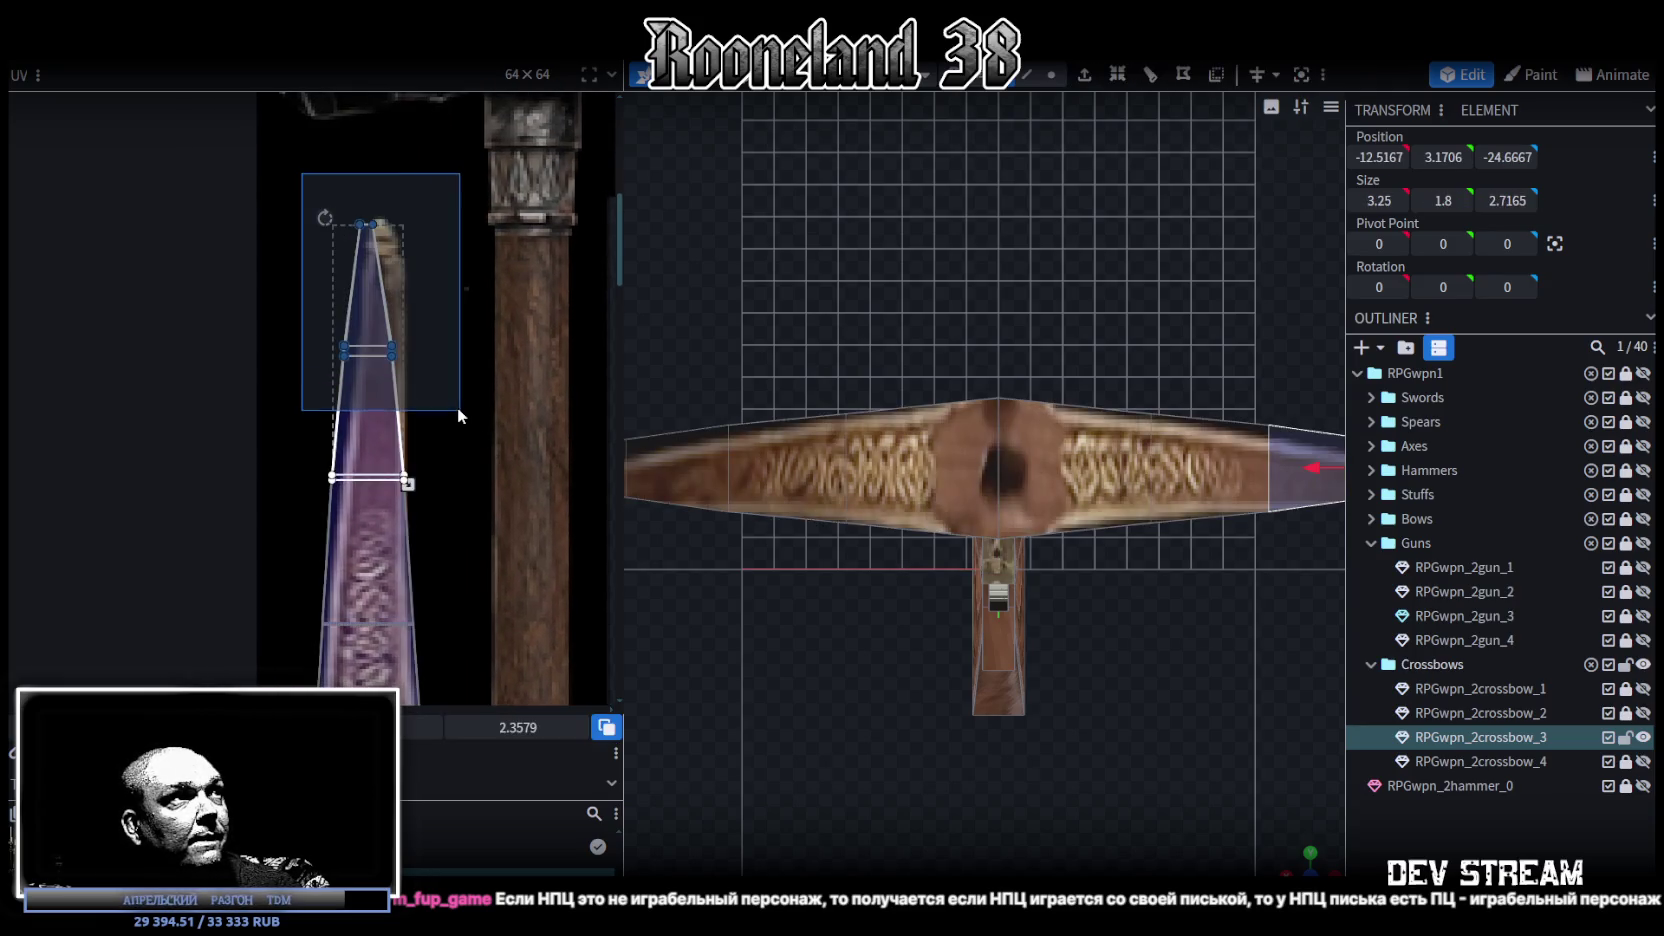
Step: Nudge the selected limb UV vertices one pixel right, then select the face's middle-left vertex
key("Right")
key("Right")
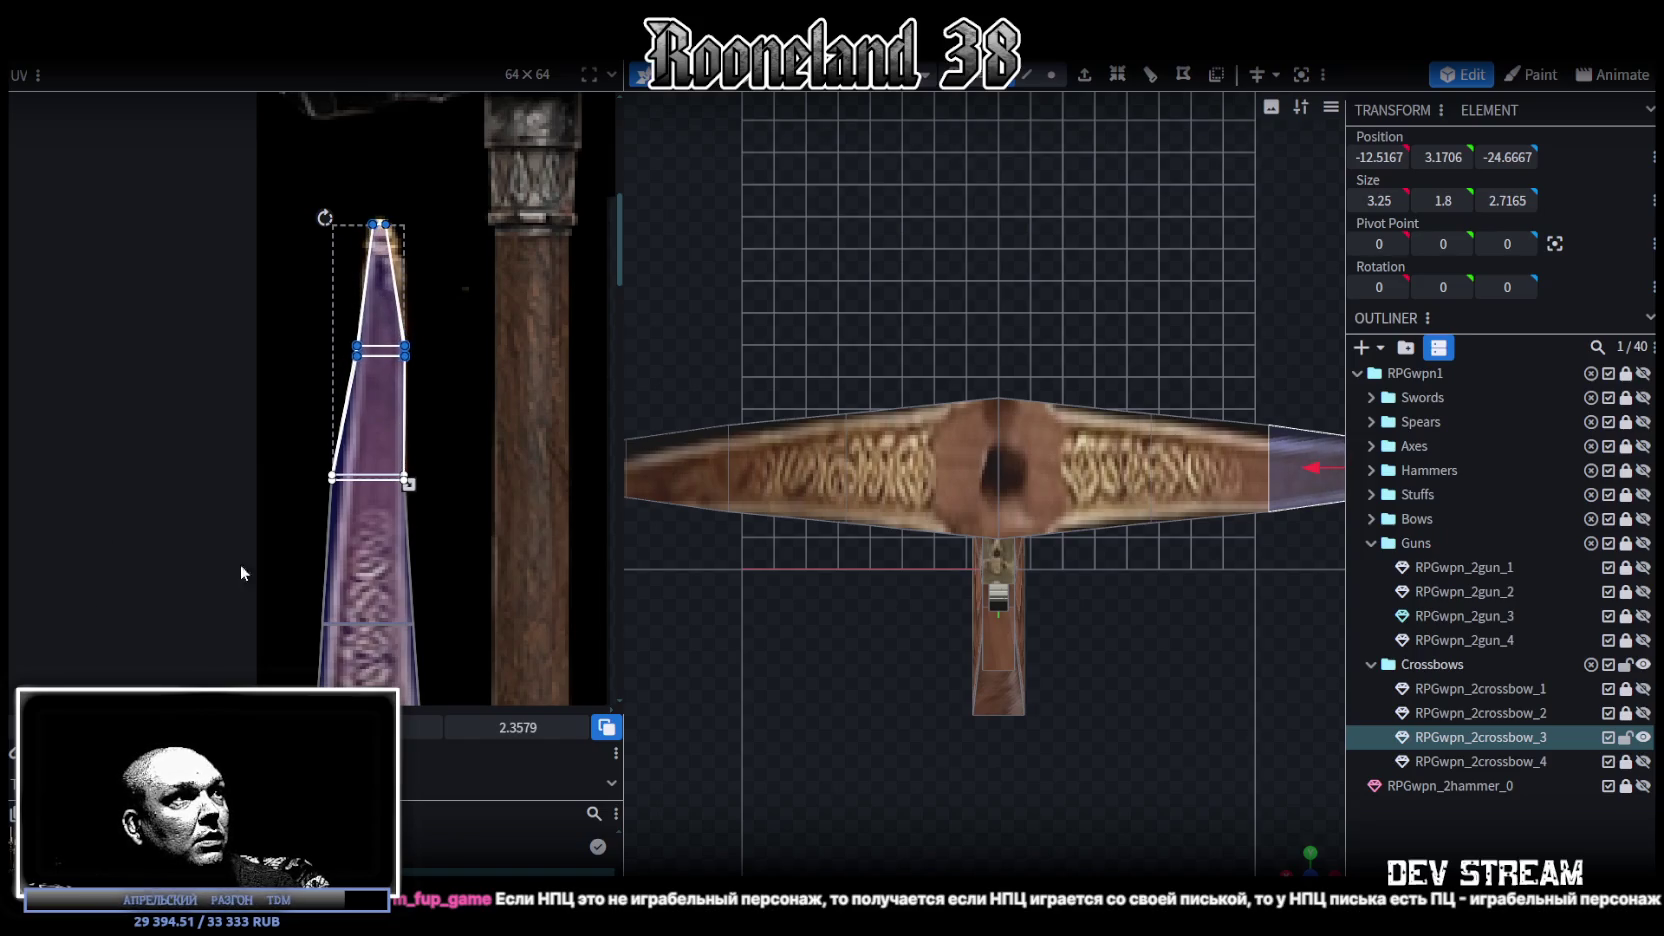
scroll(458, 519, "down", 2)
left_click_drag(289, 322, 352, 389)
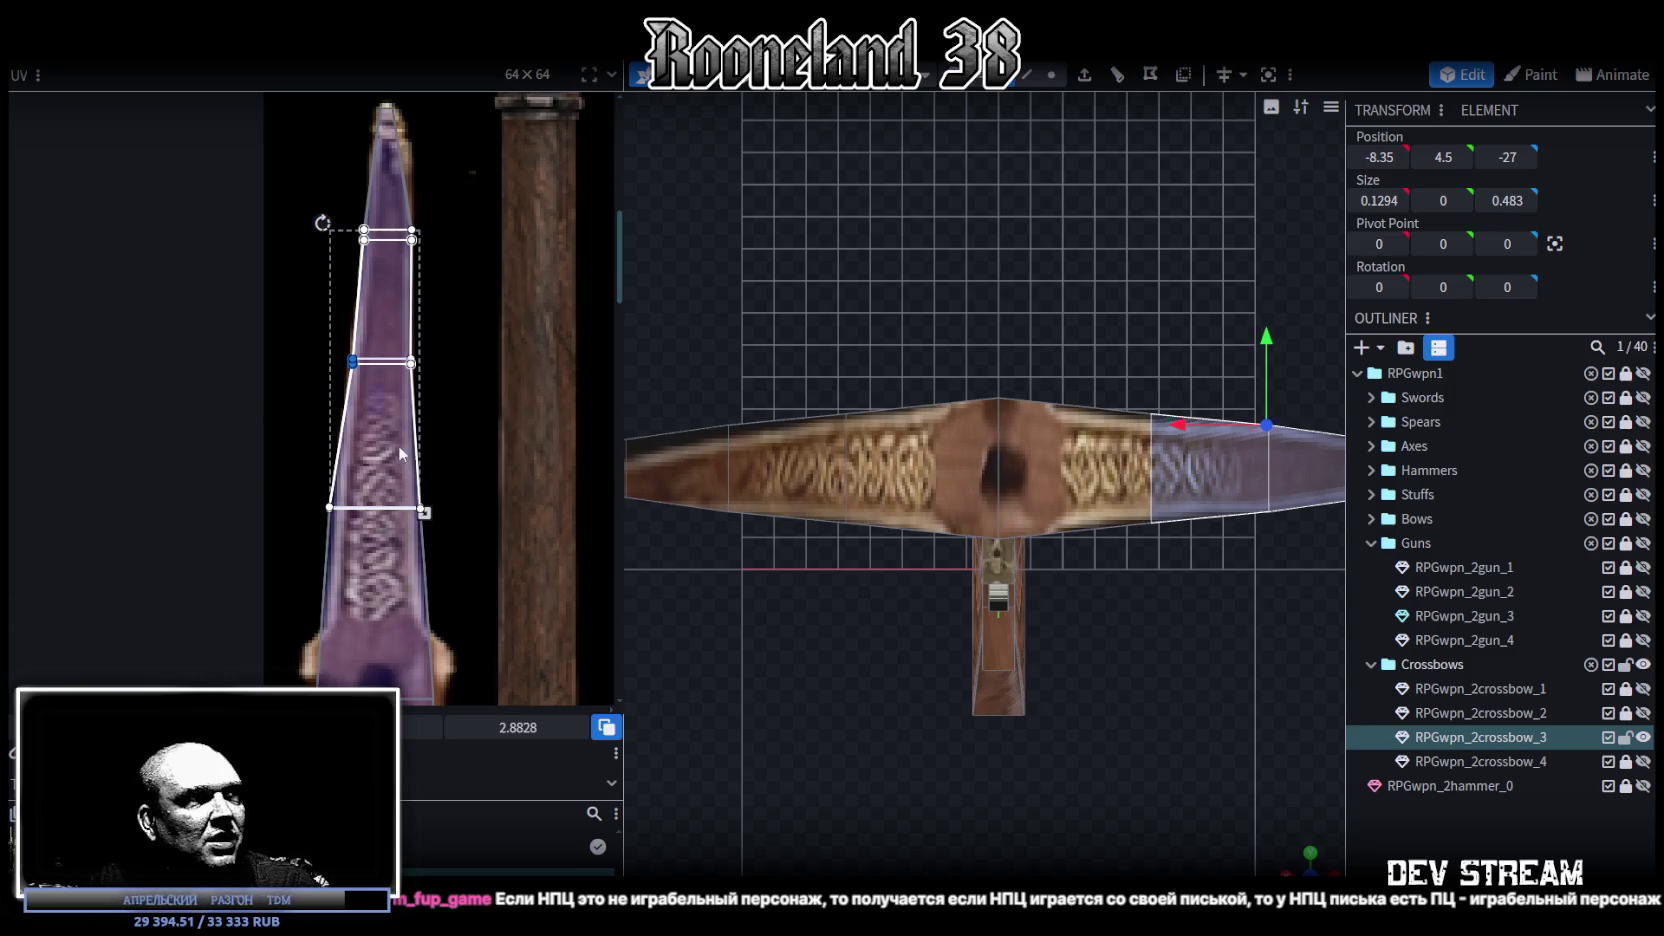
scroll(398, 445, "up", 2)
Step: Narrow the next right-limb face's UV by pulling both side vertices inward onto the purple strip
left_click(393, 550)
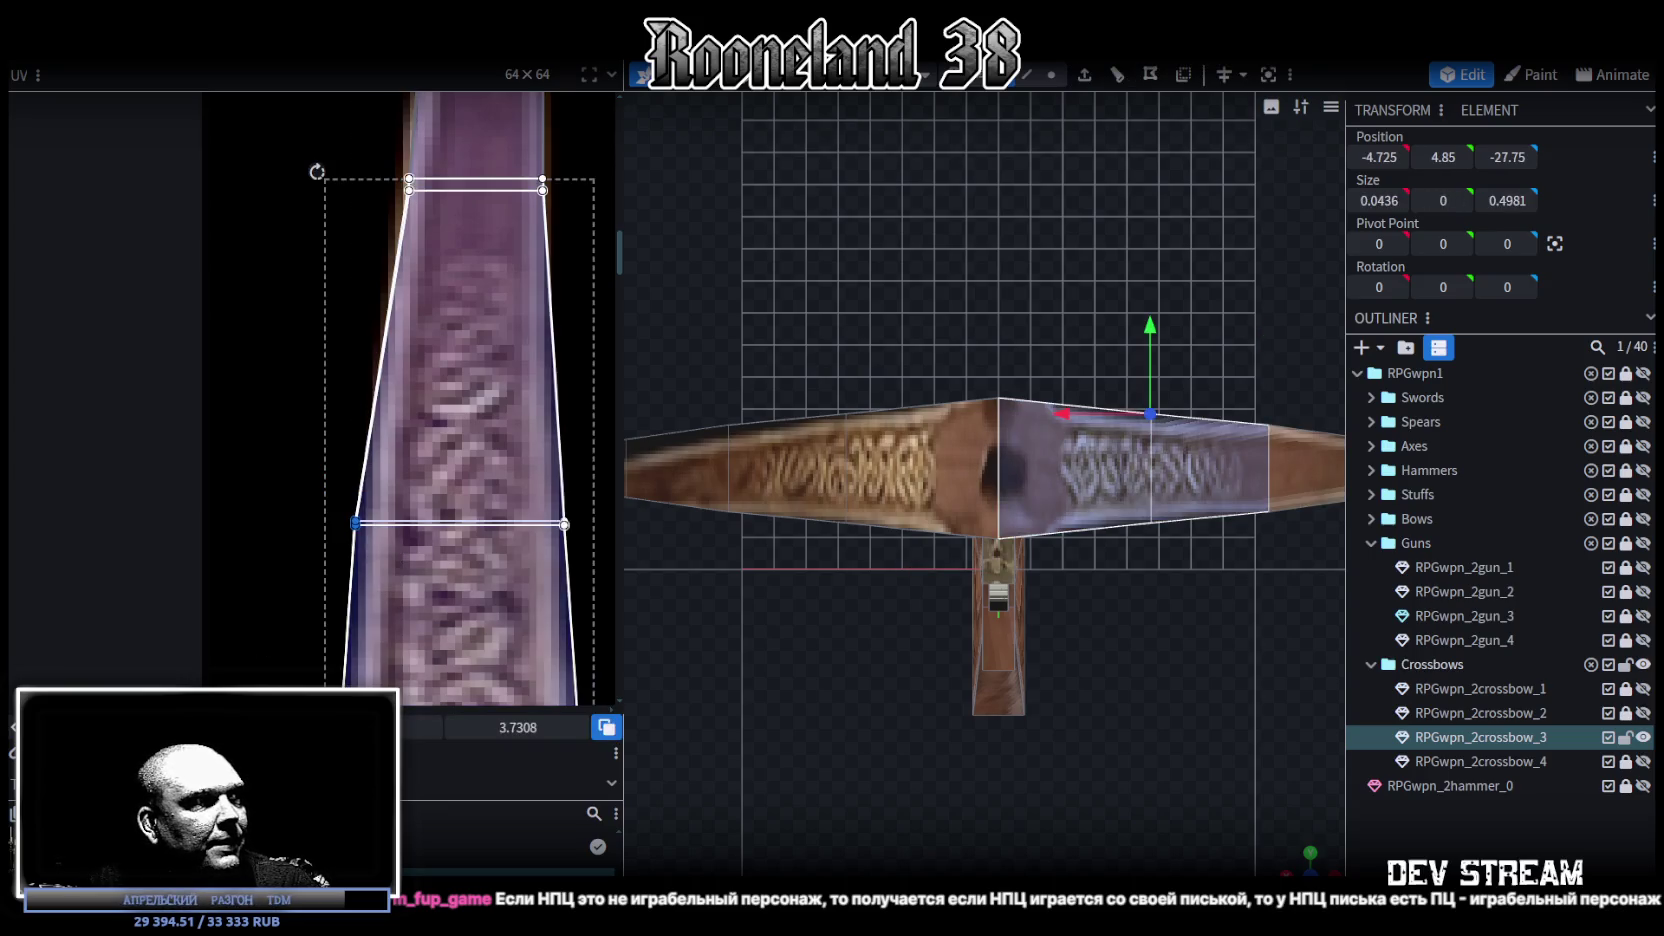
left_click_drag(355, 523, 371, 523)
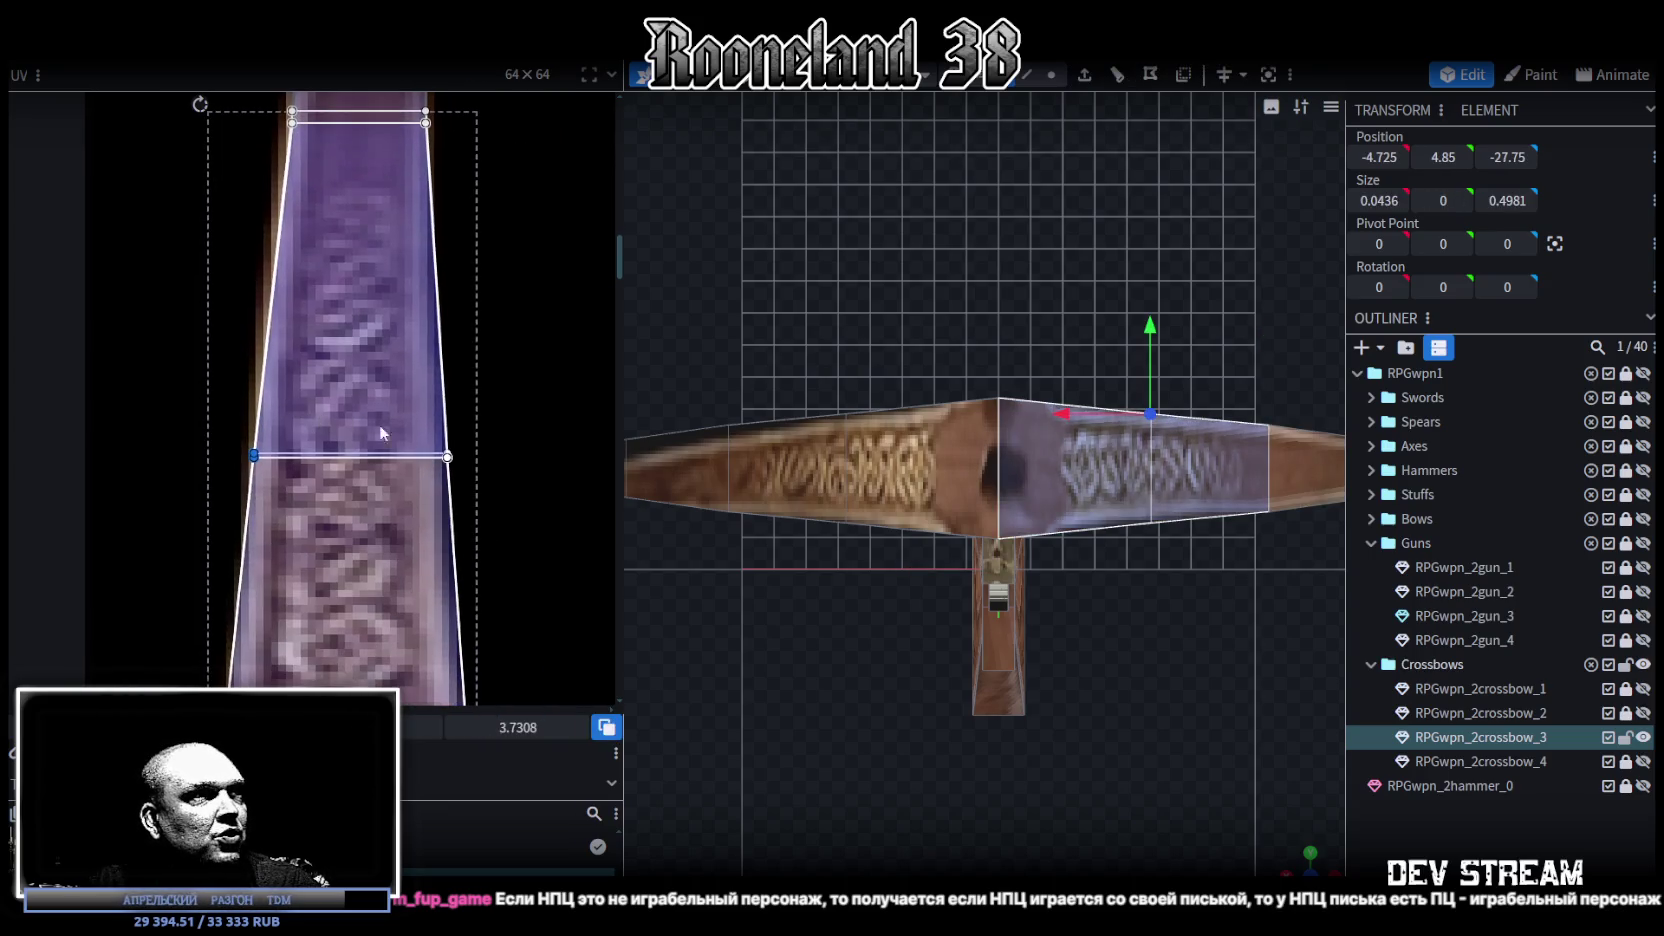
left_click(445, 457)
left_click_drag(447, 456, 435, 456)
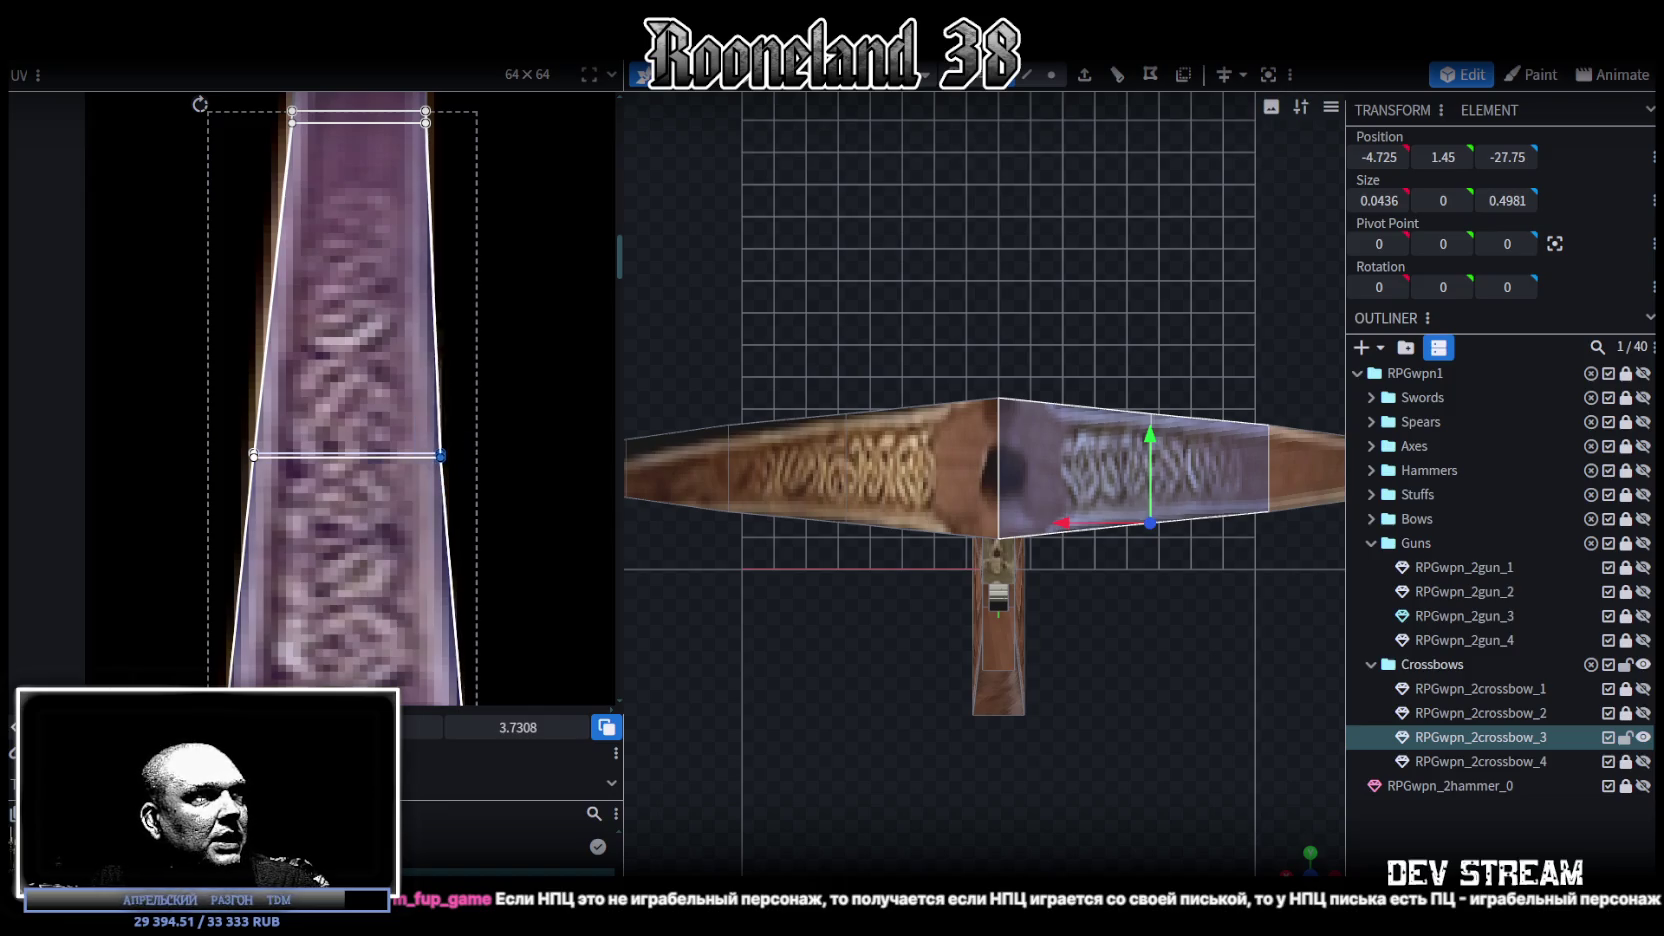
scroll(514, 442, "down", 3)
scroll(330, 460, "up", 2)
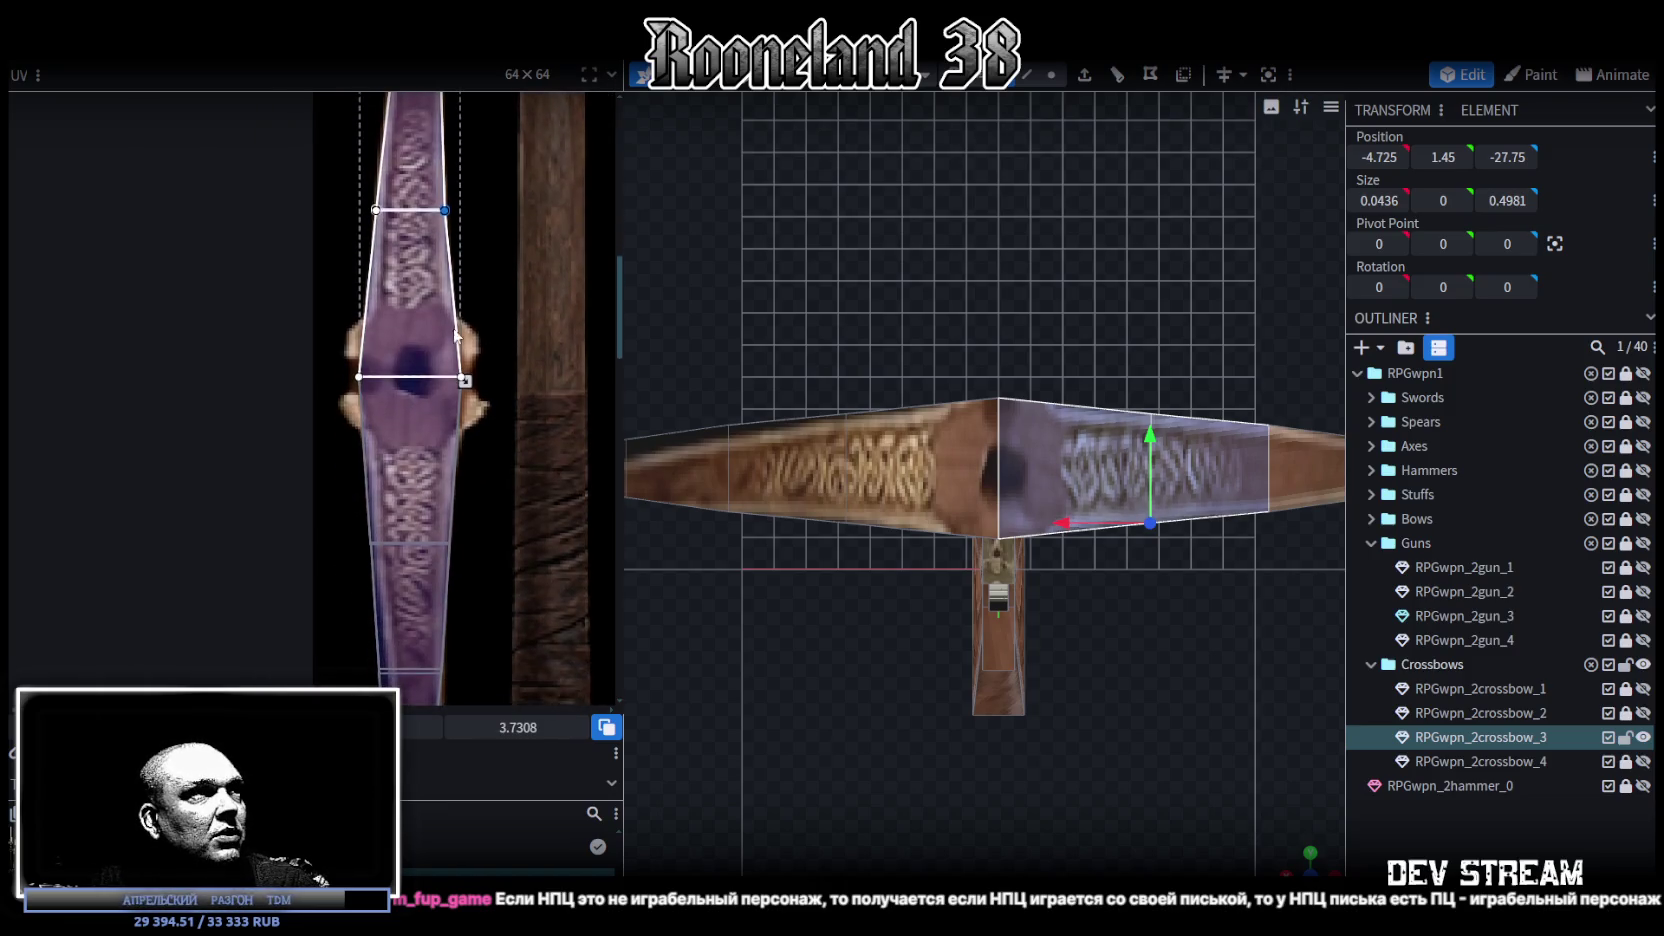
scroll(328, 465, "up", 3)
Step: Shift the centre face's left UV vertex slightly right and select its right vertex
left_click(327, 430)
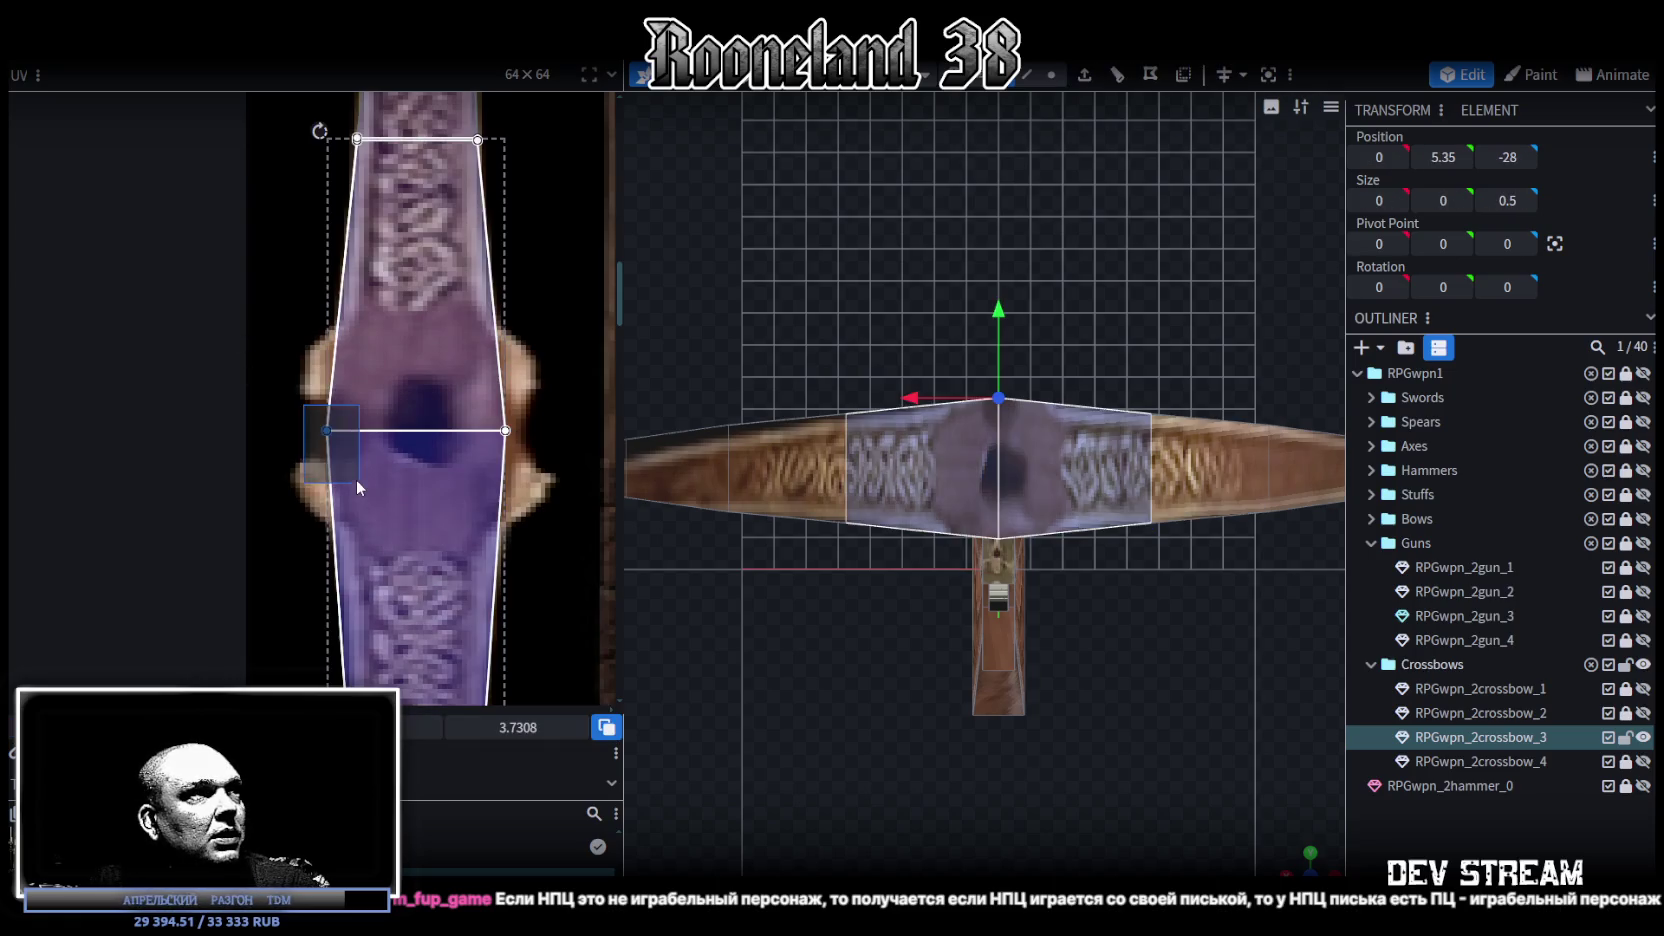
left_click_drag(327, 430, 336, 430)
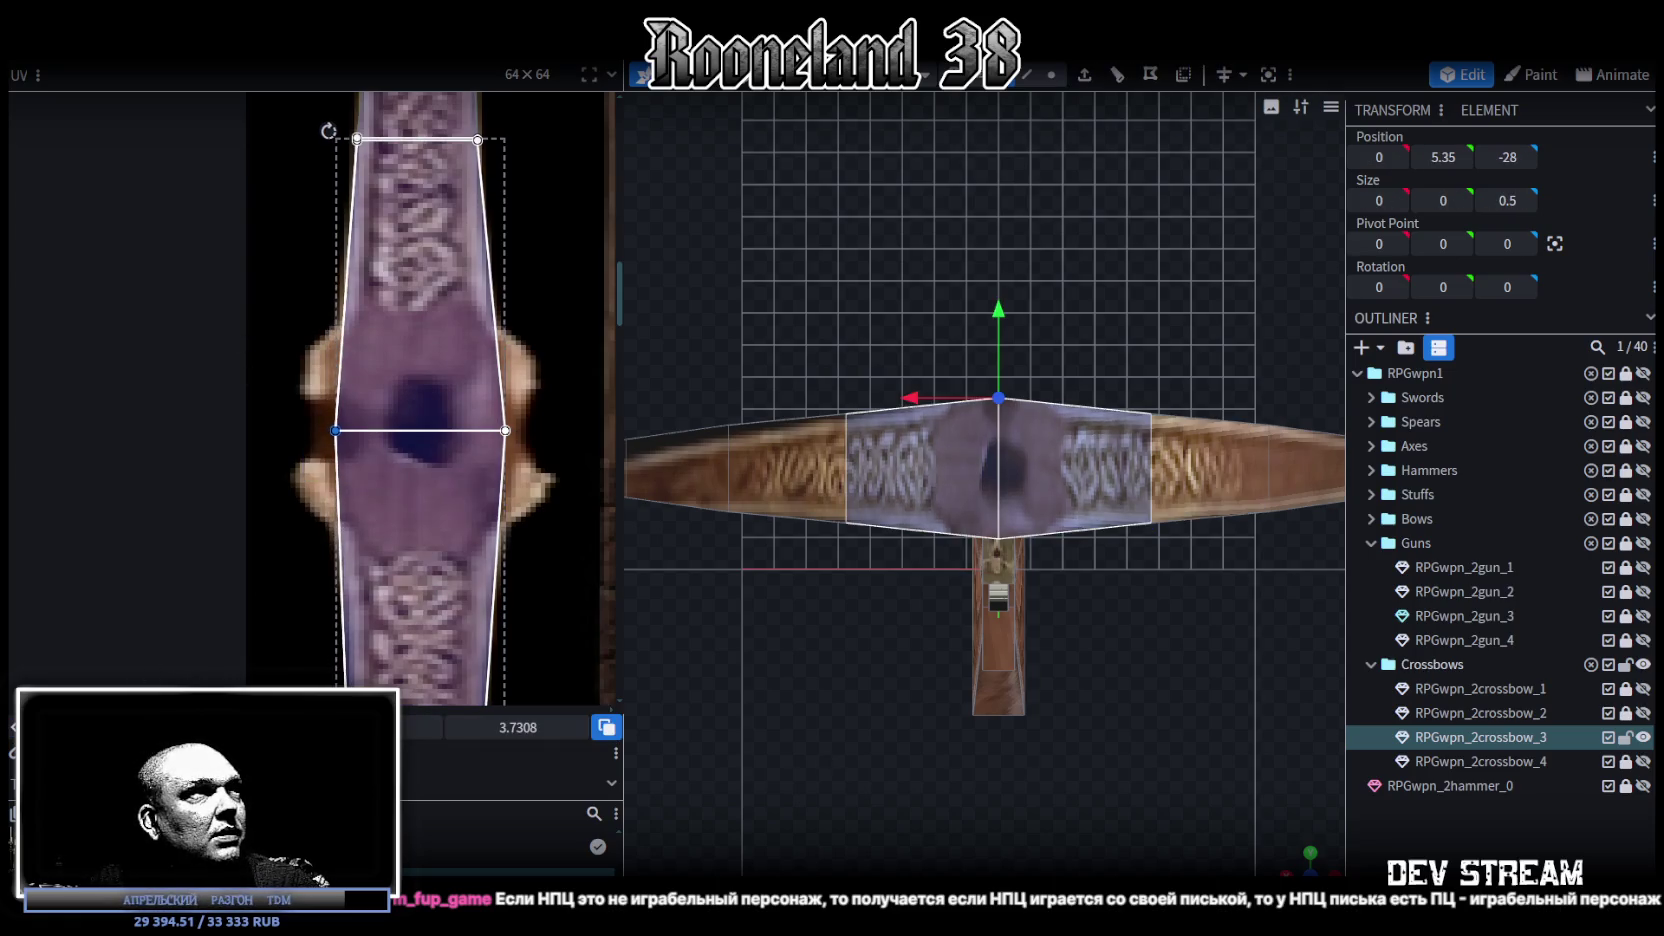
left_click(505, 427)
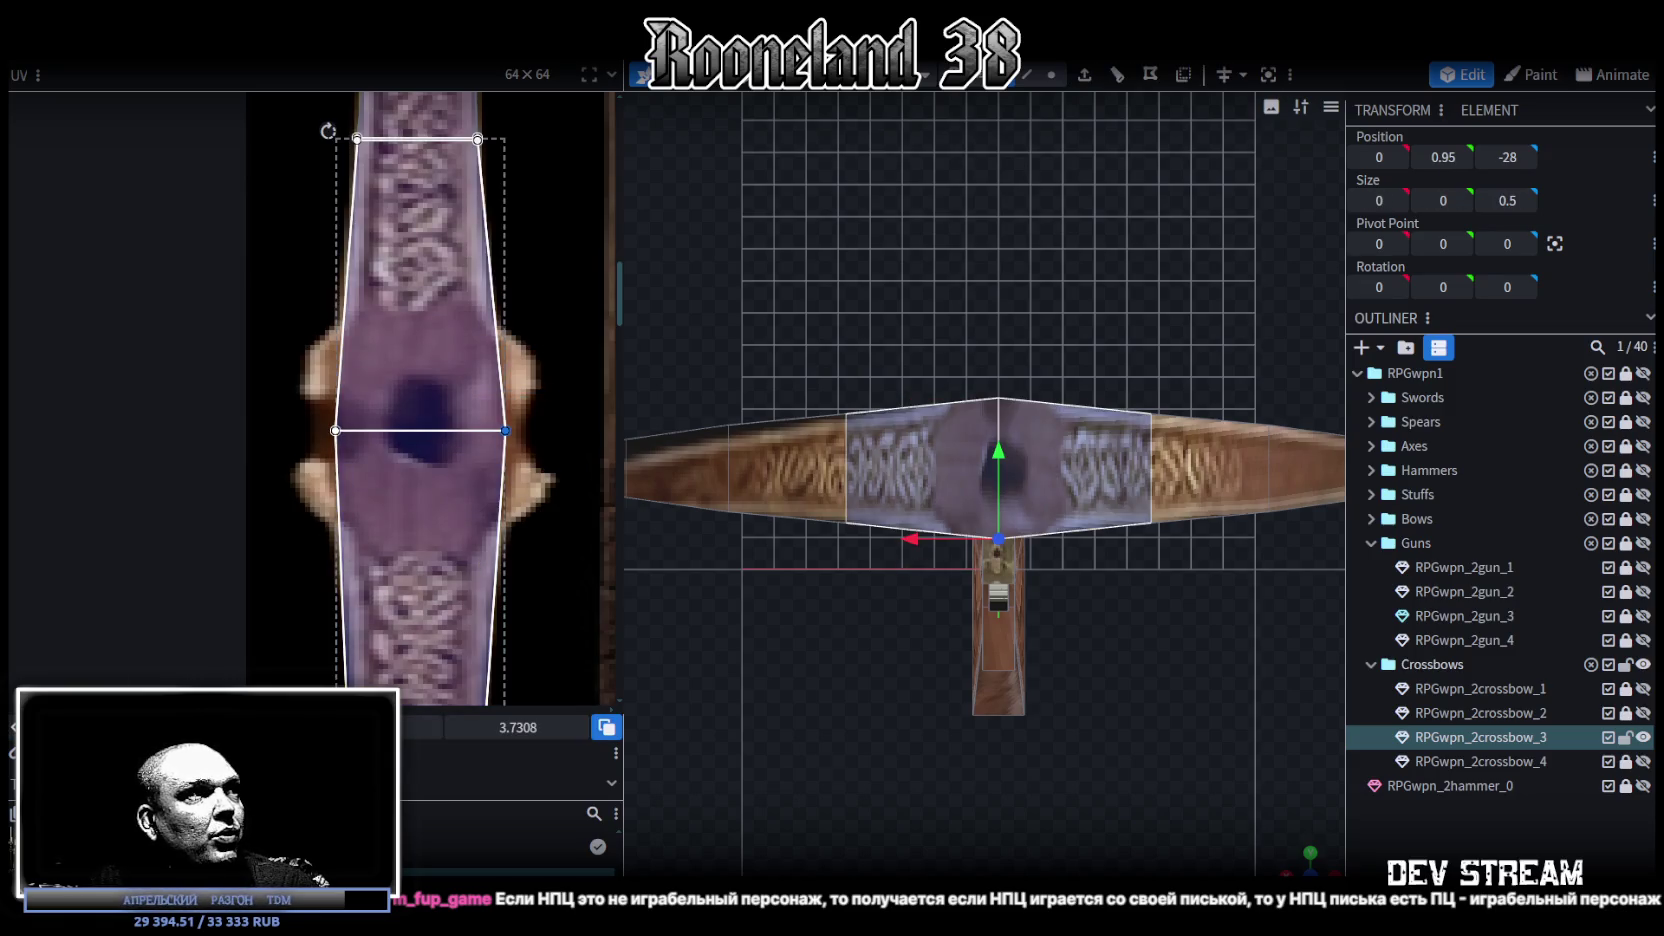
scroll(480, 437, "down", 3)
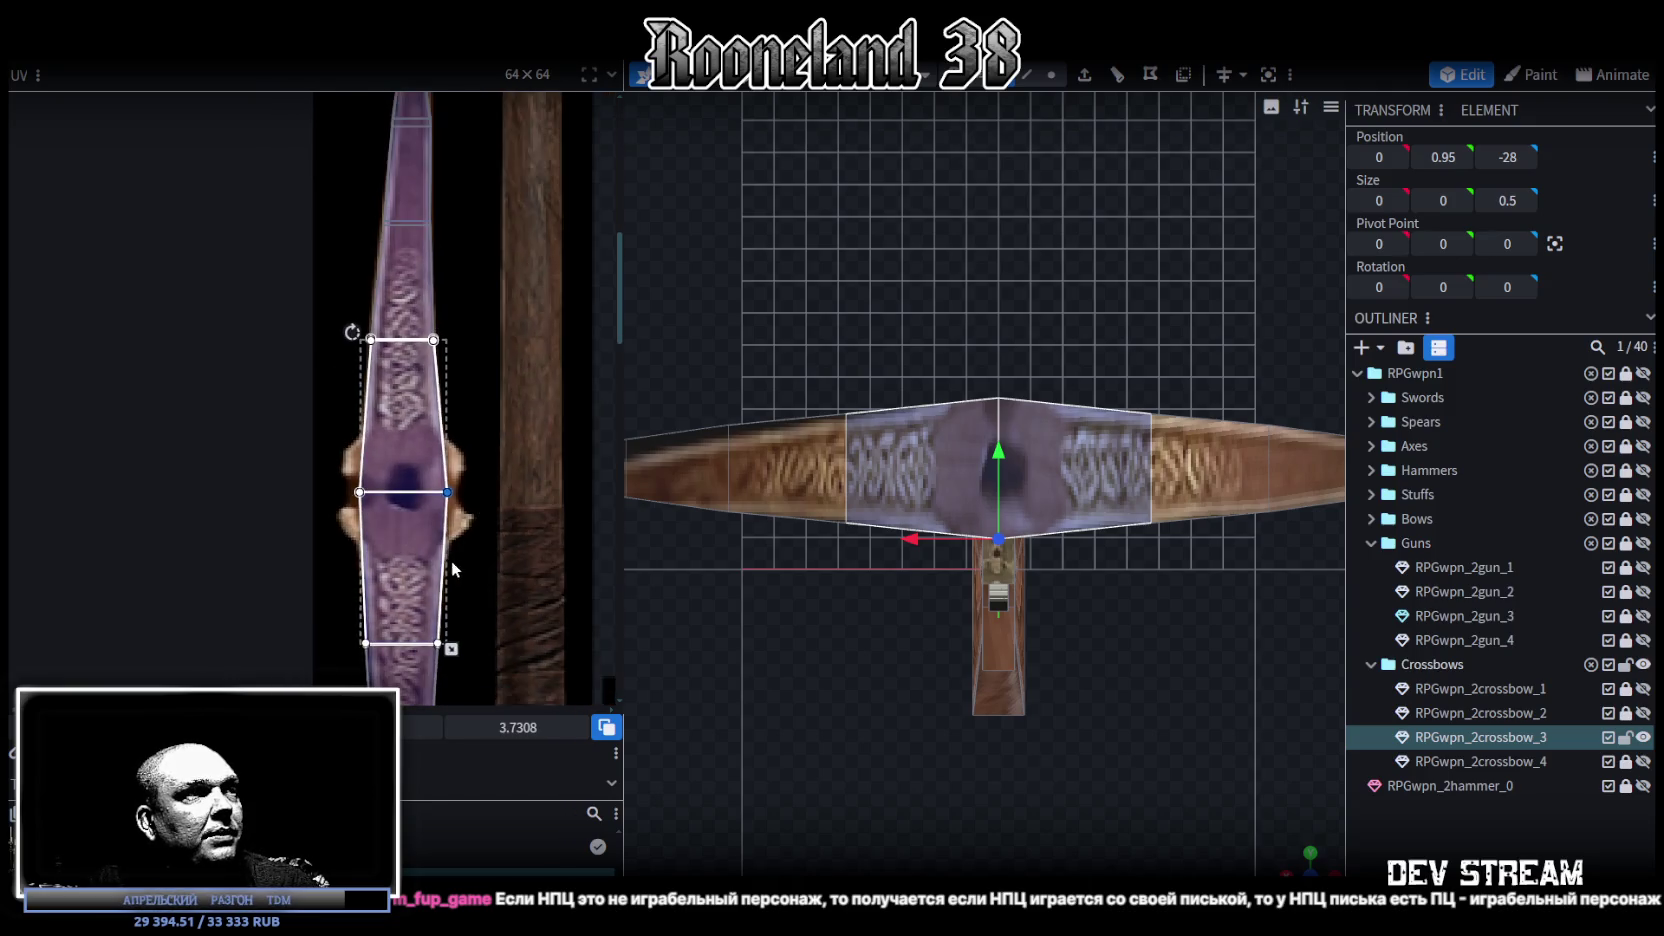
scroll(358, 508, "up", 2)
Step: Select the middle vertices and middle edge of the left limb's end-face UV
left_click_drag(330, 420, 372, 674)
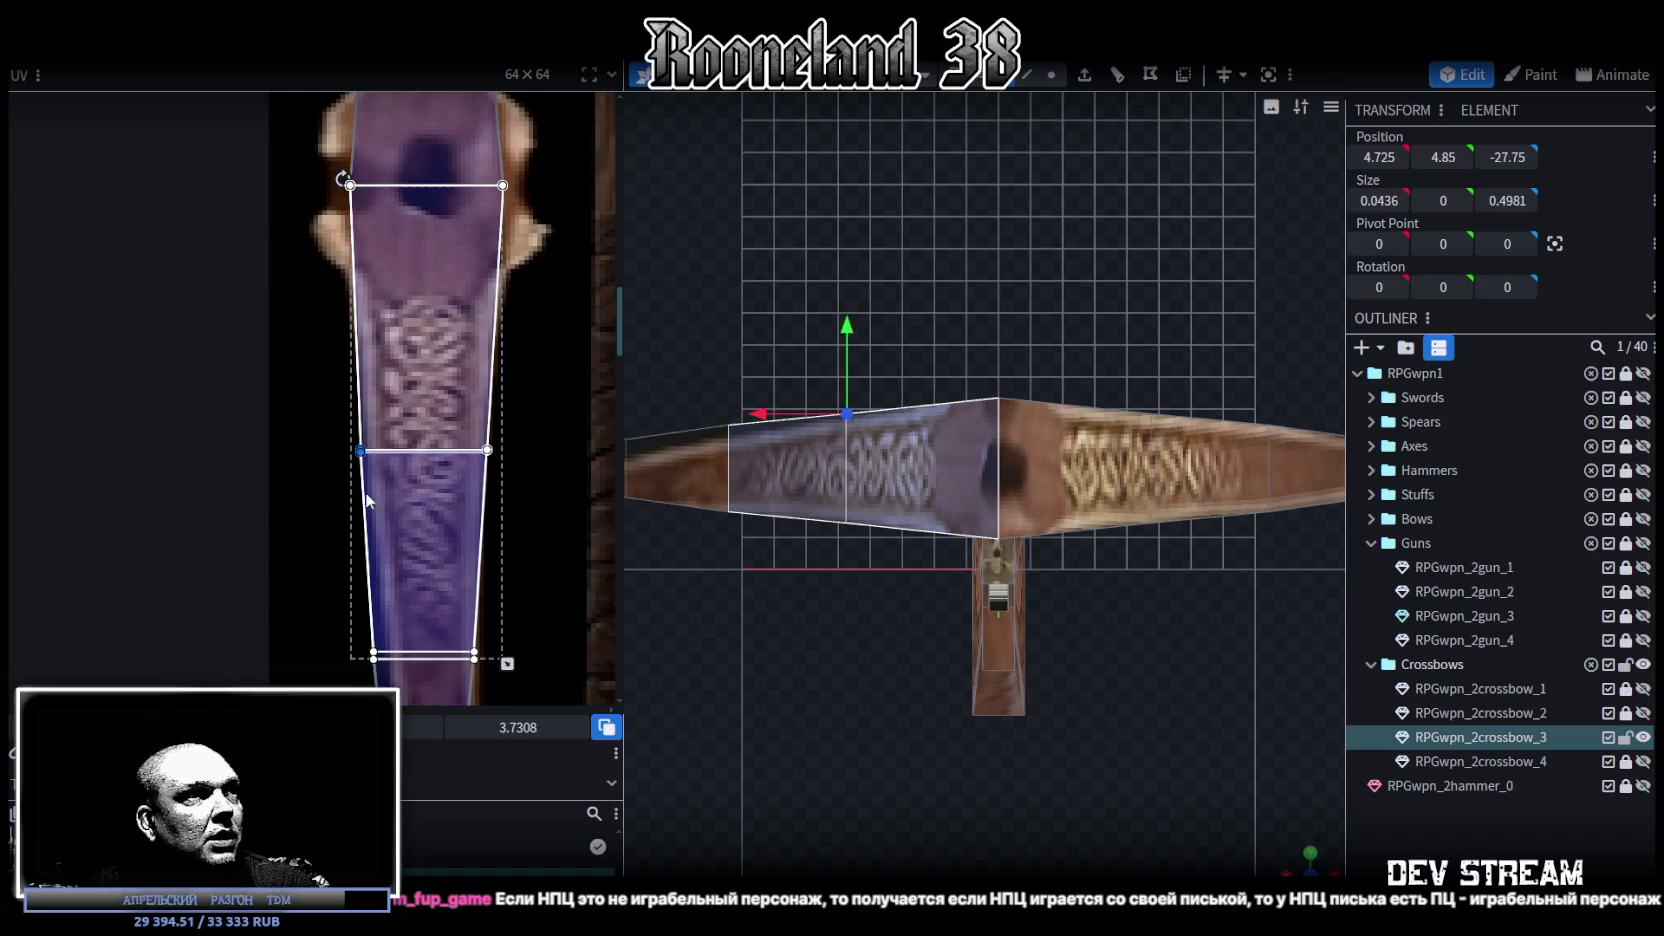
left_click_drag(551, 409, 480, 471)
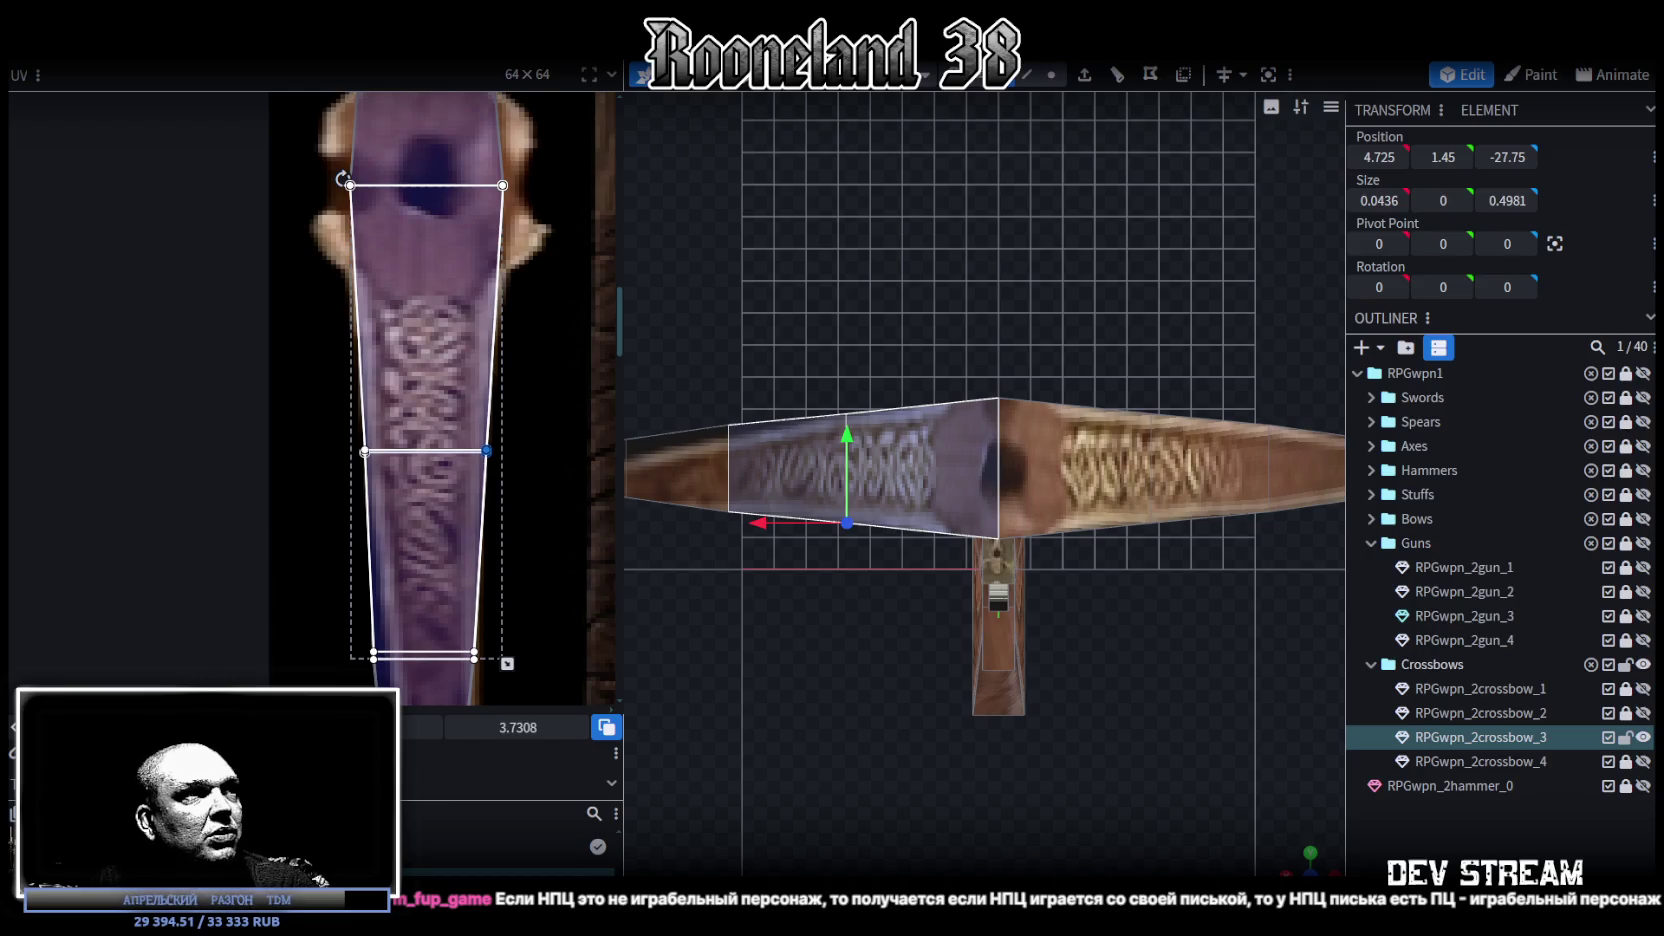
scroll(474, 361, "down", 2)
scroll(474, 361, "down", 1)
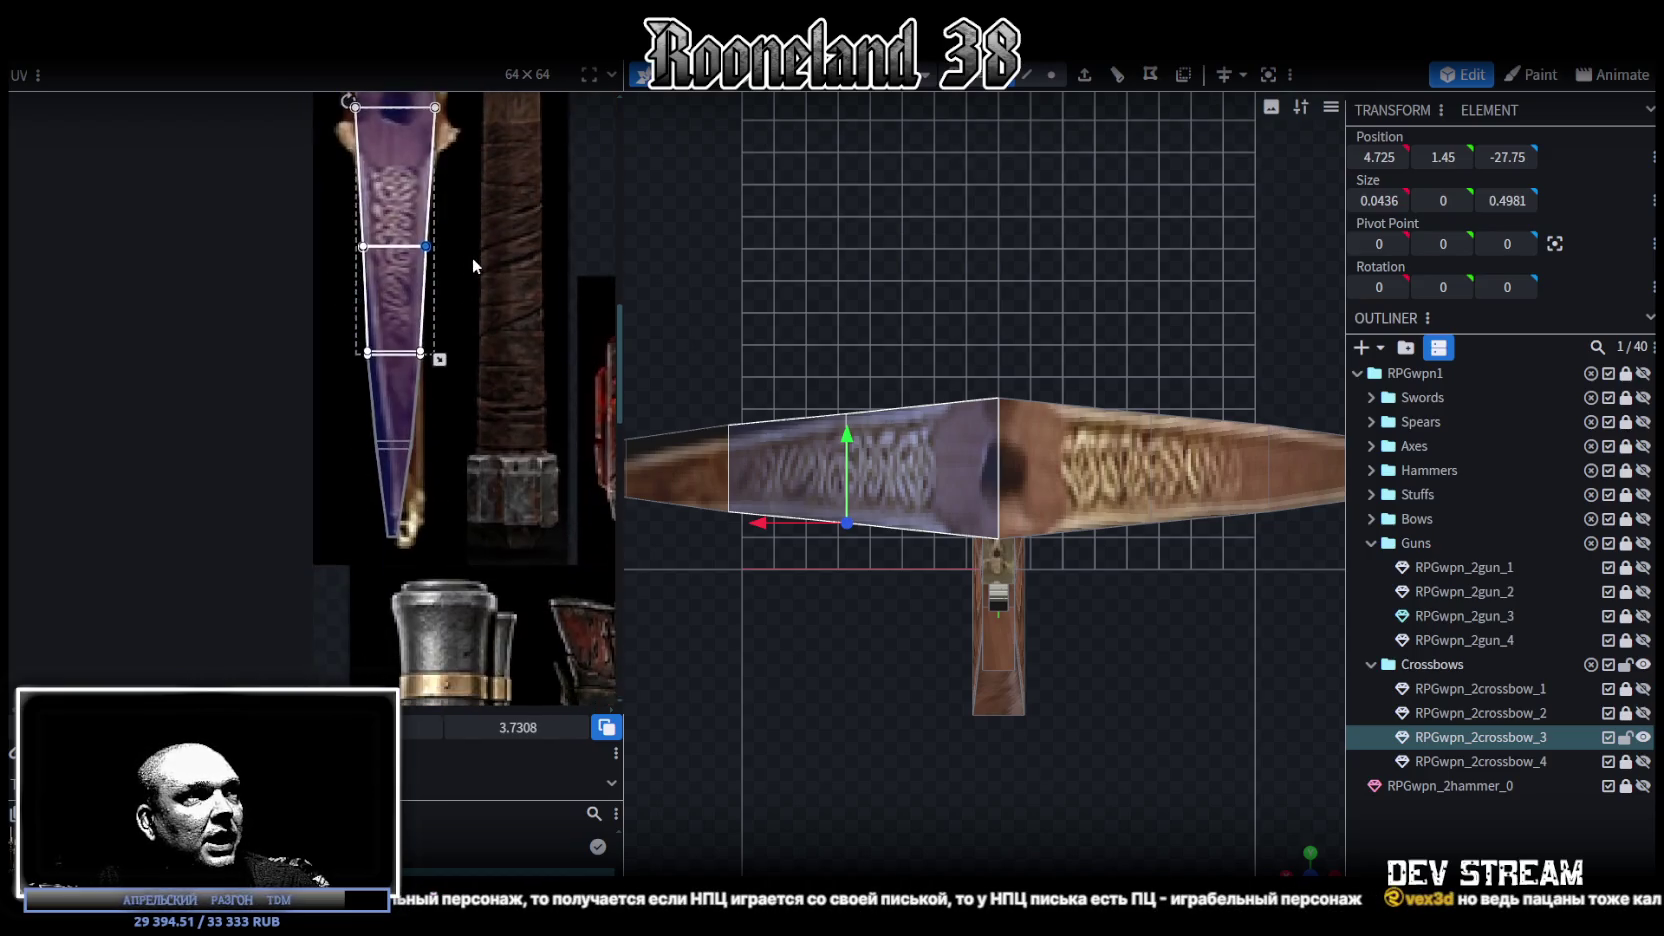
scroll(382, 328, "up", 3)
scroll(308, 322, "up", 2)
left_click_drag(215, 333, 514, 452)
Step: Nudge the UV edge right and shift the middle and bottom vertices right to taper the face
key("Right")
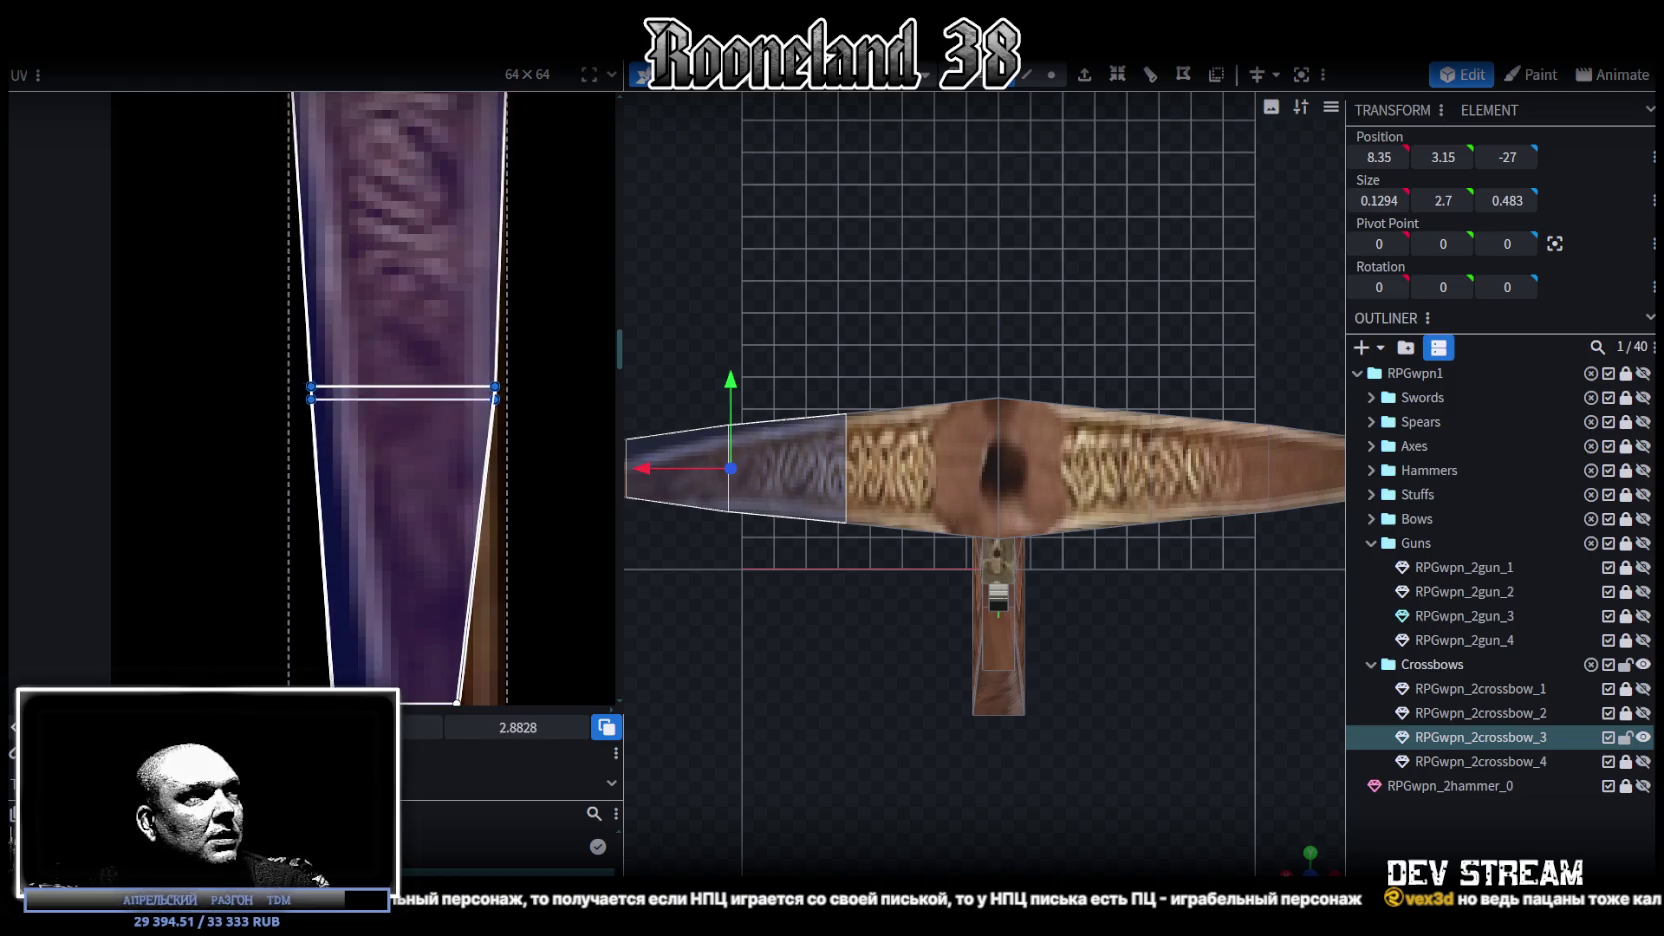
left_click_drag(247, 307, 320, 442)
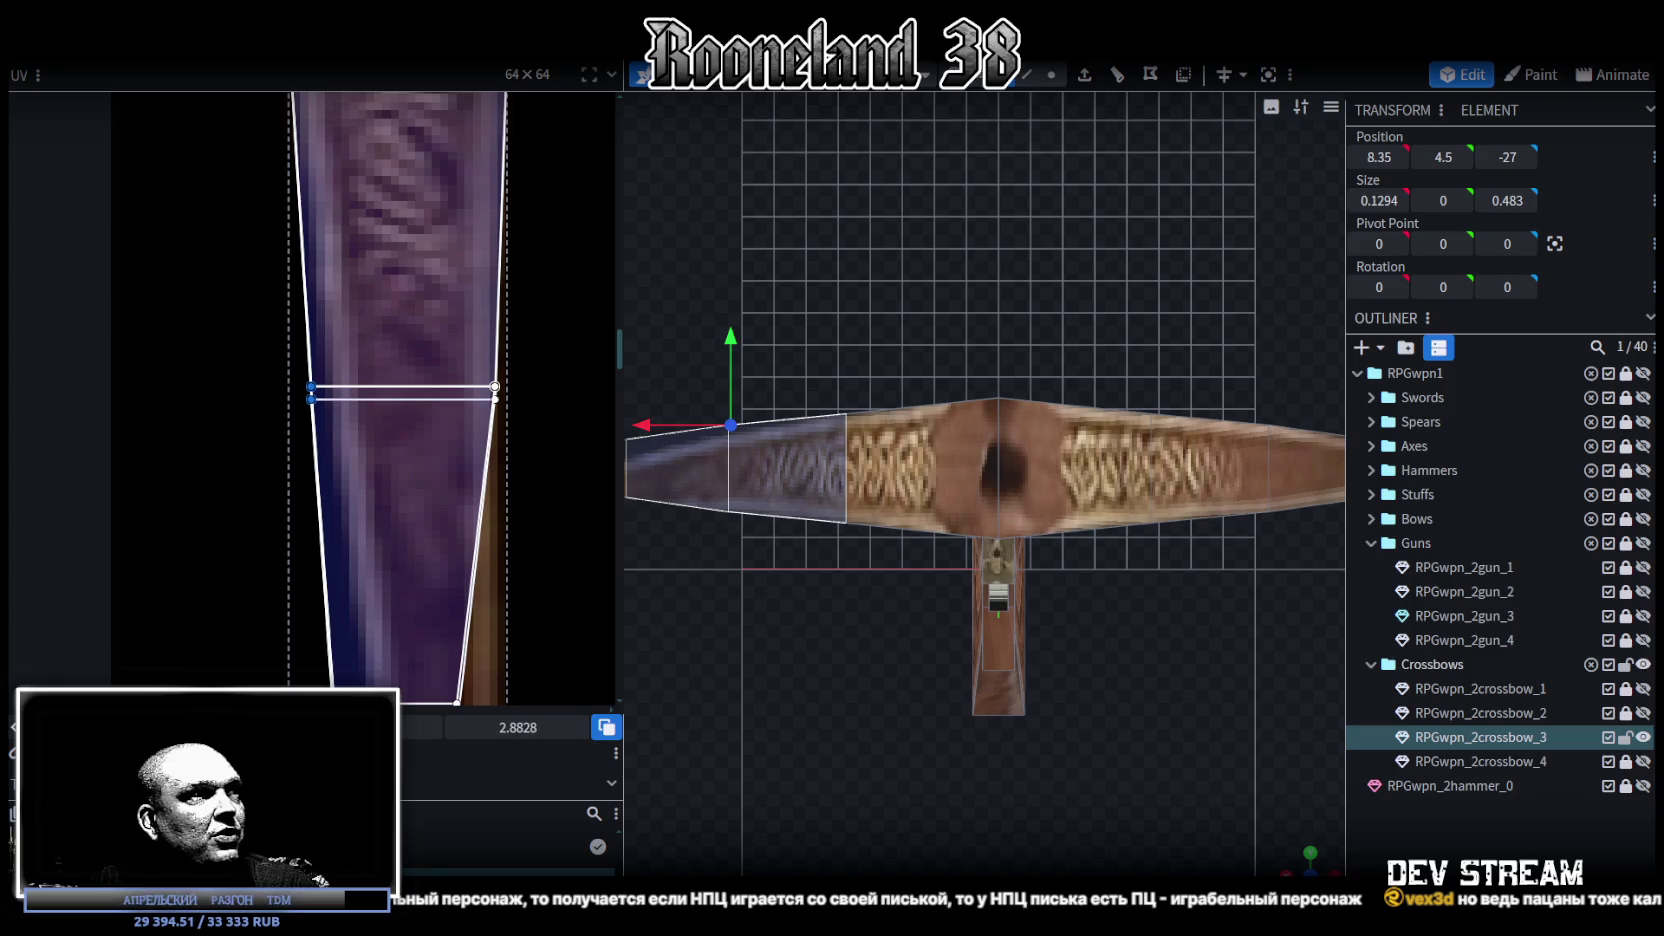
scroll(368, 570, "down", 3)
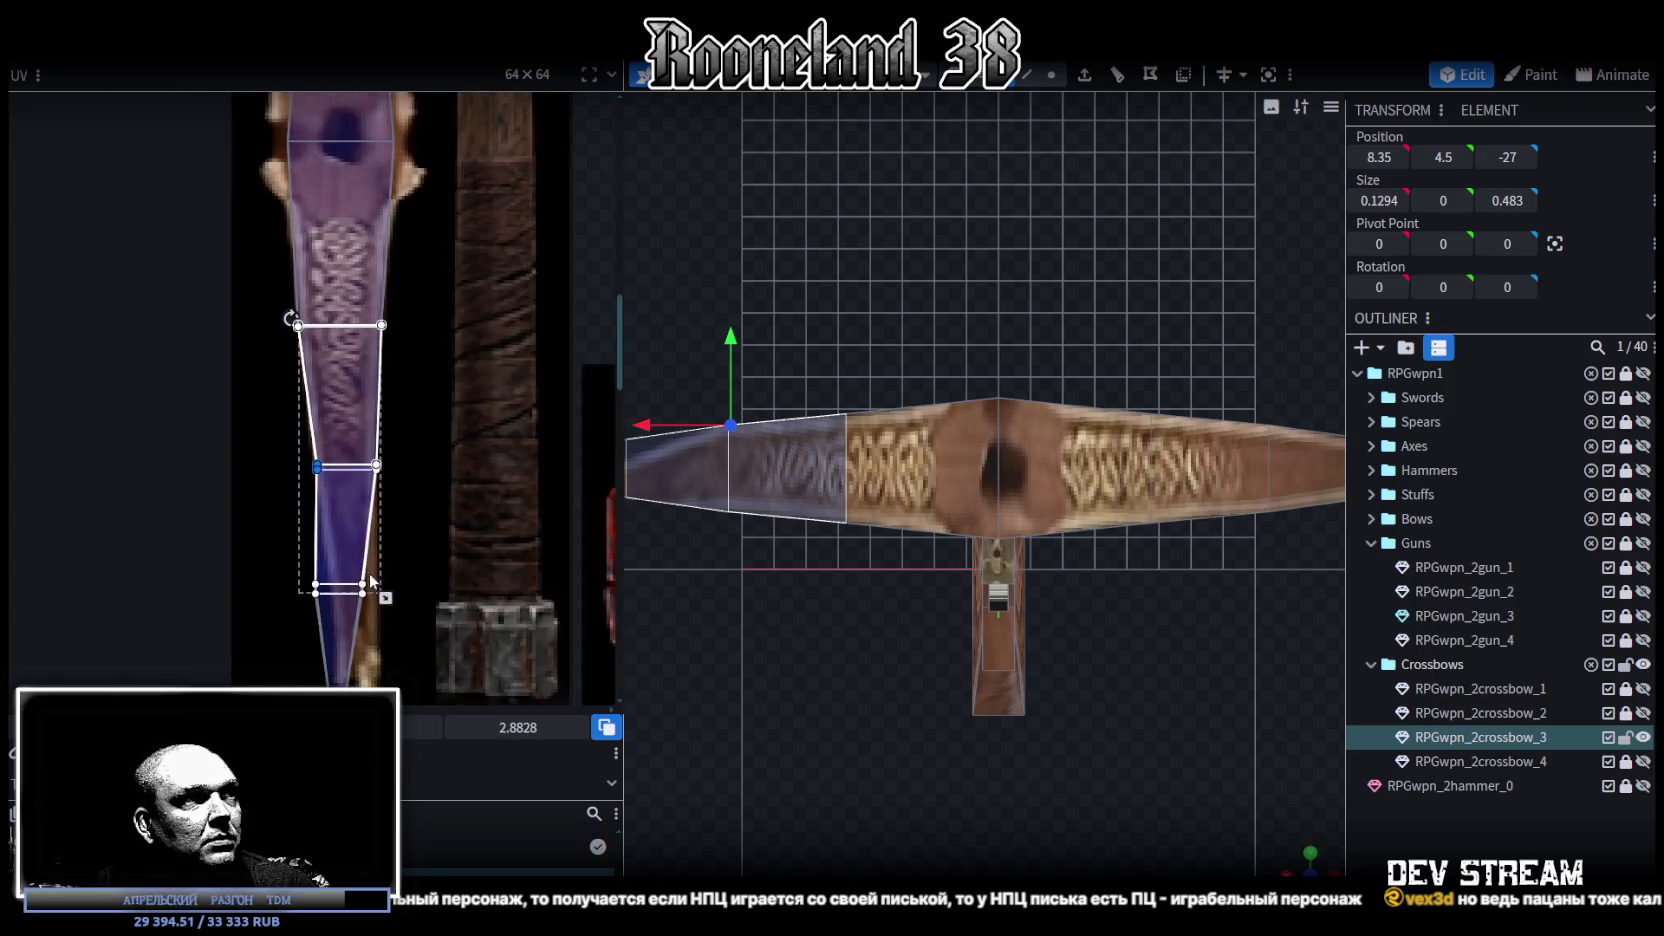
scroll(367, 380, "up", 2)
left_click_drag(257, 306, 470, 588)
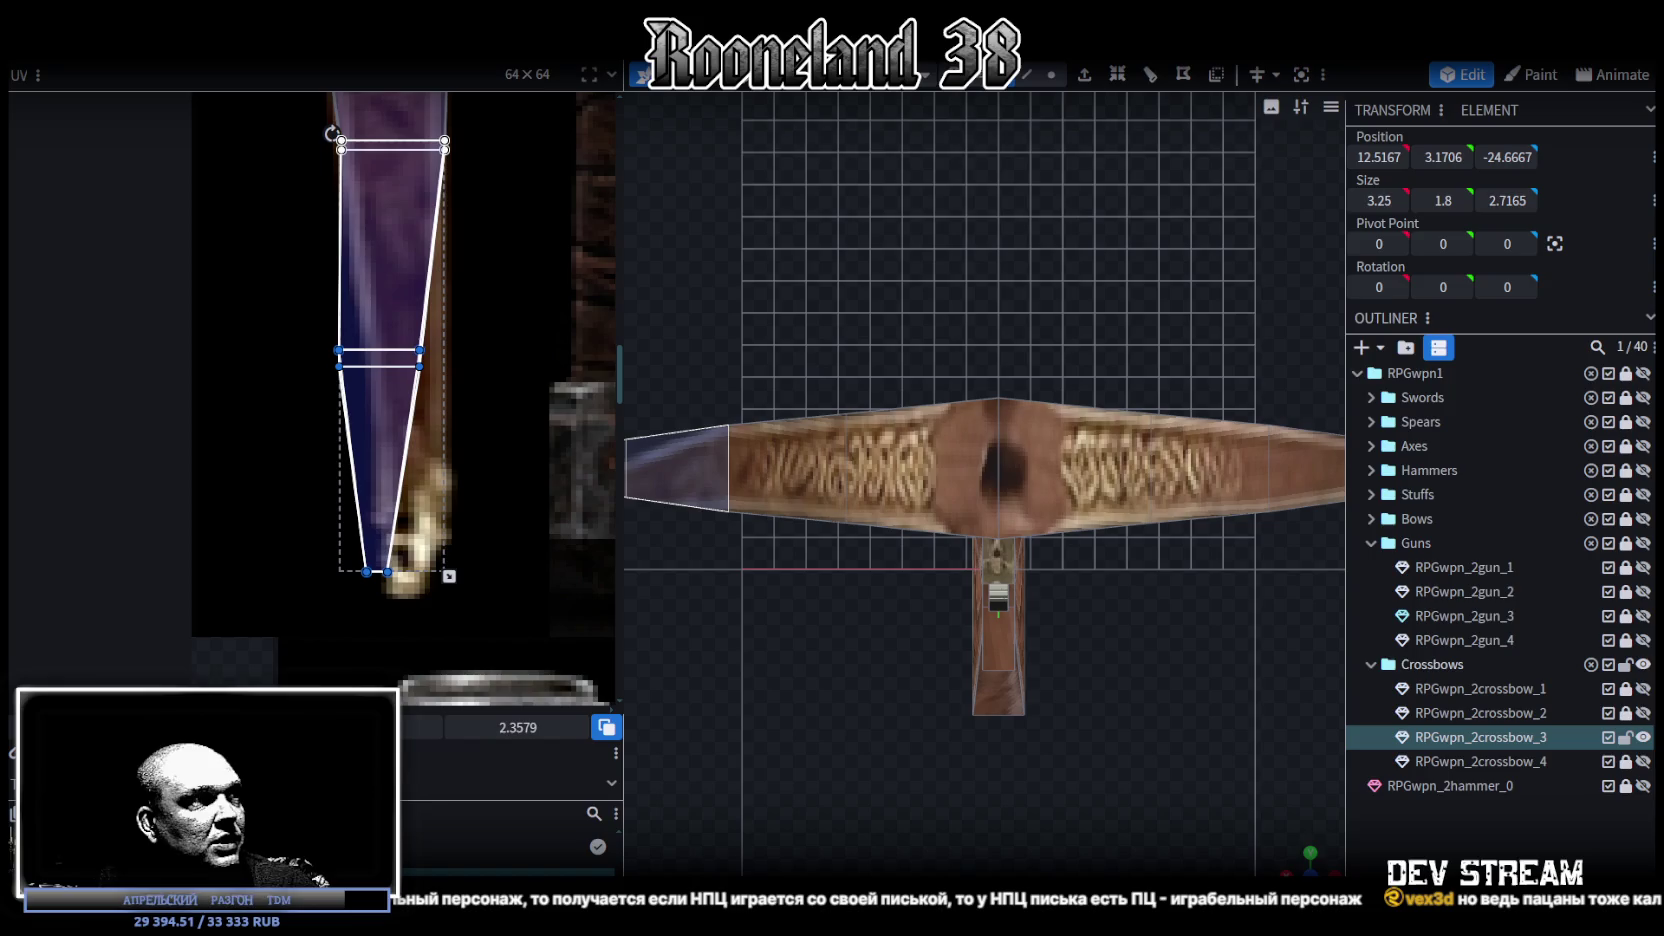
left_click_drag(385, 360, 415, 360)
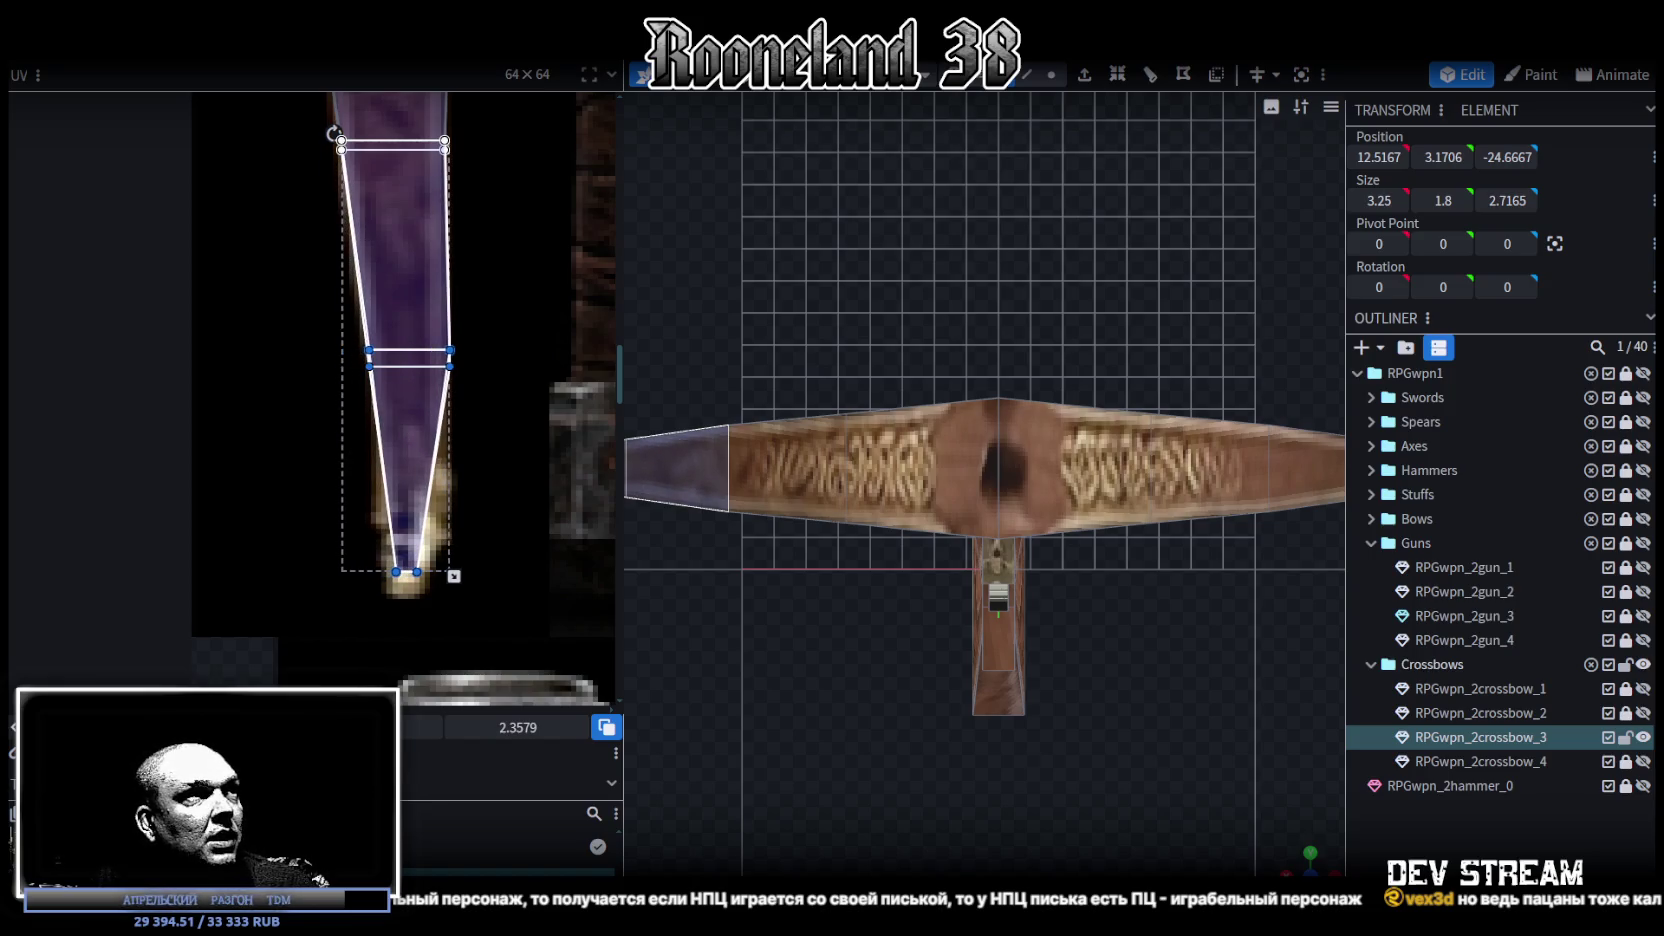
Step: Move the two right-middle UV vertices slightly left along the purple stave
left_click_drag(519, 331, 442, 390)
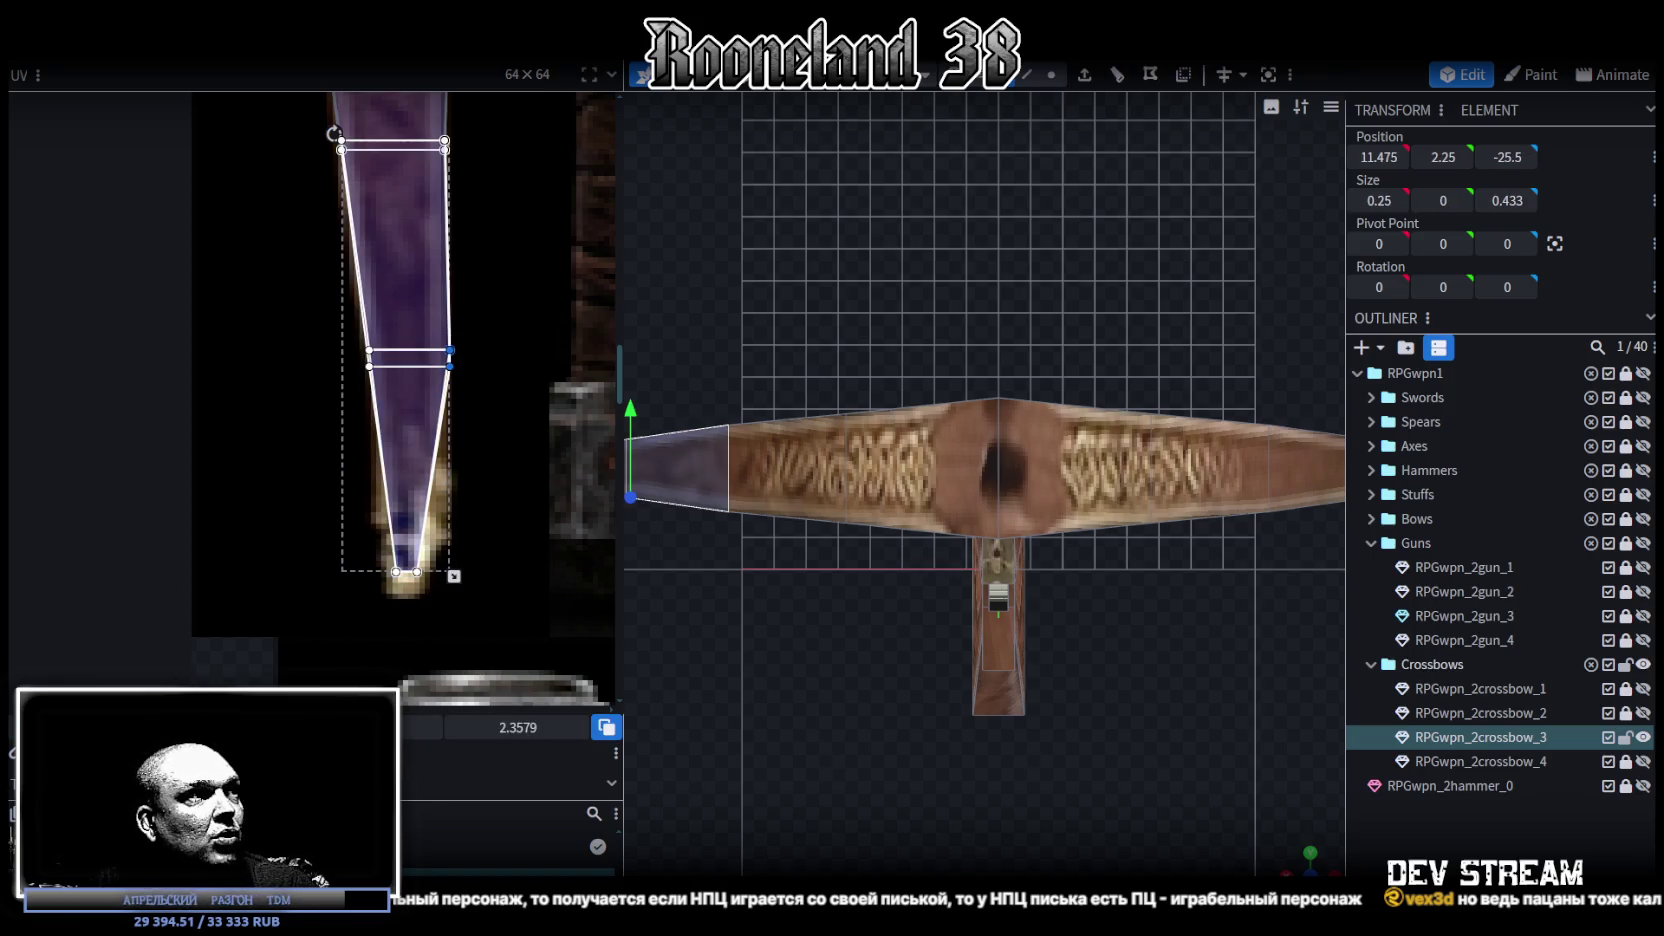
left_click_drag(484, 514, 477, 514)
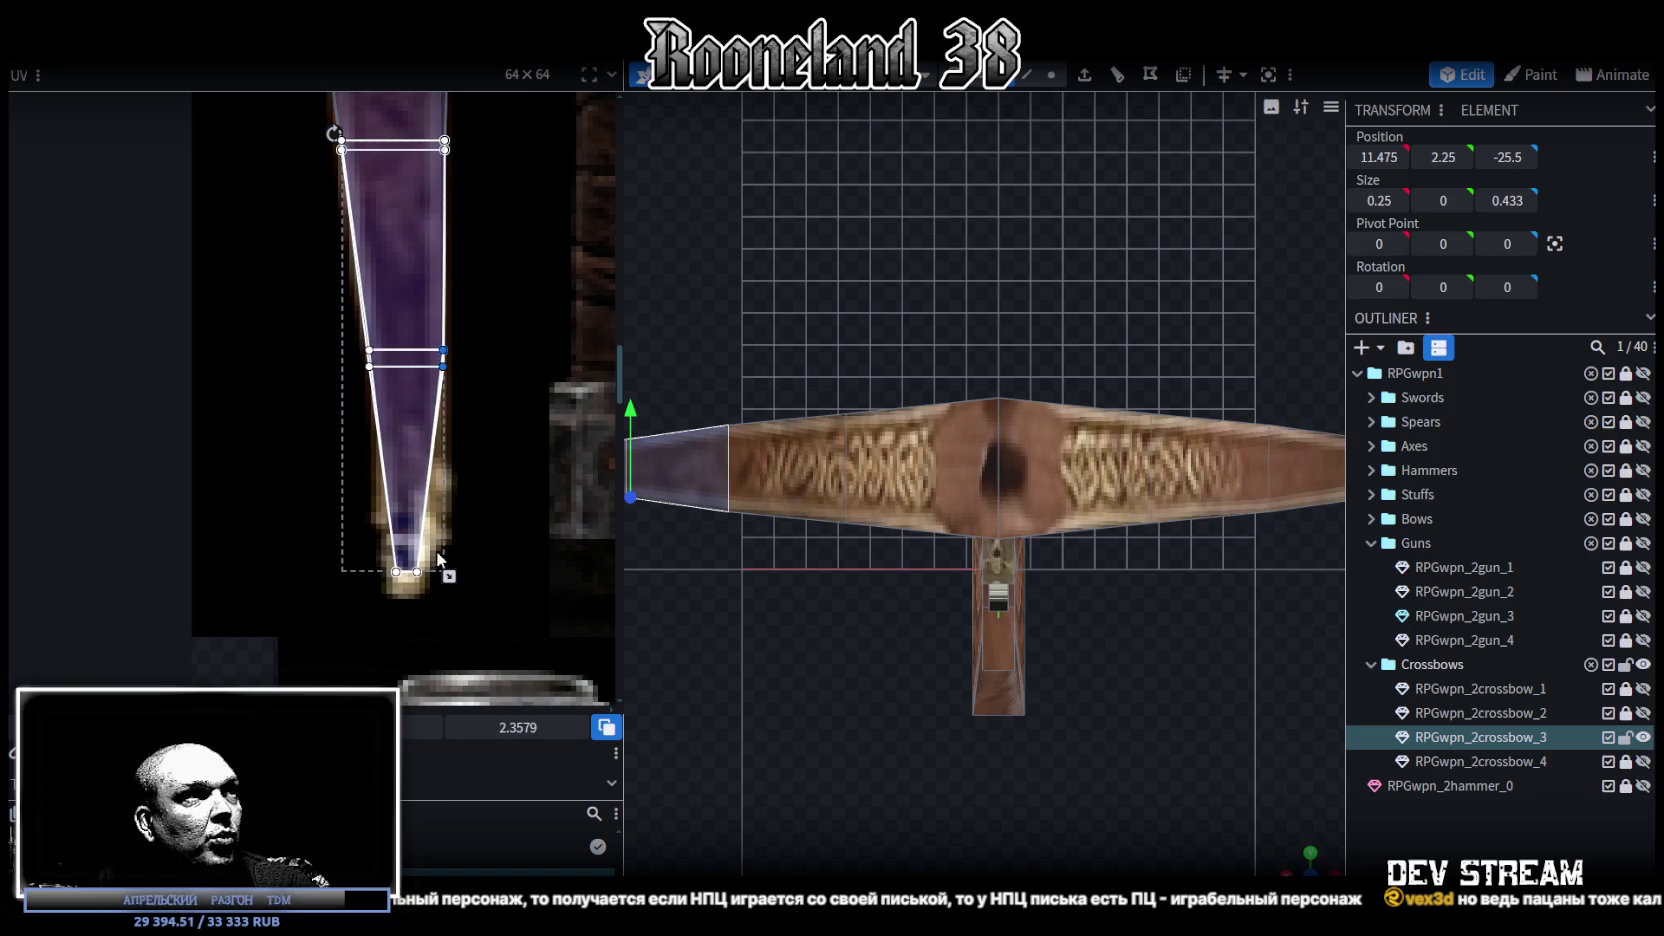
scroll(440, 562, "down", 3)
scroll(450, 572, "down", 3)
scroll(462, 584, "down", 2)
scroll(477, 598, "down", 2)
scroll(344, 555, "up", 1)
scroll(358, 530, "up", 3)
Step: Clear the UV selection and select the top two vertices near the stave tip
left_click(292, 152)
scroll(278, 182, "up", 2)
scroll(265, 281, "up", 2)
left_click_drag(268, 287, 338, 387)
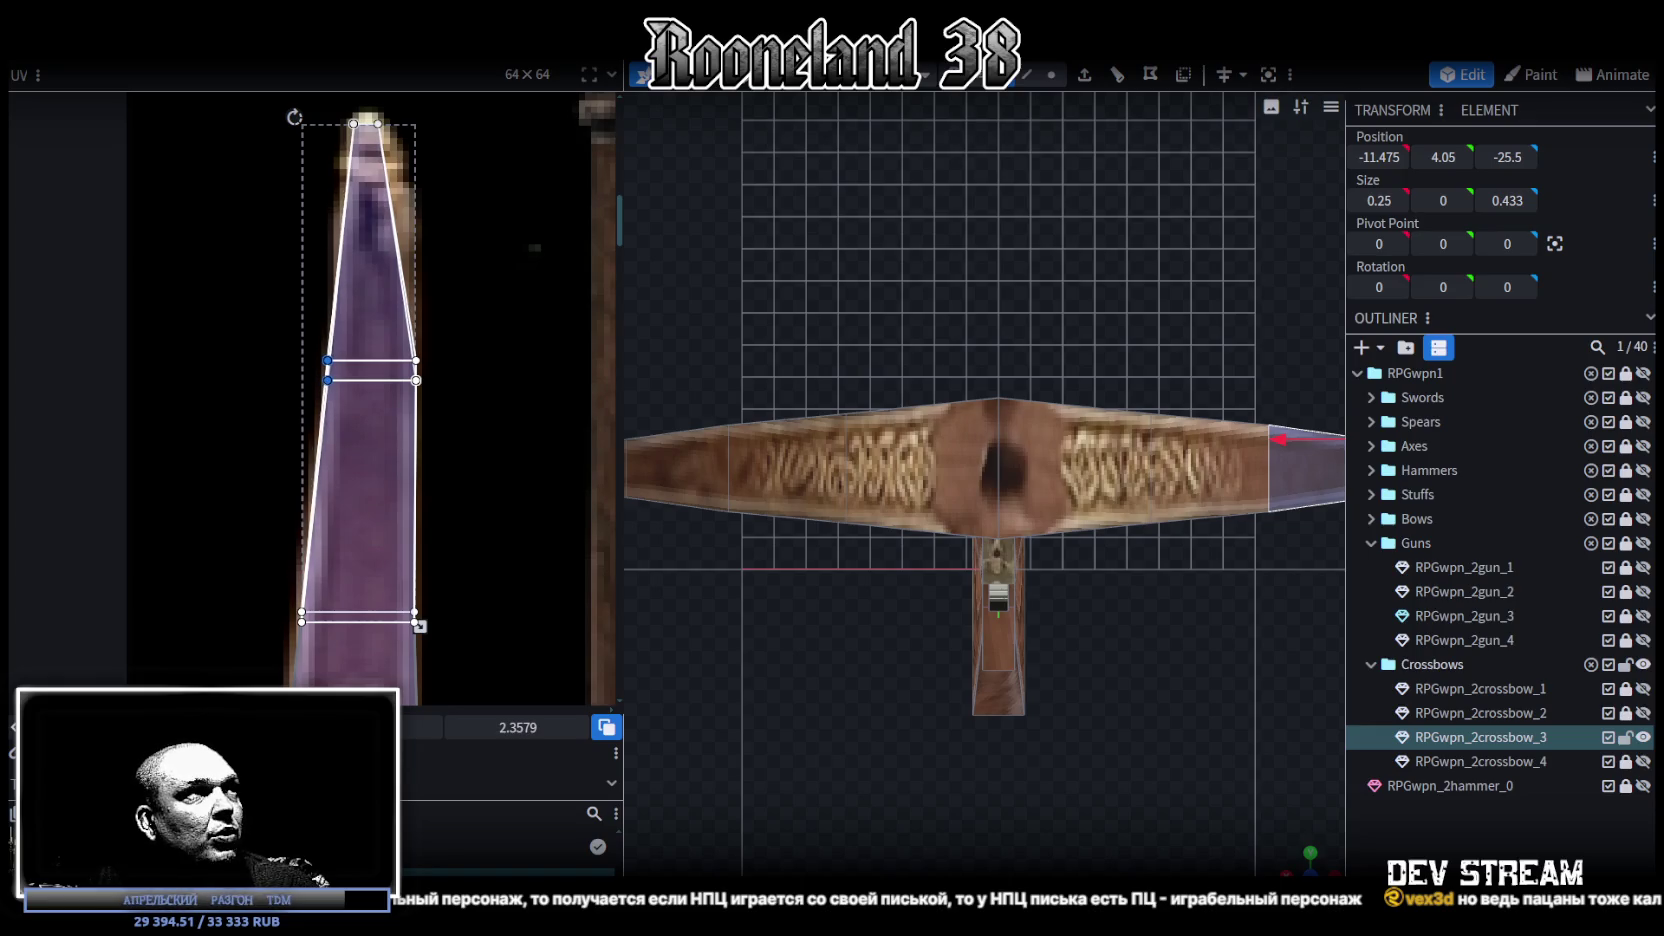
mouse_move(333, 103)
left_mouse_down()
mouse_move(442, 136)
mouse_move(433, 159)
left_mouse_up()
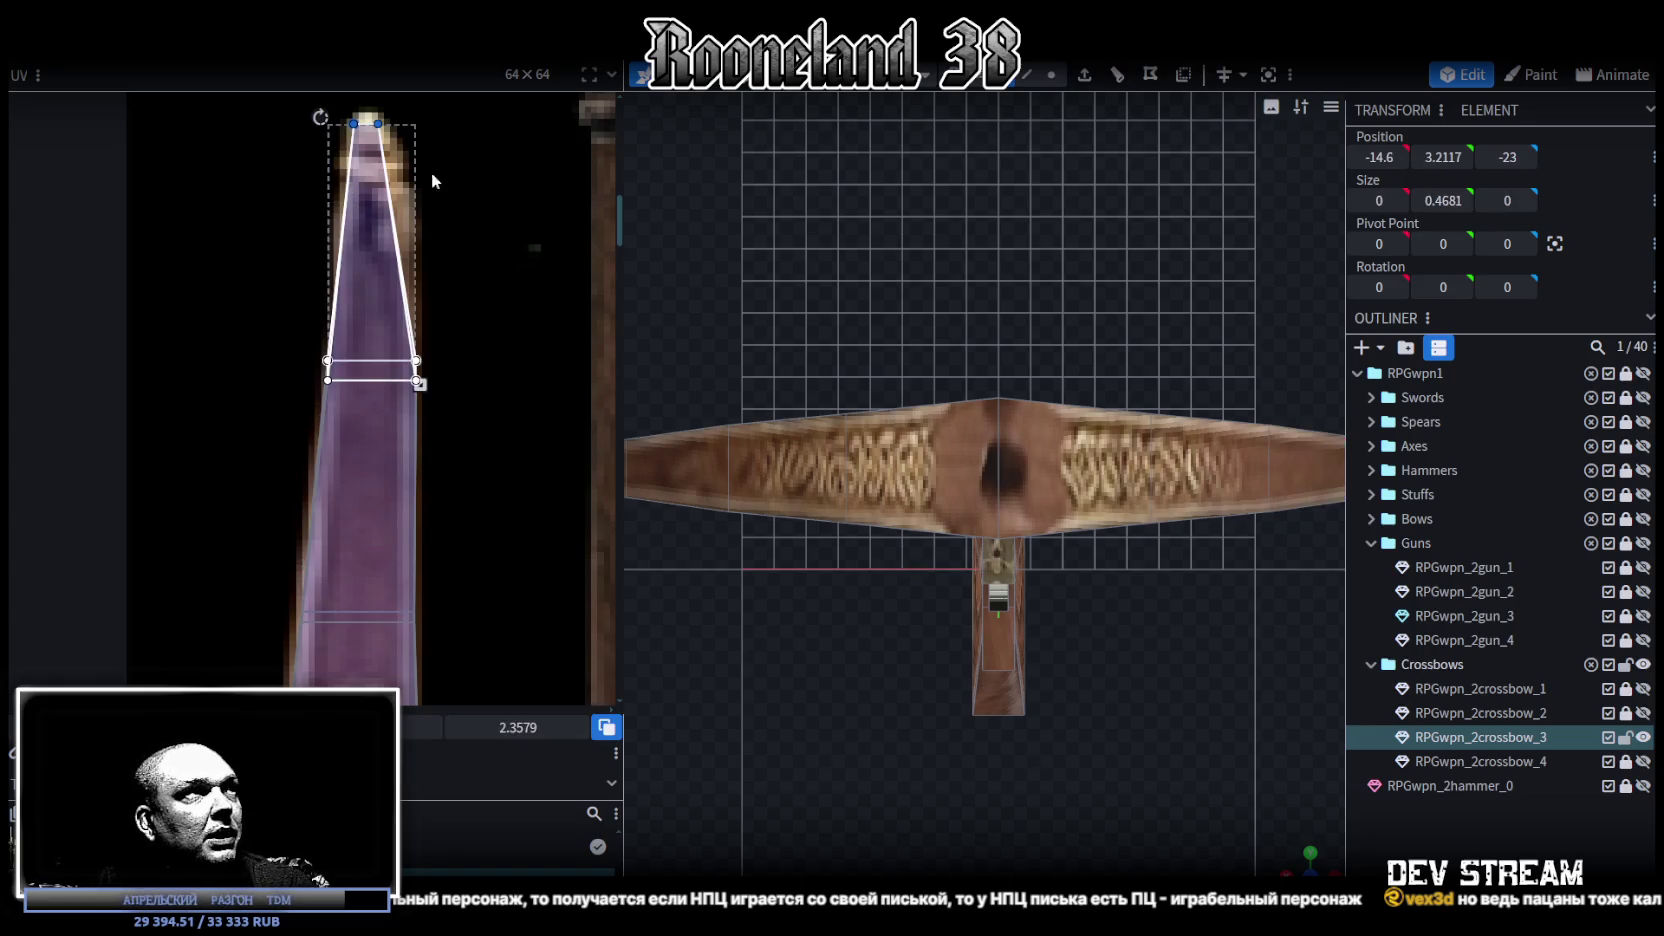
scroll(465, 419, "down", 3)
scroll(370, 384, "up", 2)
scroll(268, 343, "up", 2)
scroll(268, 343, "up", 1)
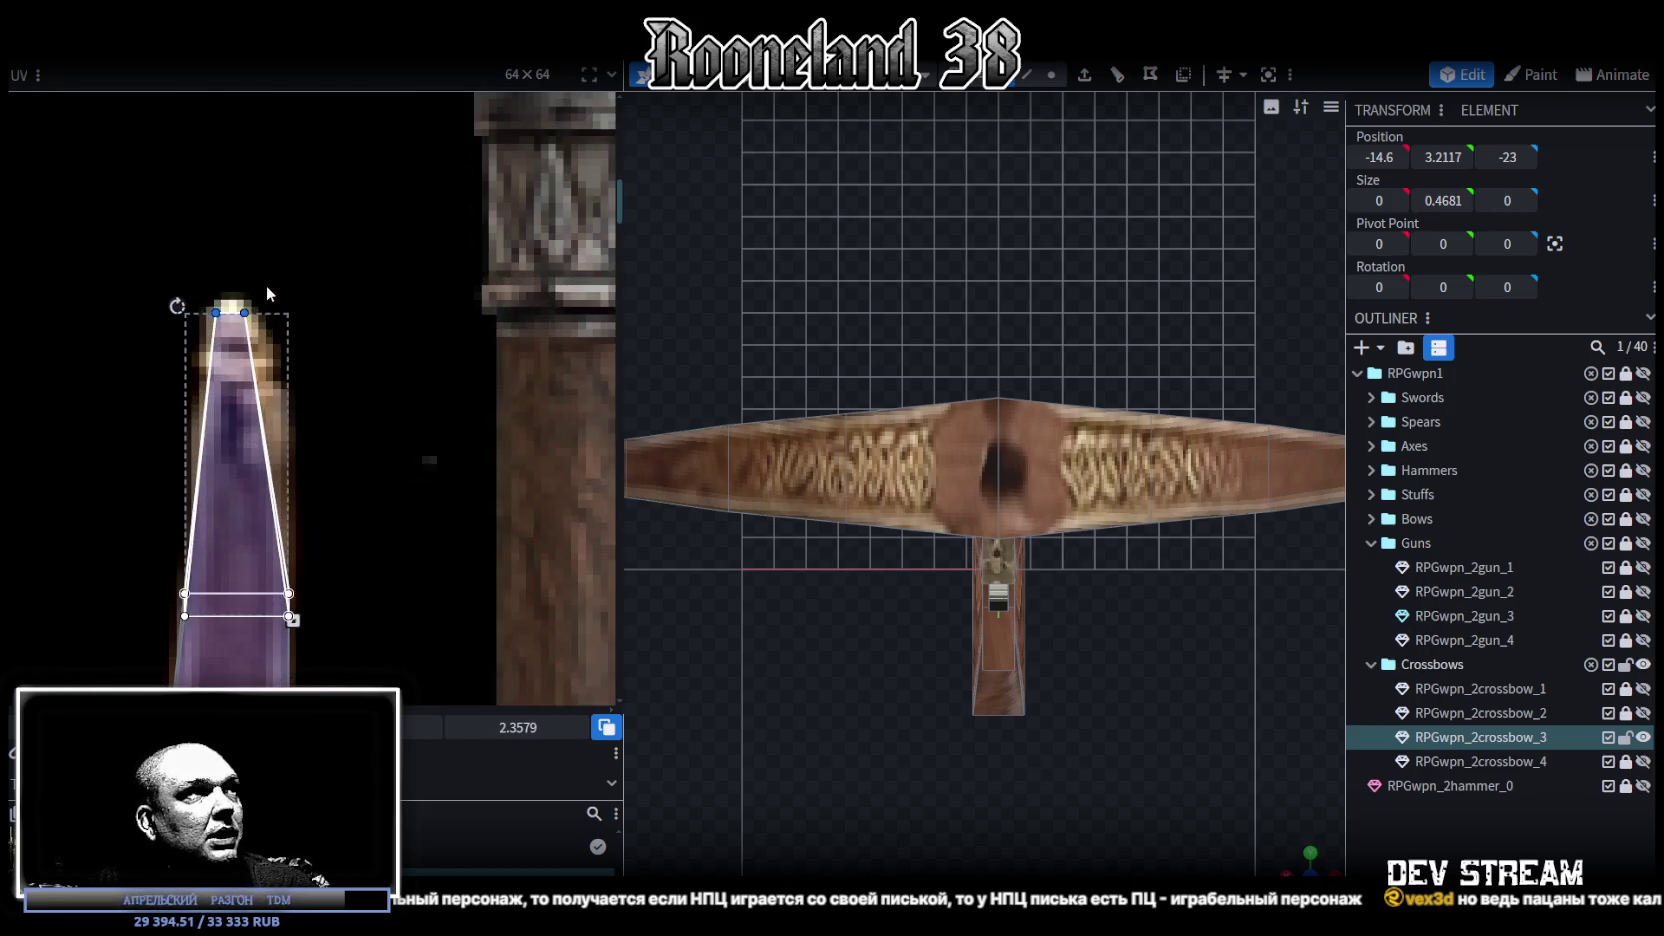
Step: Select the tip vertices on both limbs' end-face UVs, then view the crossbow in perspective
left_click_drag(152, 268, 283, 350)
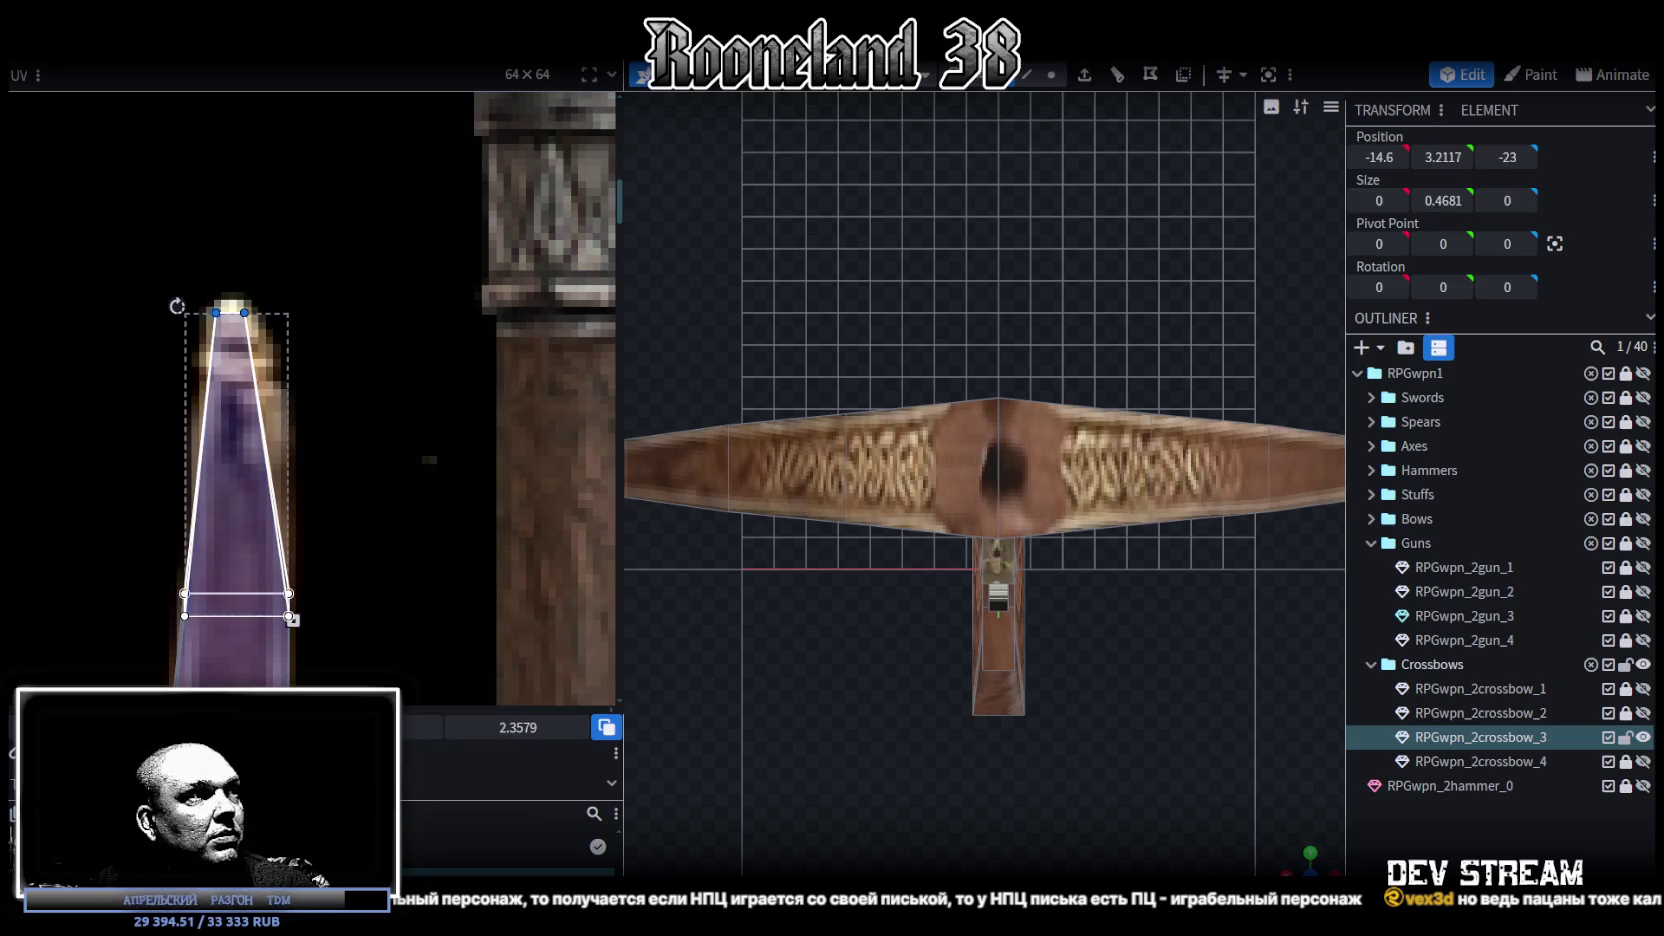
scroll(425, 468, "down", 2)
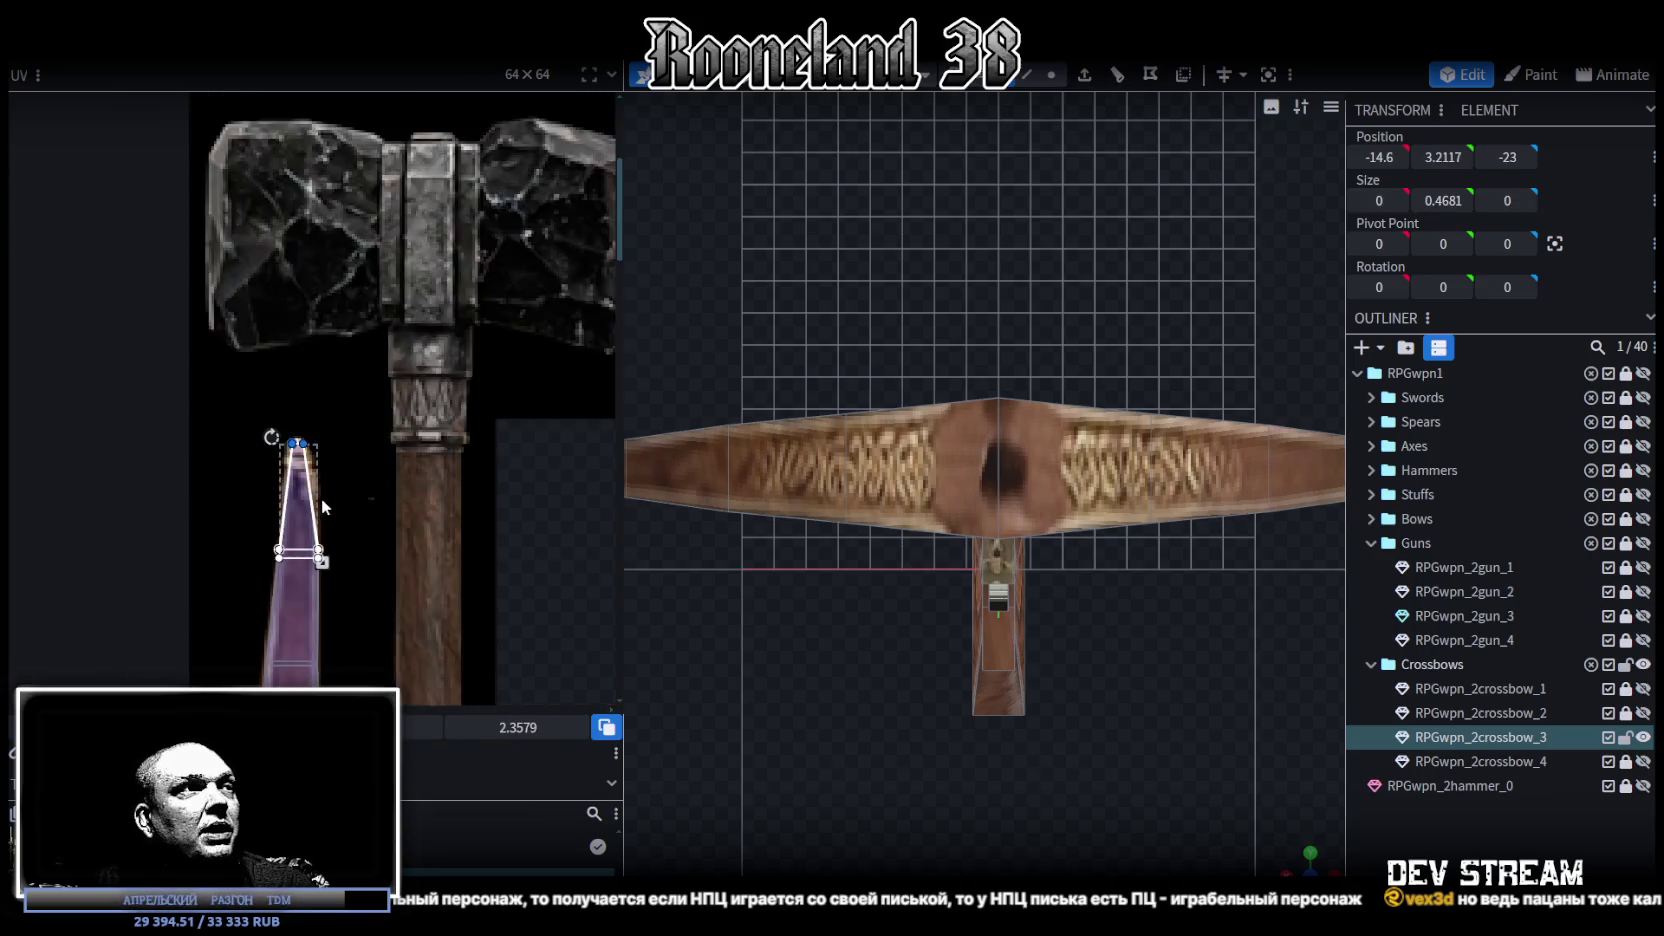
scroll(425, 468, "down", 1)
scroll(425, 468, "up", 2)
scroll(272, 396, "up", 1)
scroll(272, 396, "up", 2)
mouse_move(413, 517)
left_mouse_down()
mouse_move(608, 377)
mouse_move(576, 381)
left_mouse_up()
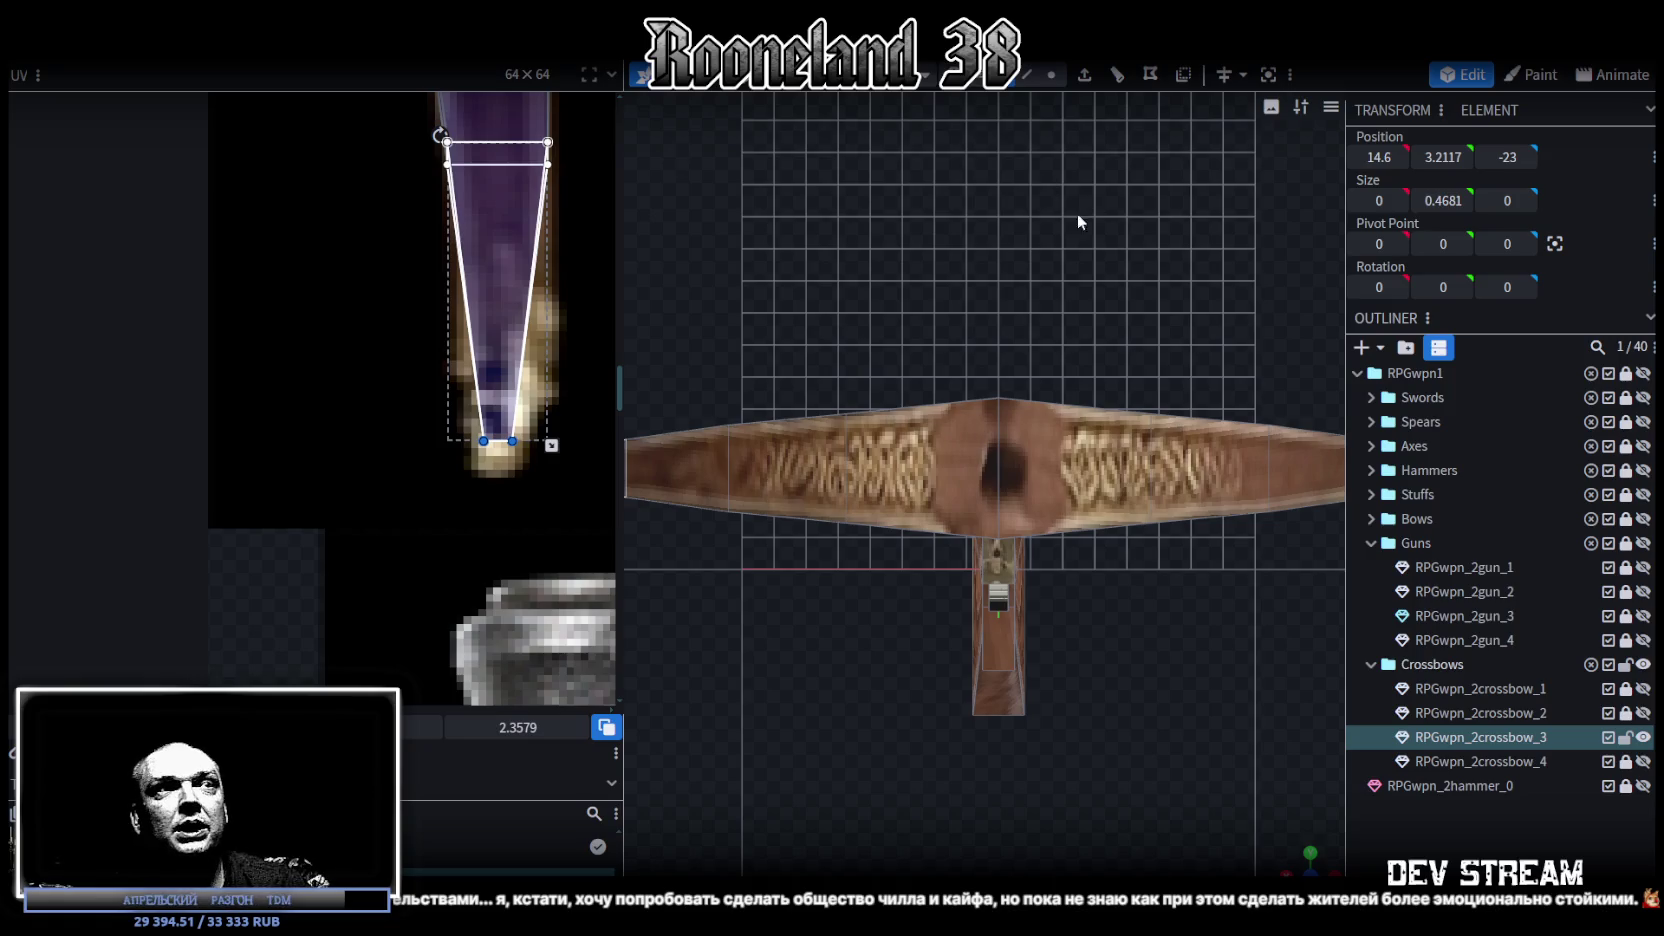
mouse_move(1310, 855)
left_mouse_down()
mouse_move(1046, 608)
mouse_move(916, 633)
mouse_move(1271, 614)
mouse_move(1187, 677)
mouse_move(1216, 734)
mouse_move(1195, 700)
left_mouse_up()
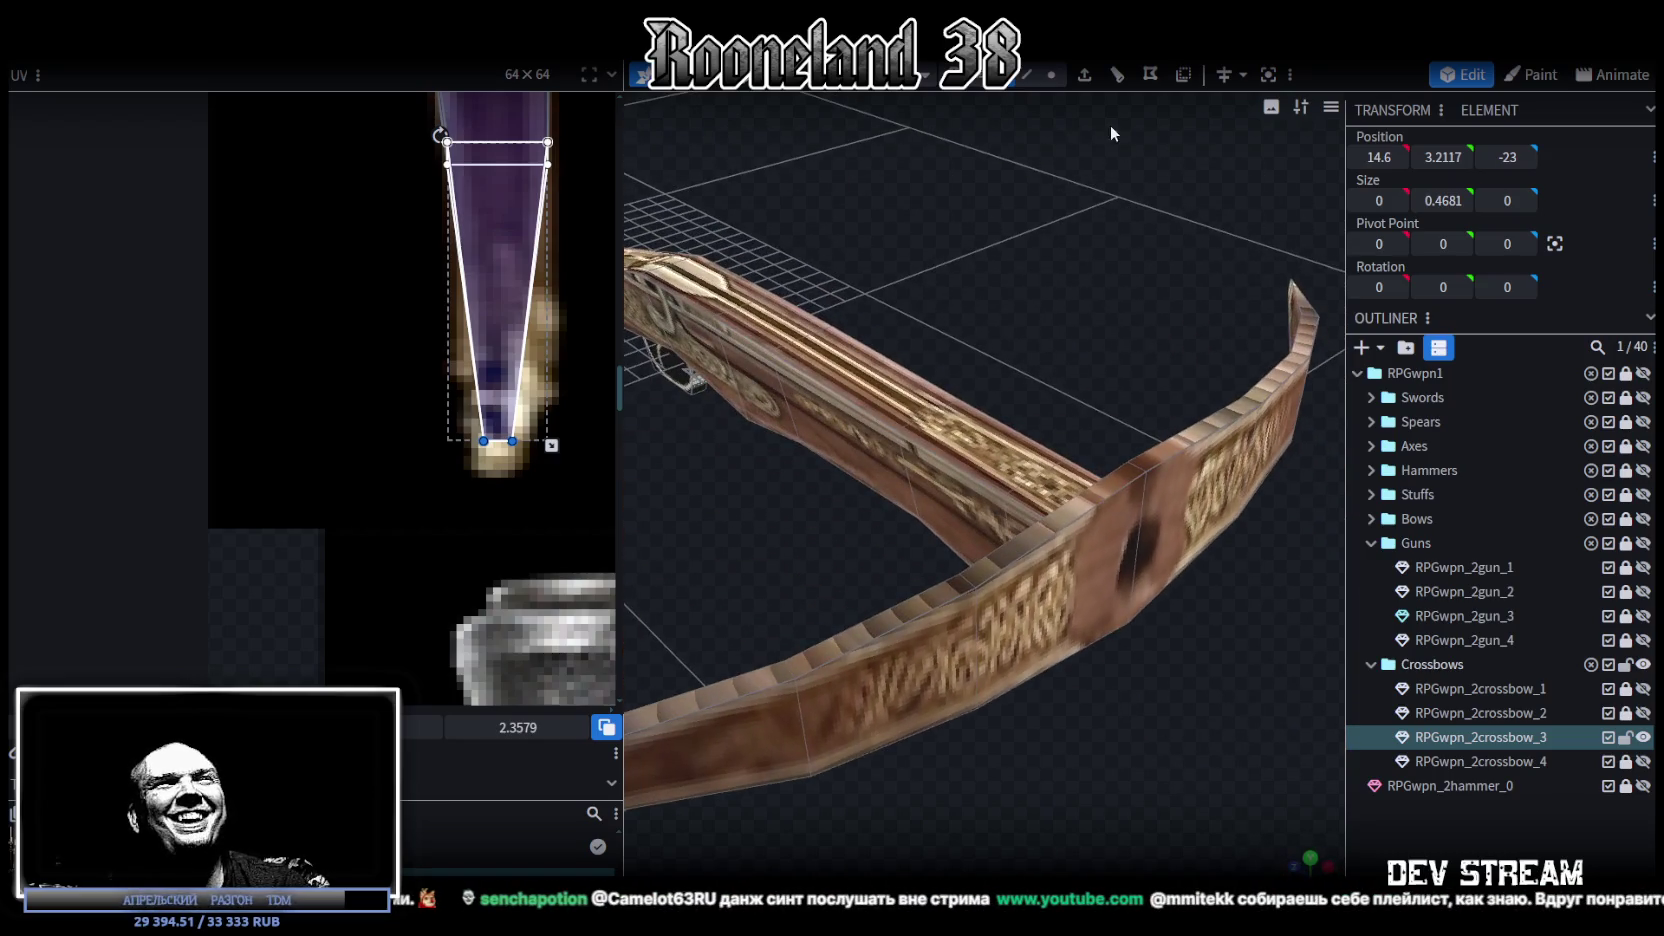
Step: Lower the bow's centre vertex from Y 5.35 to 0.95, undoing the first attempt
left_click(1027, 74)
left_click(1138, 465)
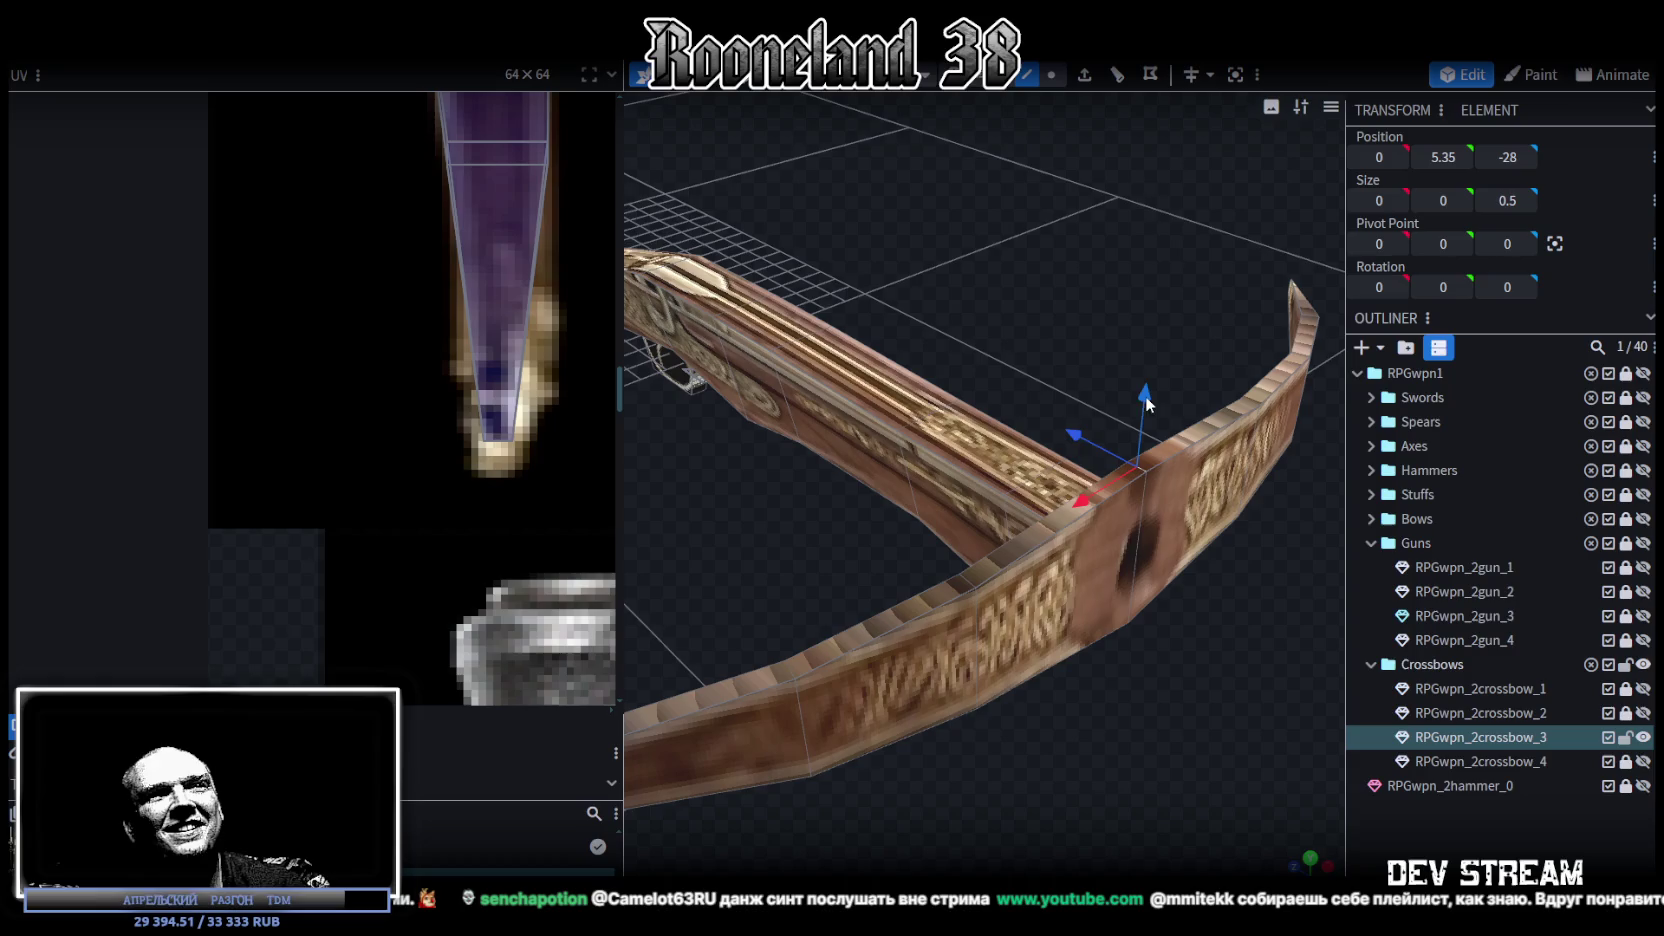
left_click_drag(1147, 396, 1164, 725)
key("KP_1")
key("ctrl+z")
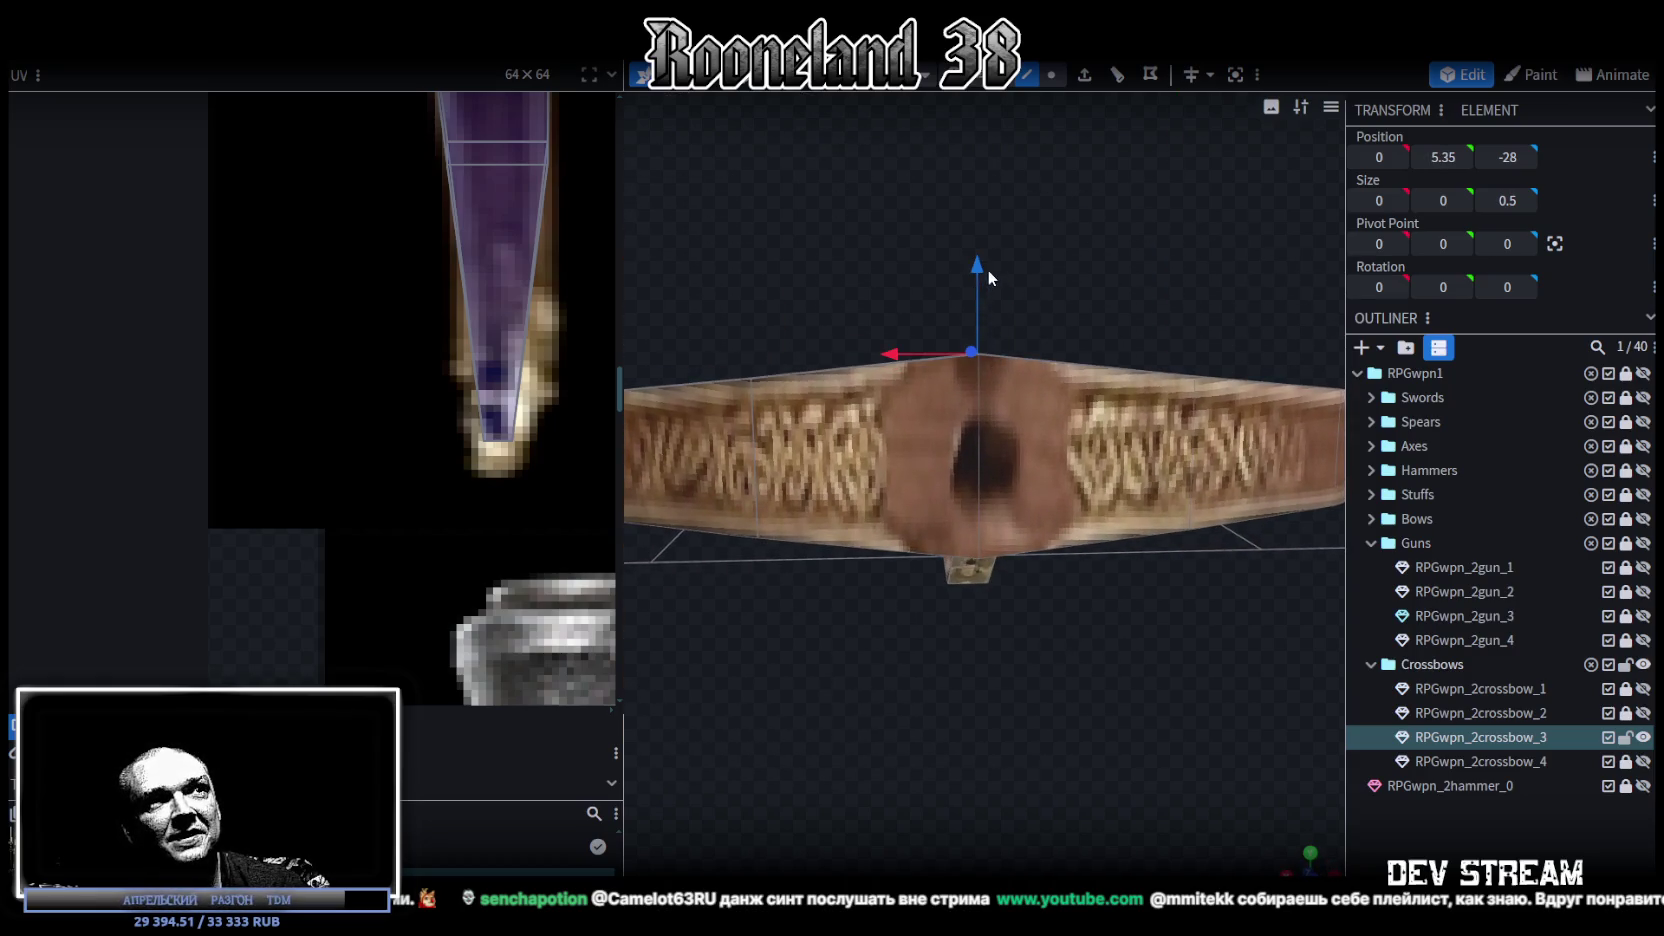
mouse_move(988, 278)
left_mouse_down()
mouse_move(1058, 710)
mouse_move(1009, 536)
left_mouse_up()
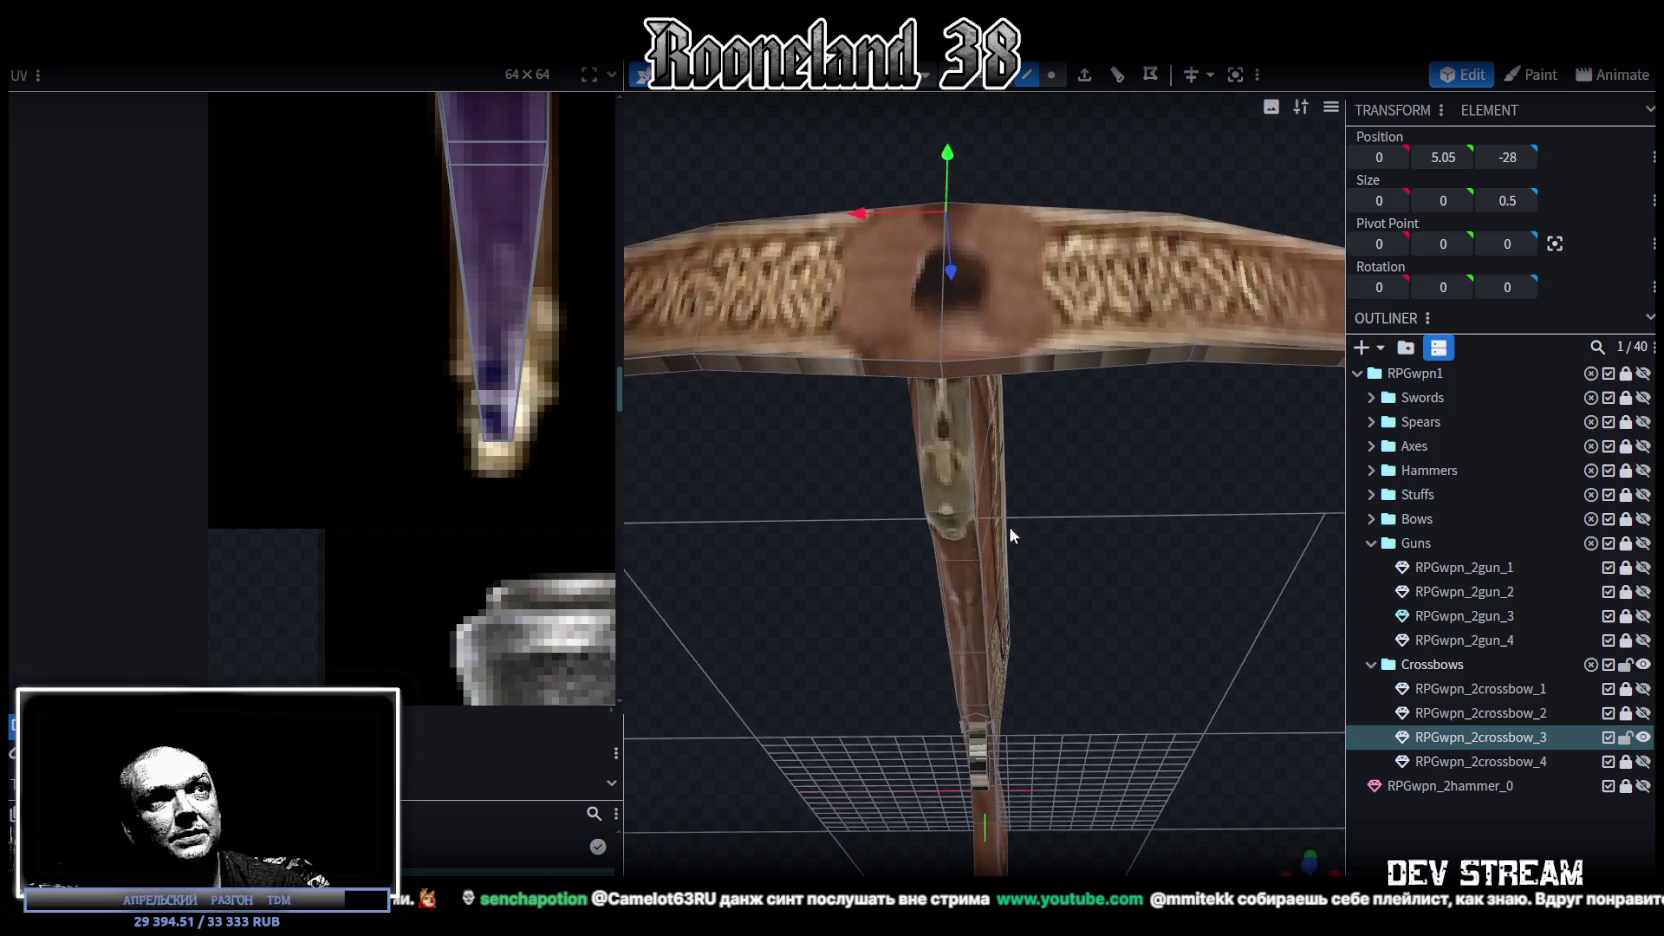
left_click_drag(941, 370, 942, 372)
key("KP_1")
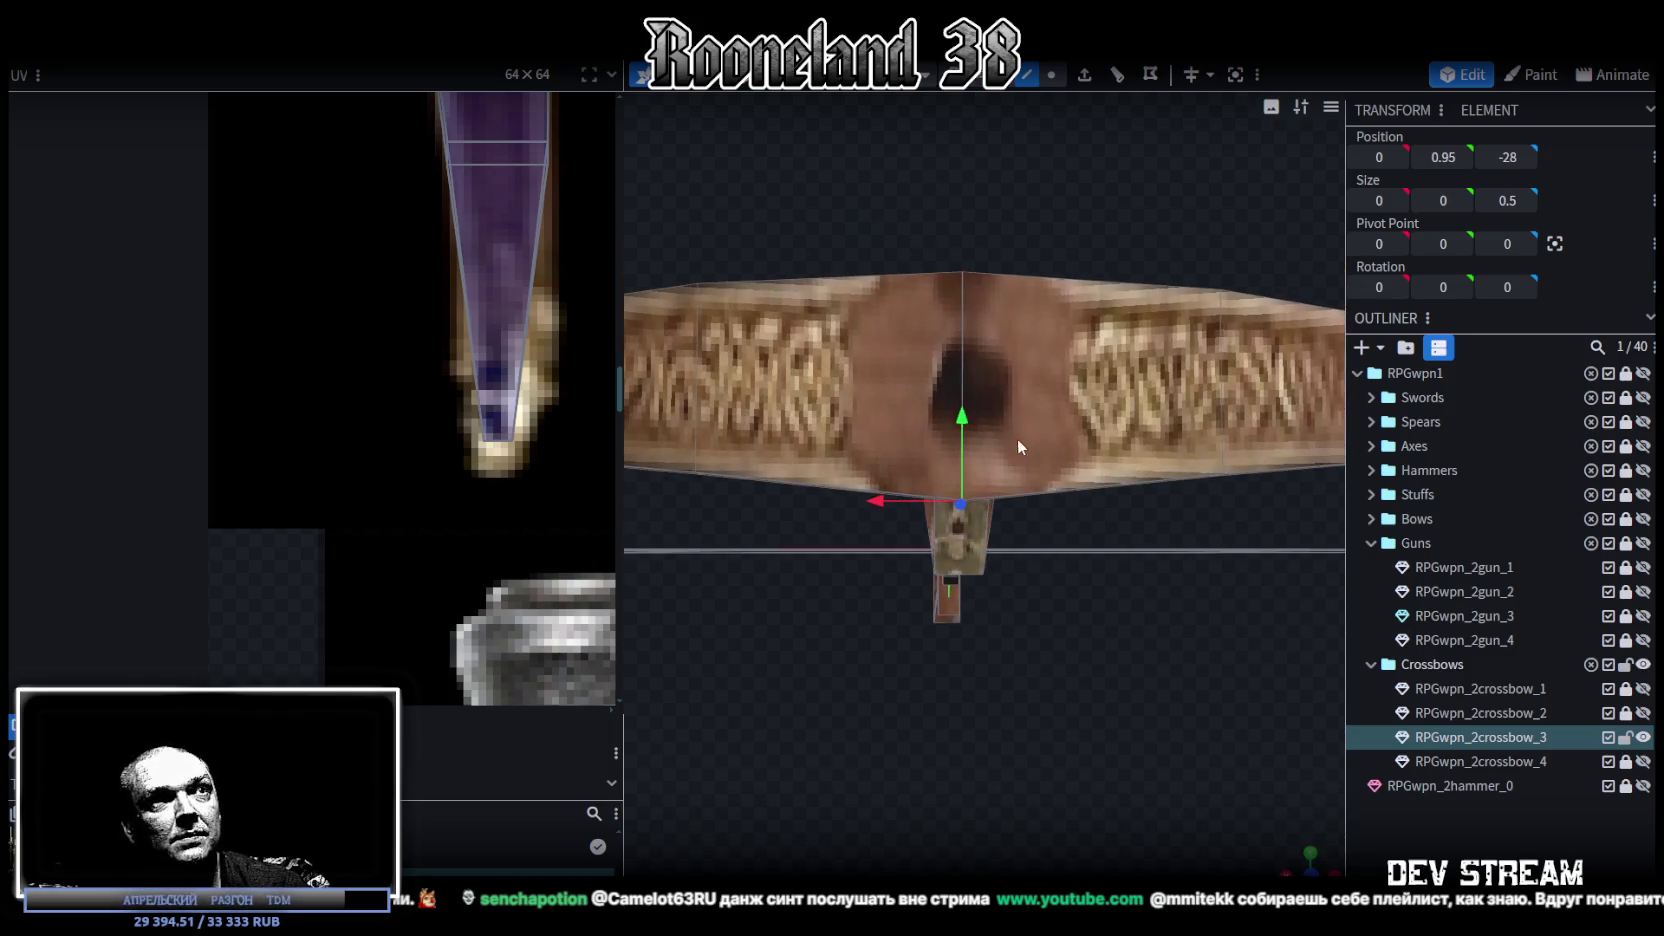
Step: Orbit around the bow and select a face on the bow limb
mouse_move(952, 416)
left_mouse_down()
mouse_move(958, 722)
mouse_move(954, 688)
mouse_move(957, 705)
mouse_move(1200, 716)
mouse_move(1209, 511)
mouse_move(1148, 160)
left_mouse_up()
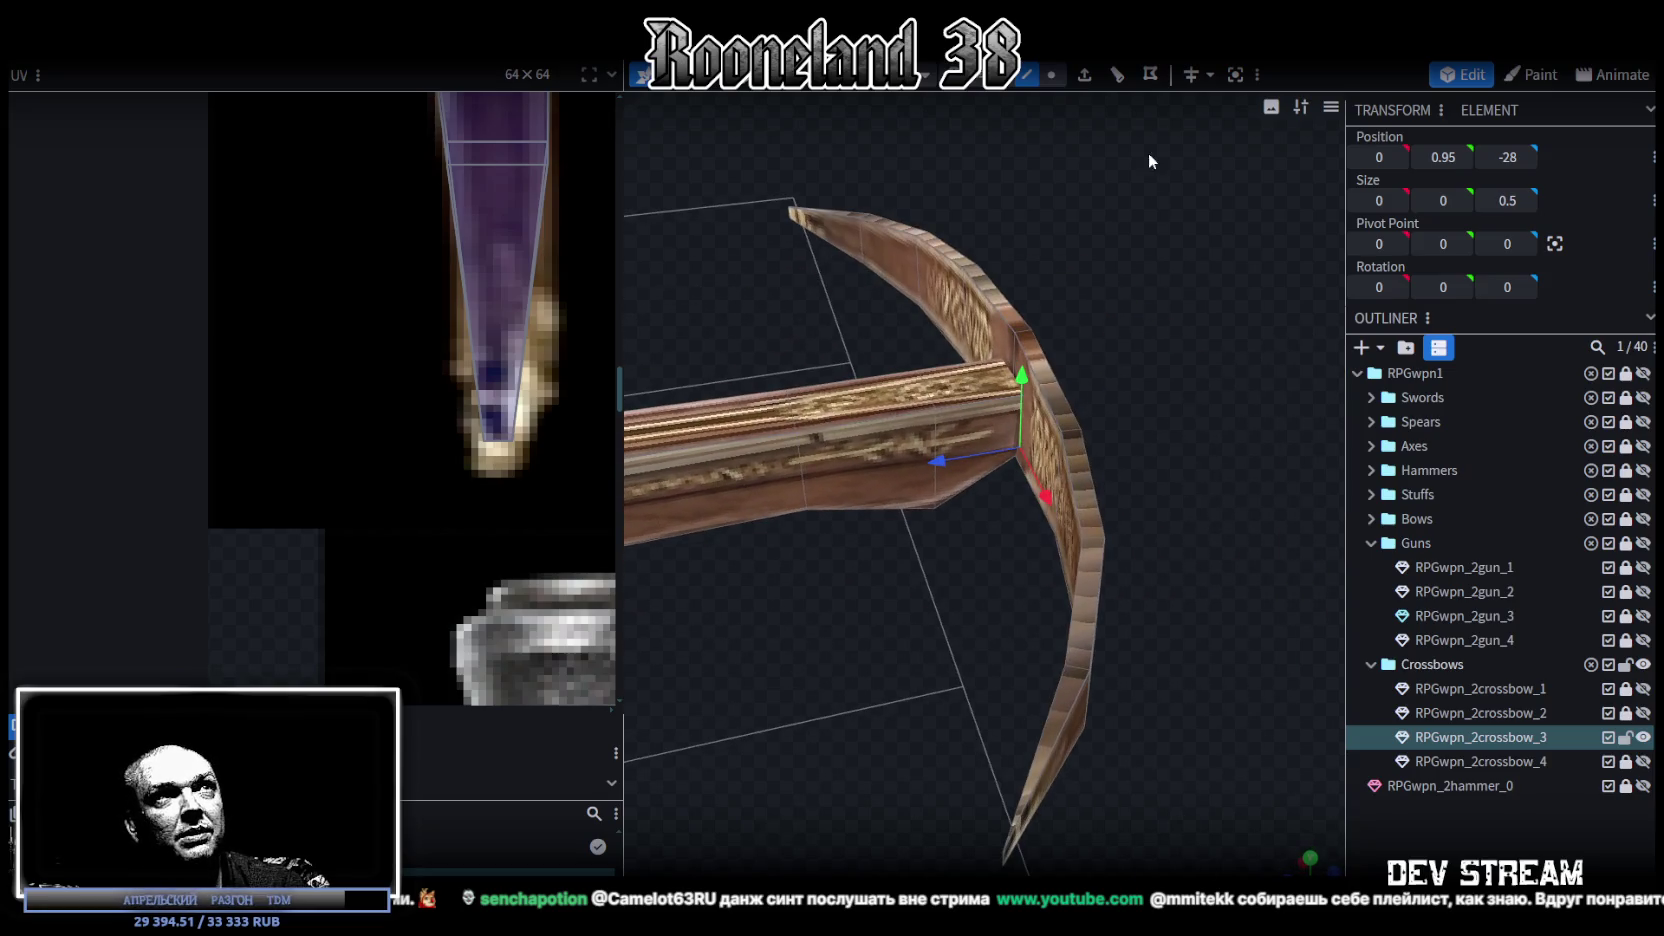
left_click(1088, 620)
mouse_move(1088, 620)
left_mouse_down()
mouse_move(1136, 503)
mouse_move(1065, 462)
left_mouse_up()
Step: Add several bow-limb faces to the selection while orbiting to a front view
left_click(1071, 424, "shift")
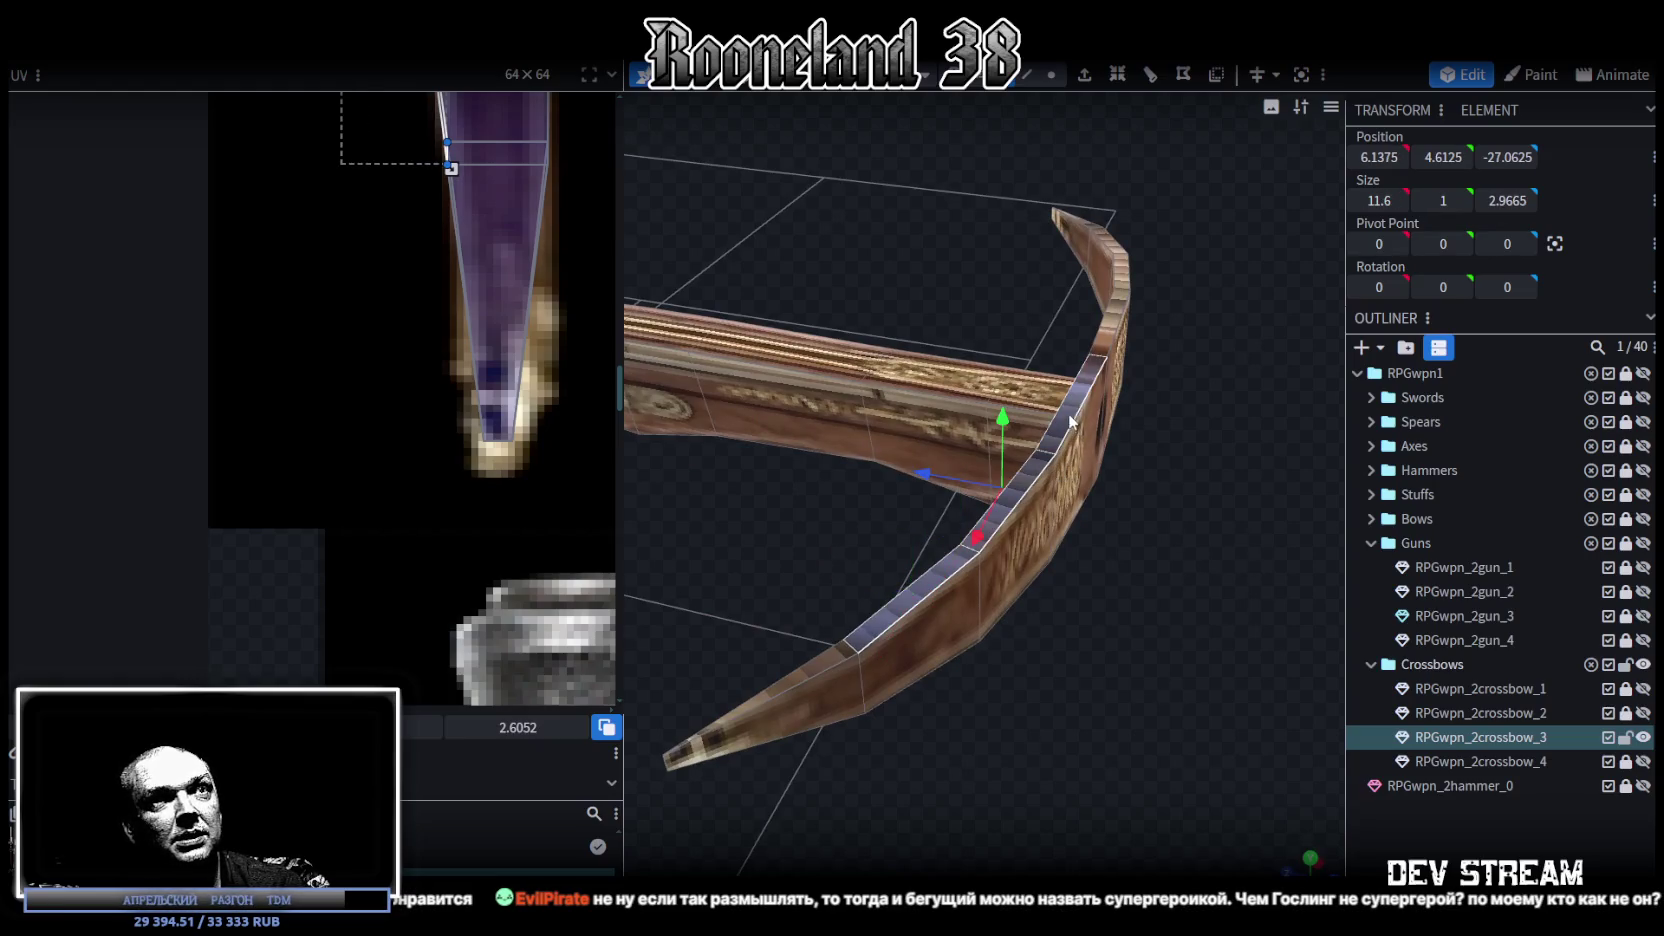
left_click(1112, 338, "shift")
mouse_move(1112, 338)
left_mouse_down()
mouse_move(982, 627)
mouse_move(1072, 476)
left_mouse_up()
left_click(1072, 478, "shift")
left_click_drag(1091, 590, 1038, 734)
left_click(1200, 460, "shift")
mouse_move(1128, 641)
left_mouse_down()
mouse_move(956, 406)
mouse_move(967, 366)
mouse_move(890, 320)
mouse_move(883, 375)
mouse_move(1050, 374)
left_mouse_up()
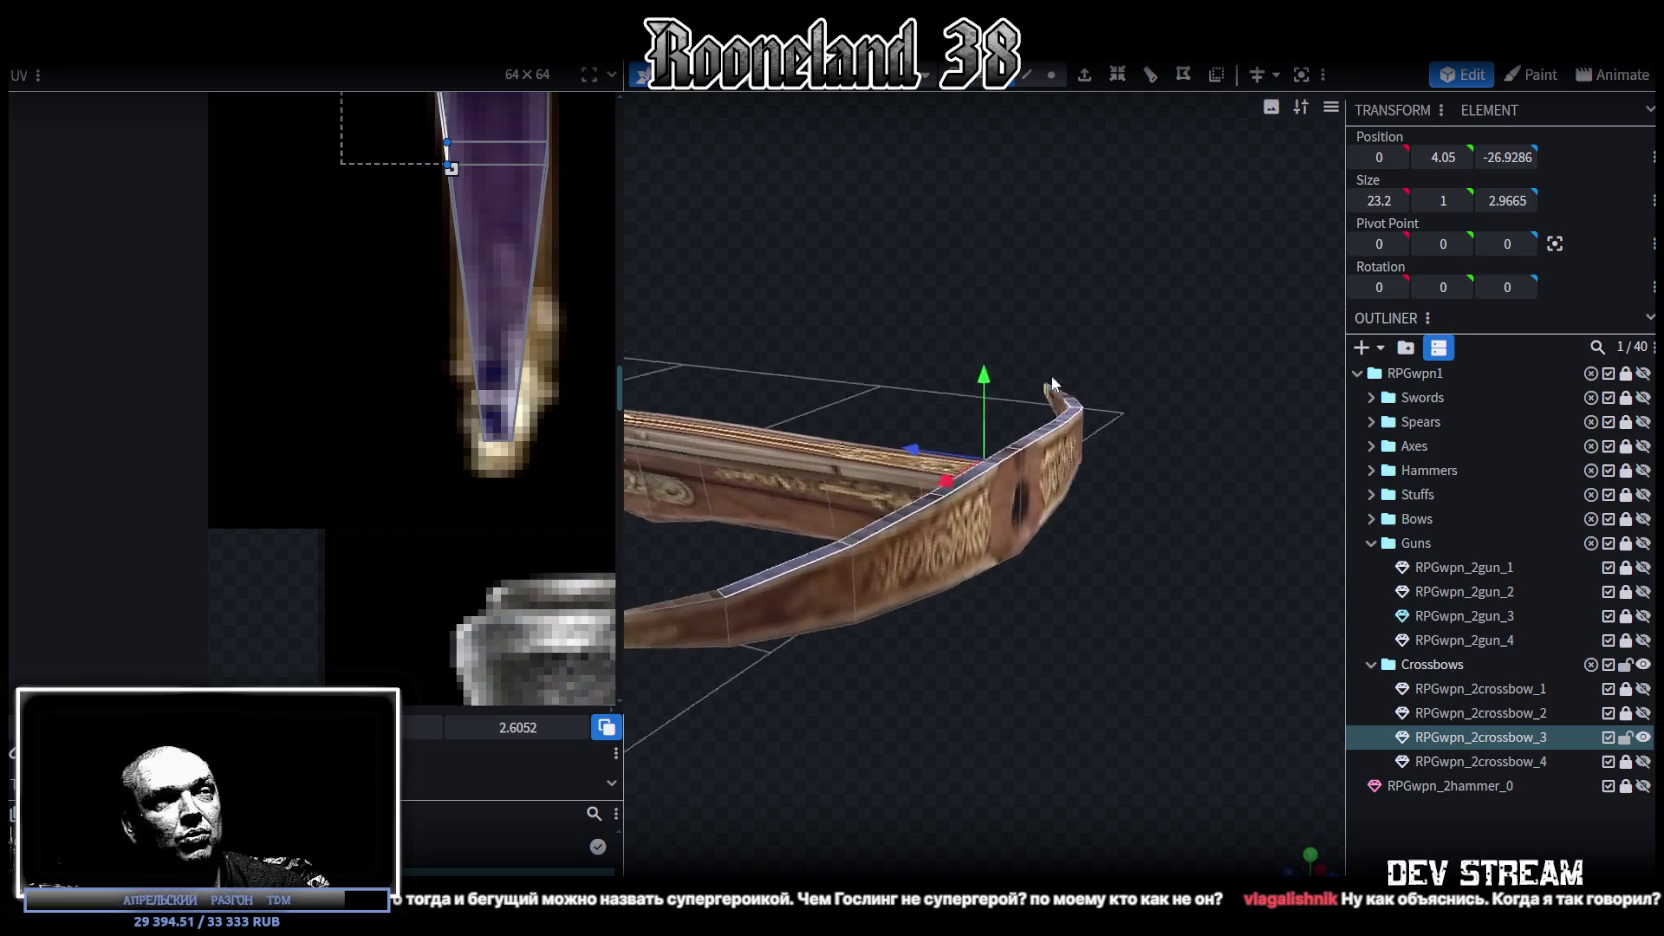
Step: Try moving the bow's centre face down, then undo the move
left_click(978, 462)
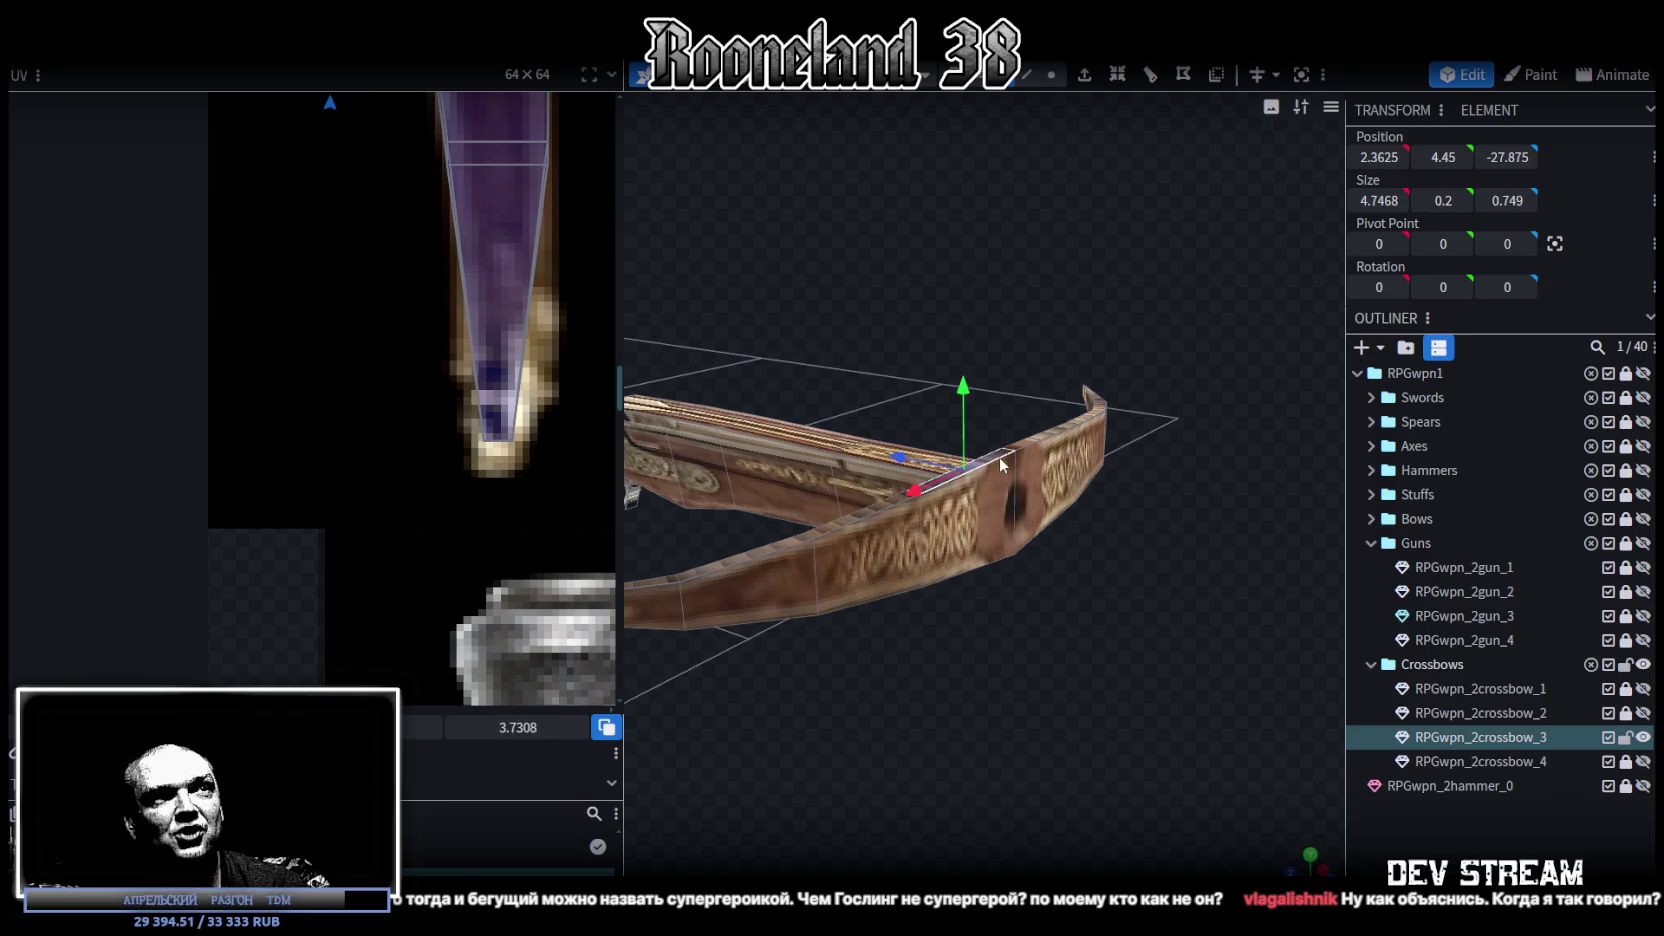
left_click(1046, 433)
left_click_drag(1109, 568, 1017, 628)
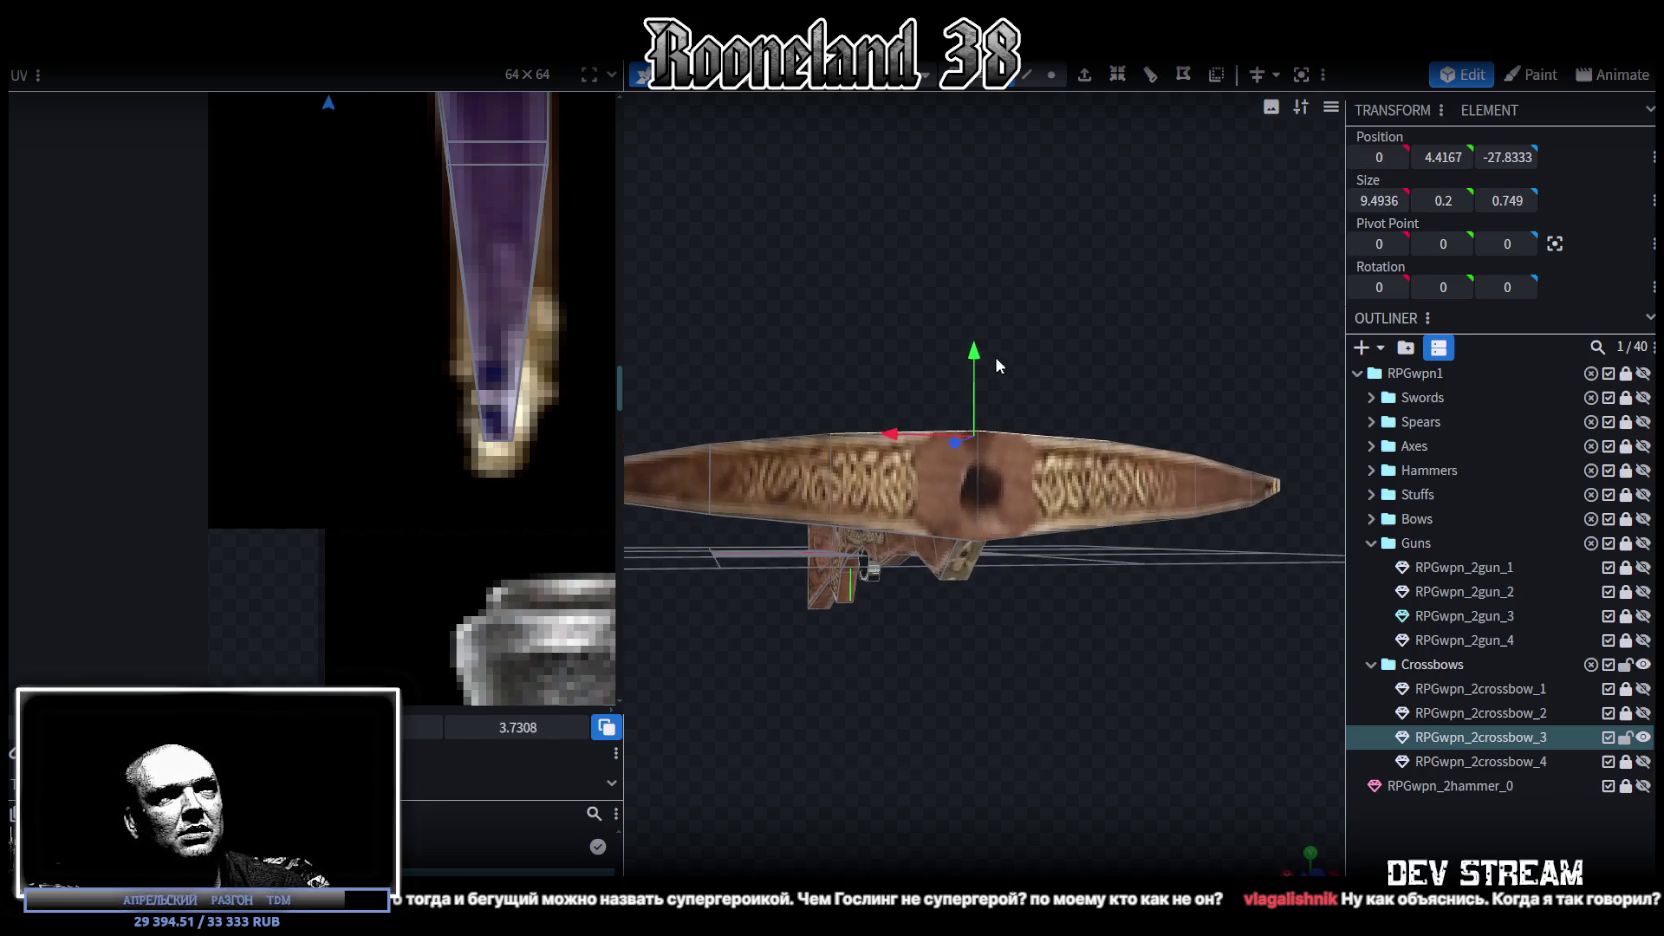
mouse_move(975, 352)
left_mouse_down()
mouse_move(930, 502)
mouse_move(772, 732)
mouse_move(965, 734)
mouse_move(857, 703)
mouse_move(775, 719)
mouse_move(953, 566)
left_mouse_up()
key("ctrl+z")
Step: Lower the chosen bow section from height 4.25 to 4.05
left_click(941, 552)
left_click_drag(1061, 644, 1280, 526)
left_click(1296, 511)
mouse_move(1053, 784)
left_mouse_down()
mouse_move(1069, 351)
mouse_move(1070, 368)
left_mouse_up()
mouse_move(764, 744)
left_mouse_down()
mouse_move(812, 712)
mouse_move(884, 701)
mouse_move(826, 705)
mouse_move(852, 699)
mouse_move(819, 743)
mouse_move(1076, 779)
mouse_move(976, 760)
mouse_move(995, 730)
mouse_move(992, 656)
mouse_move(1076, 634)
mouse_move(1019, 640)
mouse_move(1193, 688)
left_mouse_up()
Step: Switch selection mode and select the full inner strip of faces along the bow arm
left_click(1027, 75)
left_click(864, 541)
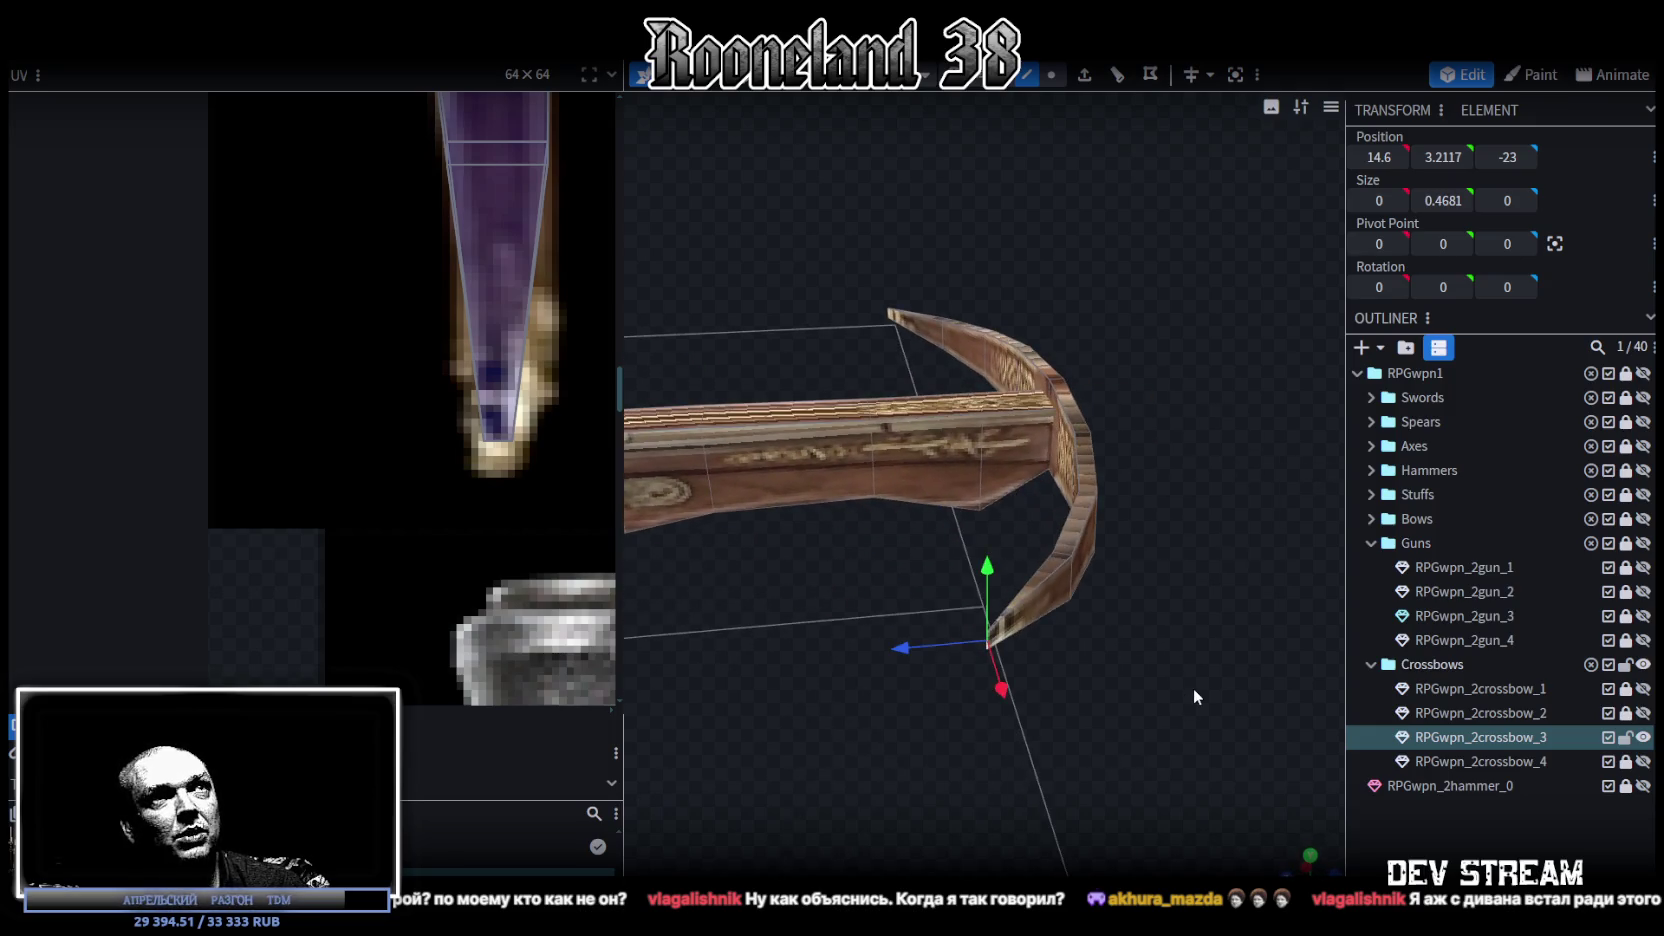
left_click(1061, 570)
left_click(1089, 462, "shift")
left_click(1069, 414, "shift")
left_click(1066, 395, "shift")
left_click(1043, 368, "shift")
left_click(1015, 348, "shift")
mouse_move(1143, 302)
left_mouse_down()
mouse_move(1135, 786)
mouse_move(936, 523)
mouse_move(1042, 533)
left_mouse_up()
left_click(1112, 532, "shift")
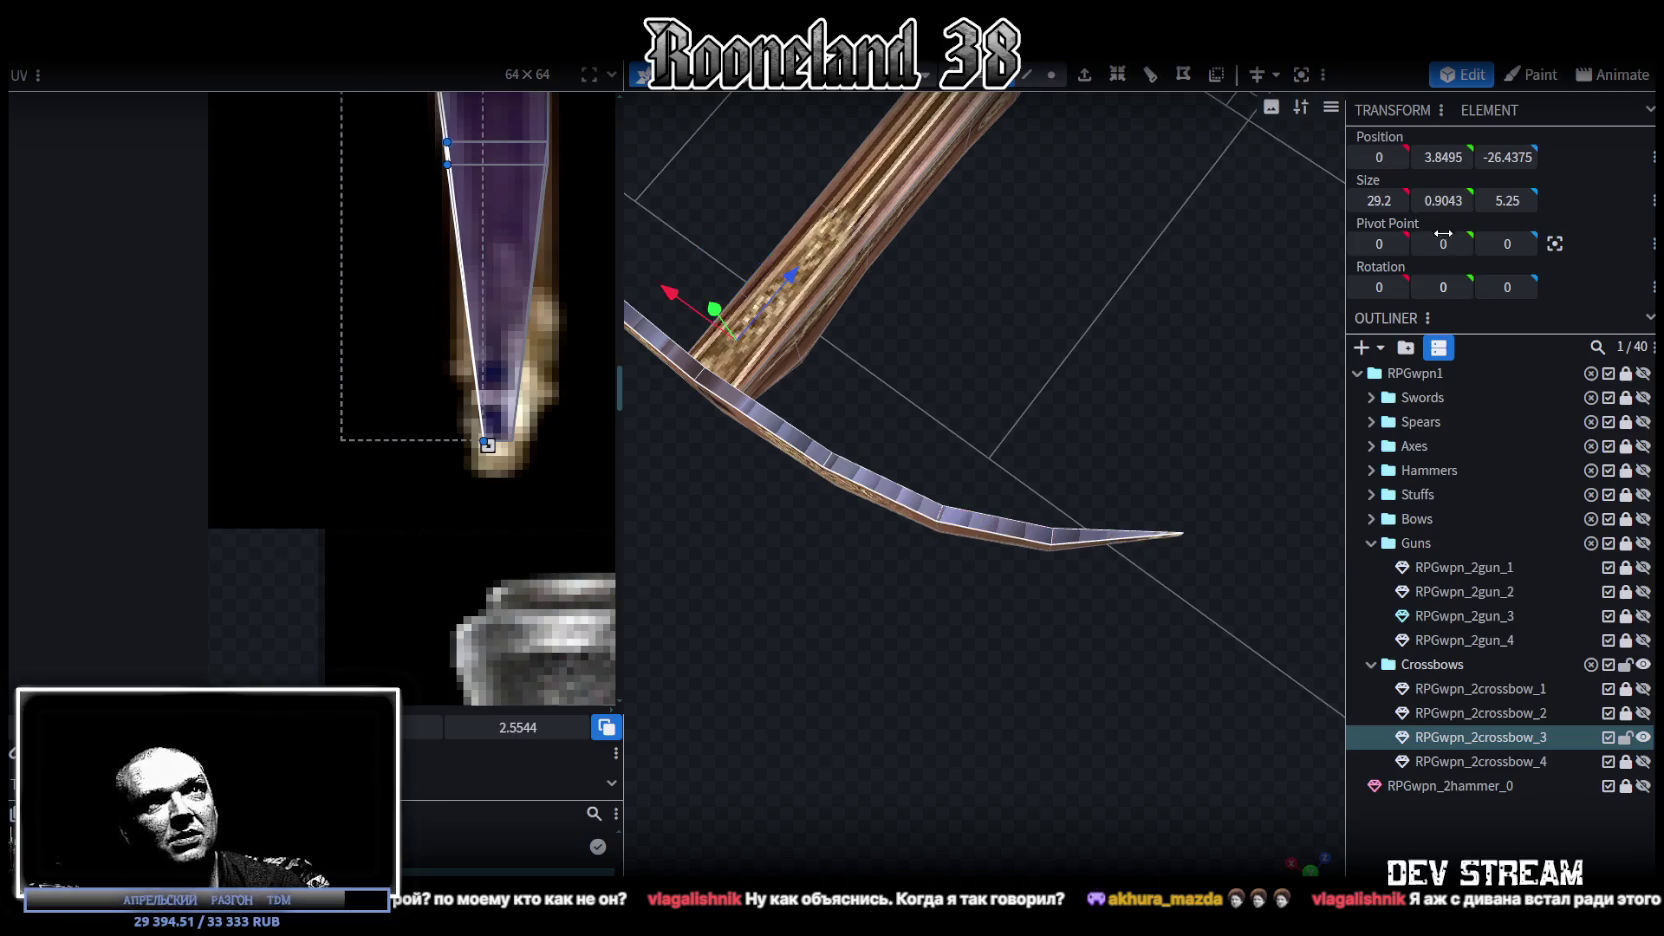
mouse_move(812, 675)
left_mouse_down()
mouse_move(998, 458)
mouse_move(1154, 578)
mouse_move(1036, 614)
mouse_move(965, 608)
mouse_move(972, 588)
mouse_move(1223, 640)
mouse_move(1078, 601)
mouse_move(1202, 598)
mouse_move(1181, 740)
mouse_move(1083, 562)
mouse_move(1100, 439)
mouse_move(585, 343)
left_mouse_up()
Step: Zoom the UV panel out to the whole weapon texture sheet and tilt the viewport
scroll(540, 315, "down", 3)
scroll(430, 400, "down", 3)
scroll(420, 510, "down", 2)
scroll(491, 474, "down", 1)
mouse_move(1061, 580)
left_mouse_down()
mouse_move(1020, 667)
mouse_move(948, 296)
mouse_move(974, 282)
mouse_move(889, 350)
mouse_move(1034, 269)
left_mouse_up()
Step: Select each bow-limb face down the curve, through to the lower bow-tip faces
left_click(1020, 280)
left_click(1068, 332, "shift")
left_click(1102, 416, "shift")
left_click(1119, 479, "shift")
left_click(1131, 546, "shift")
left_click(1134, 625, "shift")
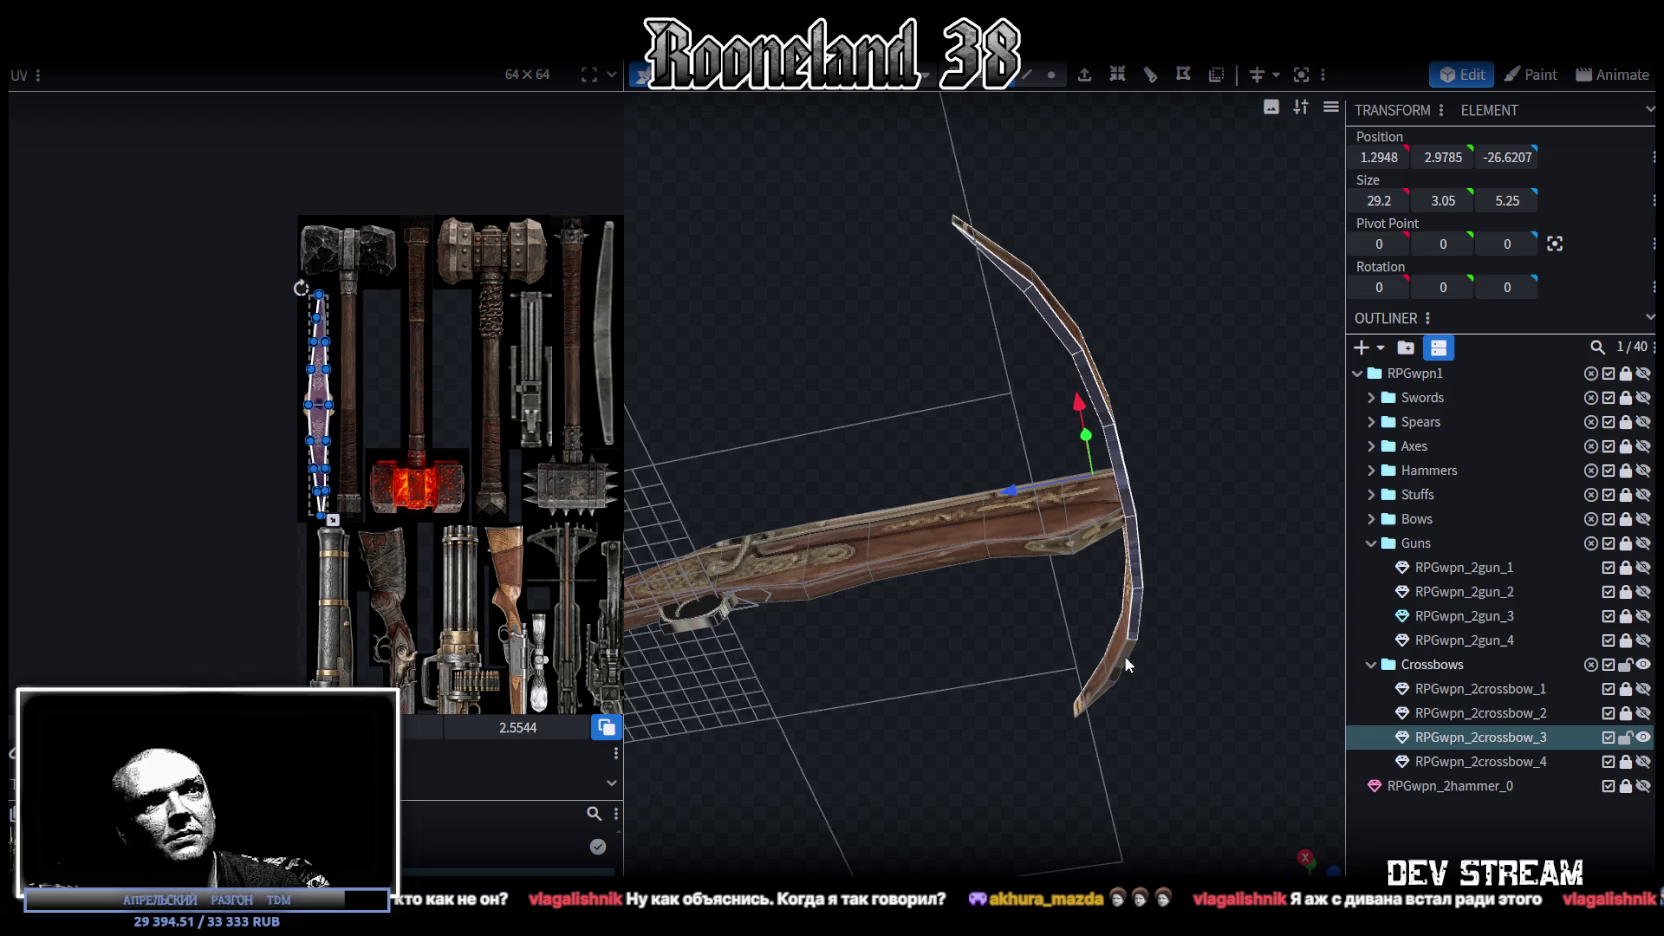
left_click(1104, 690, "shift")
left_click(1108, 685, "shift")
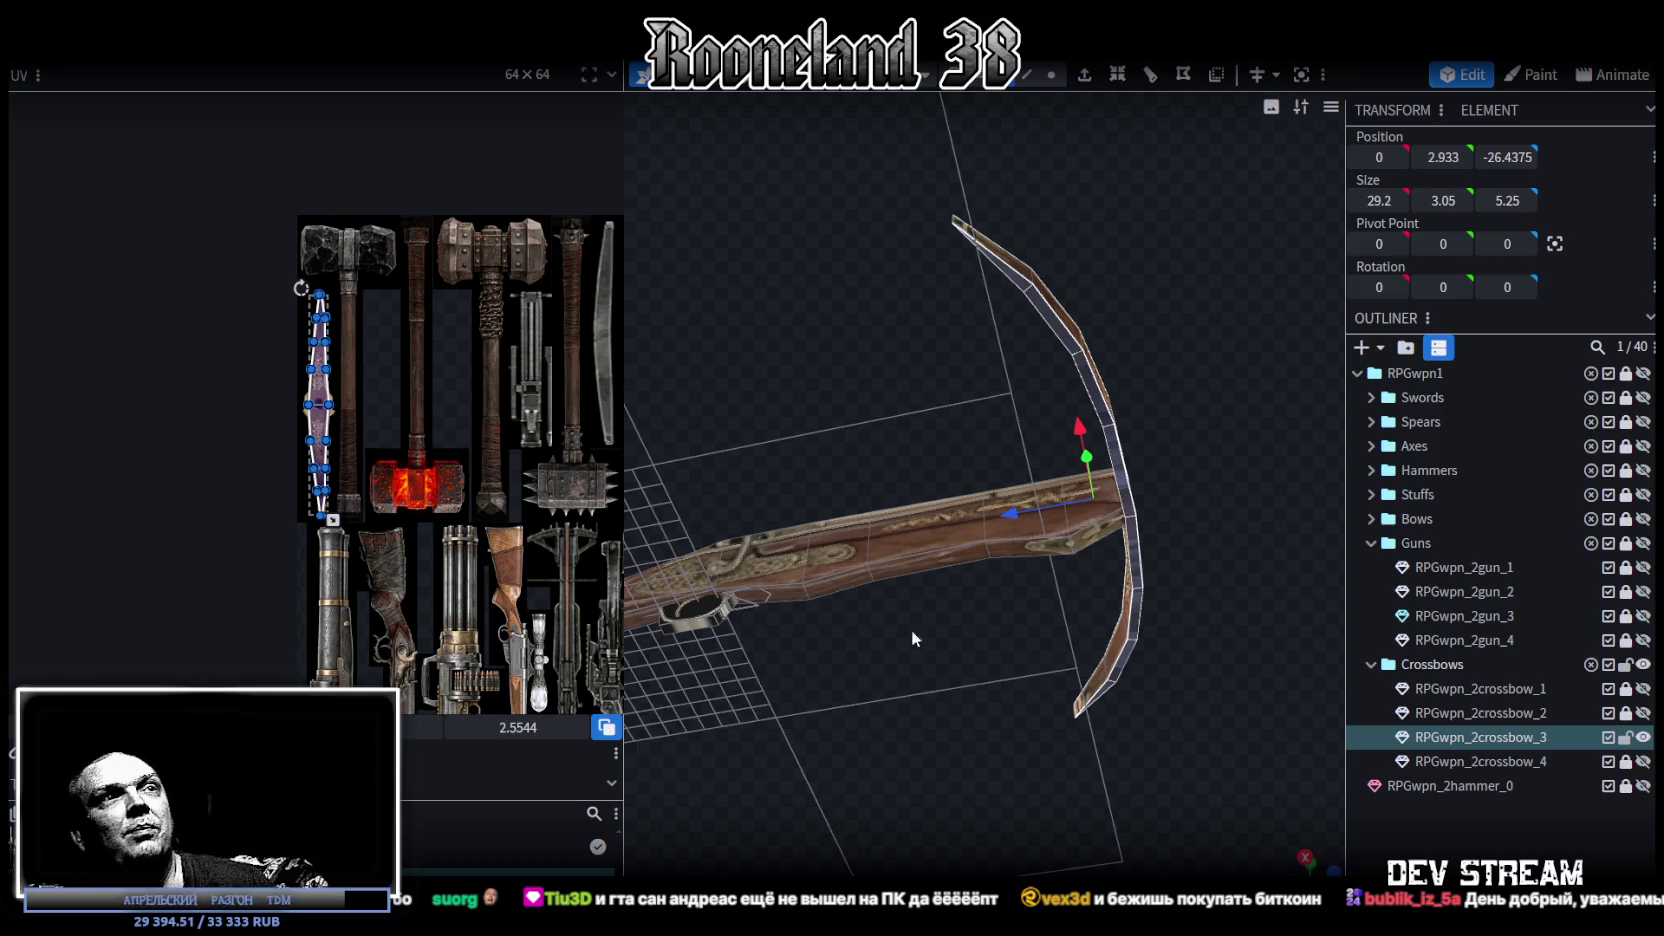
left_click_drag(1078, 543, 1254, 736)
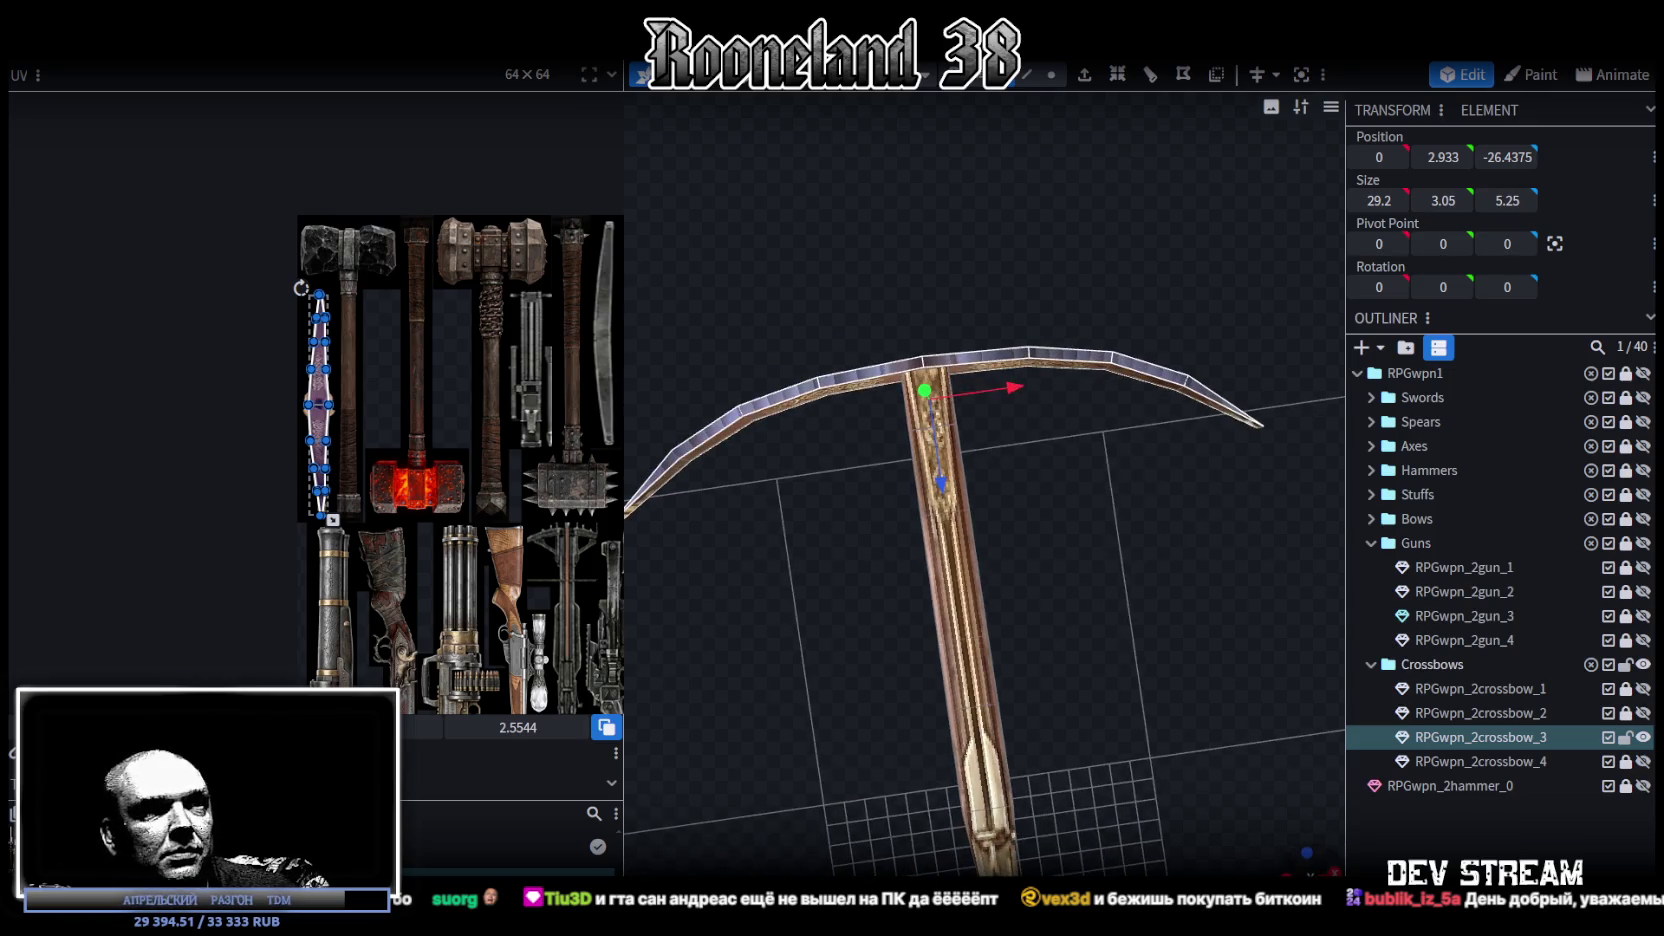
Step: Move the bow's UV arc onto the hammer heads in the UV editor
left_click_drag(1150, 720, 1087, 694)
right_click_drag(1049, 488, 900, 618)
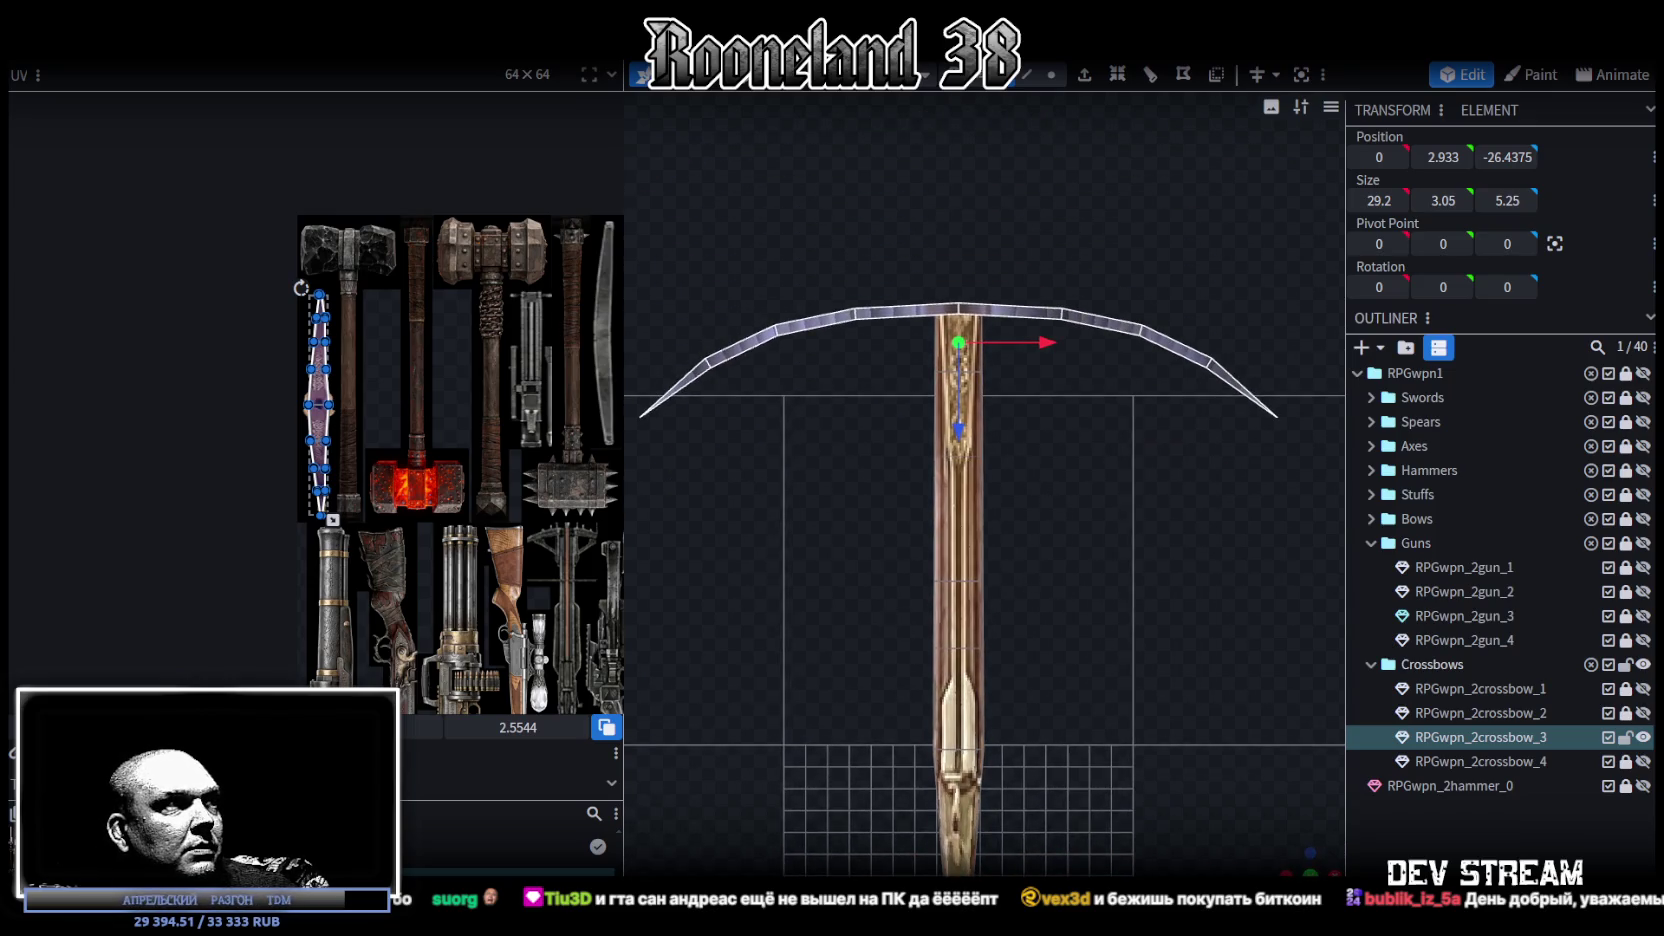
left_click_drag(378, 394, 465, 245)
scroll(328, 195, "up", 2)
scroll(313, 320, "up", 2)
scroll(313, 320, "down", 2)
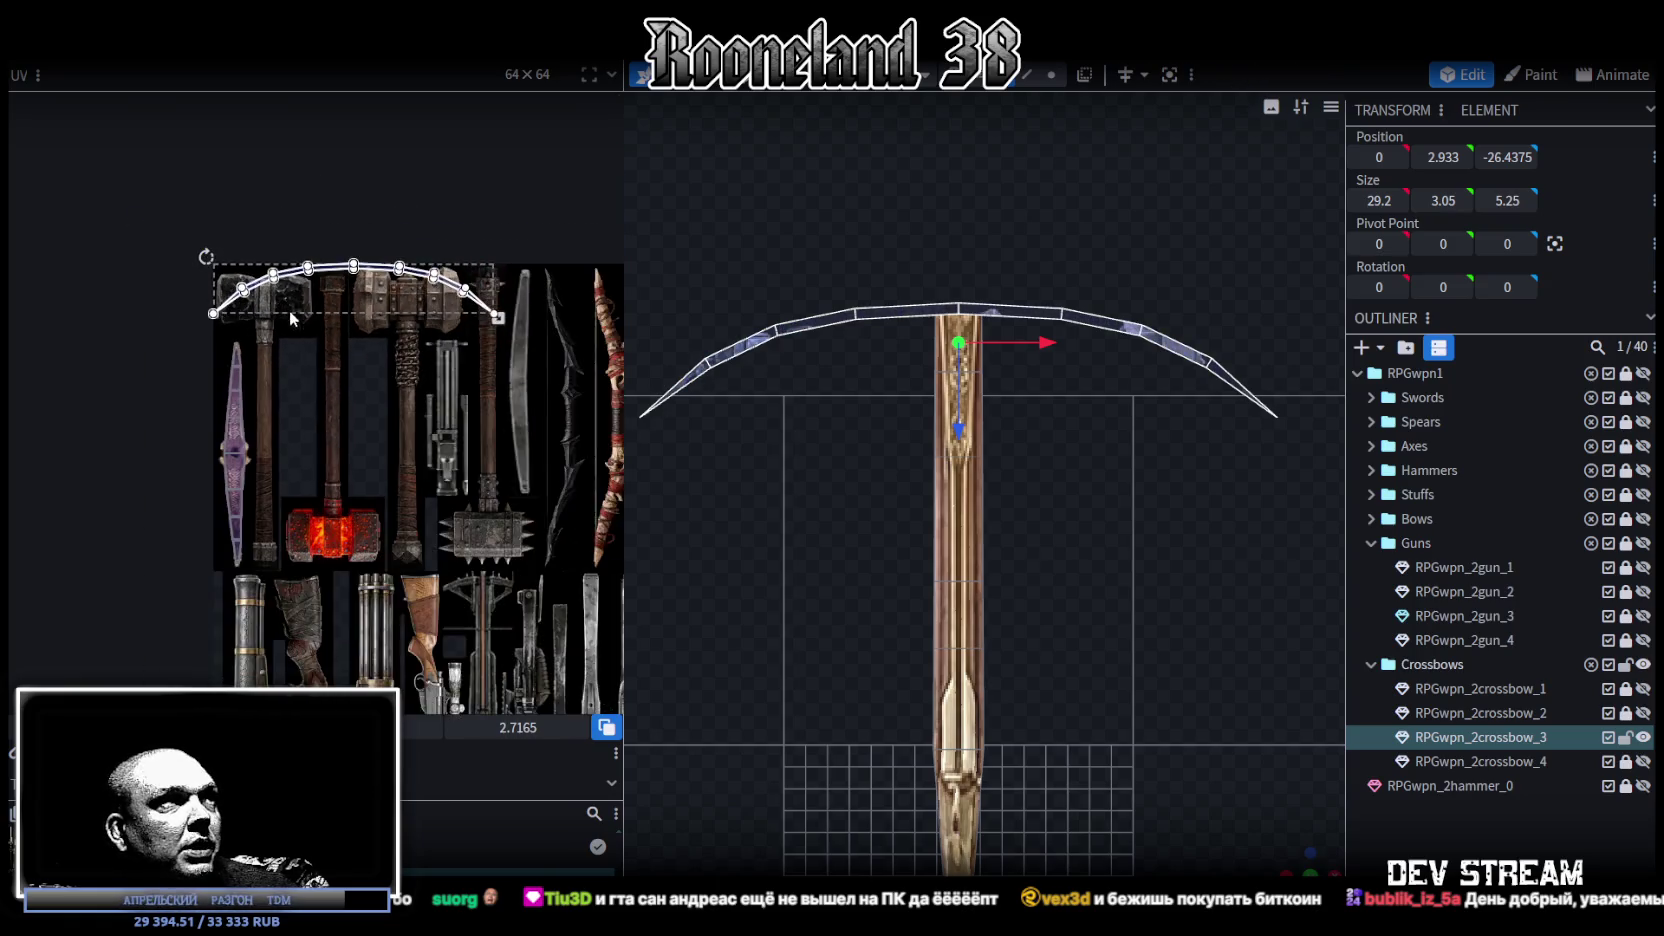
scroll(324, 316, "down", 2)
Step: Box-select the UV points at the bow's left end, narrowing the selection to the arc
left_click_drag(488, 342, 107, 283)
left_click_drag(480, 299, 166, 313)
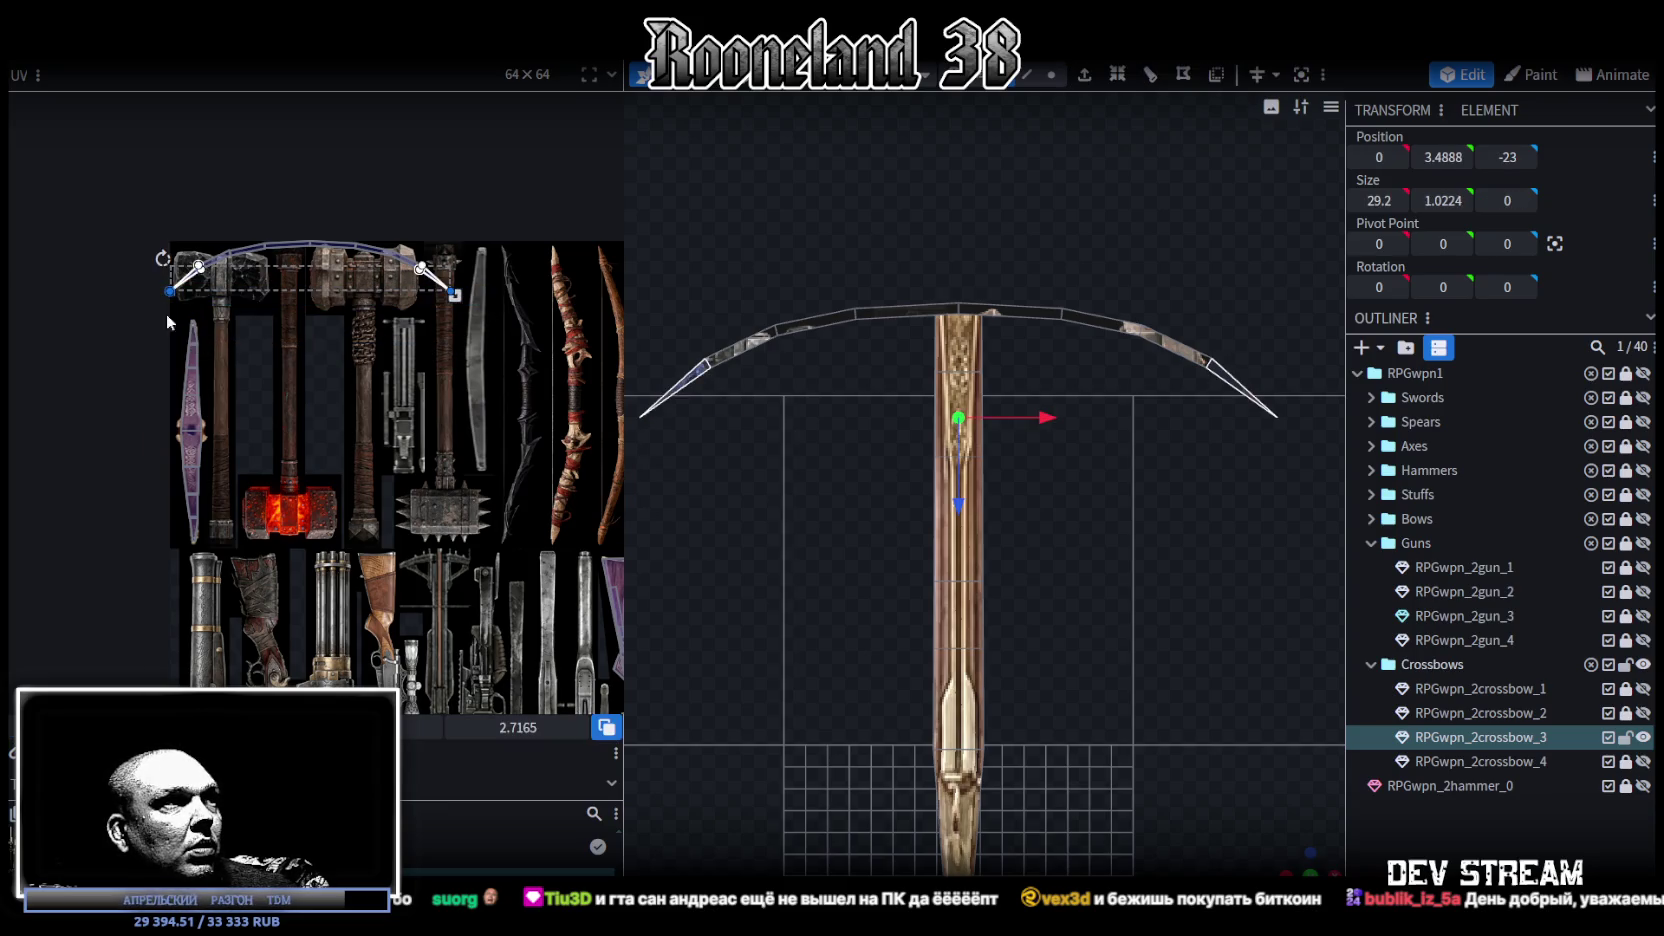
scroll(197, 264, "up", 3)
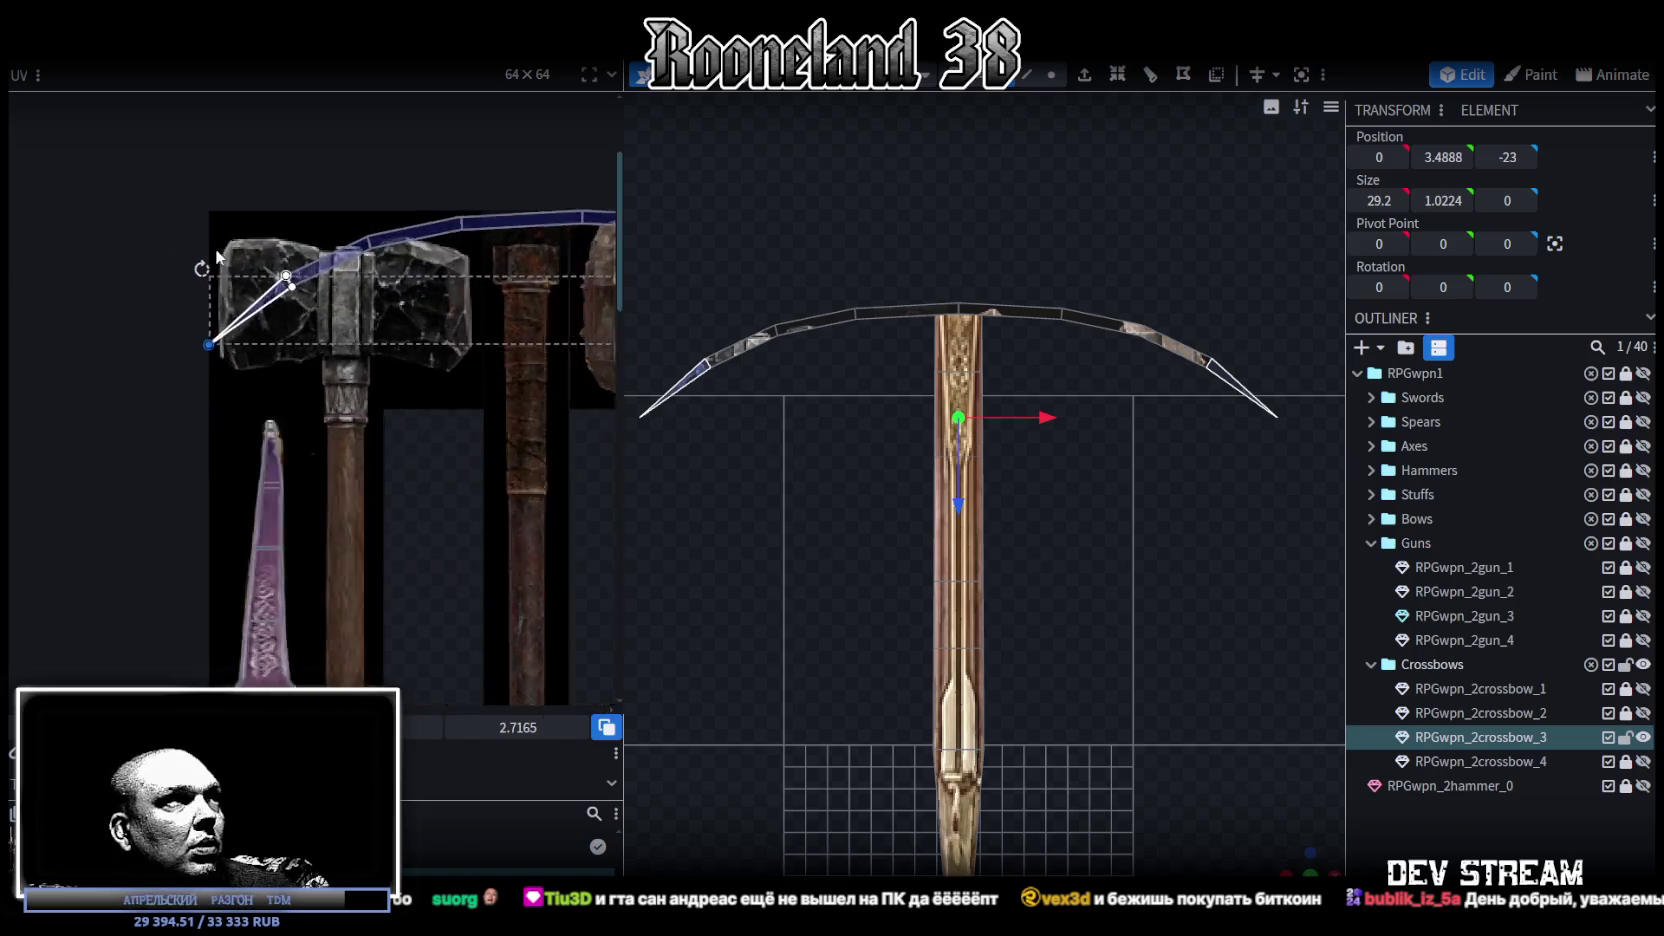
scroll(170, 330, "up", 2)
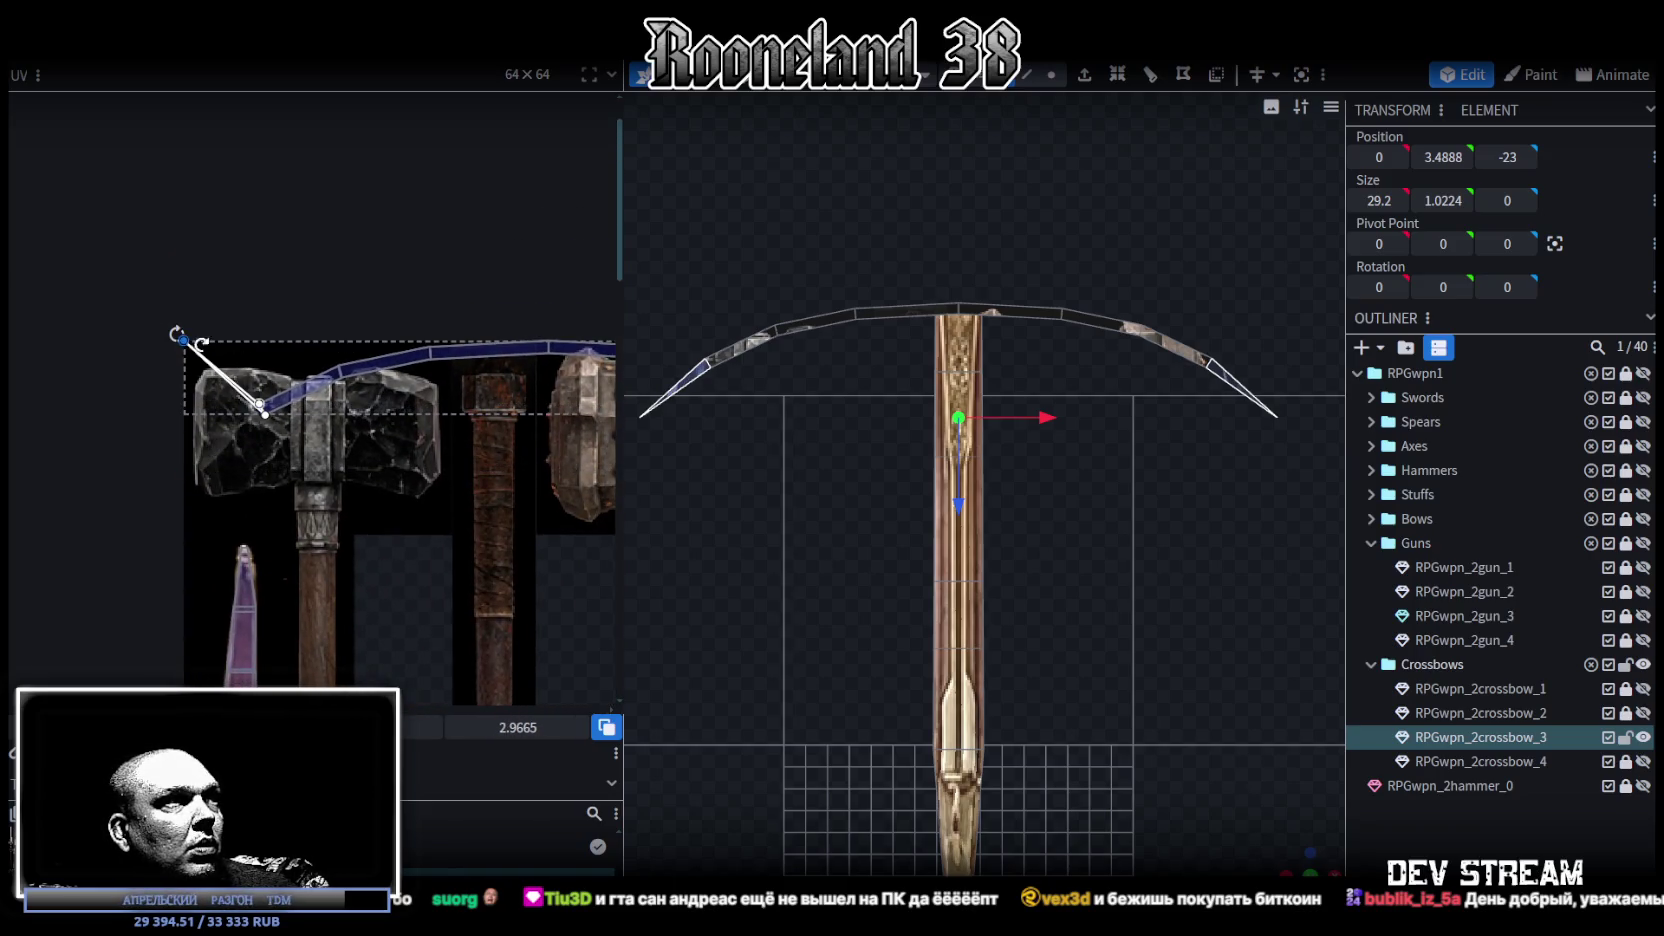
scroll(162, 344, "down", 2)
scroll(159, 448, "down", 2)
scroll(117, 458, "down", 1)
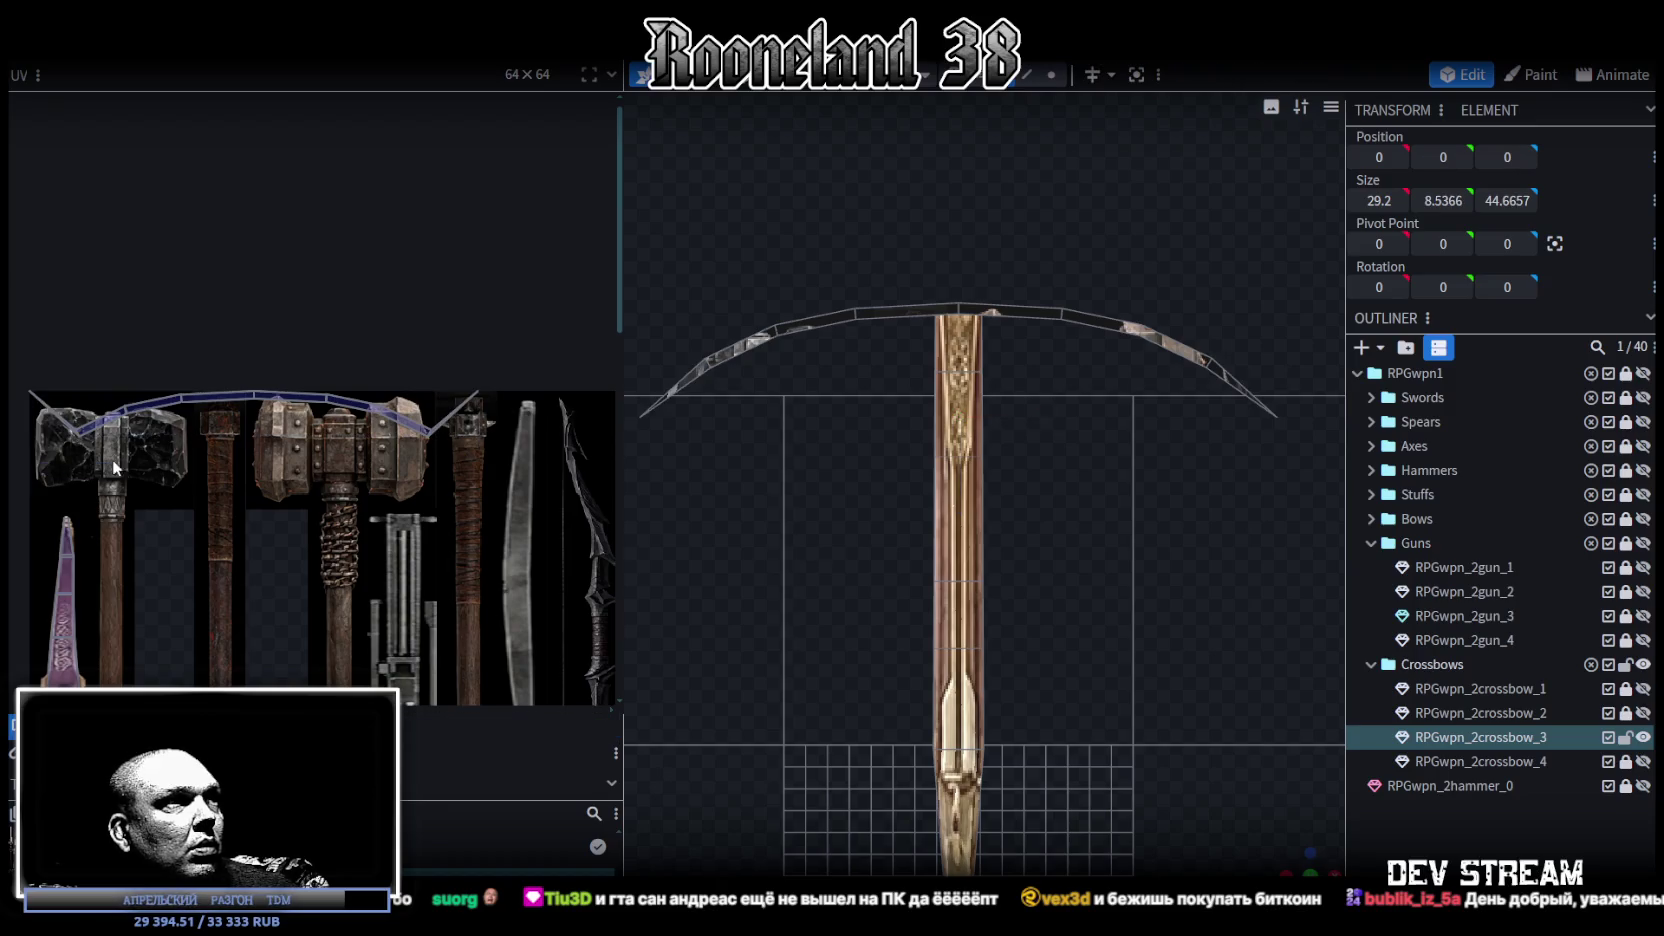
Step: Move the arc's UV vertices up above the hammer head
left_click_drag(40, 472, 476, 426)
scroll(43, 426, "up", 2)
scroll(162, 424, "up", 1)
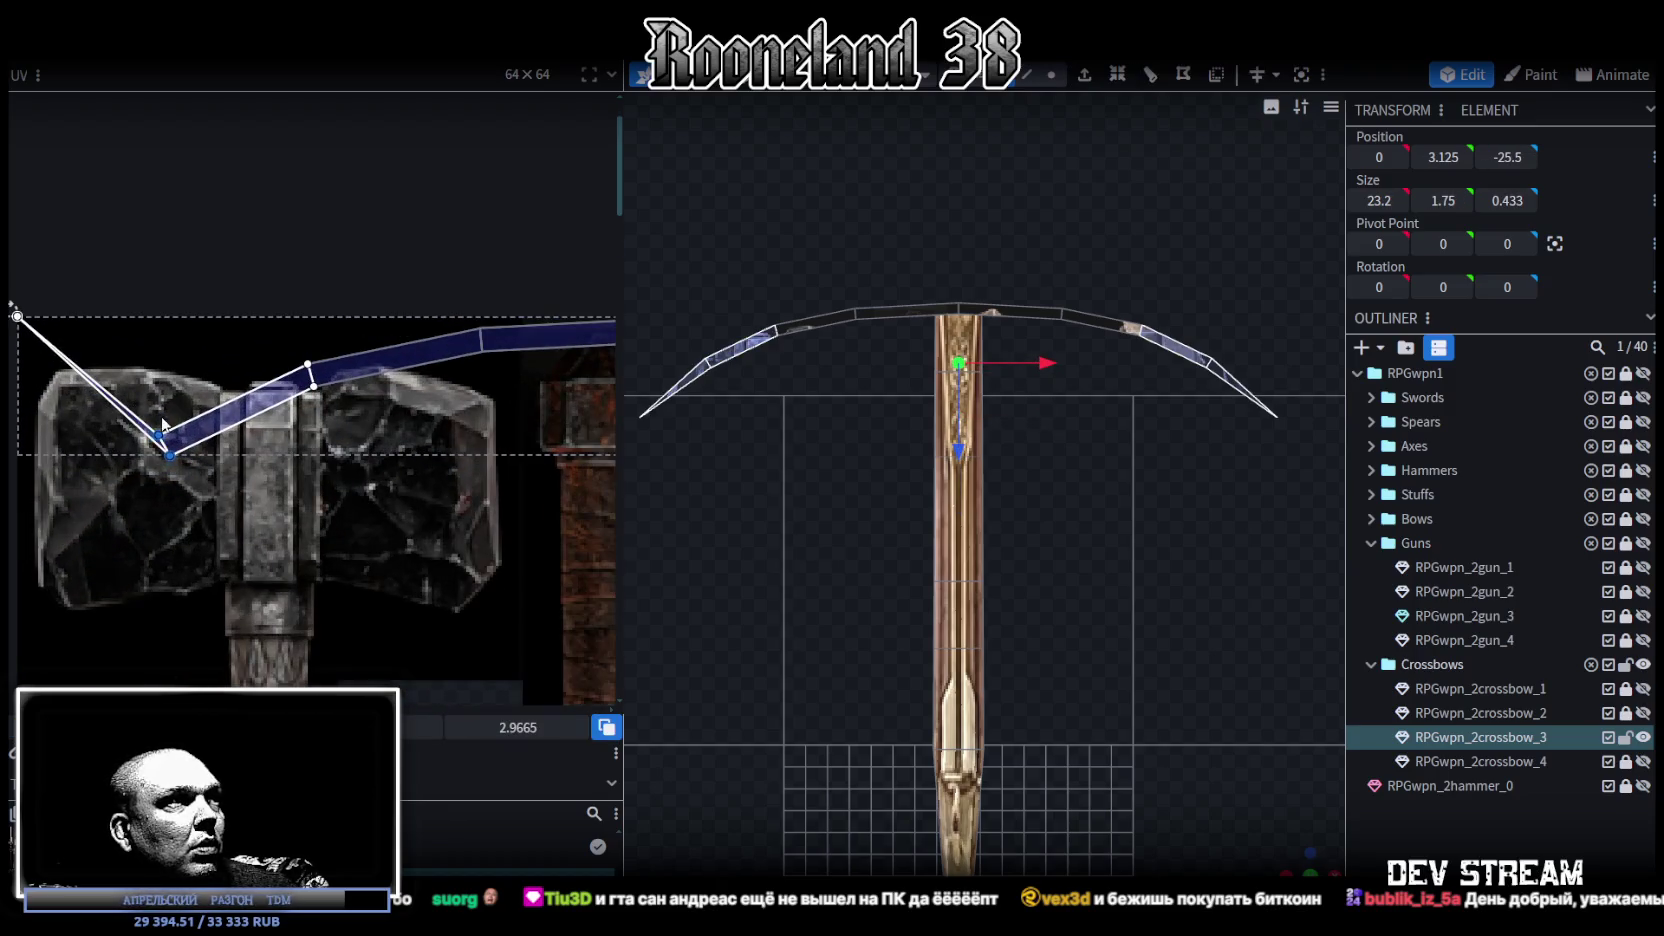
left_click_drag(161, 432, 157, 374)
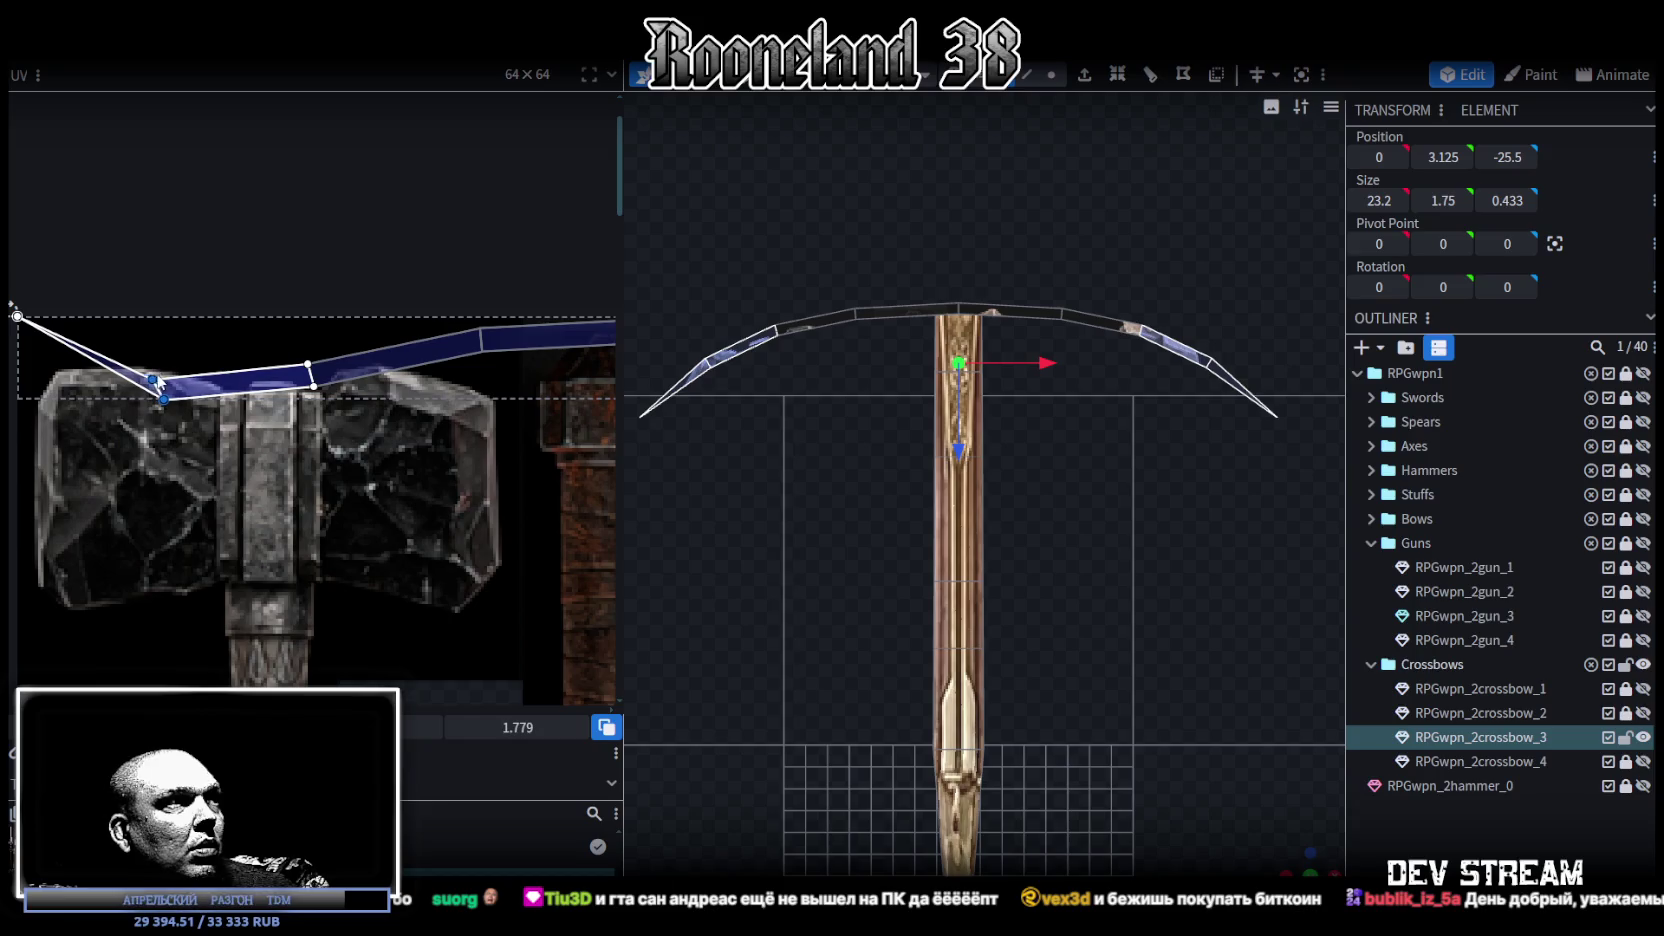
key("ctrl+z")
left_click_drag(165, 445, 165, 327)
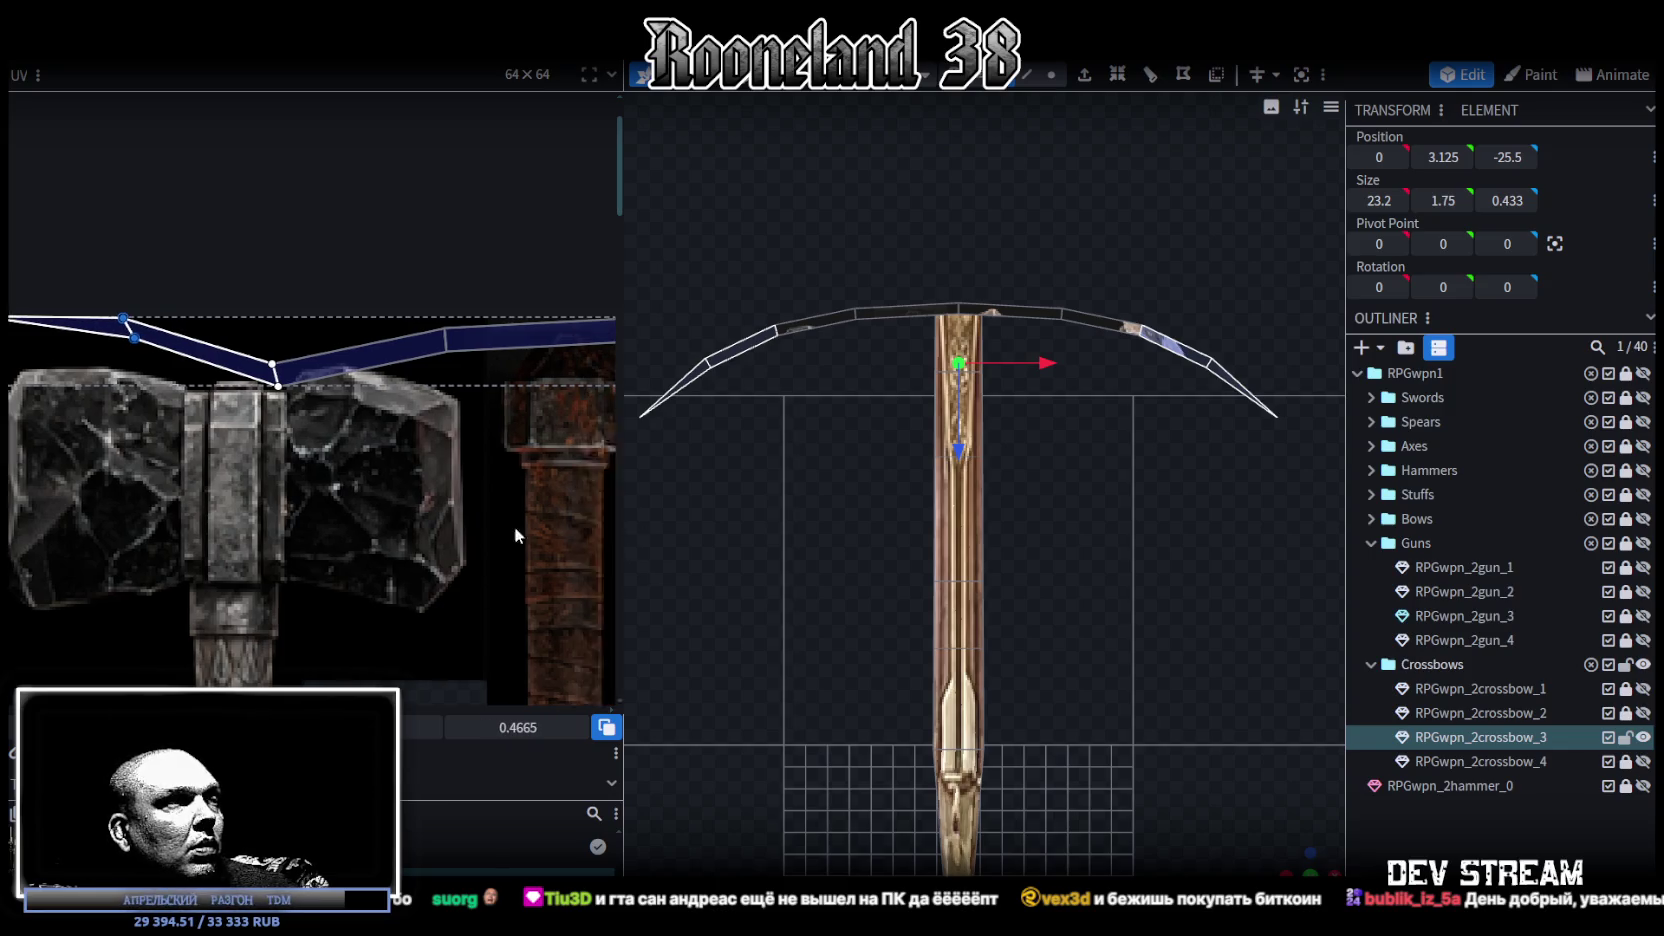
Step: Add more arc vertices, pull the lower vertex slightly down, and pick the left bow-limb section
scroll(400, 535, "down", 5)
middle_click_drag(391, 537, 246, 517)
left_click_drag(132, 490, 525, 410)
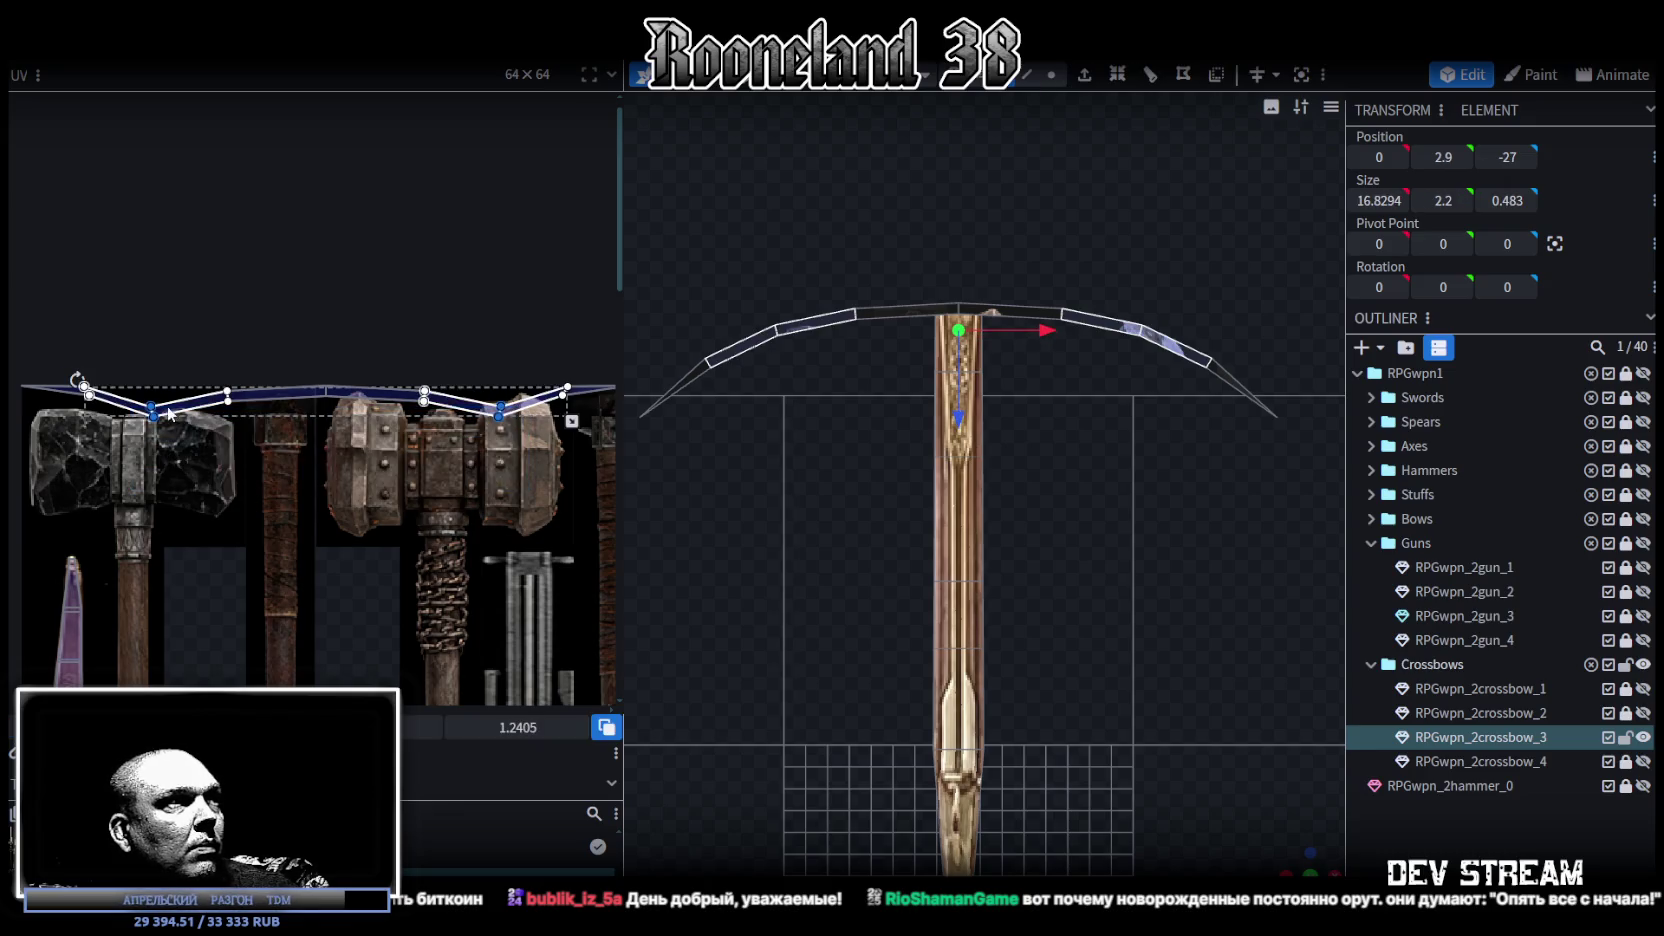
scroll(188, 538, "up", 3)
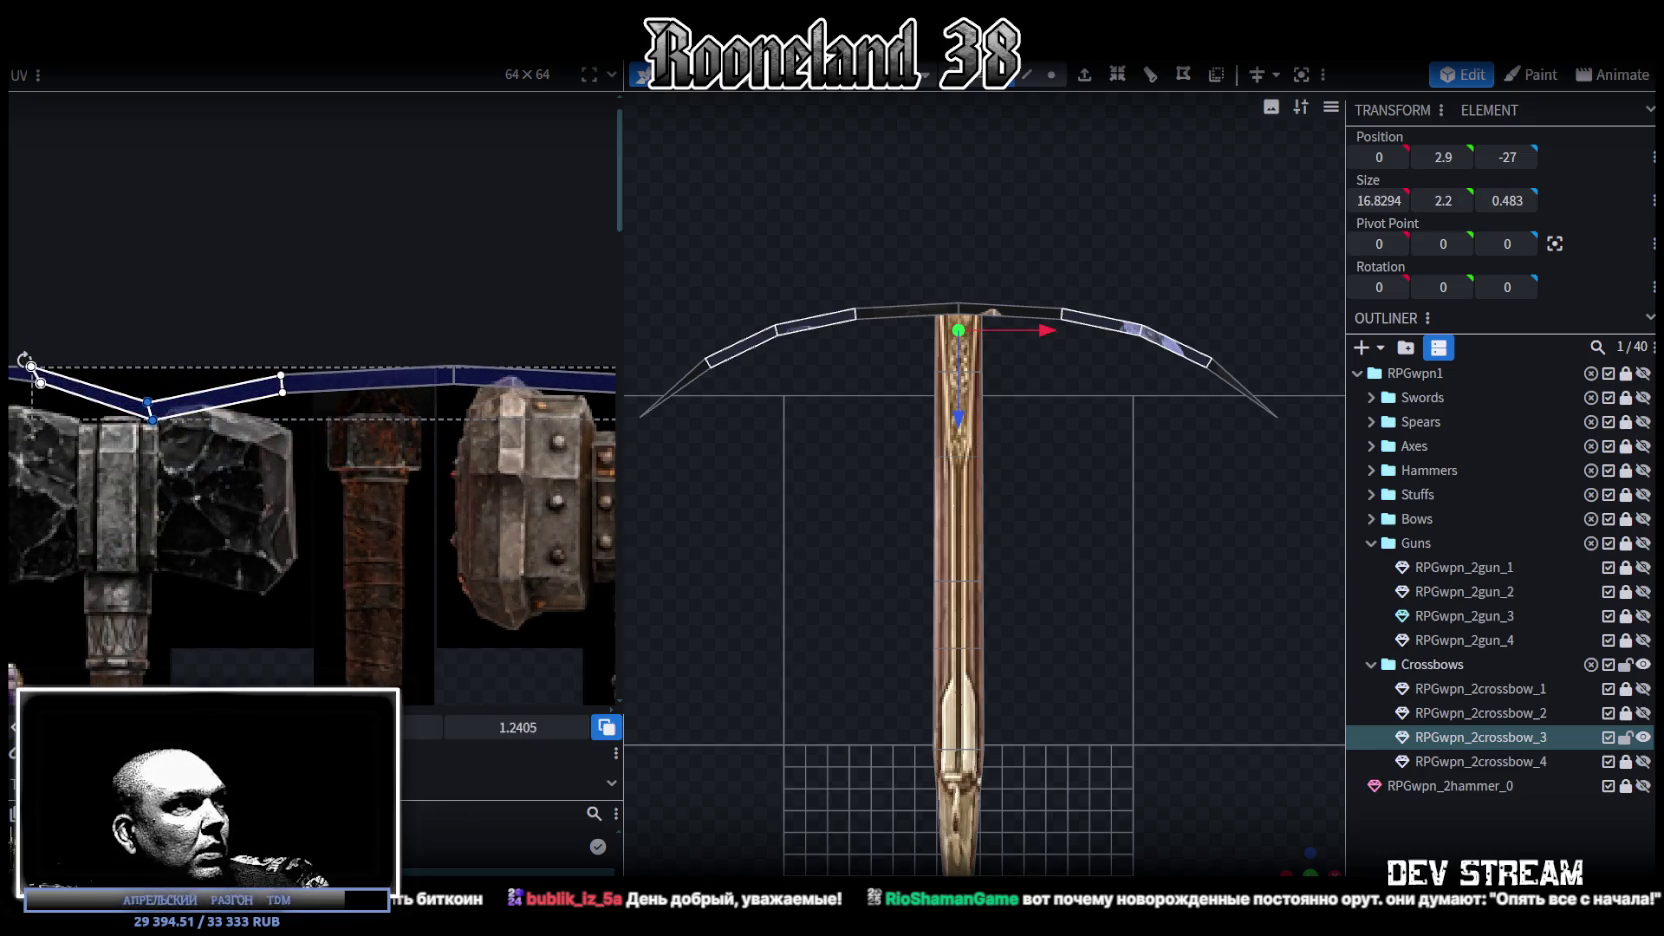
mouse_move(518, 727)
left_mouse_down()
mouse_move(540, 727)
mouse_move(506, 727)
left_mouse_up()
middle_click_drag(533, 505, 410, 640)
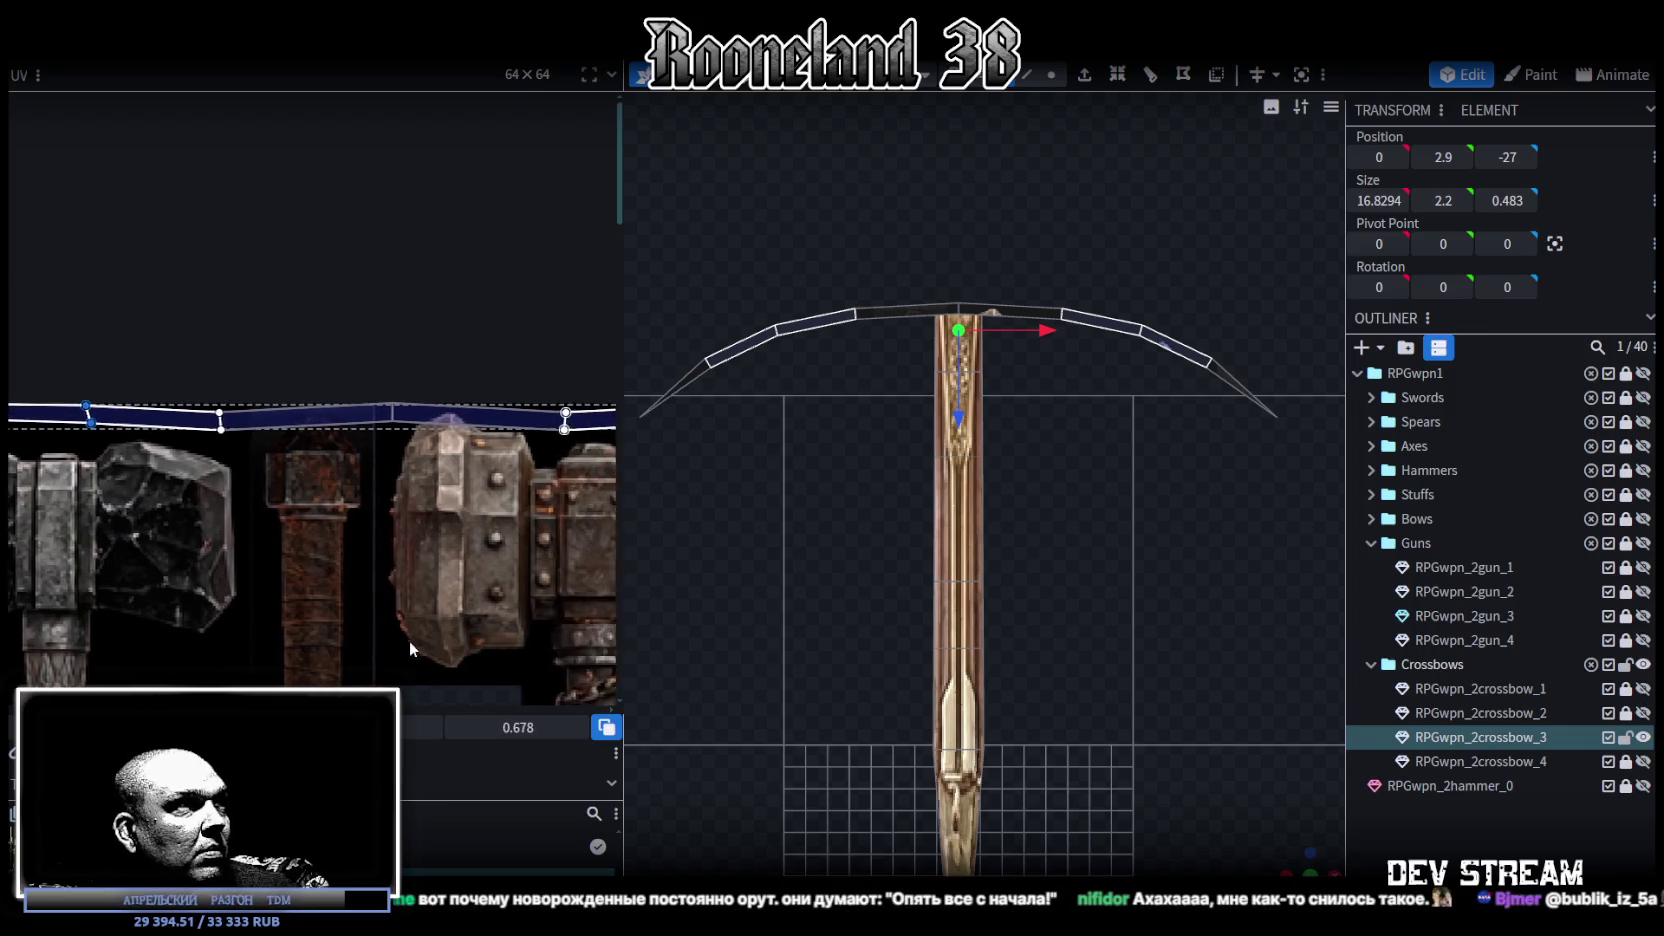
left_click(226, 428)
Step: Nudge the middle UV vertex pair right and up, then select the whole bow strip
scroll(226, 438, "up", 3)
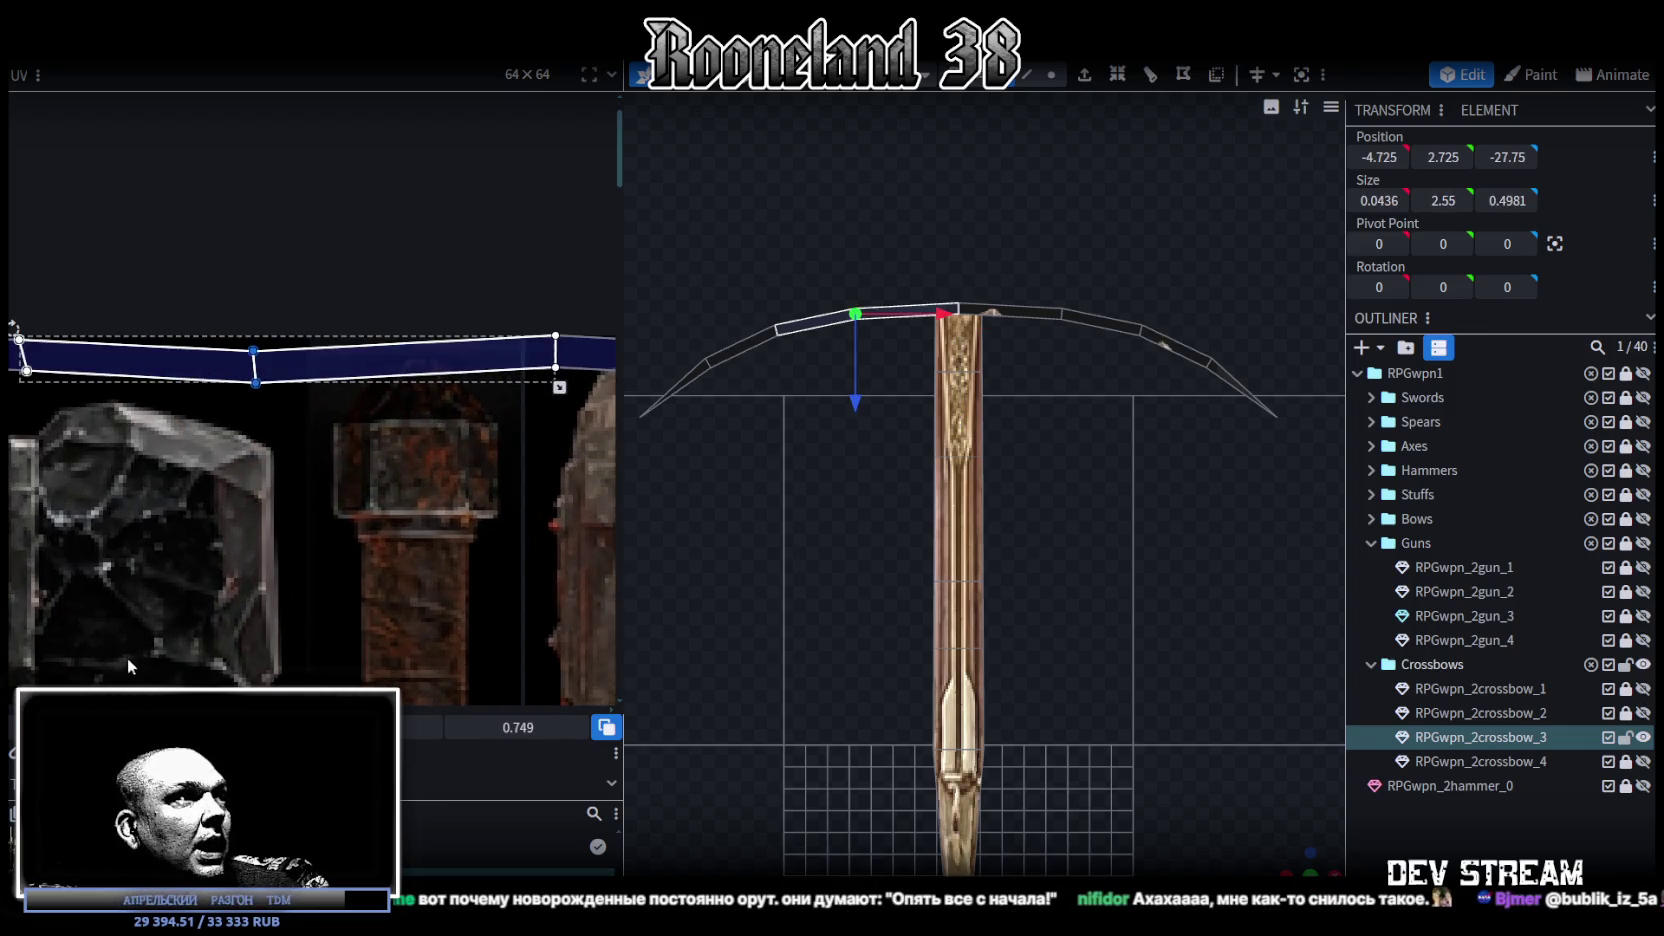
left_click_drag(242, 366, 254, 355)
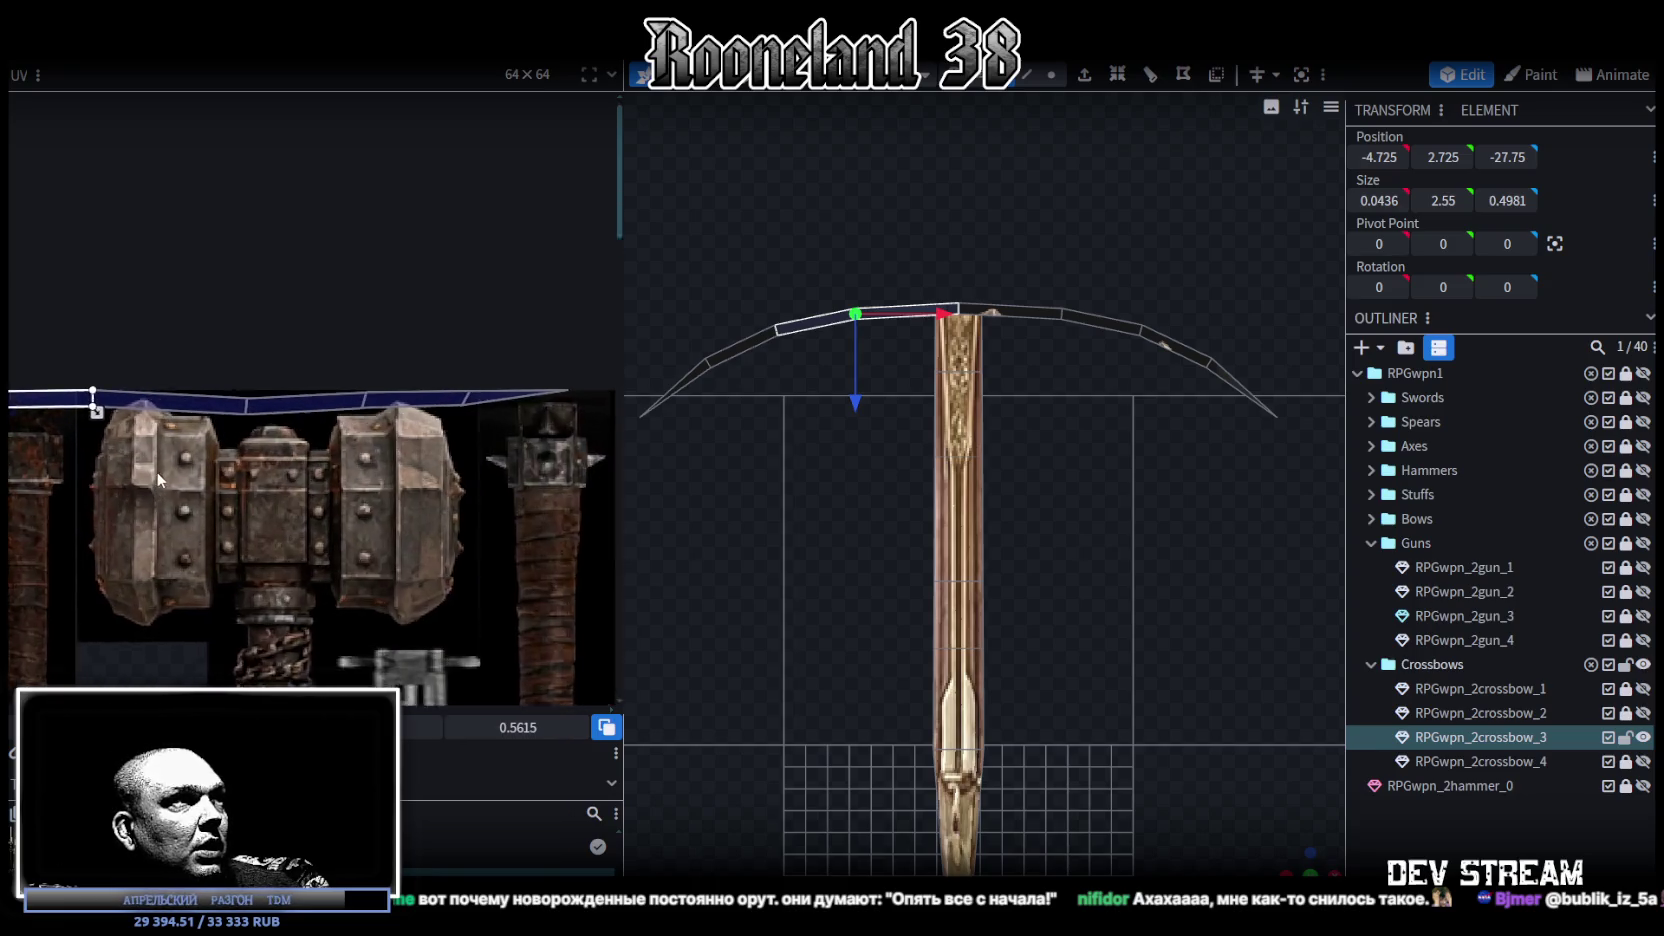
left_click_drag(263, 418, 305, 366)
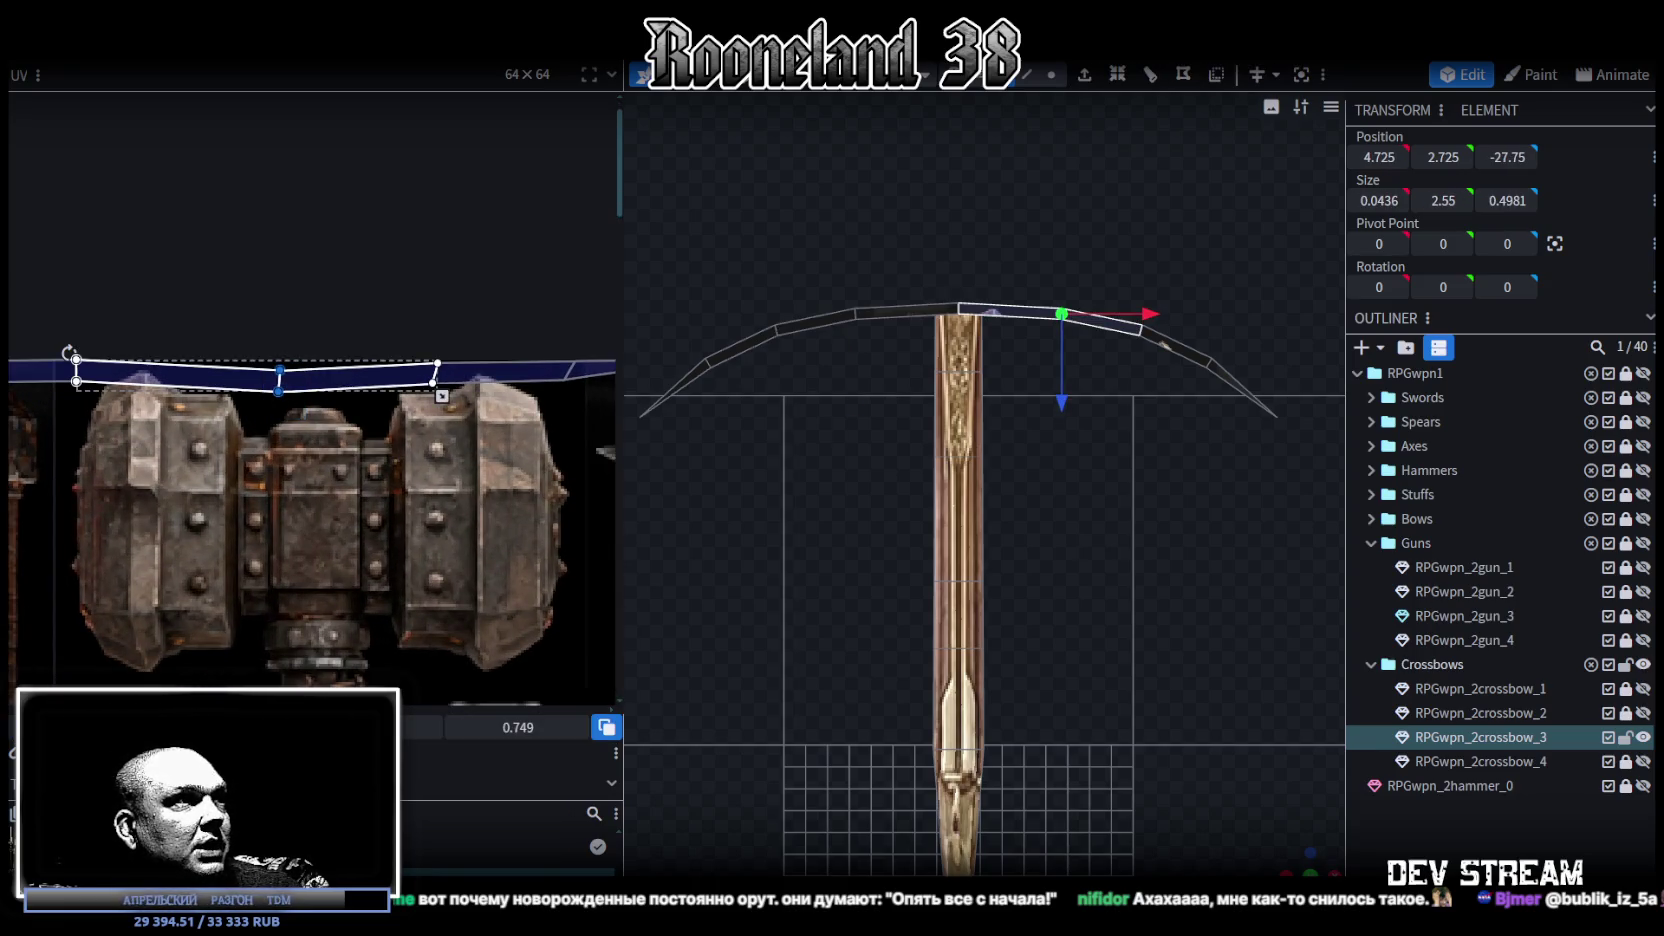
key("Up")
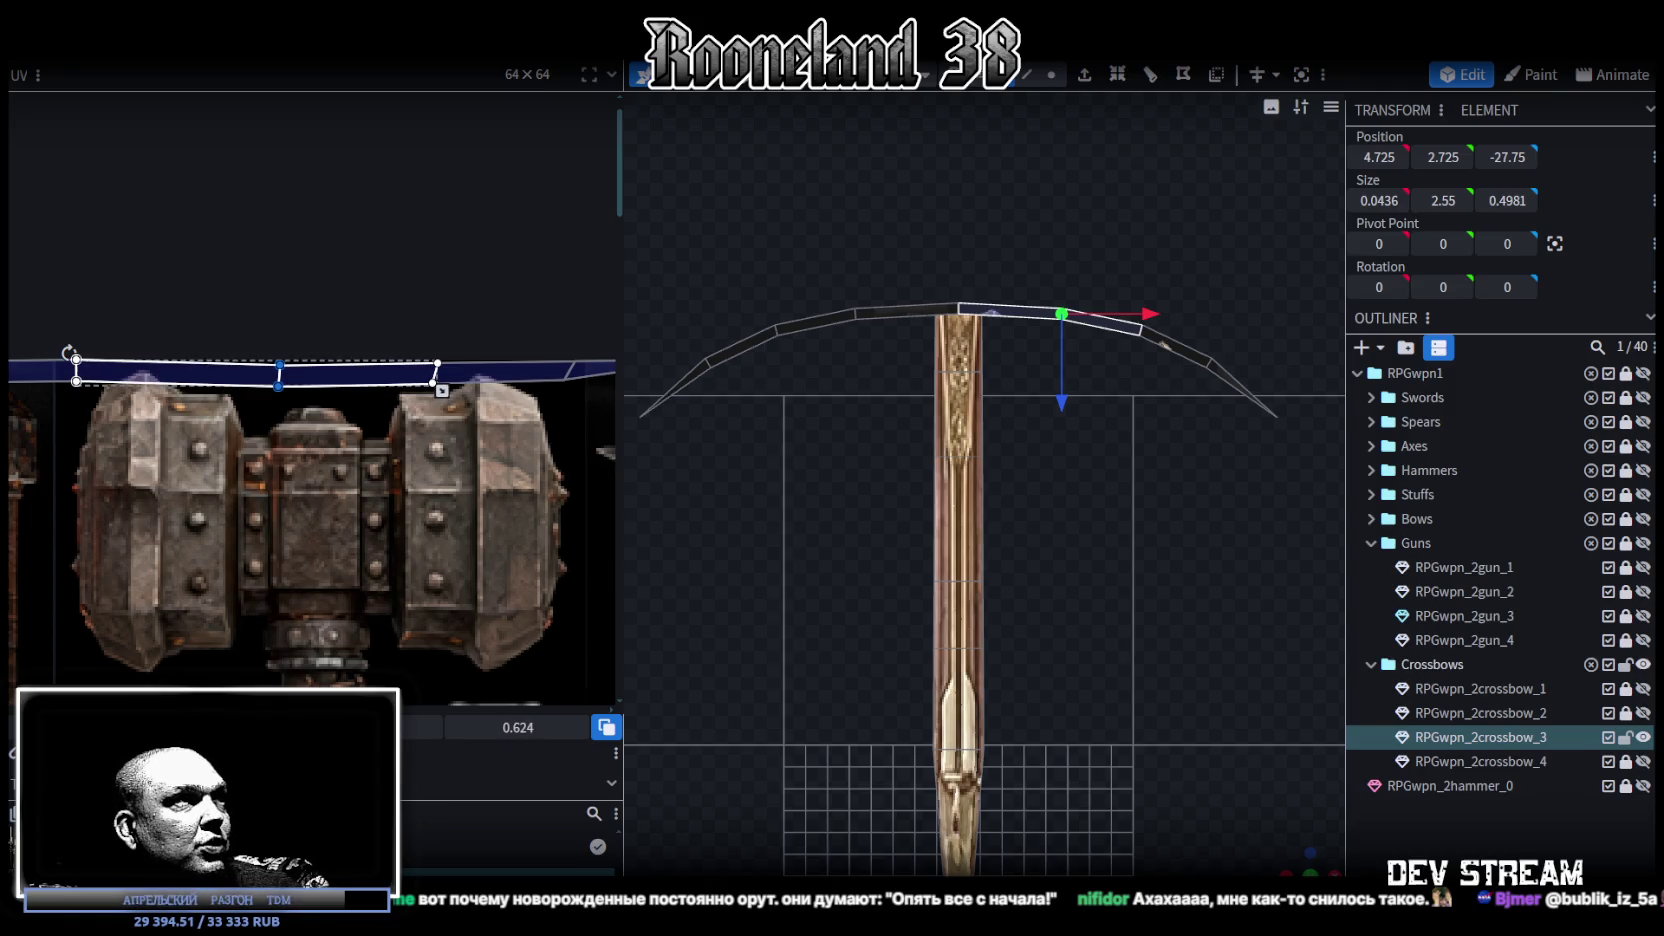
scroll(467, 519, "down", 3)
scroll(467, 519, "down", 2)
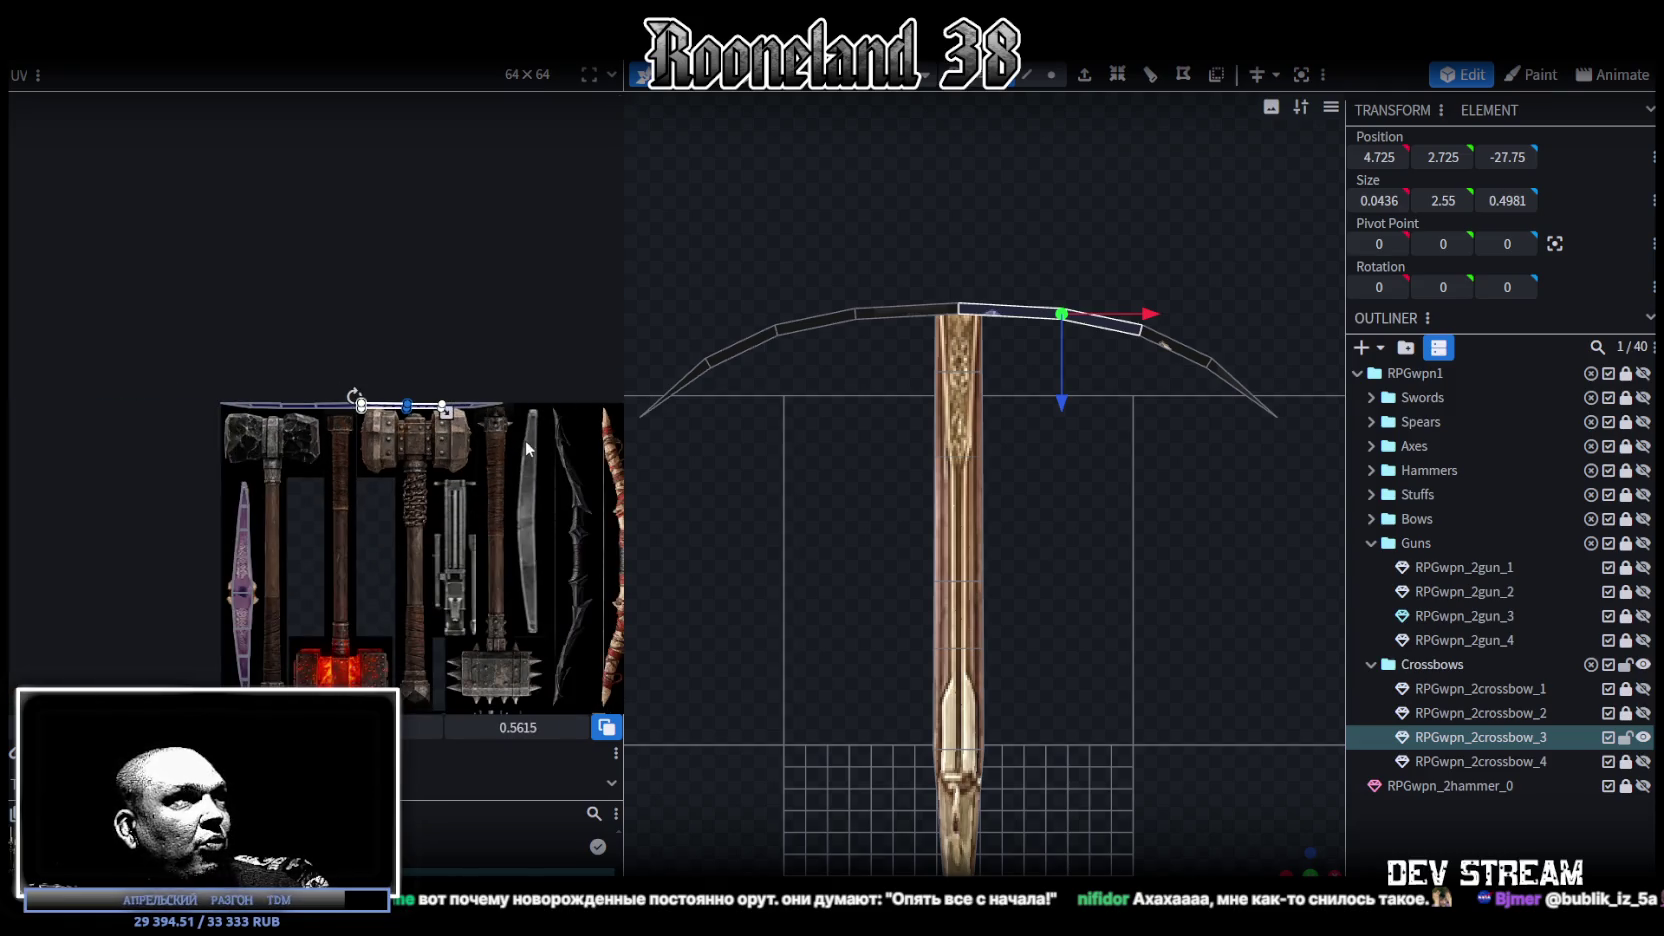
left_click_drag(527, 443, 213, 354)
scroll(312, 436, "down", 3)
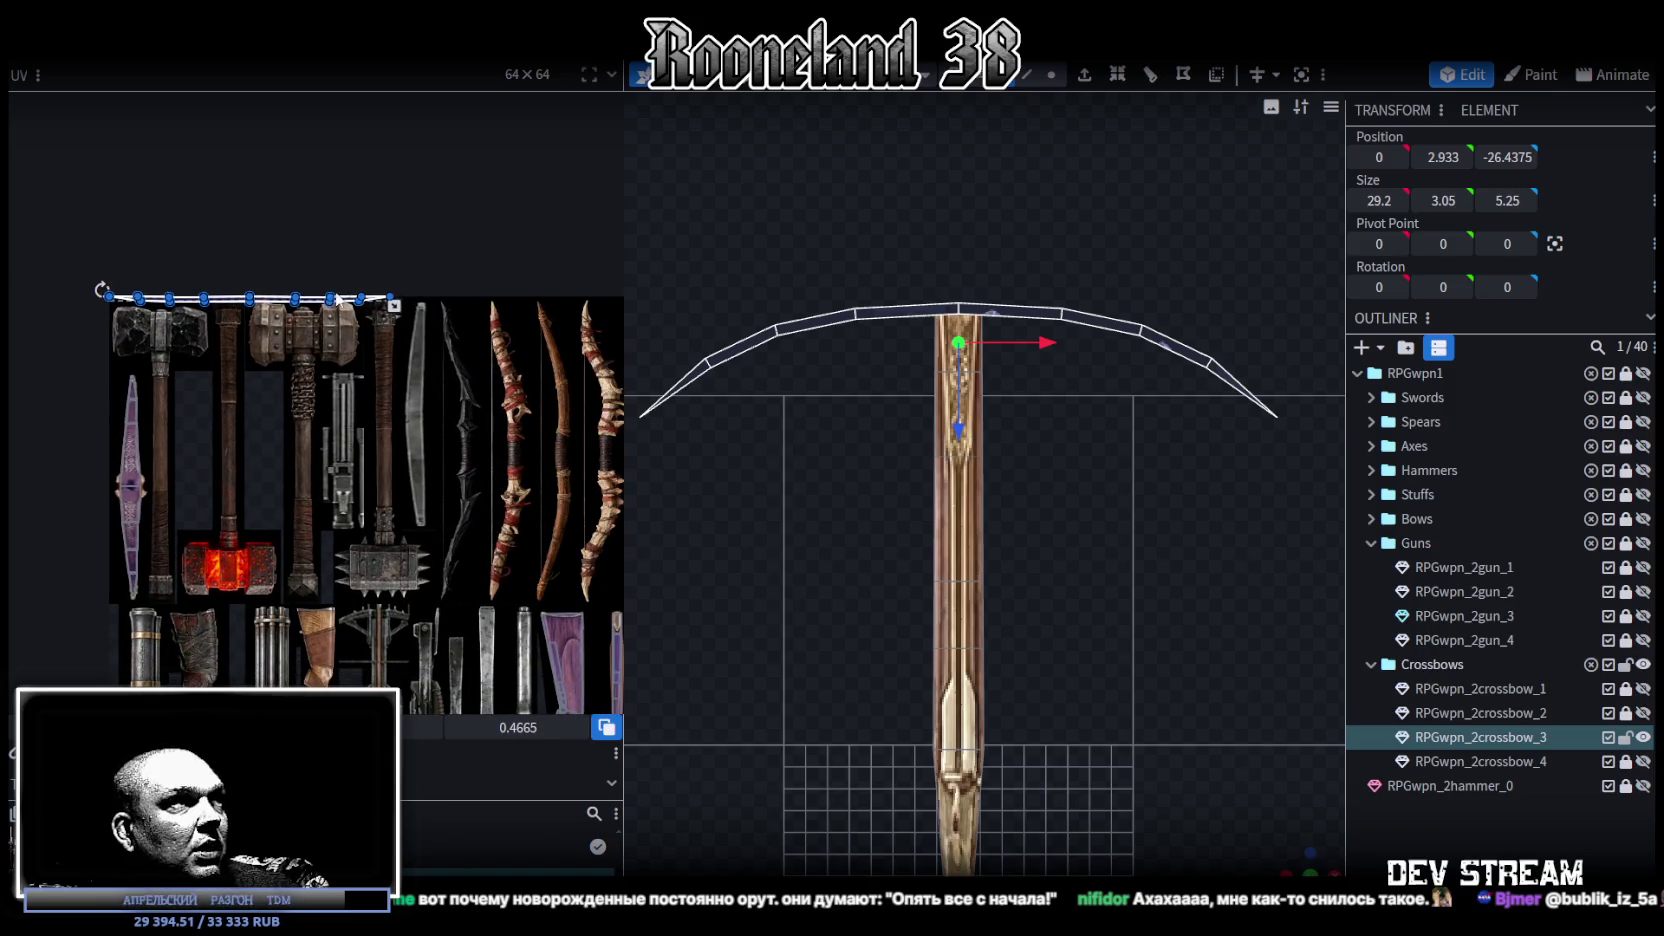
Step: Place the bow's UV strip onto the purple blade texture
left_click_drag(343, 298, 490, 690)
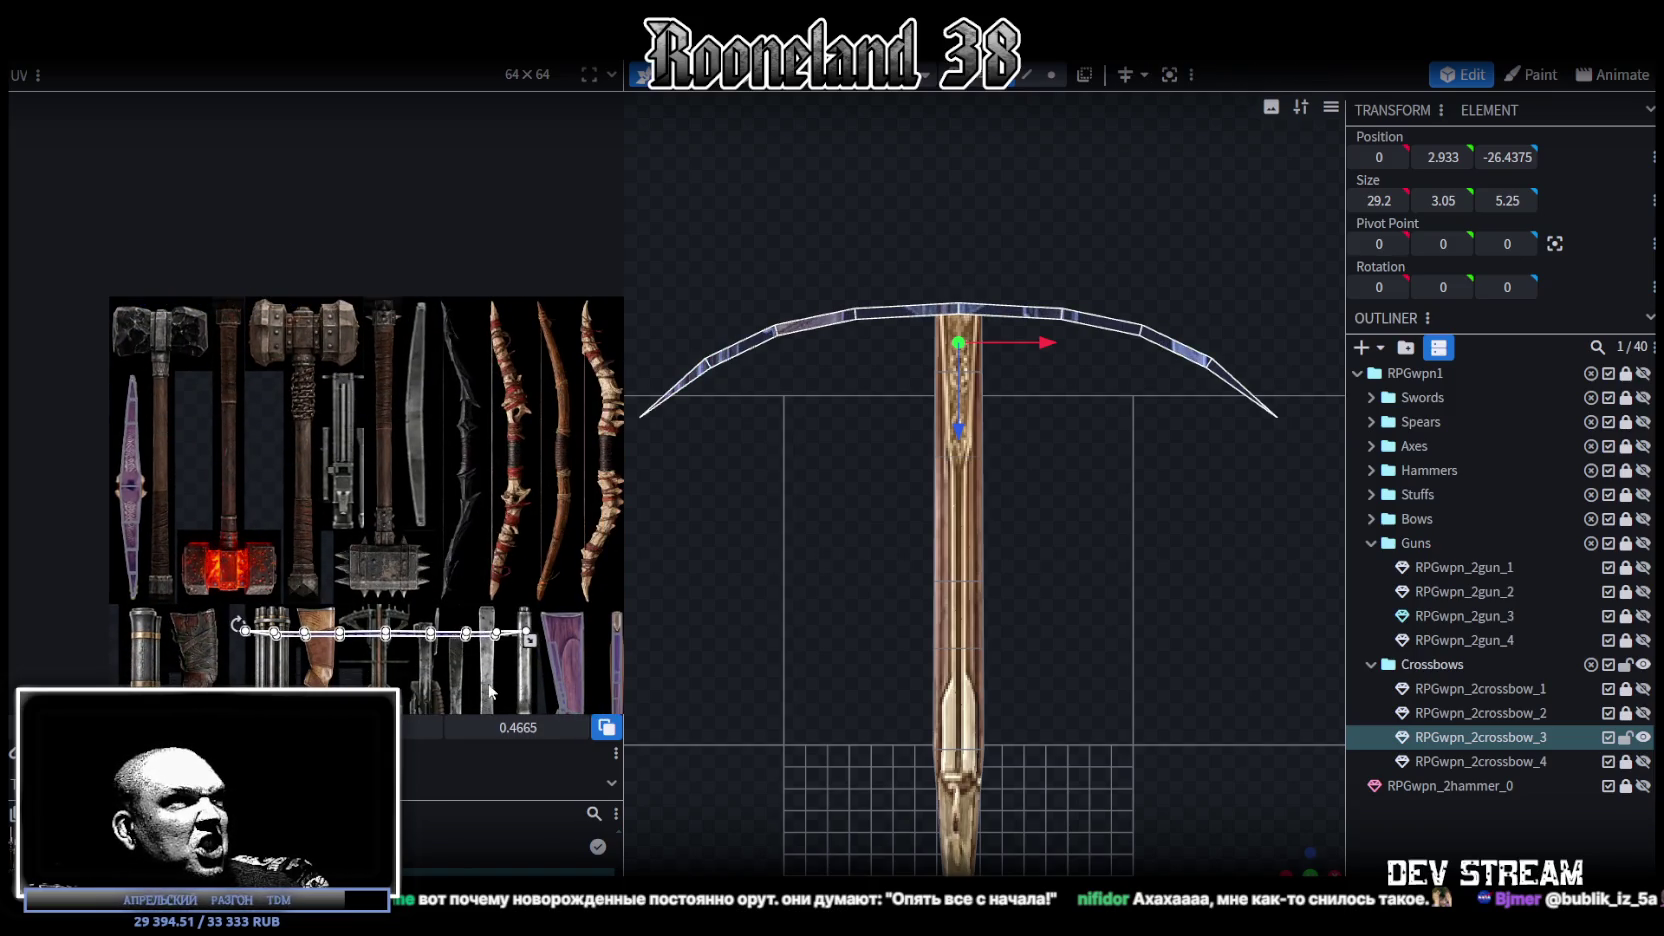
scroll(490, 690, "up", 3)
scroll(261, 365, "up", 3)
scroll(306, 468, "up", 2)
scroll(309, 430, "down", 2)
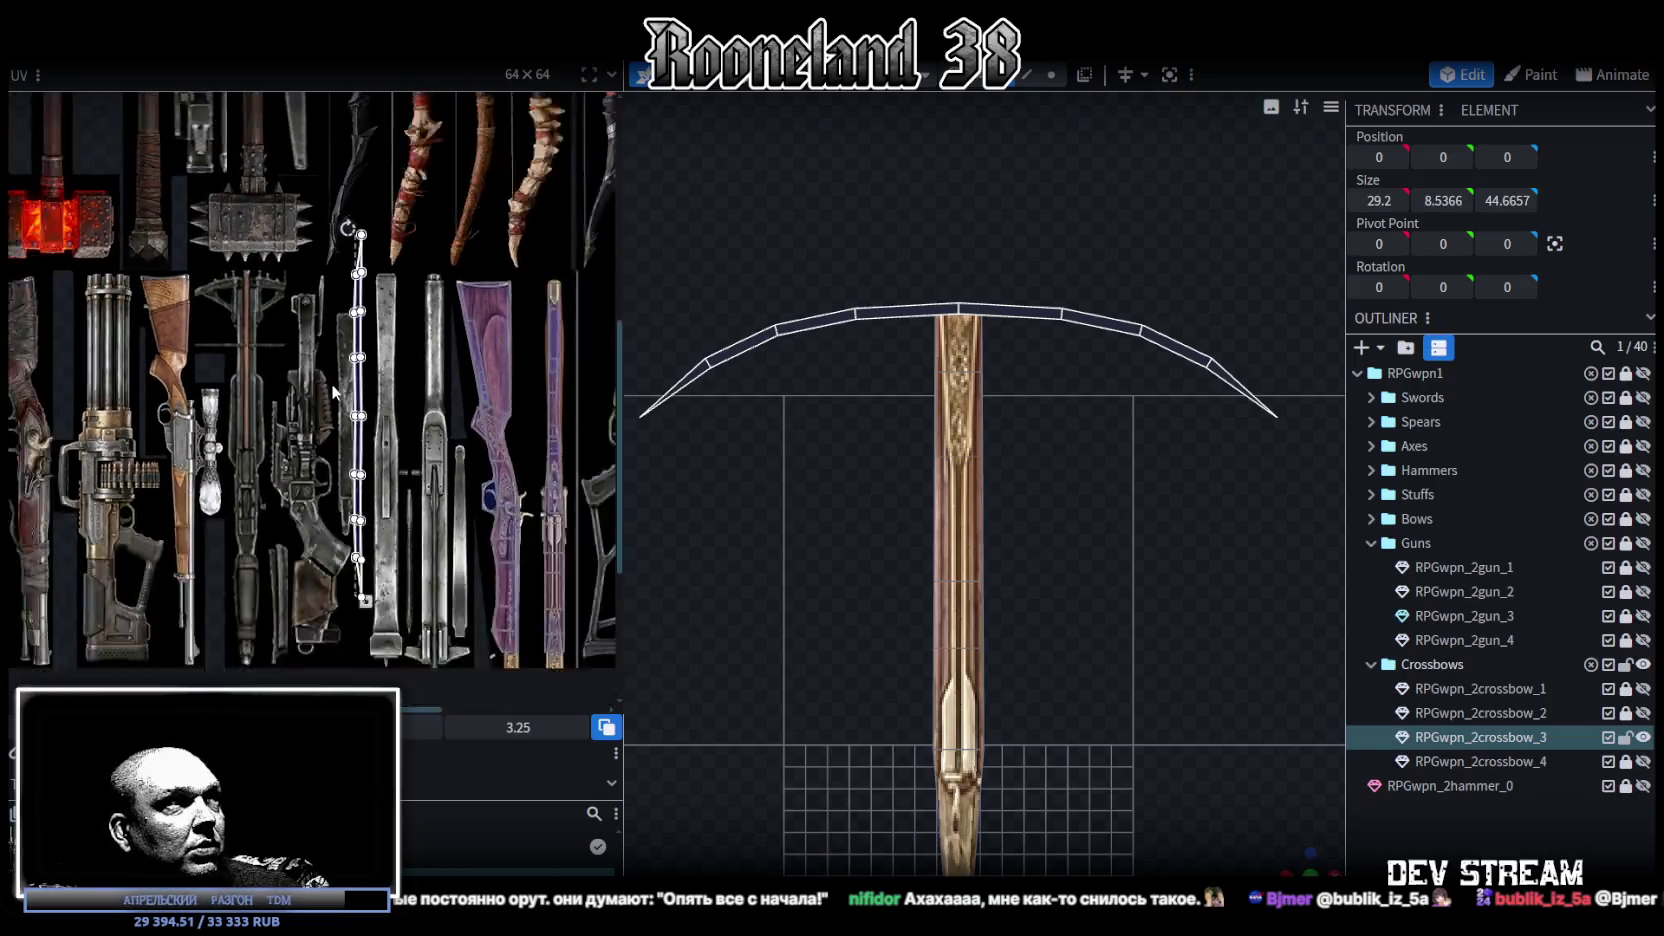
scroll(333, 392, "down", 2)
scroll(465, 430, "up", 3)
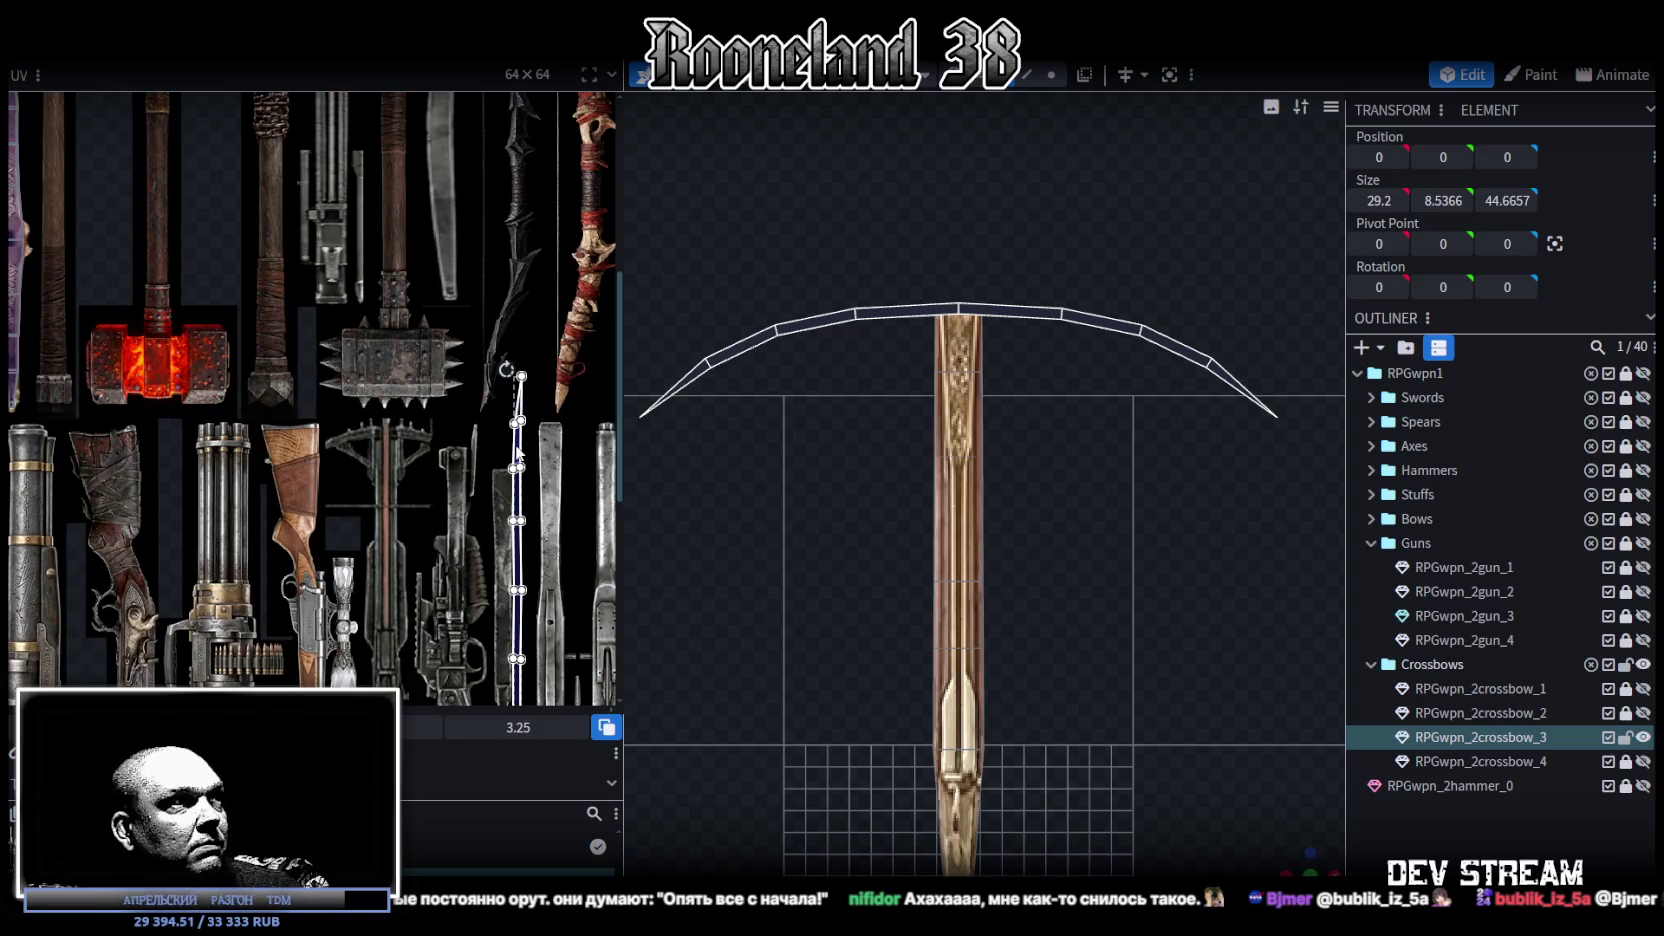
scroll(406, 482, "down", 2)
scroll(291, 332, "up", 3)
scroll(316, 500, "up", 2)
left_click_drag(316, 500, 140, 322)
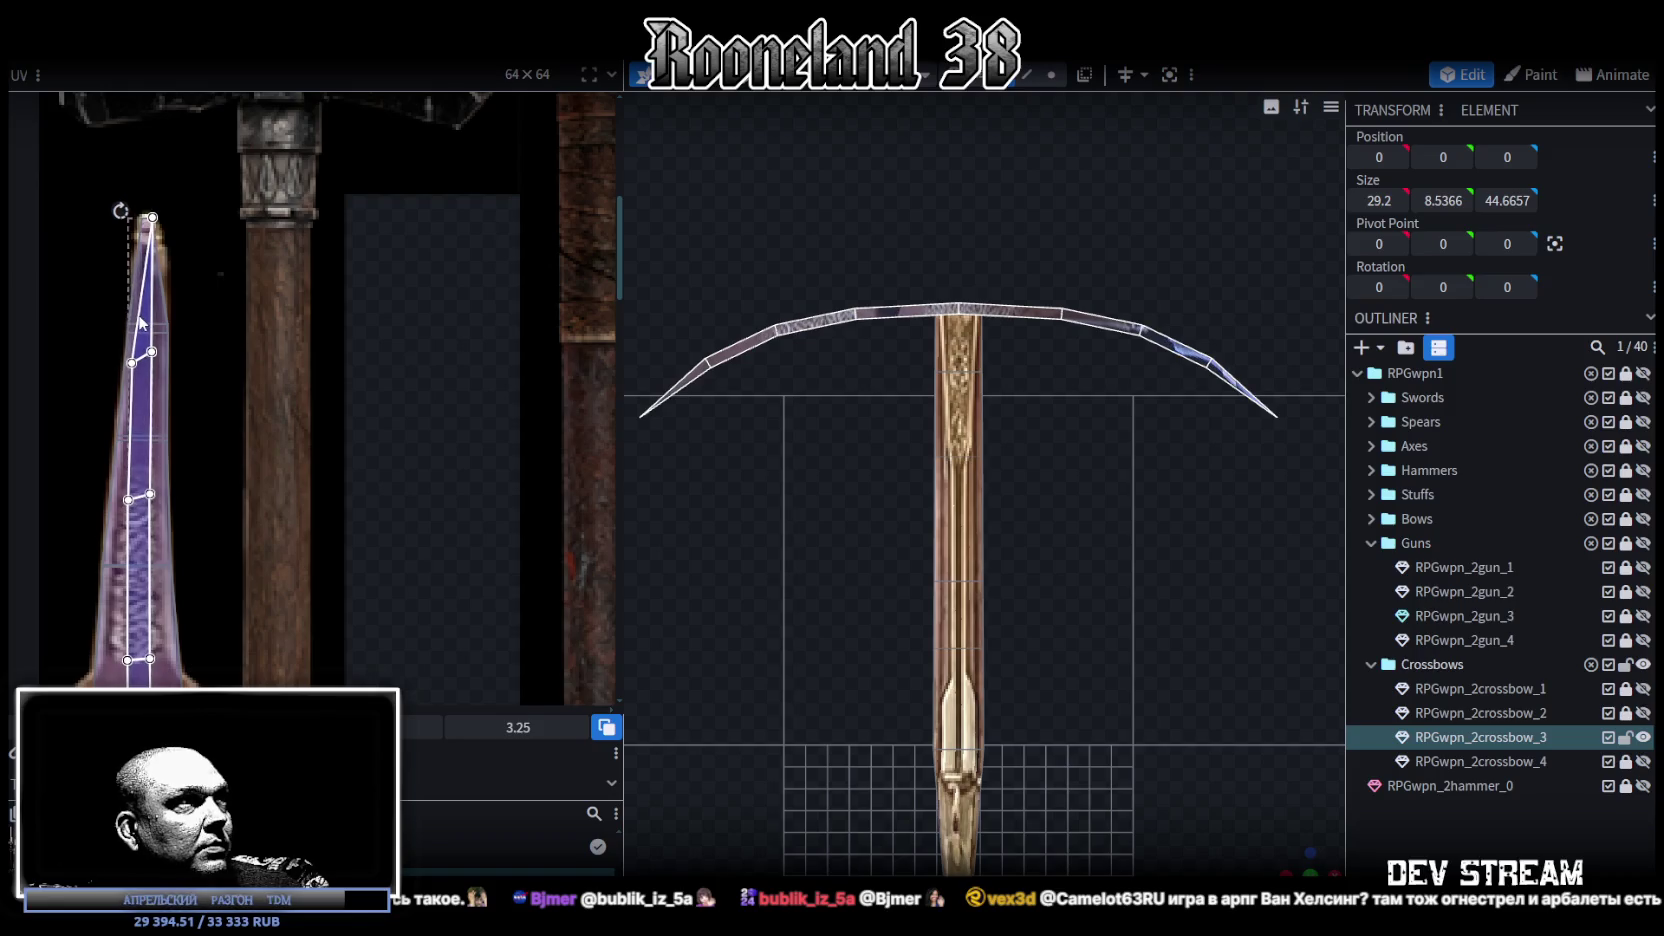
left_click_drag(140, 320, 139, 322)
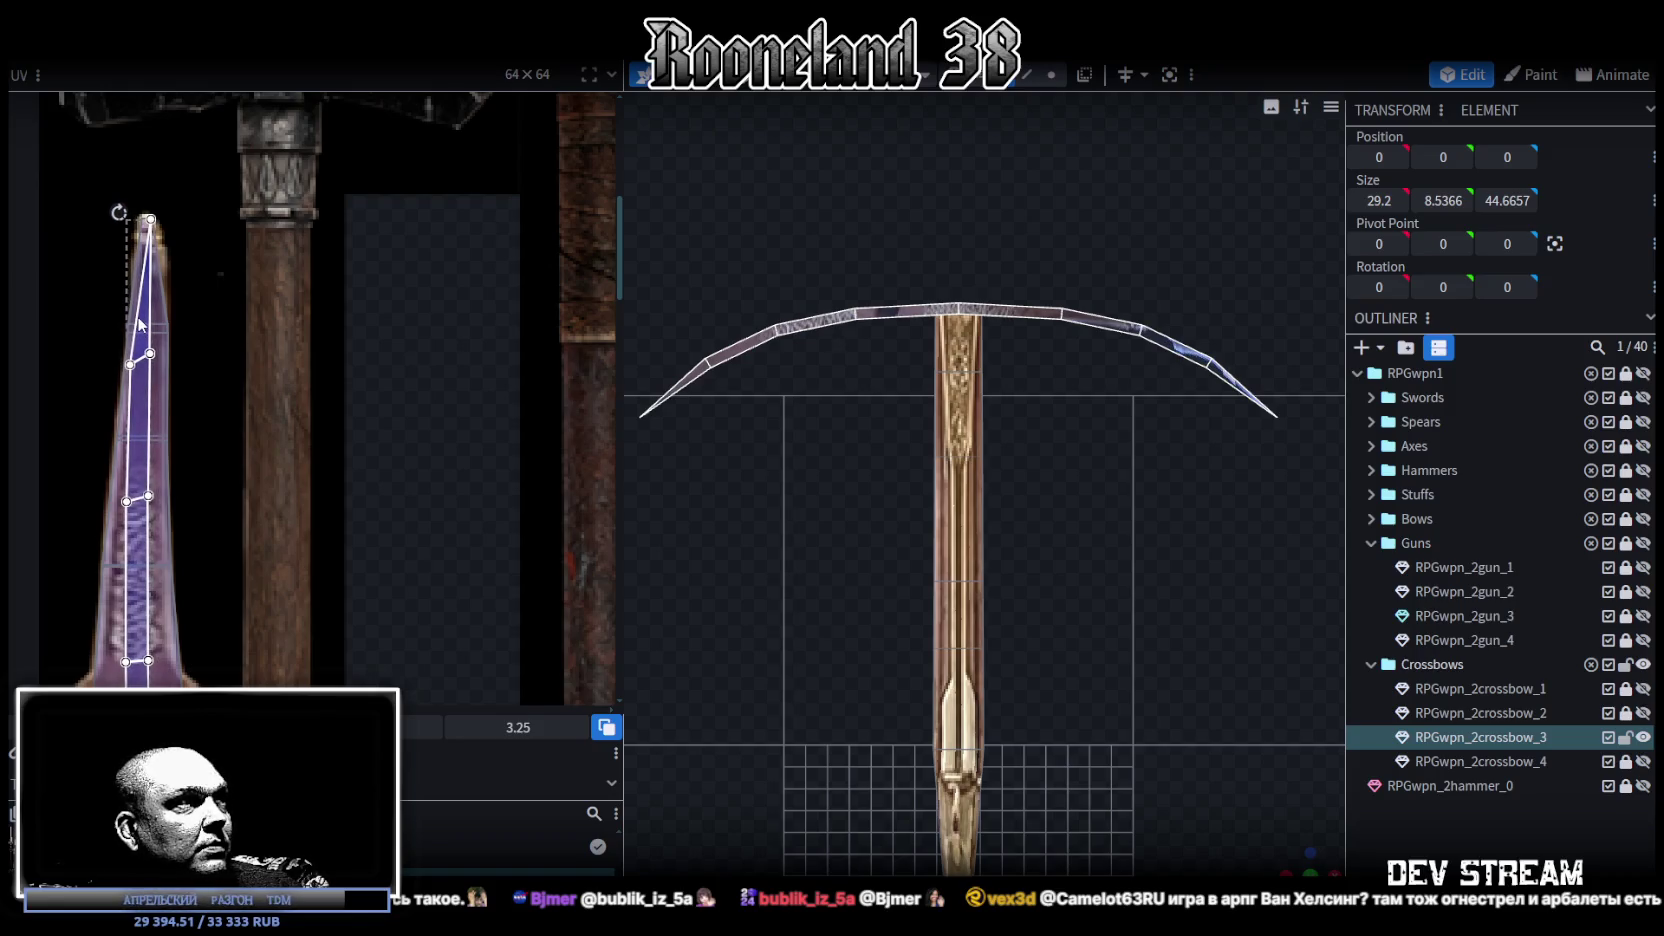
Step: Shorten the bow UV strip from the bottom and nudge it slightly left
scroll(140, 322, "up", 2)
scroll(240, 307, "down", 2)
scroll(228, 556, "down", 2)
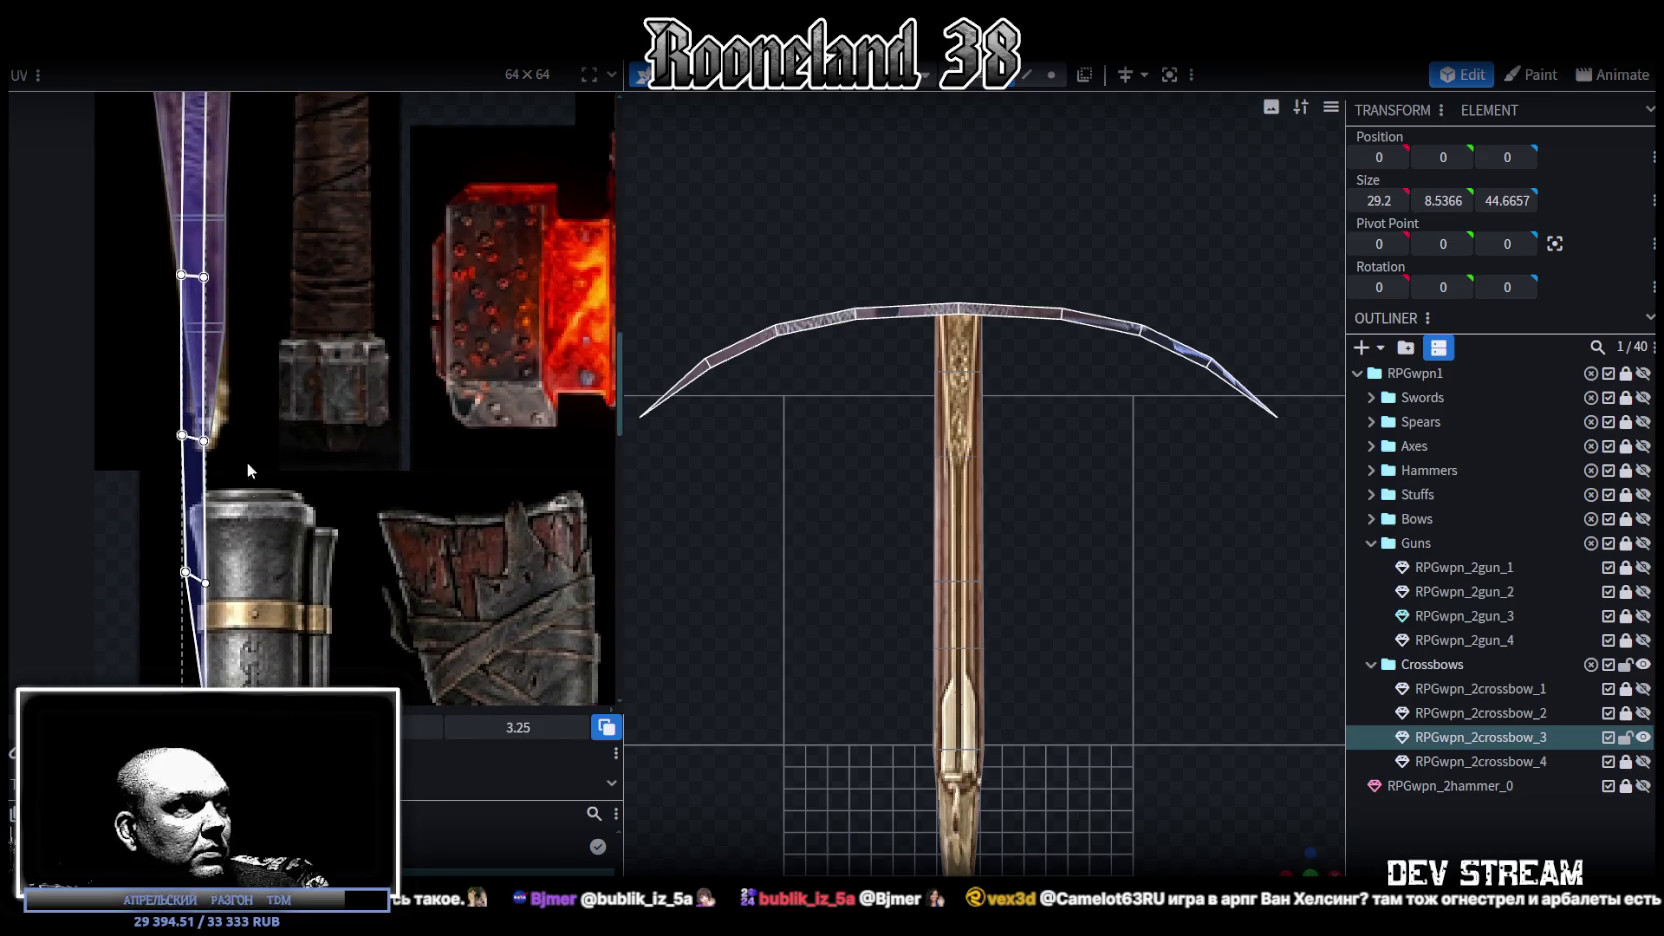
scroll(240, 455, "down", 2)
left_click_drag(224, 458, 226, 345)
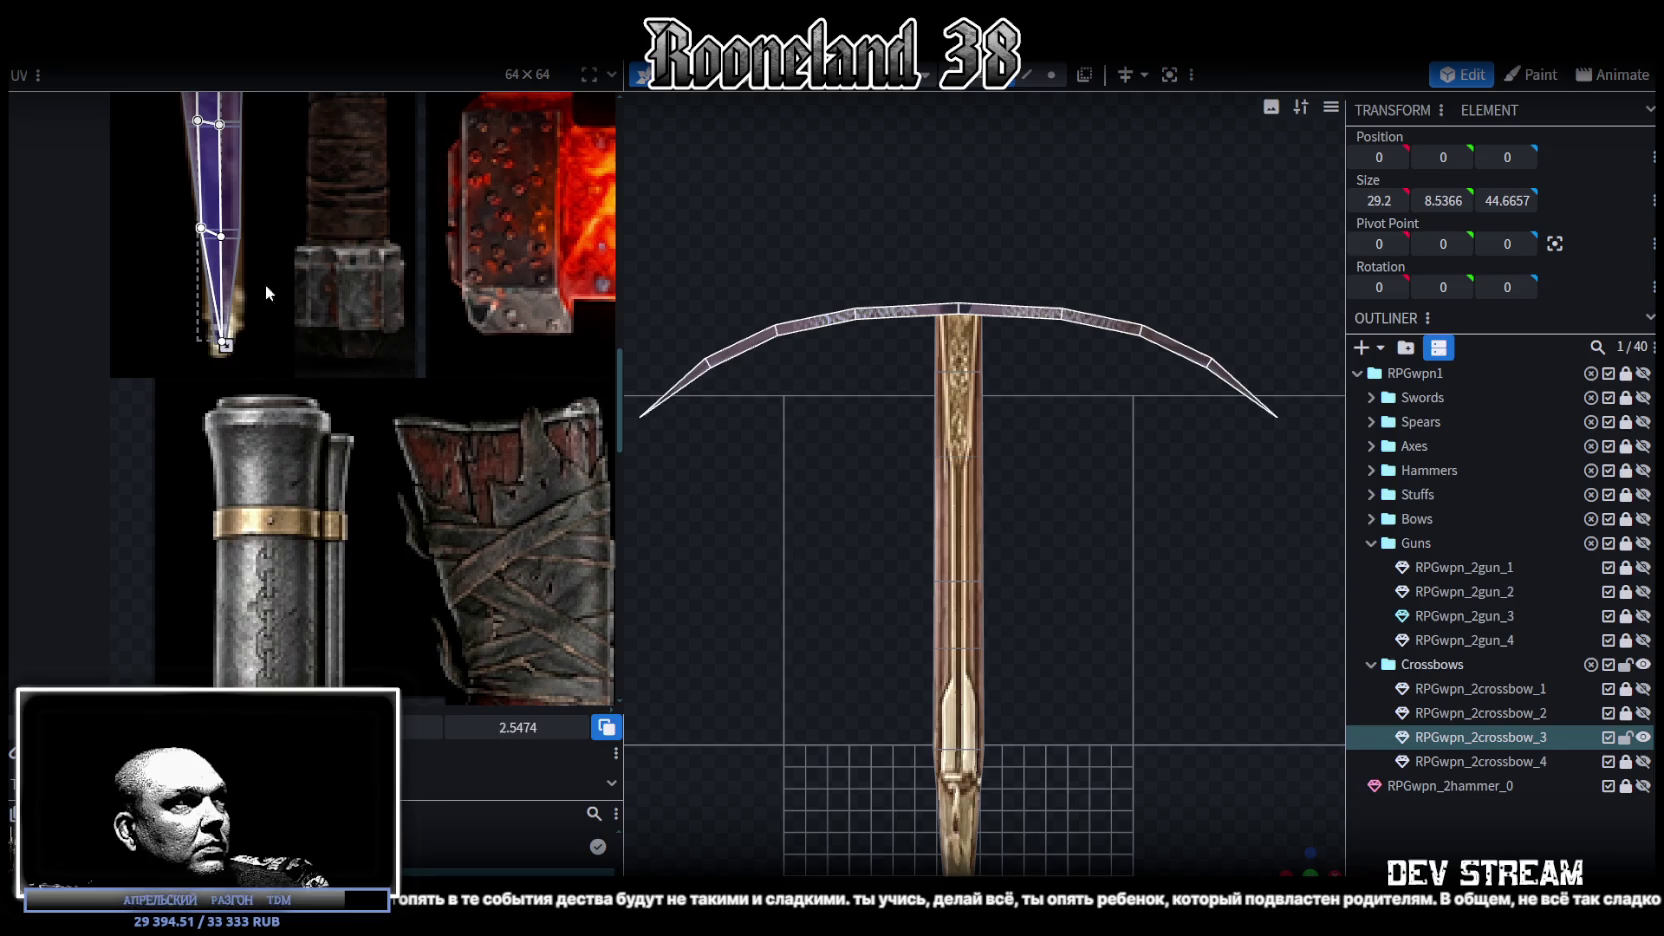
scroll(265, 293, "up", 3)
scroll(348, 326, "up", 2)
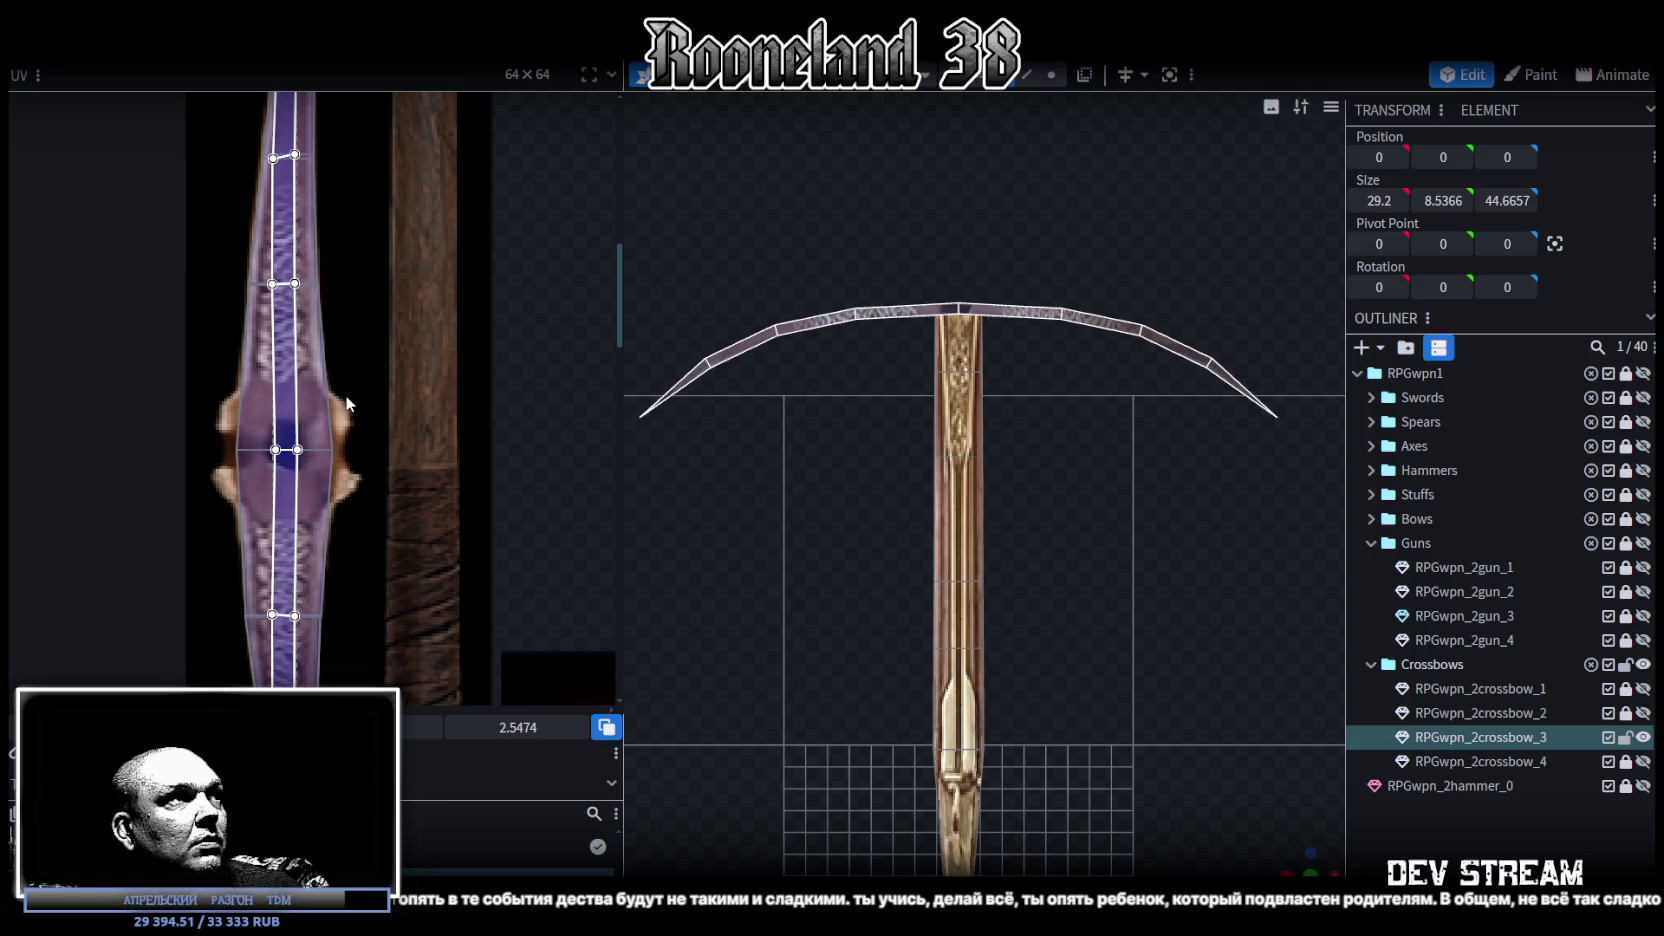
scroll(406, 432, "down", 3)
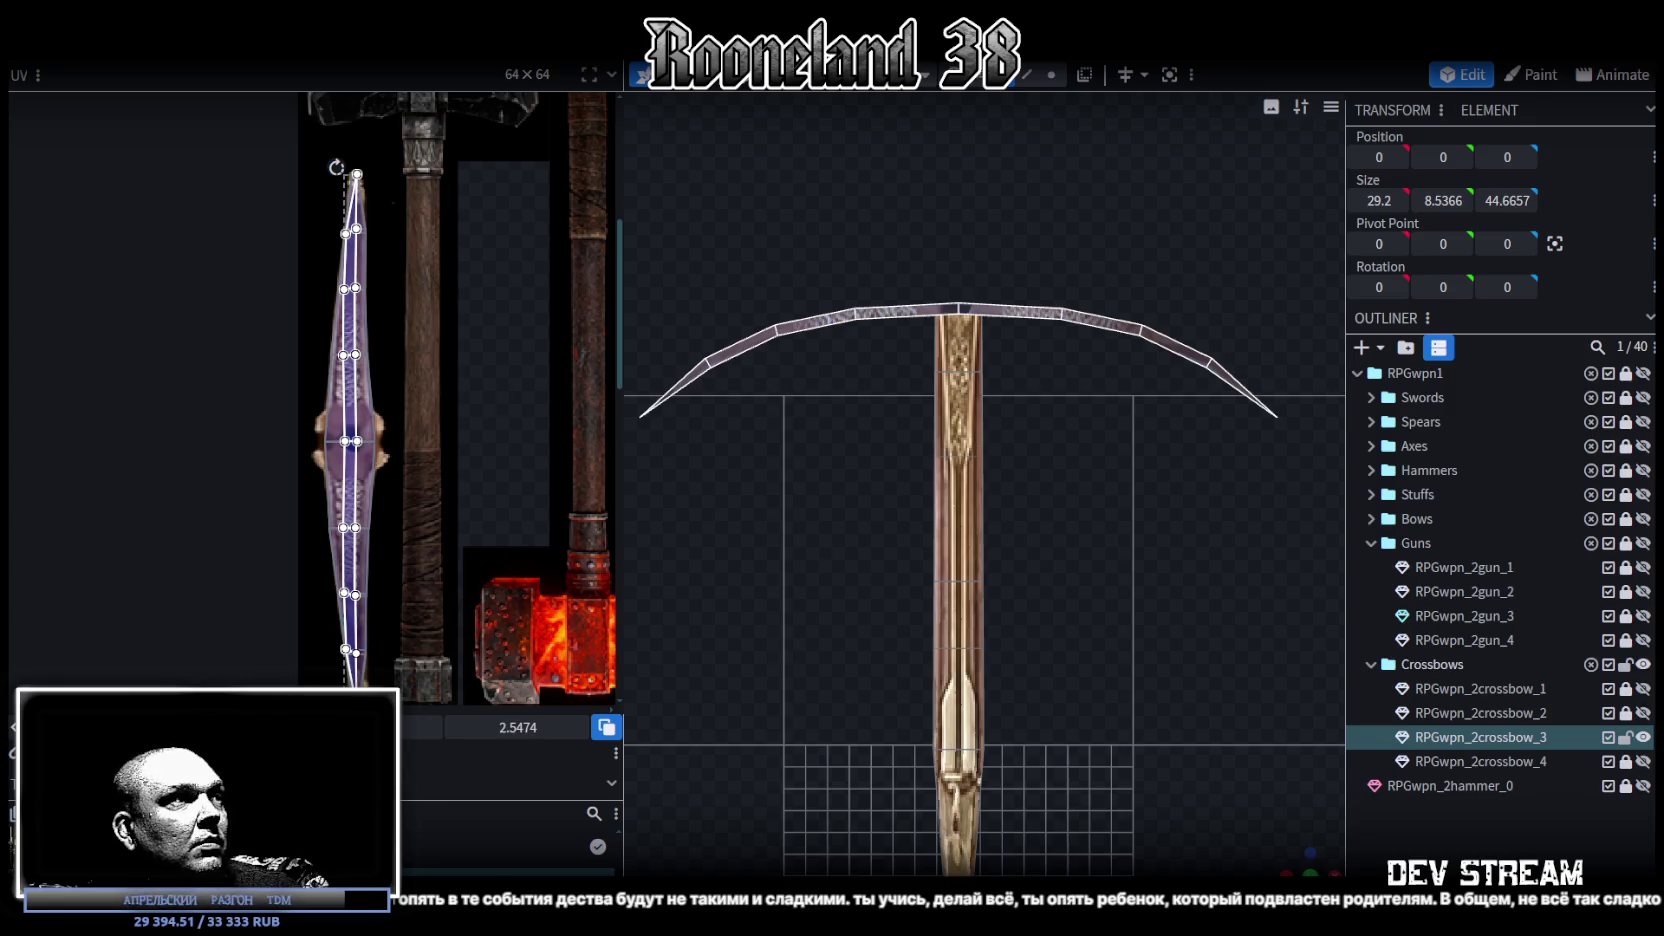
key("Left")
key("Left")
key("Left")
key("Left")
key("Left")
key("Left")
key("Left")
key("Left")
key("Left")
key("Left")
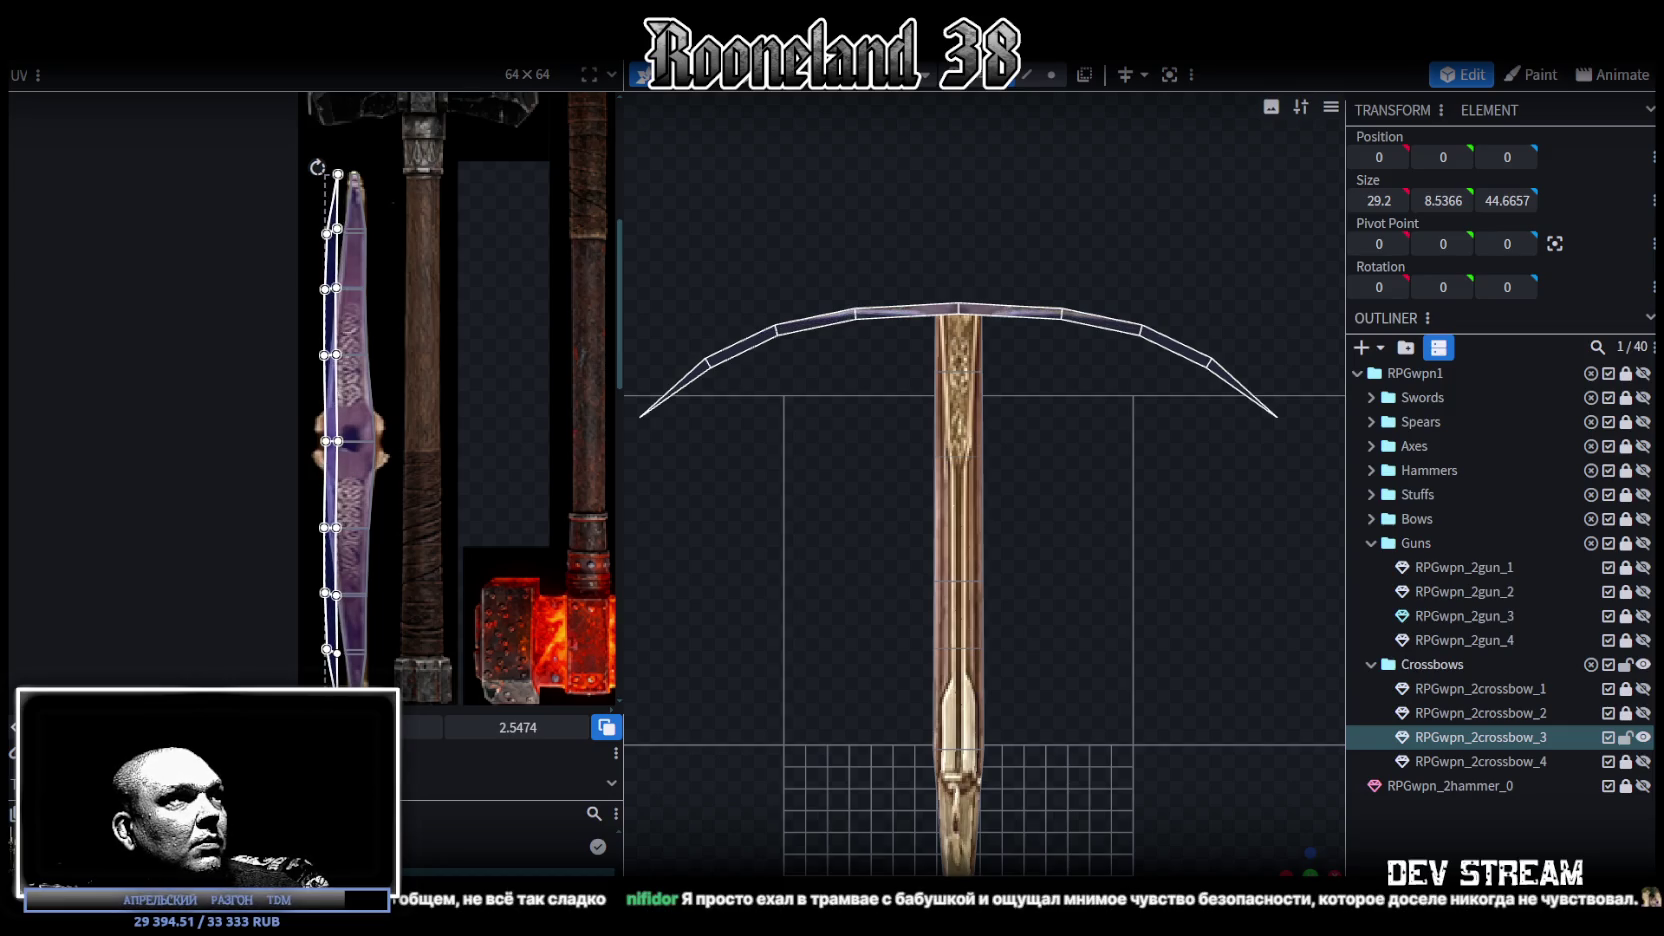
key("Left")
key("Left")
key("Left")
key("Left")
key("Left")
key("Left")
key("Left")
key("Left")
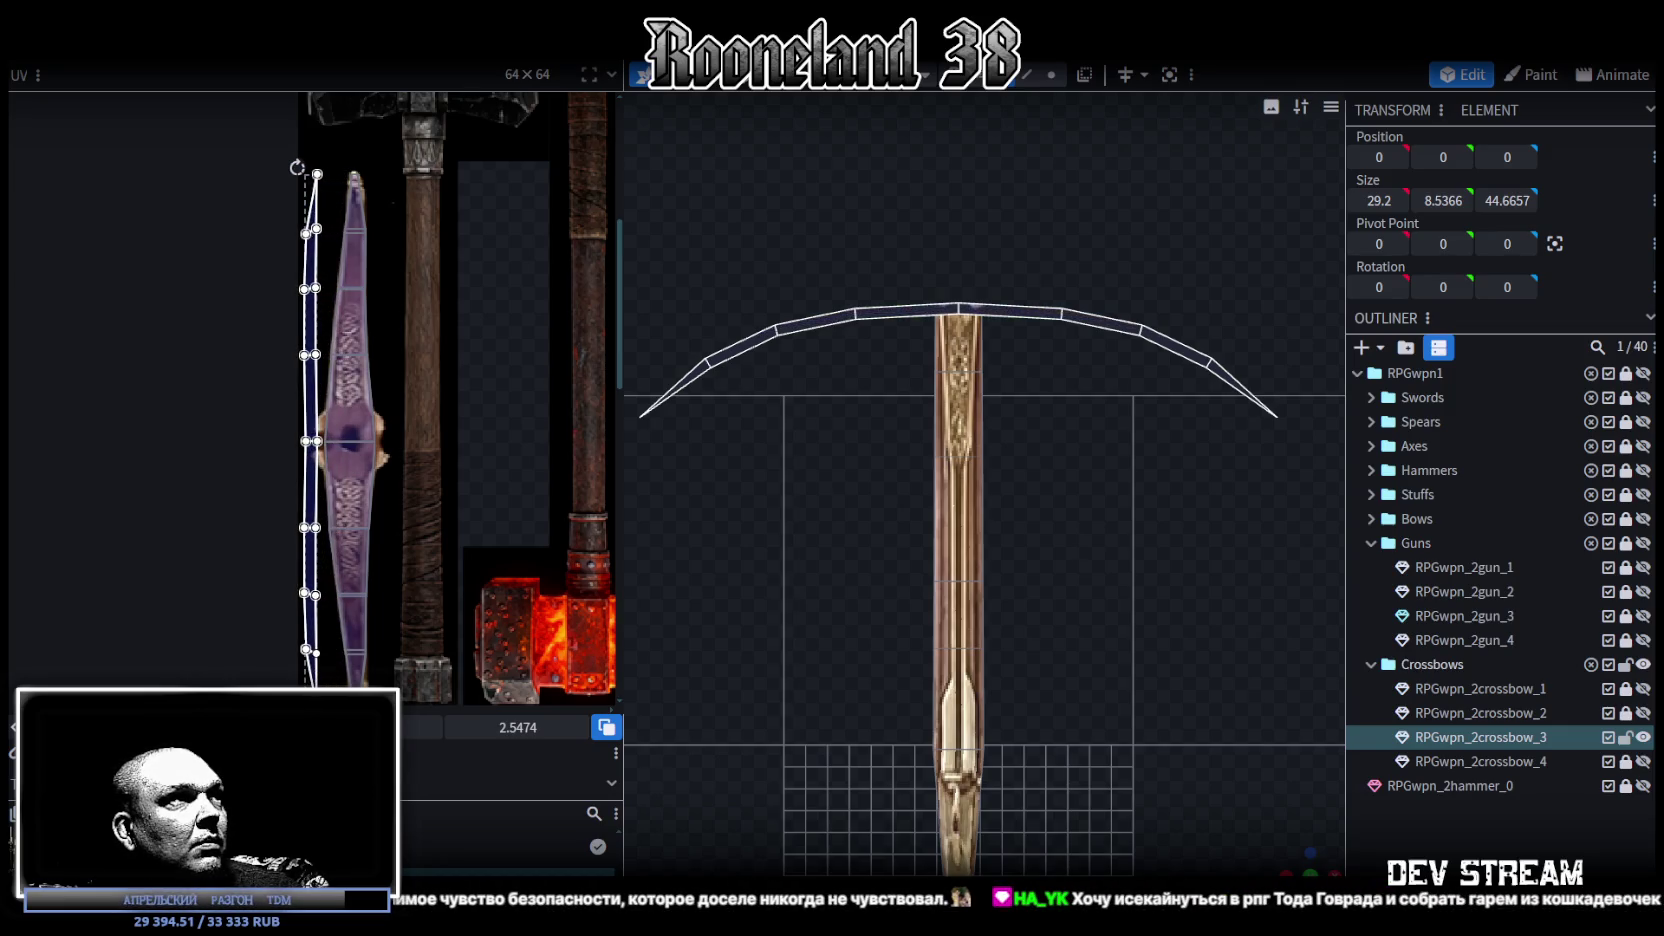
Step: Bend the bow's single top centre face UV into a V shape
scroll(311, 455, "up", 3)
left_click(303, 419)
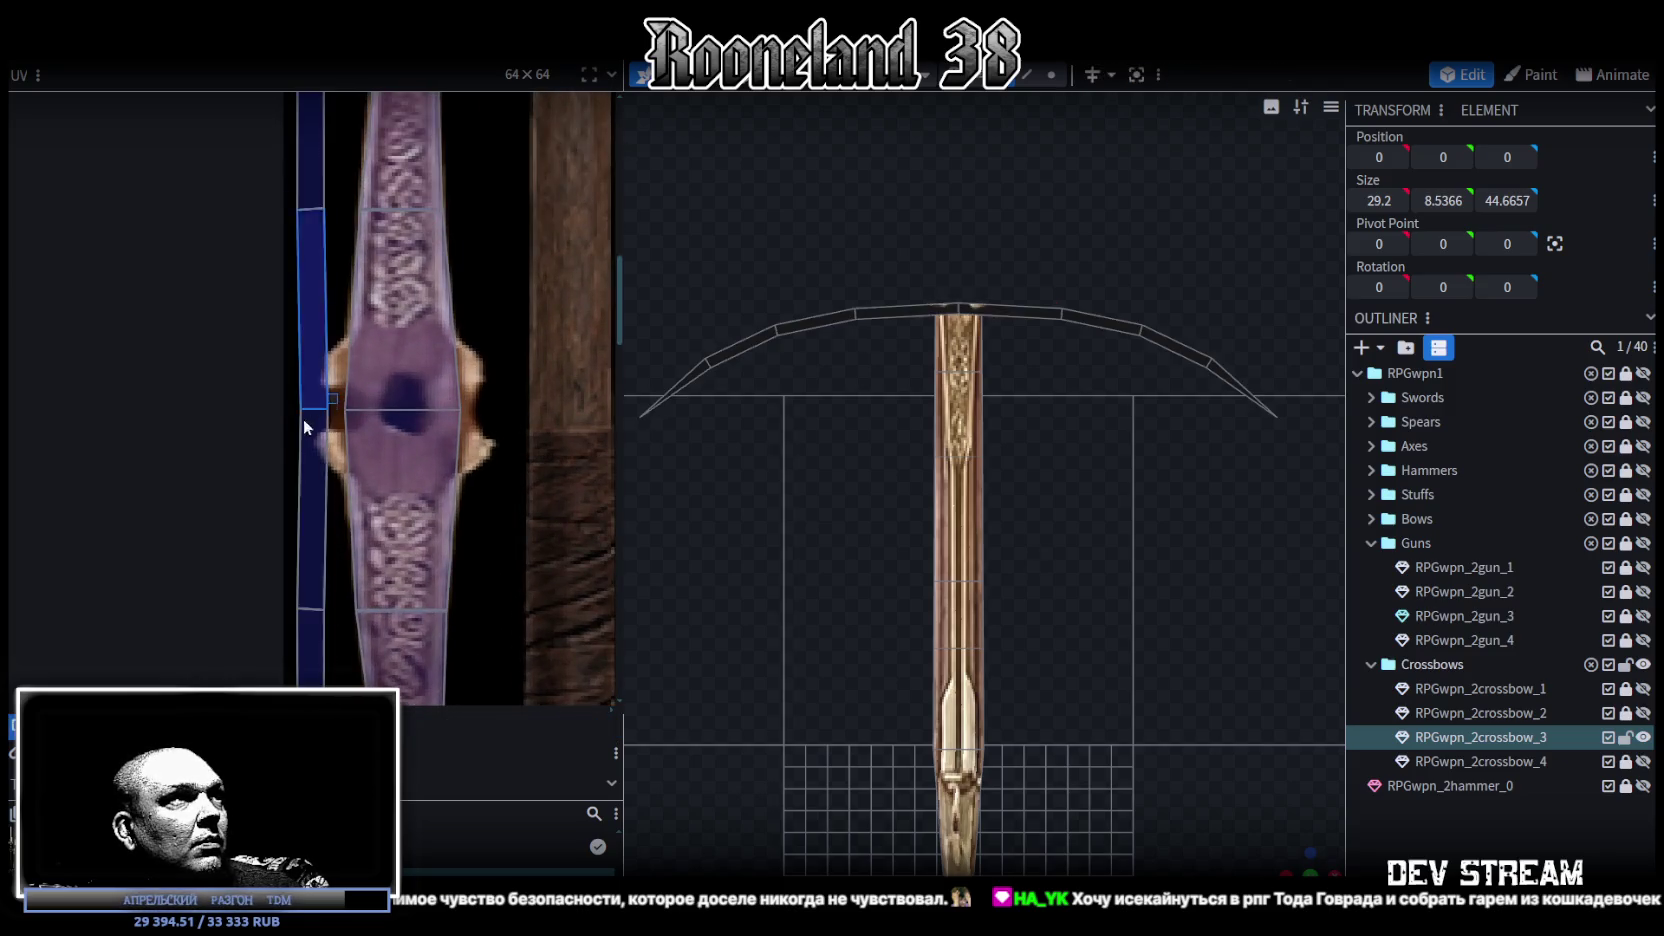
scroll(320, 440, "down", 3)
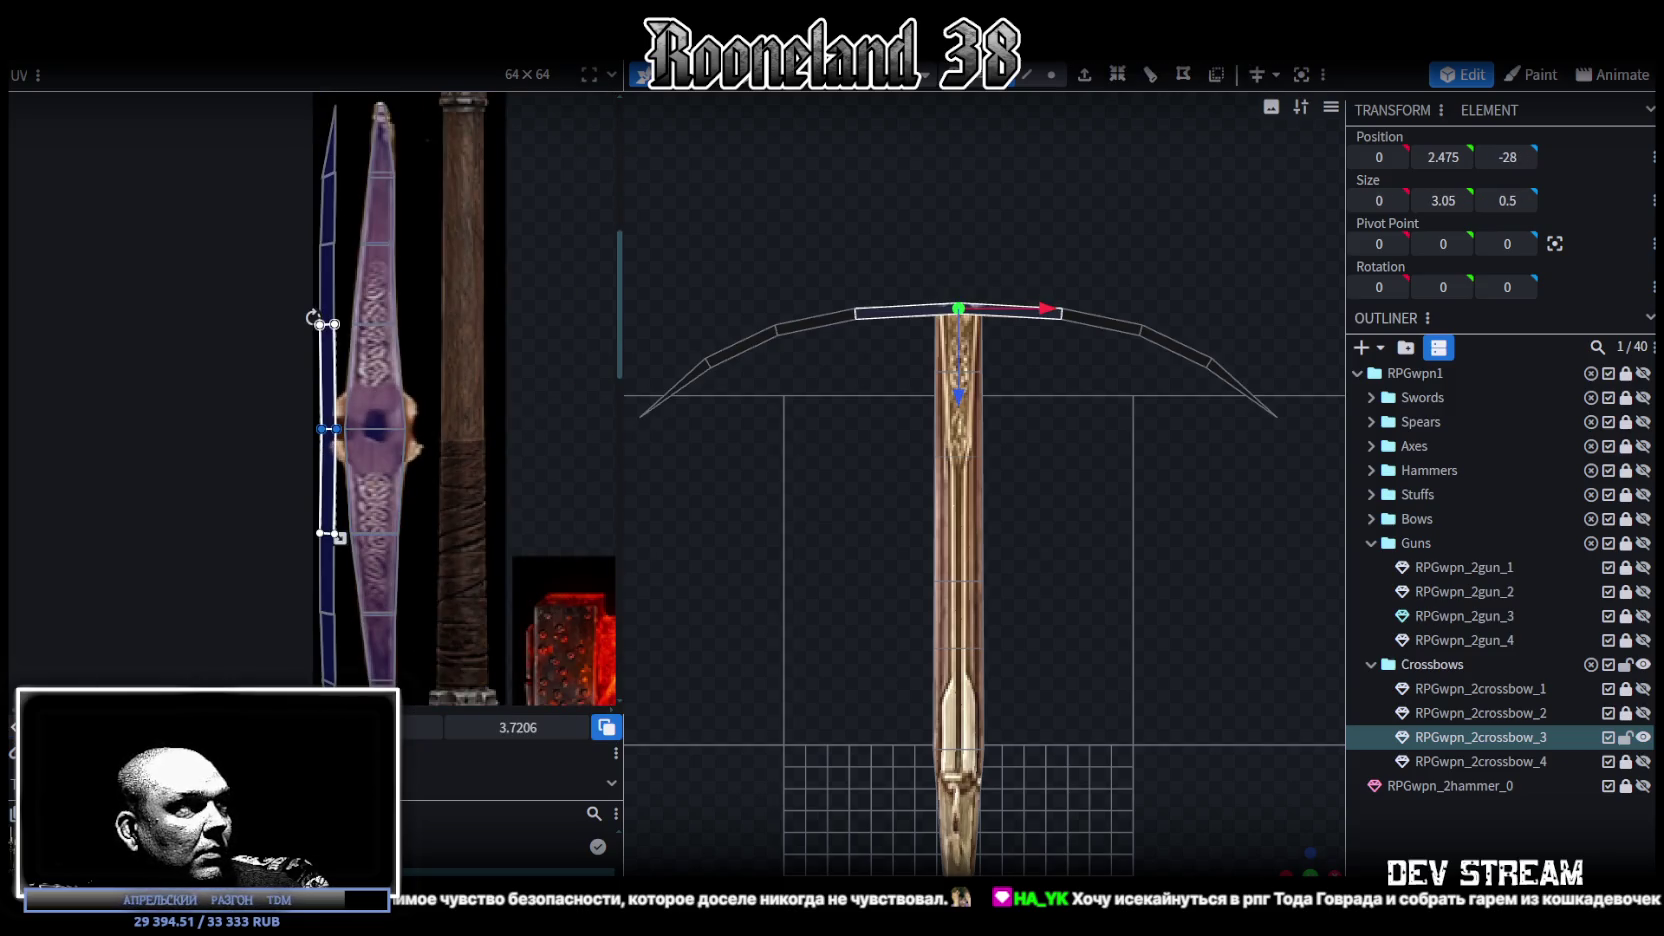
left_click_drag(322, 428, 450, 428)
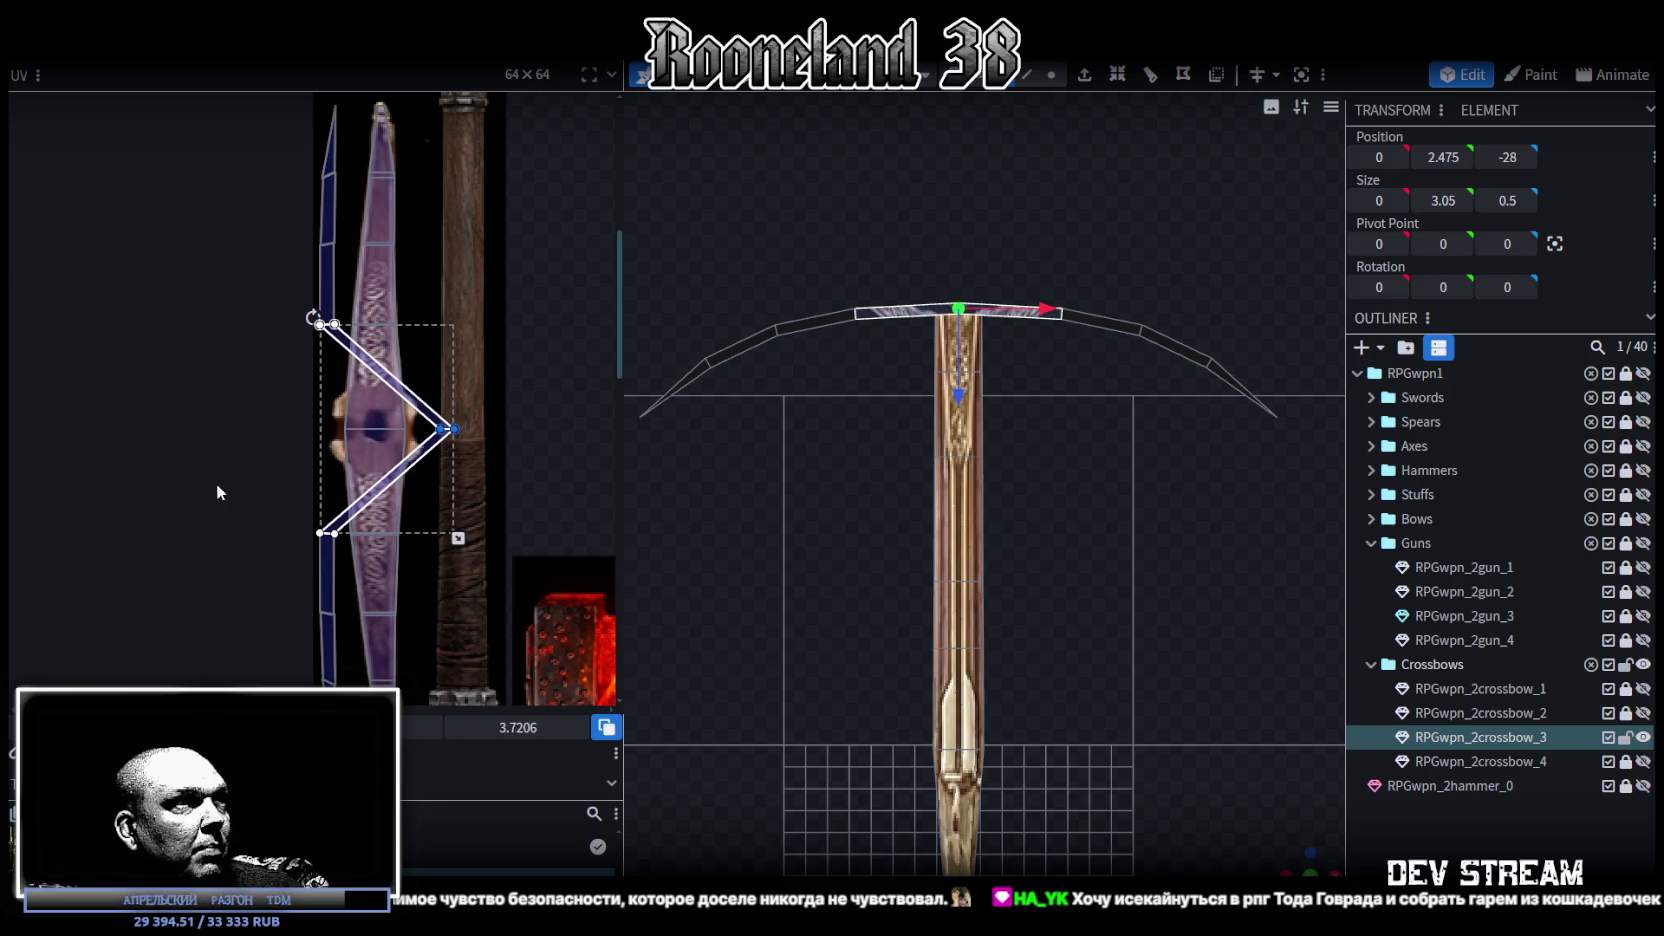
left_click(219, 490)
scroll(422, 497, "down", 2)
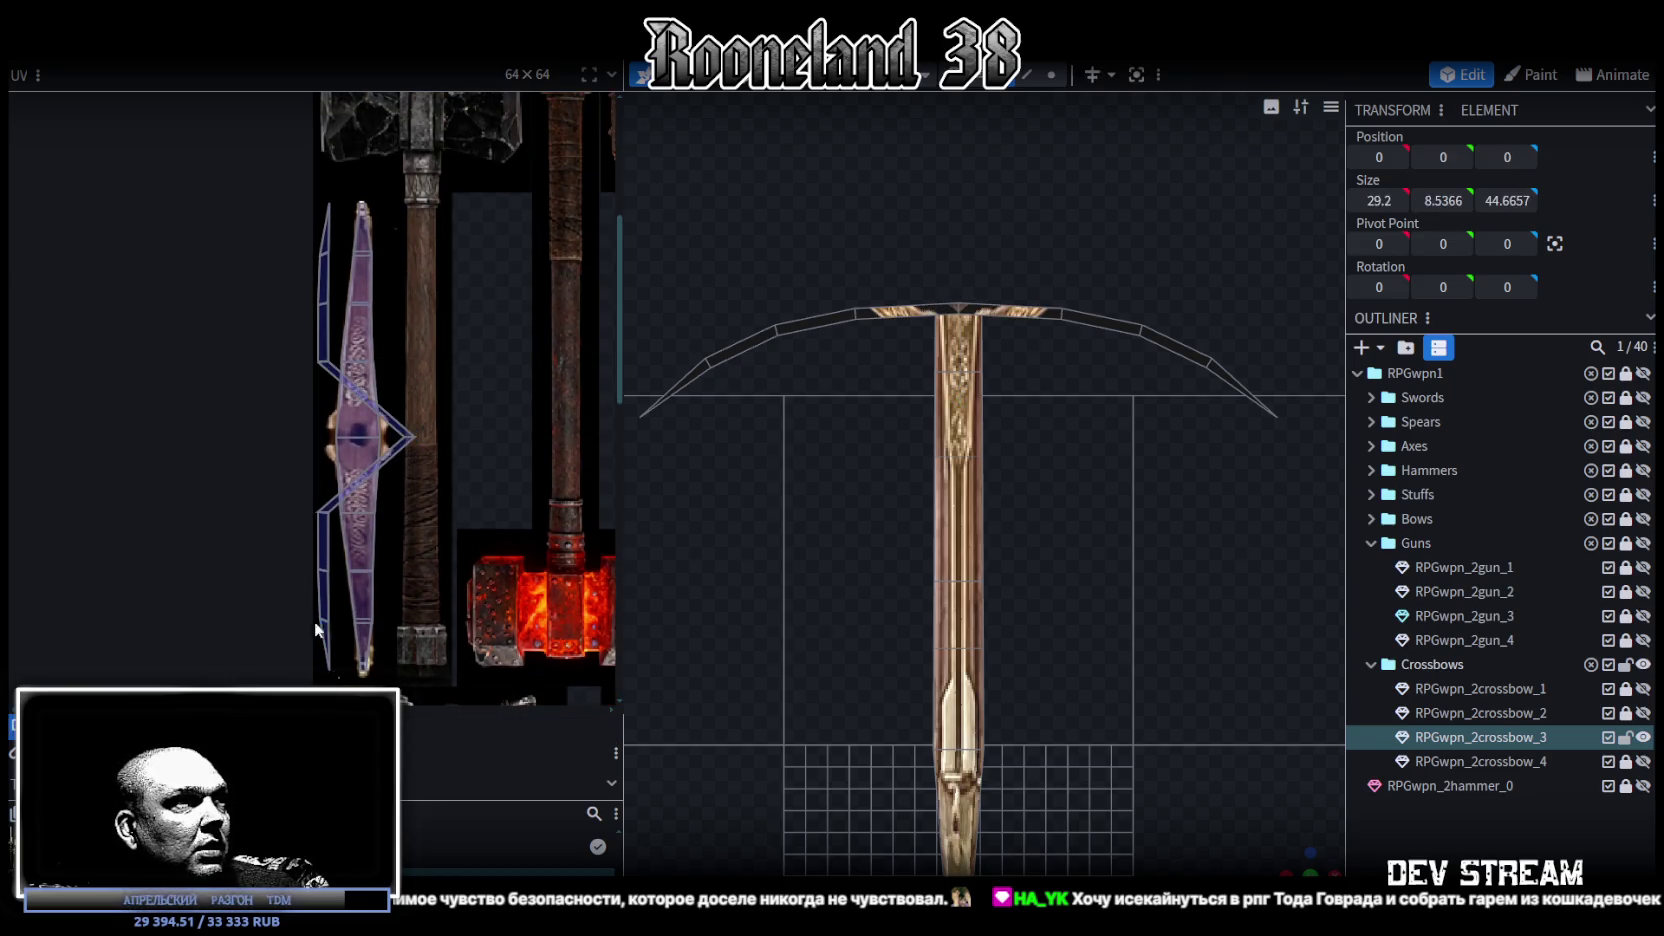
Step: Shift the left UV strip's vertices right onto the blade texture
left_click_drag(321, 648, 266, 405)
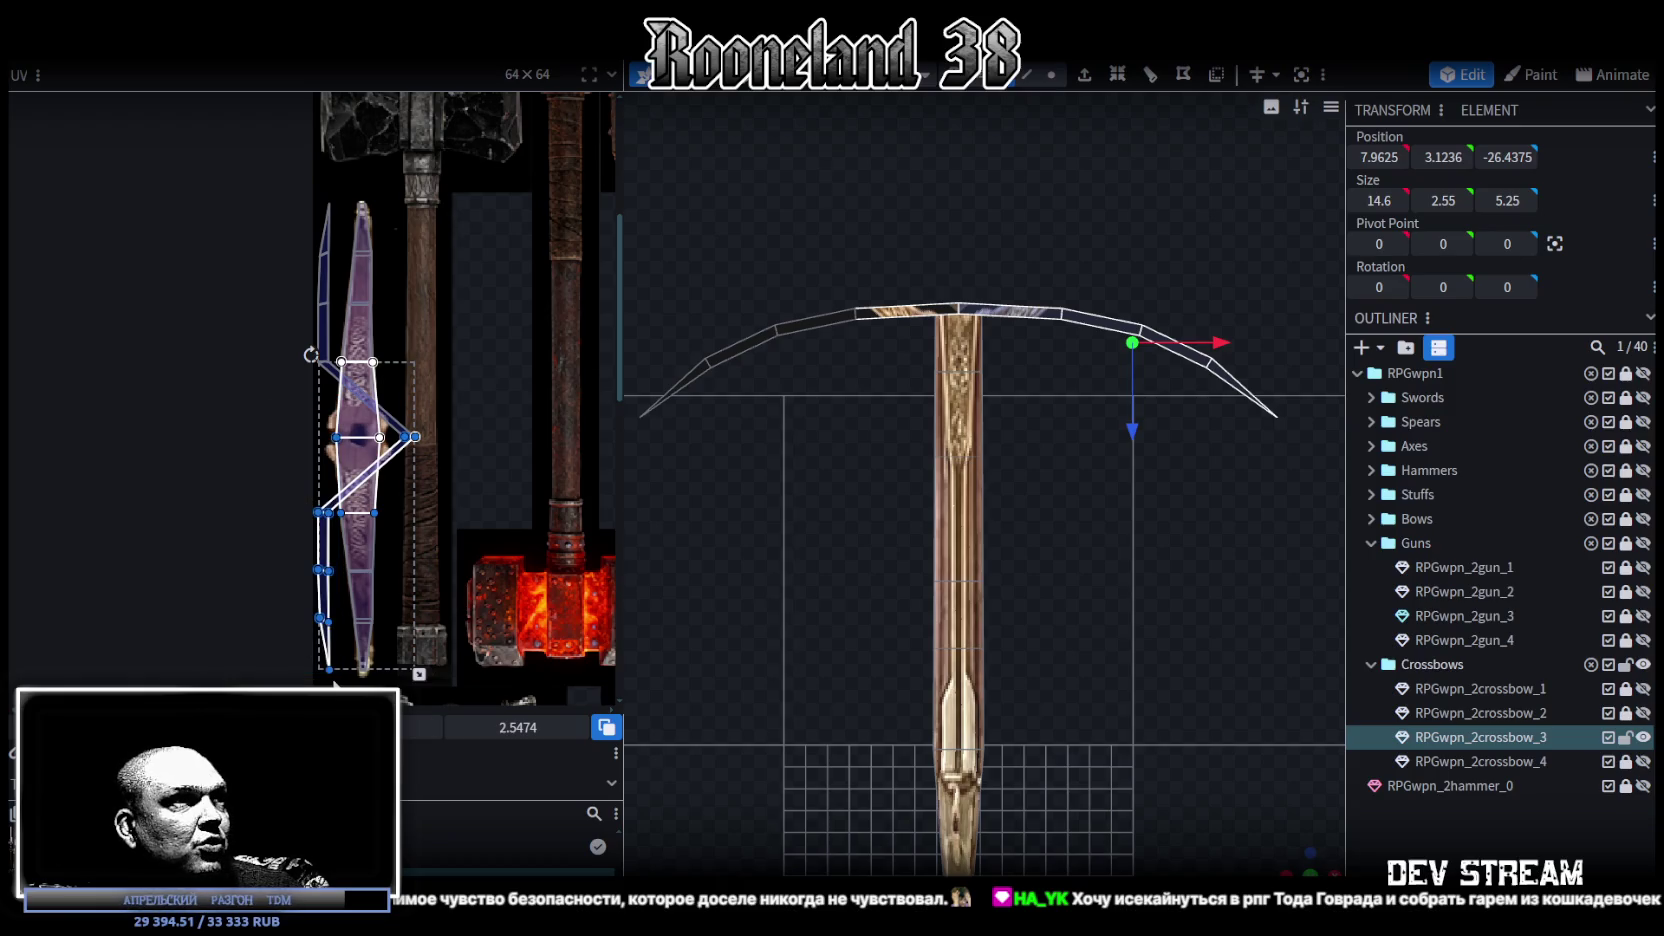
left_click_drag(335, 681, 240, 288)
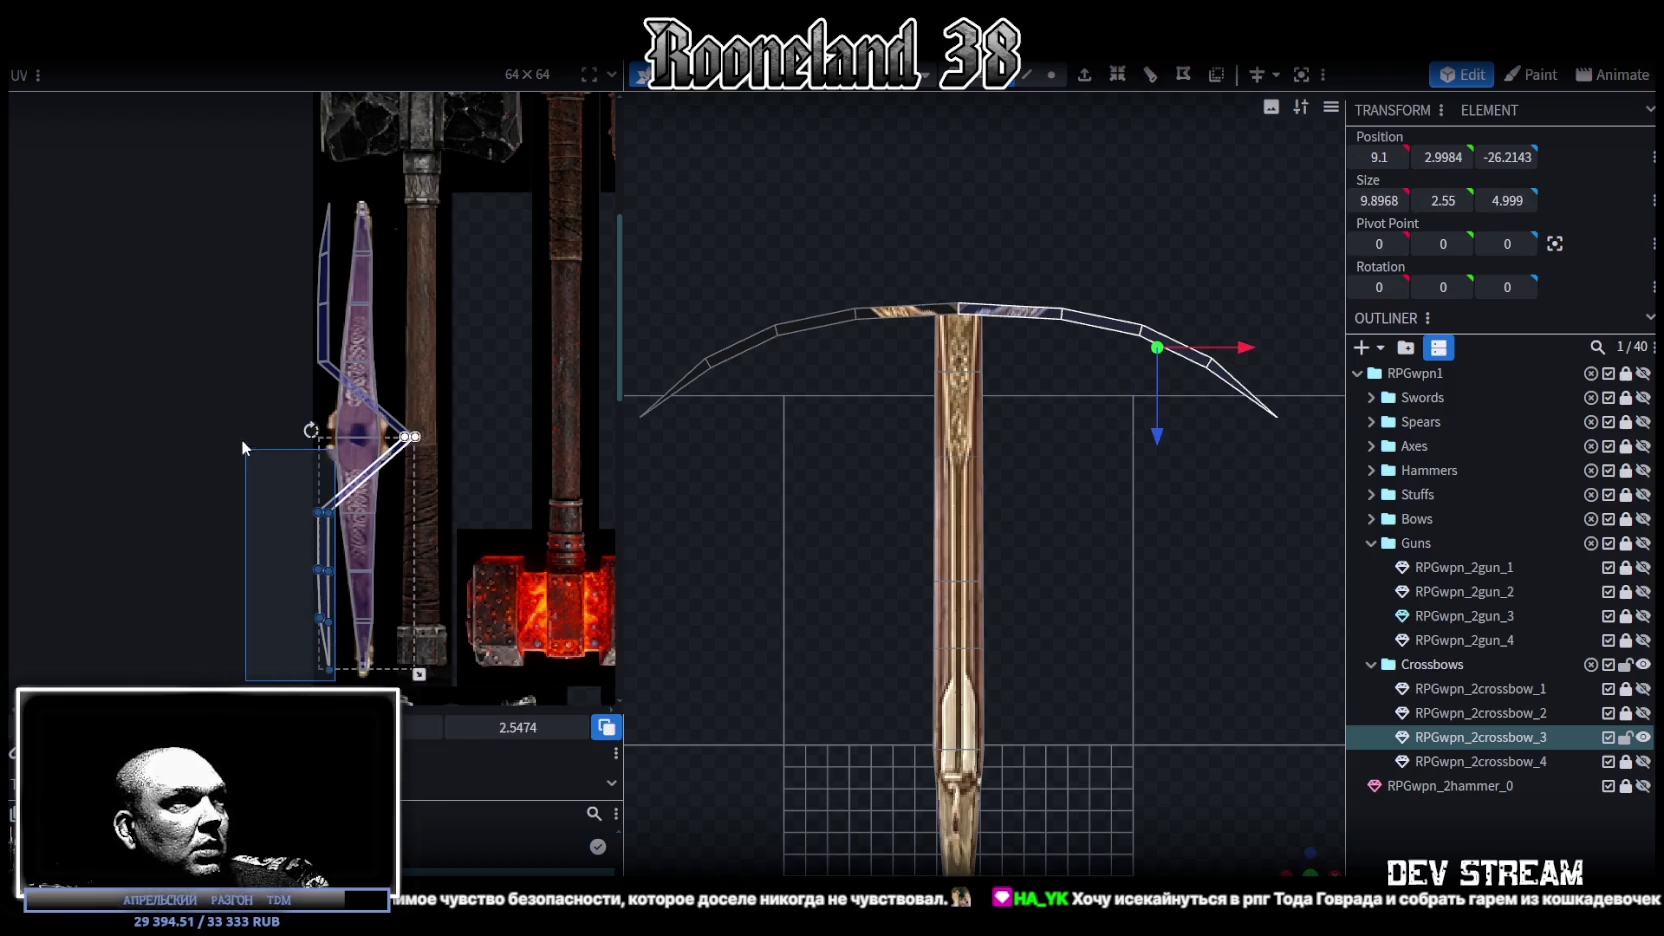
left_click_drag(241, 288, 235, 182)
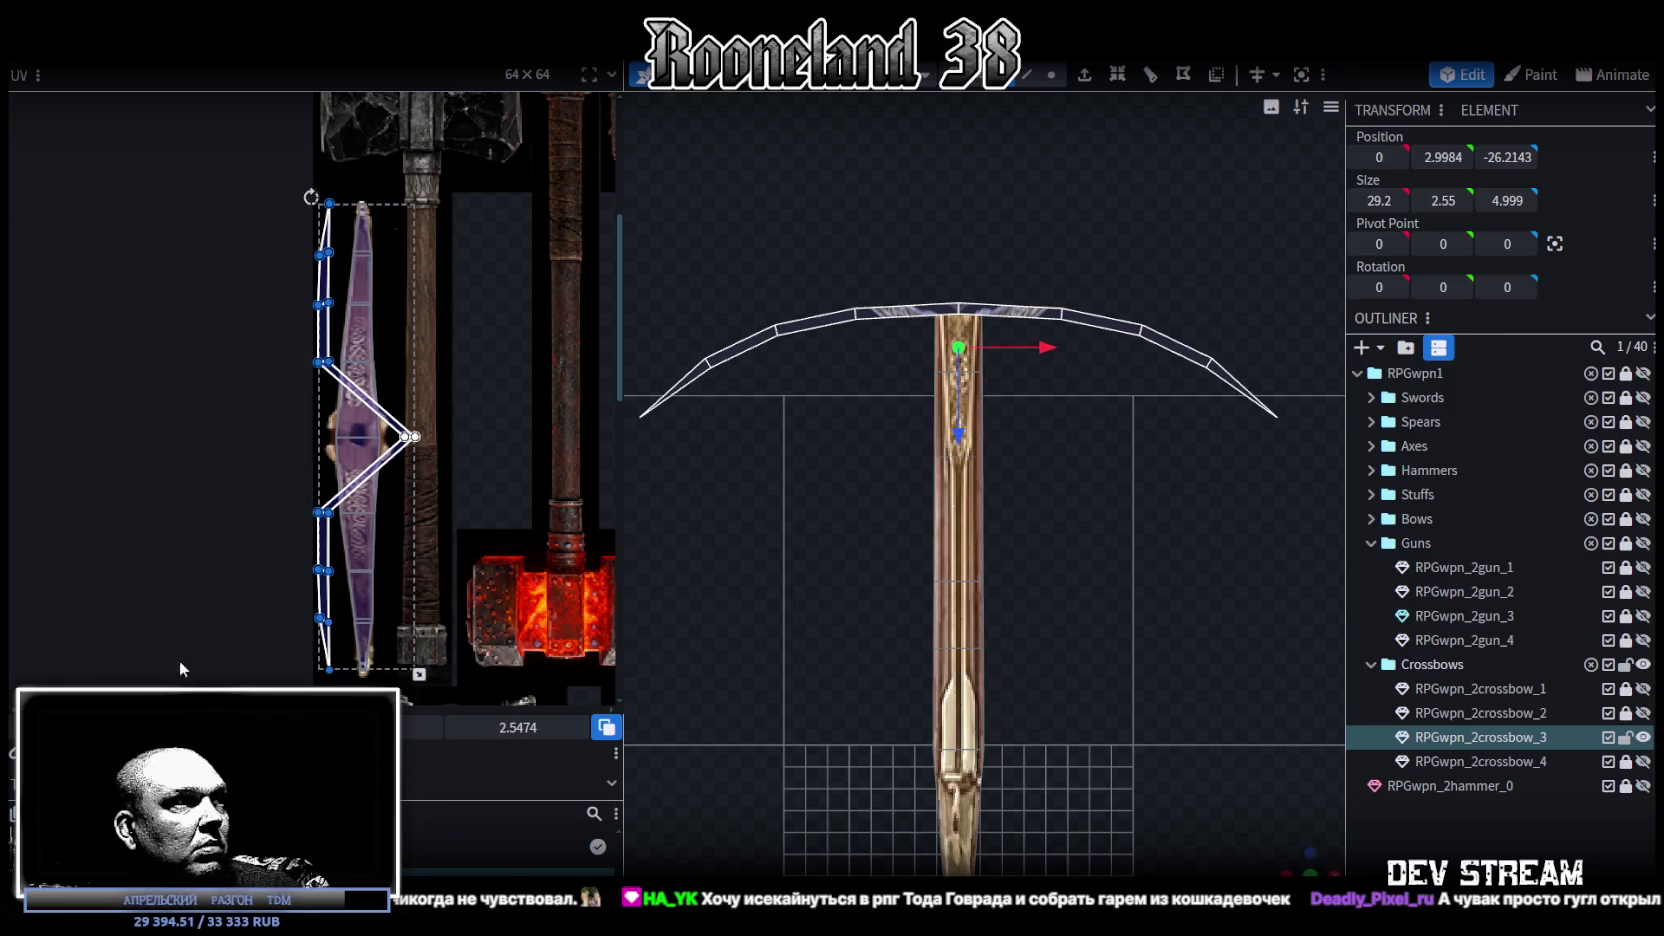
left_click_drag(320, 430, 355, 430)
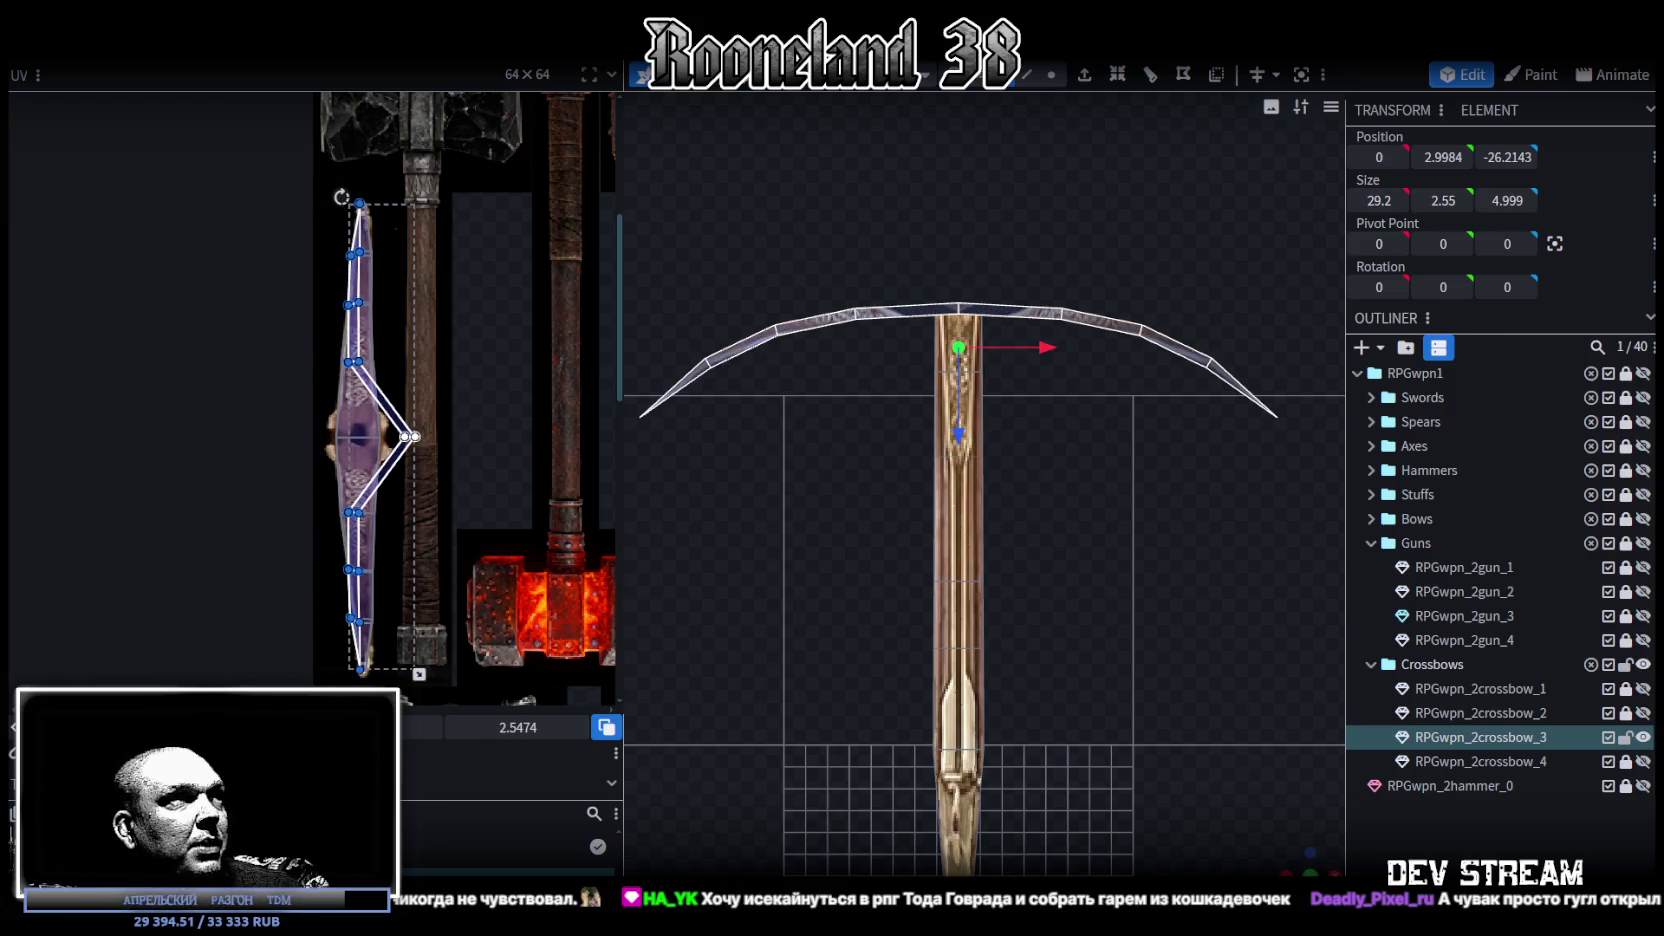
left_click_drag(355, 430, 357, 430)
scroll(357, 440, "up", 3)
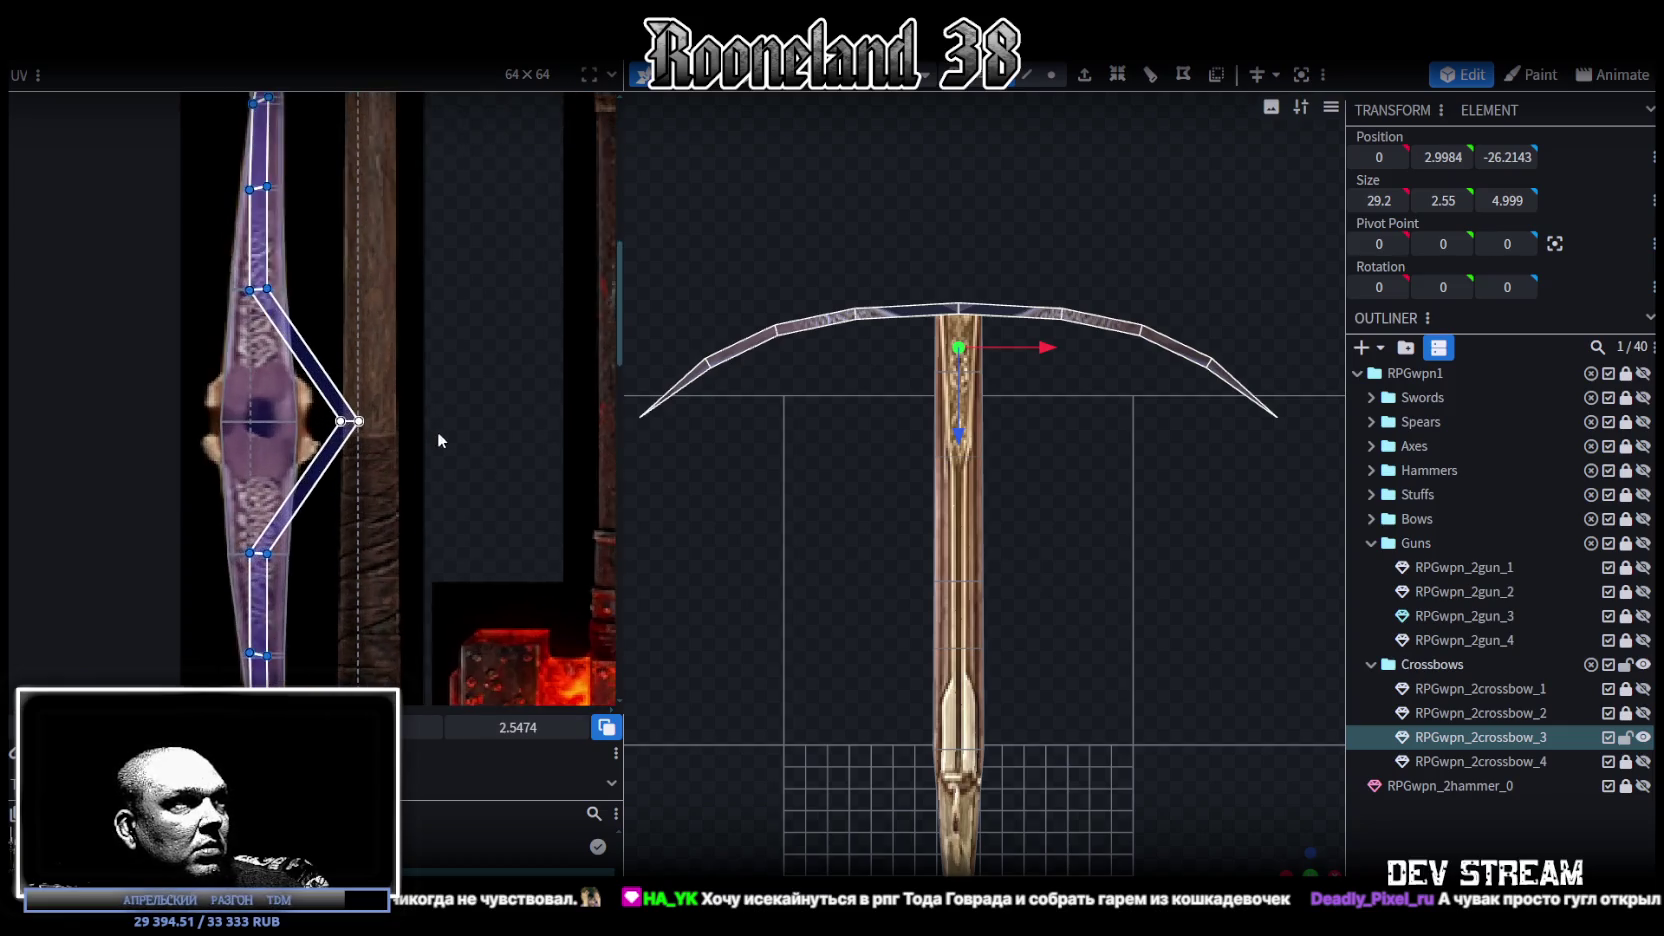
scroll(437, 432, "up", 3)
Step: Narrow the V-shaped centre face UV by pulling its right vertex inward
left_click(317, 521)
scroll(510, 571, "up", 2)
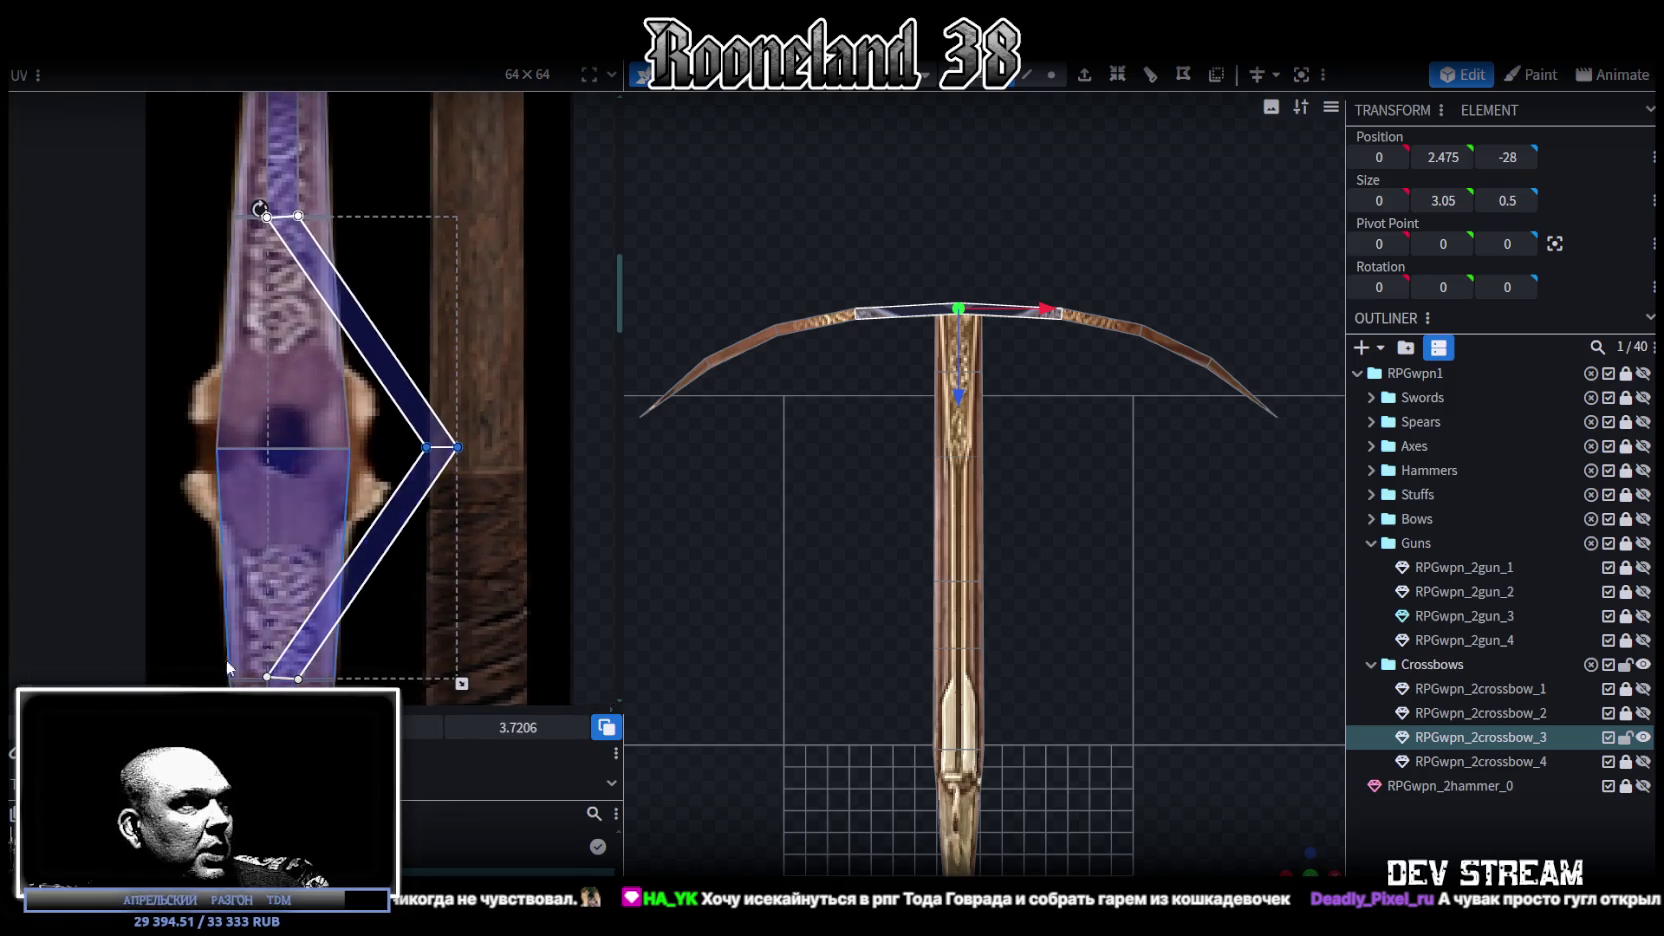
mouse_move(401, 440)
left_mouse_down()
mouse_move(433, 460)
mouse_move(204, 447)
left_mouse_up()
left_click(457, 447)
left_click_drag(457, 447, 247, 447)
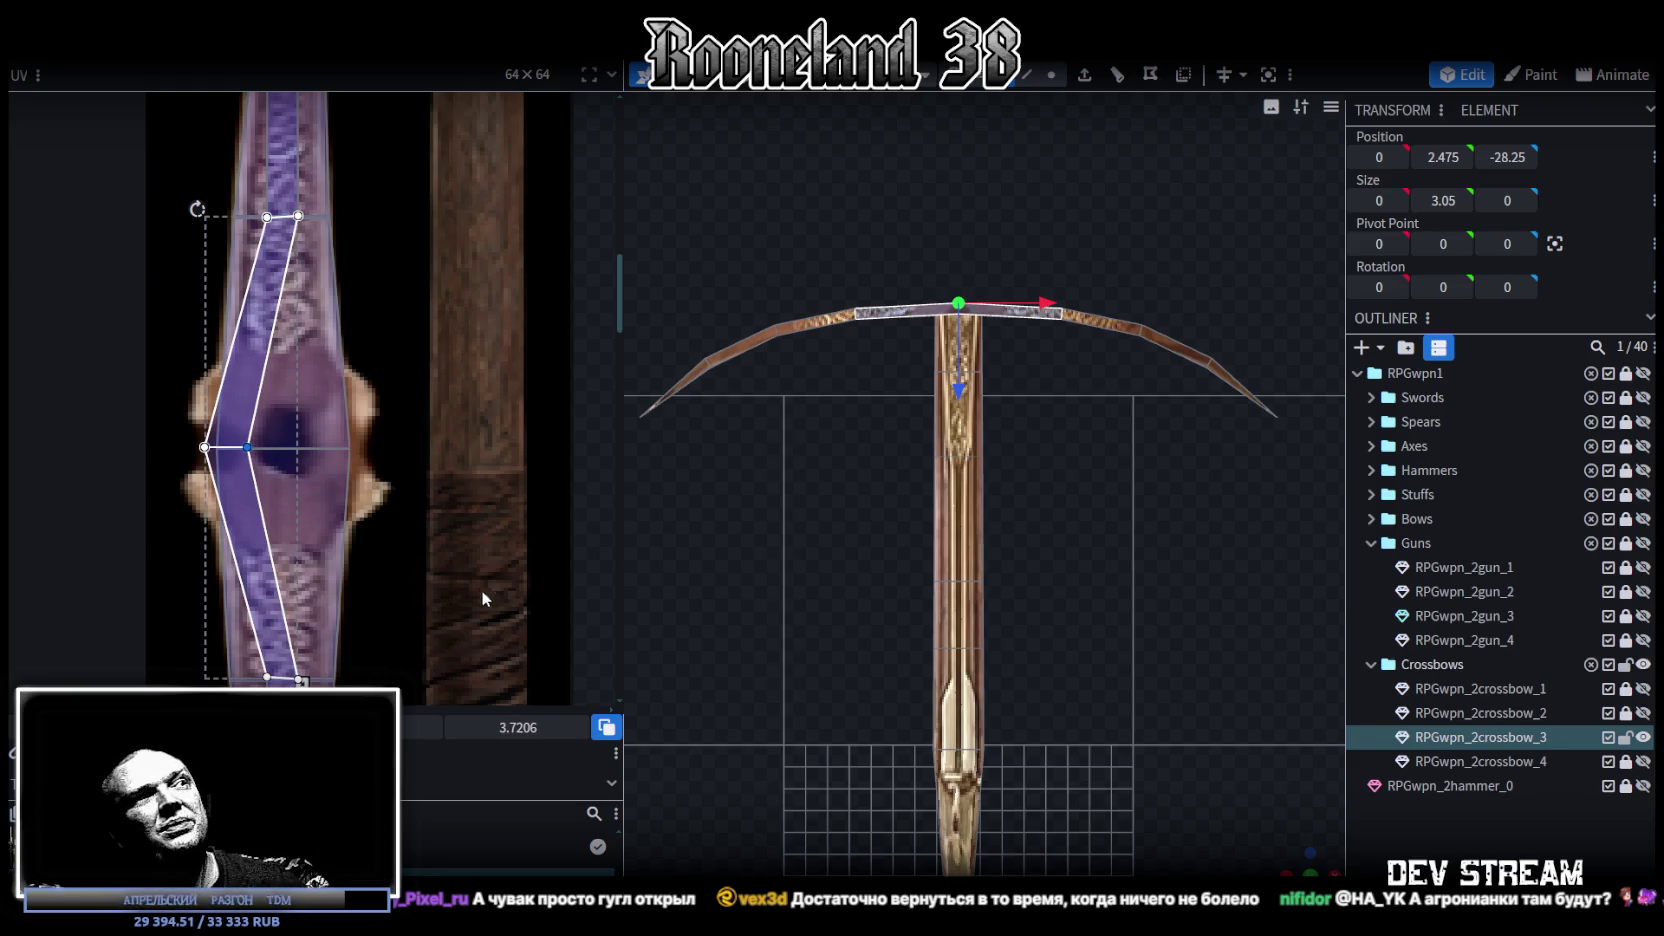
left_click(1268, 795)
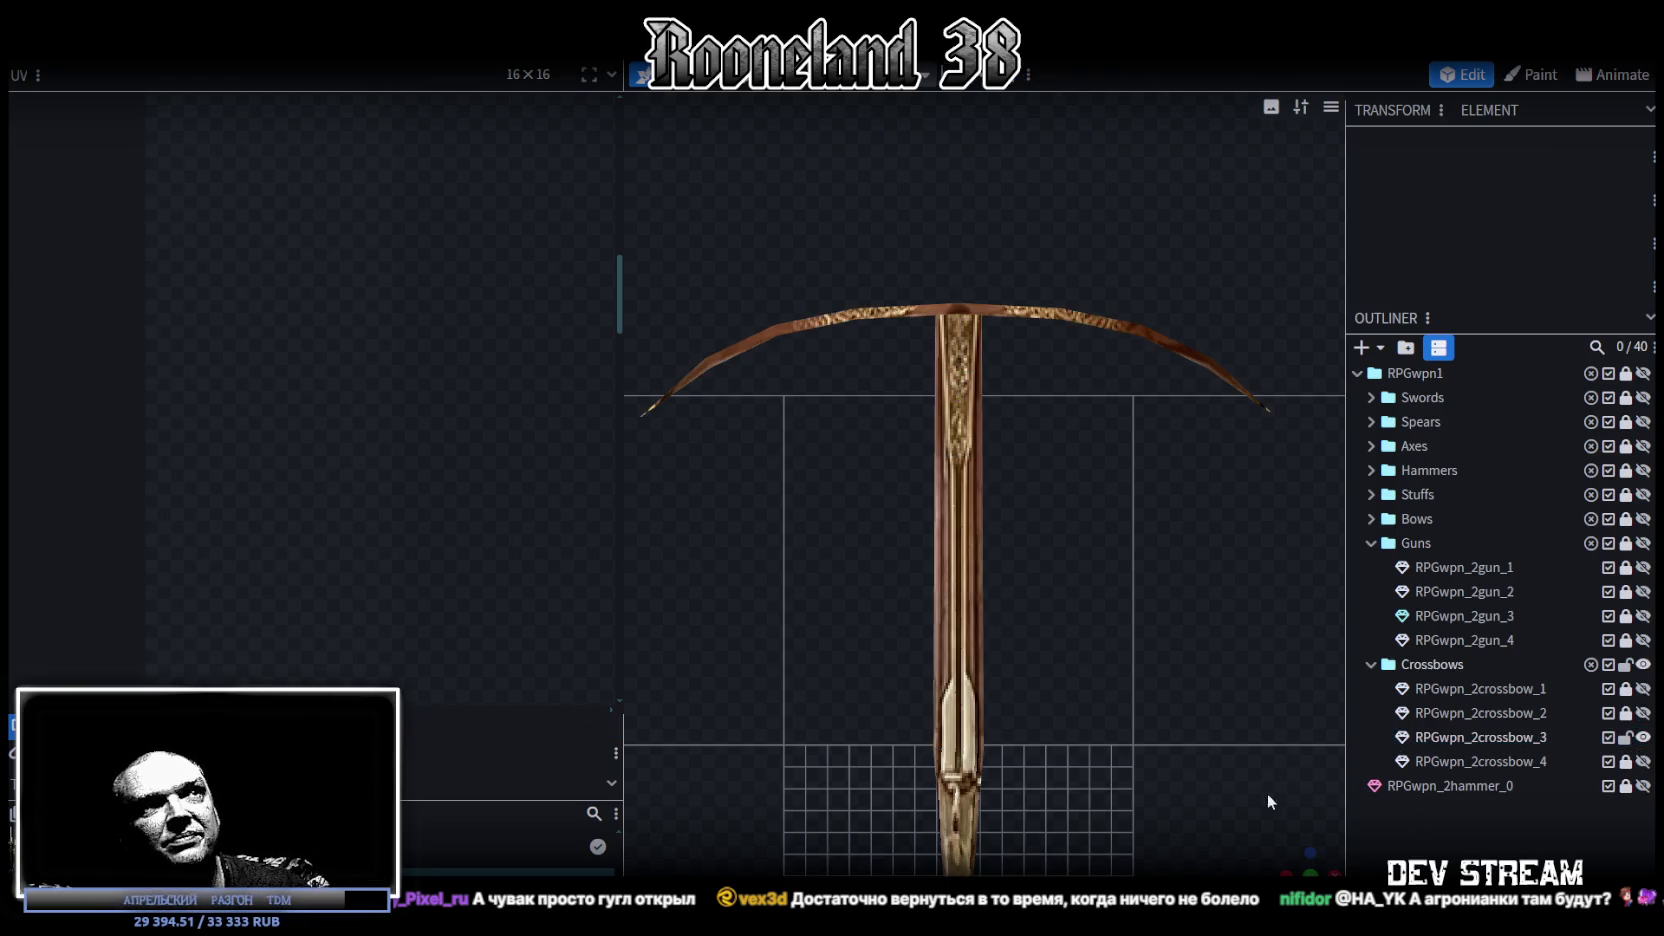
Step: Raise the top centre face of the crossbow by 0.25 to Y 4.25
mouse_move(1303, 850)
left_mouse_down()
mouse_move(1179, 676)
mouse_move(1065, 725)
mouse_move(1143, 616)
mouse_move(1119, 672)
mouse_move(1167, 644)
mouse_move(921, 602)
mouse_move(940, 639)
mouse_move(1217, 767)
left_mouse_up()
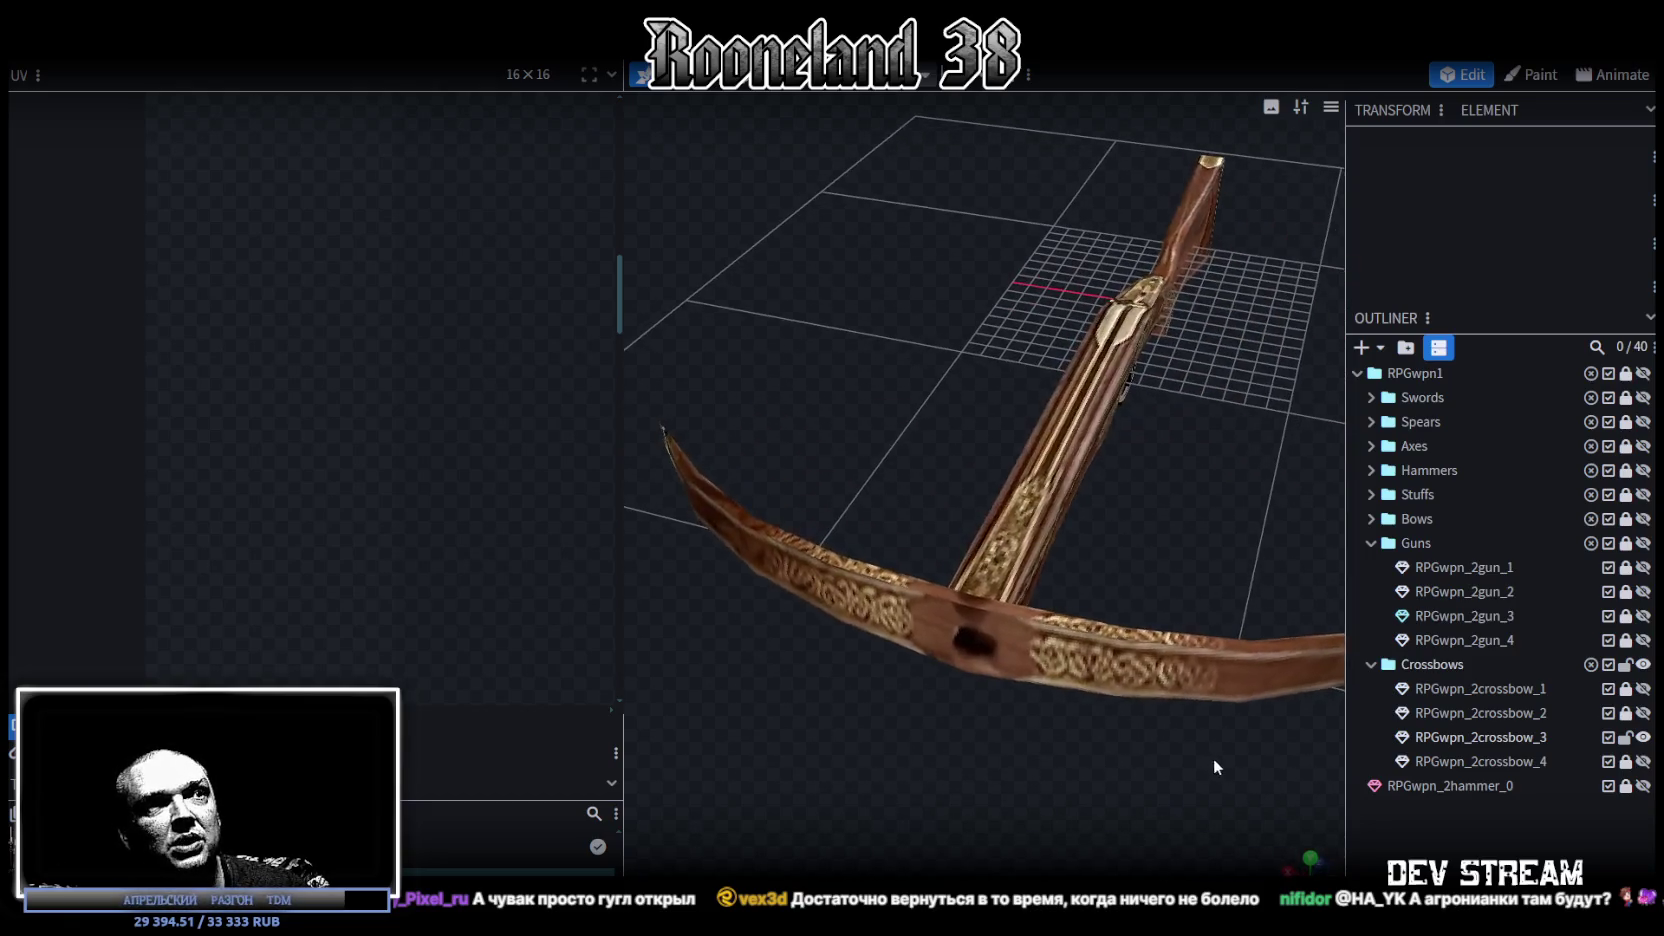
left_click(967, 590)
left_click_drag(1004, 766, 979, 569)
mouse_move(939, 443)
left_mouse_down()
mouse_move(939, 422)
mouse_move(937, 436)
left_mouse_up()
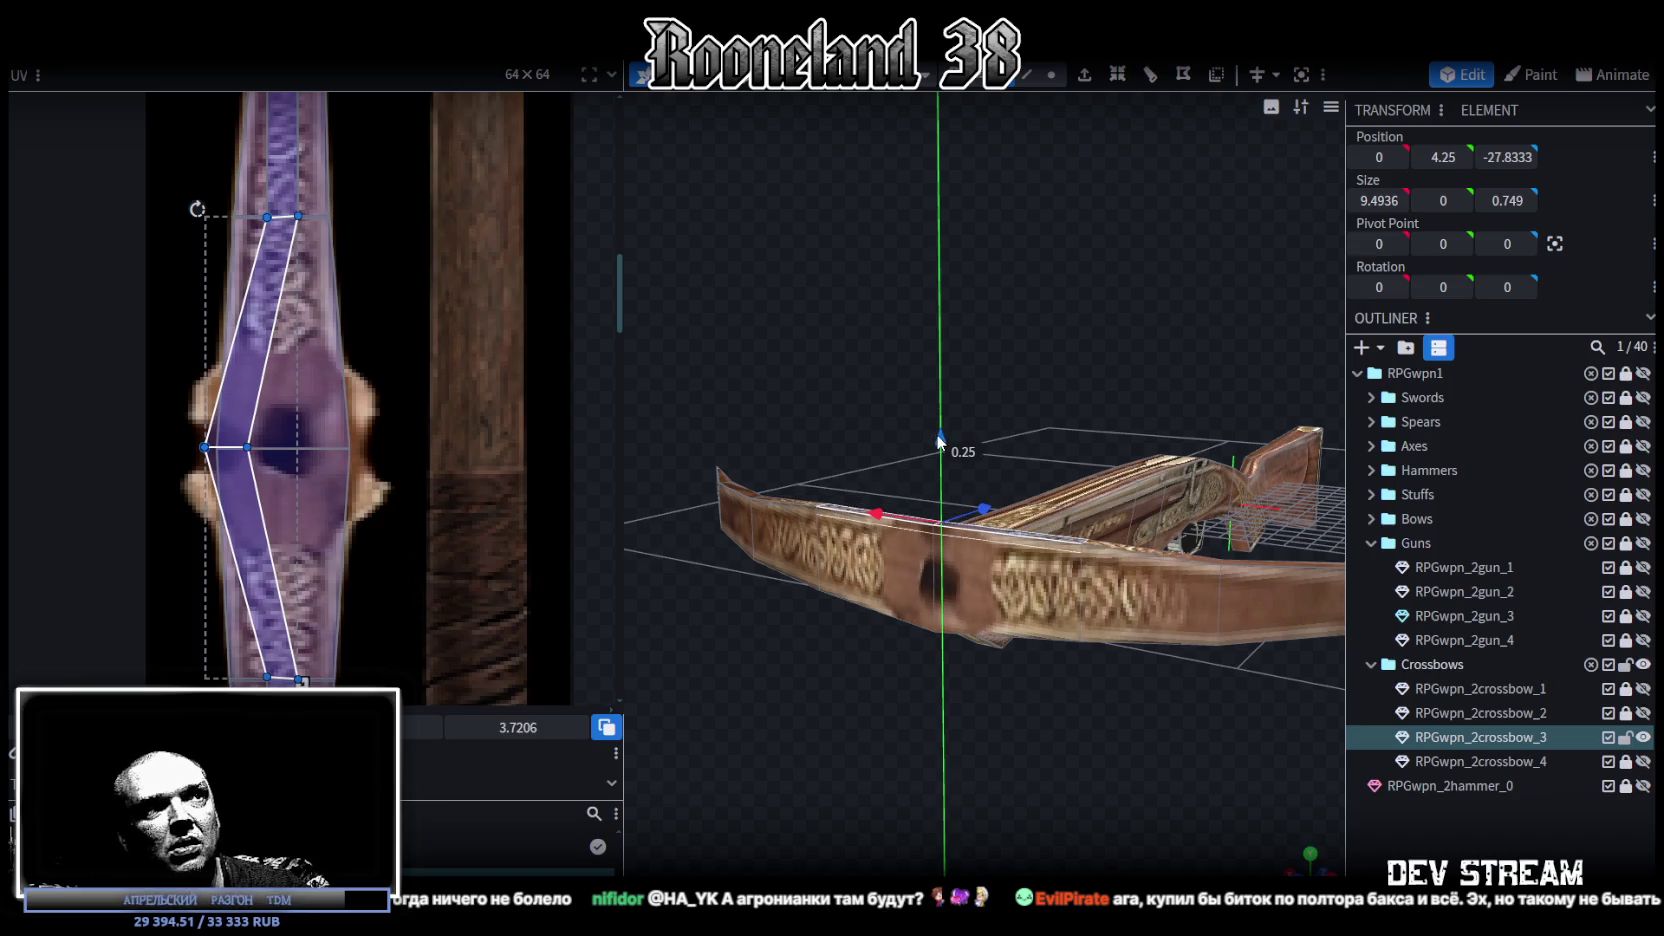
Step: Try lowering the raised face, then undo the change
mouse_move(1075, 370)
left_mouse_down()
mouse_move(883, 393)
mouse_move(812, 370)
mouse_move(1089, 354)
left_mouse_up()
left_click_drag(1072, 350, 1050, 348)
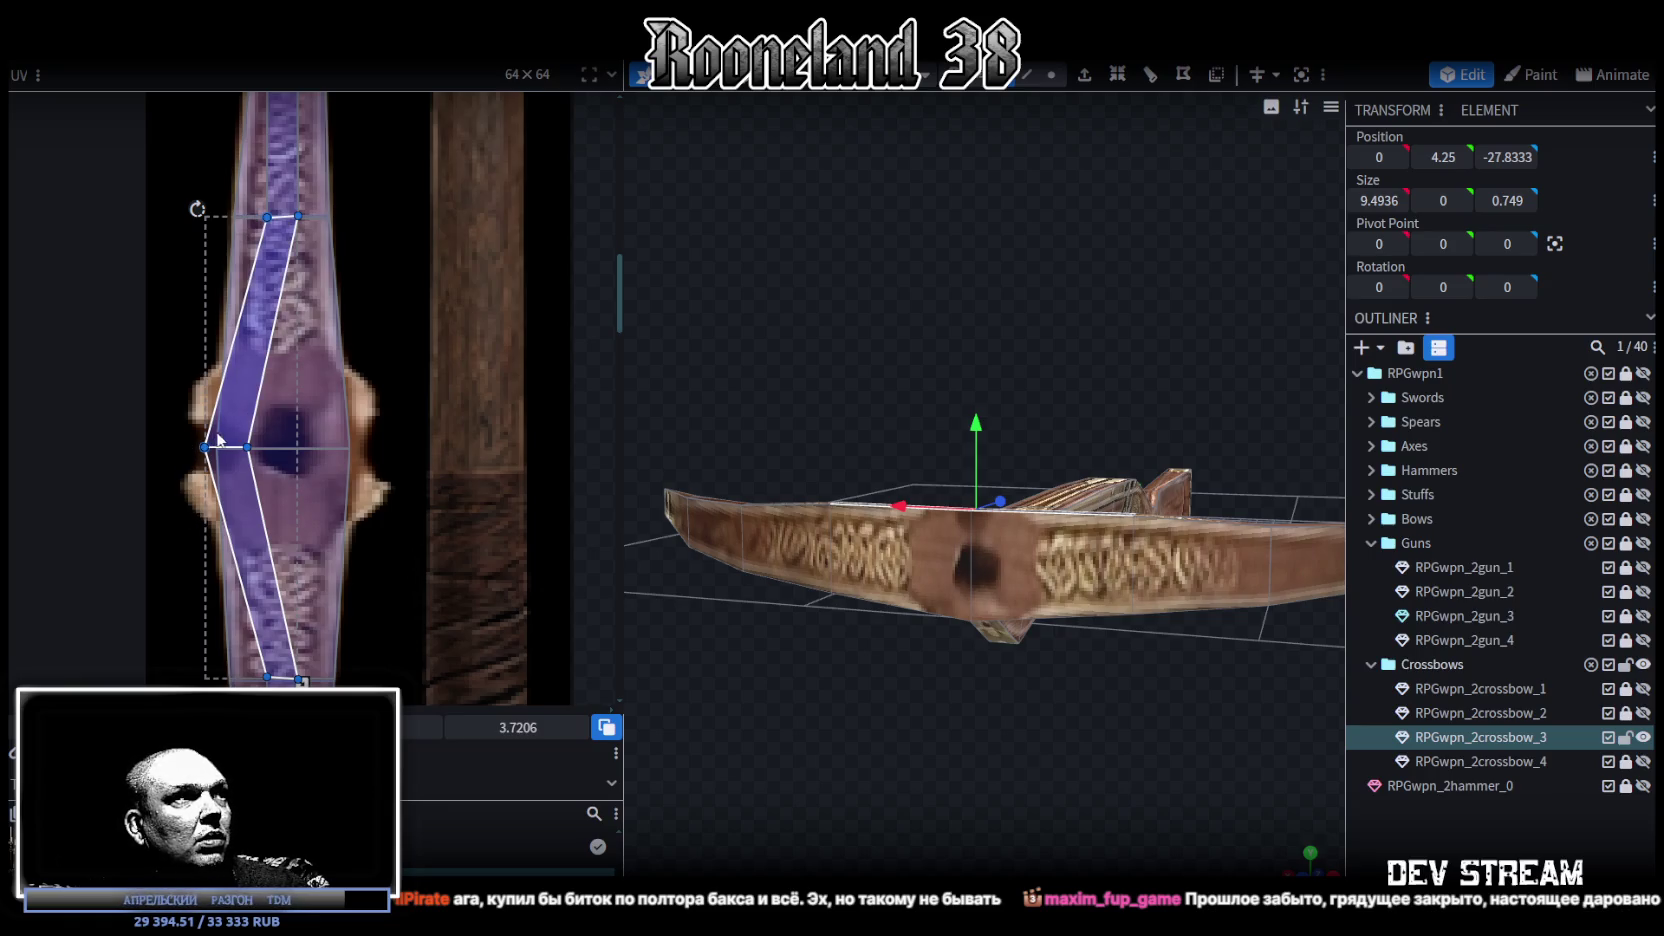
key("ctrl+z")
key("ctrl+z")
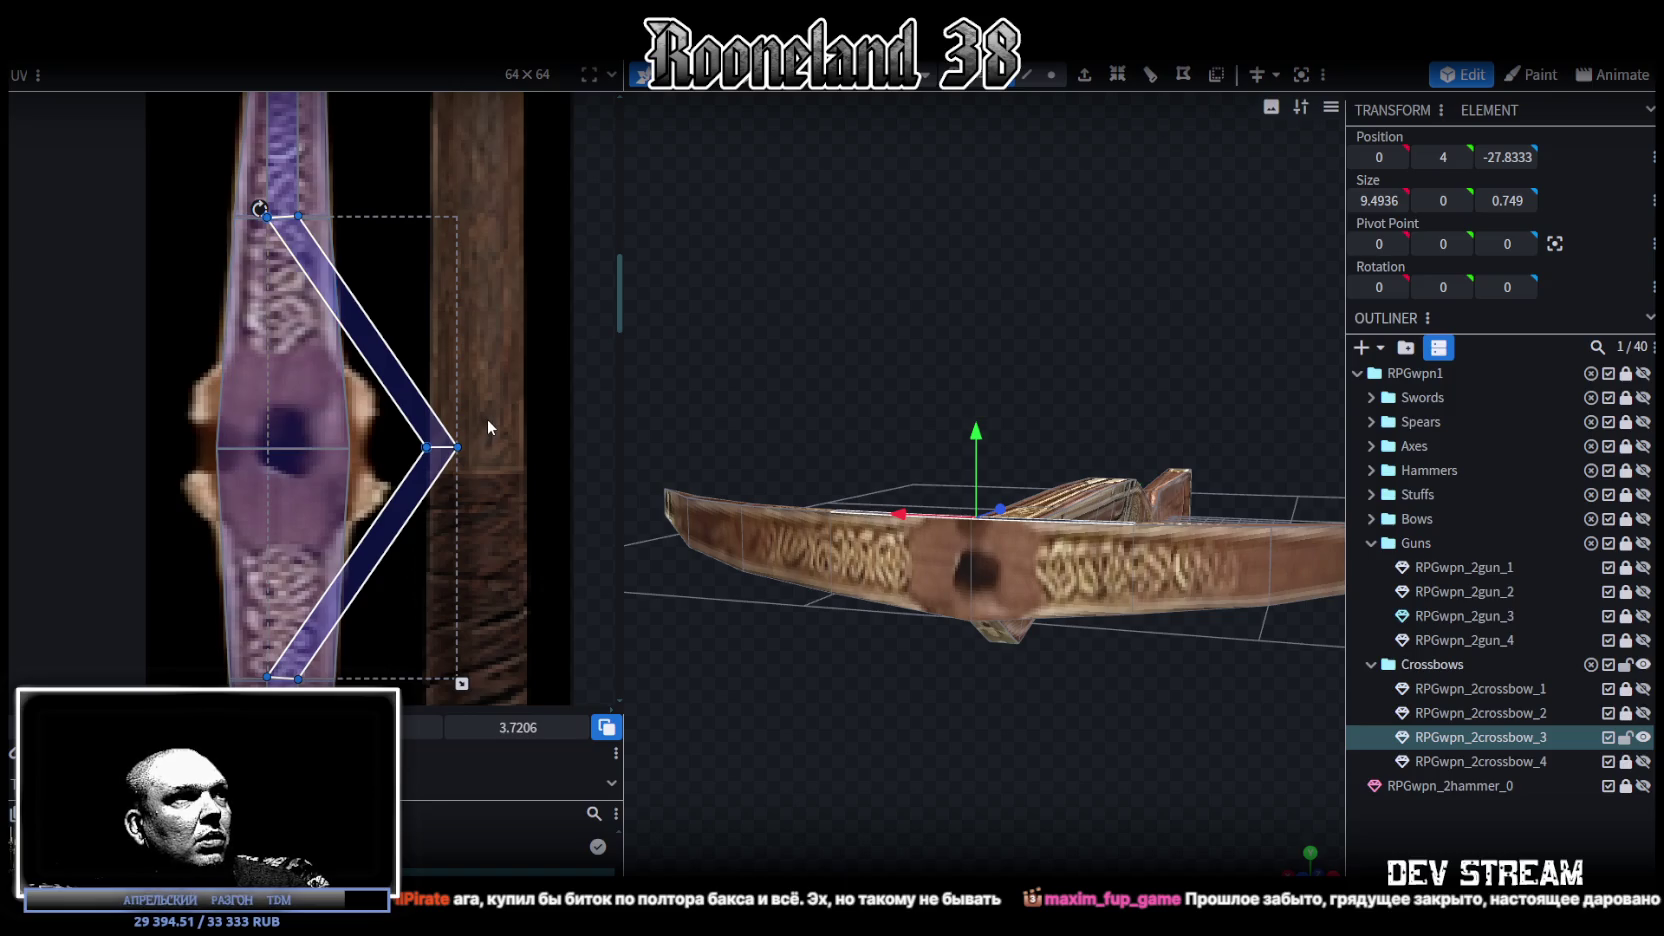
Step: Reshape the grip face's UV into a diamond and save RPGweapon.bbmodel
left_click(440, 440)
left_click_drag(441, 447, 282, 447)
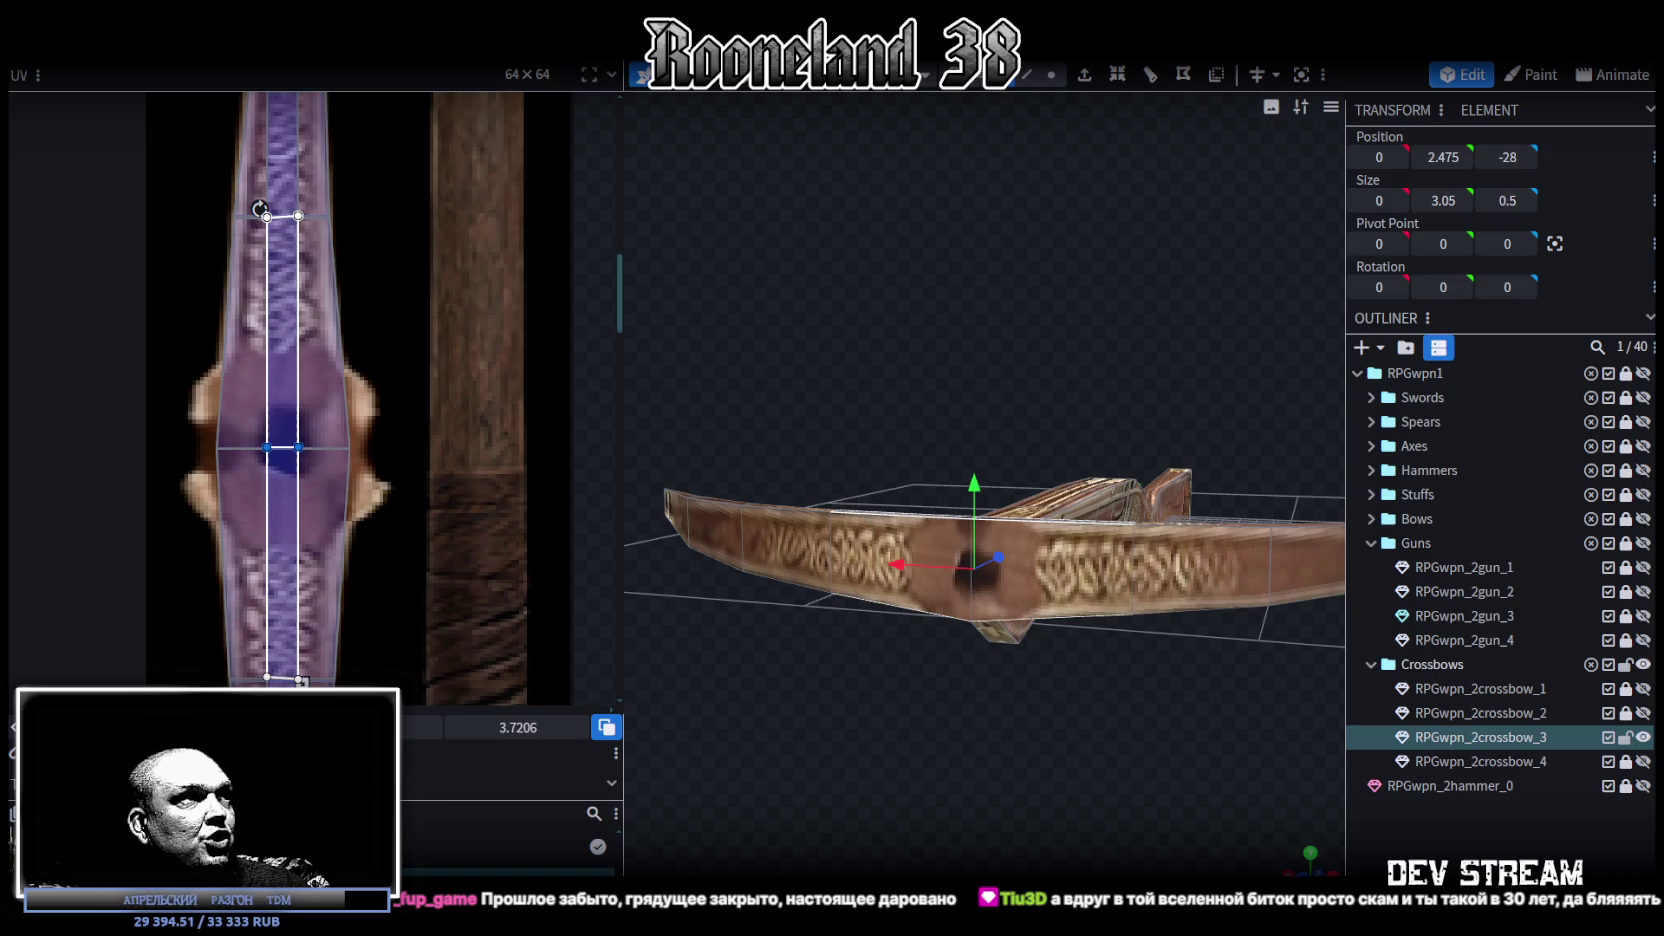
left_click_drag(282, 447, 395, 447)
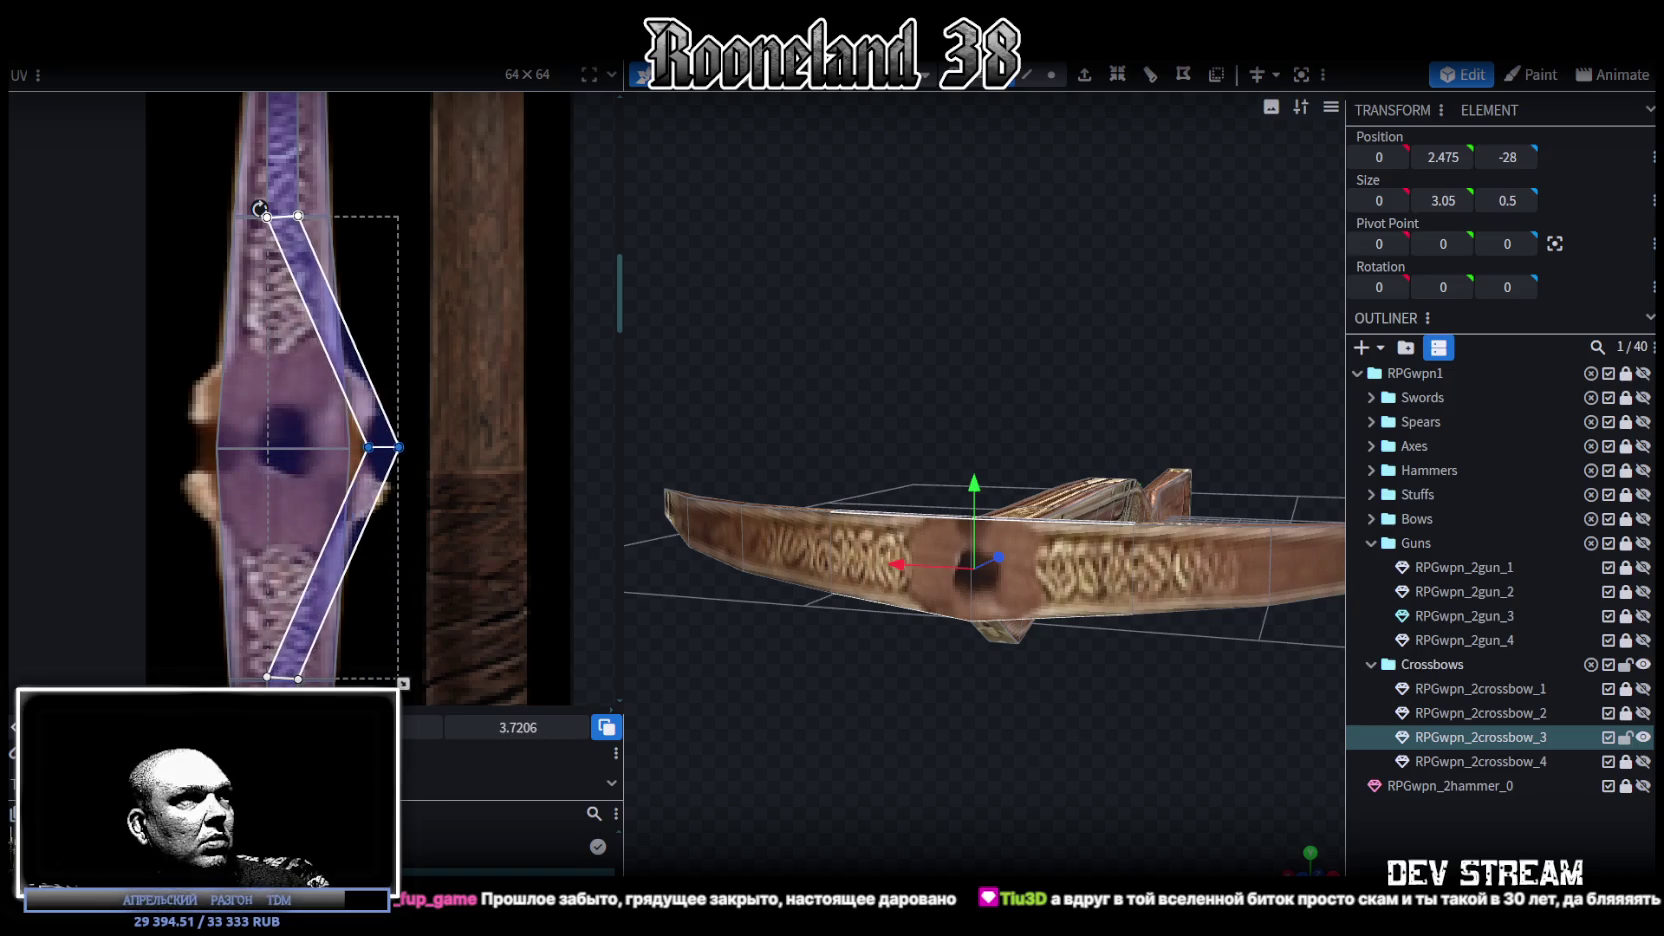
left_click(378, 446)
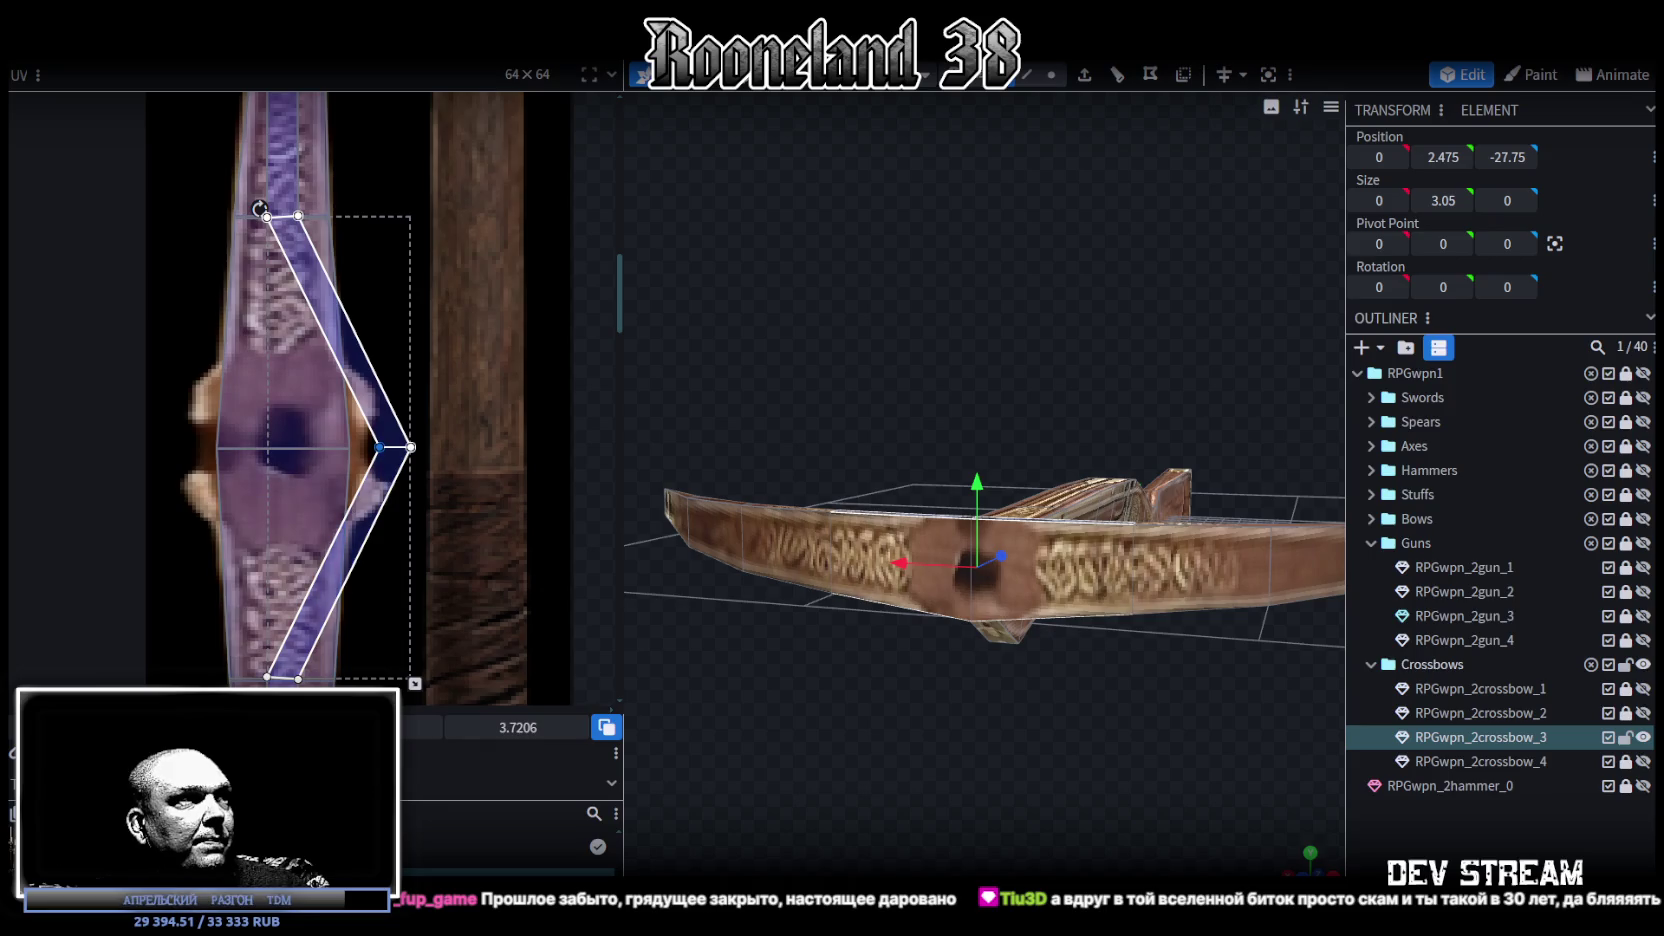
left_click_drag(379, 447, 247, 447)
mouse_move(448, 416)
left_mouse_down()
mouse_move(378, 488)
mouse_move(317, 447)
left_mouse_up()
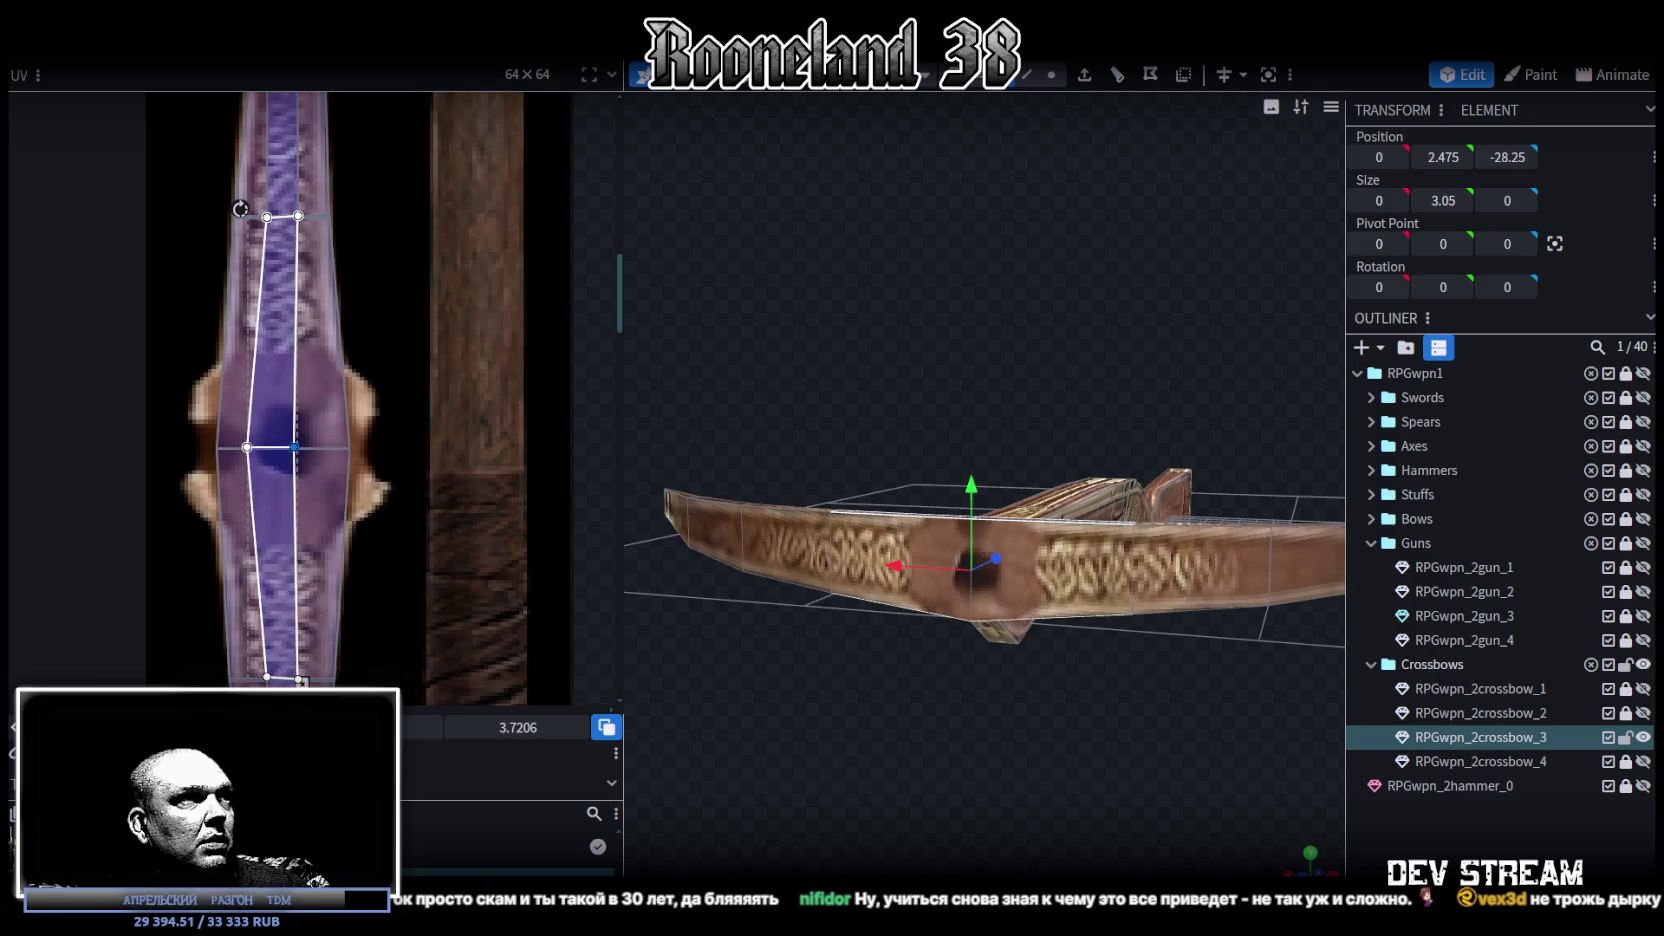
key("ctrl+s")
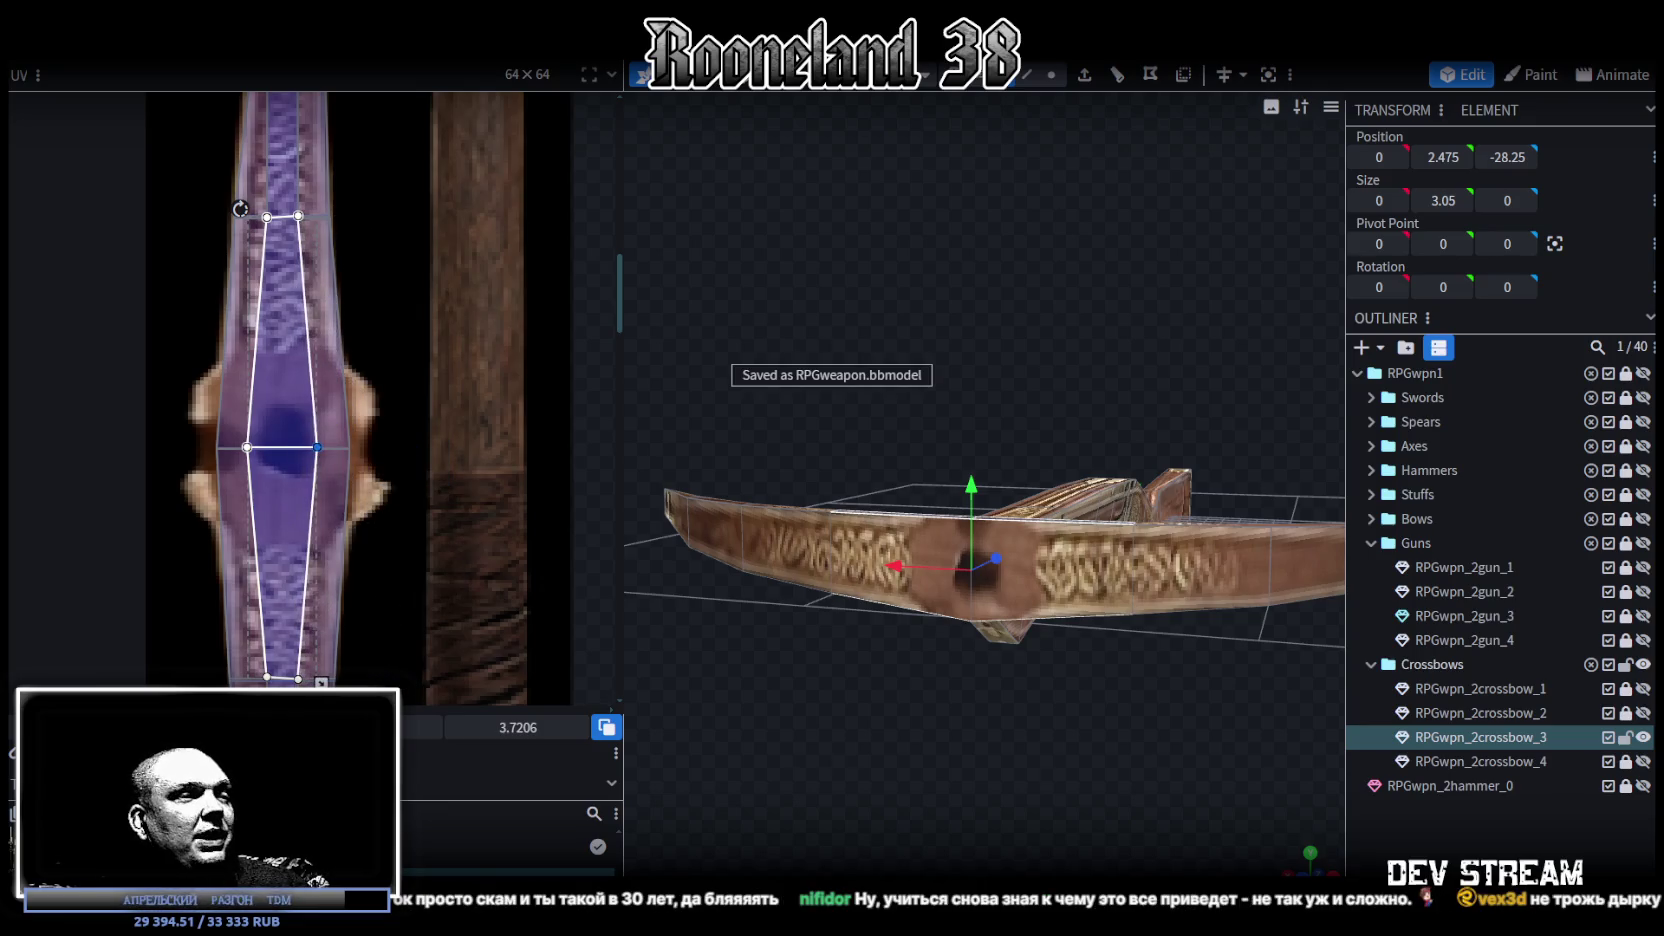
key("alt+Tab")
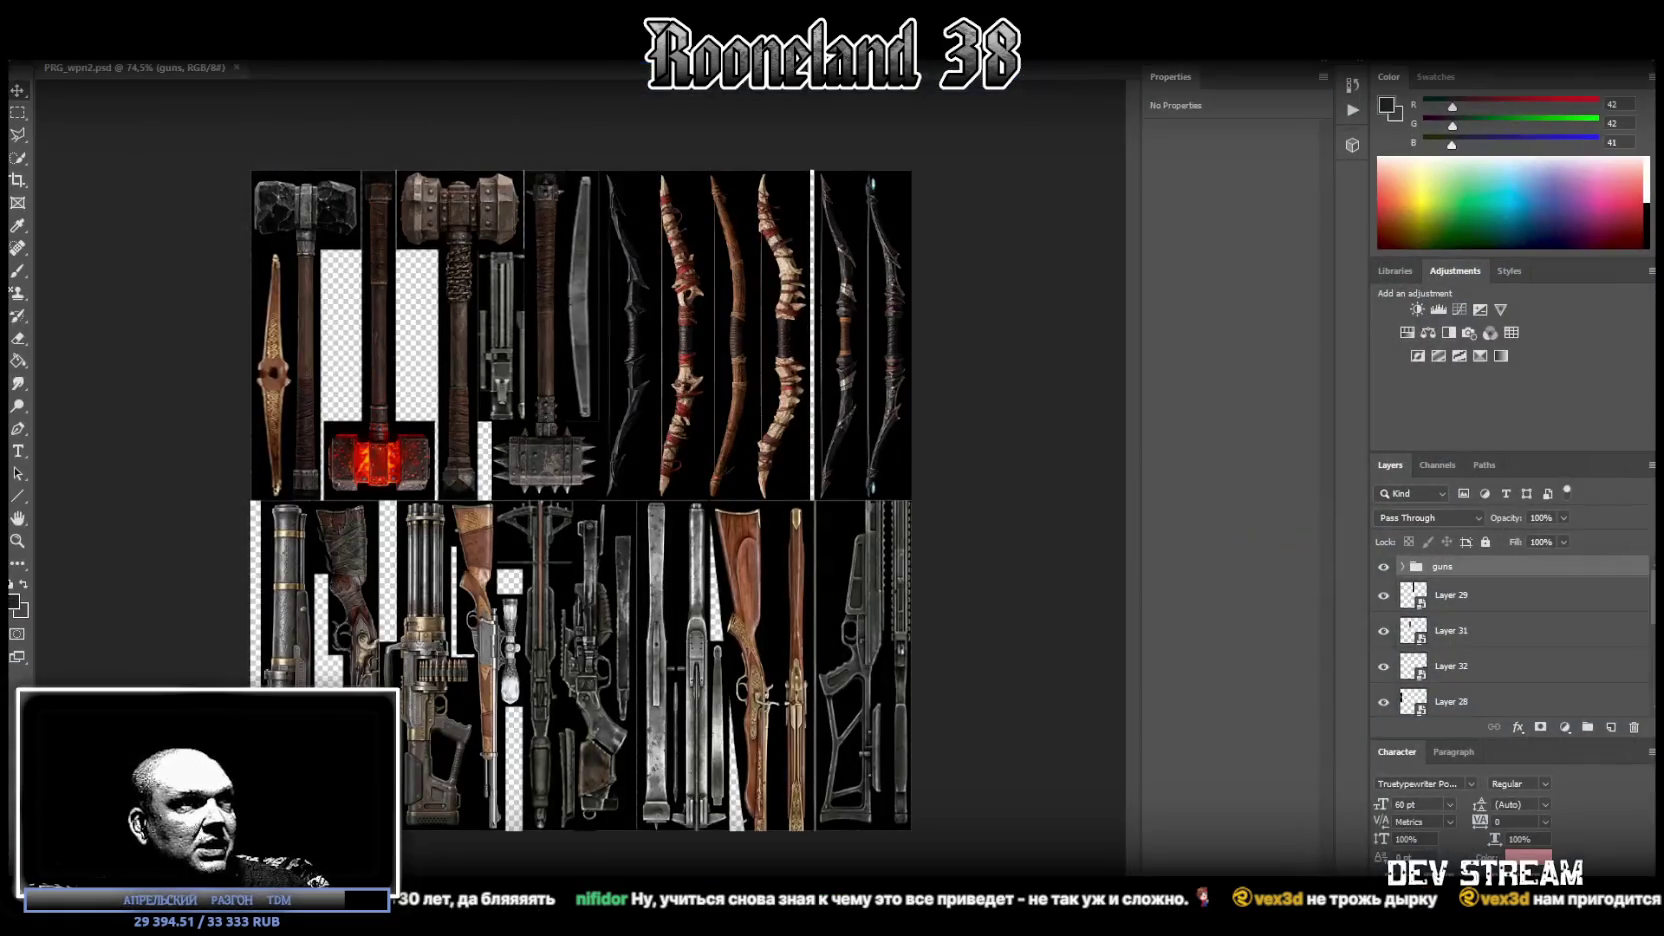
Step: Zoom to the grip area and open the Layer 28 smart object
left_click(18, 540)
left_click_drag(250, 362, 380, 370)
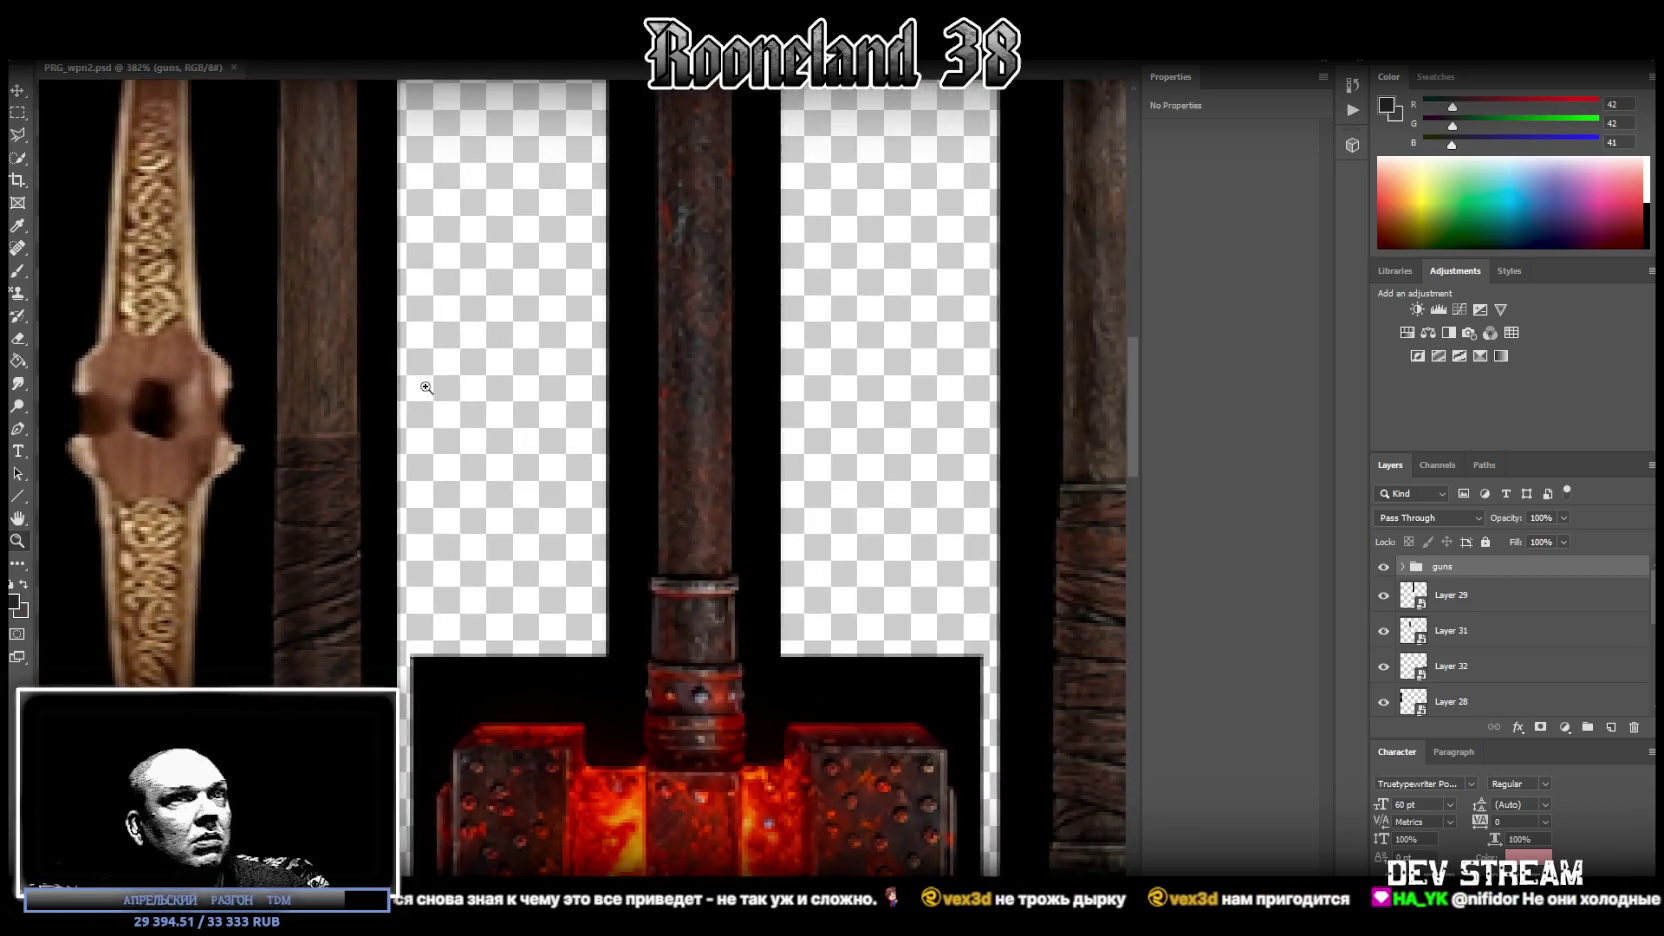
left_click(17, 92)
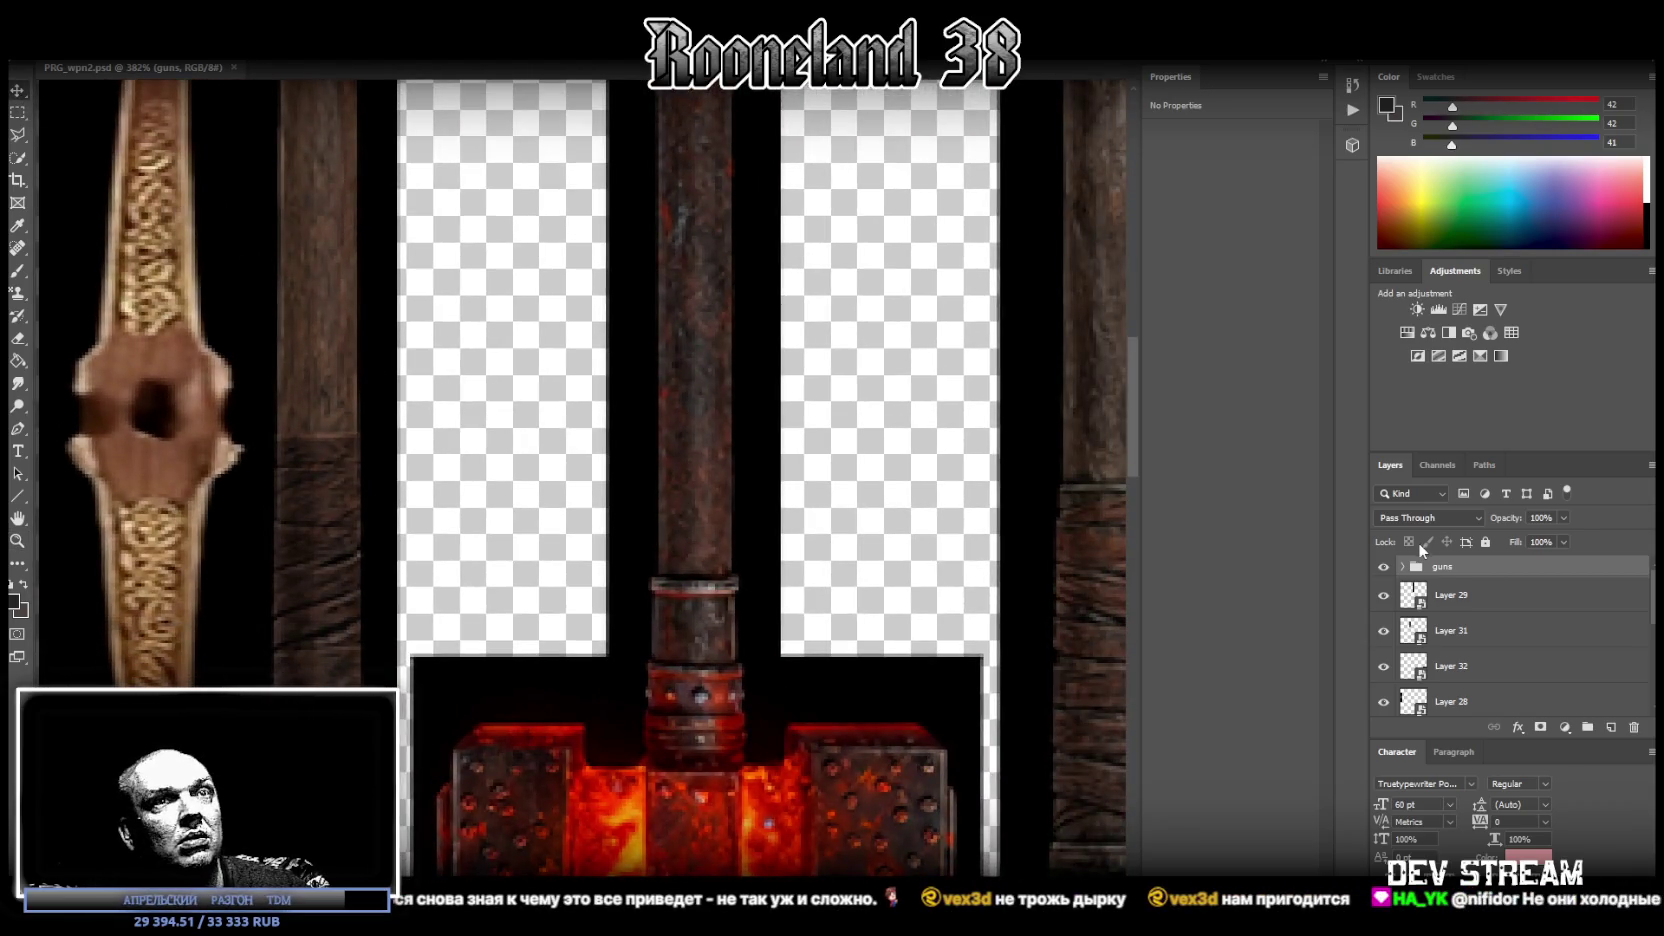
right_click(174, 442)
left_click(206, 446)
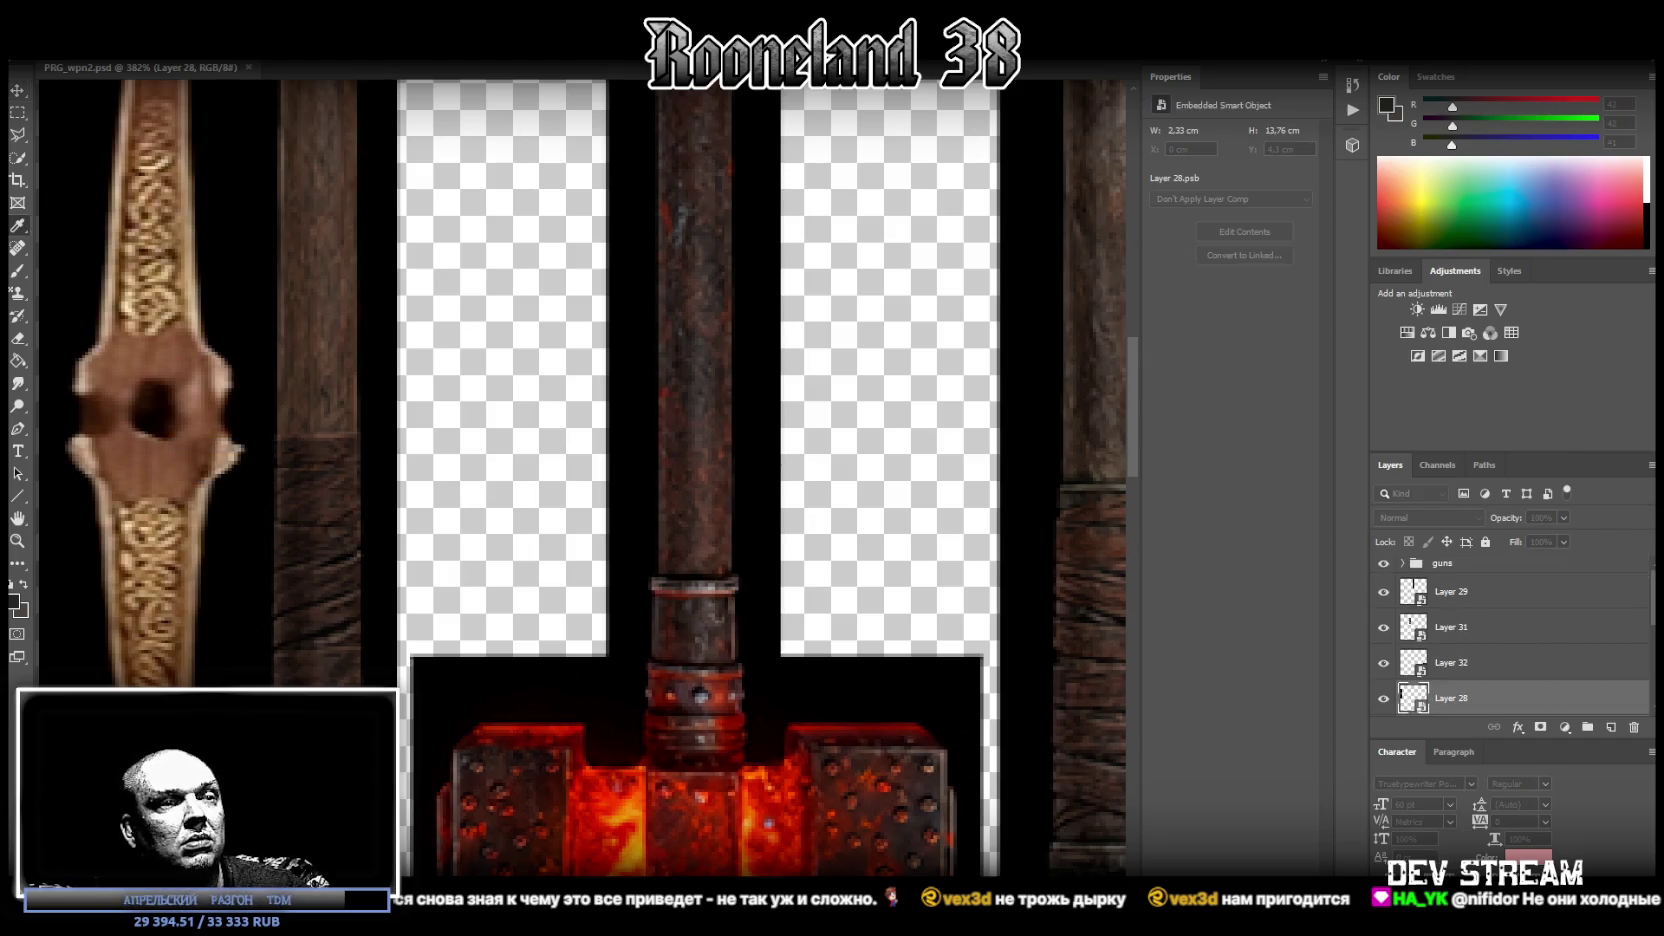
double_click(53, 270)
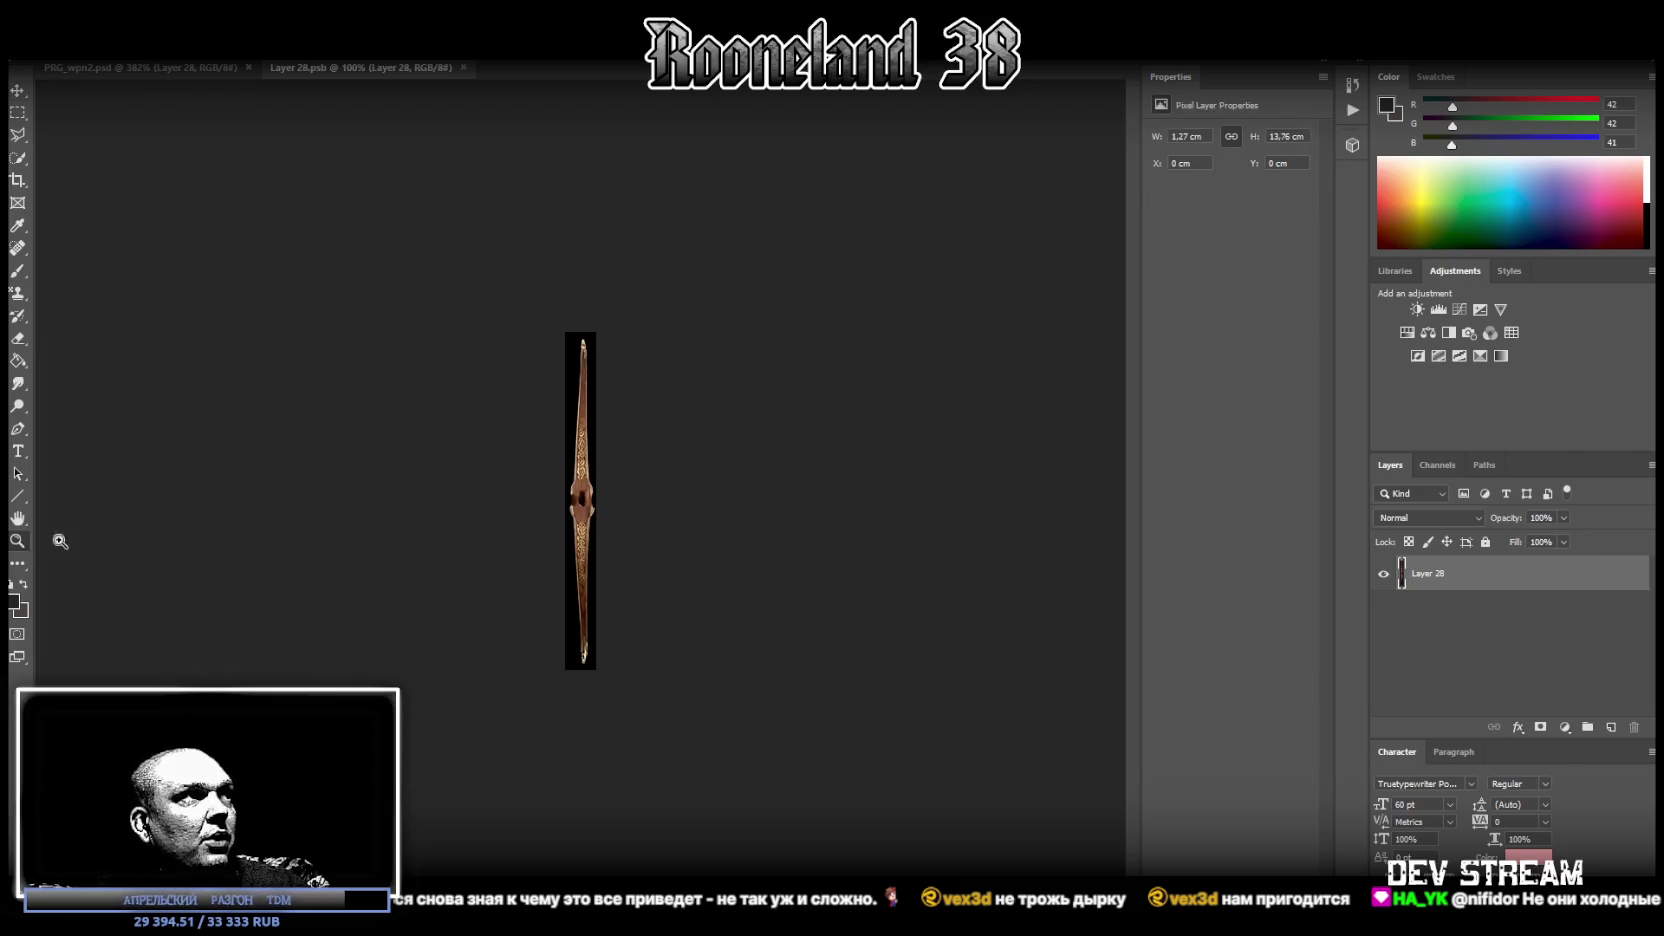
Step: Heal the dark hole in the bow grip, then save and close the smart object
left_click_drag(568, 524, 700, 545)
key("j")
left_click_drag(576, 332, 587, 398)
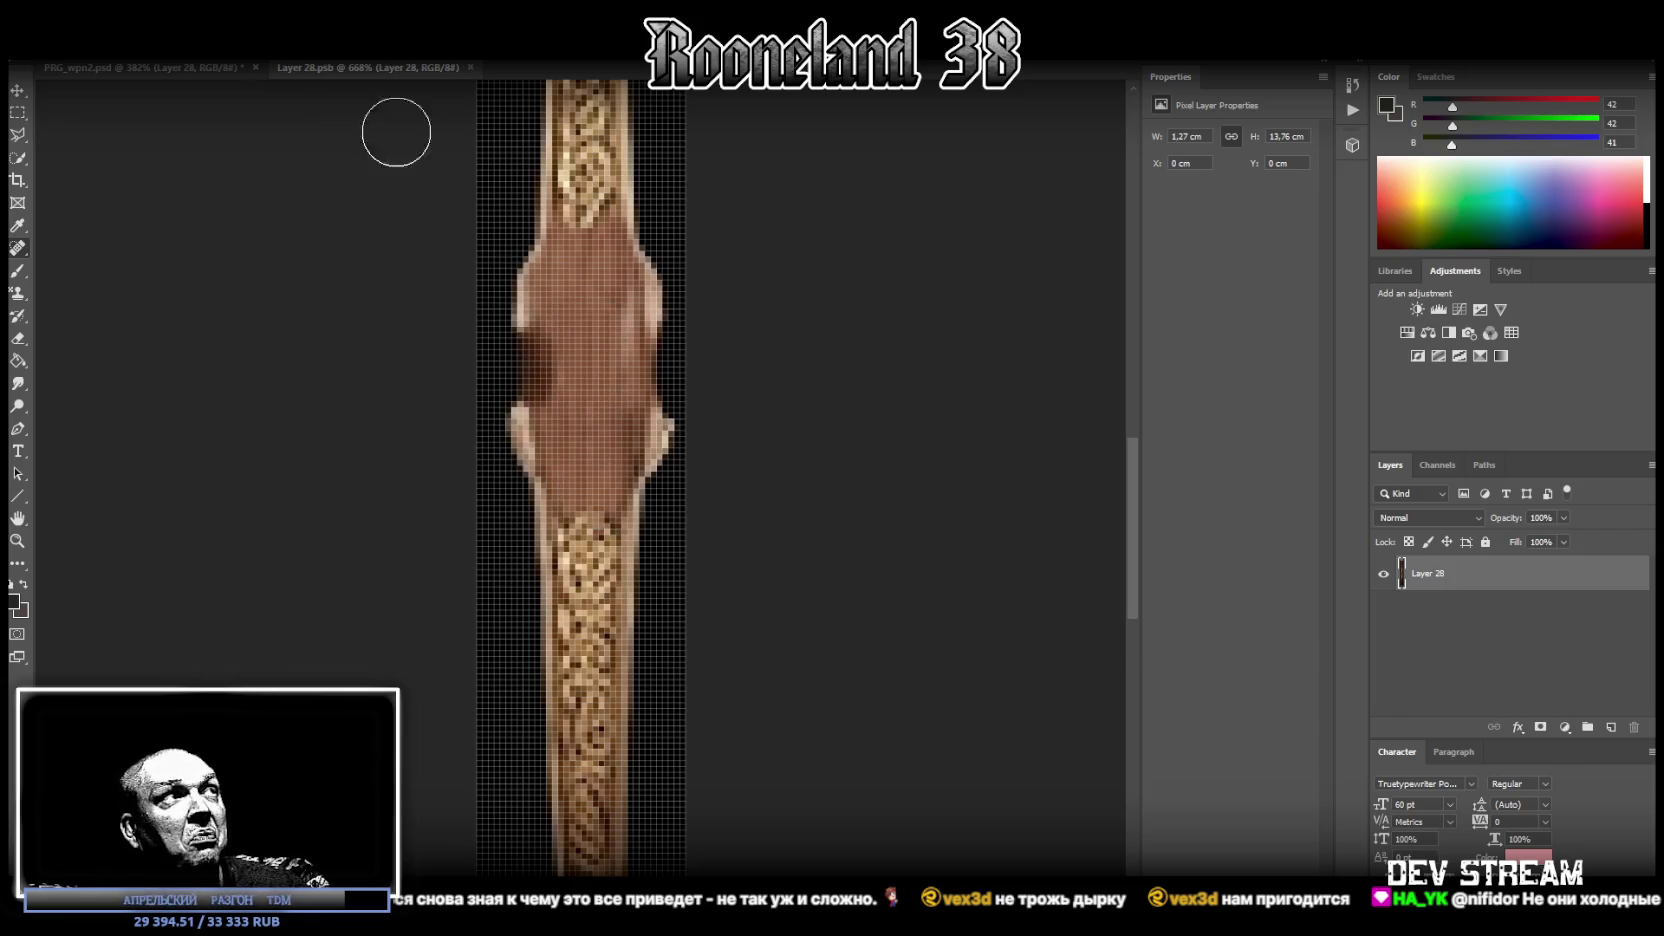
left_click(45, 48)
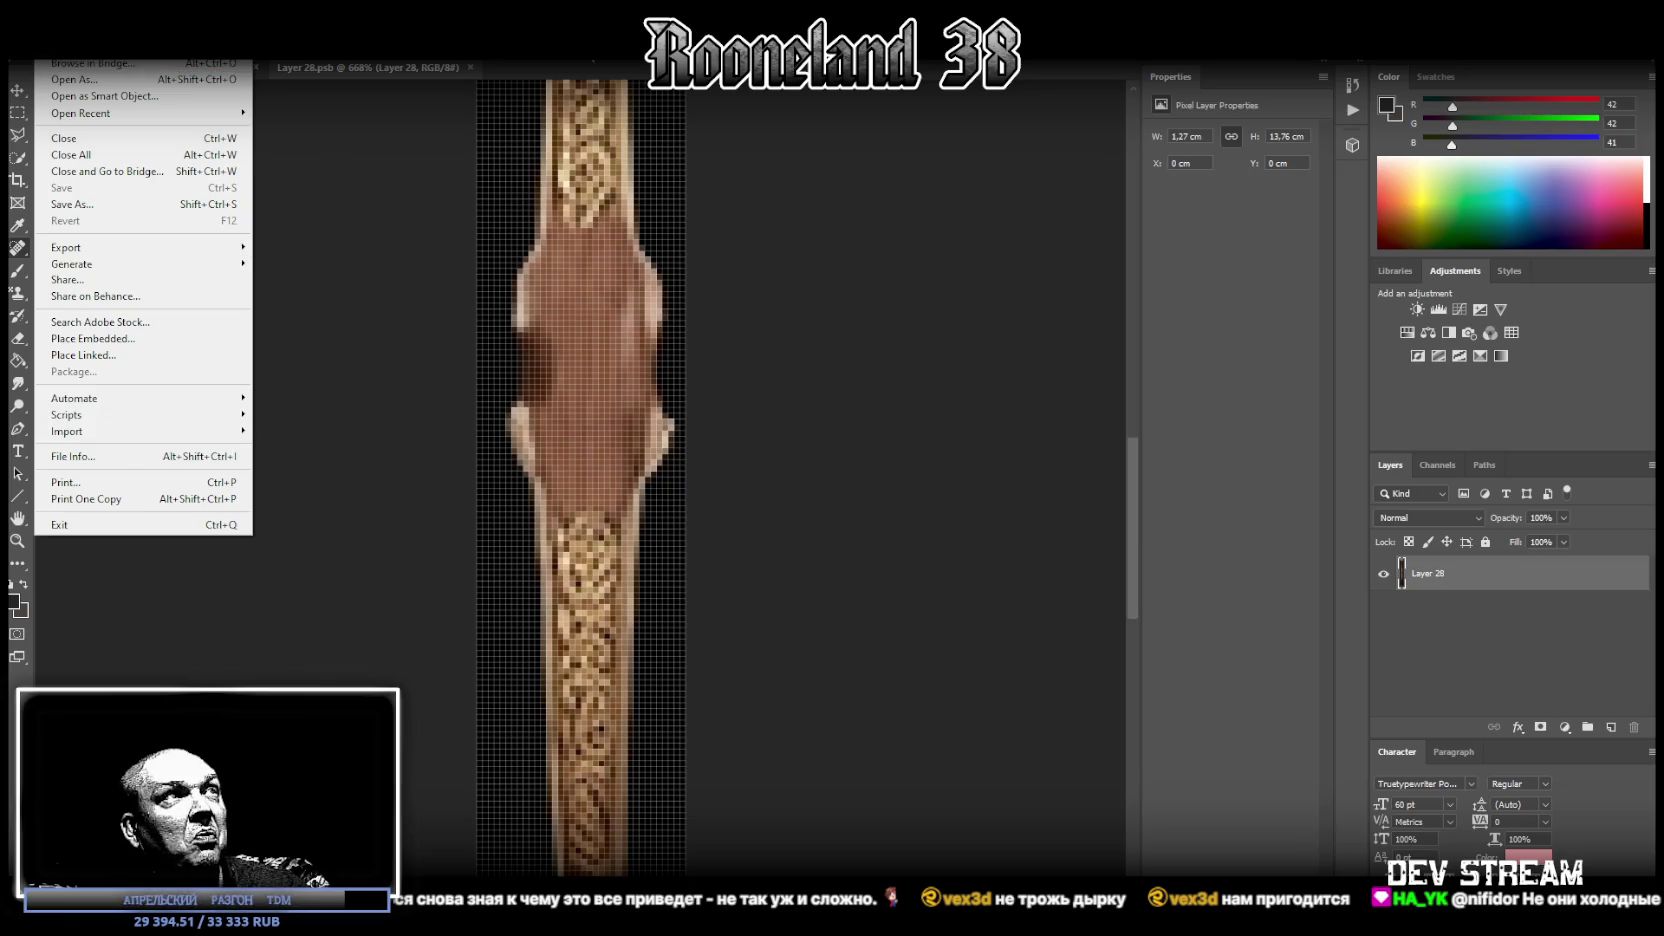
left_click(468, 68)
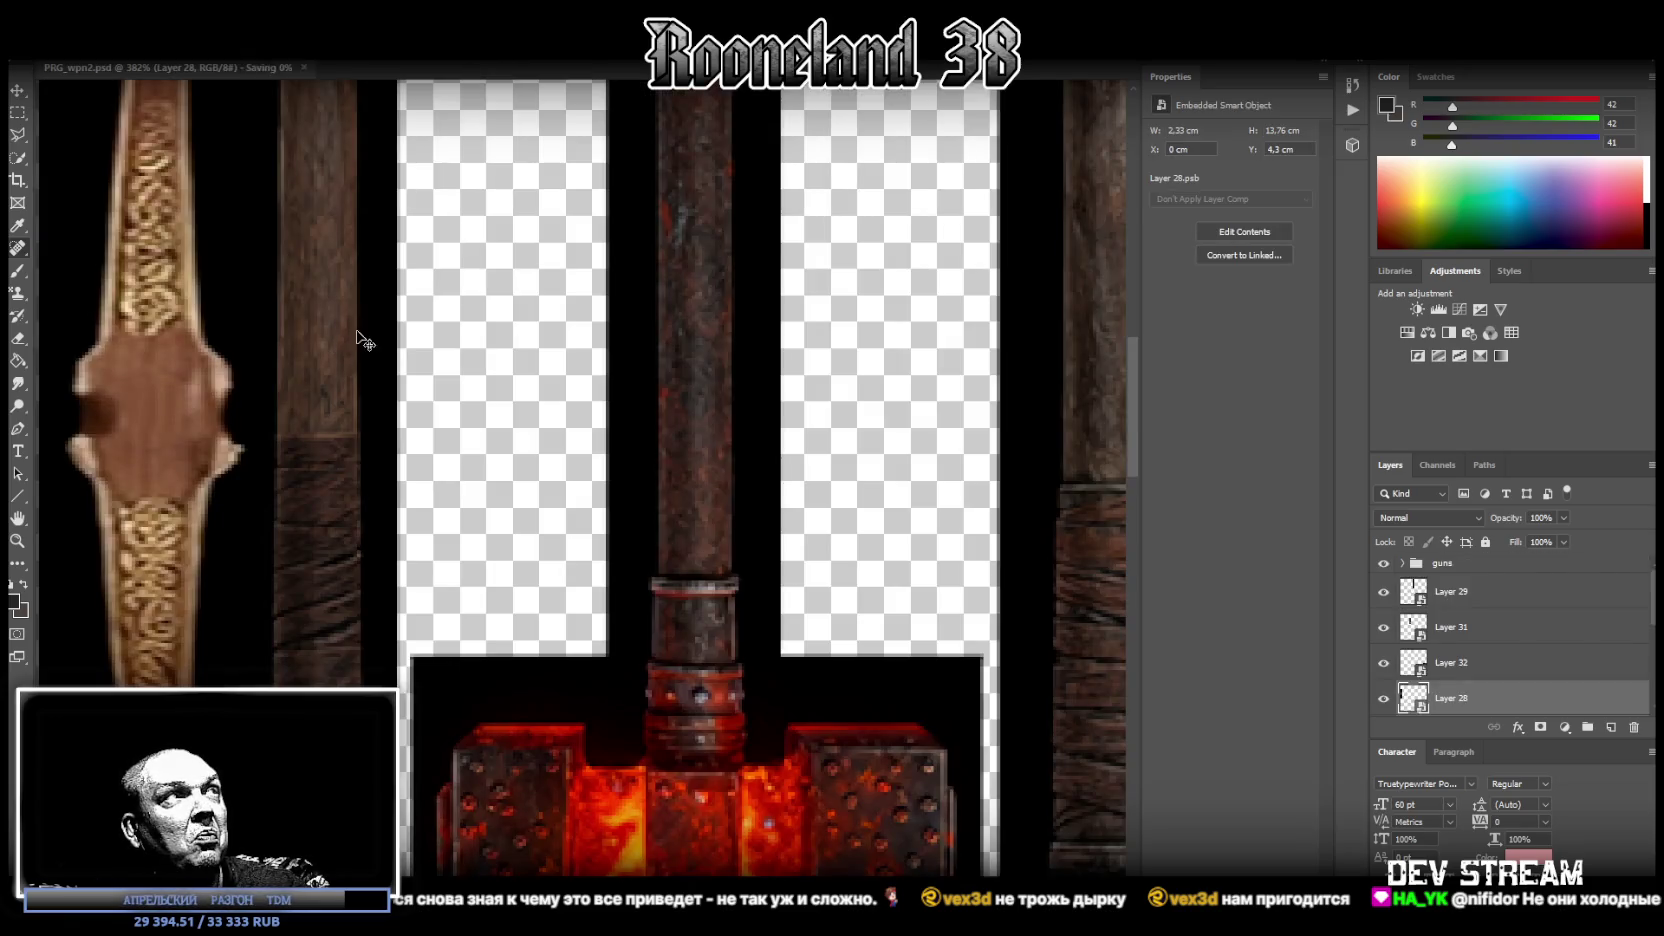
Step: Show the Background layer and save the atlas as PNG, replacing PRG_wpn2.png
scroll(1530, 675, "down", 5)
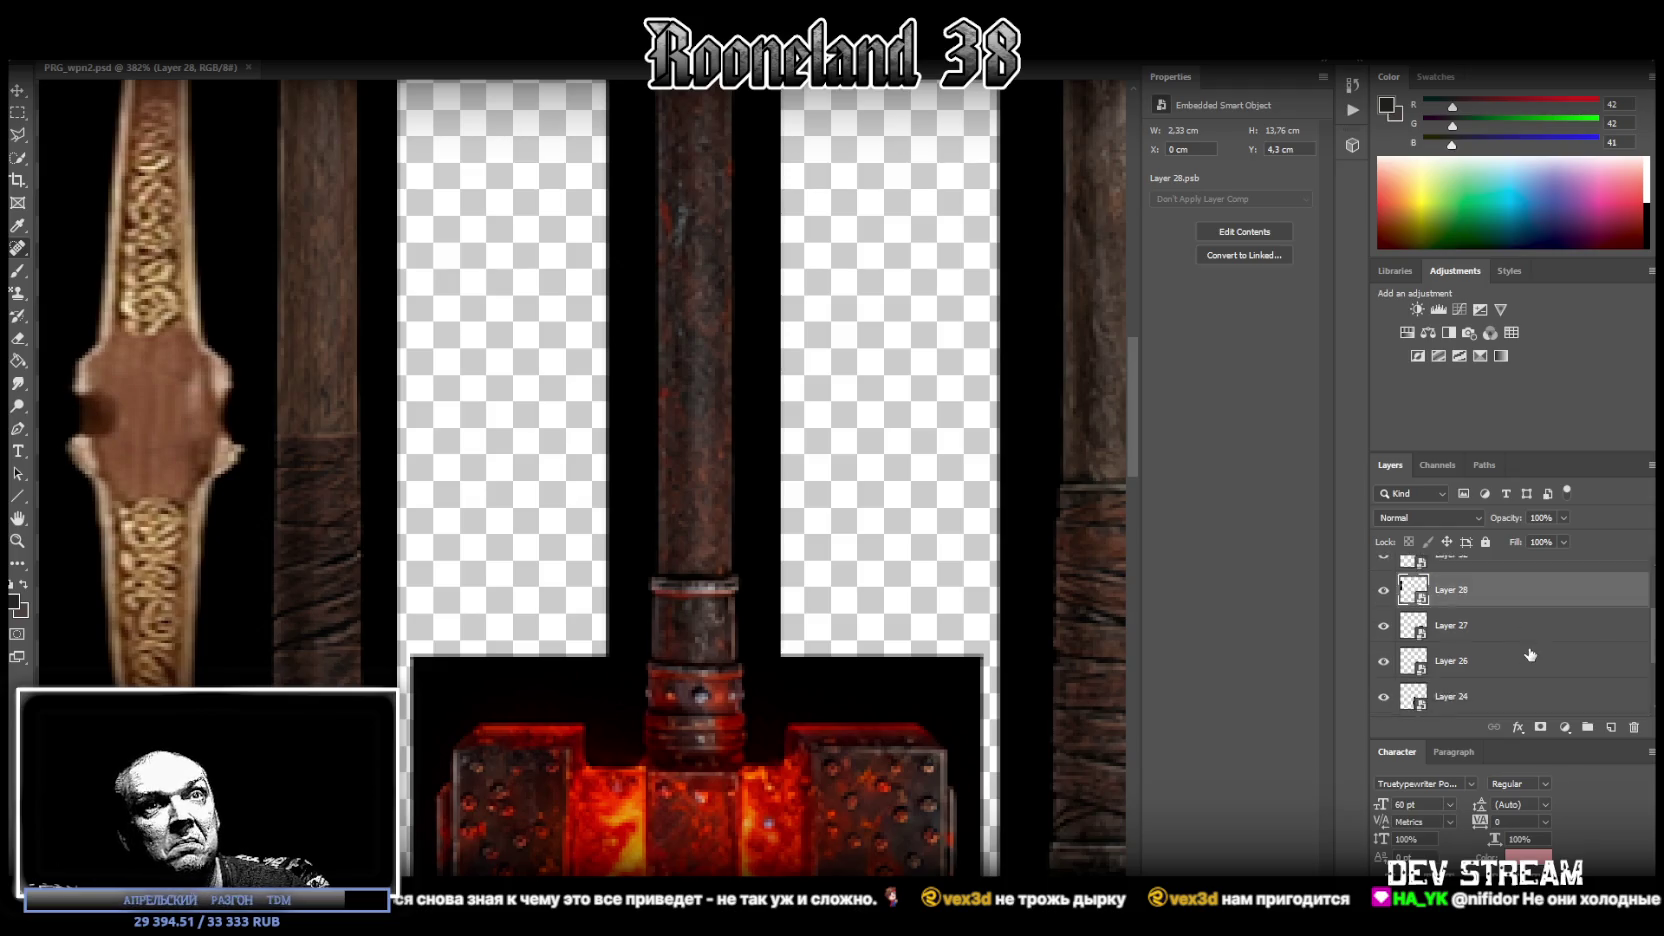
left_click(1383, 699)
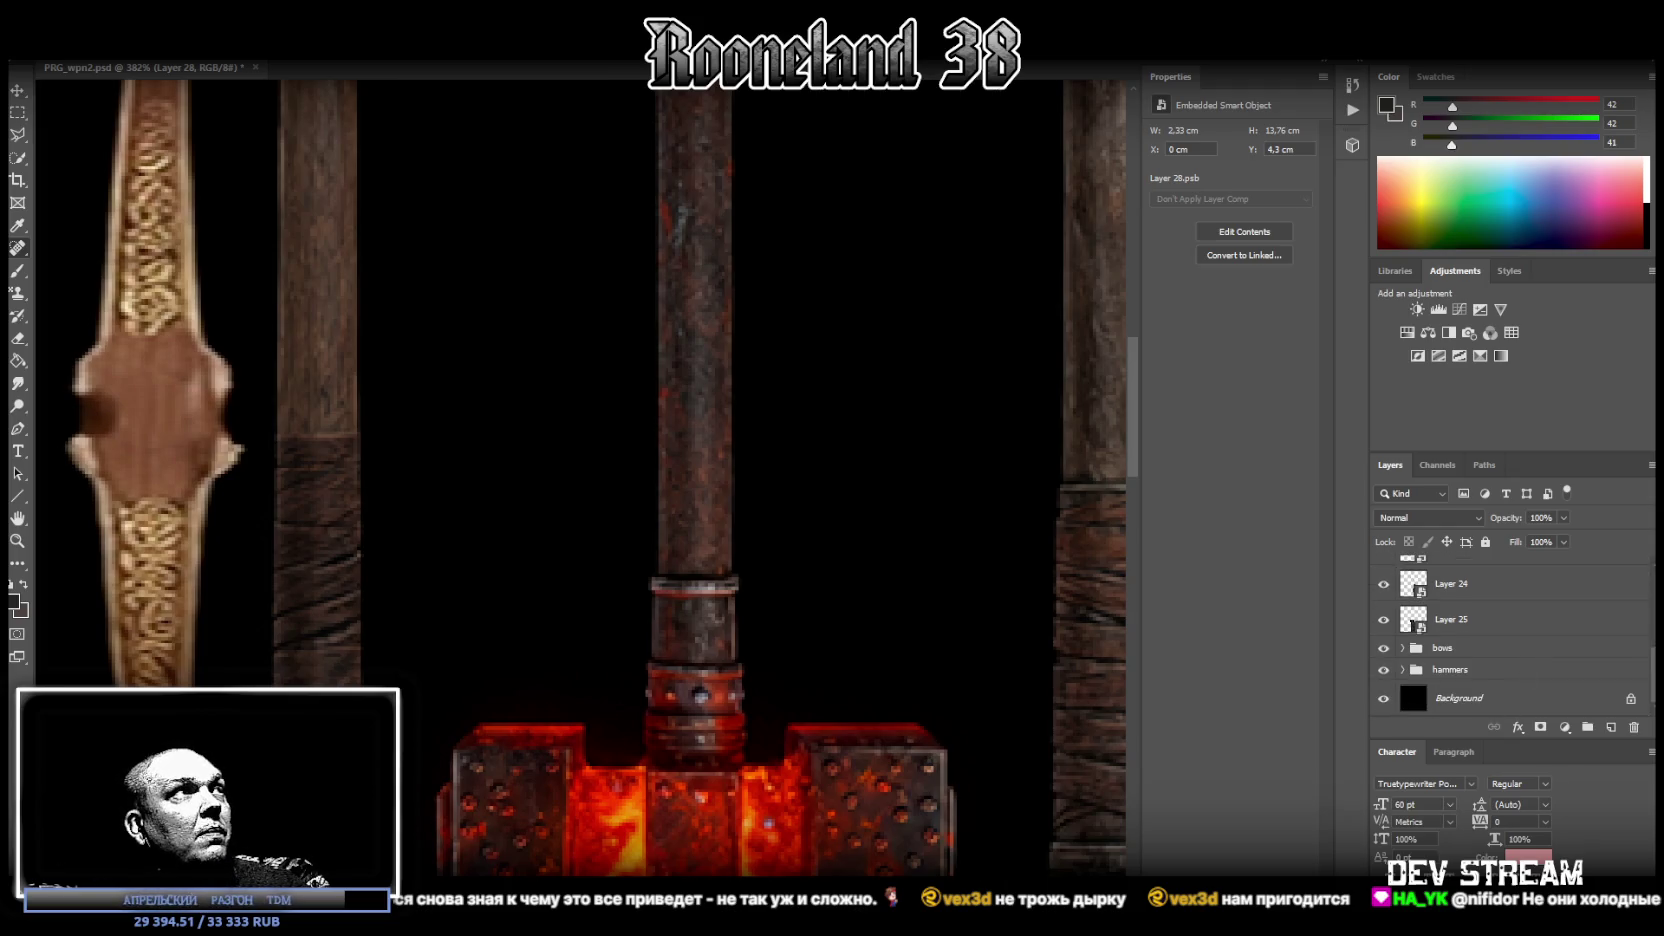
left_click(45, 48)
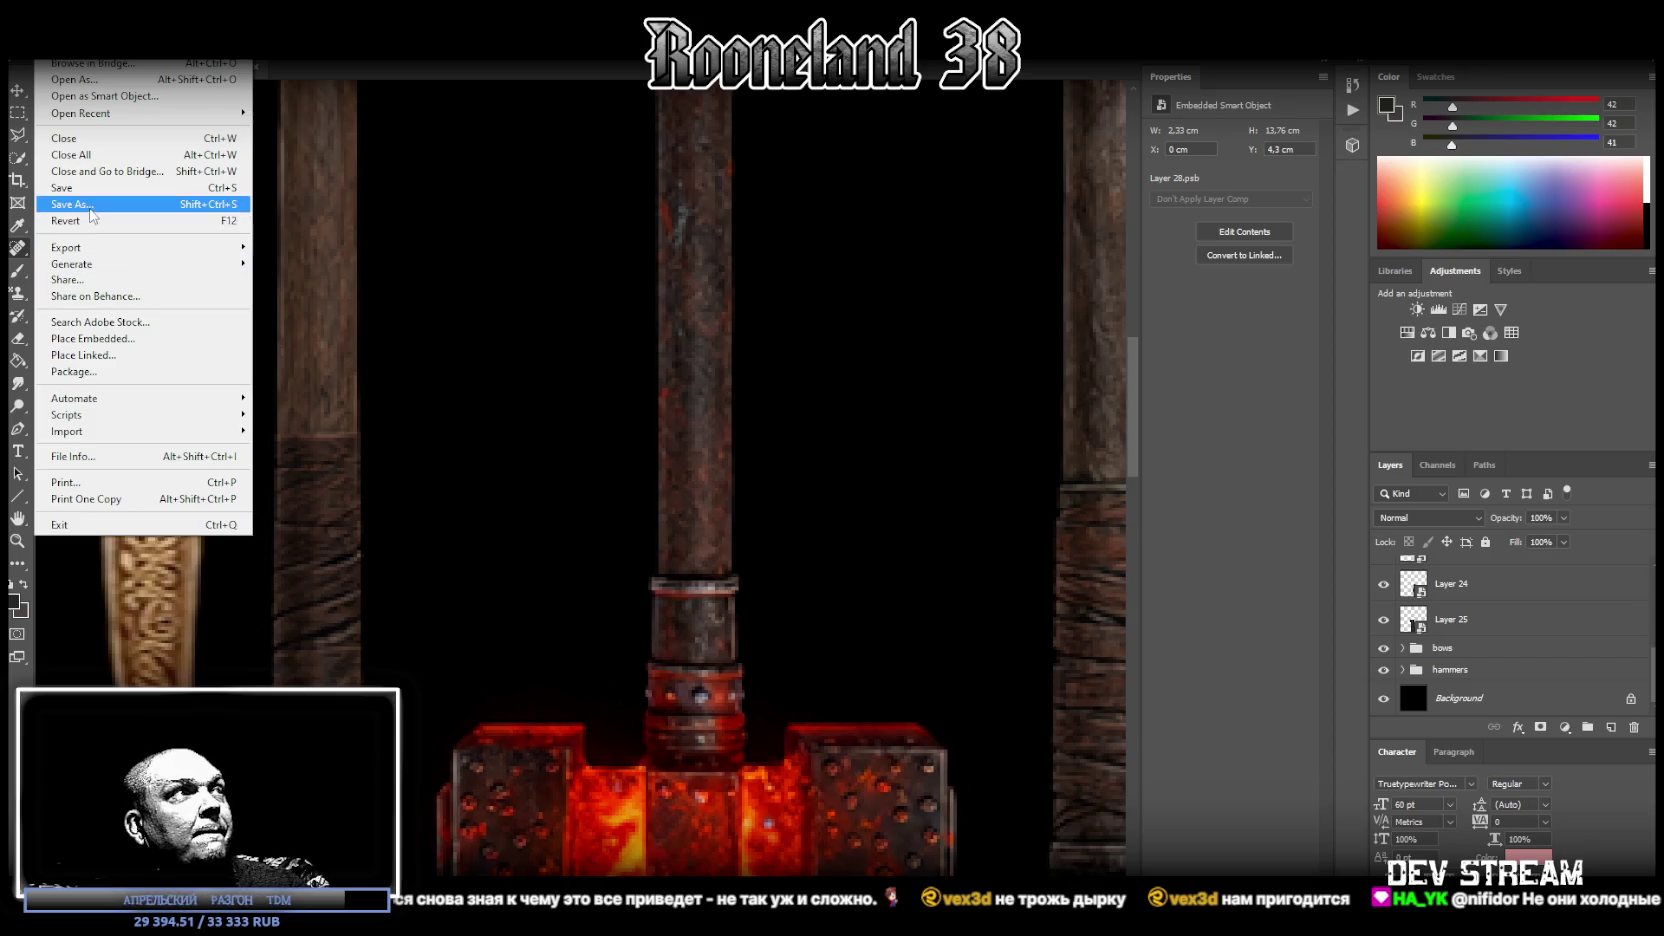
left_click(90, 204)
left_click(464, 636)
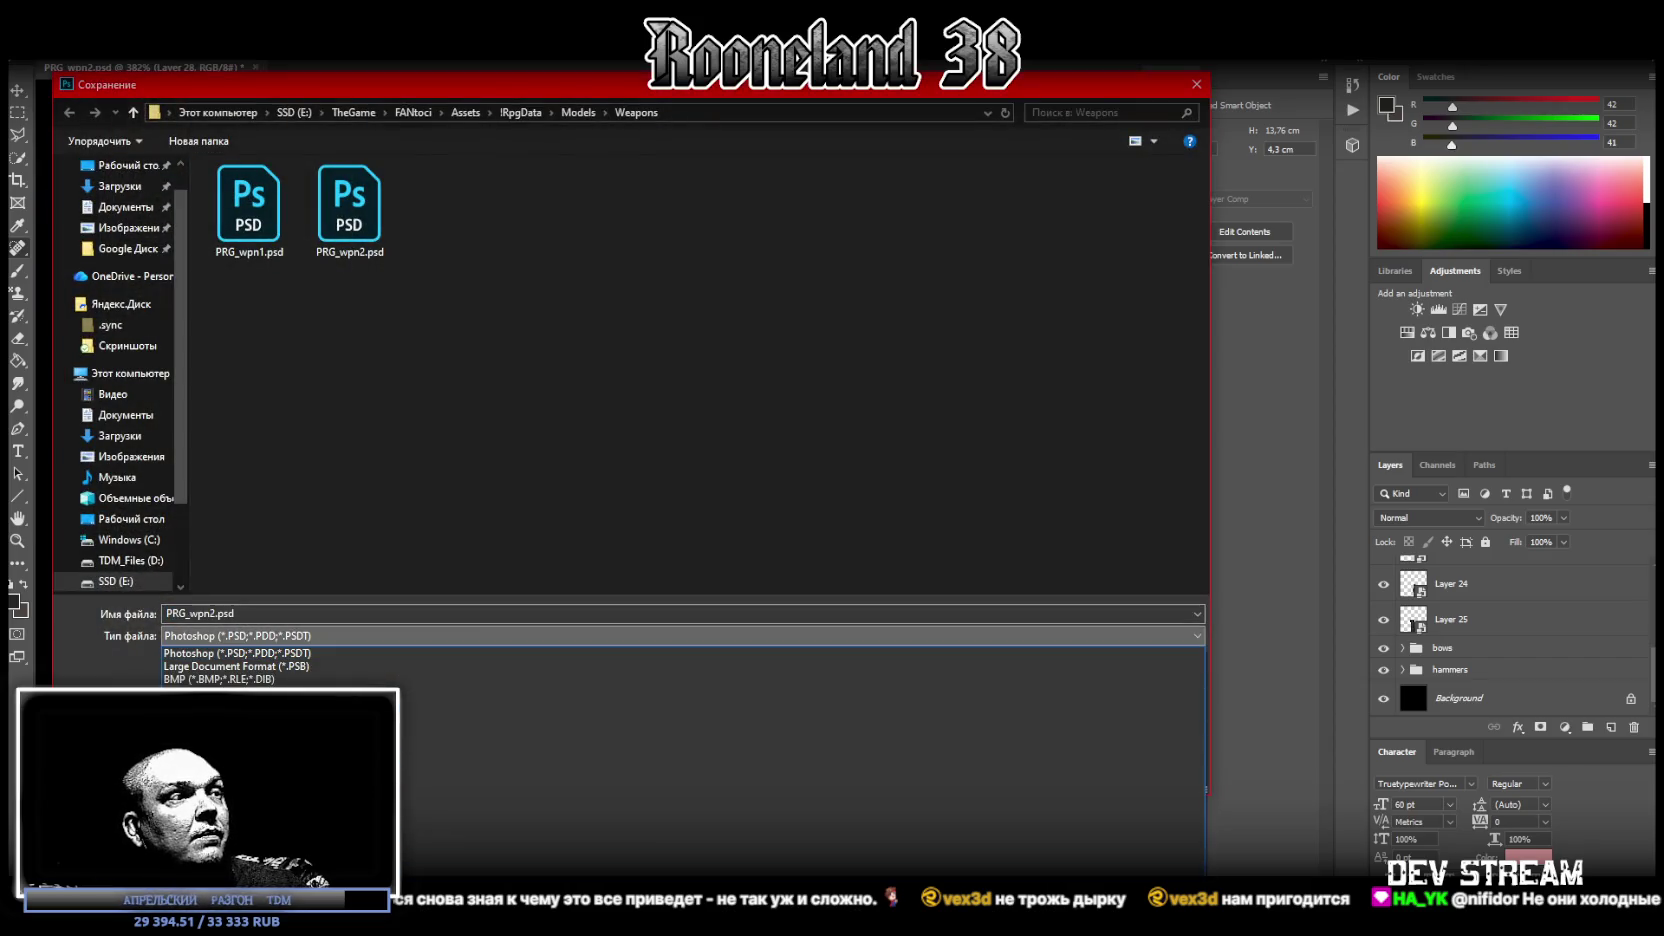
left_click(470, 860)
double_click(348, 210)
left_click(883, 473)
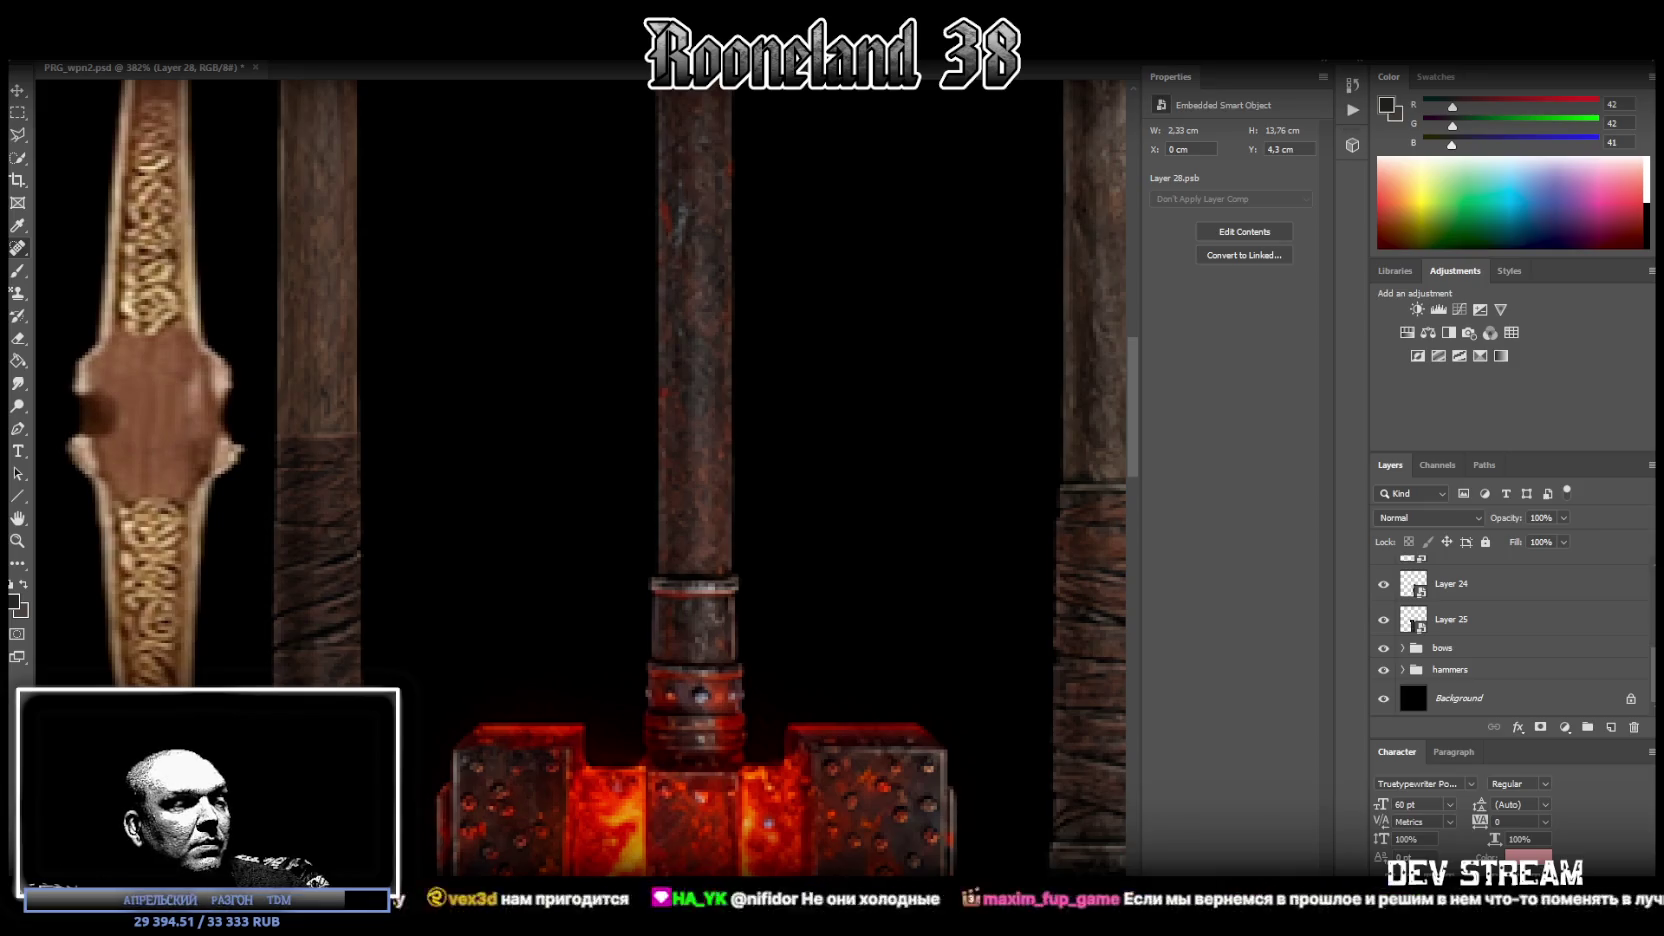
Step: Reload the updated texture in Blockbench and inspect the fixed grip
key("alt+Tab")
right_click(92, 301)
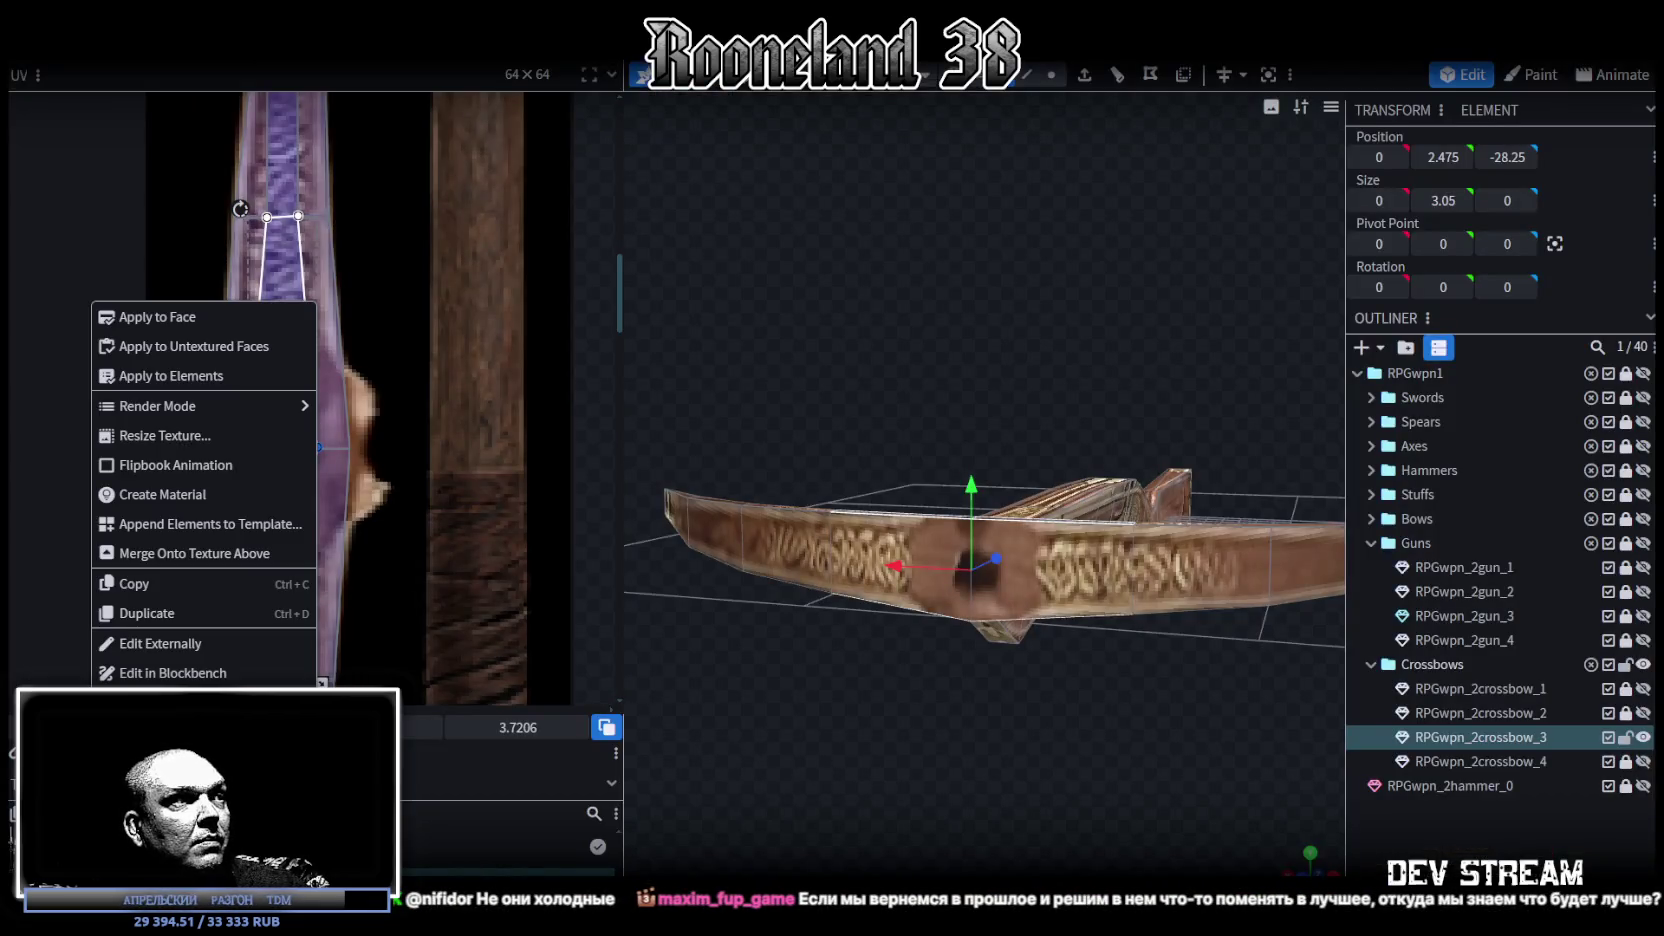
key("Escape")
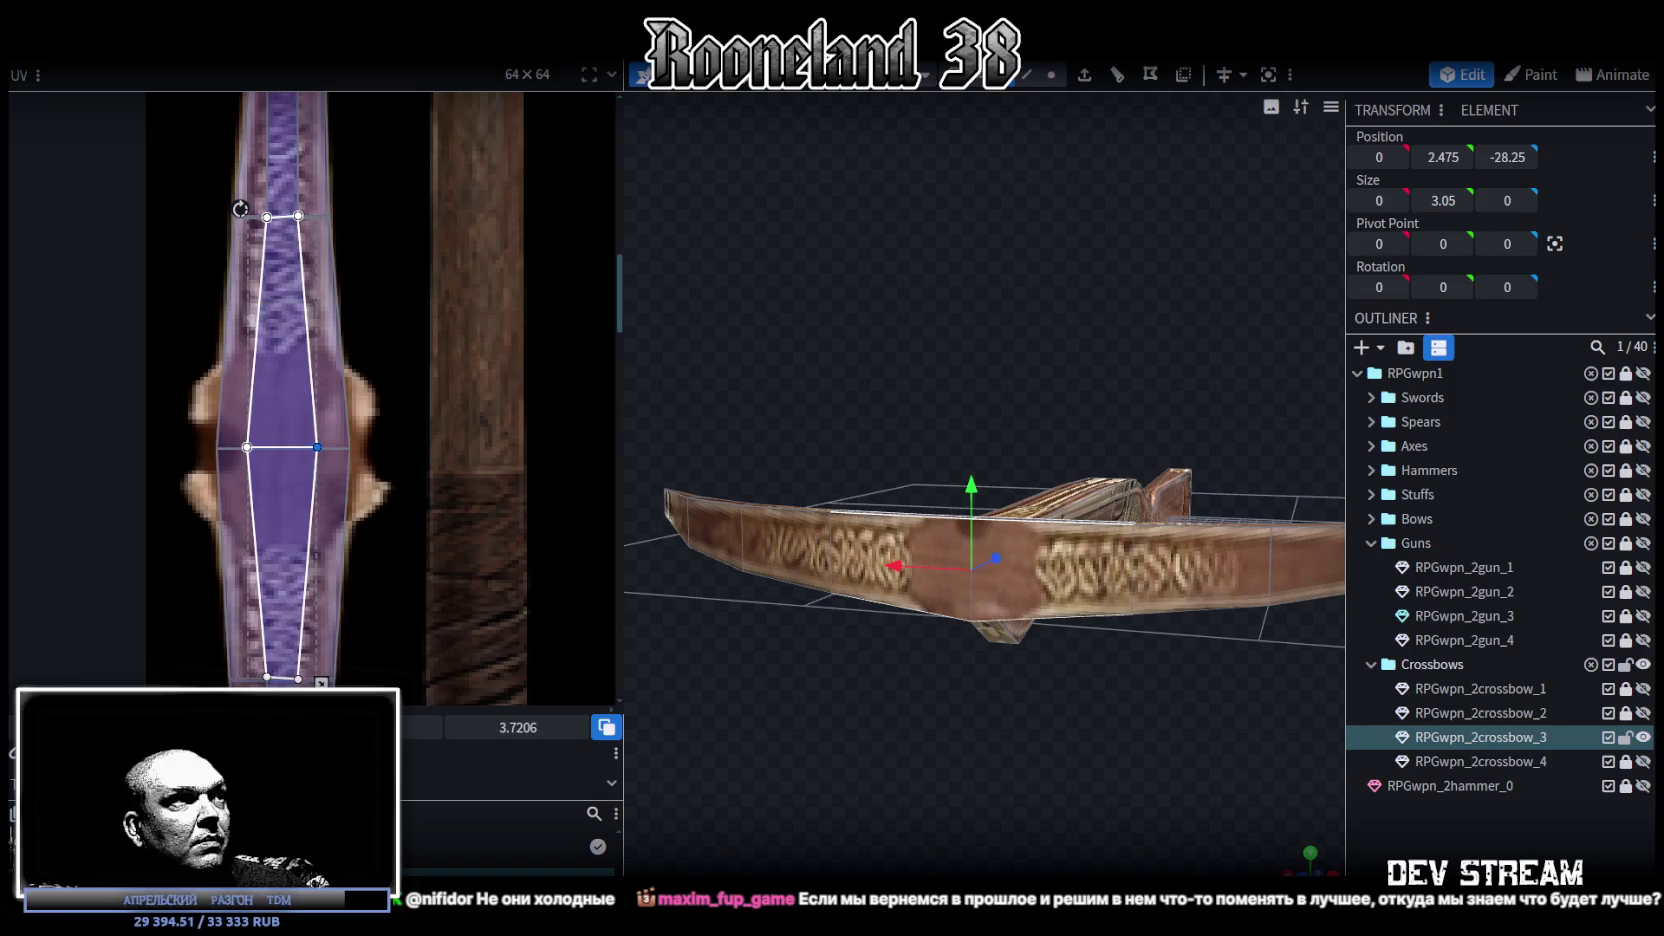
left_click(1020, 775)
mouse_move(959, 762)
left_mouse_down()
mouse_move(910, 777)
mouse_move(968, 560)
left_mouse_up()
left_click(960, 558)
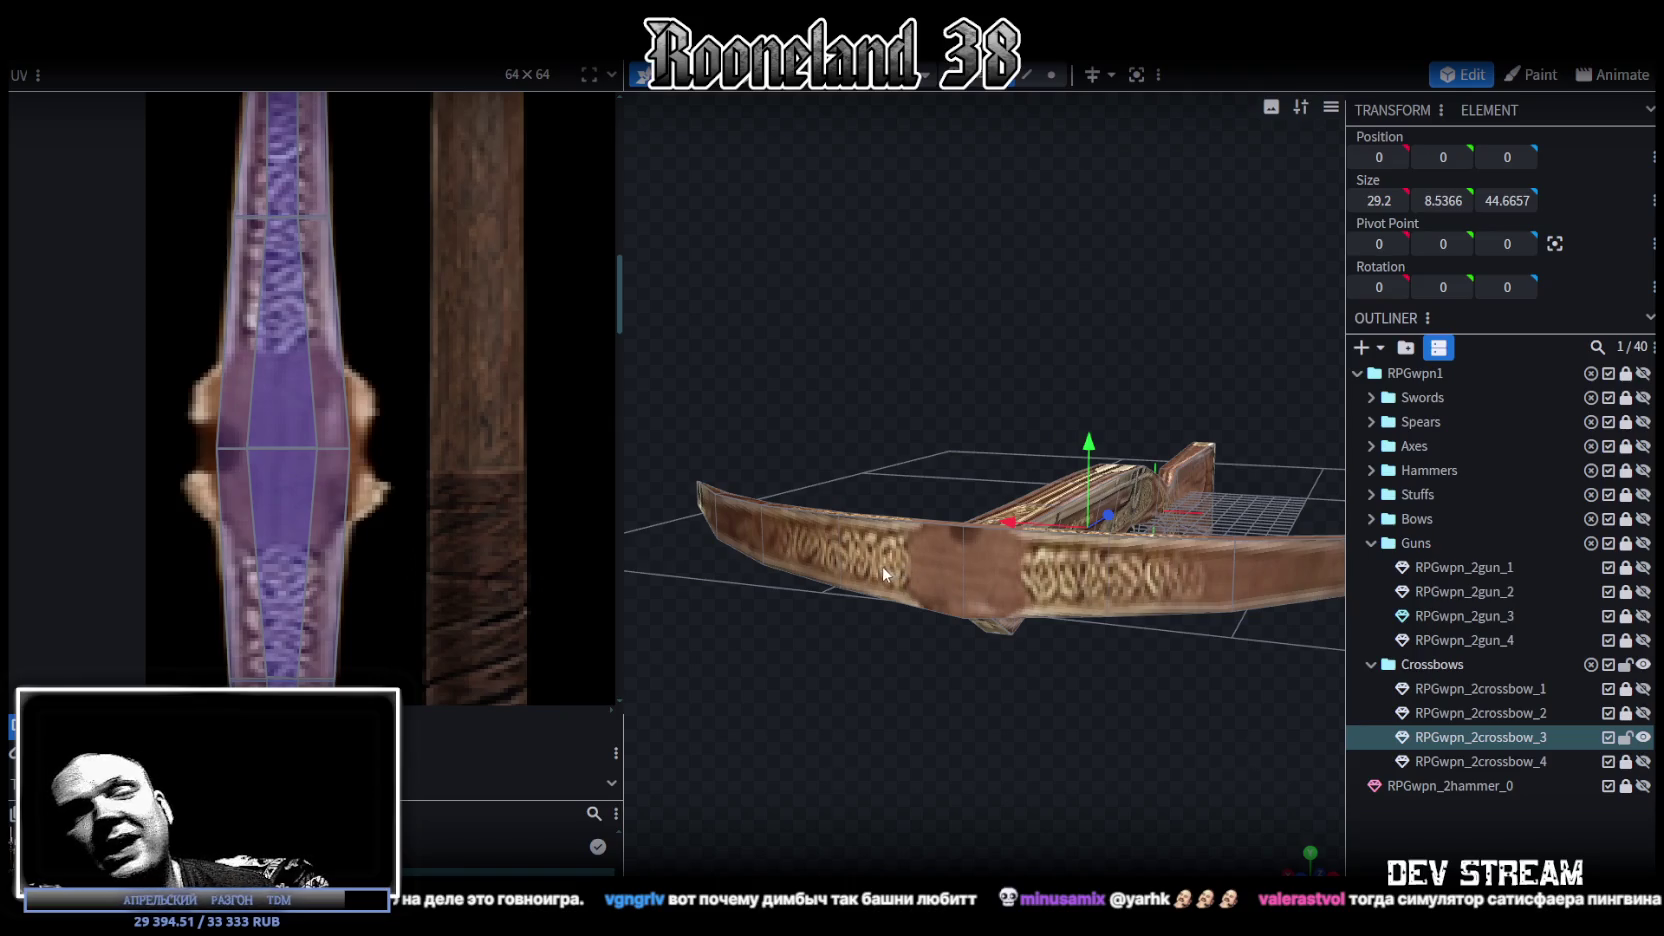
Step: Orbit the view to see the crossbow from another angle
mouse_move(1034, 586)
left_mouse_down()
mouse_move(1008, 653)
mouse_move(963, 660)
mouse_move(1008, 673)
mouse_move(1065, 625)
mouse_move(1057, 712)
mouse_move(1095, 718)
mouse_move(928, 486)
left_mouse_up()
Step: Raise the face atop the stock near the limbs by 0.3
left_click(877, 497)
left_click(1028, 480)
left_click(1136, 467)
mouse_move(1063, 693)
left_mouse_down()
mouse_move(993, 547)
mouse_move(1008, 602)
left_mouse_up()
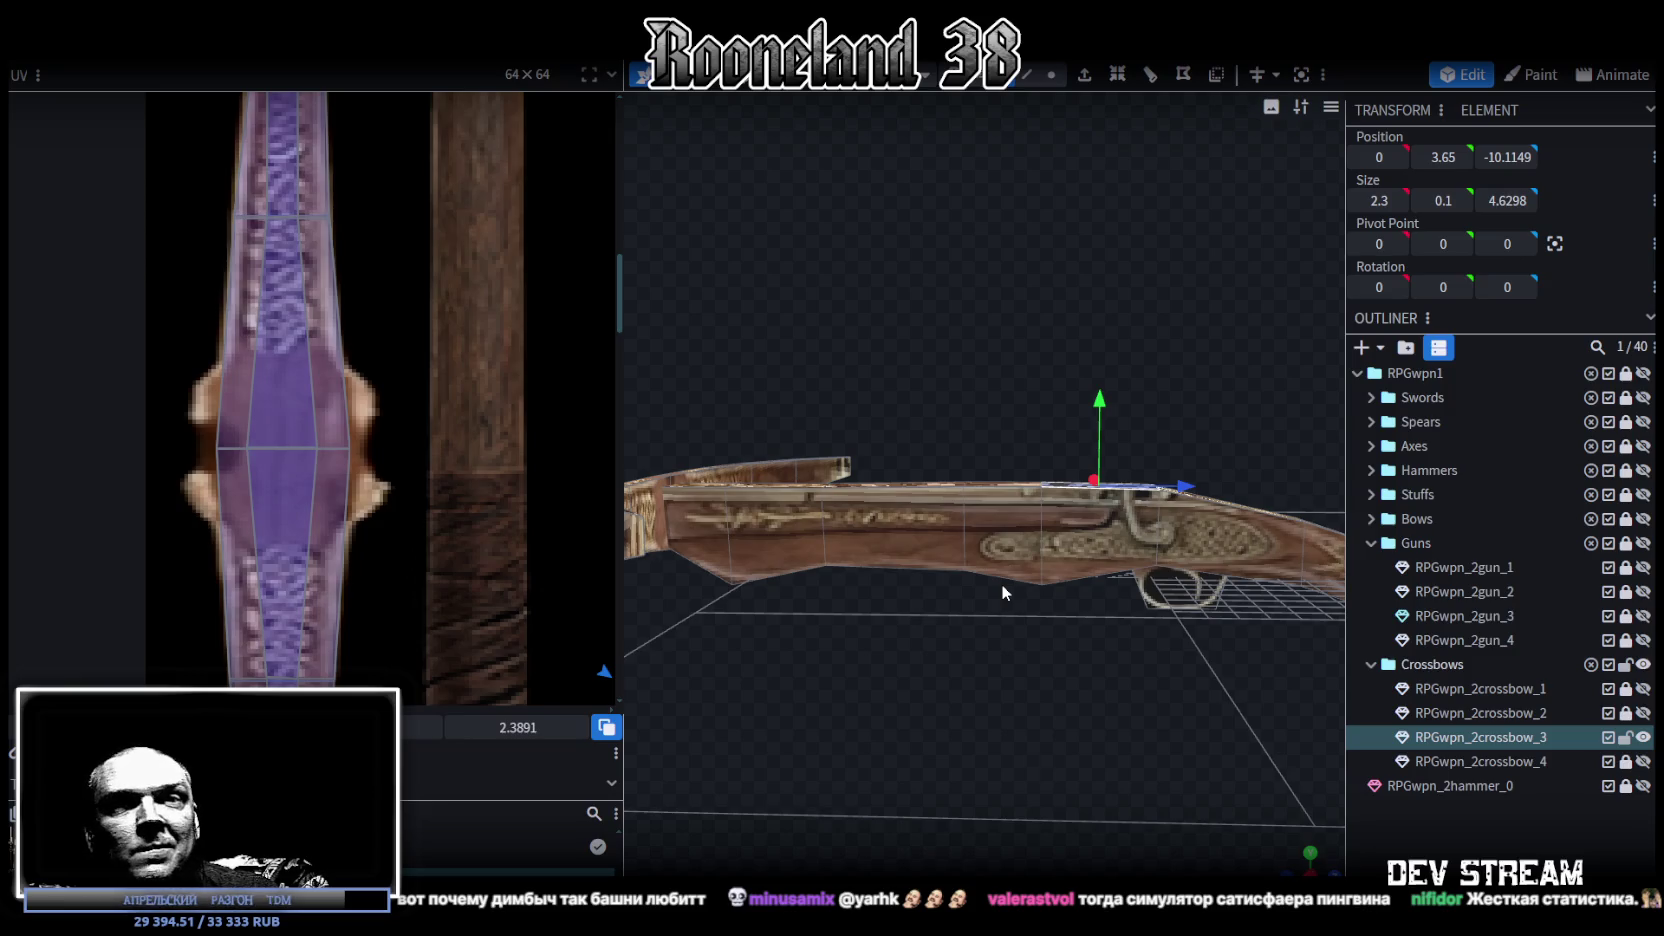
mouse_move(939, 550)
left_mouse_down()
mouse_move(997, 689)
mouse_move(982, 686)
mouse_move(1126, 727)
left_mouse_up()
scroll(1024, 703, "up", 3)
scroll(975, 703, "up", 3)
left_click_drag(975, 703, 1019, 750)
left_click(796, 548)
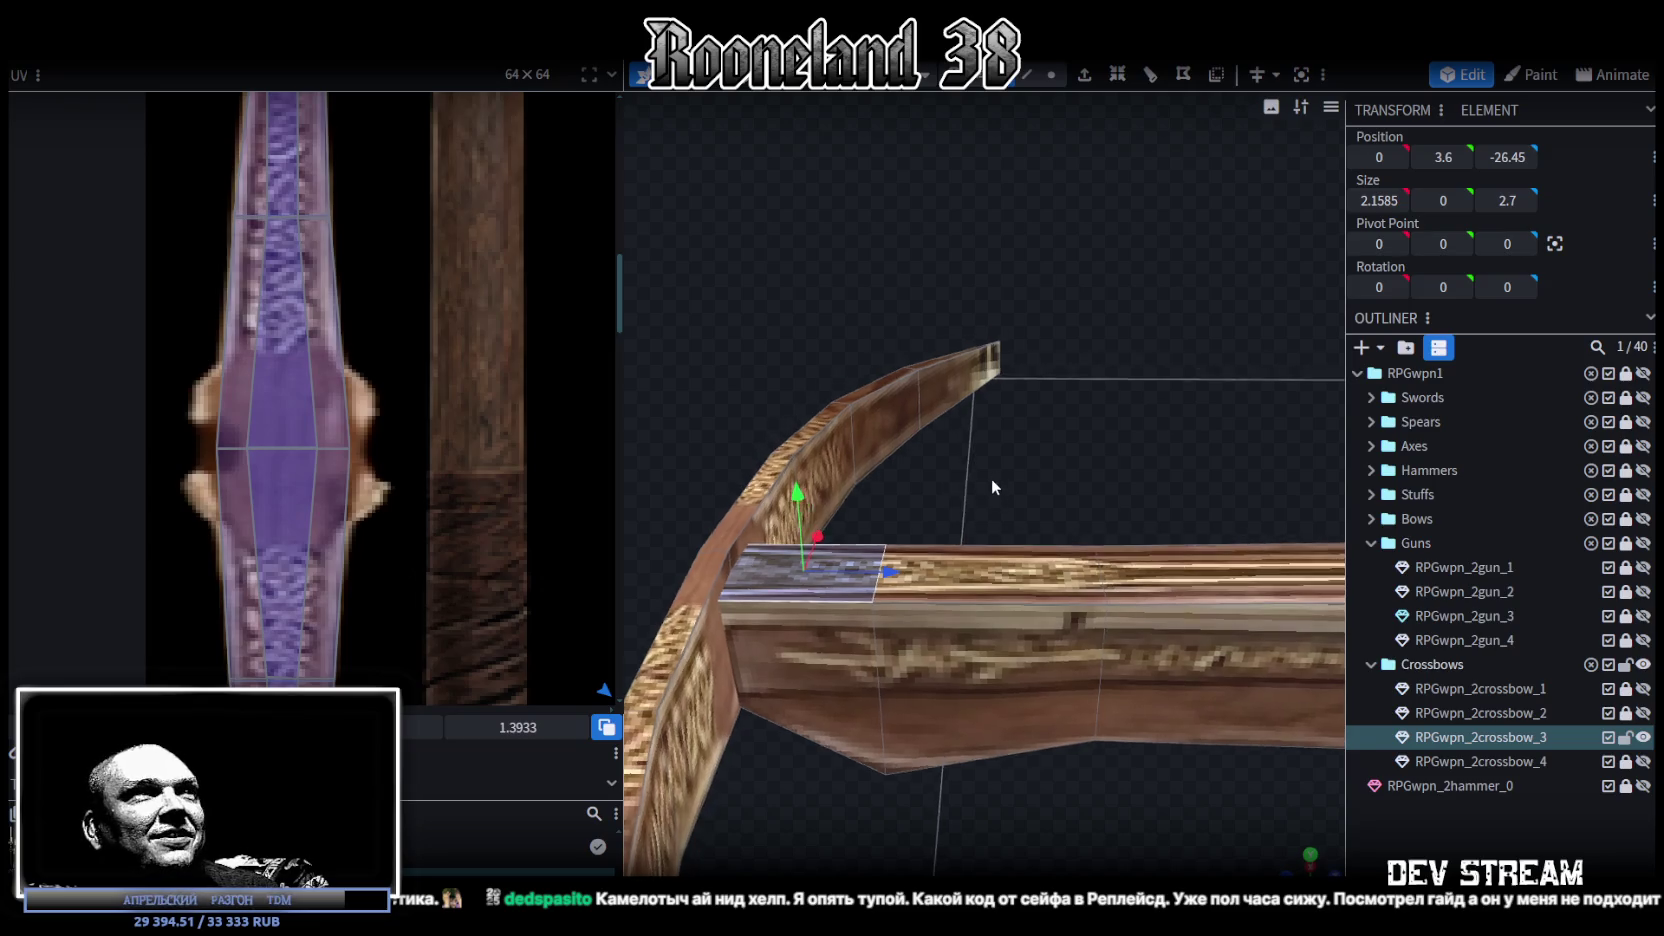
left_click_drag(796, 494, 793, 485)
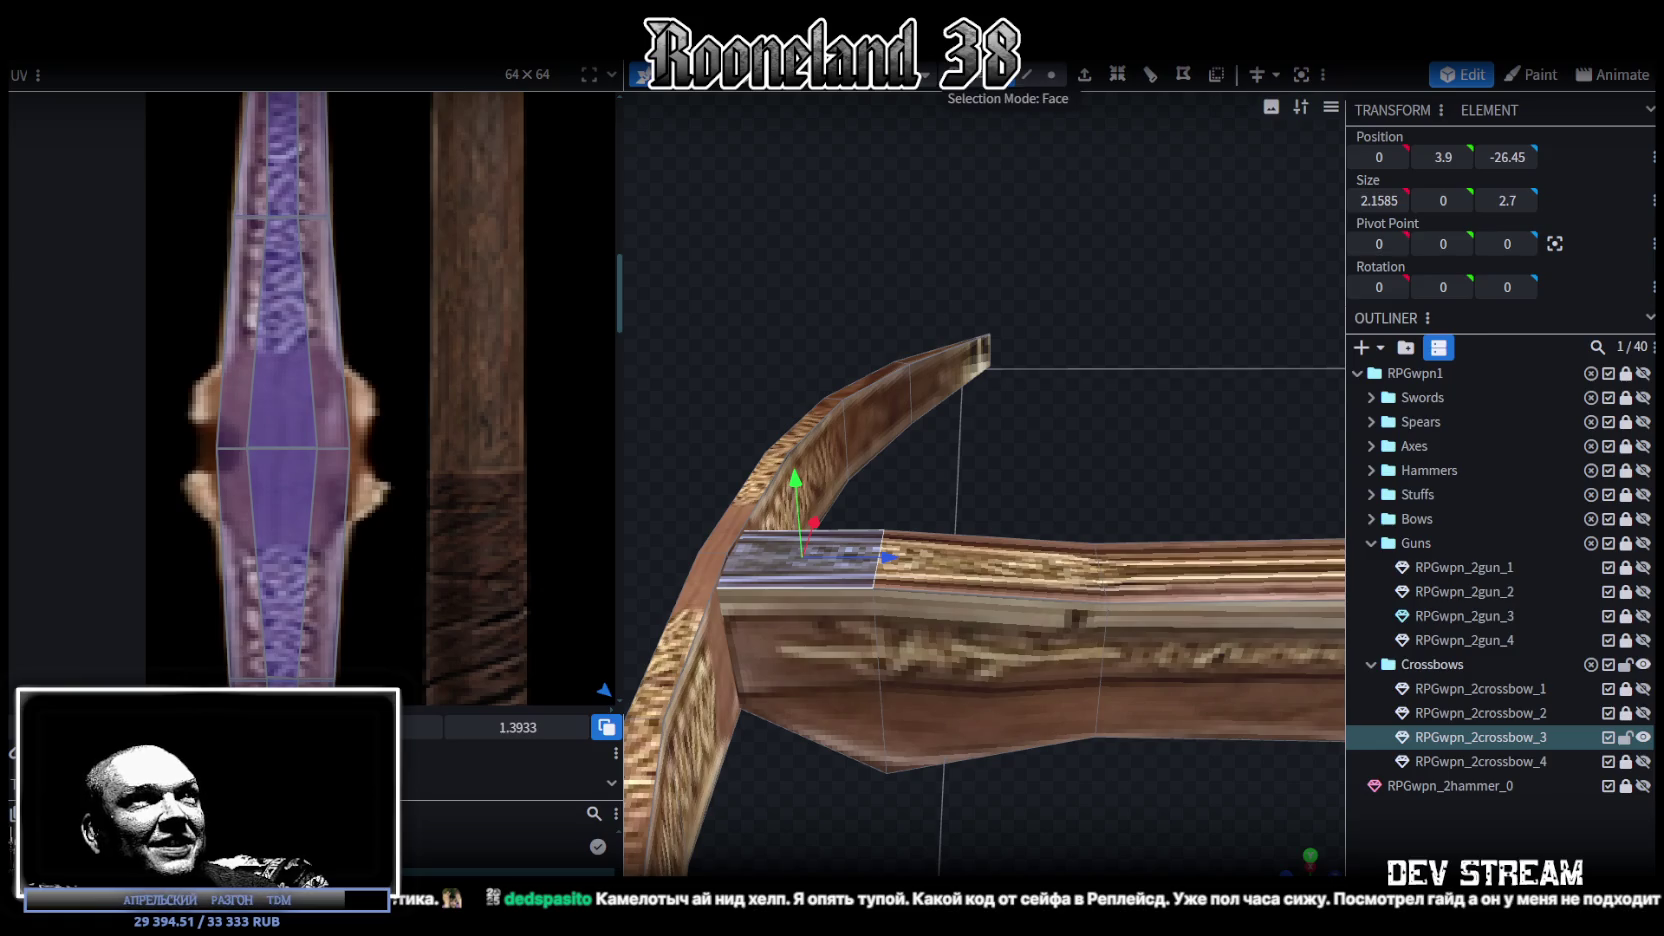
Step: In Edge mode, lower the crossbar edge so the piece sits at Y 3.65
left_click(1026, 74)
left_click(878, 587)
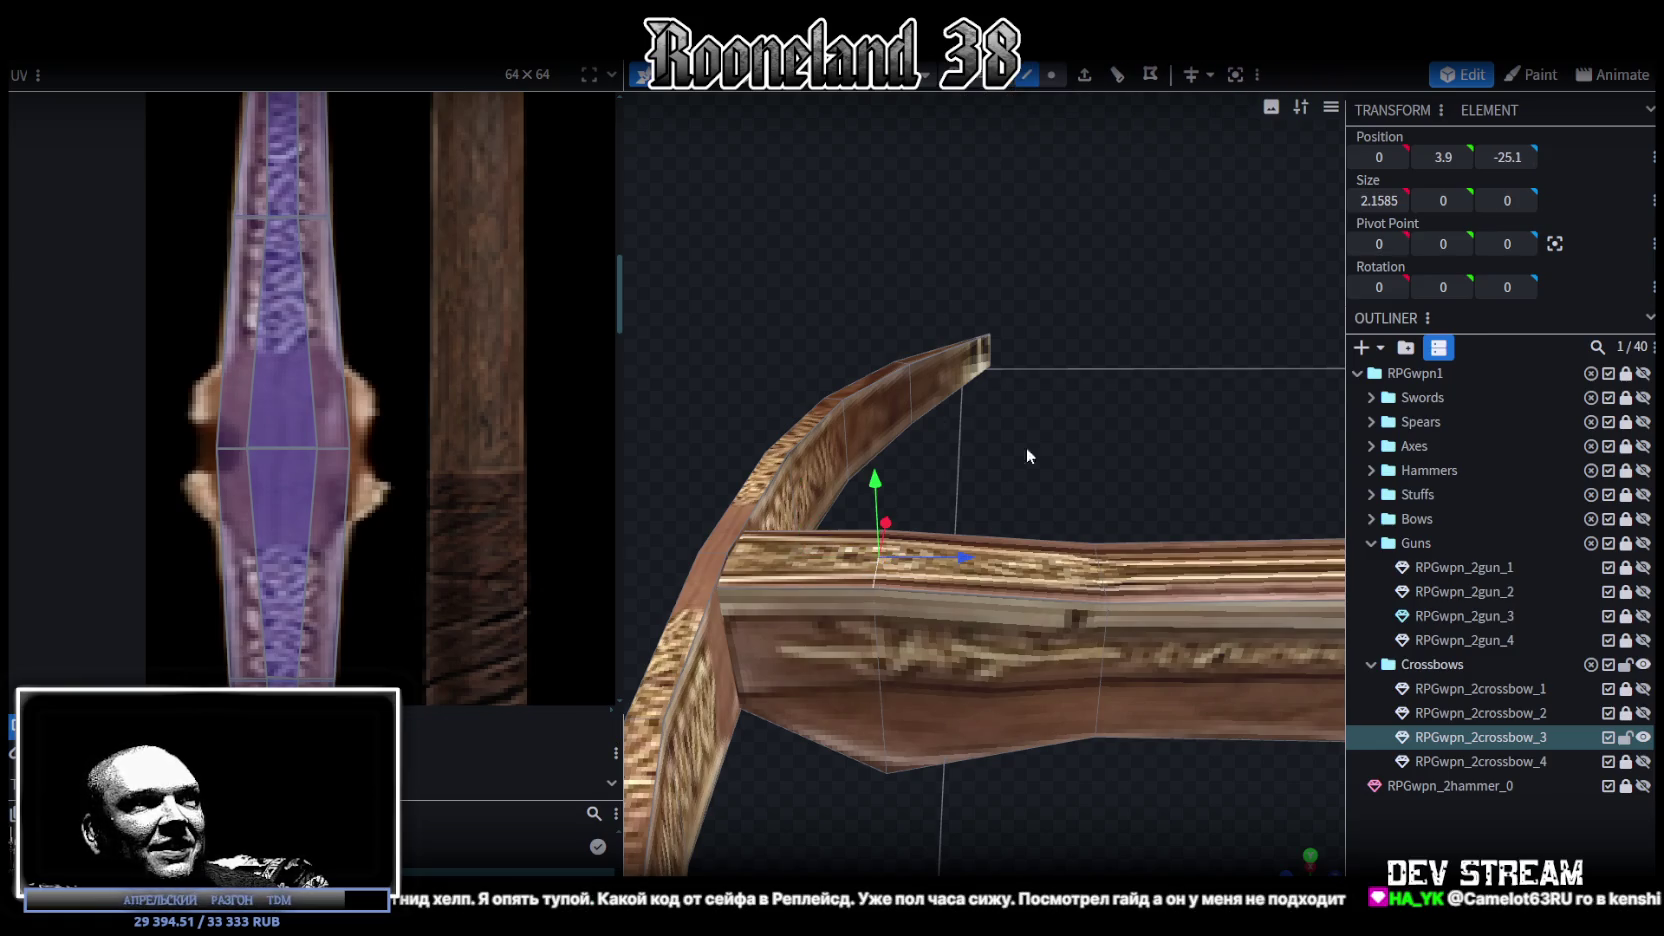
mouse_move(874, 478)
left_mouse_down()
mouse_move(1164, 624)
mouse_move(1130, 667)
mouse_move(1100, 672)
mouse_move(1061, 618)
mouse_move(855, 670)
mouse_move(858, 656)
mouse_move(1008, 676)
mouse_move(1184, 723)
mouse_move(1304, 681)
mouse_move(904, 676)
mouse_move(1031, 677)
mouse_move(1052, 752)
mouse_move(1072, 731)
mouse_move(1075, 760)
mouse_move(932, 771)
mouse_move(925, 810)
mouse_move(965, 731)
mouse_move(1026, 718)
mouse_move(1092, 482)
mouse_move(1115, 515)
left_mouse_up()
left_click(1069, 602)
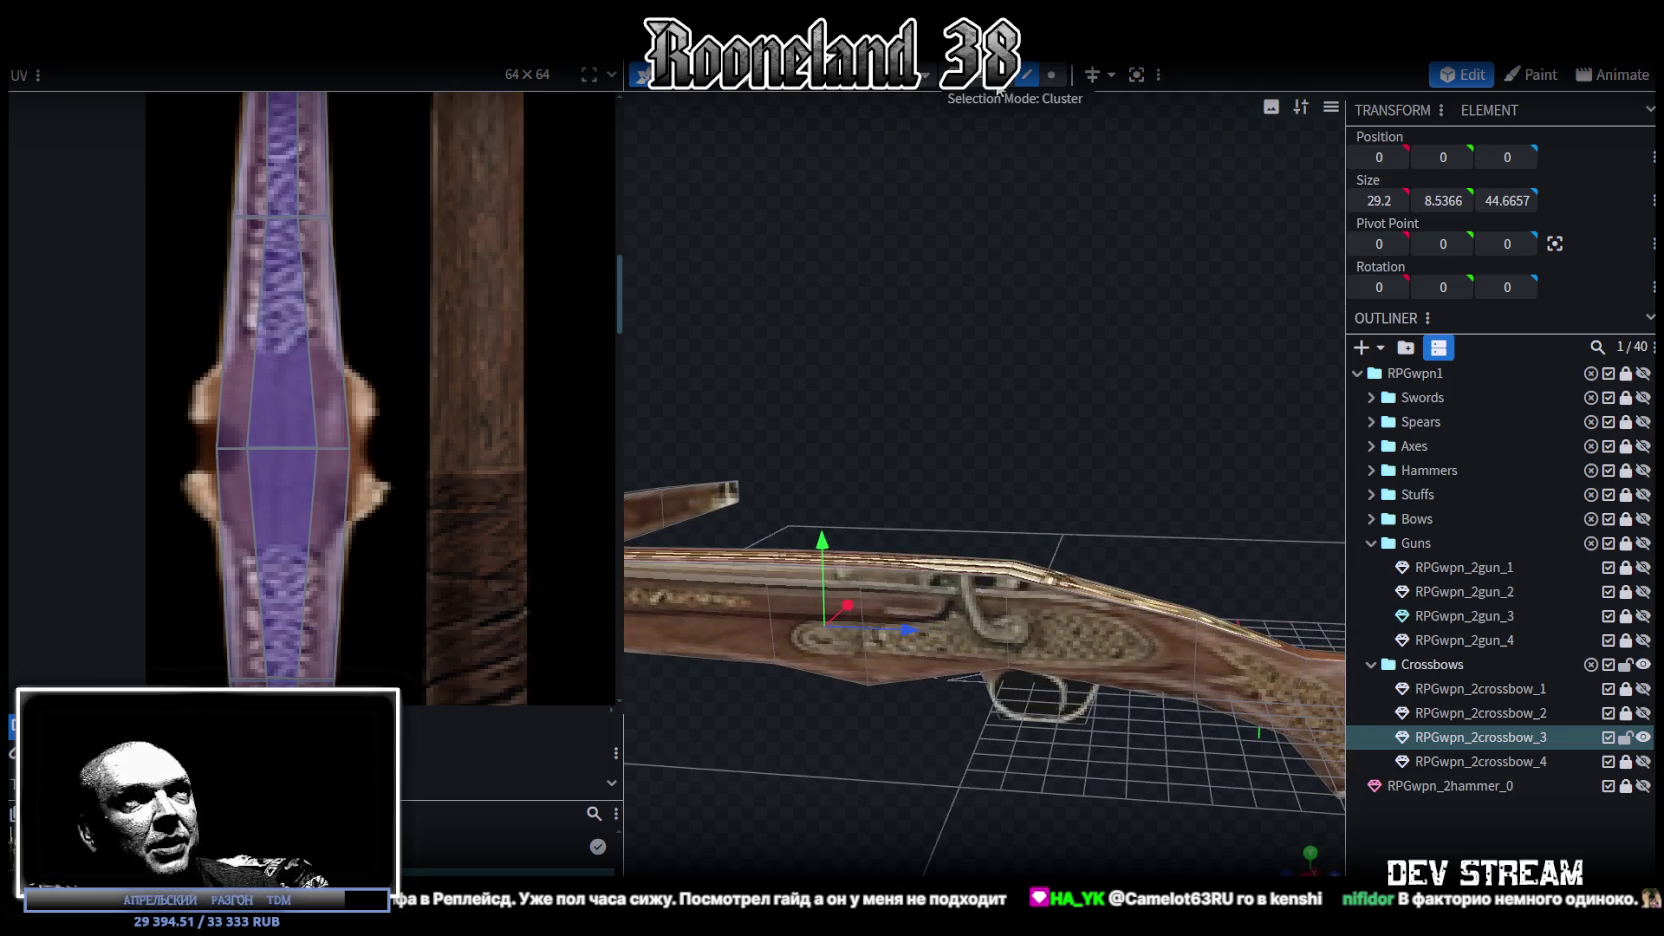
Step: Select the block on top of the stock and zoom the UV editor out to the whole atlas
left_click(1072, 577)
mouse_move(1072, 577)
left_mouse_down()
mouse_move(1170, 540)
mouse_move(1134, 625)
mouse_move(994, 571)
mouse_move(985, 540)
mouse_move(1199, 560)
left_mouse_up()
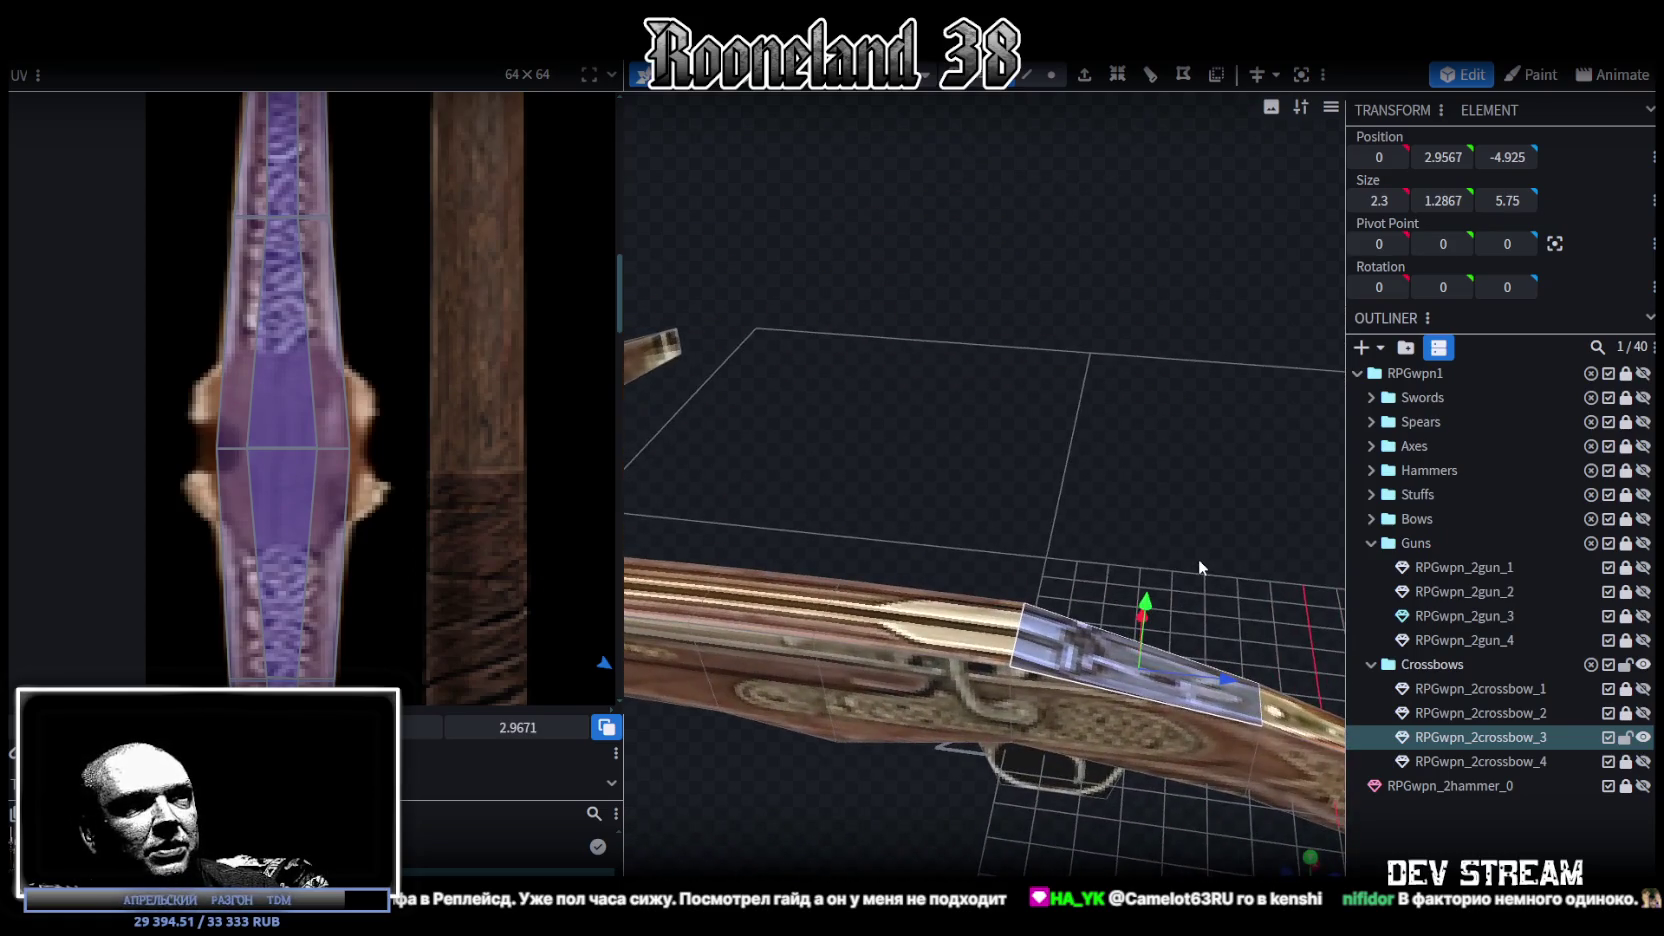
scroll(385, 374, "down", 3)
scroll(370, 348, "down", 2)
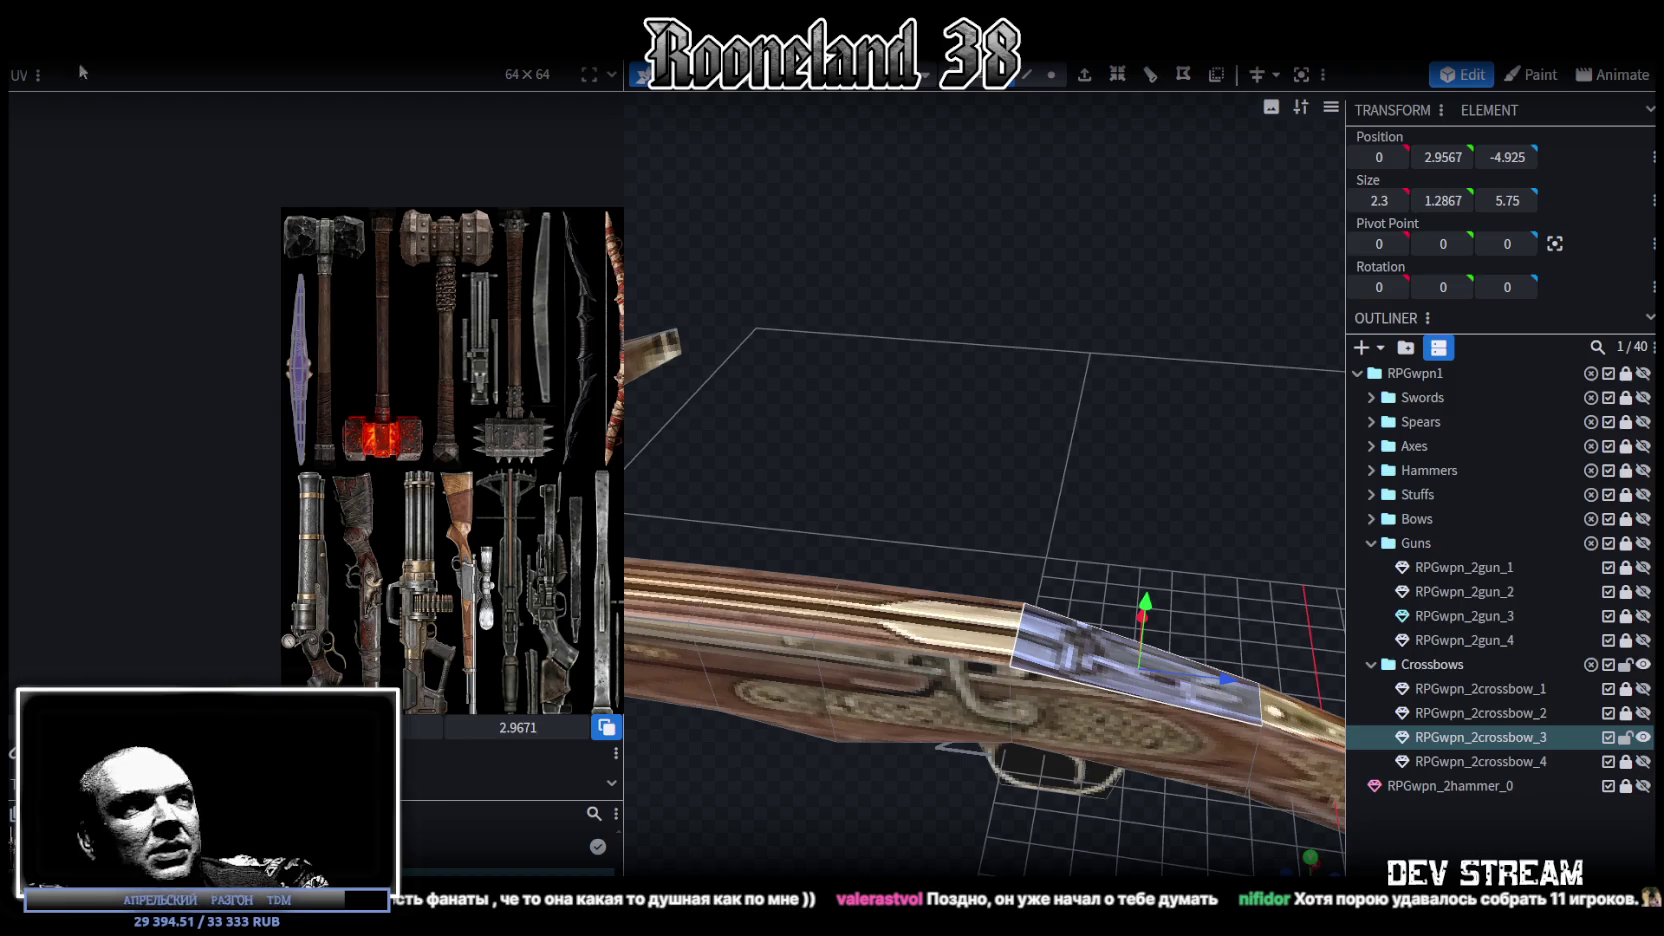
Step: Save the RPGweapon.bbmodel project
scroll(462, 482, "down", 4)
mouse_move(462, 482)
middle_mouse_down()
mouse_move(306, 460)
mouse_move(300, 438)
mouse_move(315, 444)
middle_mouse_up()
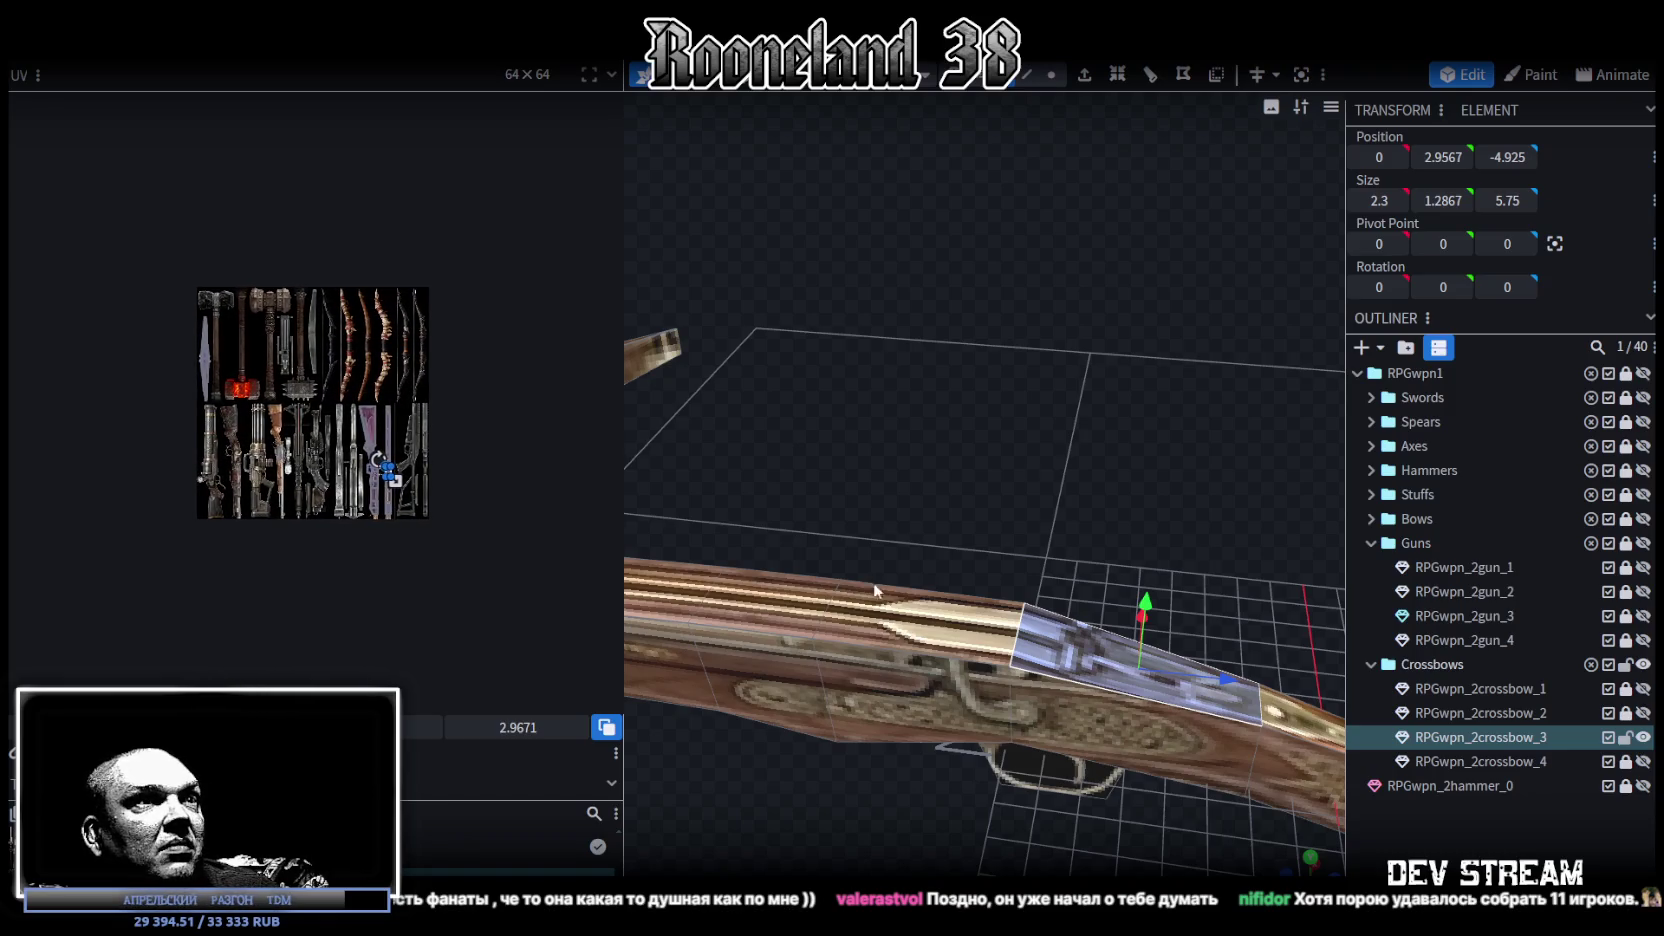
left_click_drag(834, 577, 984, 618)
key("ctrl+s")
Step: Hide RPGwpn_2crossbow_3 and make RPGwpn_2crossbow_4 visible in the Outliner
left_click(1646, 738)
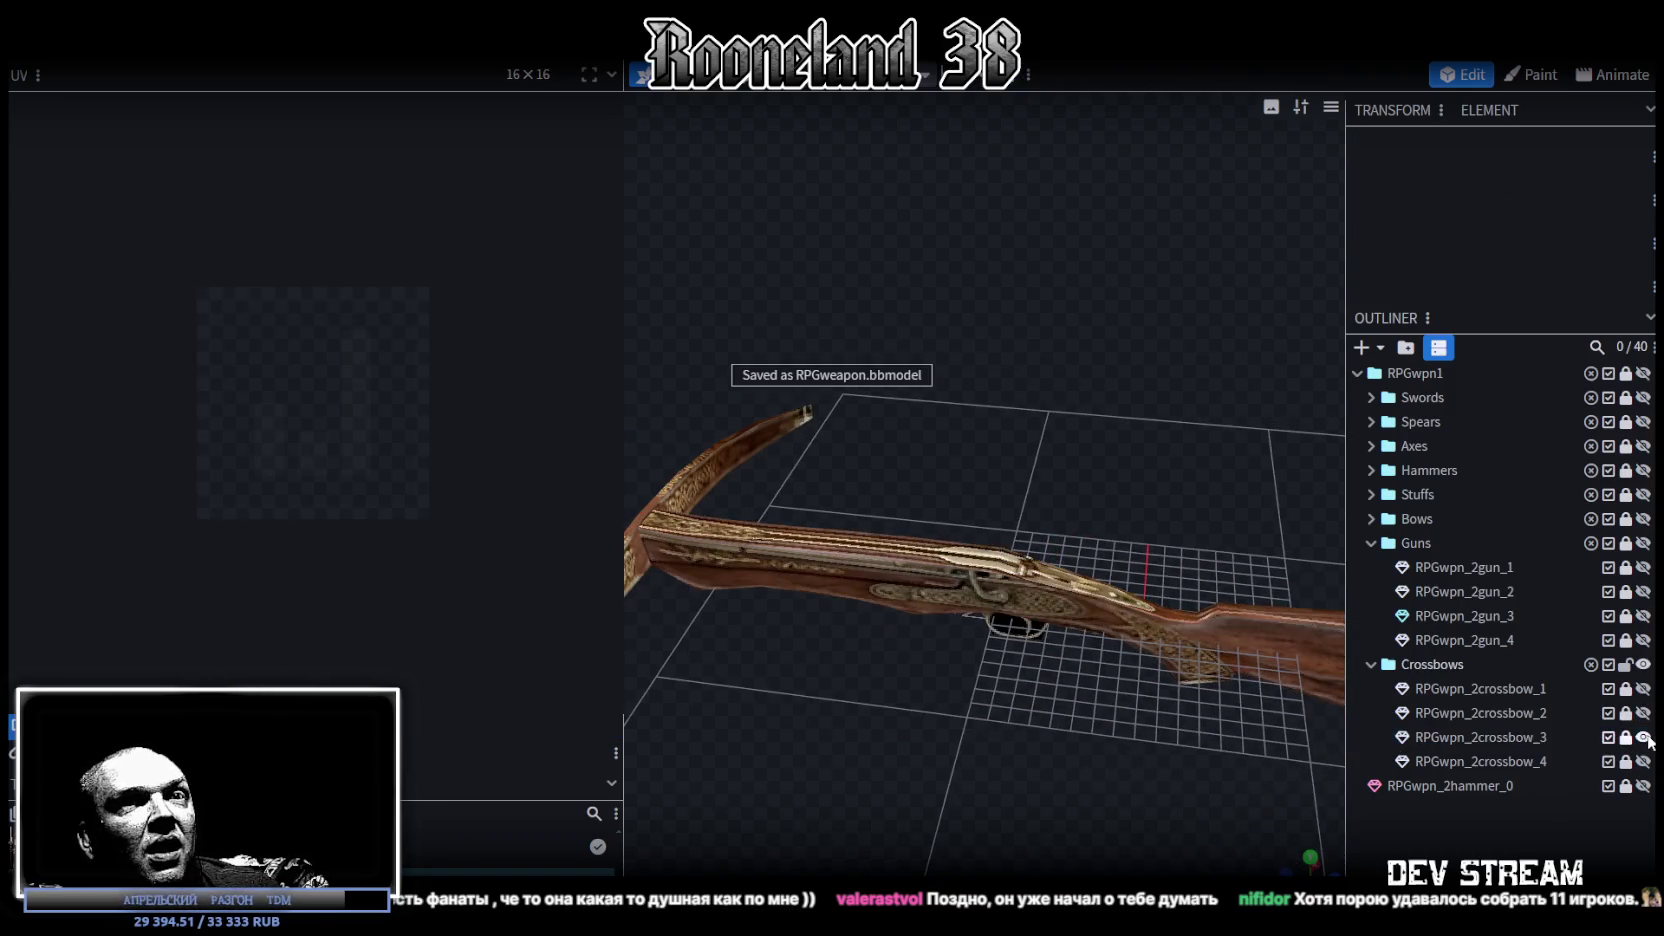
left_click(1644, 737)
left_click(1644, 761)
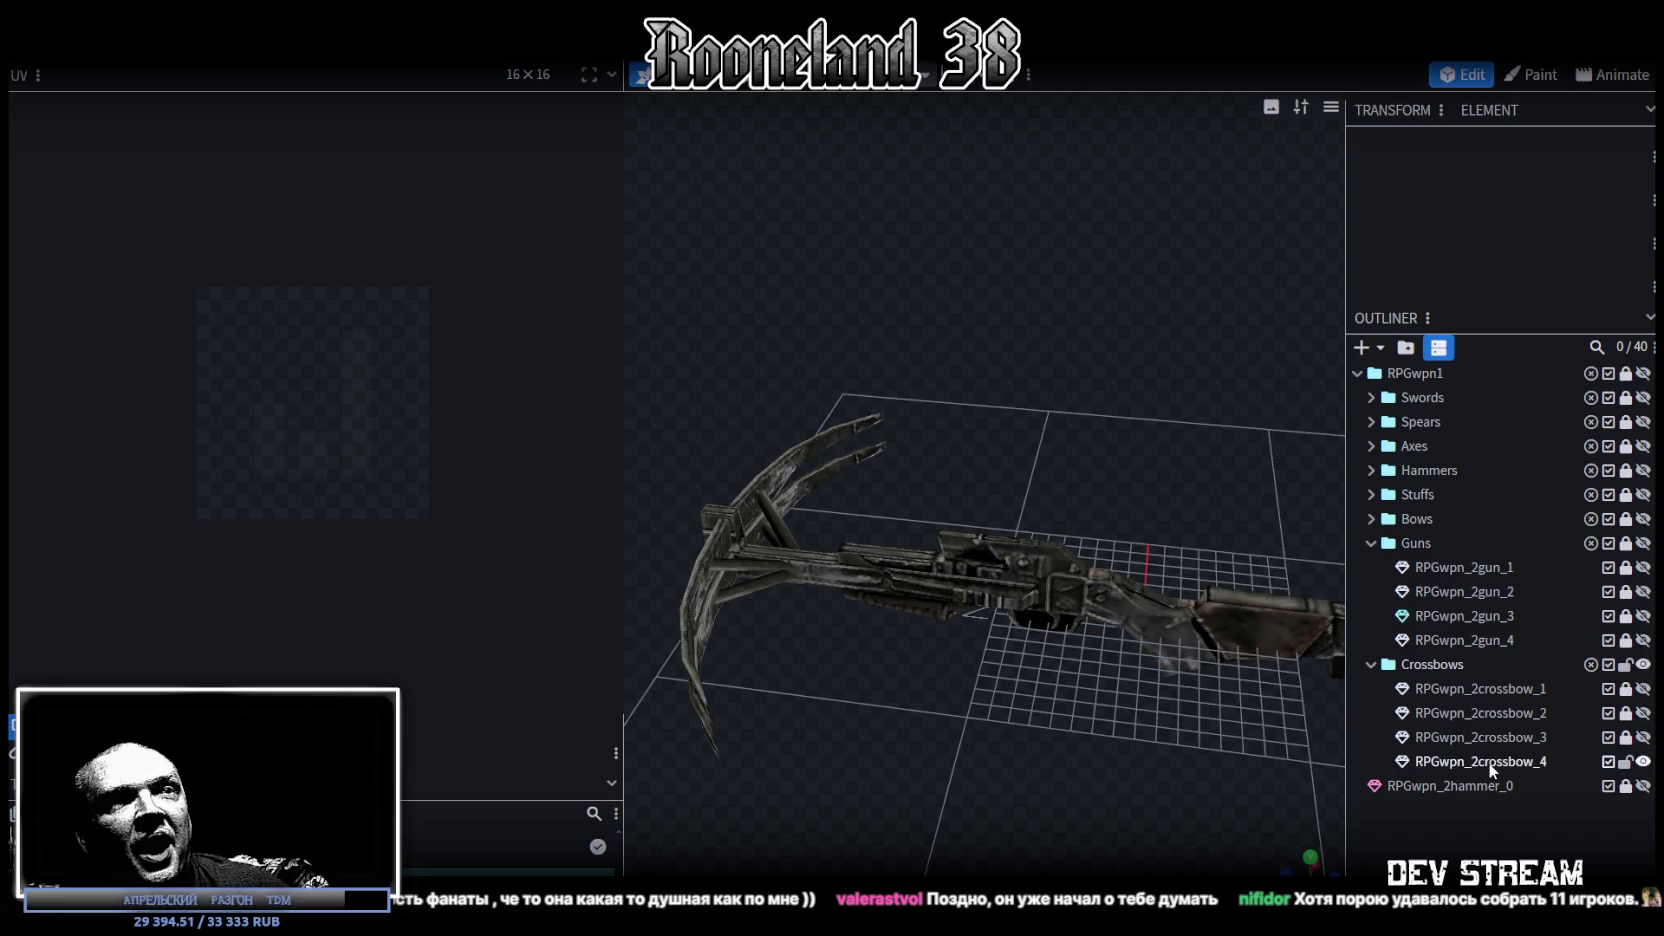
Step: Select RPGwpn_2crossbow_4 and pick the small slanted piece beside the trigger from a side view
left_click(1488, 762)
scroll(390, 498, "up", 5)
mouse_move(734, 602)
left_mouse_down()
mouse_move(1105, 708)
mouse_move(1112, 656)
mouse_move(993, 608)
left_mouse_up()
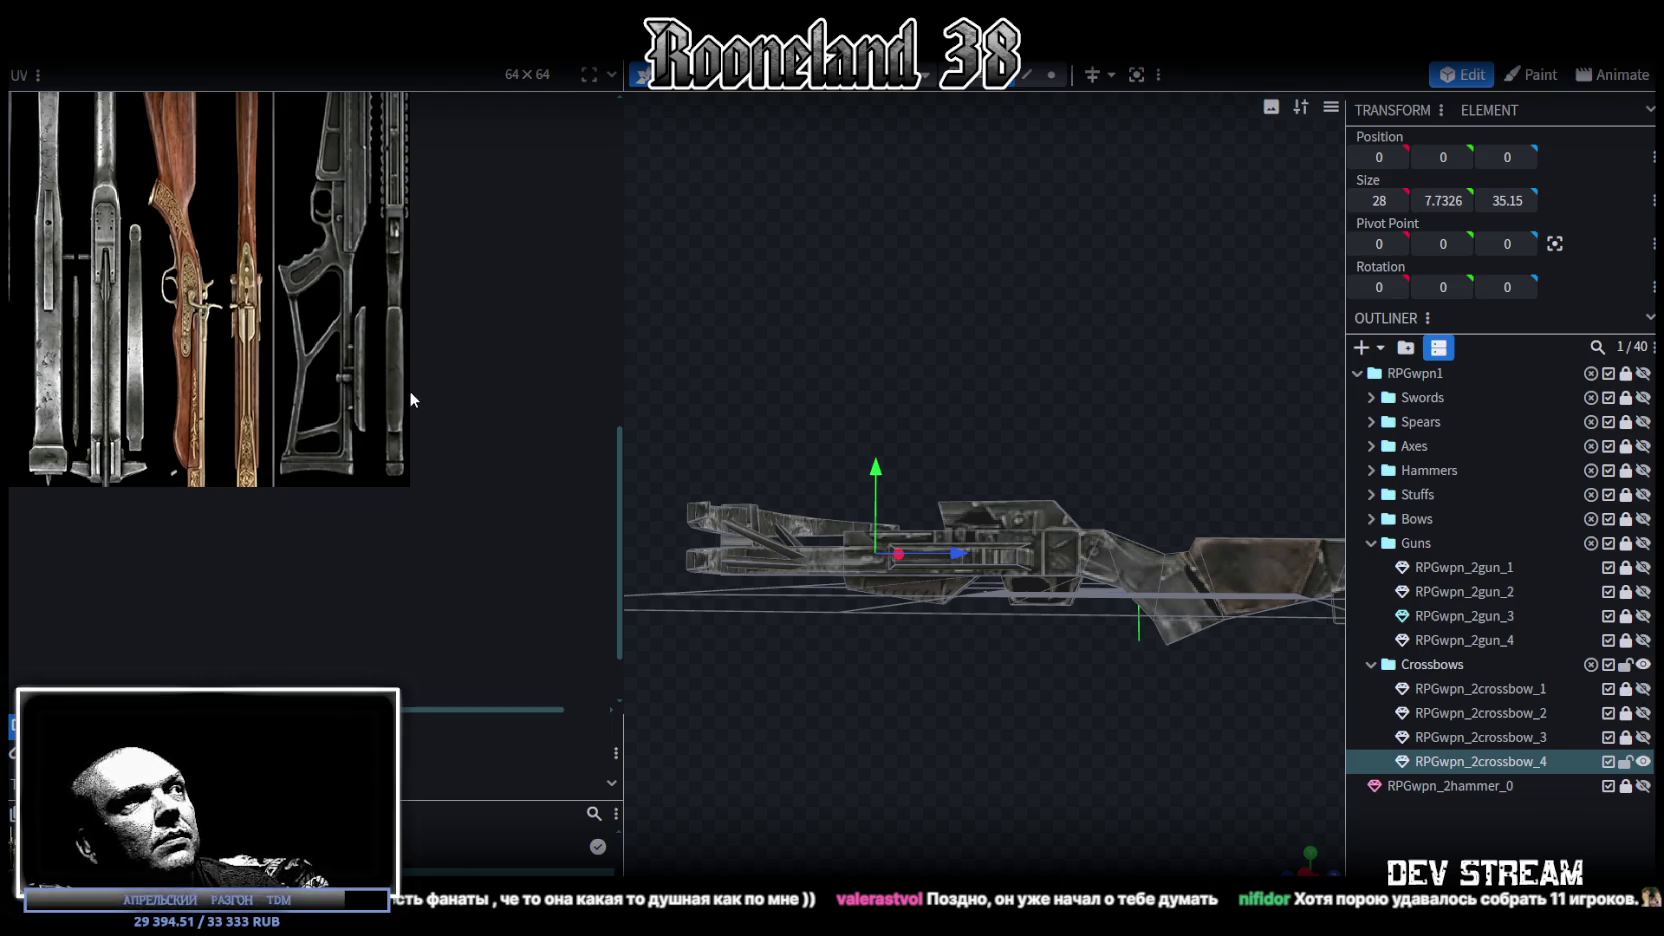
scroll(389, 386, "down", 3)
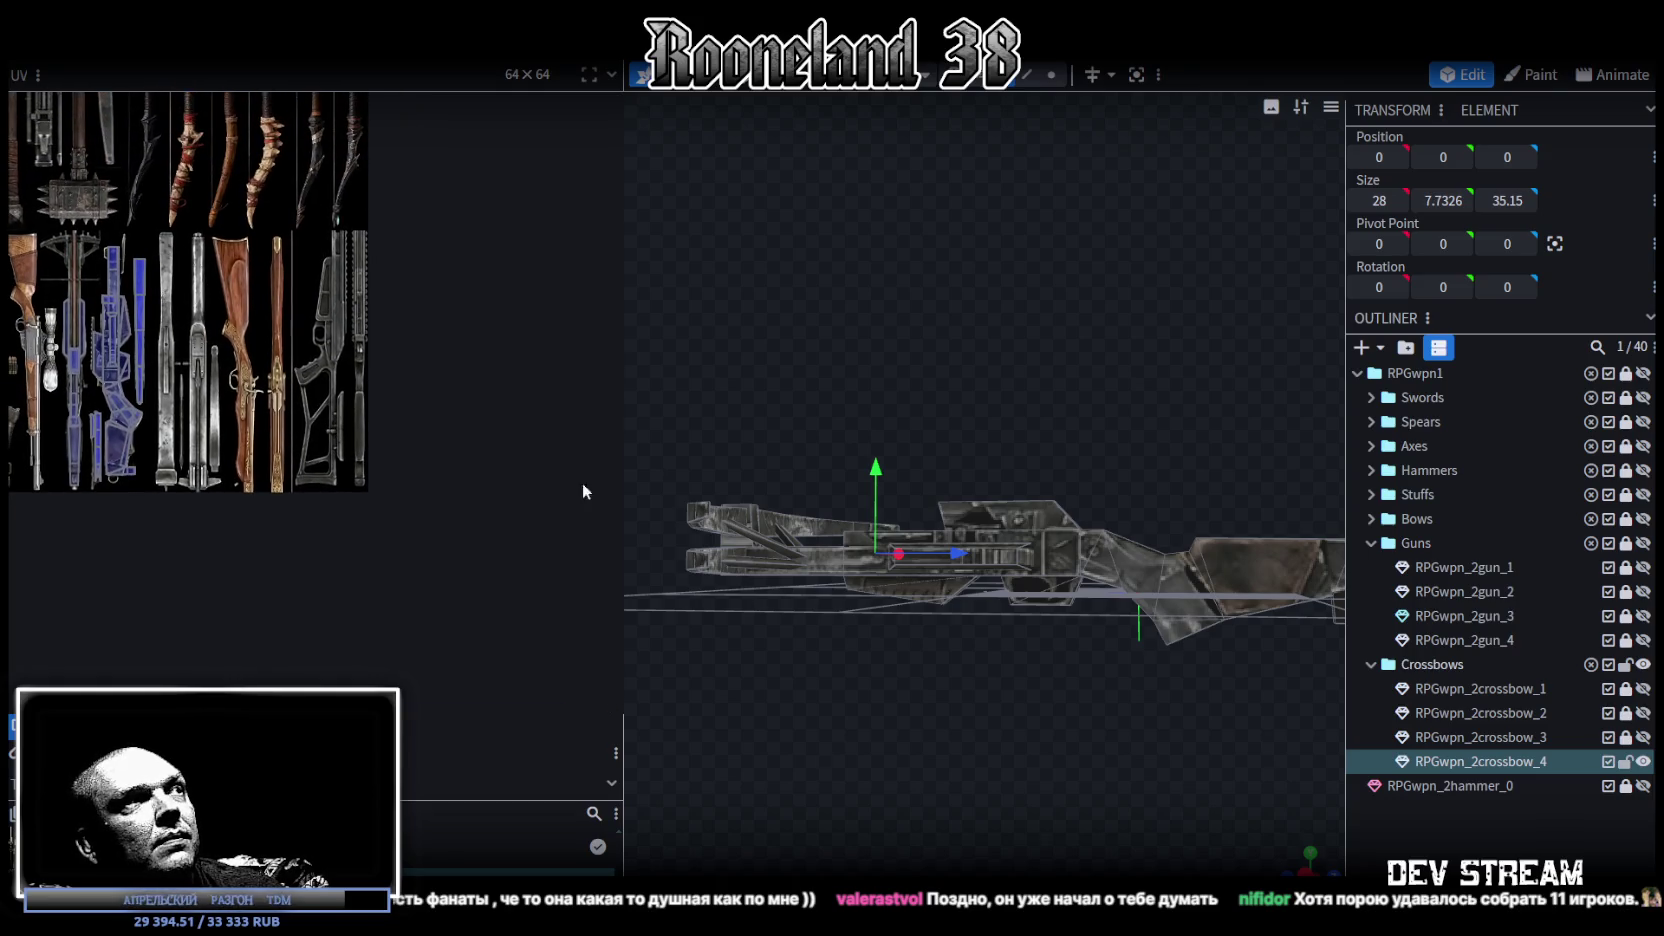
left_click_drag(1077, 726, 1083, 742)
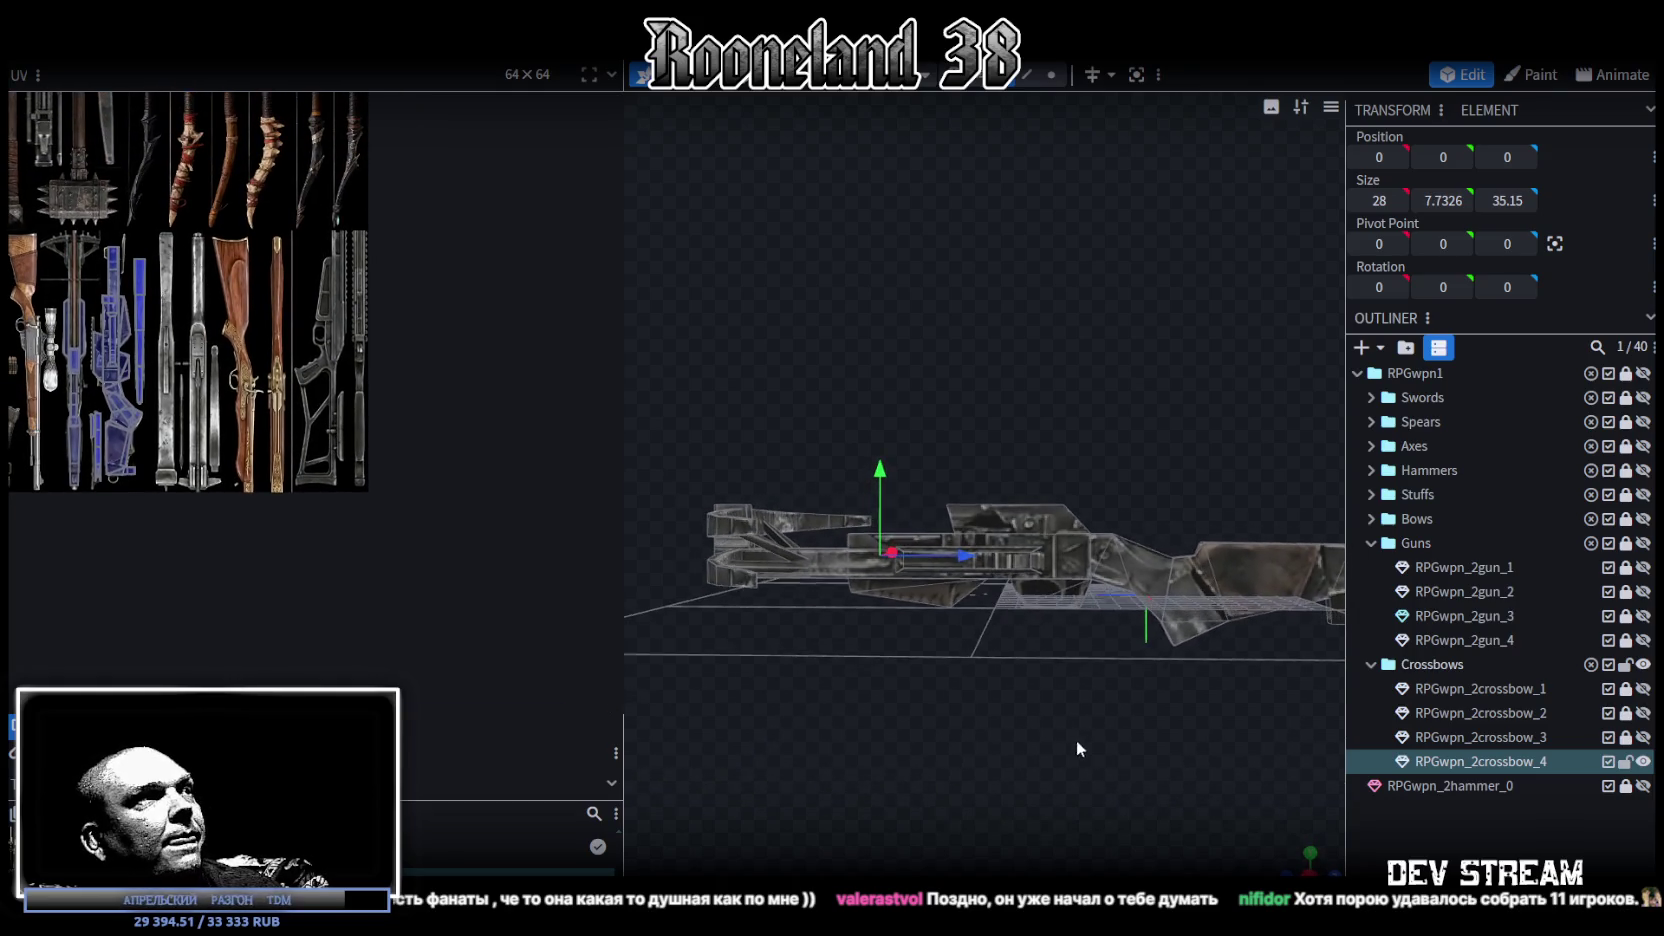
scroll(928, 699, "up", 5)
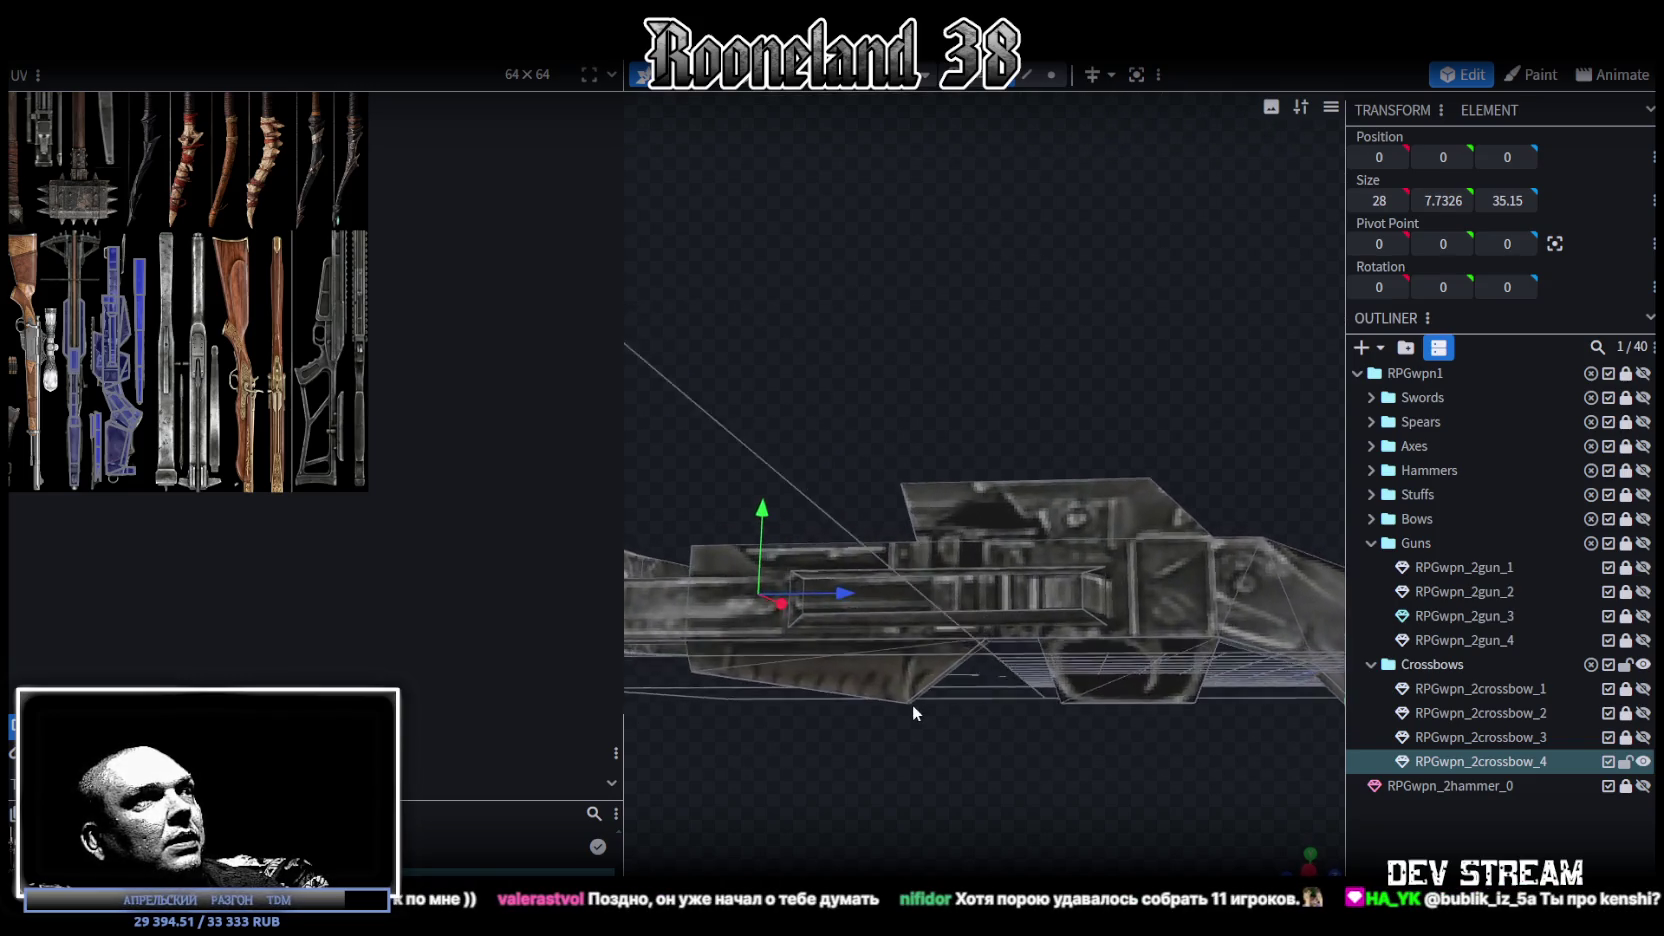
scroll(913, 705, "up", 3)
left_click_drag(939, 690, 890, 708)
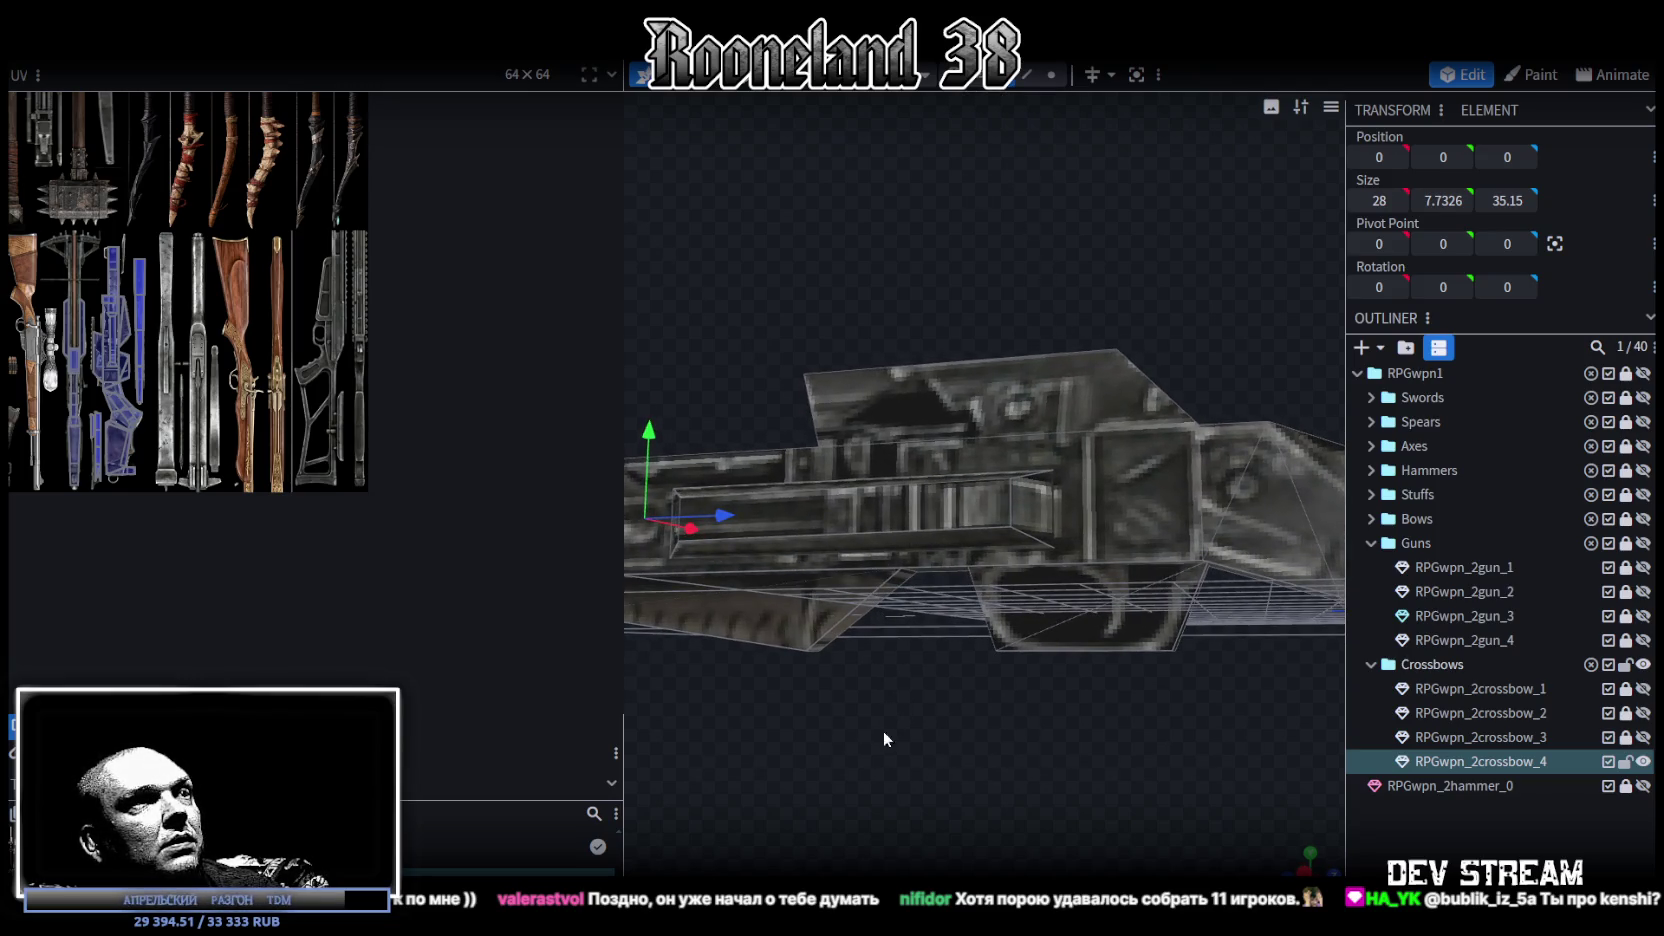
left_click_drag(1044, 765, 932, 624)
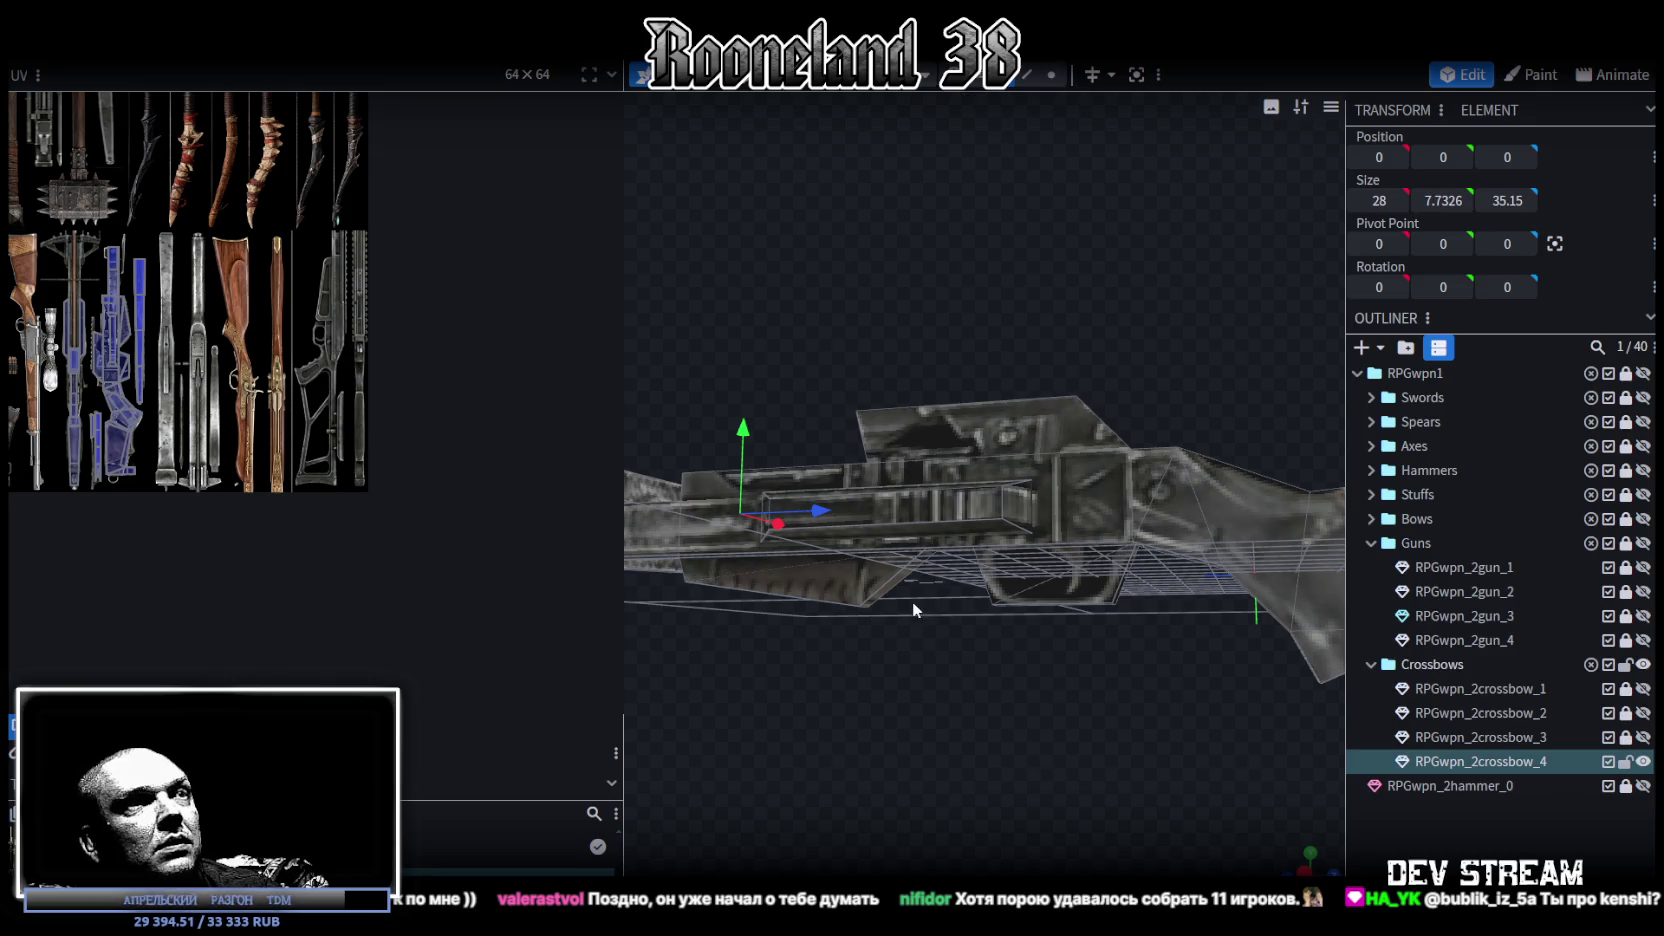
left_click(904, 586)
left_click_drag(908, 708, 1091, 618)
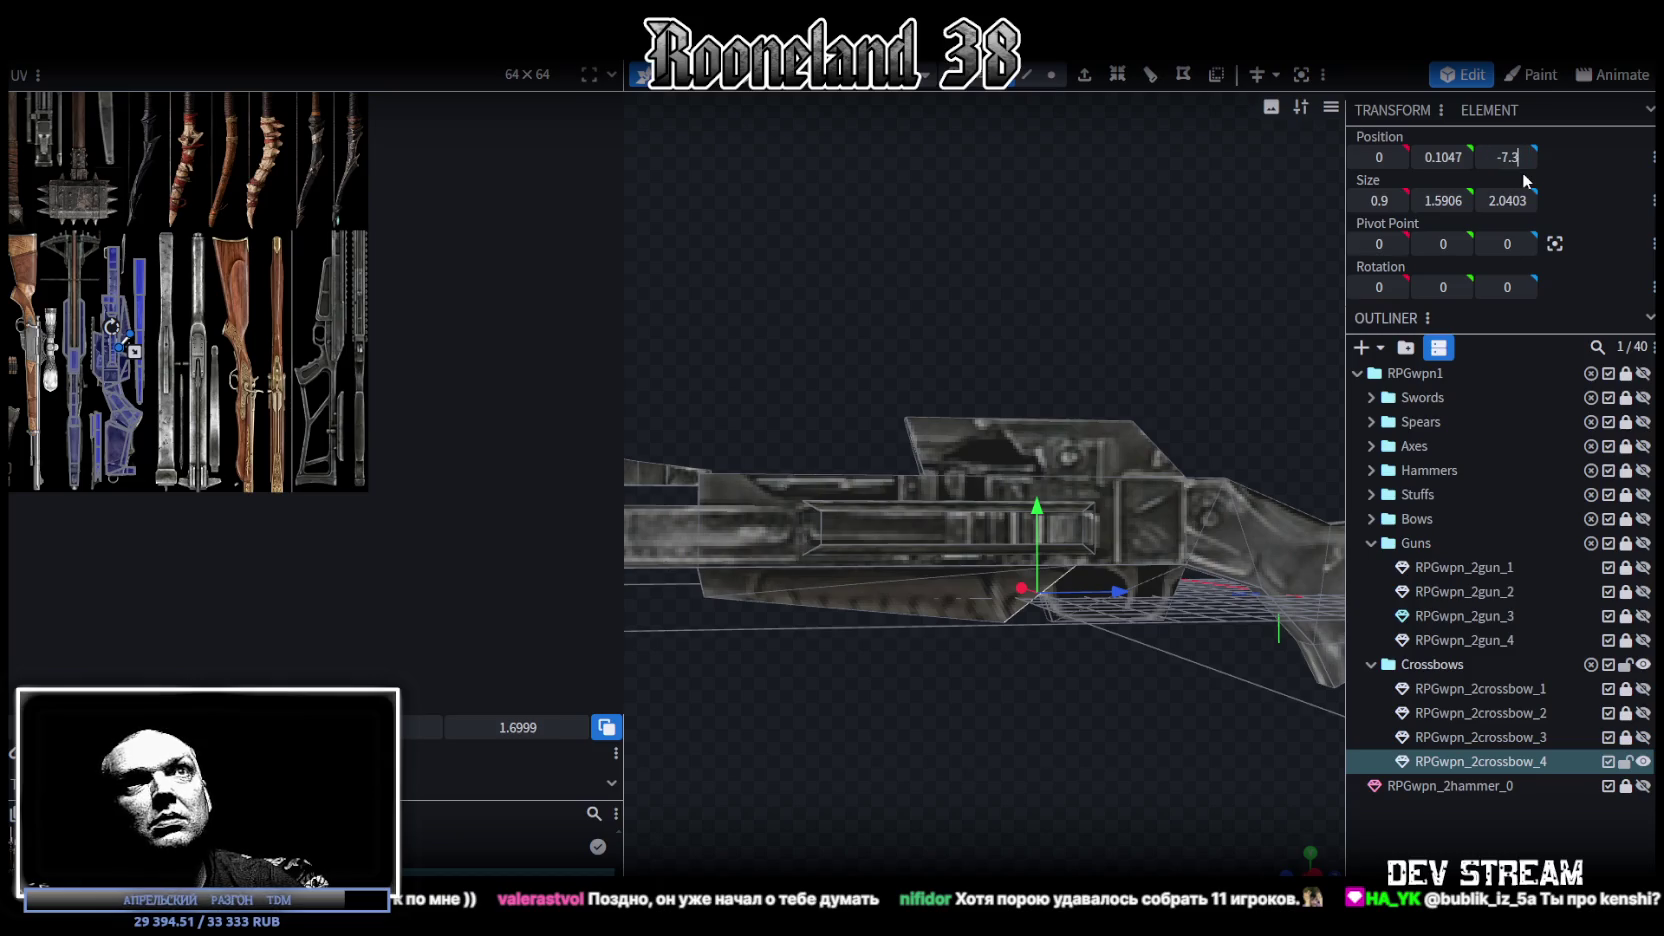
Step: Confirm Z position -7.3 for the trigger piece and nudge it 0.2 along Z
key("Return")
scroll(1018, 731, "up", 3)
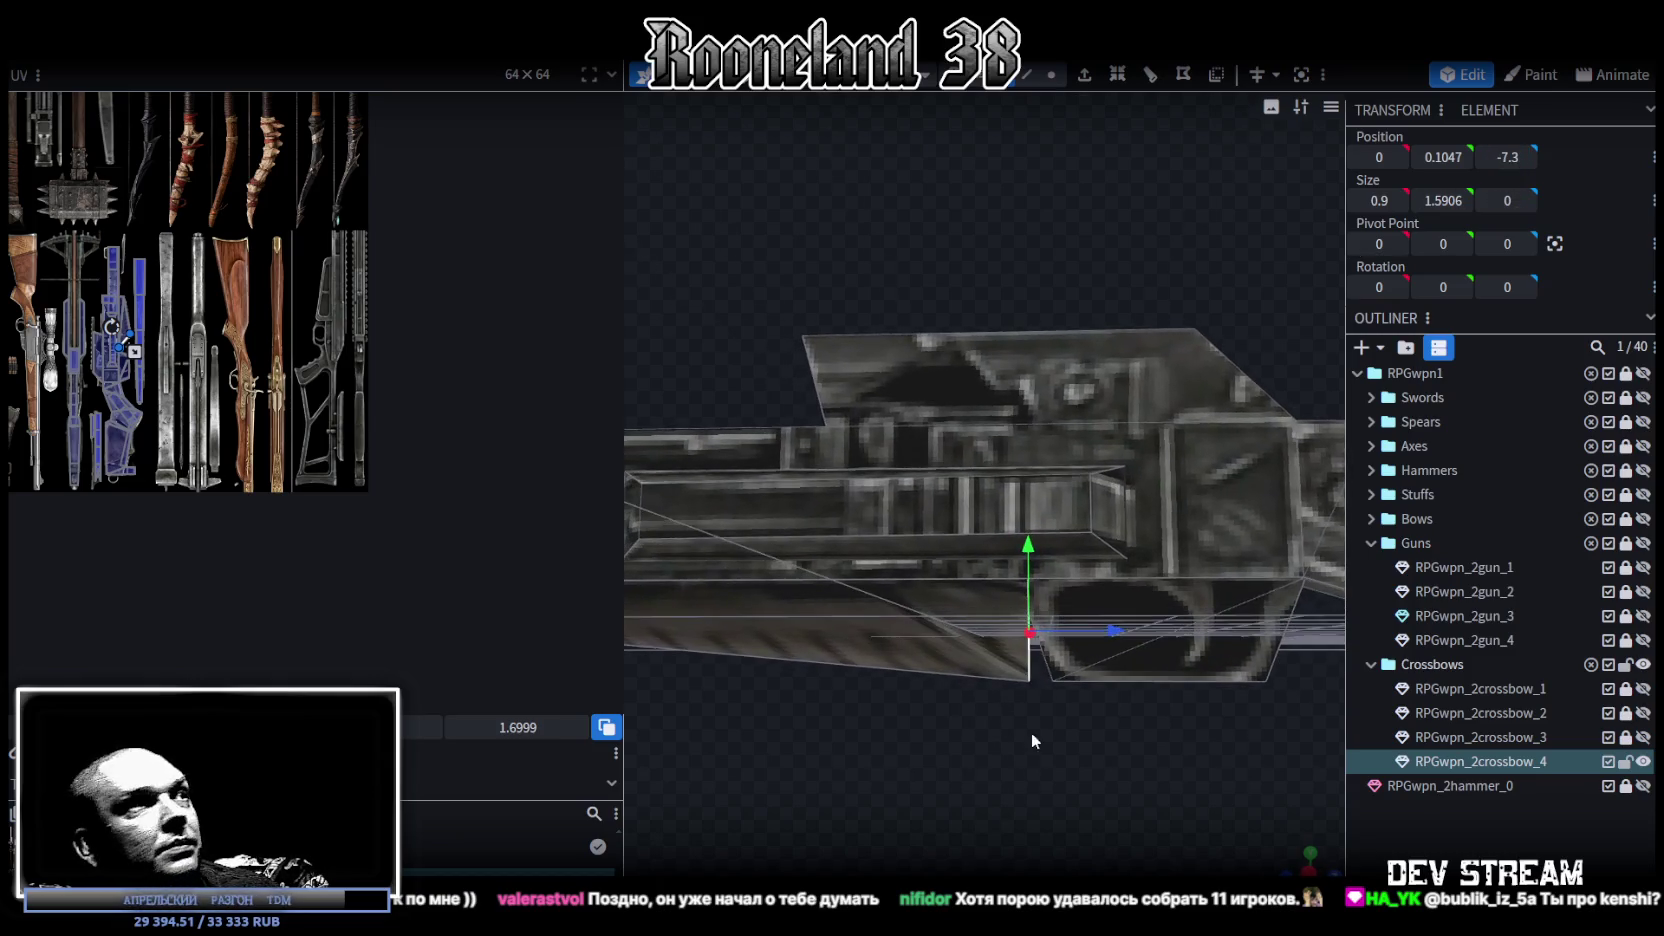
left_click_drag(1023, 735, 1095, 632)
left_click_drag(1017, 555, 1031, 549)
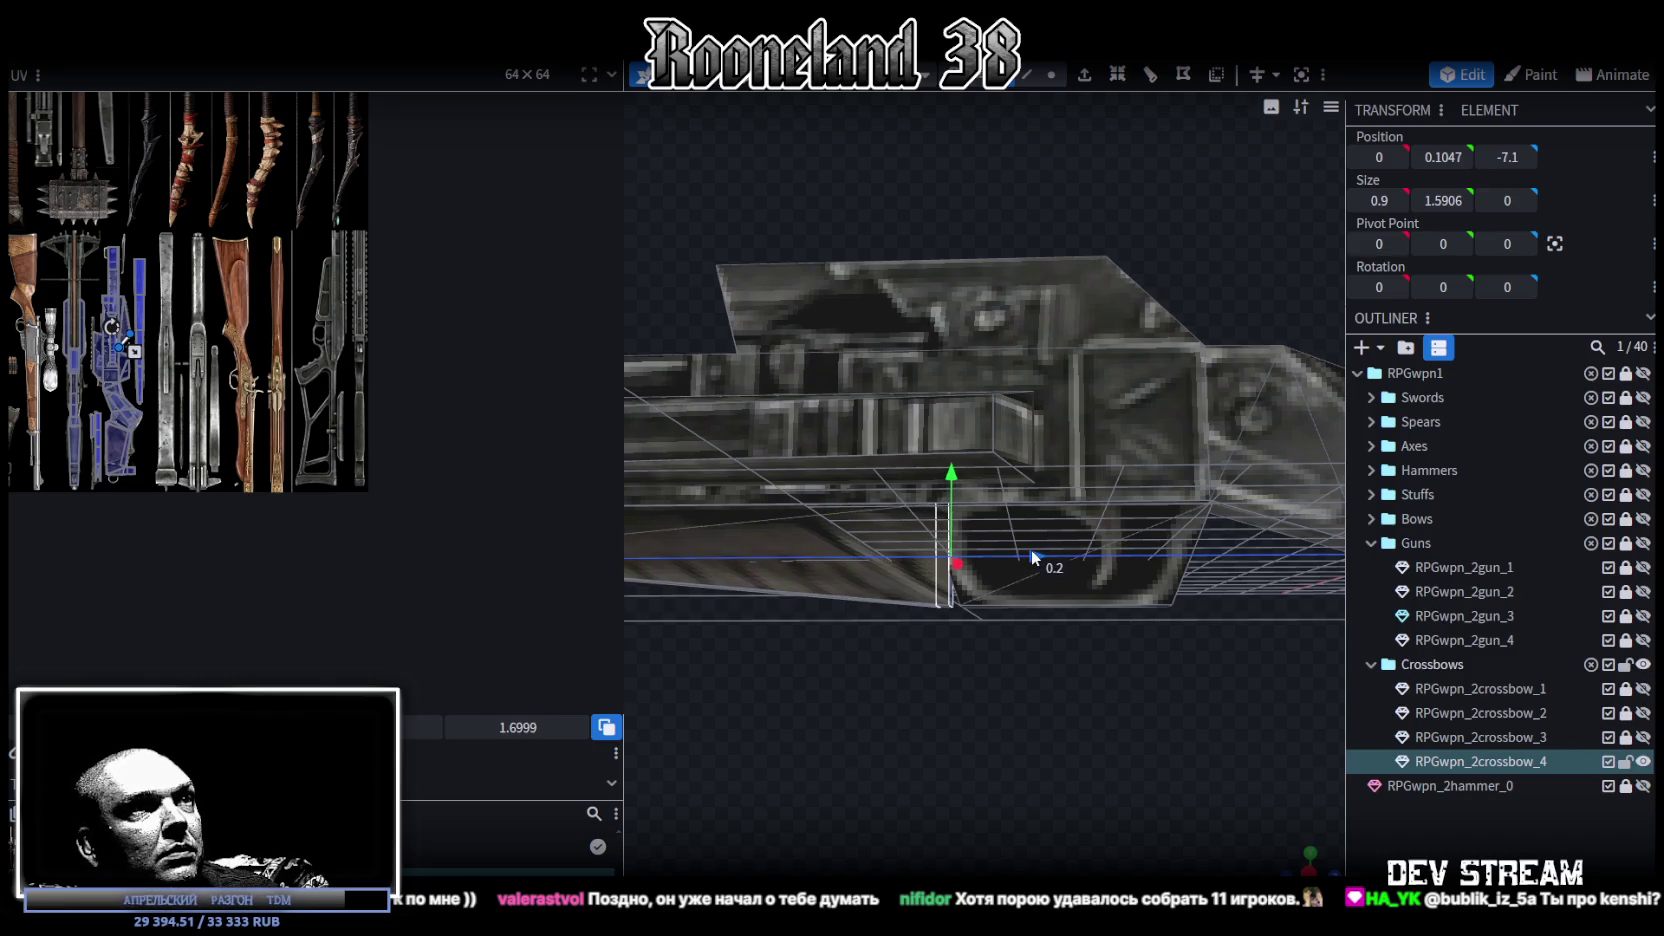
Step: Raise one trigger guard edge by 0.2
mouse_move(932, 734)
left_mouse_down()
mouse_move(914, 670)
mouse_move(1074, 116)
left_mouse_up()
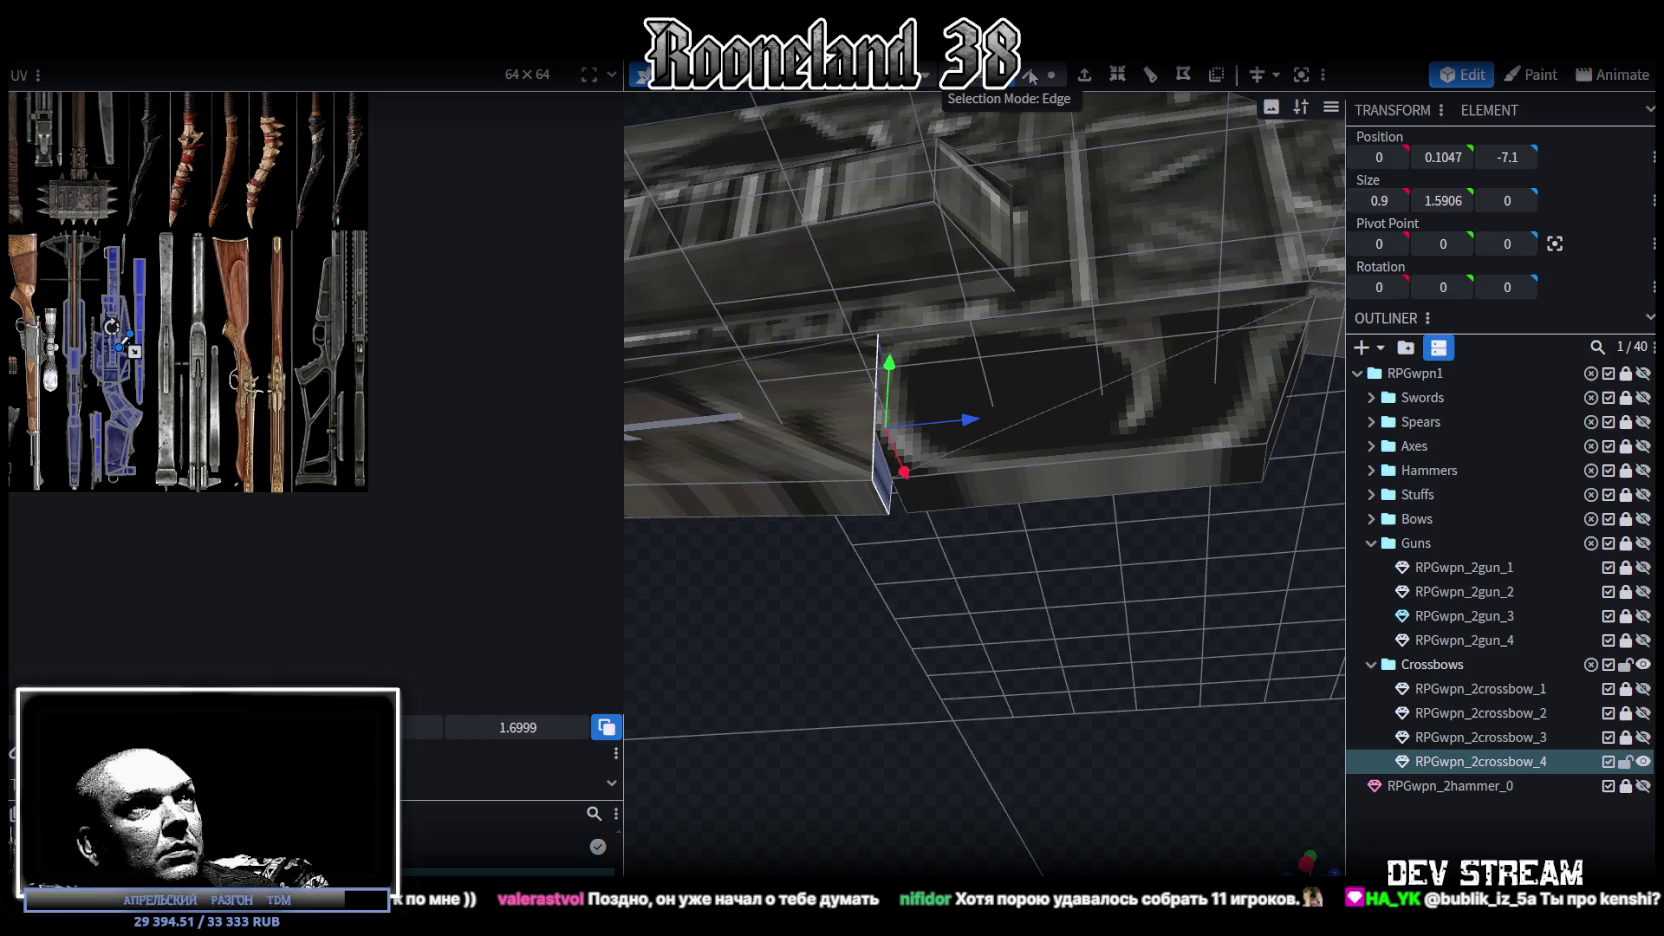
left_click(879, 499)
mouse_move(888, 437)
left_mouse_down()
mouse_move(890, 422)
mouse_move(1024, 687)
left_mouse_up()
scroll(1024, 687, "up", 2)
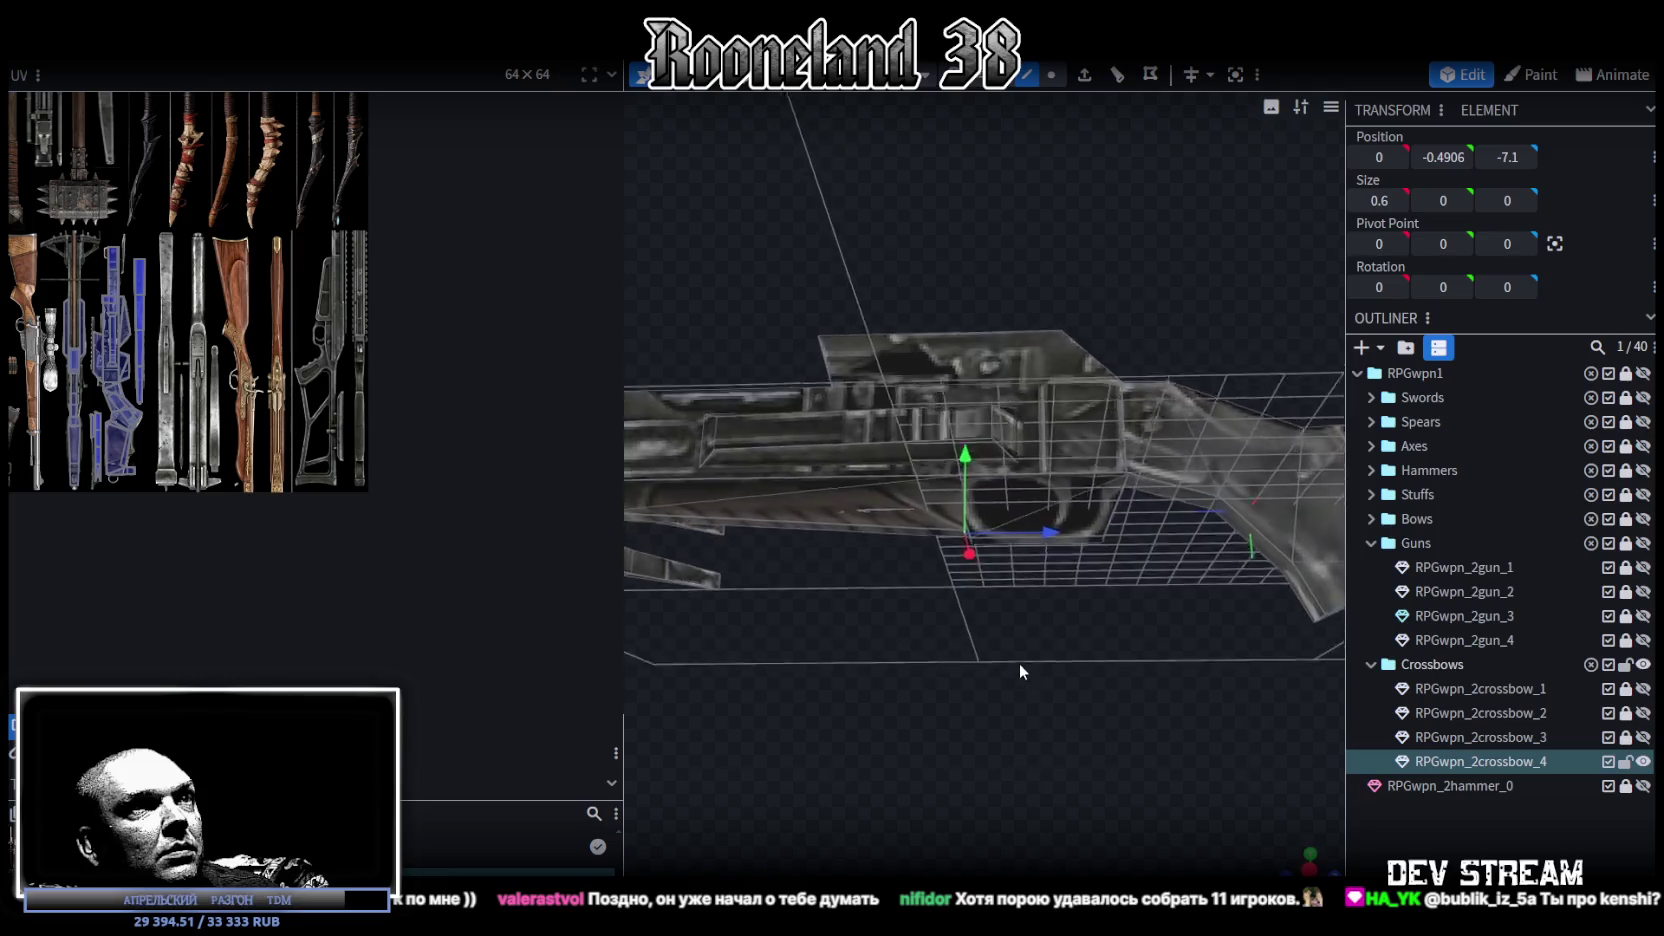
scroll(1019, 663, "up", 2)
scroll(1006, 649, "up", 2)
scroll(1031, 637, "up", 2)
Step: Move another trigger guard edge backward and down to Y -0.9239
mouse_move(1040, 649)
left_mouse_down()
mouse_move(1001, 636)
mouse_move(1245, 459)
left_mouse_up()
left_click(1243, 463)
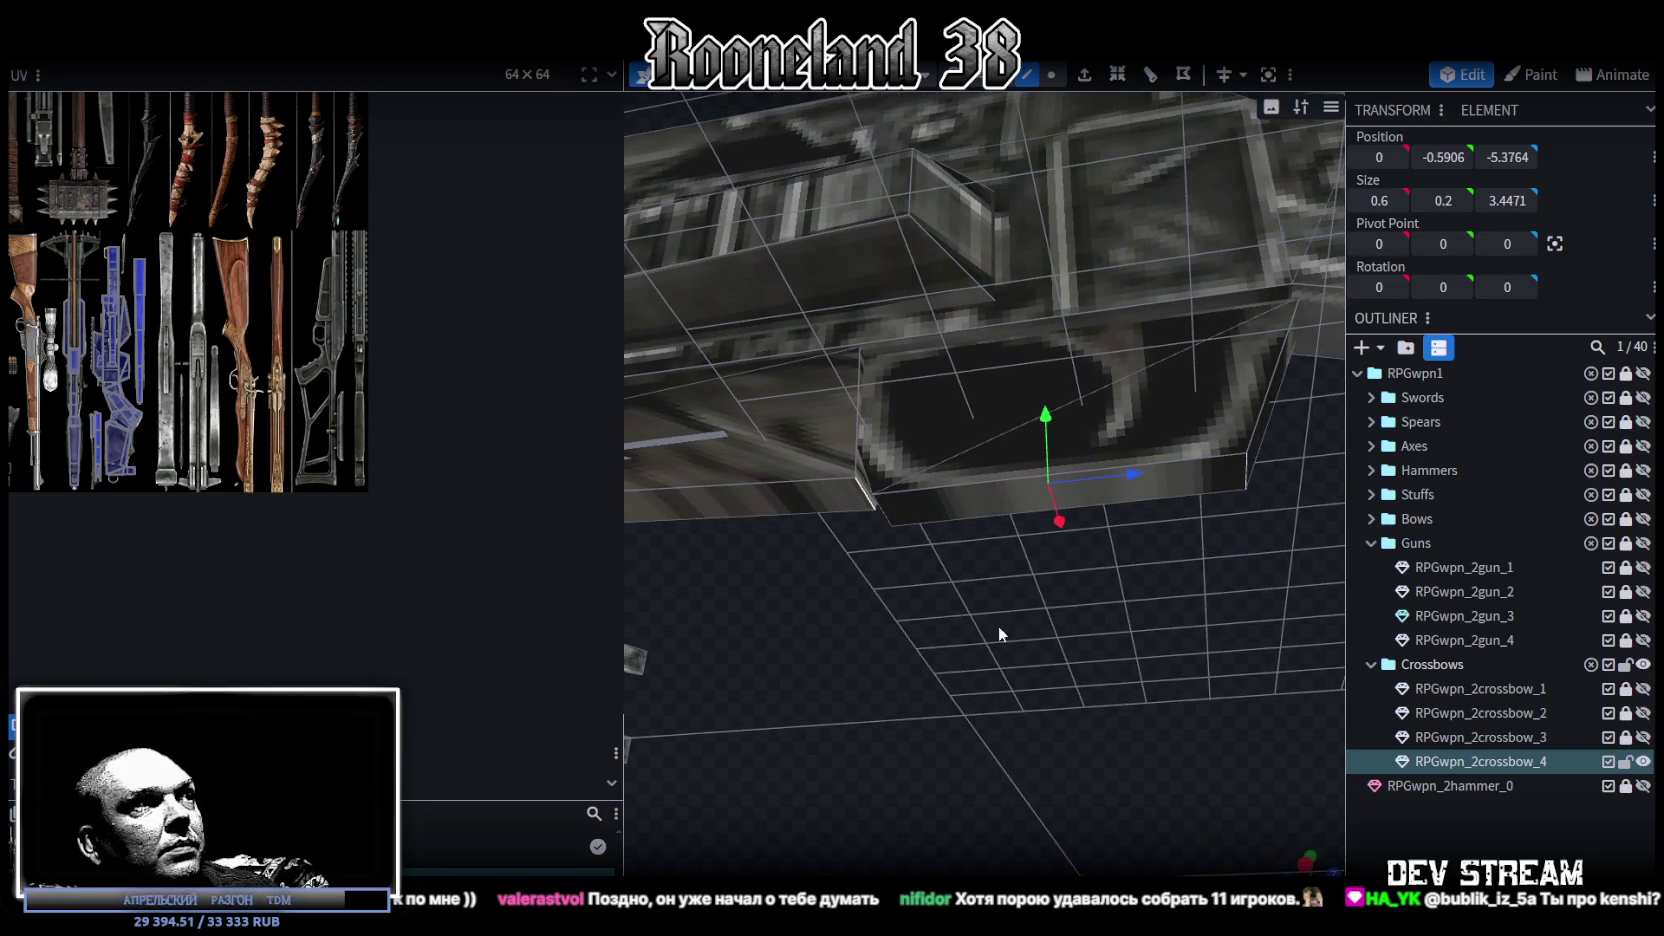
left_click_drag(959, 628, 1011, 573)
left_click_drag(1008, 485, 1017, 474)
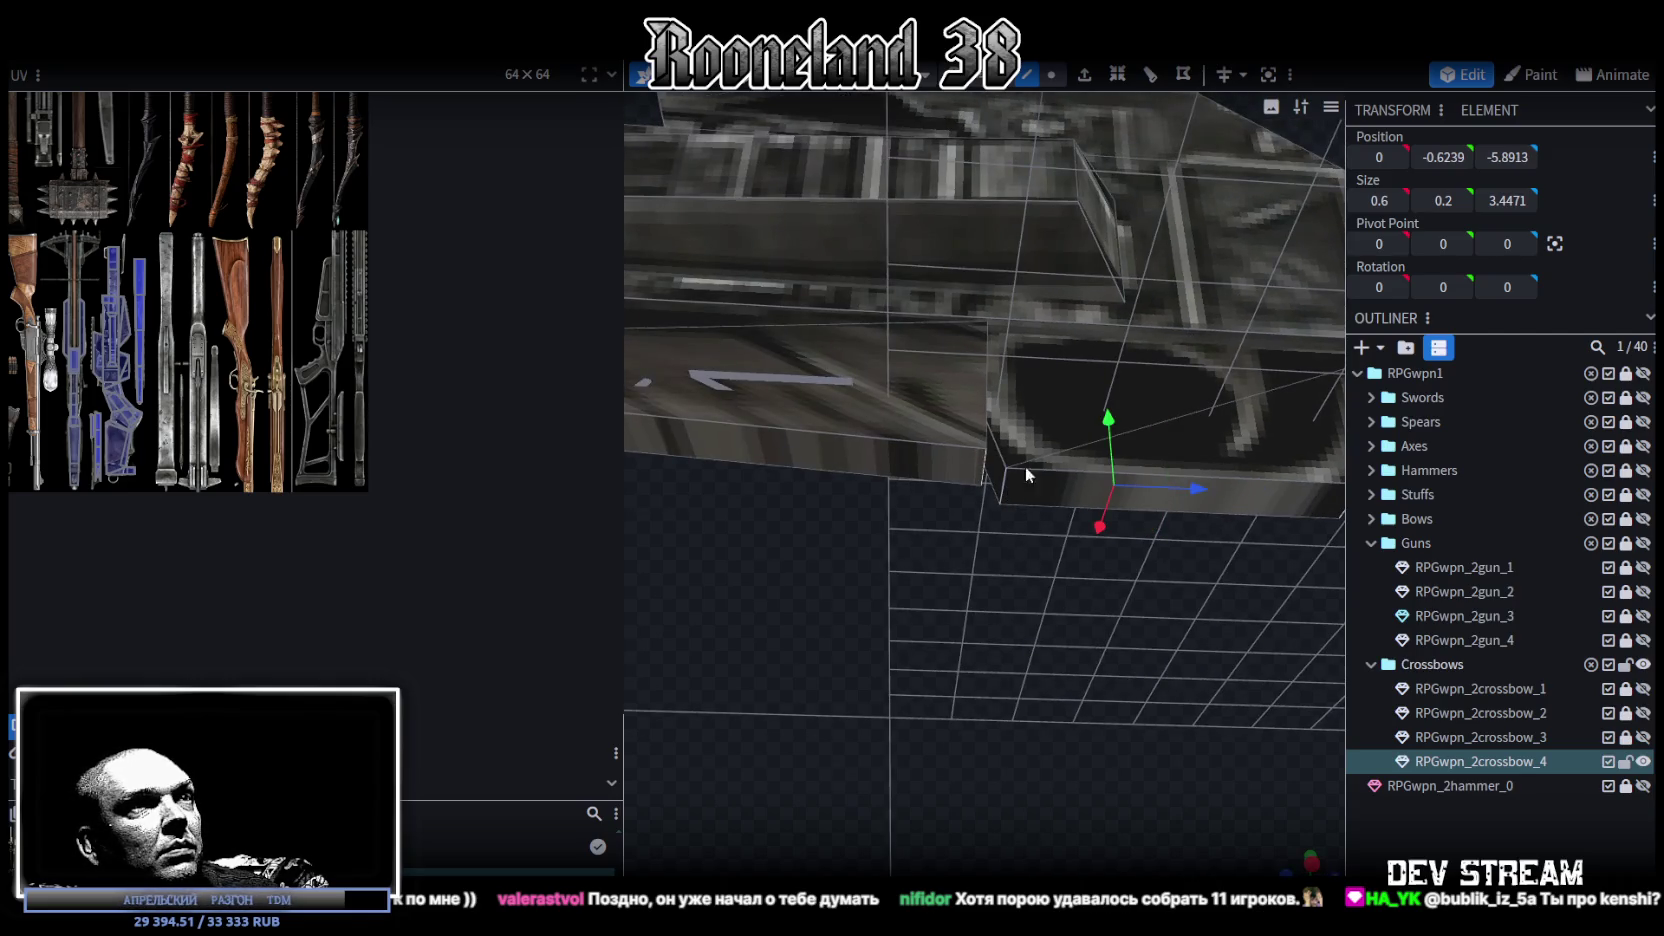
left_click_drag(1115, 417, 1109, 438)
scroll(1020, 638, "down", 5)
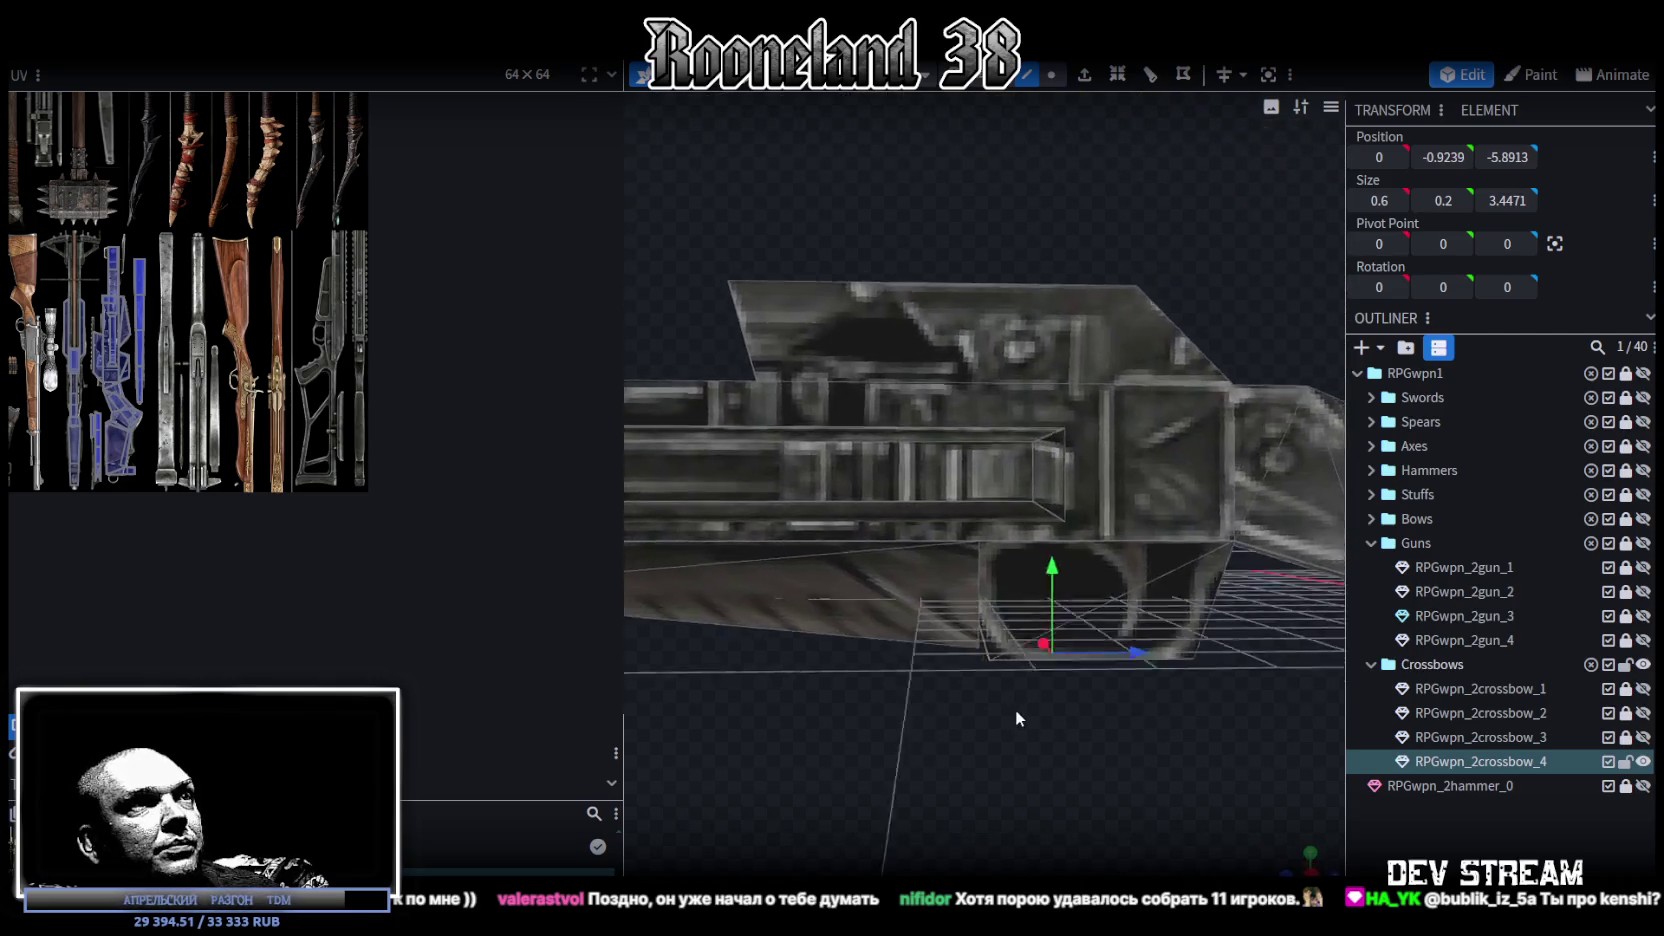
left_click_drag(1039, 725, 966, 666)
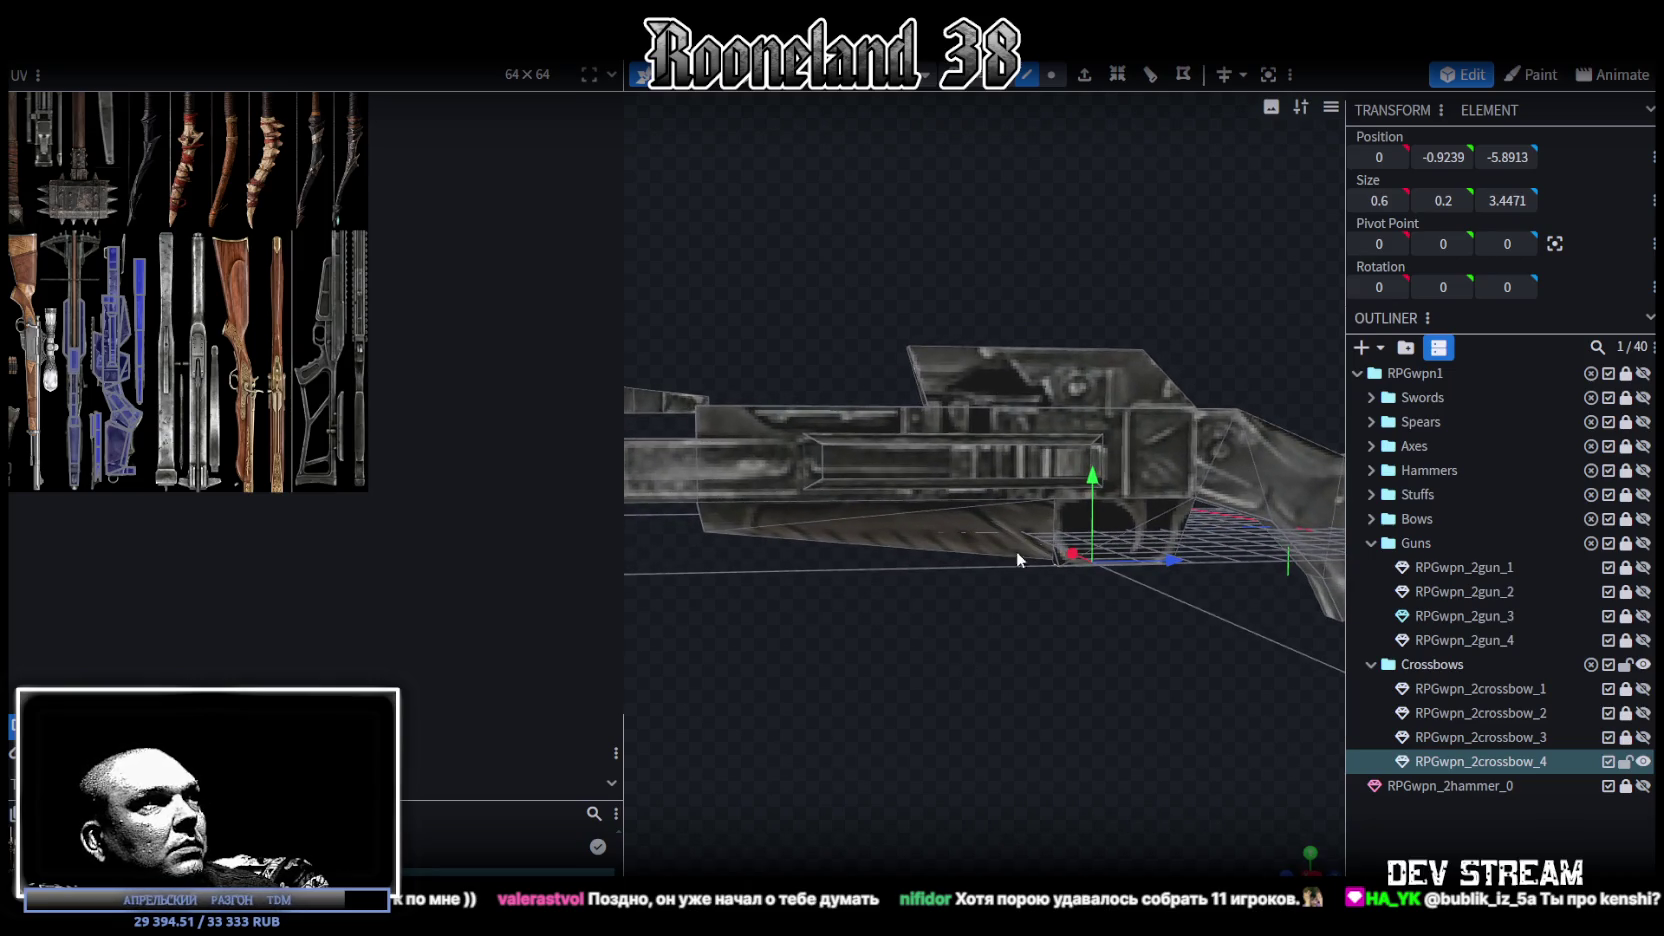
left_click_drag(957, 412, 946, 682)
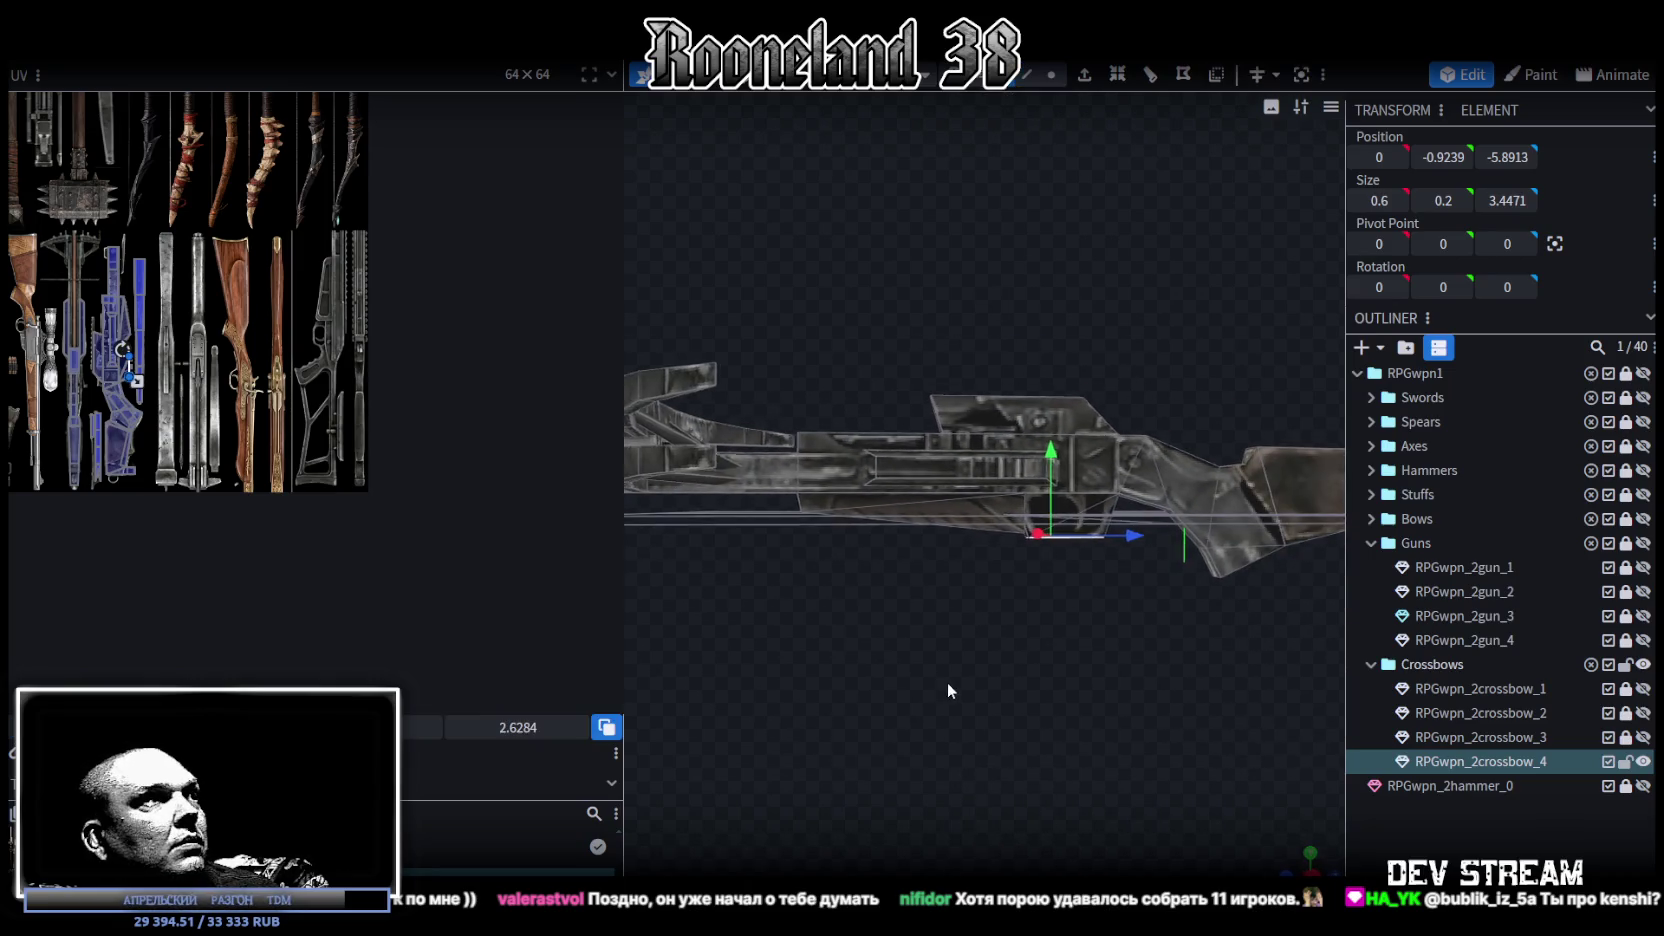
left_click_drag(580, 507, 814, 618)
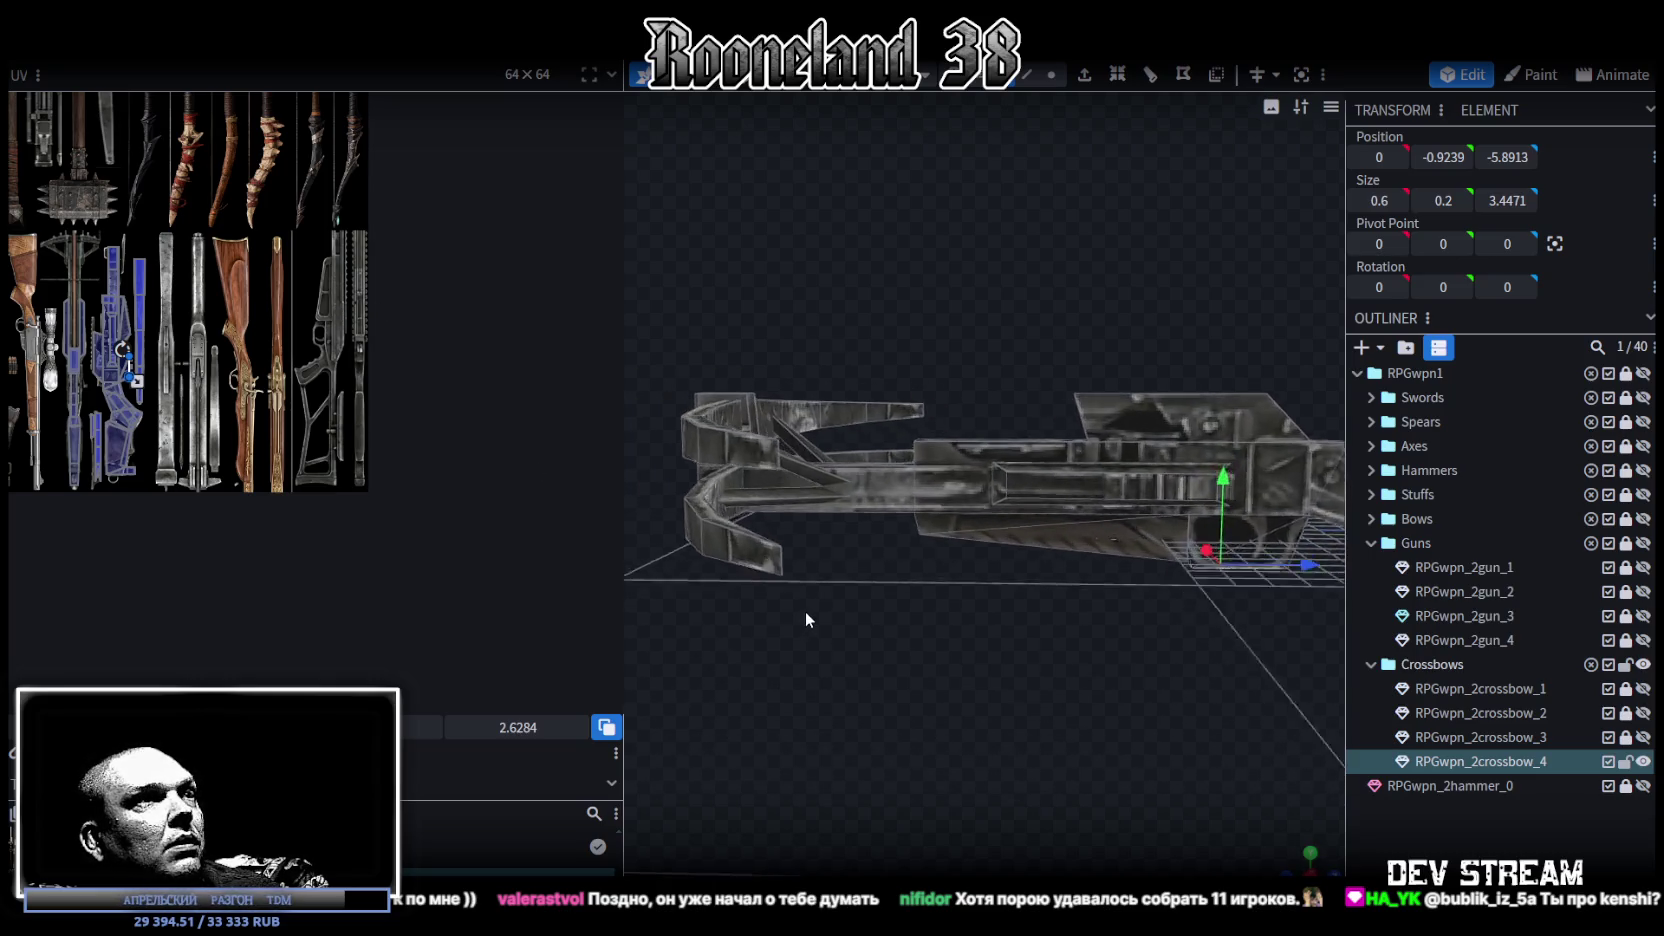
scroll(786, 615, "up", 3)
mouse_move(785, 627)
left_mouse_down()
mouse_move(794, 610)
mouse_move(916, 644)
mouse_move(913, 624)
mouse_move(914, 650)
mouse_move(937, 633)
mouse_move(946, 675)
mouse_move(863, 656)
mouse_move(1027, 660)
mouse_move(1074, 682)
mouse_move(1150, 570)
left_mouse_up()
Step: Select the stock and check its mesh actions and rear faces
left_click(1076, 500)
right_click(994, 413)
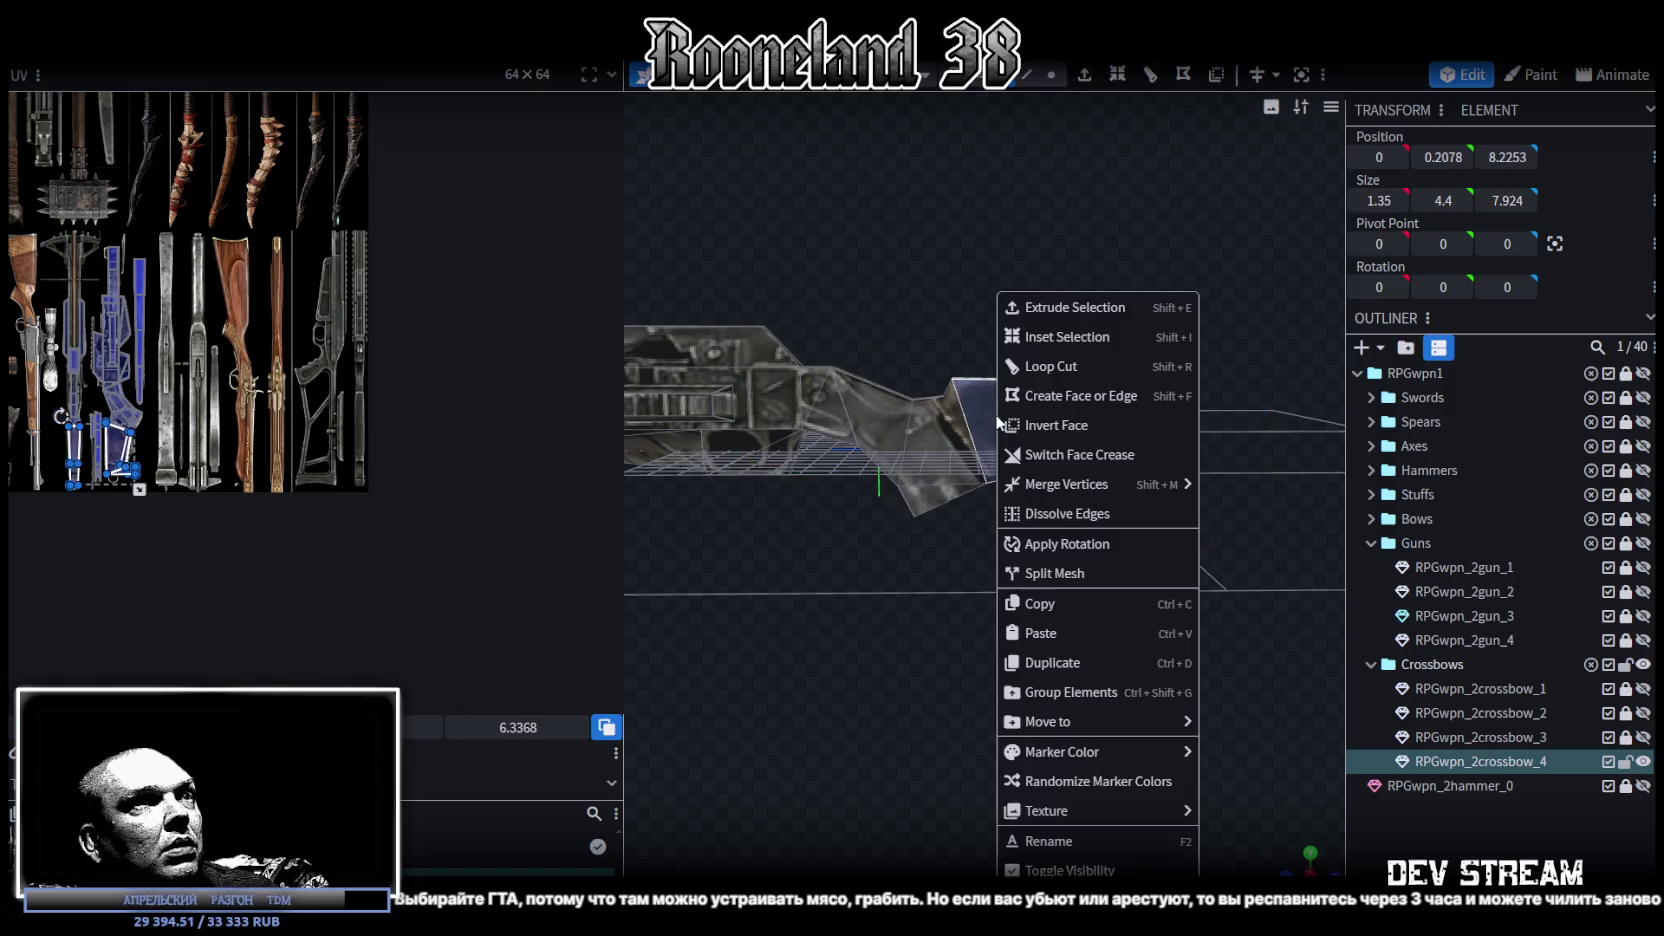
left_click_drag(926, 334, 942, 300)
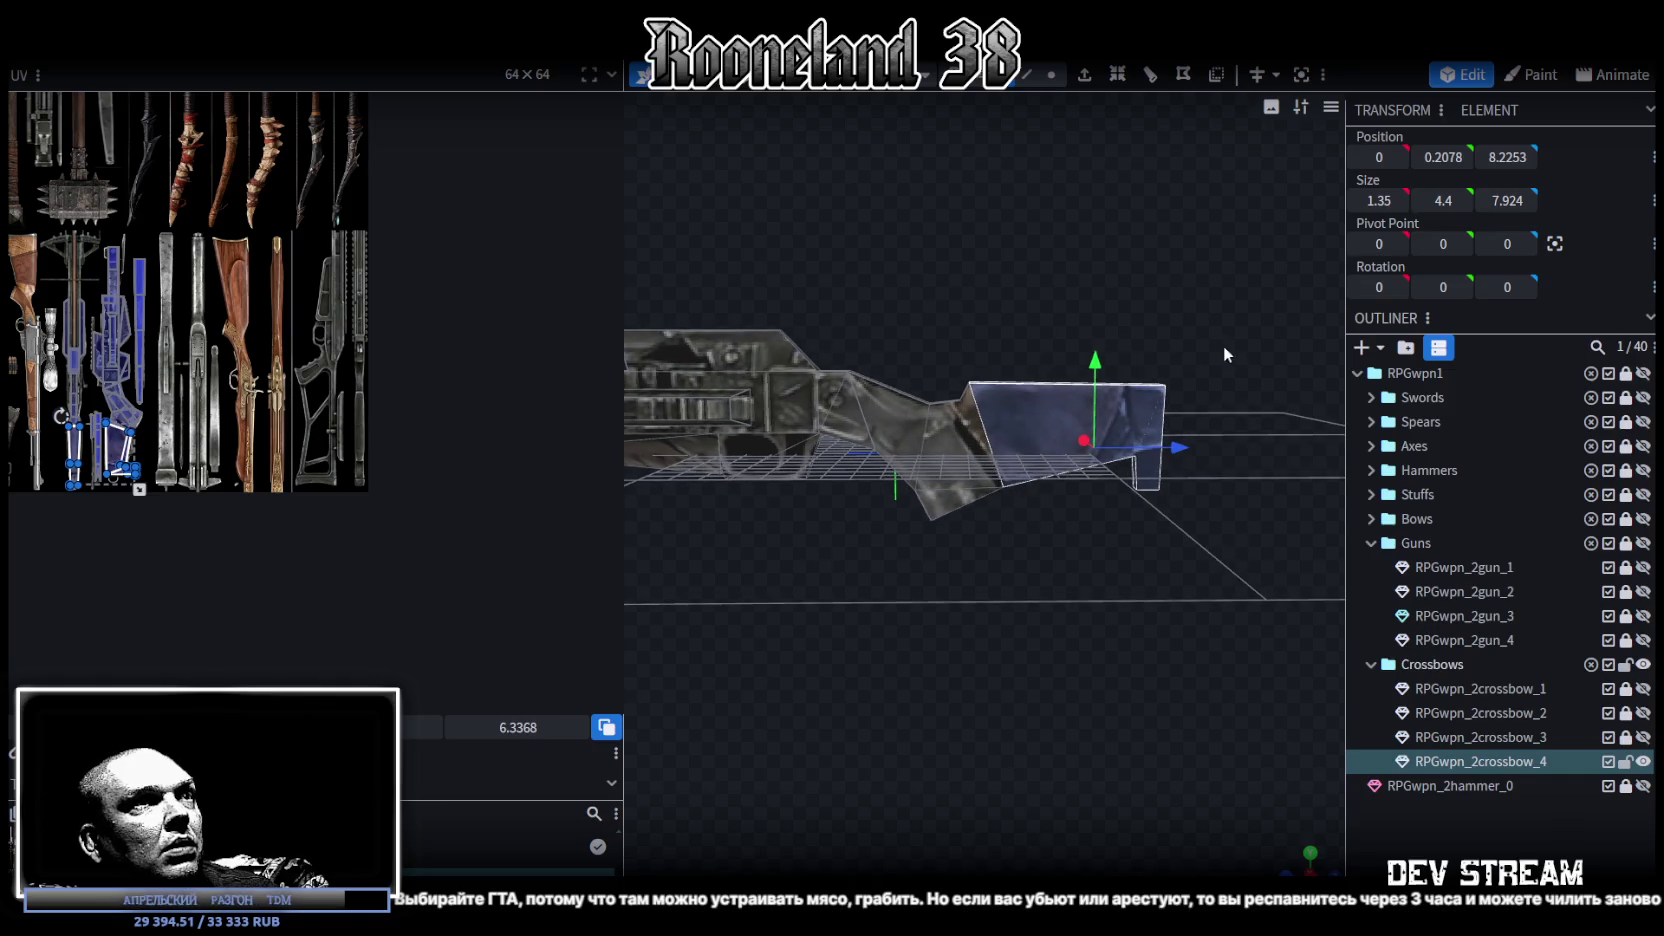
mouse_move(1272, 335)
left_mouse_down()
mouse_move(972, 543)
mouse_move(978, 427)
left_mouse_up()
left_click(1067, 455)
Step: Reshape the stock's rear-end faces into a downward-sloping angle
mouse_move(1166, 504)
left_mouse_down()
mouse_move(1089, 437)
mouse_move(1190, 537)
mouse_move(1082, 415)
left_mouse_up()
mouse_move(1017, 562)
left_mouse_down()
mouse_move(1013, 601)
mouse_move(1061, 605)
left_mouse_up()
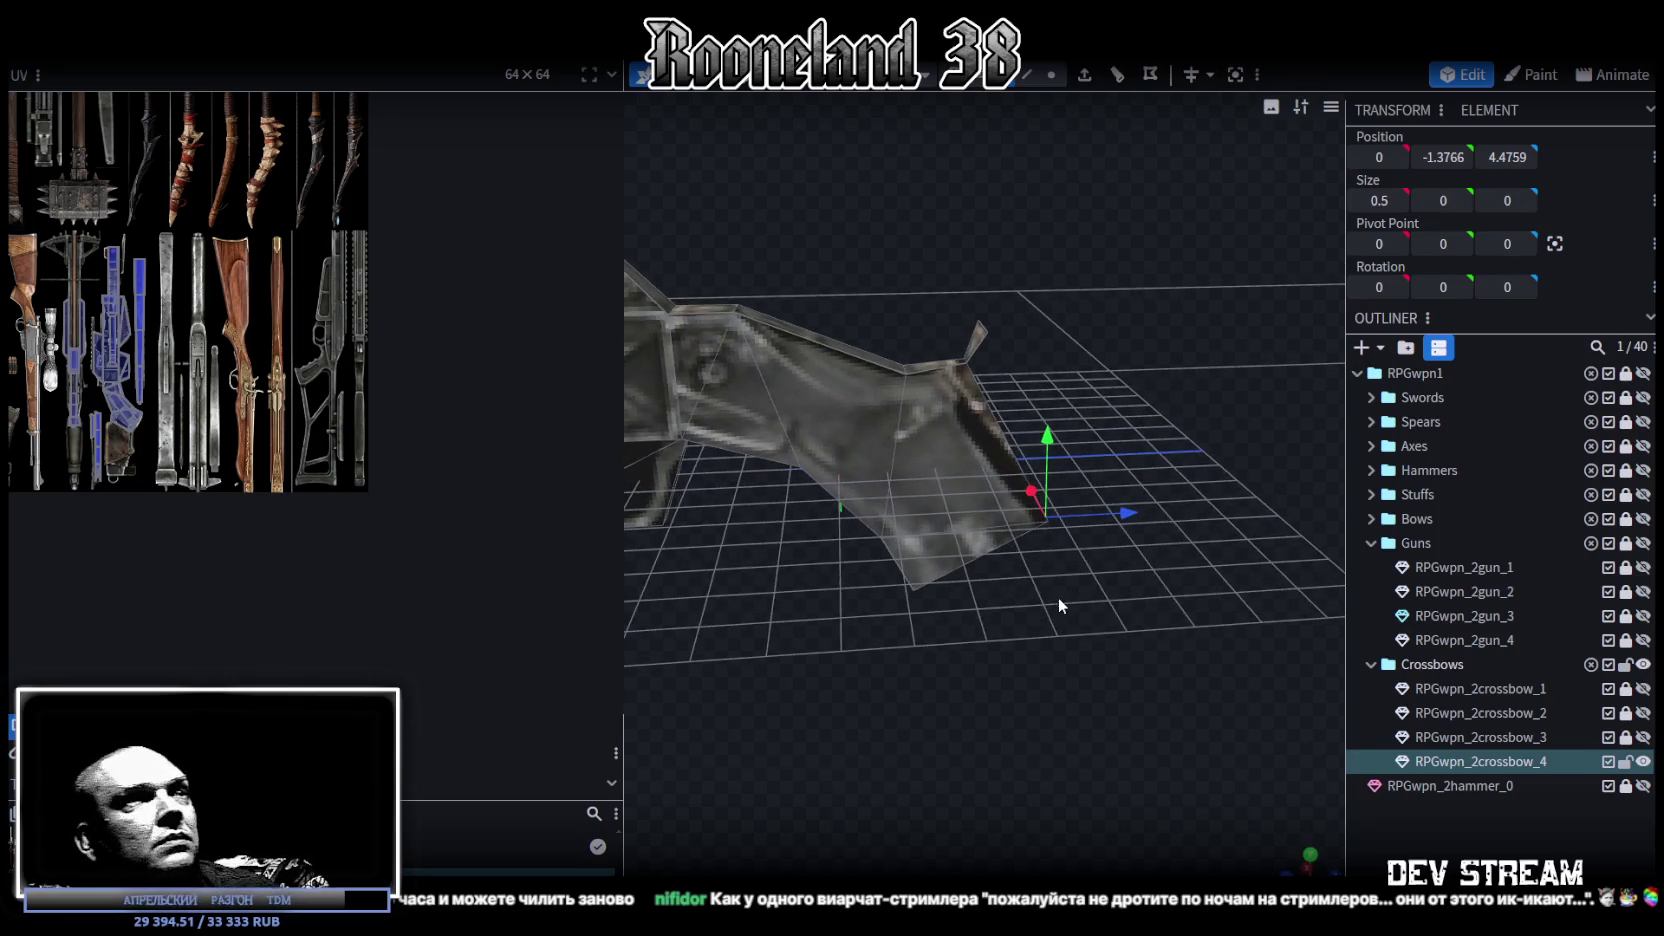
left_click_drag(1032, 340, 1141, 344)
scroll(907, 508, "down", 2)
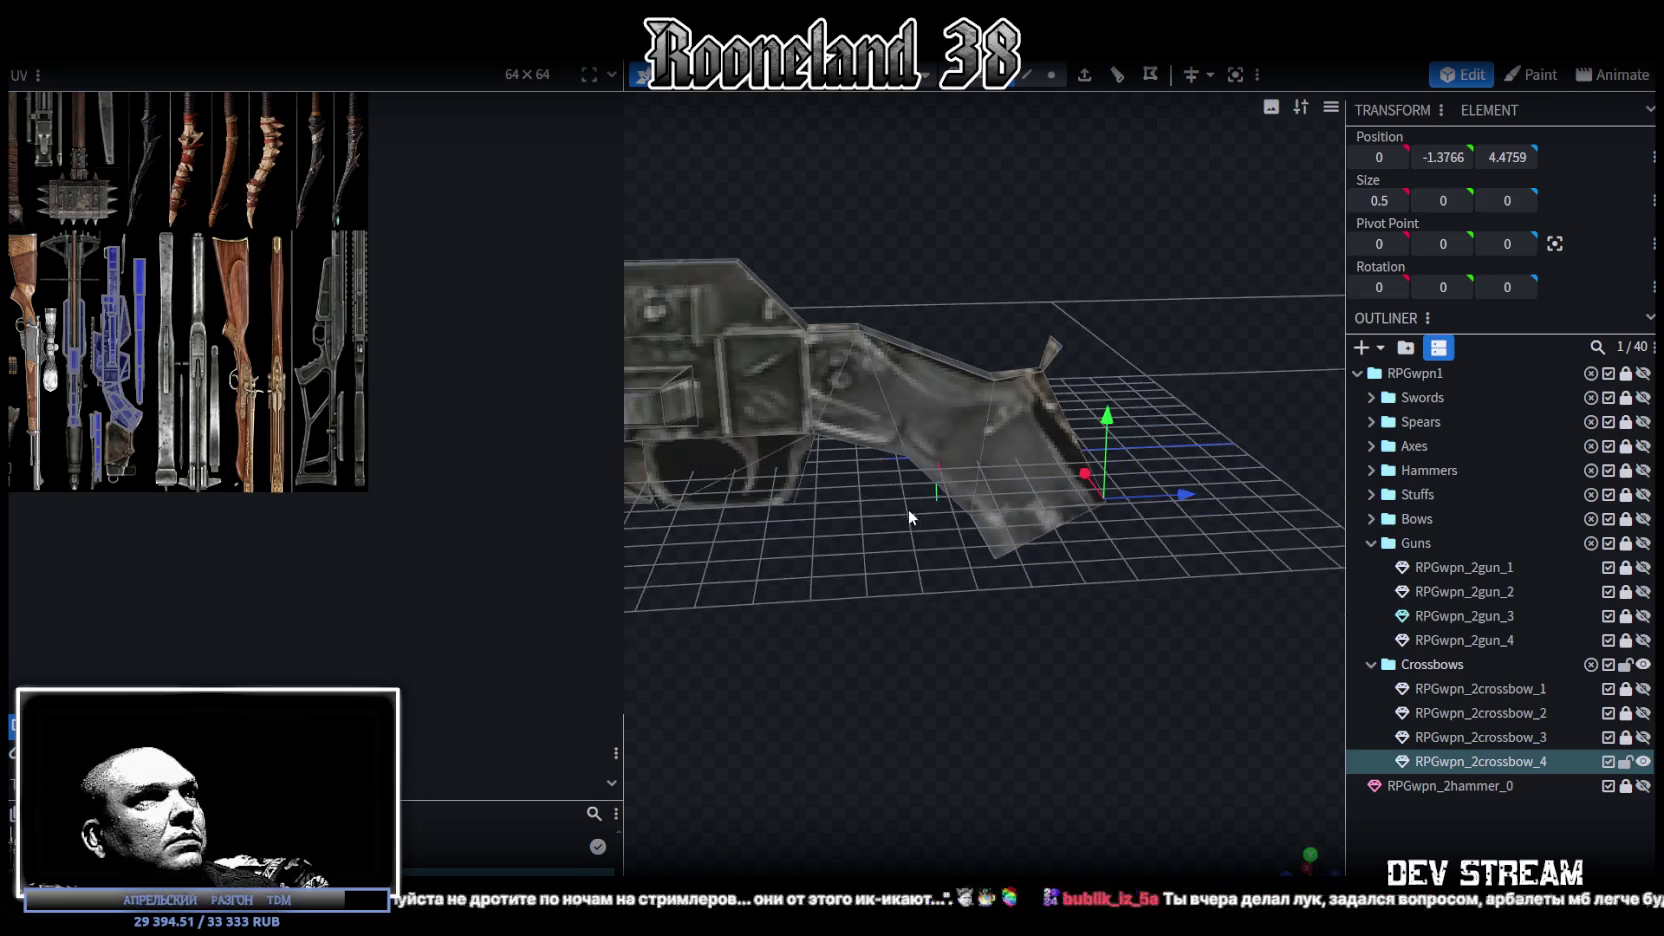
scroll(982, 497, "down", 2)
mouse_move(982, 489)
left_mouse_down()
mouse_move(1008, 465)
mouse_move(931, 545)
left_mouse_up()
scroll(1008, 465, "up", 3)
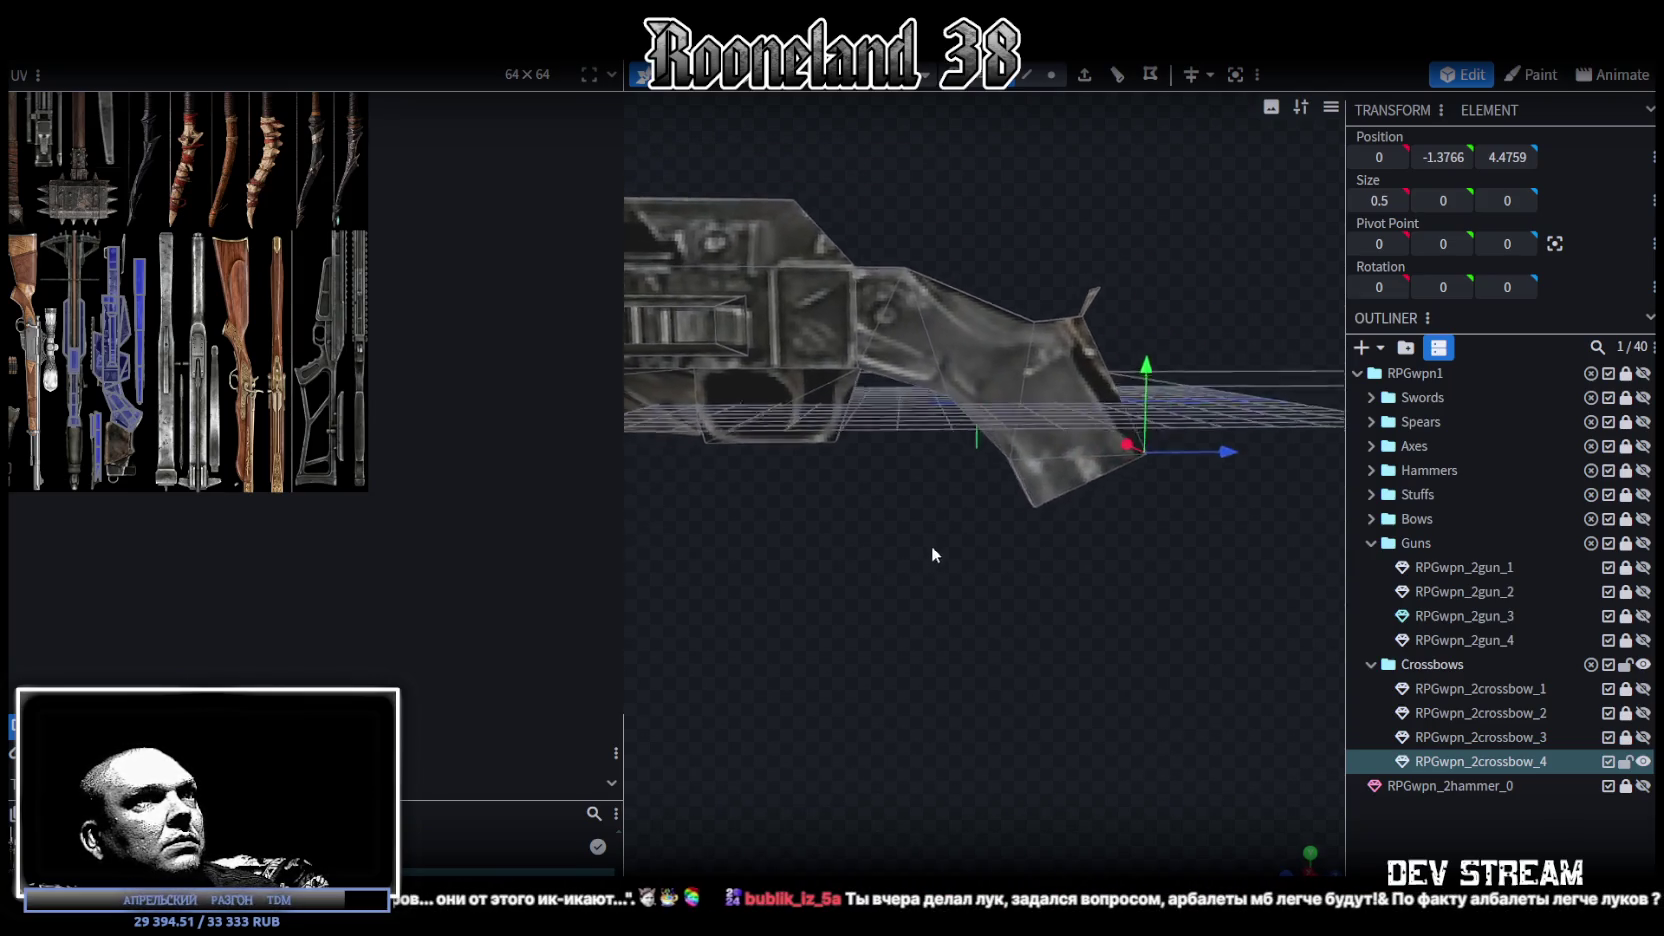
mouse_move(1173, 353)
left_mouse_down()
mouse_move(1202, 292)
mouse_move(857, 467)
mouse_move(900, 458)
mouse_move(888, 505)
mouse_move(1013, 546)
left_mouse_up()
scroll(1180, 342, "up", 2)
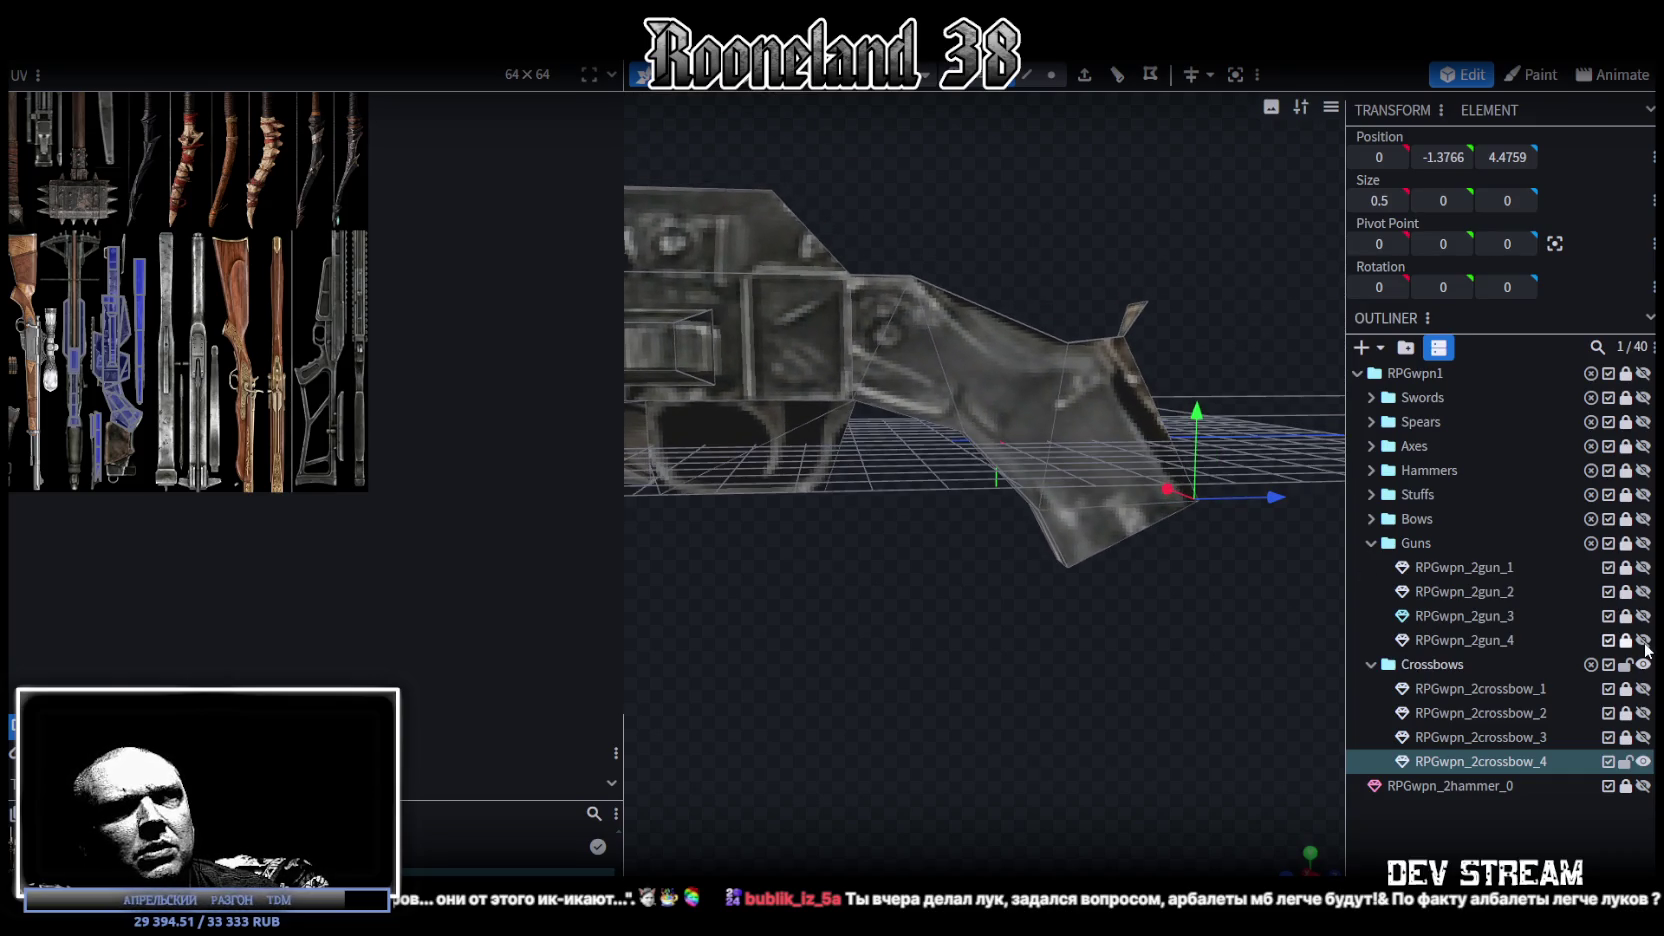
left_click(1644, 642)
scroll(811, 601, "down", 3)
mouse_move(741, 610)
left_mouse_down()
mouse_move(950, 545)
mouse_move(1357, 654)
left_mouse_up()
scroll(1061, 571, "up", 3)
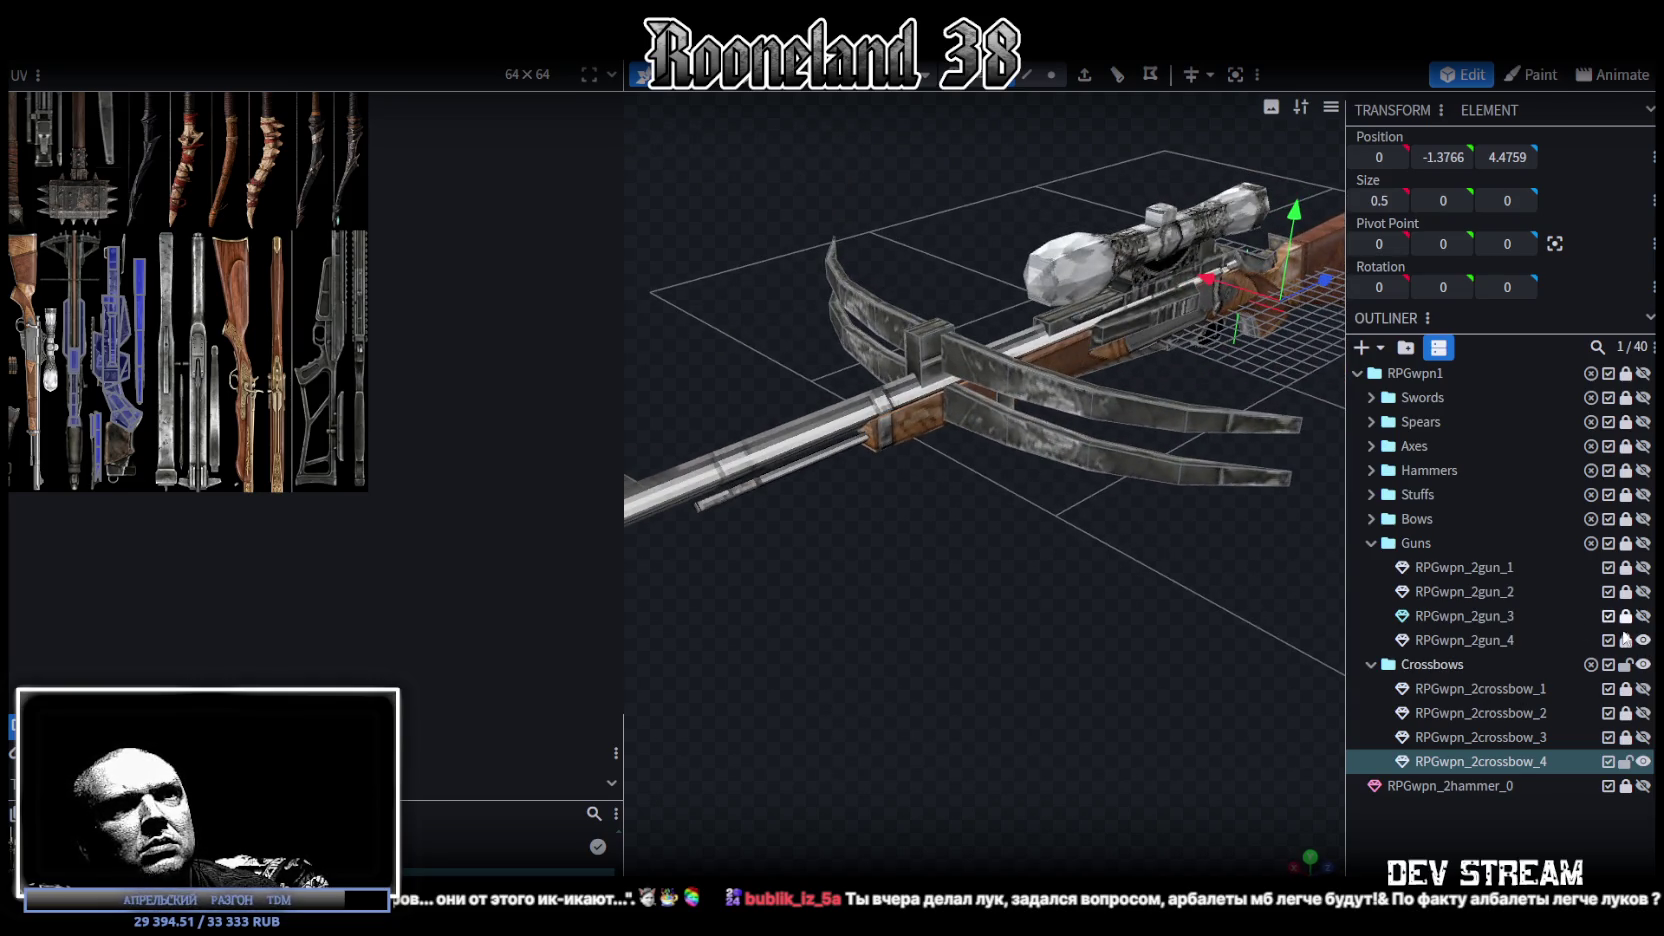
left_click(1643, 641)
mouse_move(890, 650)
left_mouse_down()
mouse_move(949, 679)
mouse_move(994, 556)
mouse_move(984, 678)
mouse_move(940, 640)
left_mouse_up()
scroll(1034, 576, "up", 3)
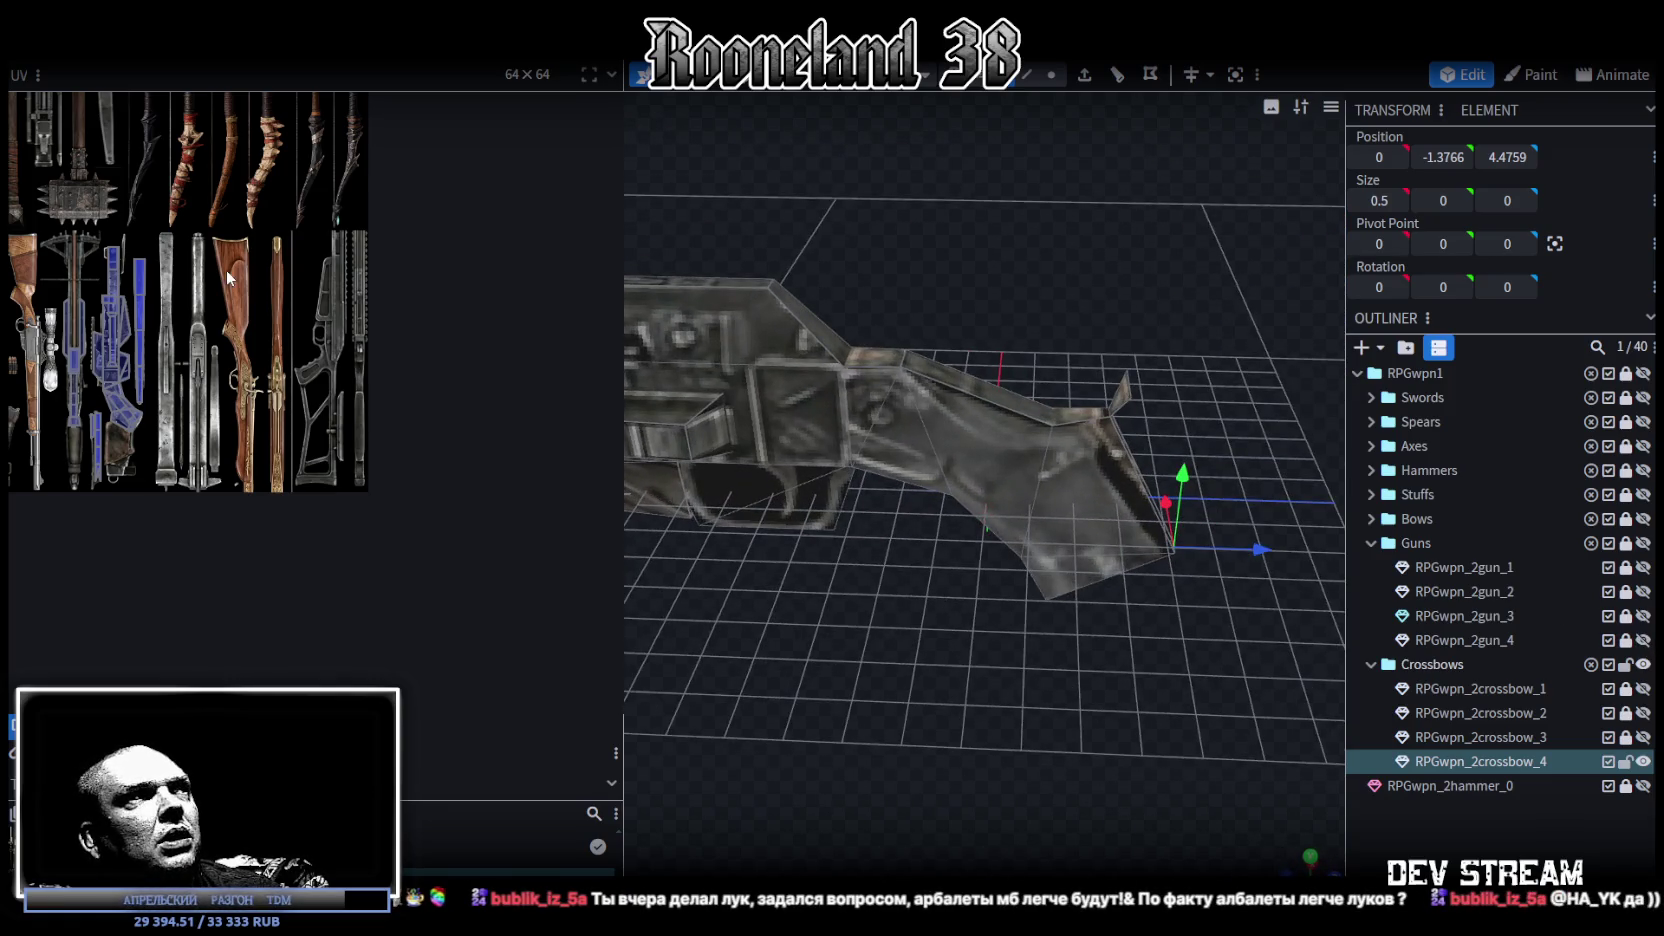
scroll(310, 370, "up", 1)
scroll(291, 316, "up", 2)
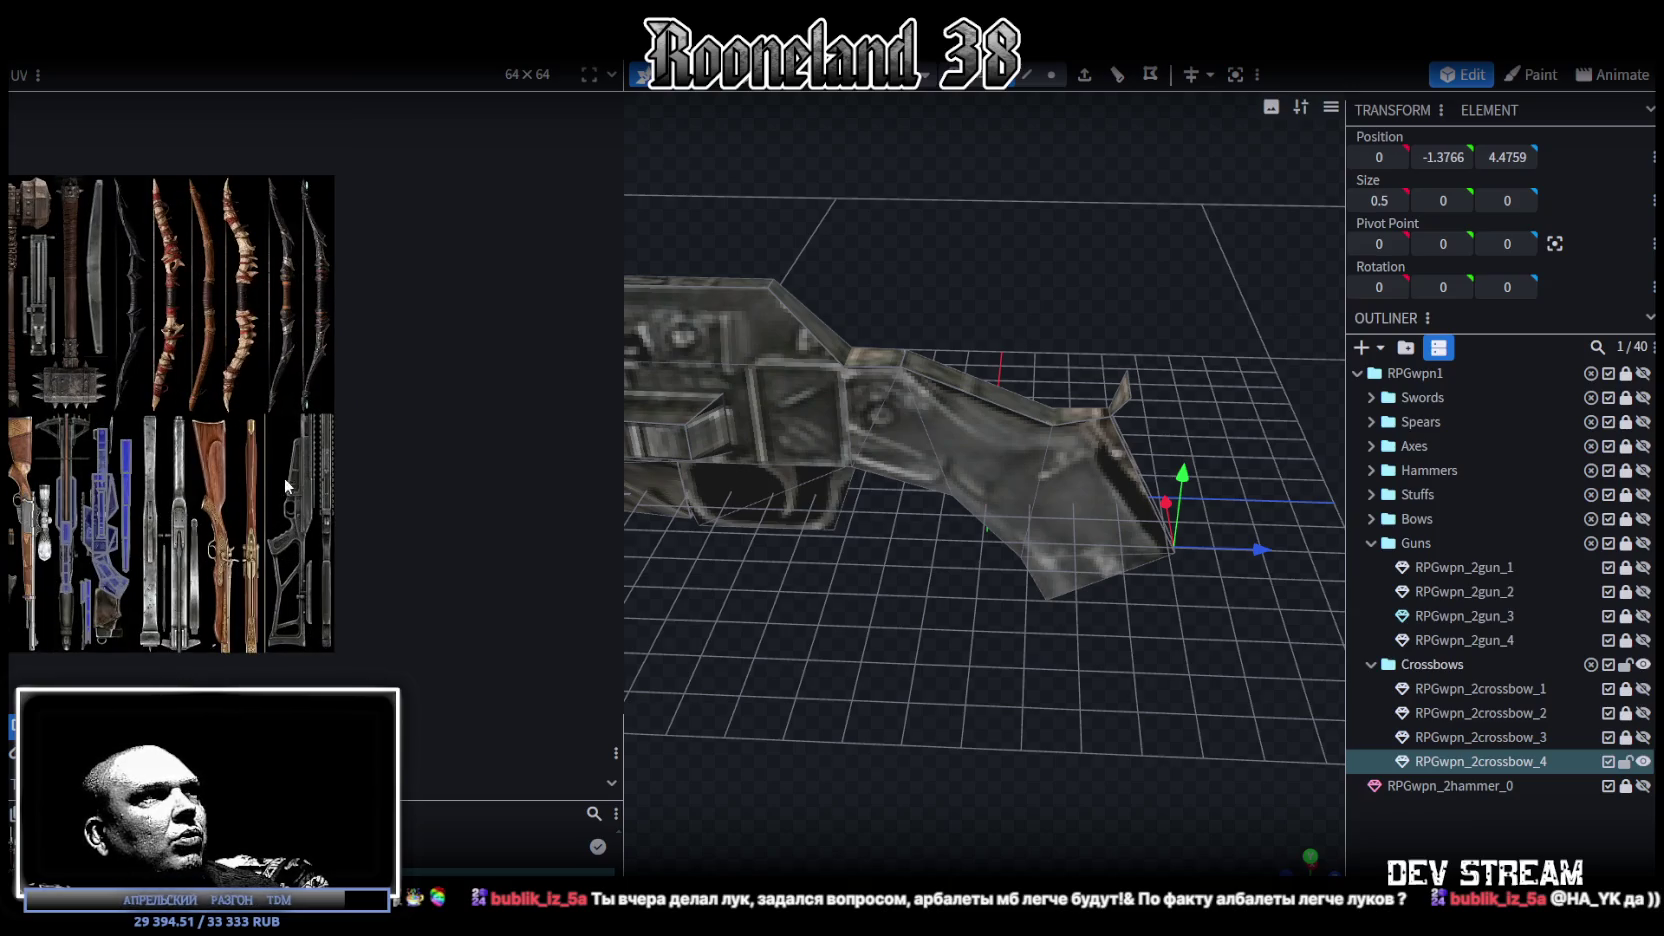
mouse_move(784, 566)
left_mouse_down()
mouse_move(848, 610)
mouse_move(785, 601)
mouse_move(805, 570)
left_mouse_up()
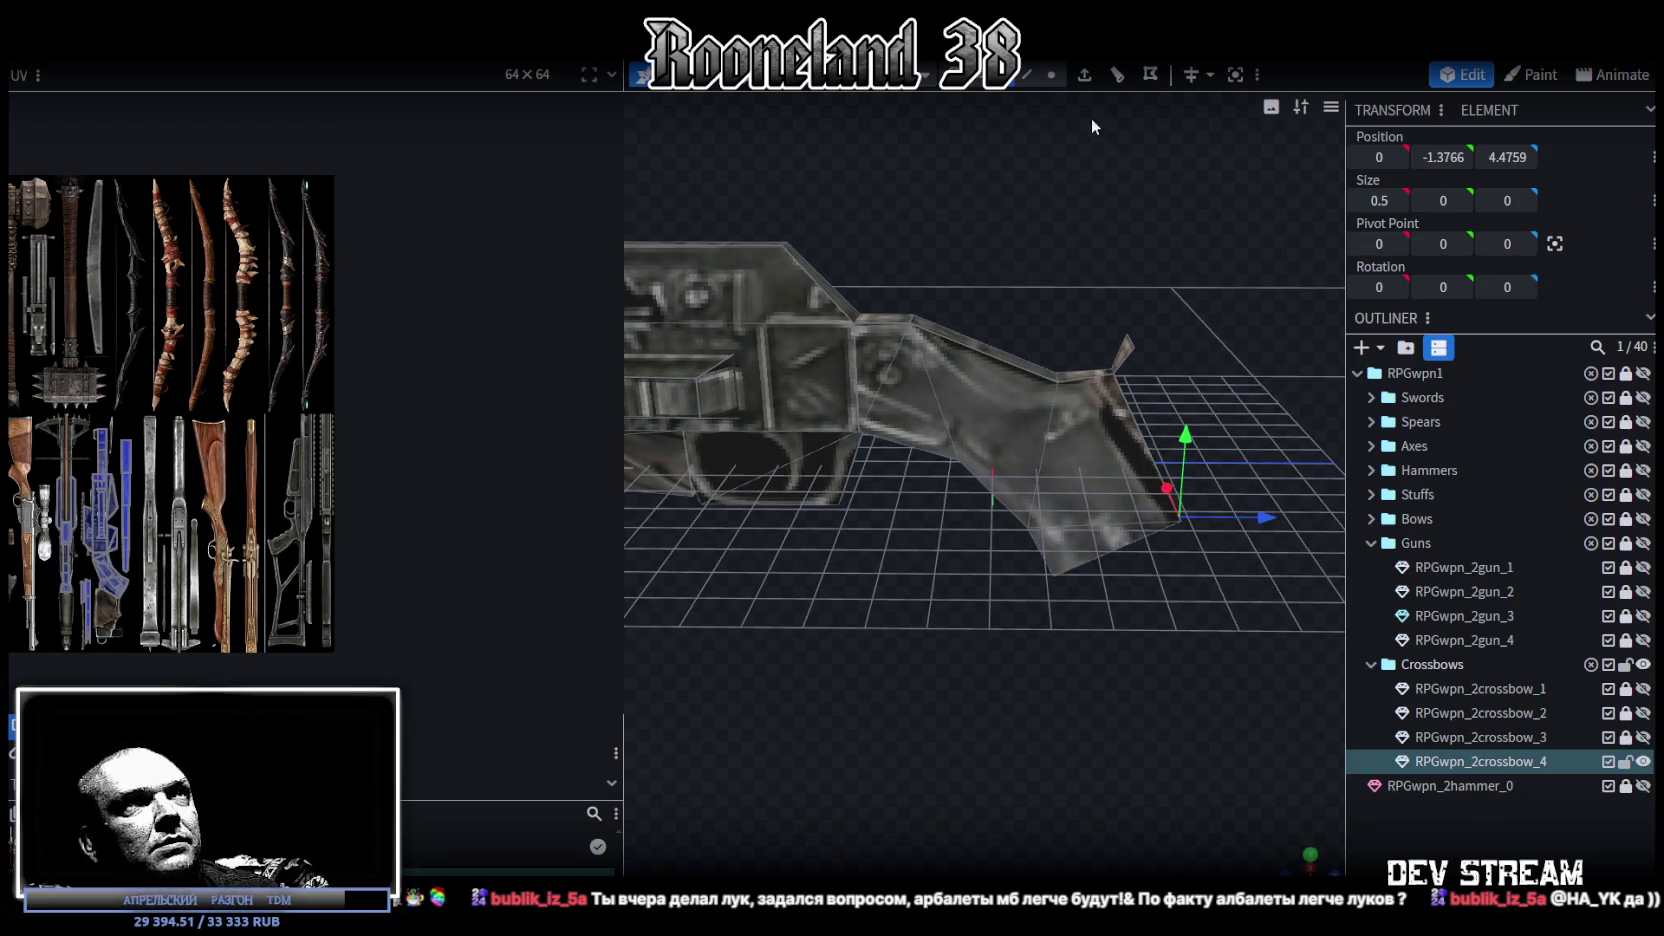
mouse_move(1072, 230)
left_mouse_down()
mouse_move(1077, 286)
mouse_move(1118, 307)
left_mouse_up()
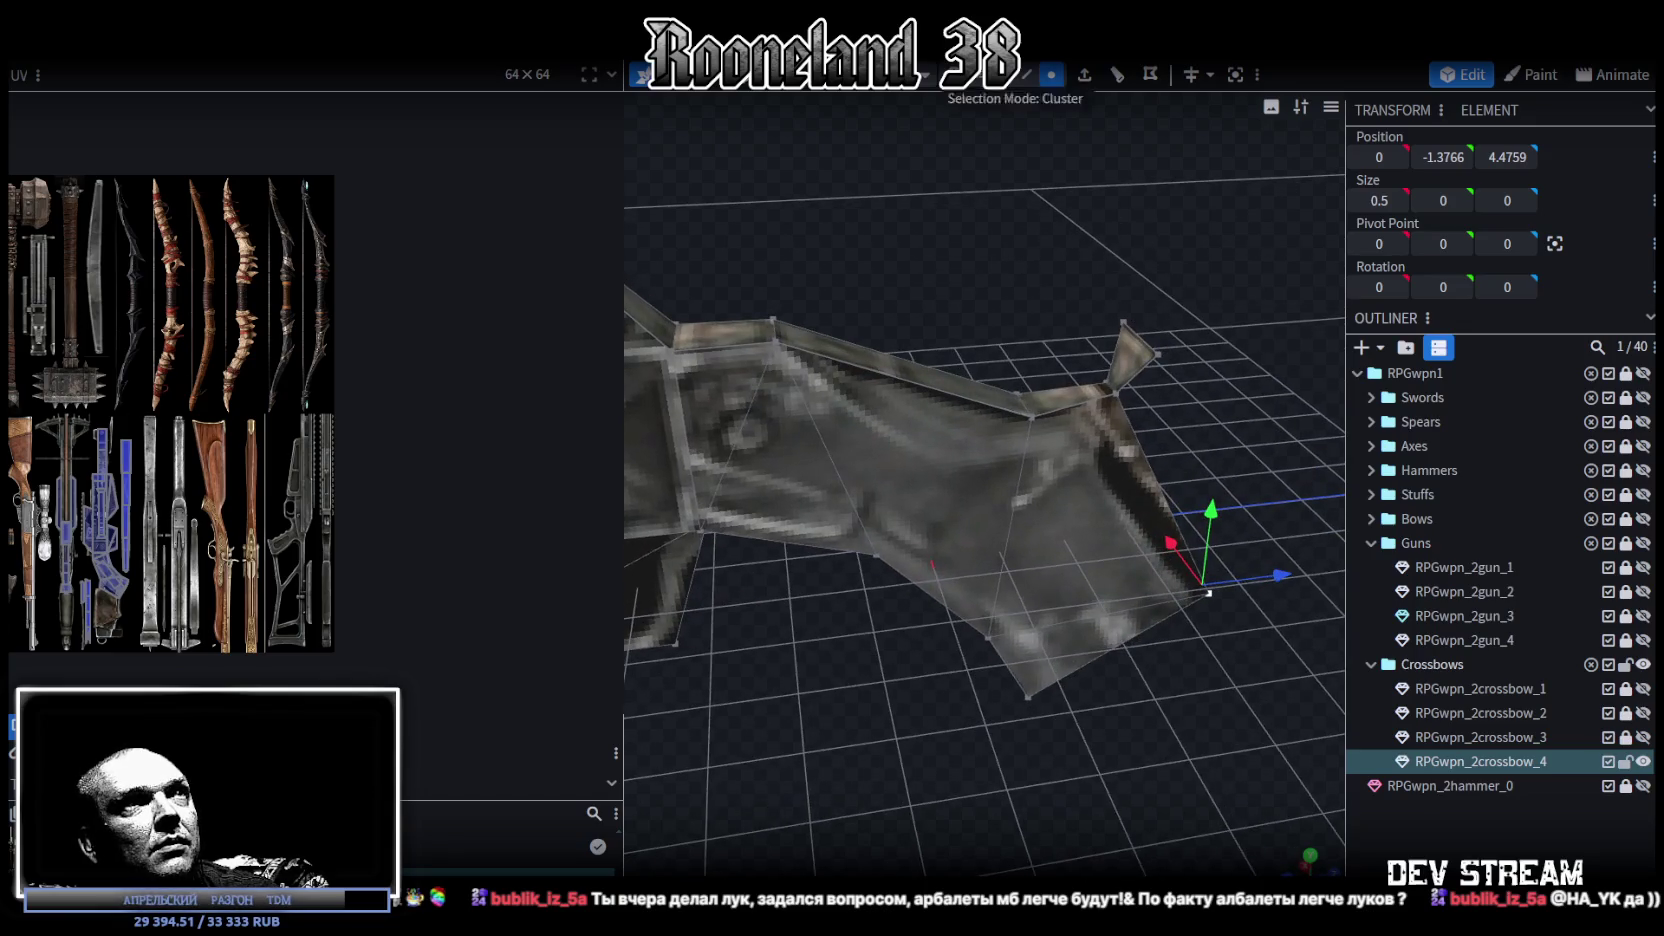
Step: Merge the spike vertices at the top of the stock into one point
left_click(1156, 354)
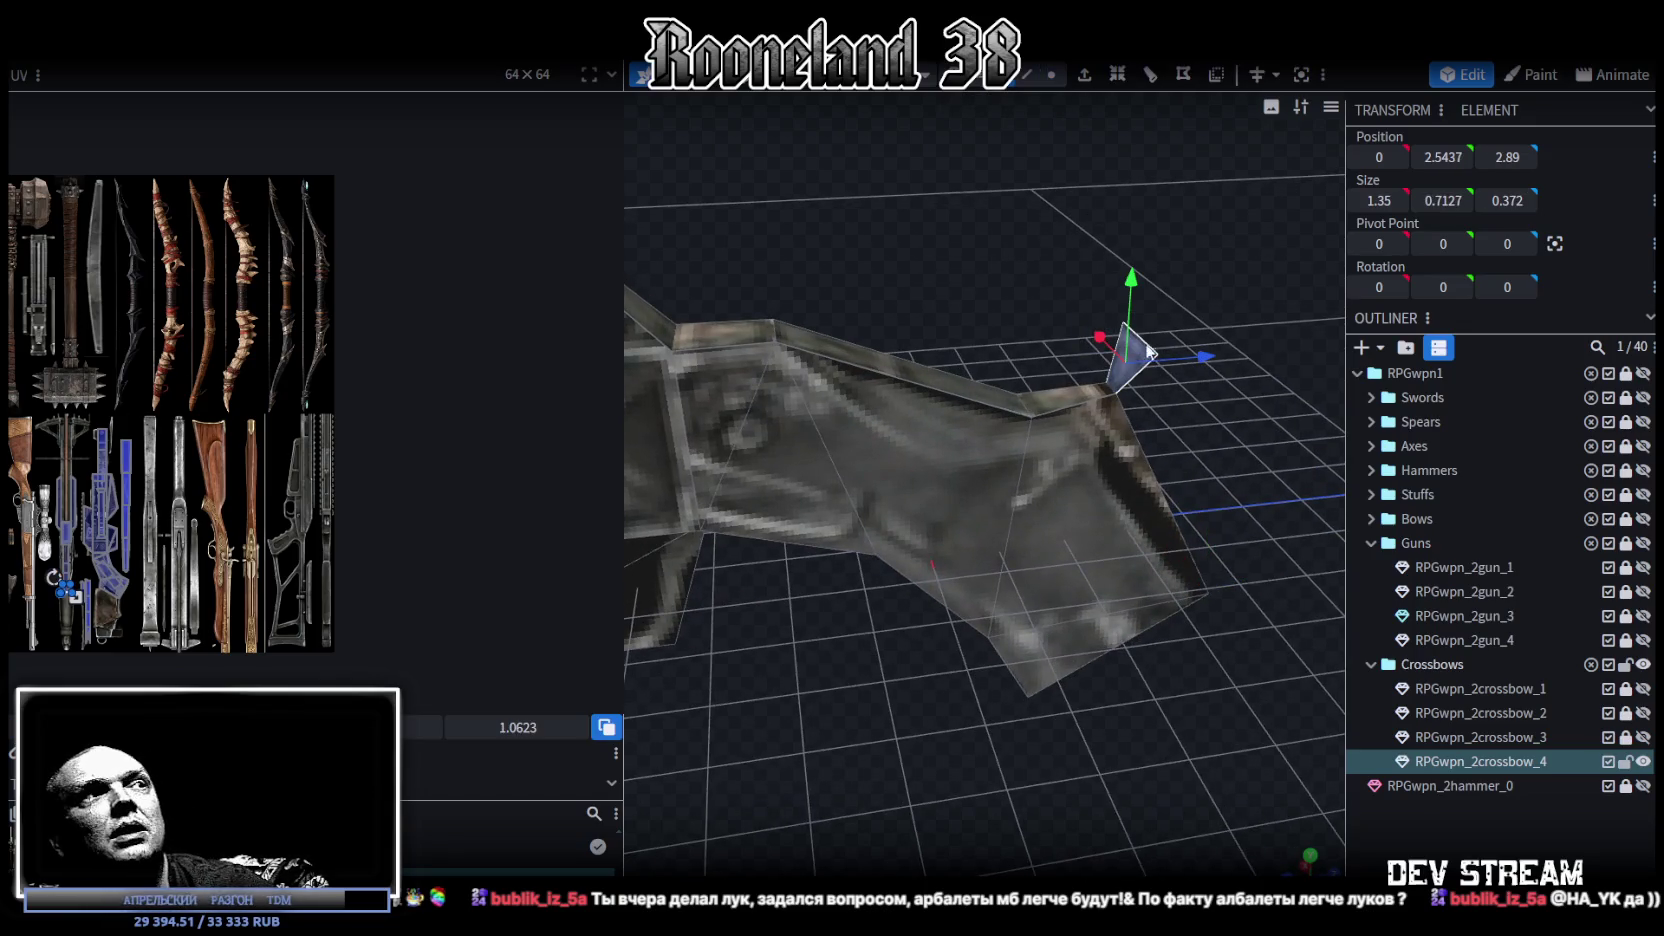
key("2")
scroll(245, 458, "down", 5)
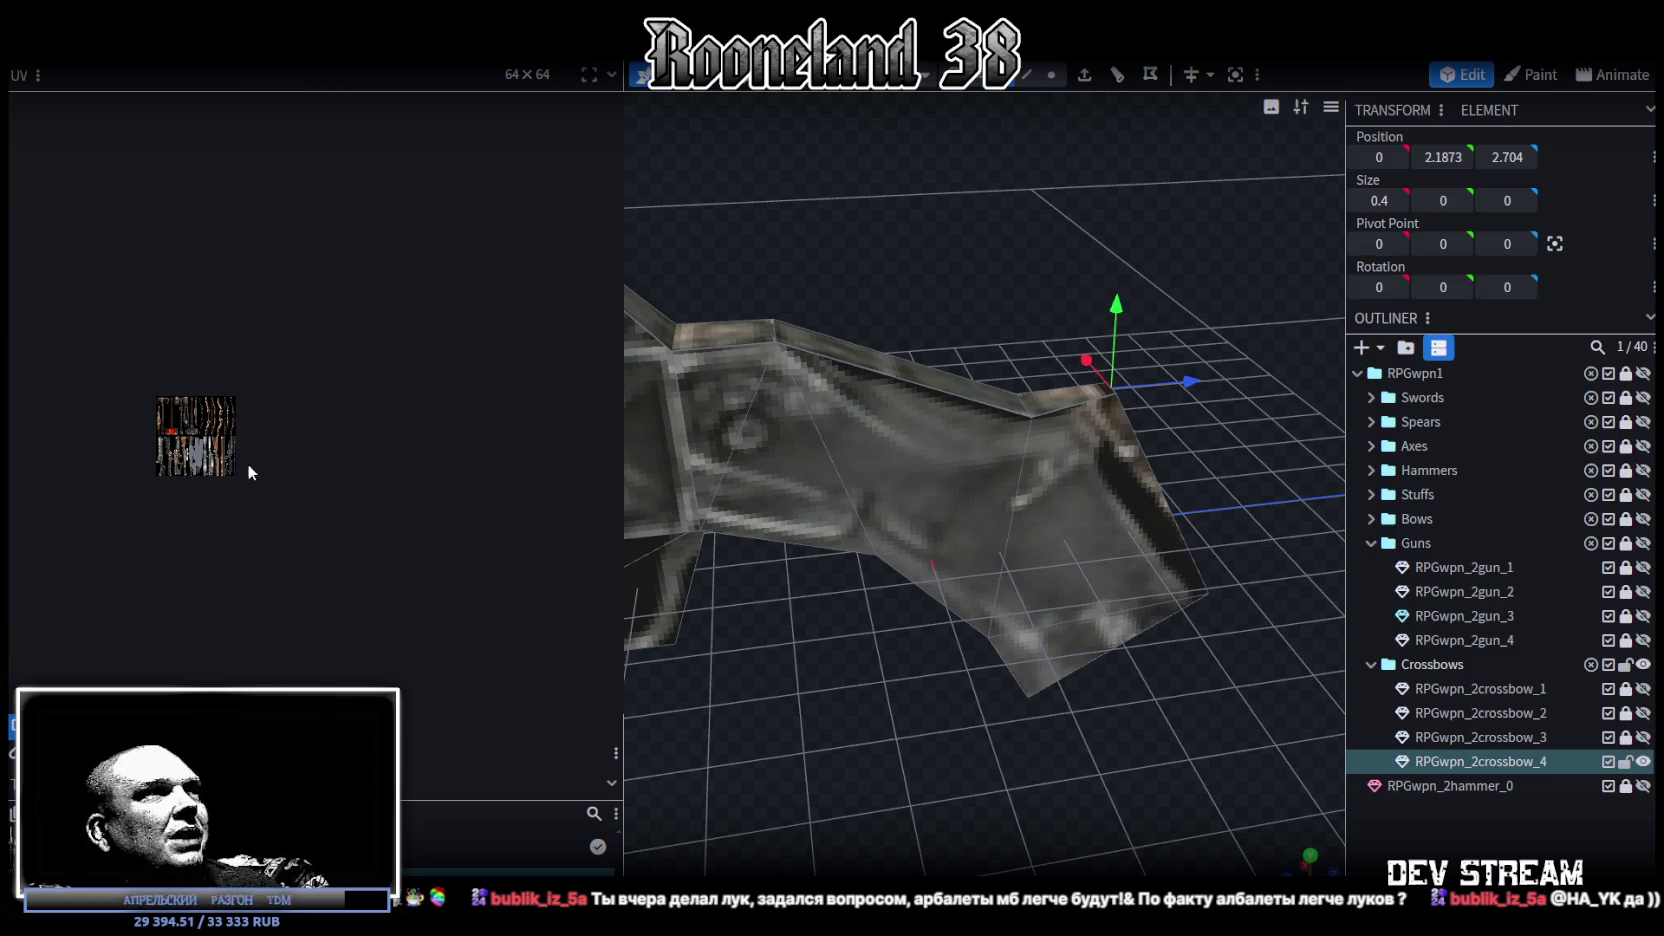
scroll(1000, 290, "up", 2)
scroll(990, 190, "up", 2)
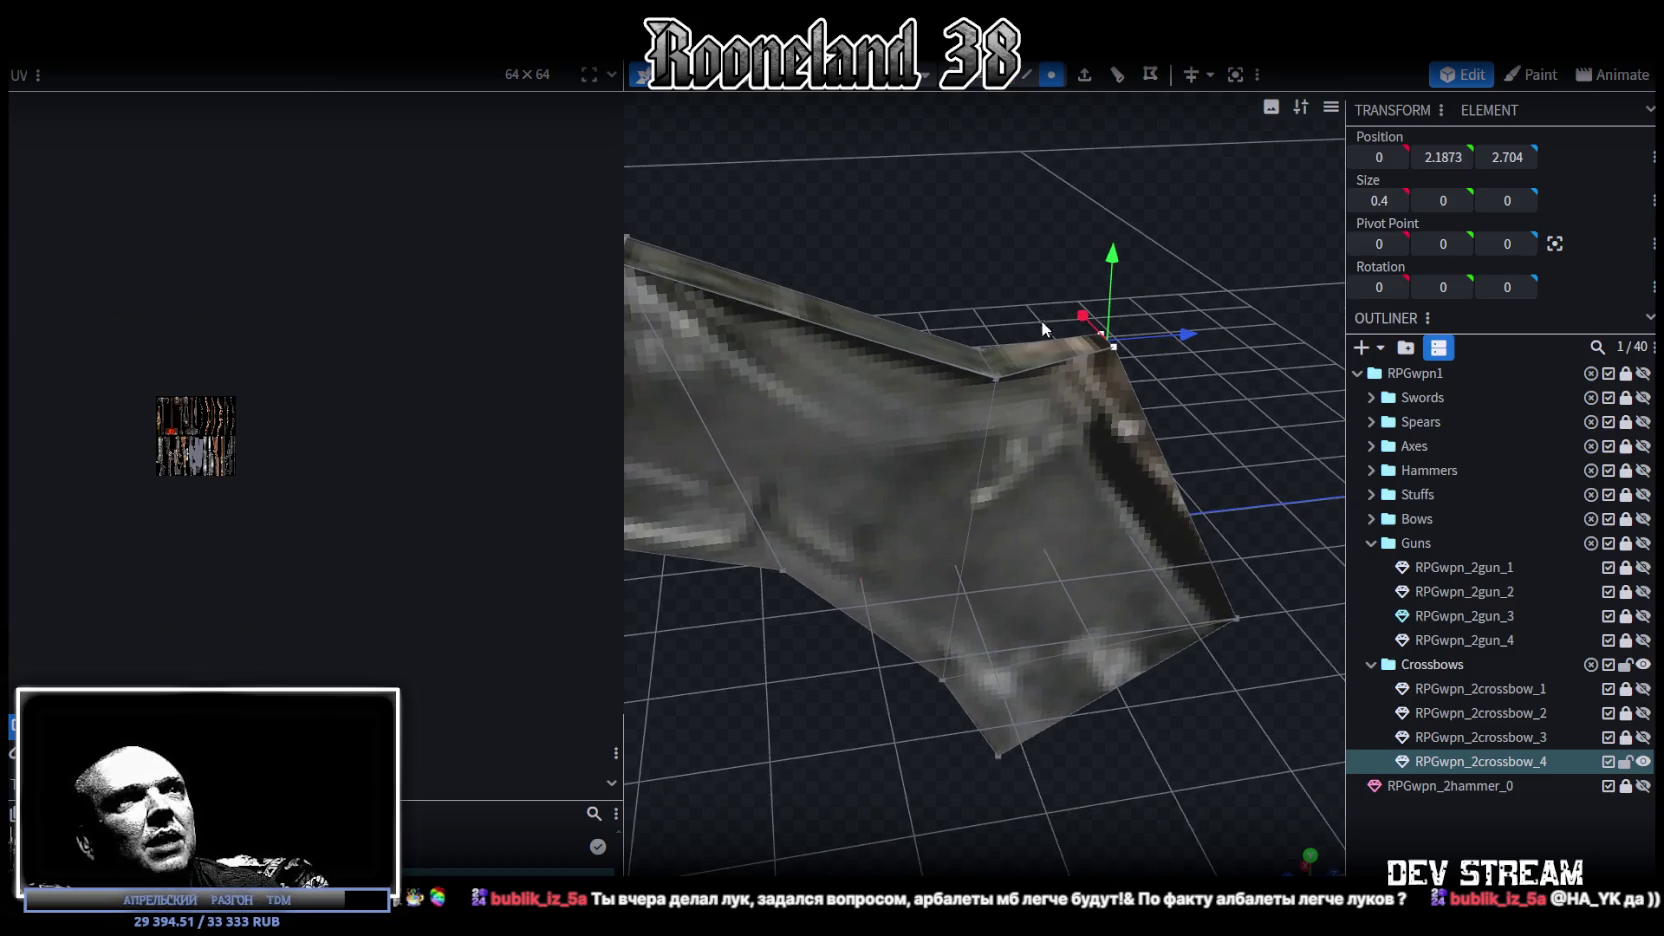
left_click(998, 365)
left_click(1119, 324, "shift")
right_click(1130, 327)
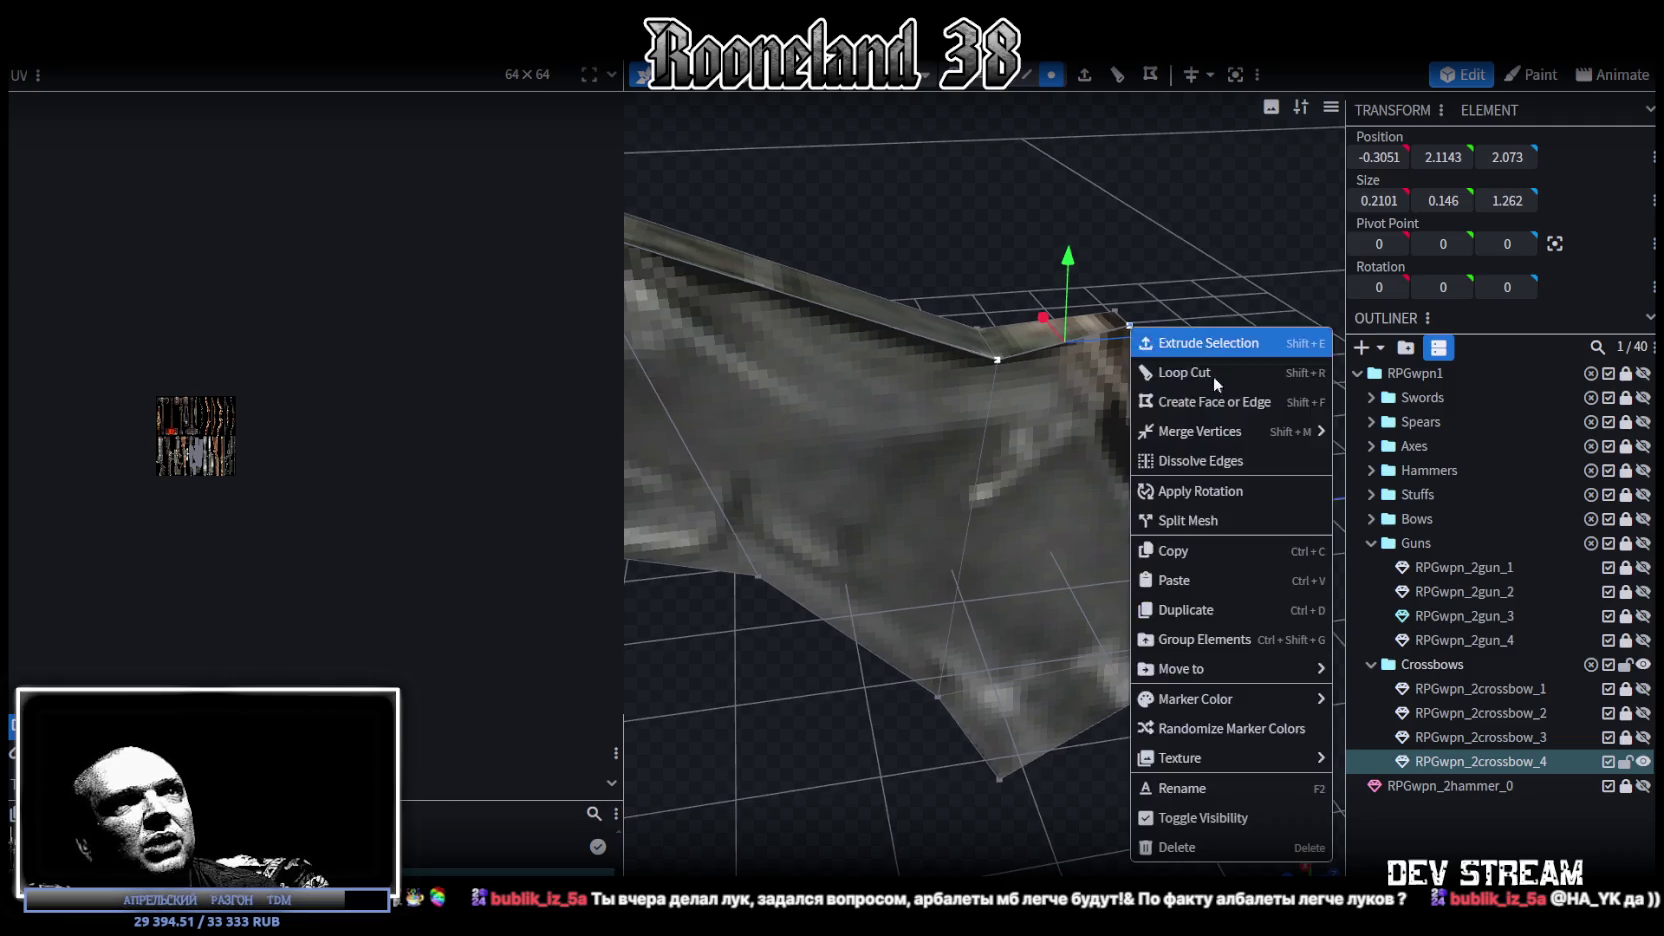
left_click(1385, 435)
Step: Merge a pair of stray doubled vertices on the stock
mouse_move(1118, 259)
left_mouse_down()
mouse_move(1062, 268)
mouse_move(922, 467)
left_mouse_up()
left_click(934, 468)
left_click(1070, 468, "shift")
right_click(1075, 470)
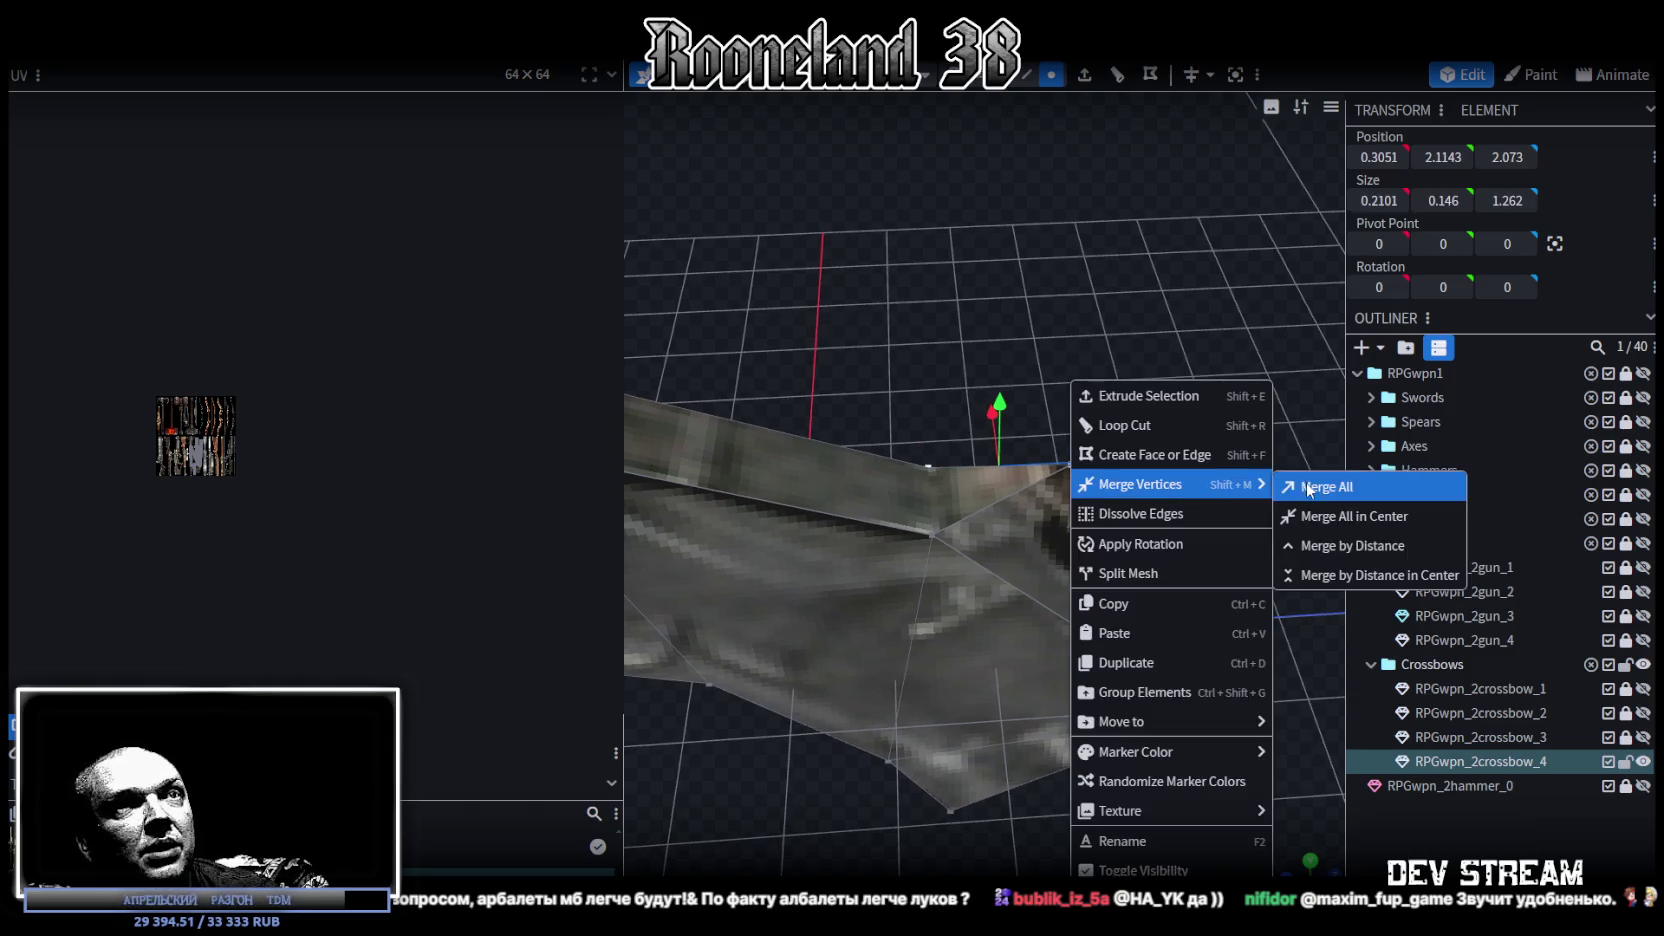
left_click(1318, 480)
Step: Box-select the stock's lower vertices and shift them left
left_click_drag(1176, 534, 1206, 399)
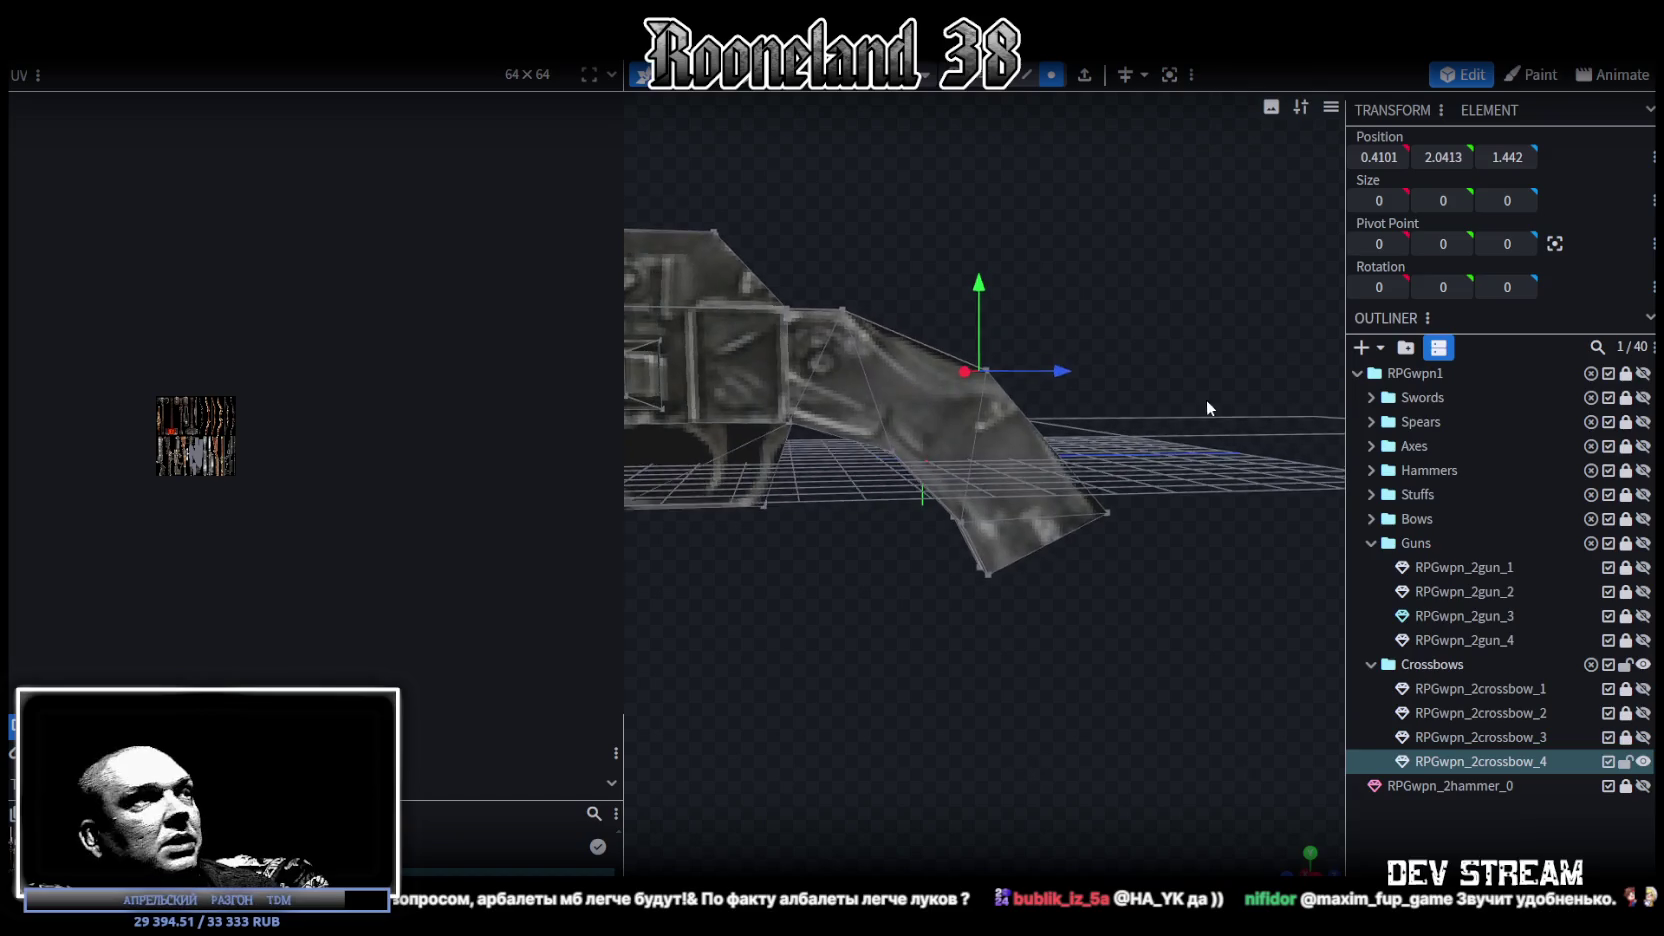
scroll(241, 450, "up", 3)
scroll(386, 507, "up", 3)
scroll(386, 507, "up", 2)
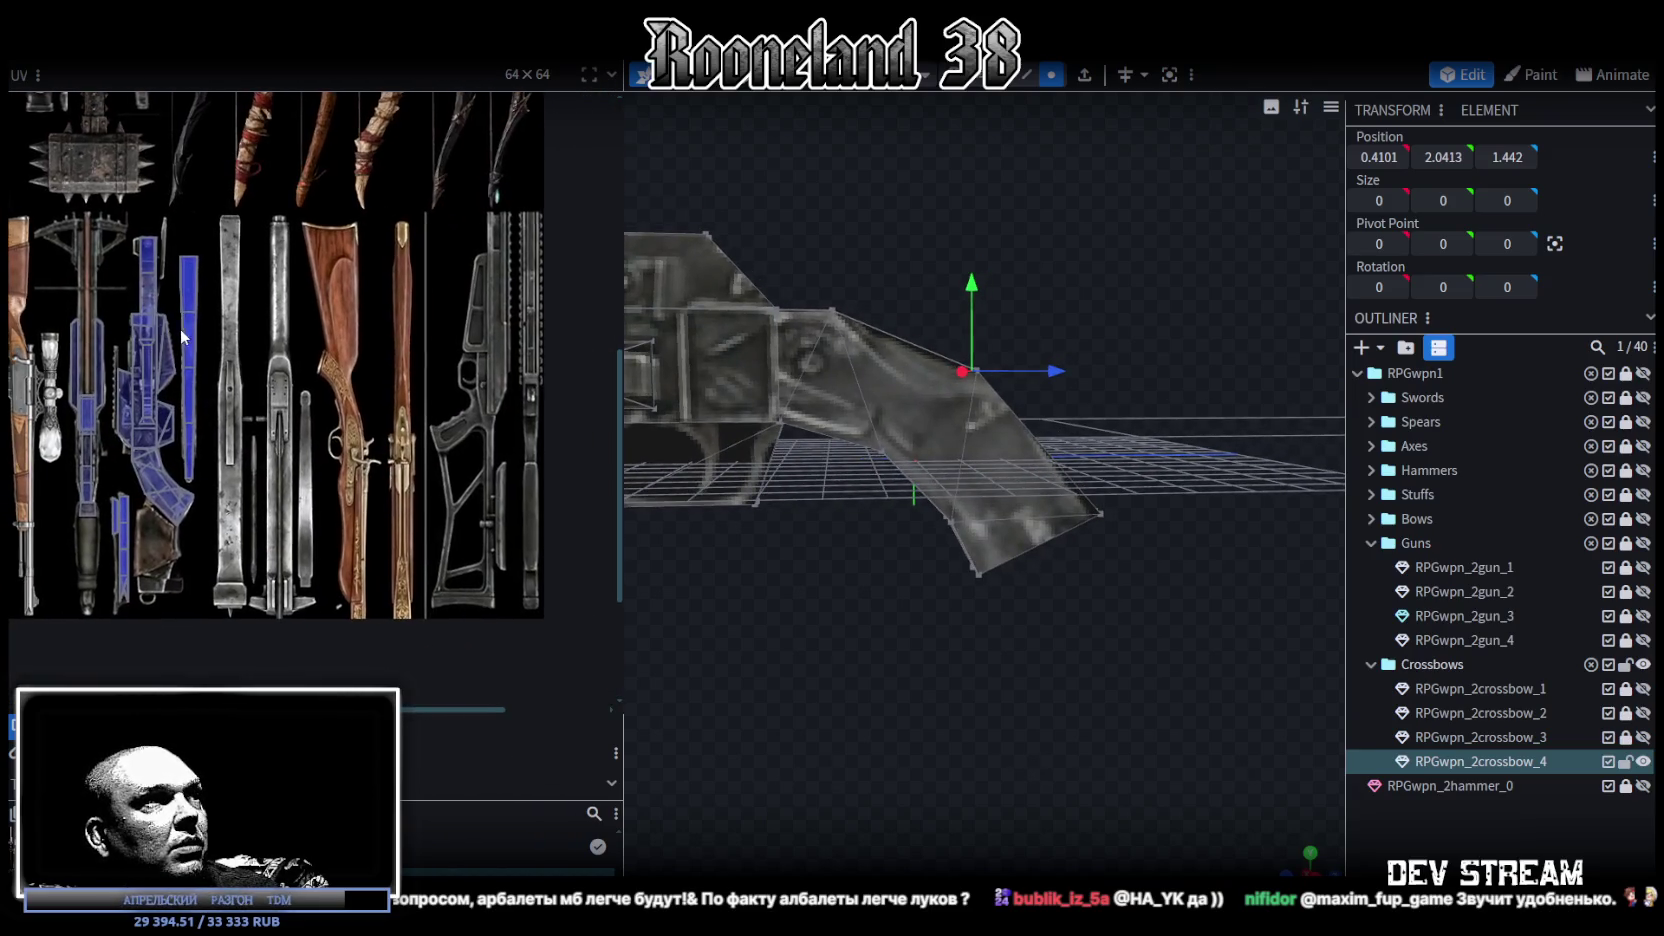
scroll(543, 432, "right", 3)
right_click_drag(934, 592, 991, 592)
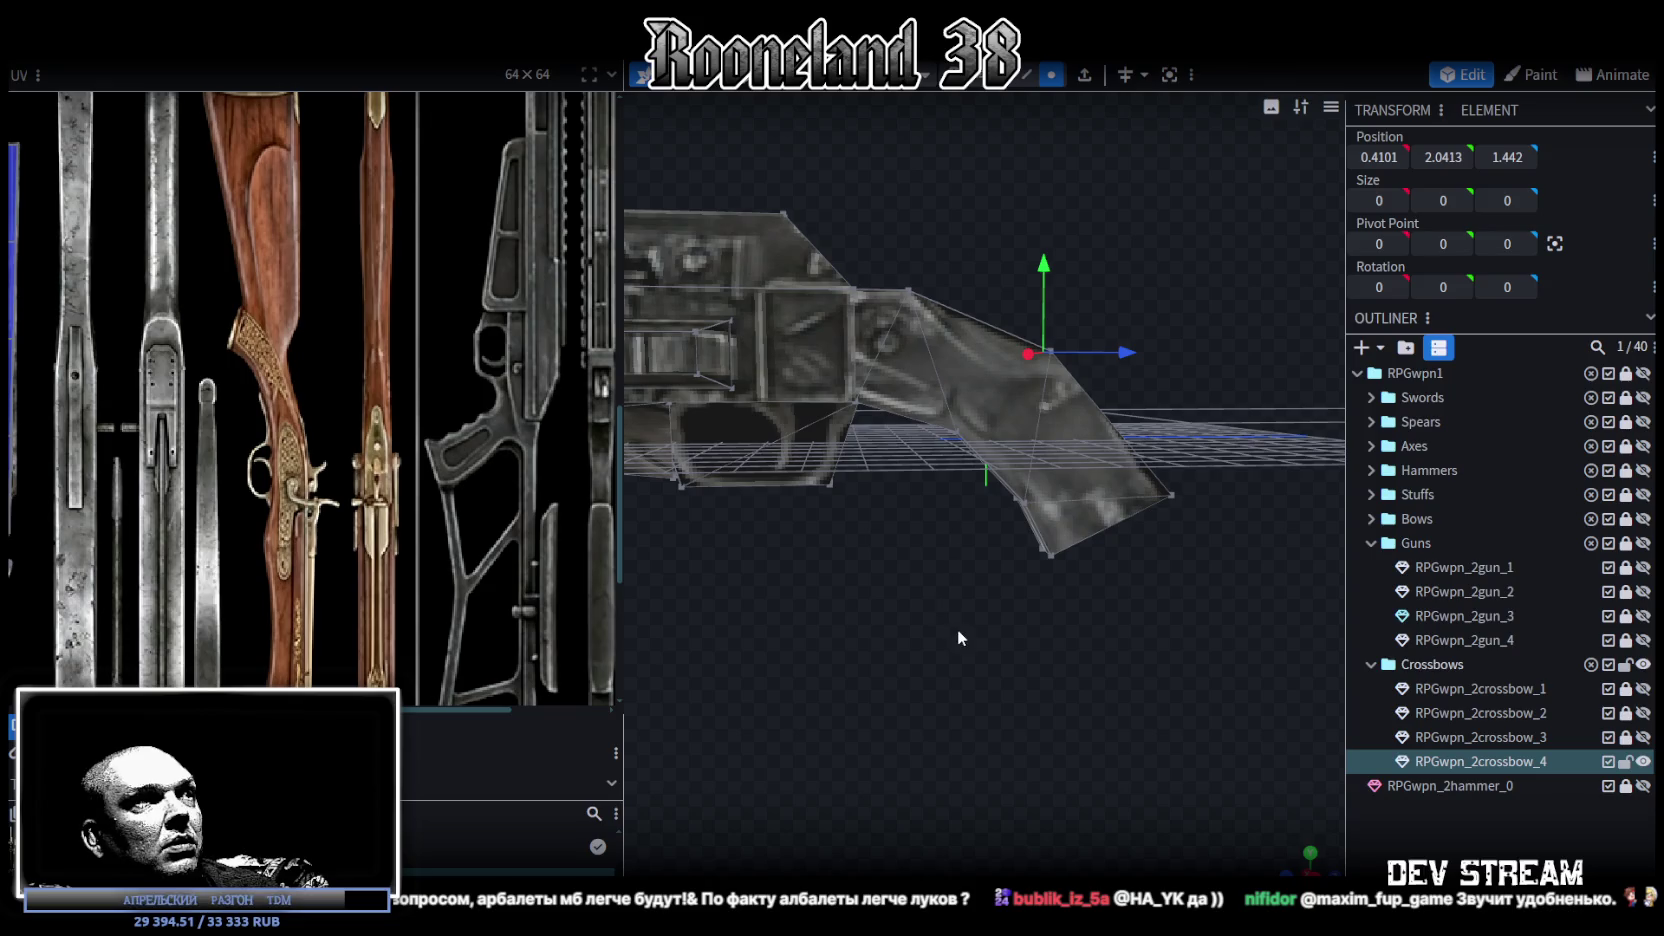
left_click_drag(868, 689, 1076, 408)
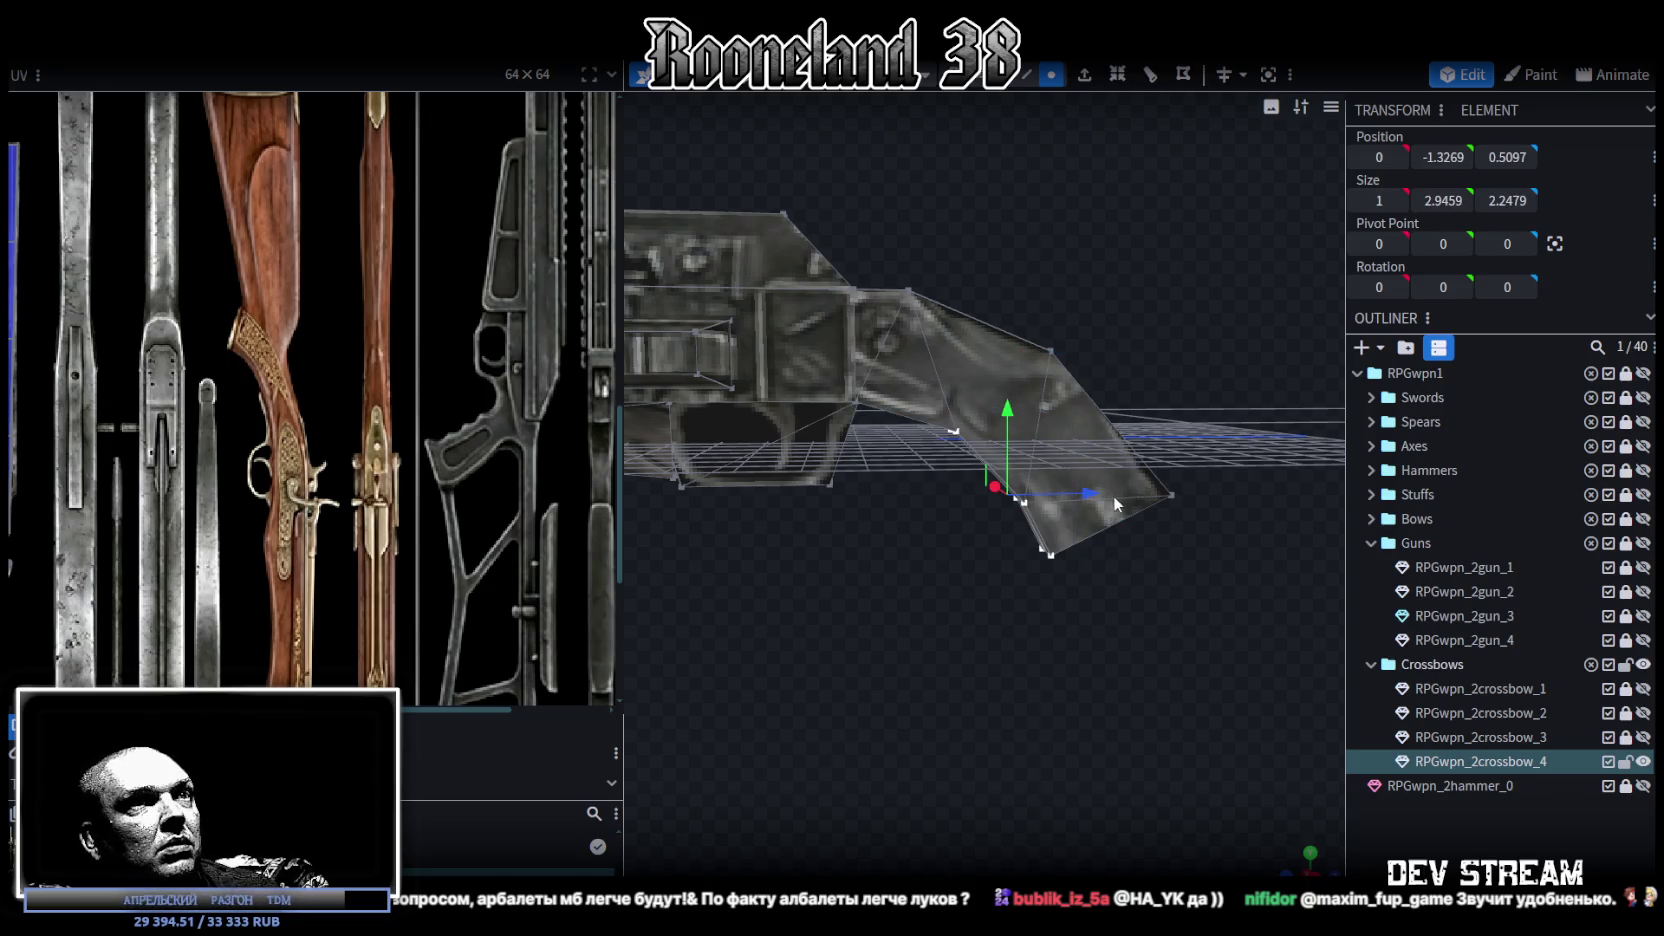
left_click_drag(1050, 498, 919, 398)
Step: Raise a vertex at the stock's bottom and adjust its depth
left_click(919, 398)
left_click_drag(900, 322, 901, 316)
left_click_drag(985, 407, 997, 412)
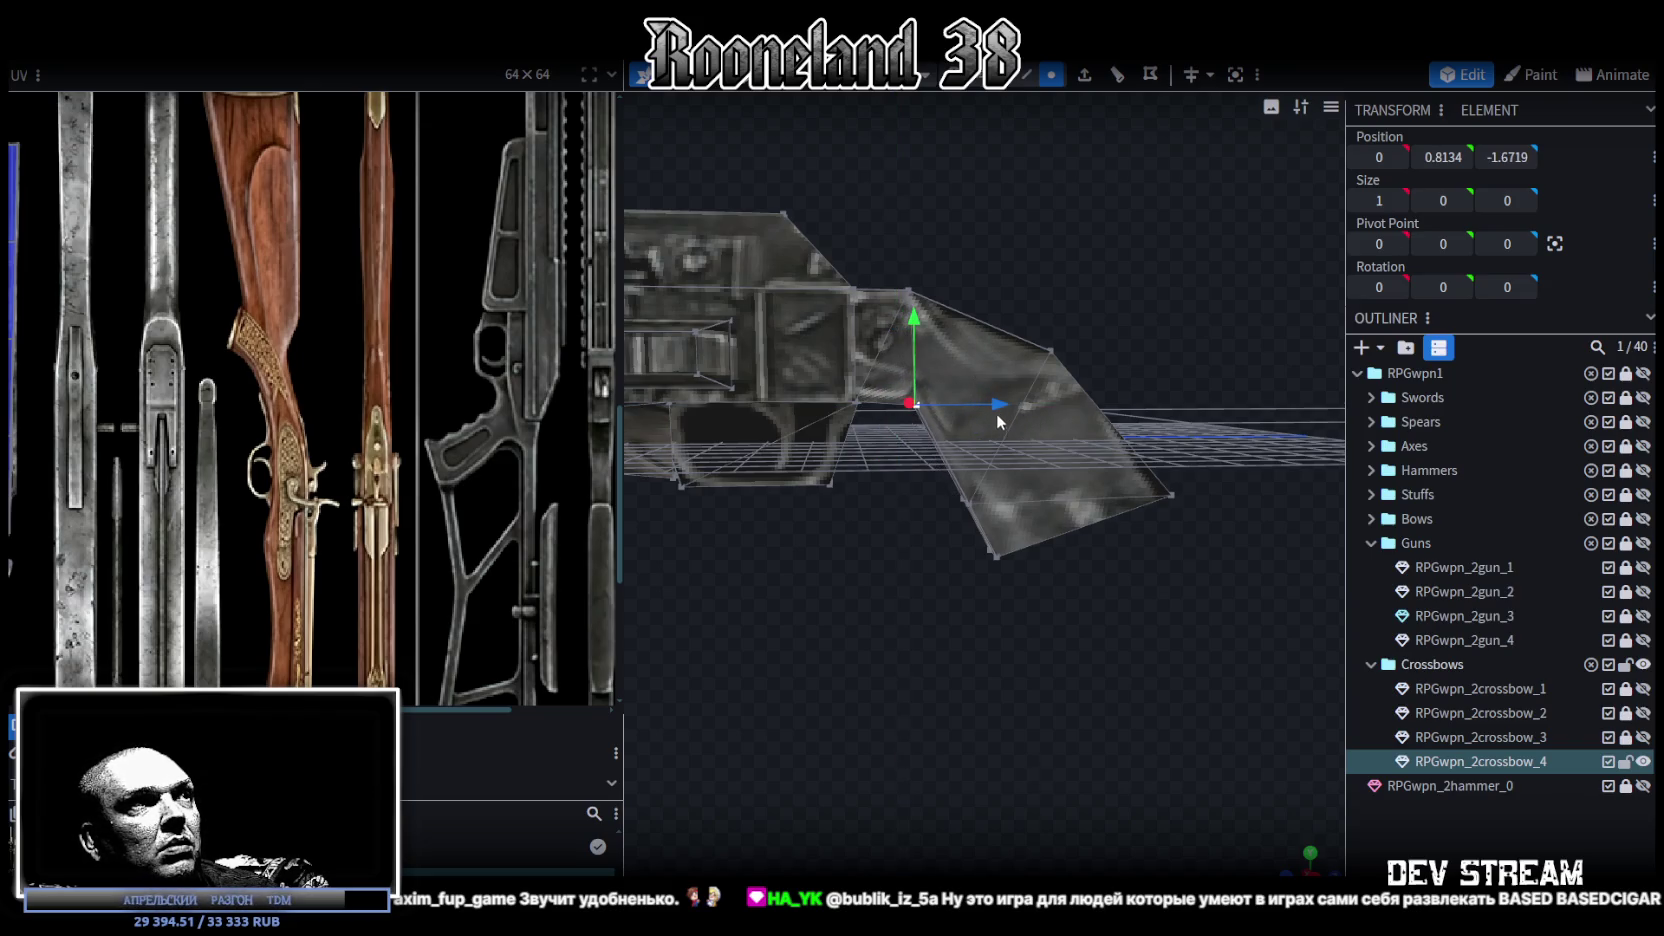
scroll(1078, 660, "up", 5)
left_click_drag(1075, 653, 1069, 650)
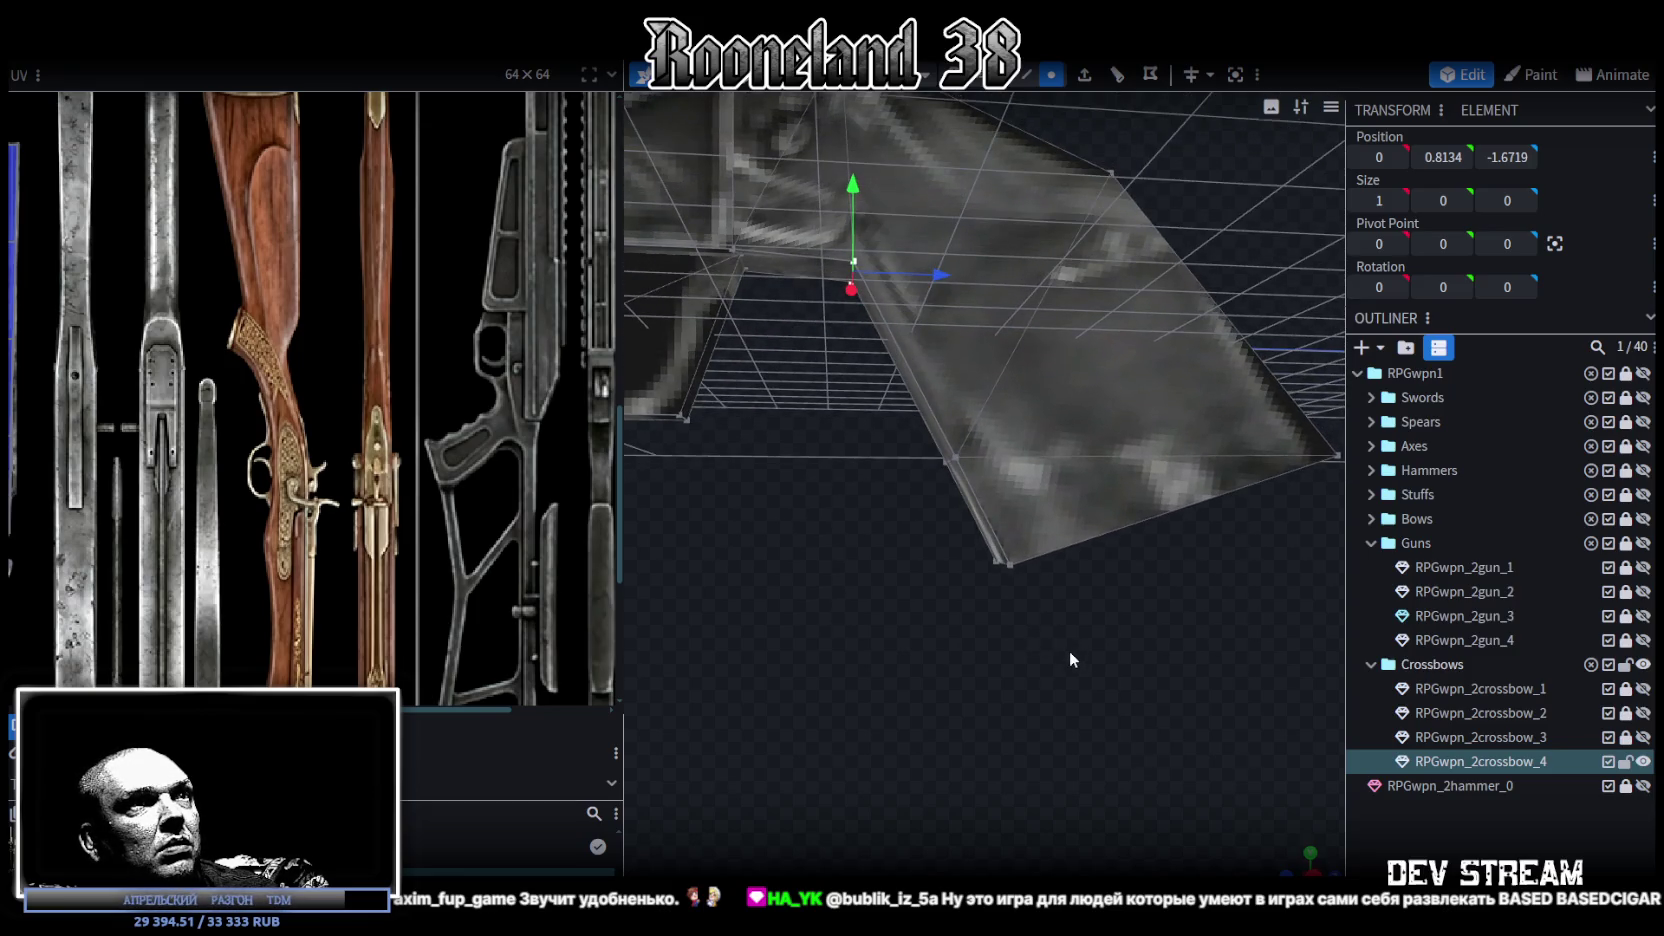
Step: Merge the lower corner vertices on both sides of the stock
left_click(1000, 556)
right_click(959, 452)
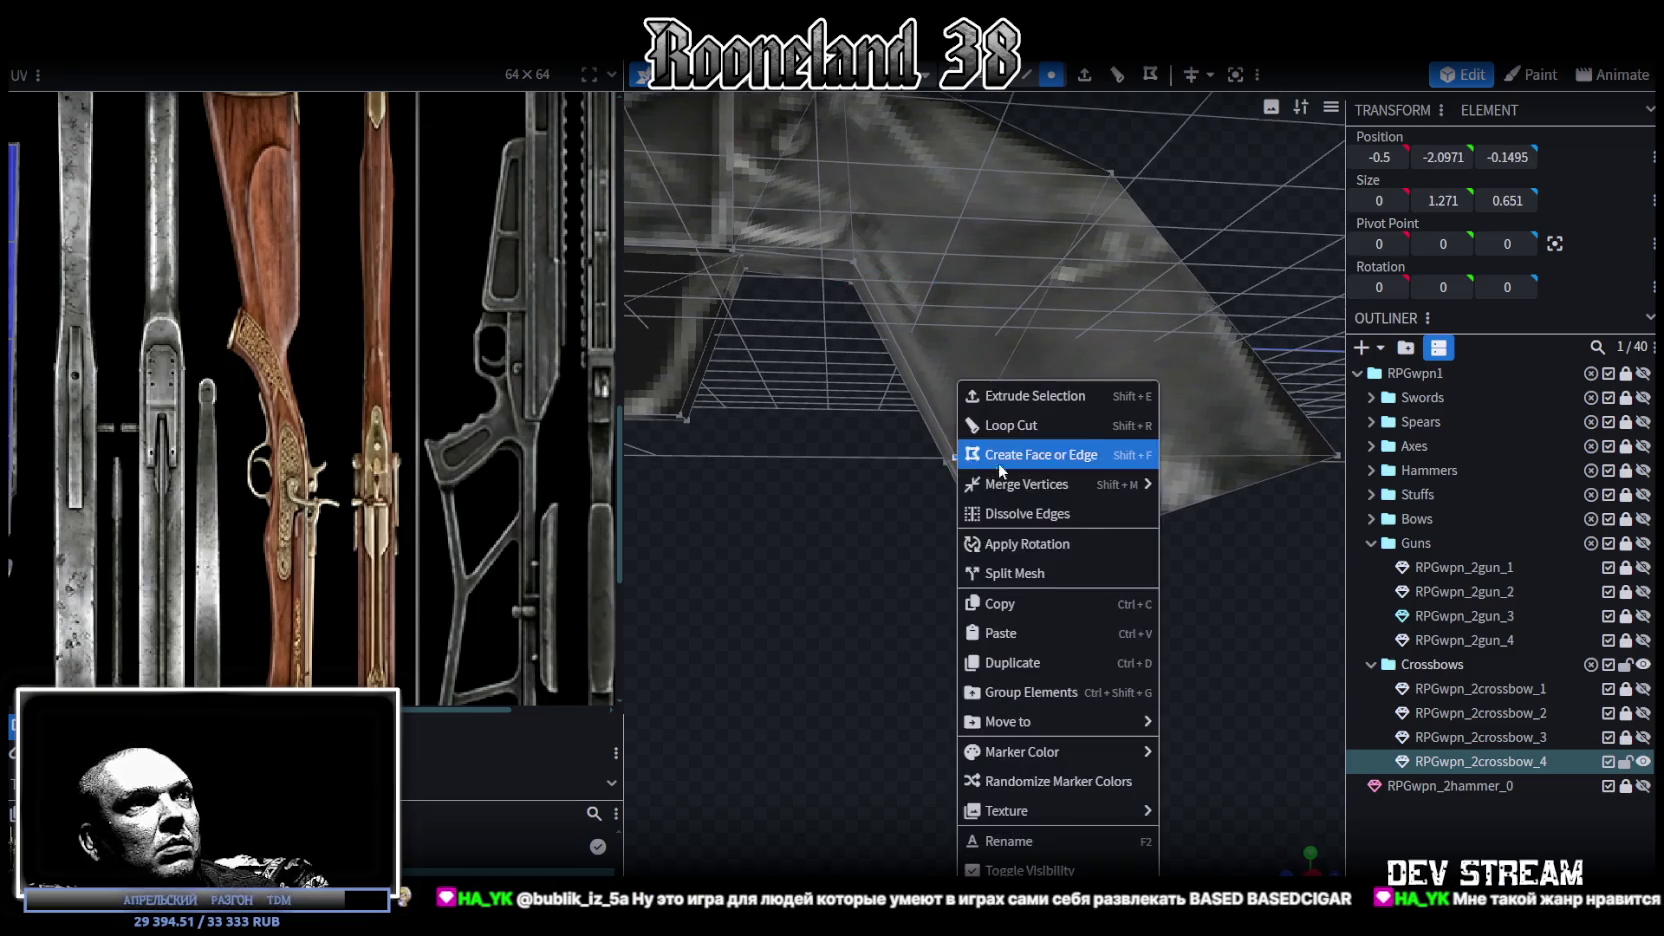
left_click(1181, 487)
mouse_move(1008, 623)
left_mouse_down()
mouse_move(1078, 608)
mouse_move(1086, 580)
left_mouse_up()
left_click(1082, 556)
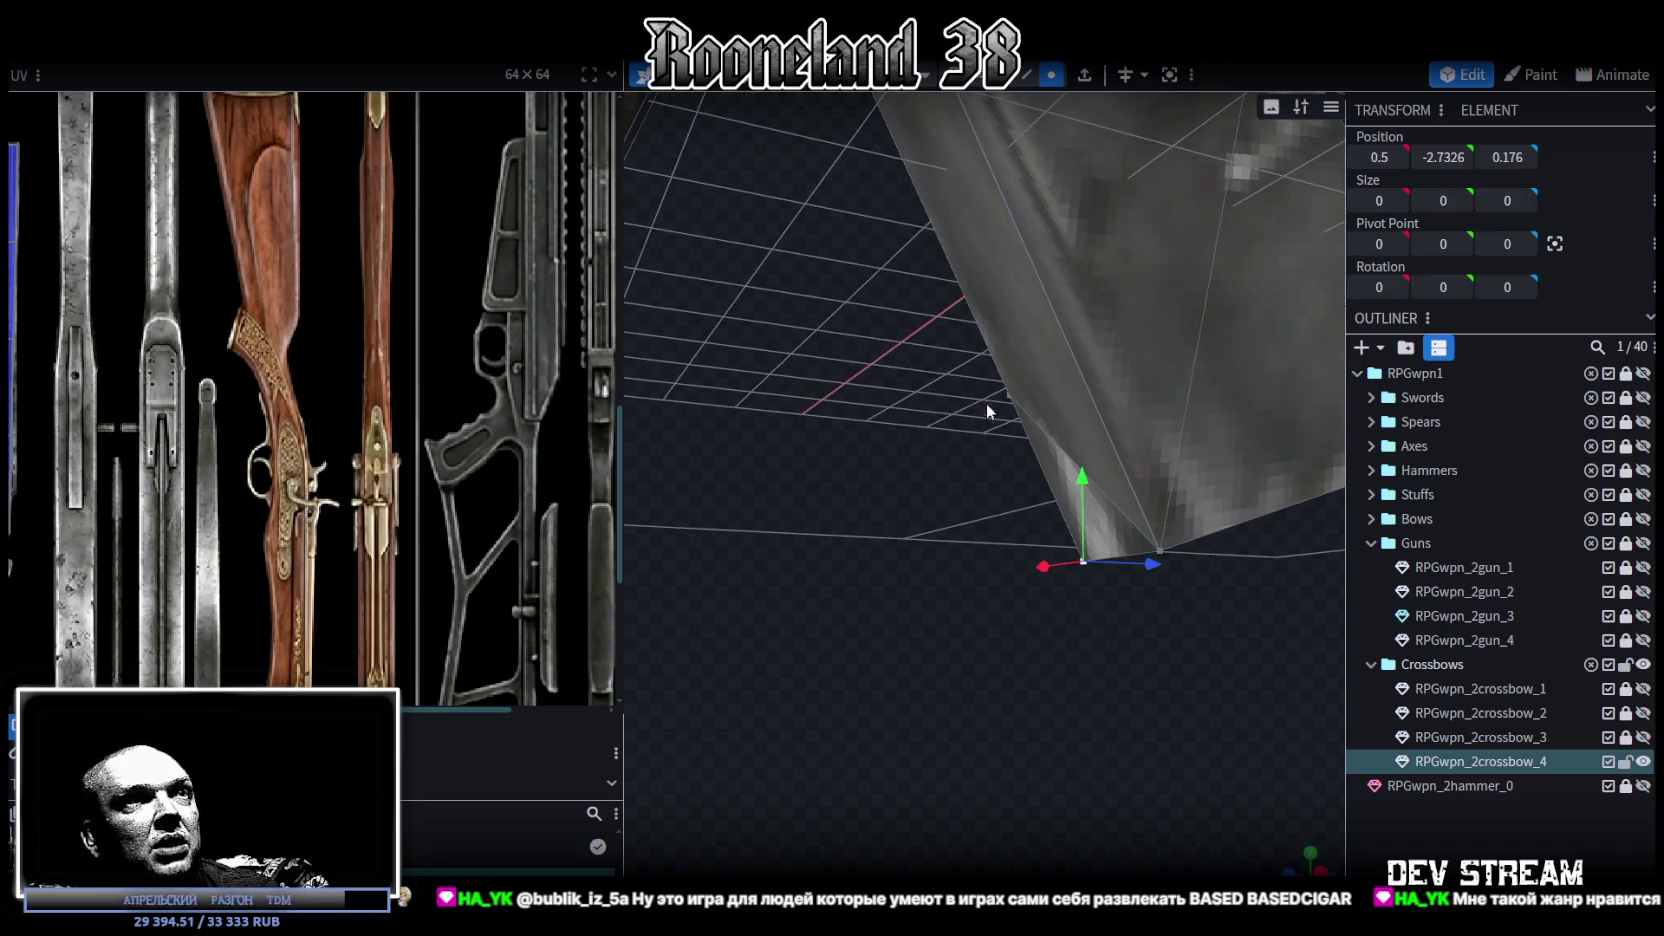
right_click(1012, 400)
left_click(1262, 479)
Step: Pull the vertex on the stock's upper edge down by one unit
mouse_move(1060, 640)
left_mouse_down()
mouse_move(1086, 650)
mouse_move(949, 682)
mouse_move(994, 714)
mouse_move(1030, 633)
left_mouse_up()
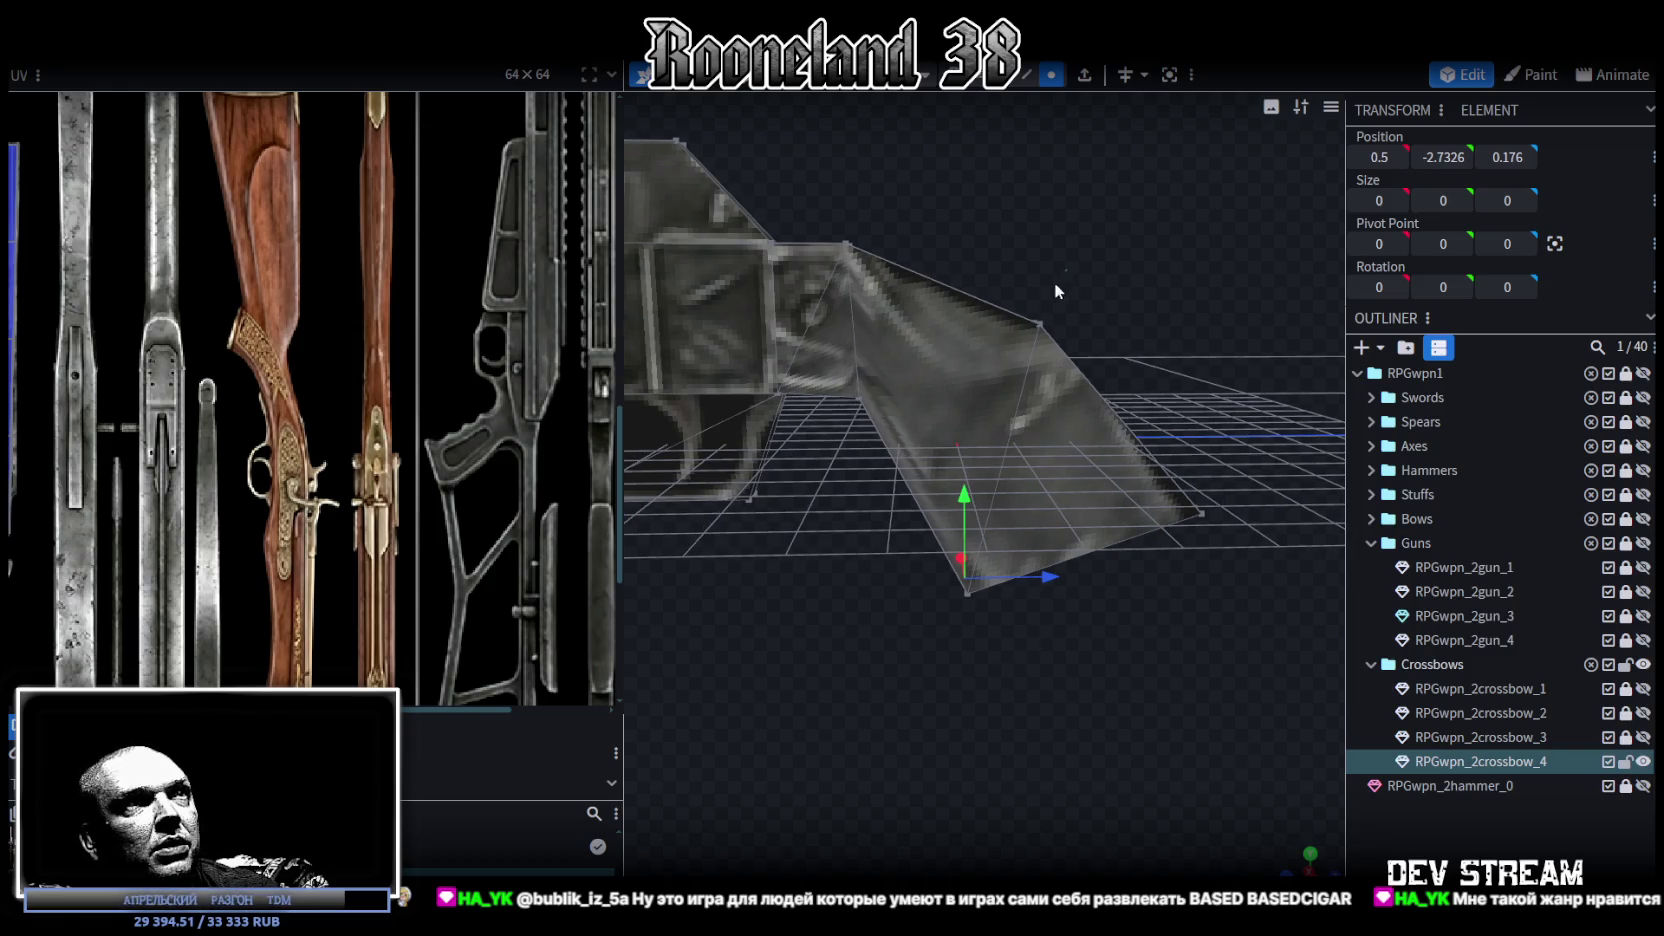
left_click(1045, 326)
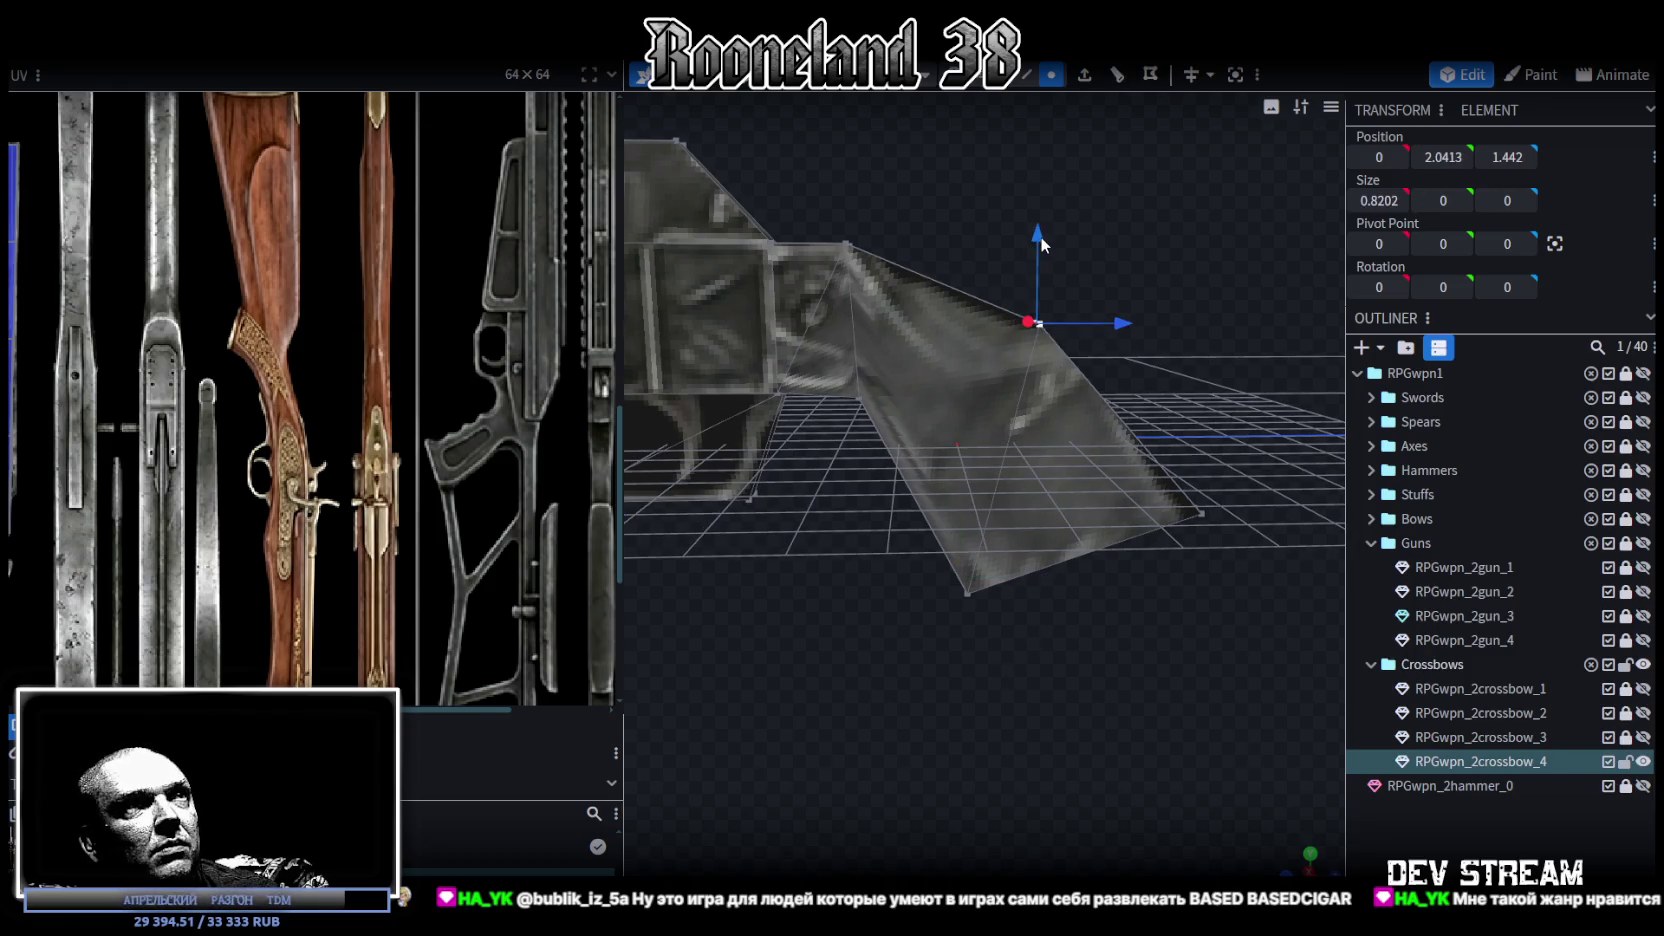
left_click_drag(1040, 237, 1062, 362)
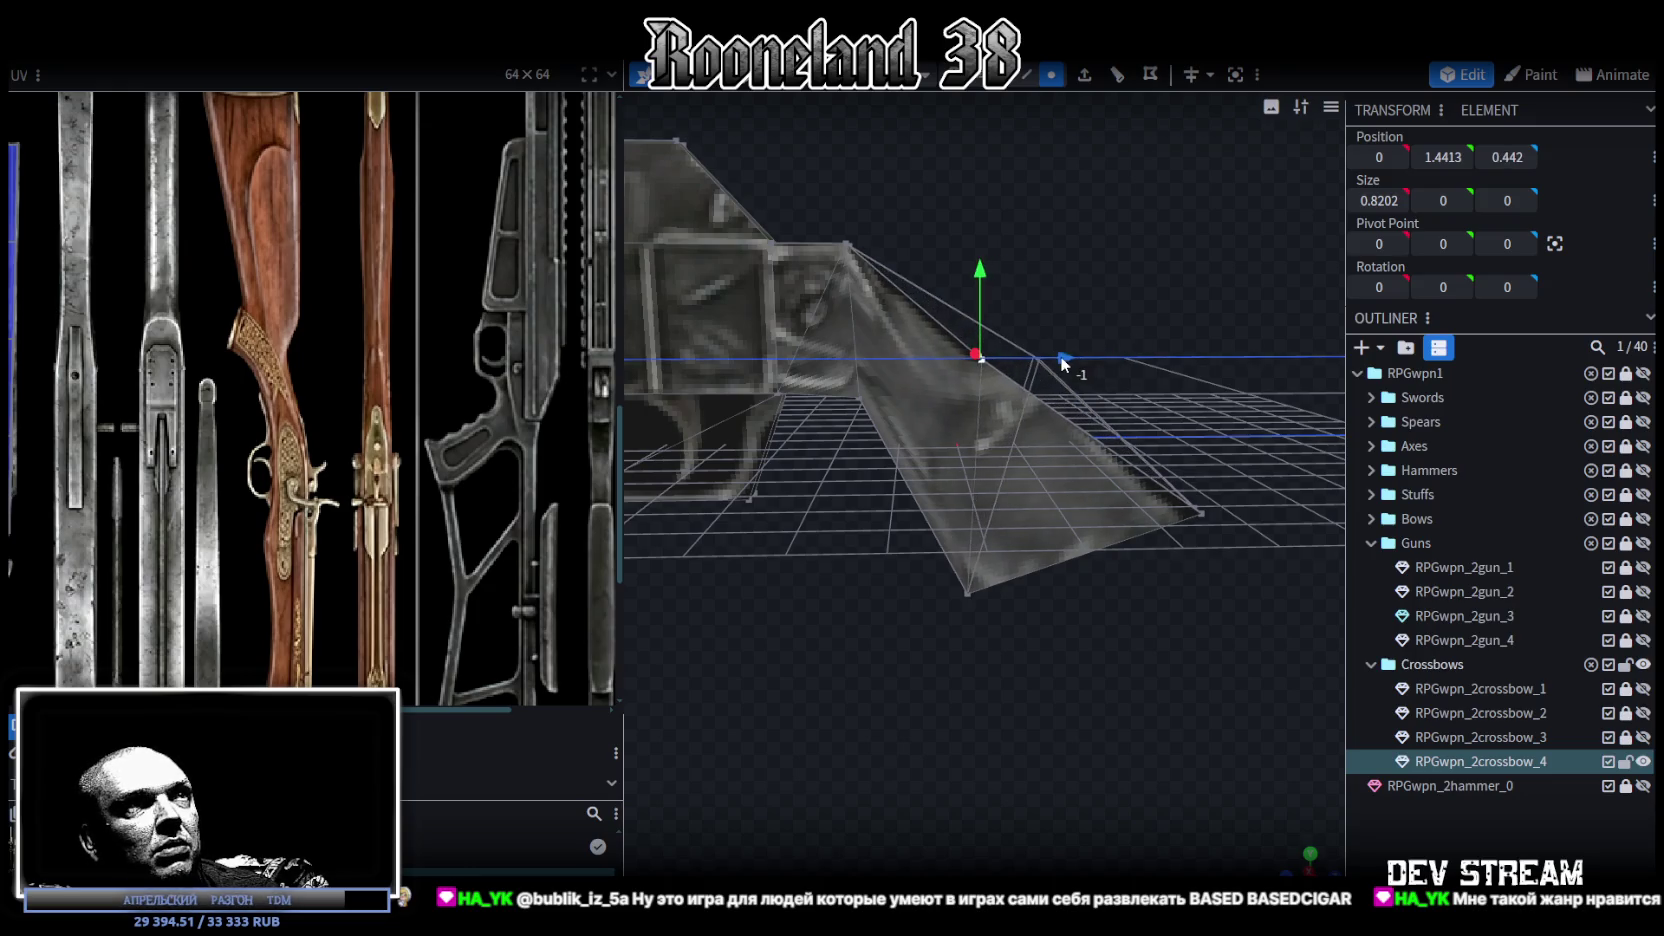
Step: Finish lowering the upper-edge vertex and select vertices around the stock's bottom
left_click_drag(1062, 362, 1075, 357)
left_click(1200, 512)
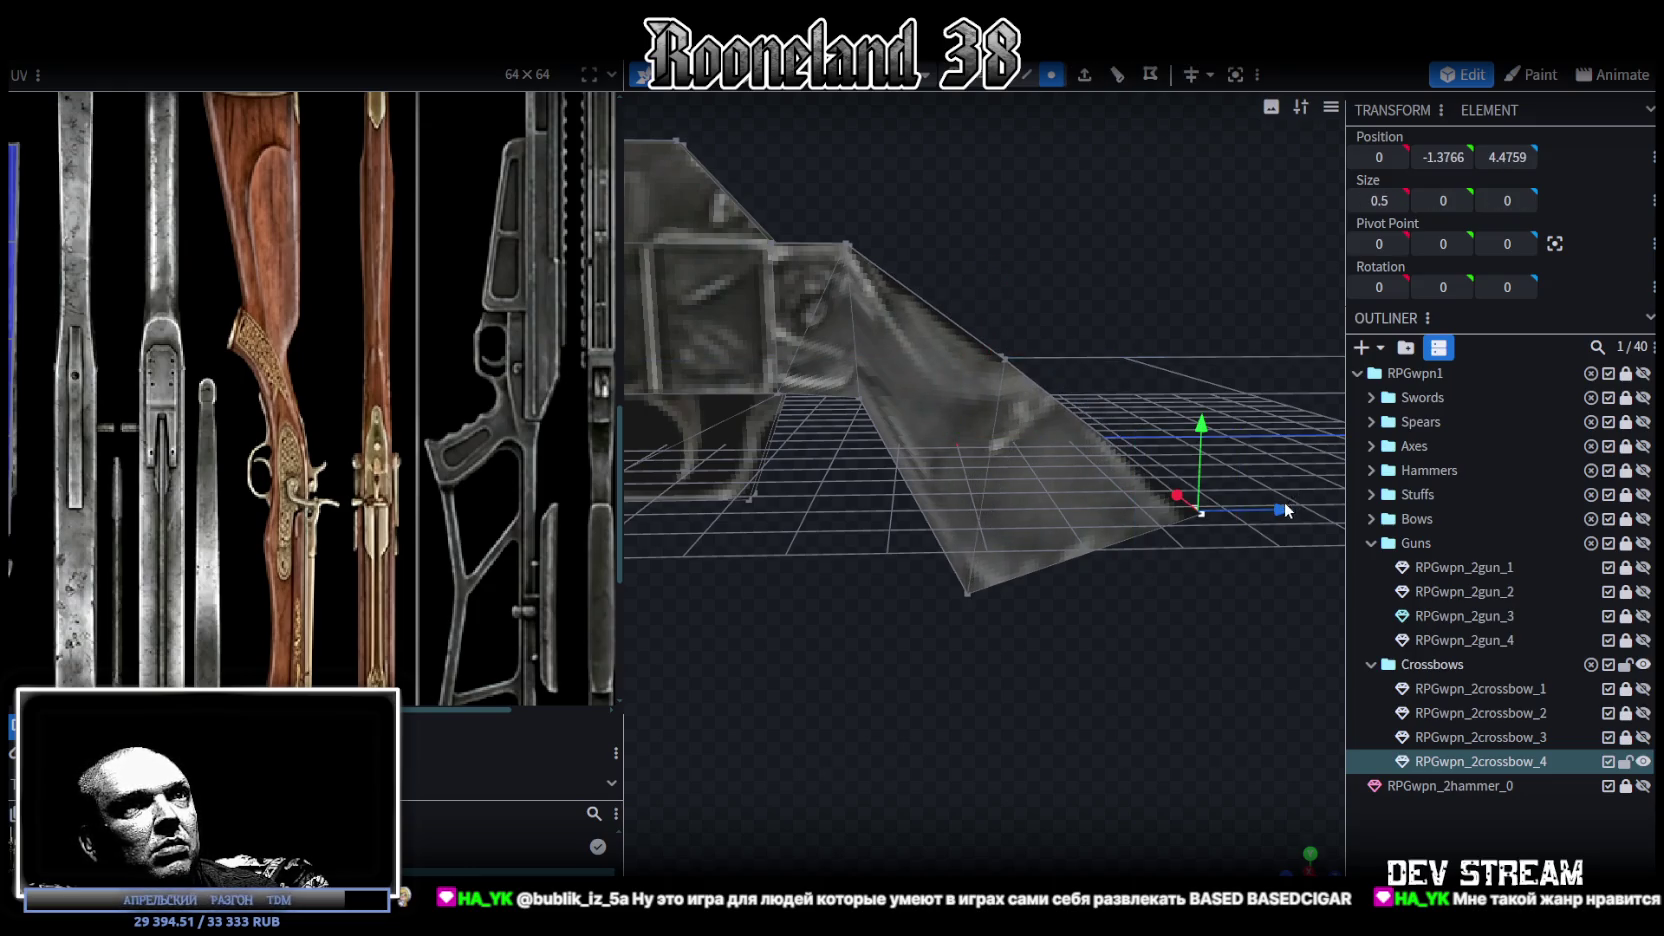
left_click(1001, 343)
left_click(884, 384)
mouse_move(884, 384)
left_mouse_down()
mouse_move(1084, 354)
mouse_move(751, 406)
mouse_move(994, 280)
left_mouse_up()
left_click(995, 279)
left_click(886, 305)
mouse_move(890, 308)
left_mouse_down()
mouse_move(1150, 469)
mouse_move(1303, 410)
mouse_move(1150, 420)
left_mouse_up()
Step: Select the lower stock faces on both sides and add an edge loop across them
left_click(968, 467)
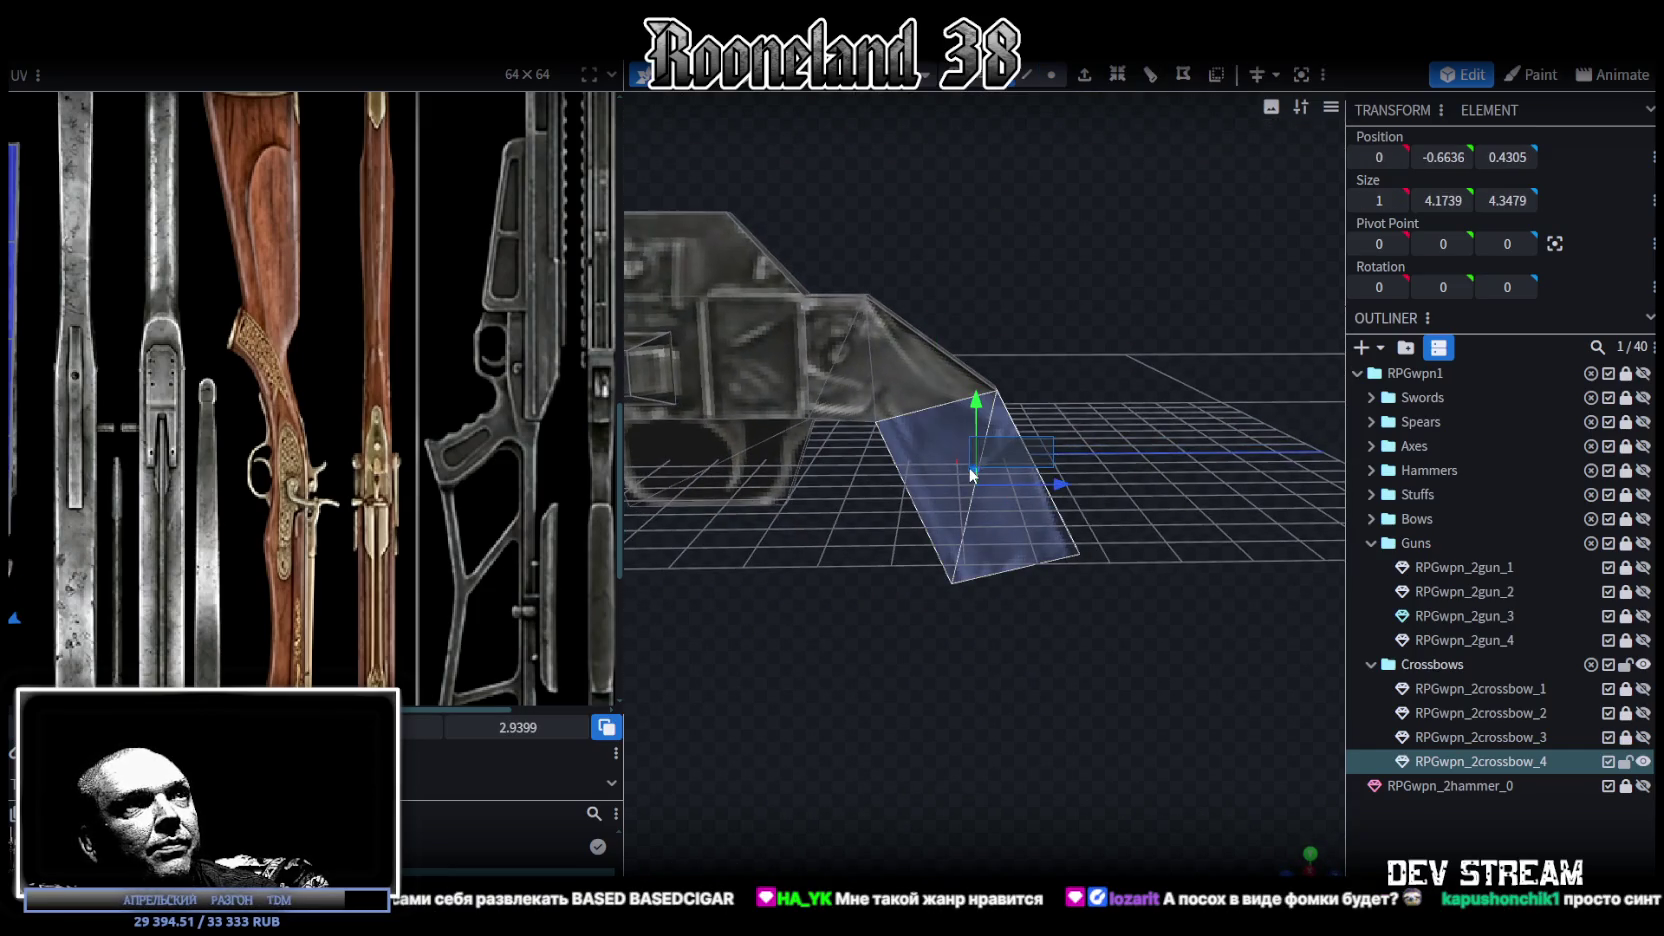
mouse_move(1065, 361)
left_mouse_down()
mouse_move(1082, 332)
mouse_move(1018, 87)
left_mouse_up()
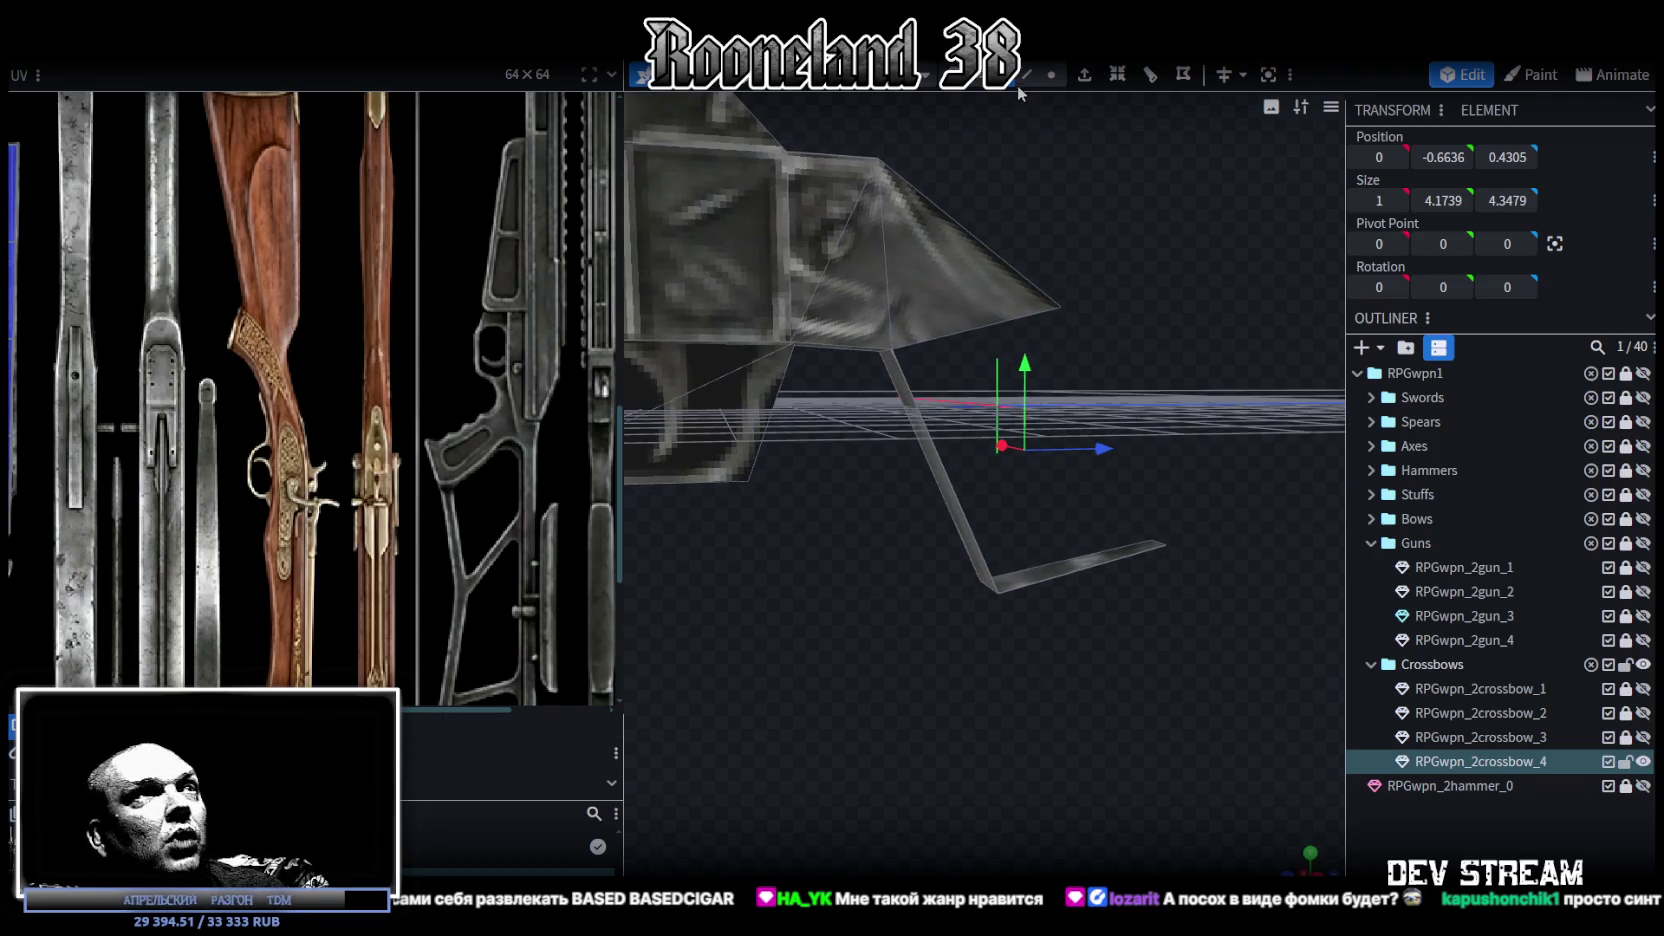
left_click(987, 328)
mouse_move(1082, 569)
left_mouse_down()
mouse_move(1097, 458)
mouse_move(810, 569)
mouse_move(1015, 512)
mouse_move(1054, 261)
left_mouse_up()
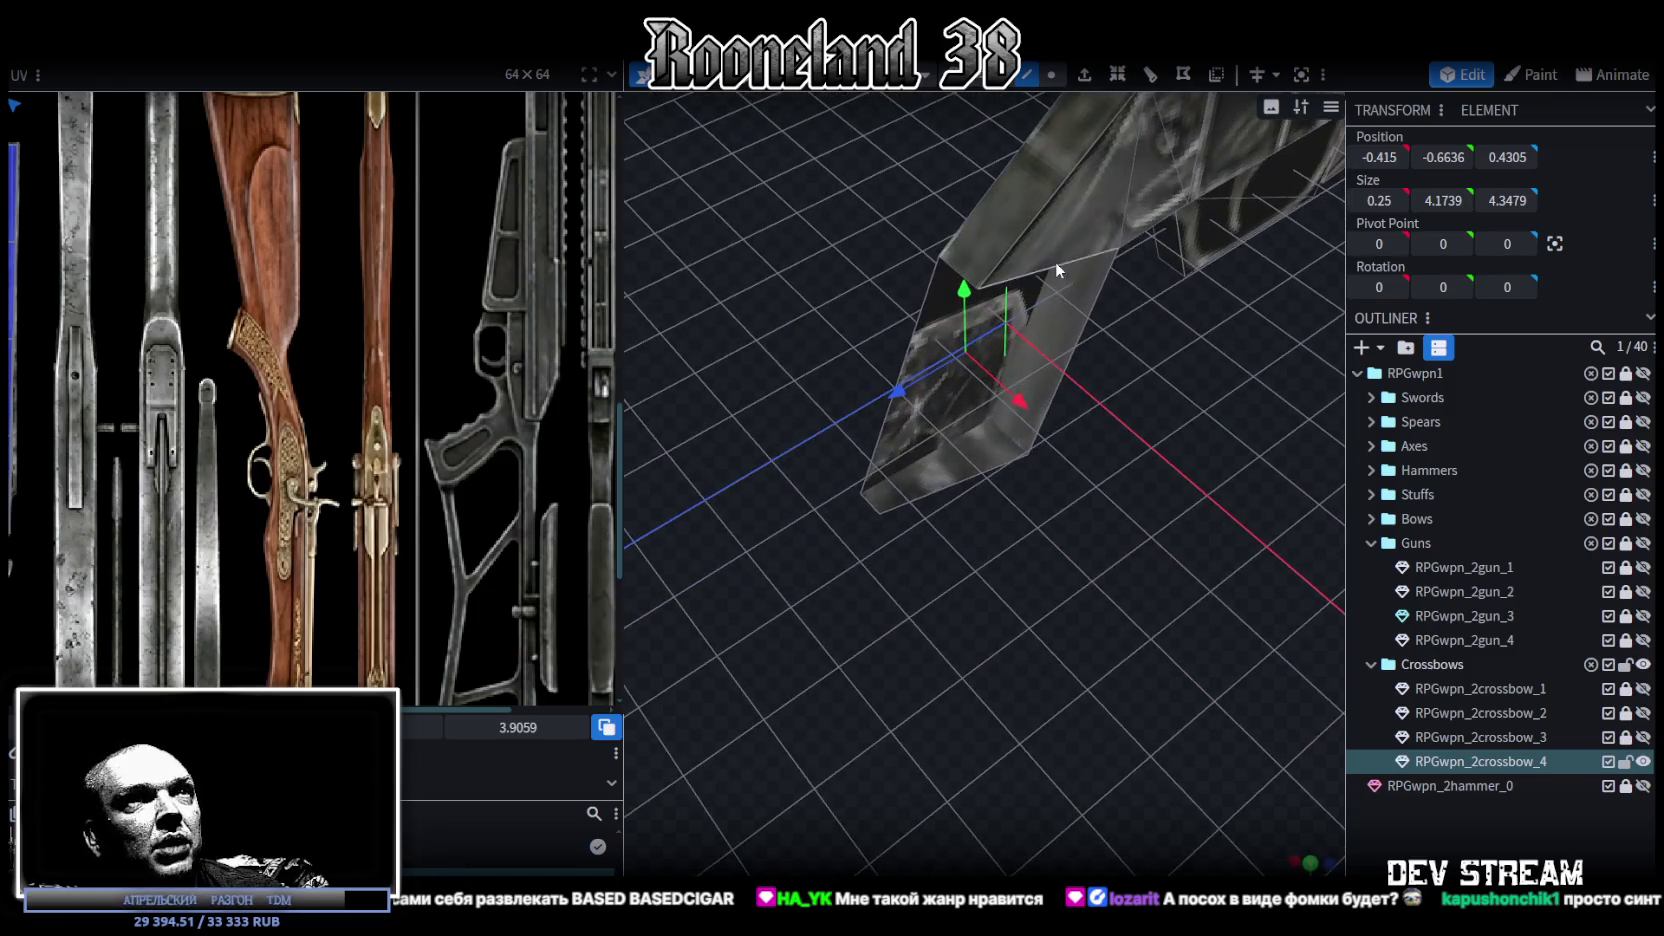
left_click(920, 495)
scroll(924, 590, "up", 3)
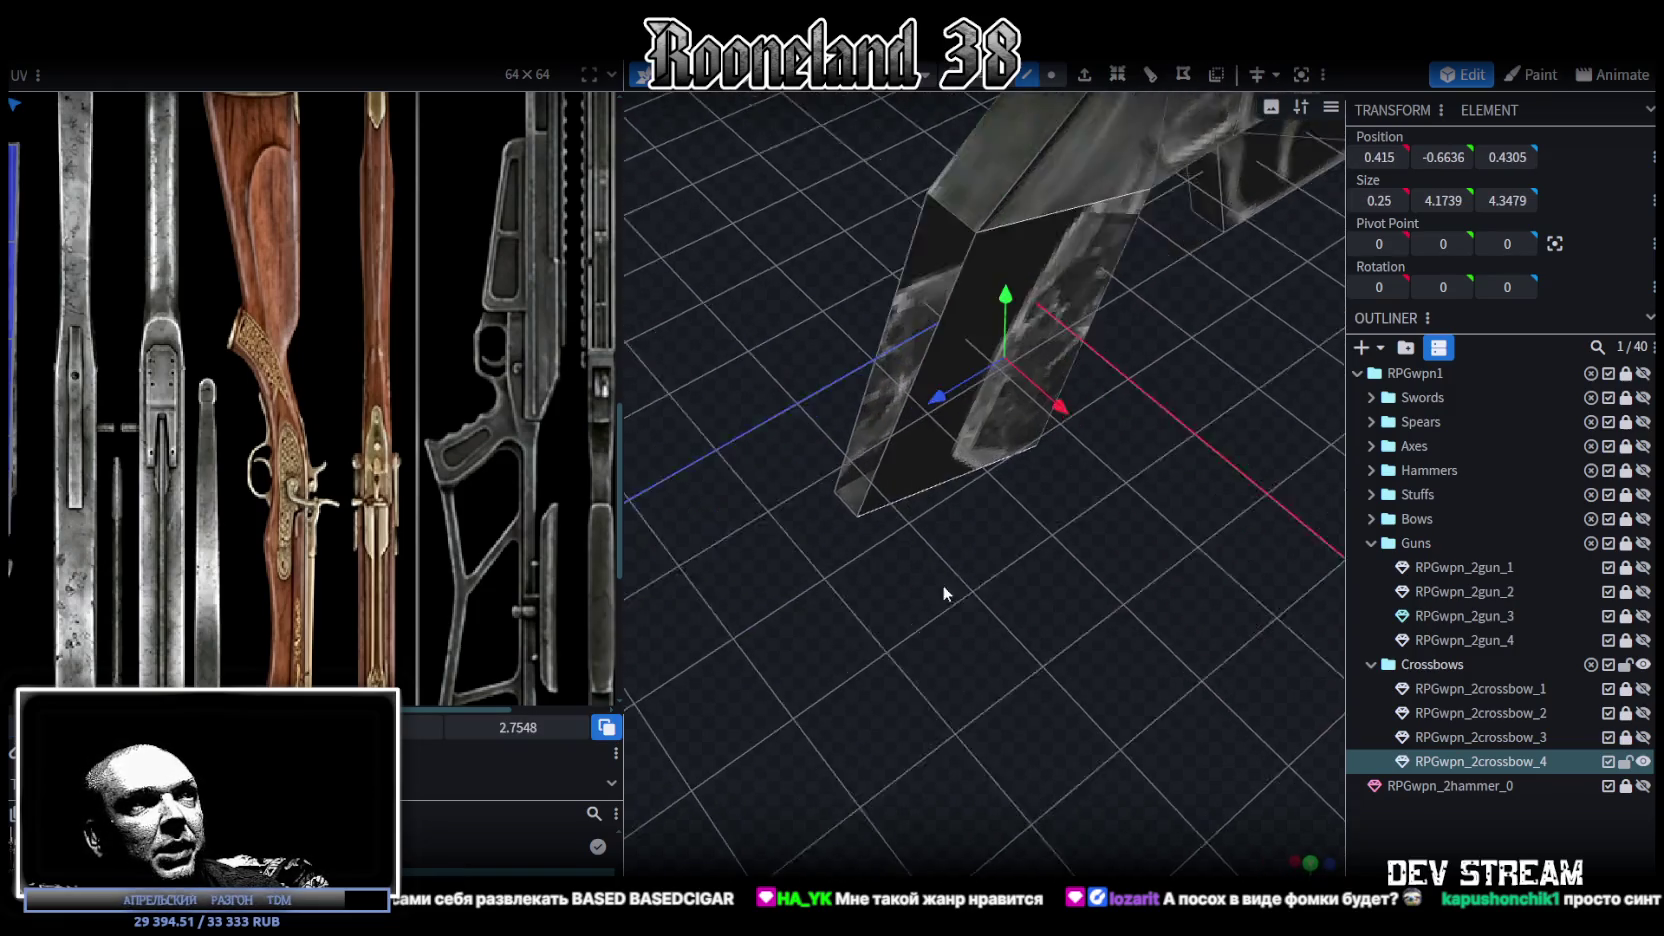
scroll(971, 573, "up", 3)
mouse_move(971, 573)
left_mouse_down()
mouse_move(816, 620)
mouse_move(1212, 471)
mouse_move(1062, 374)
left_mouse_up()
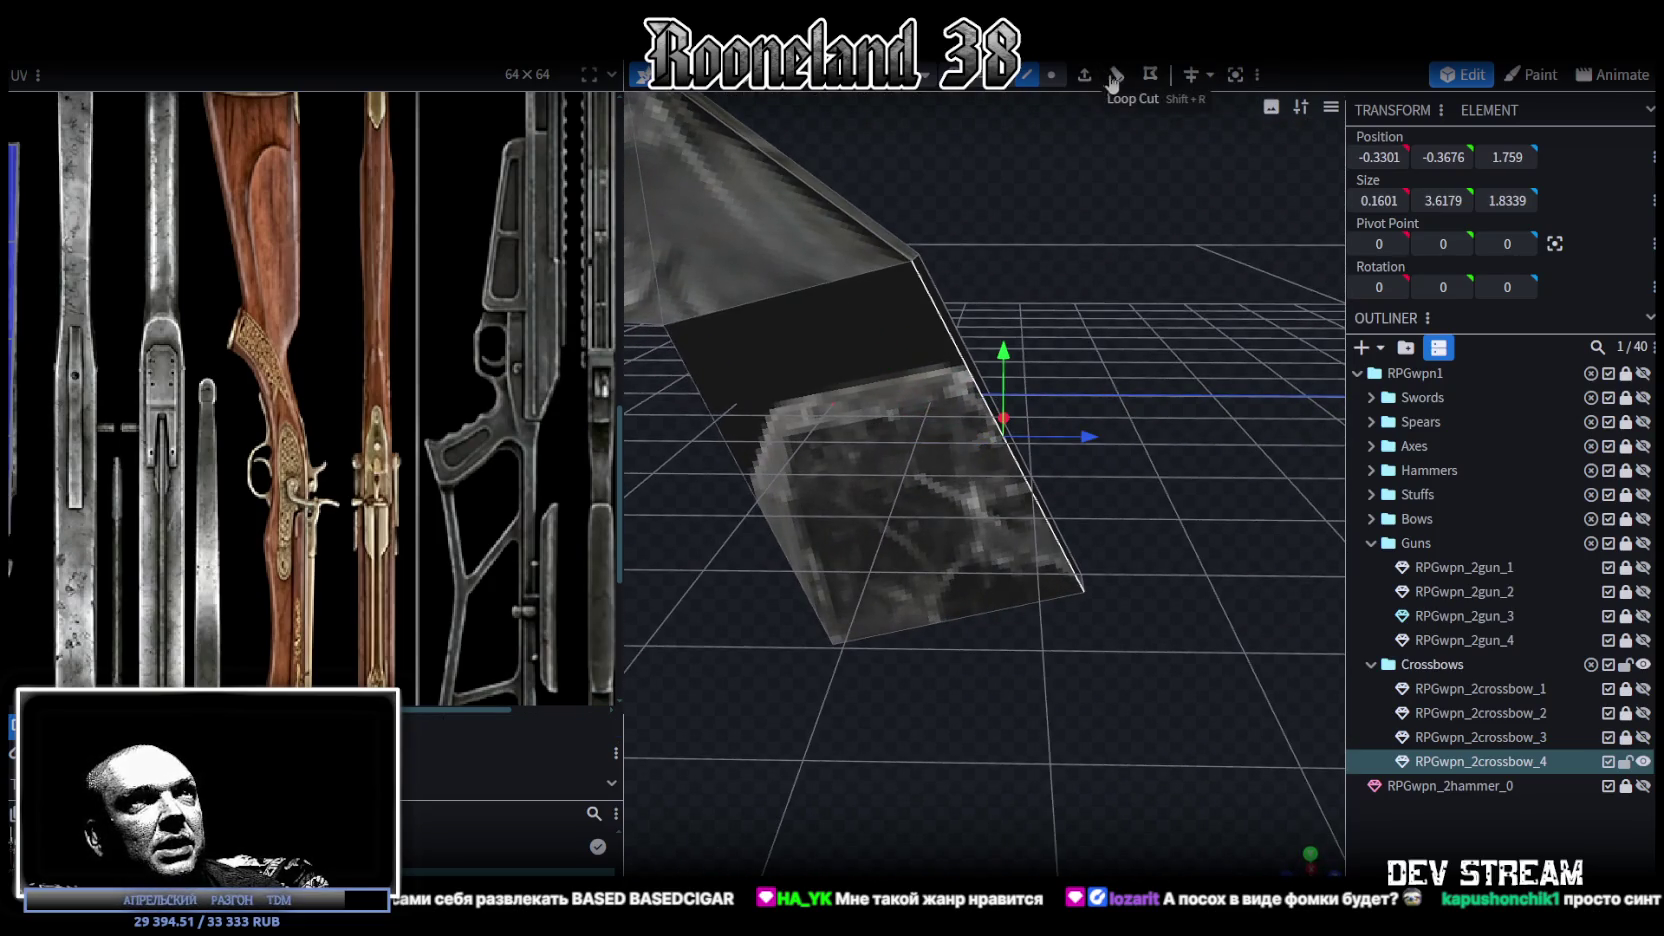
left_click(1117, 74)
Step: Move a new loop vertex 0.3 sideways and adjust it vertically
mouse_move(1088, 384)
left_mouse_down()
mouse_move(1115, 351)
mouse_move(866, 455)
left_mouse_up()
left_click(1051, 74)
left_click(905, 419)
left_click_drag(901, 467, 949, 462)
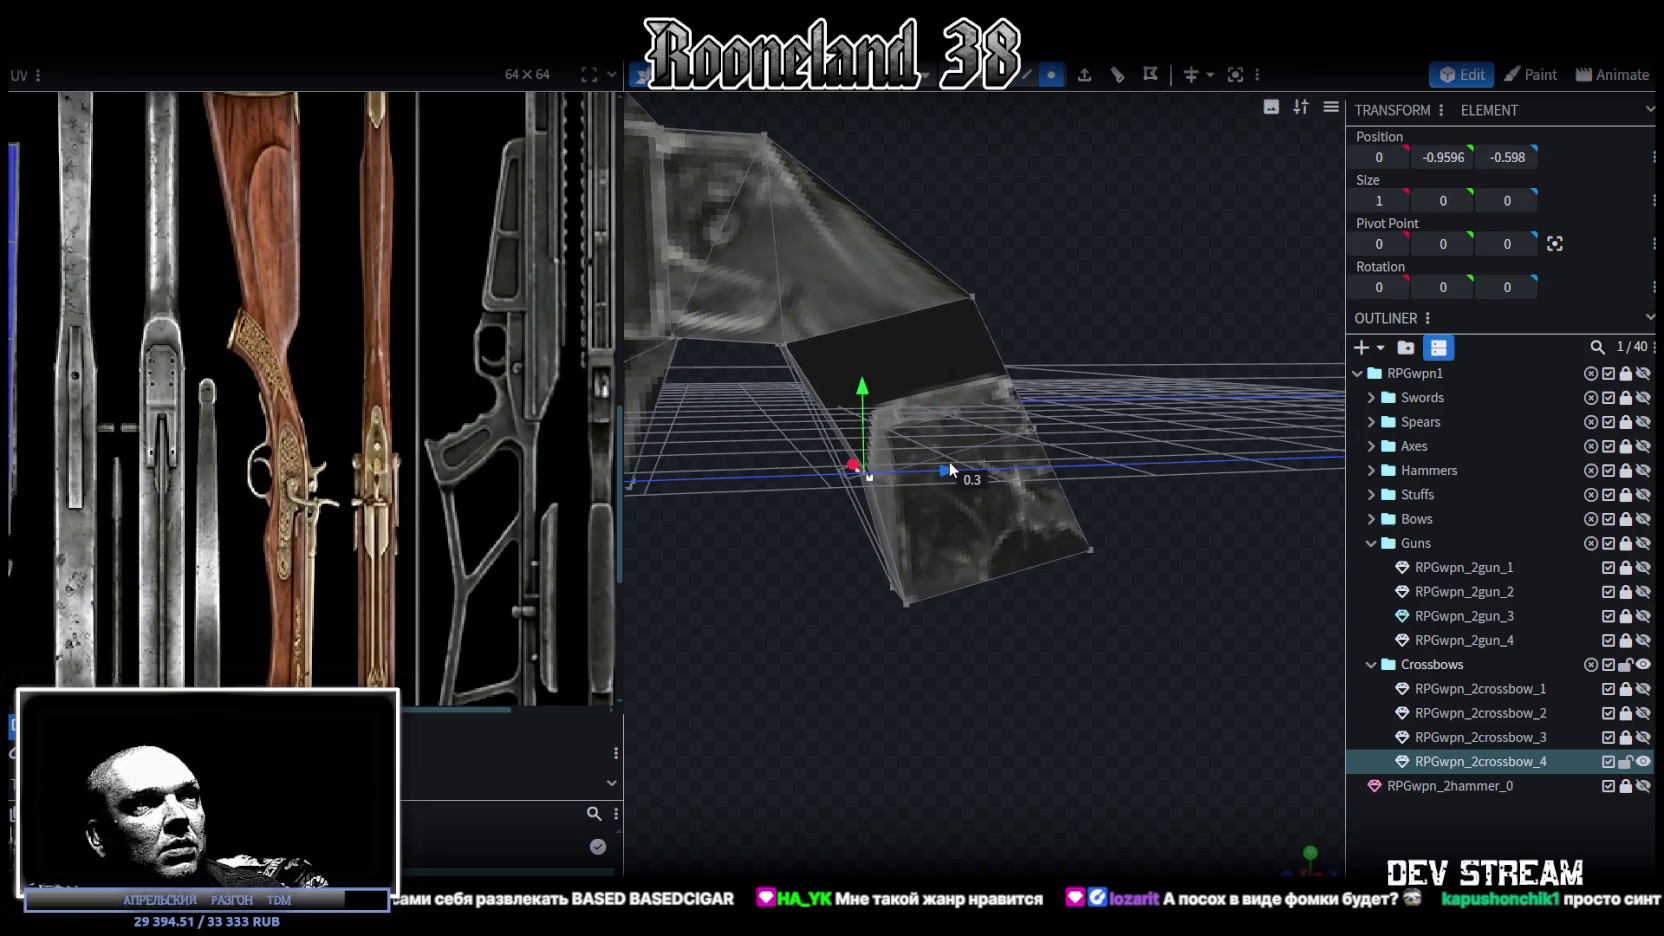
left_click_drag(870, 392, 852, 384)
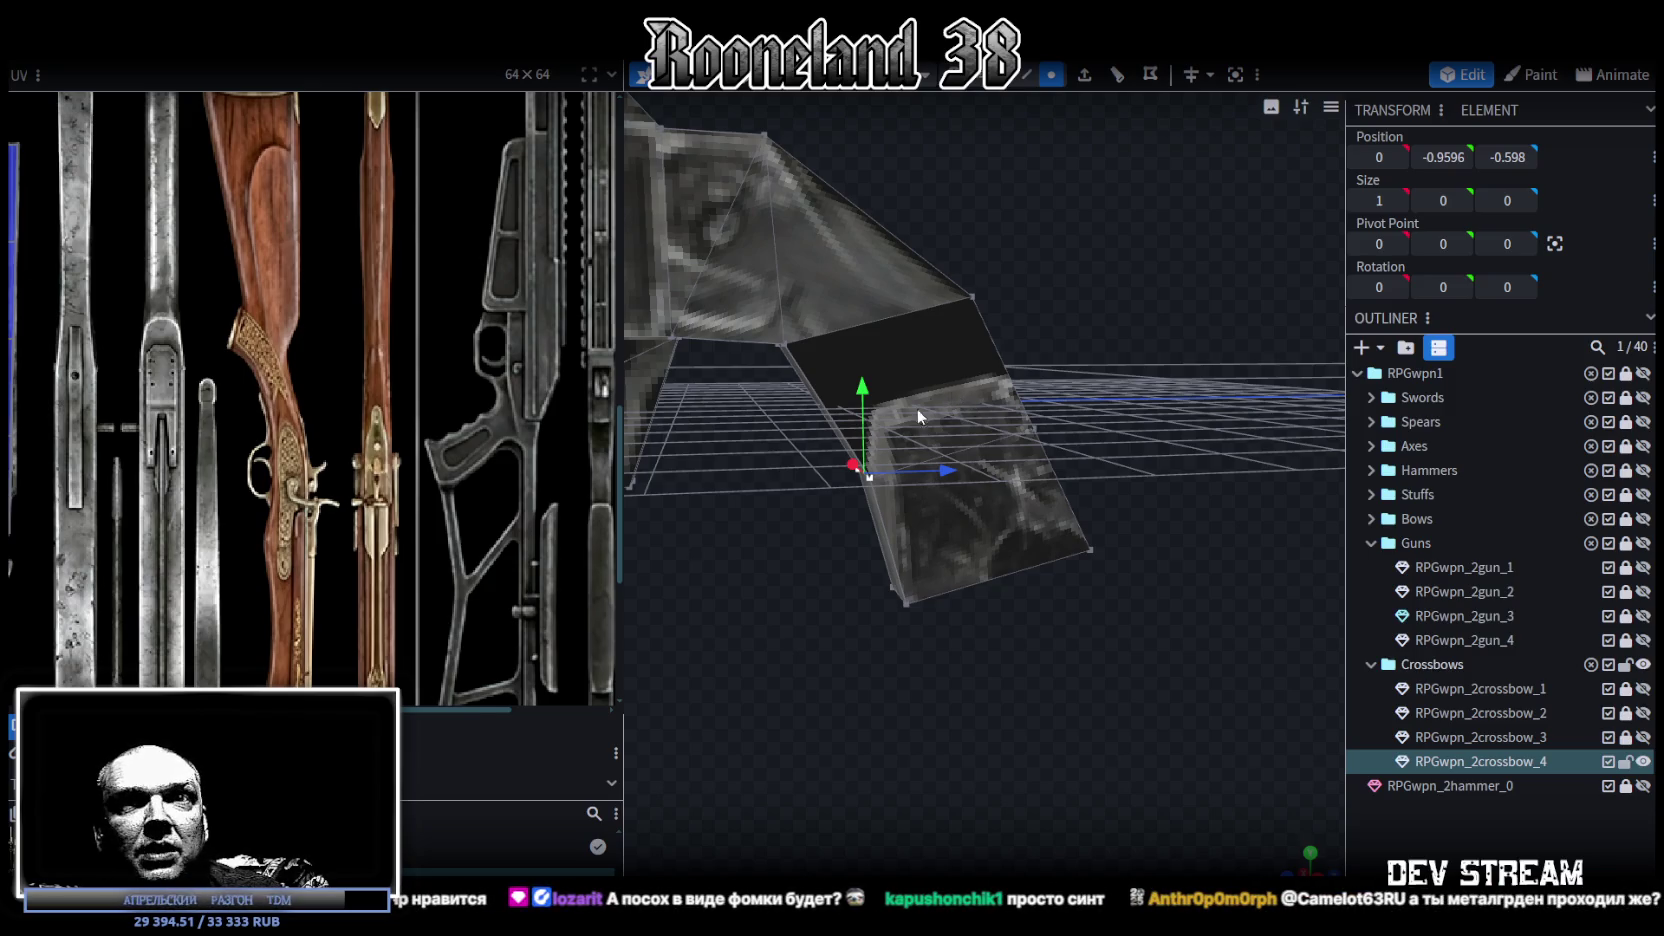
mouse_move(959, 572)
left_mouse_down()
mouse_move(1093, 707)
mouse_move(1011, 759)
mouse_move(1128, 699)
mouse_move(1115, 686)
mouse_move(1082, 736)
mouse_move(1103, 695)
mouse_move(1043, 702)
mouse_move(1057, 712)
left_mouse_up()
left_click(1022, 75)
left_click_drag(1092, 454, 1146, 478)
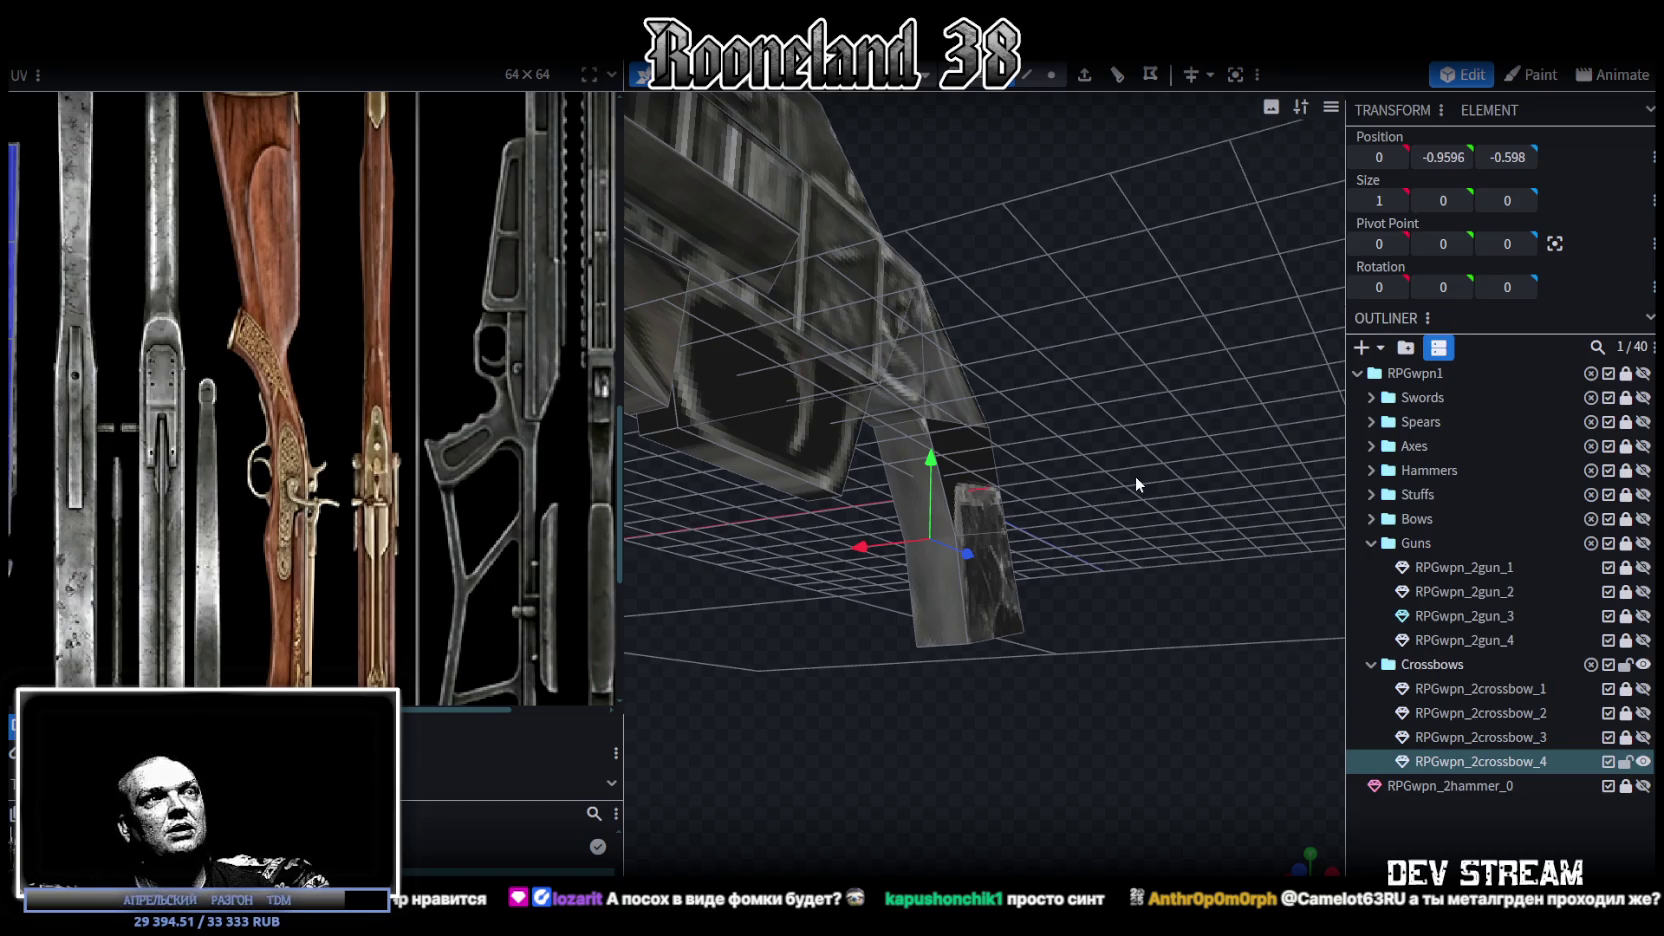
Step: Narrow the width of the lower grip block
left_click(904, 474)
left_click_drag(904, 474, 1235, 419)
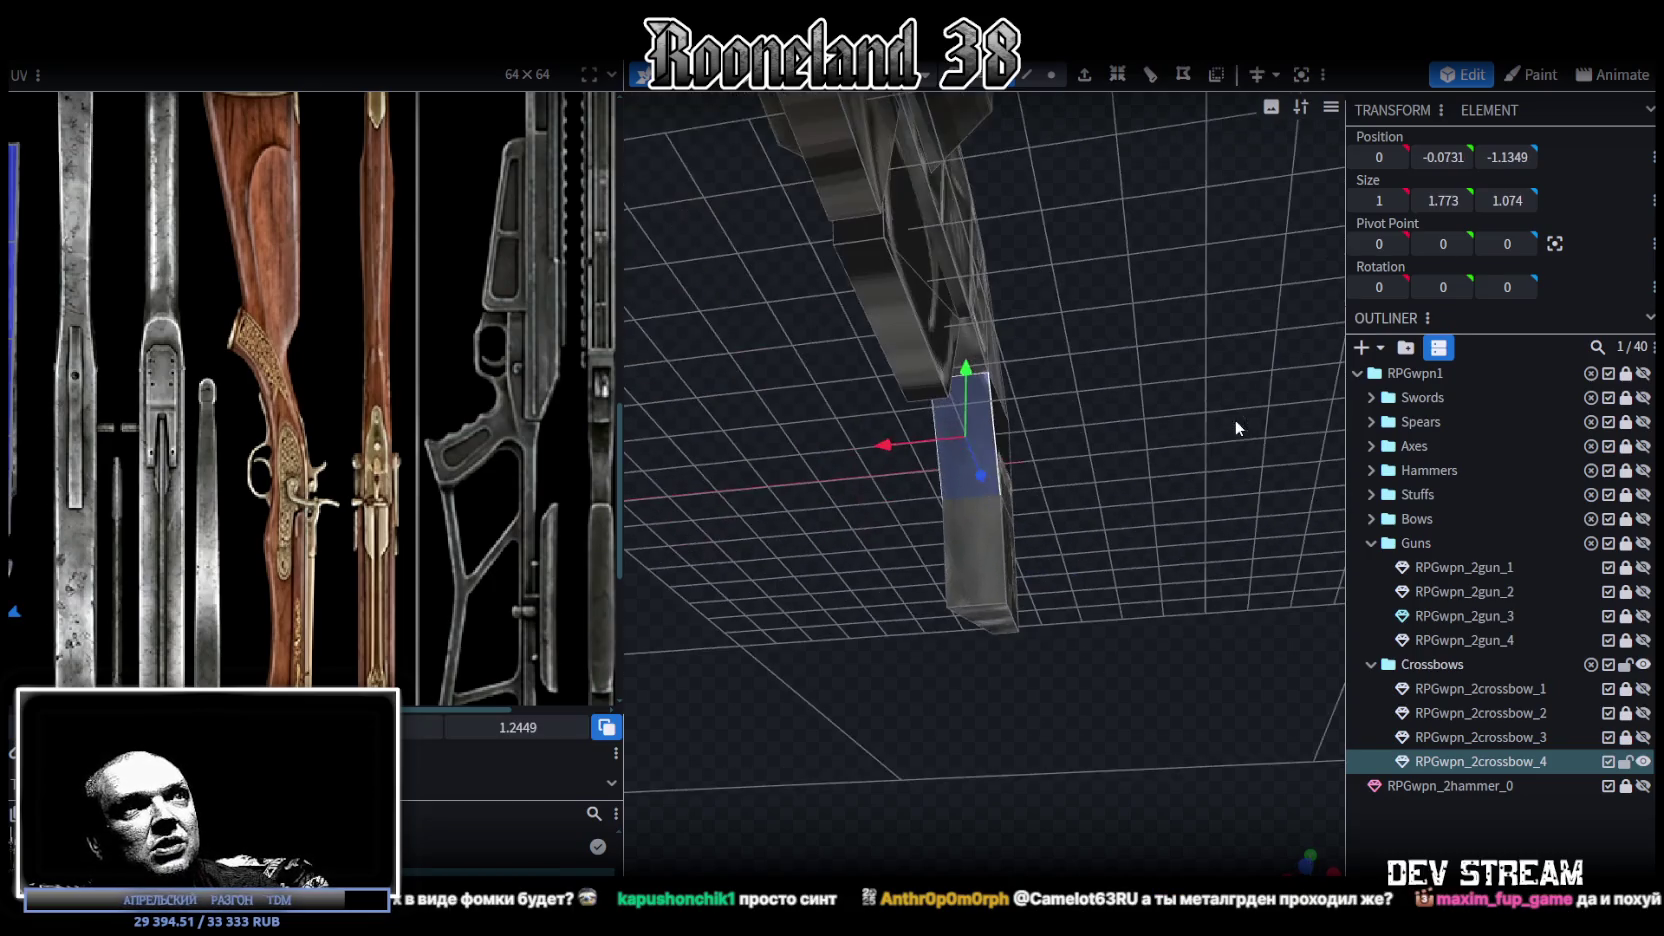
mouse_move(1046, 433)
left_mouse_down()
mouse_move(1219, 384)
mouse_move(1030, 478)
mouse_move(971, 462)
mouse_move(982, 476)
left_mouse_up()
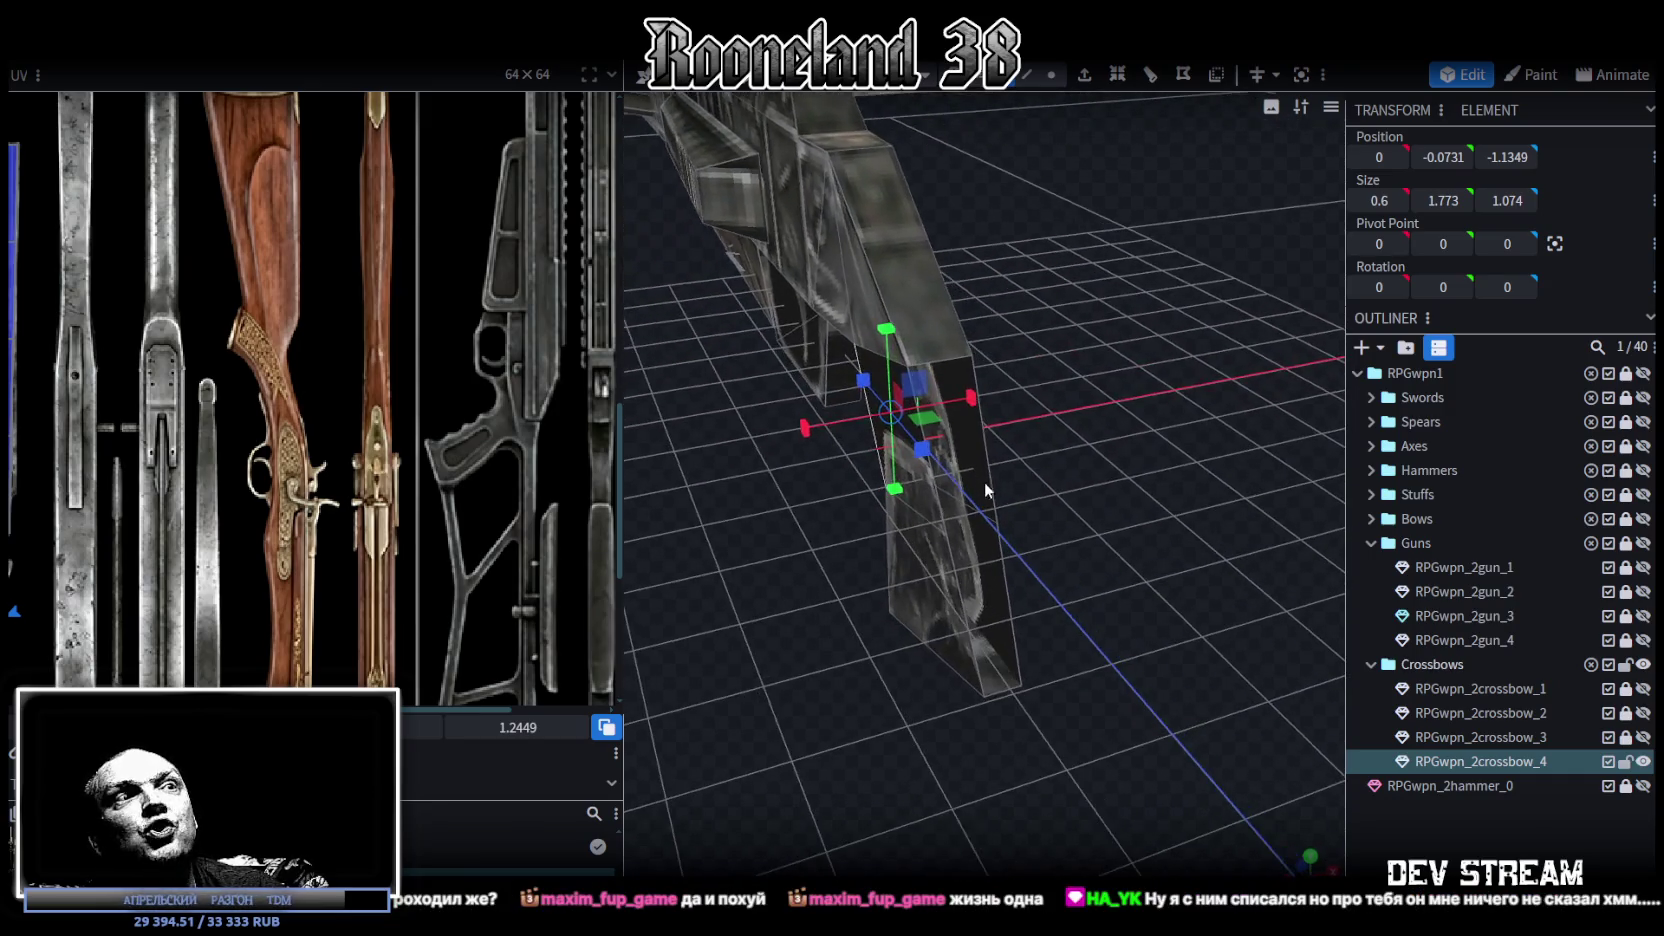
Step: Select the bottom vertices of the lowest stock piece and widen it to 1.1 × 0.556 × 2.7999
left_click(1001, 688)
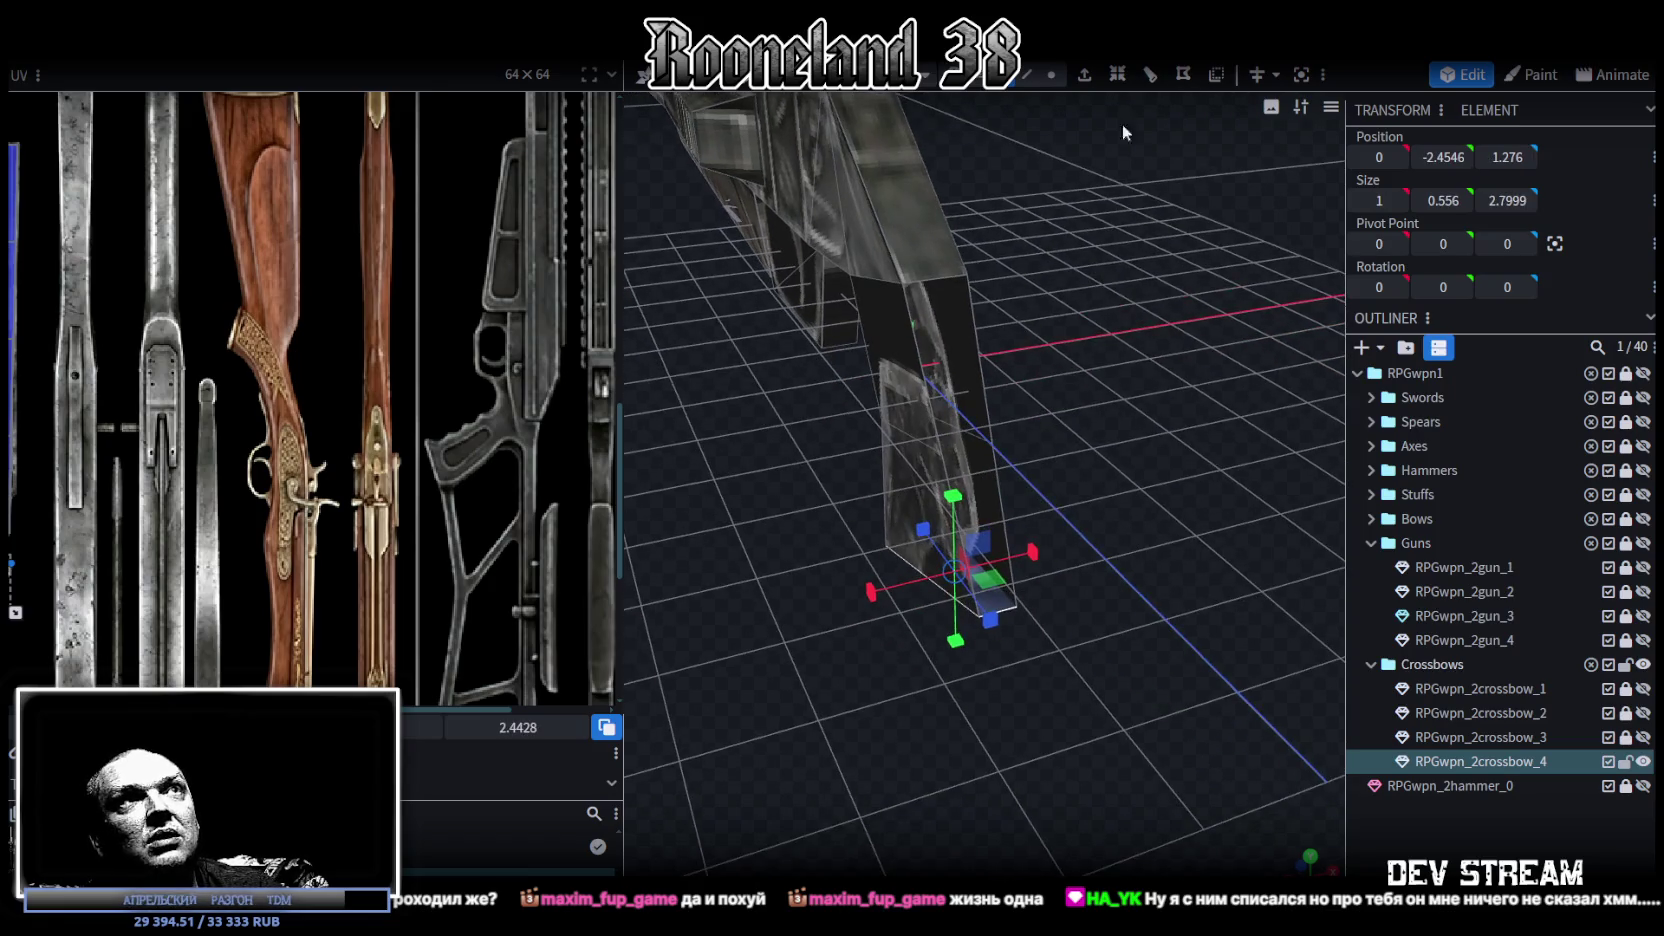
scroll(1027, 543, "up", 5)
left_click(978, 316)
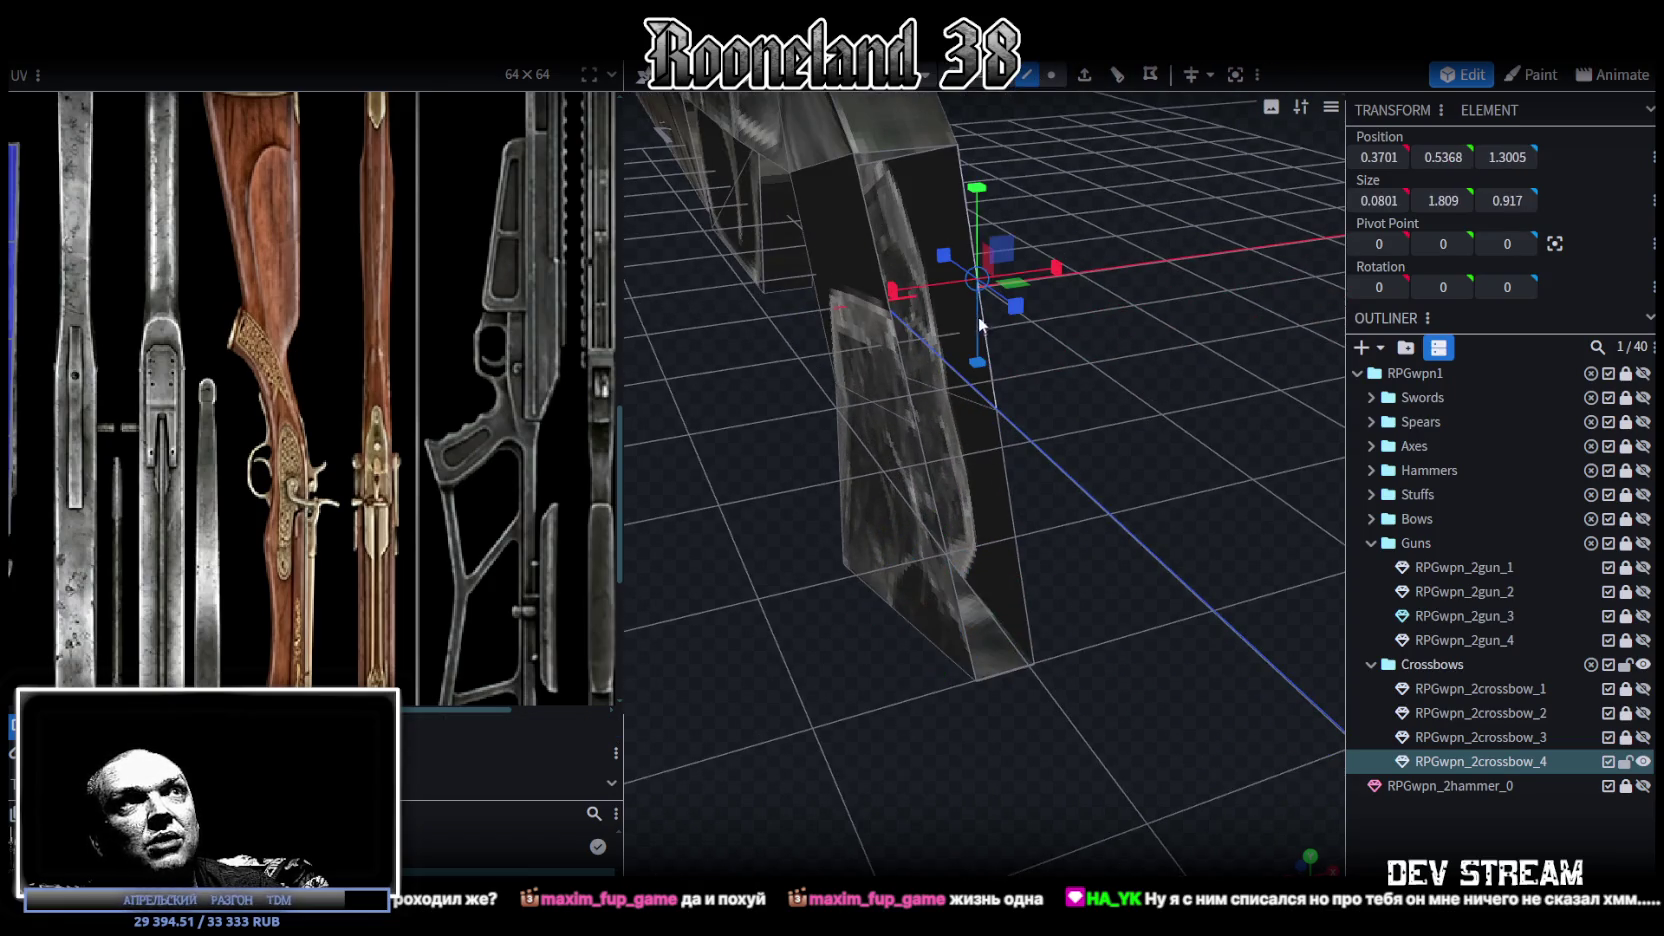
left_click(1009, 675)
mouse_move(1118, 644)
left_mouse_down()
mouse_move(1157, 400)
mouse_move(1248, 389)
mouse_move(994, 437)
mouse_move(1154, 413)
mouse_move(1121, 416)
left_mouse_up()
key("4")
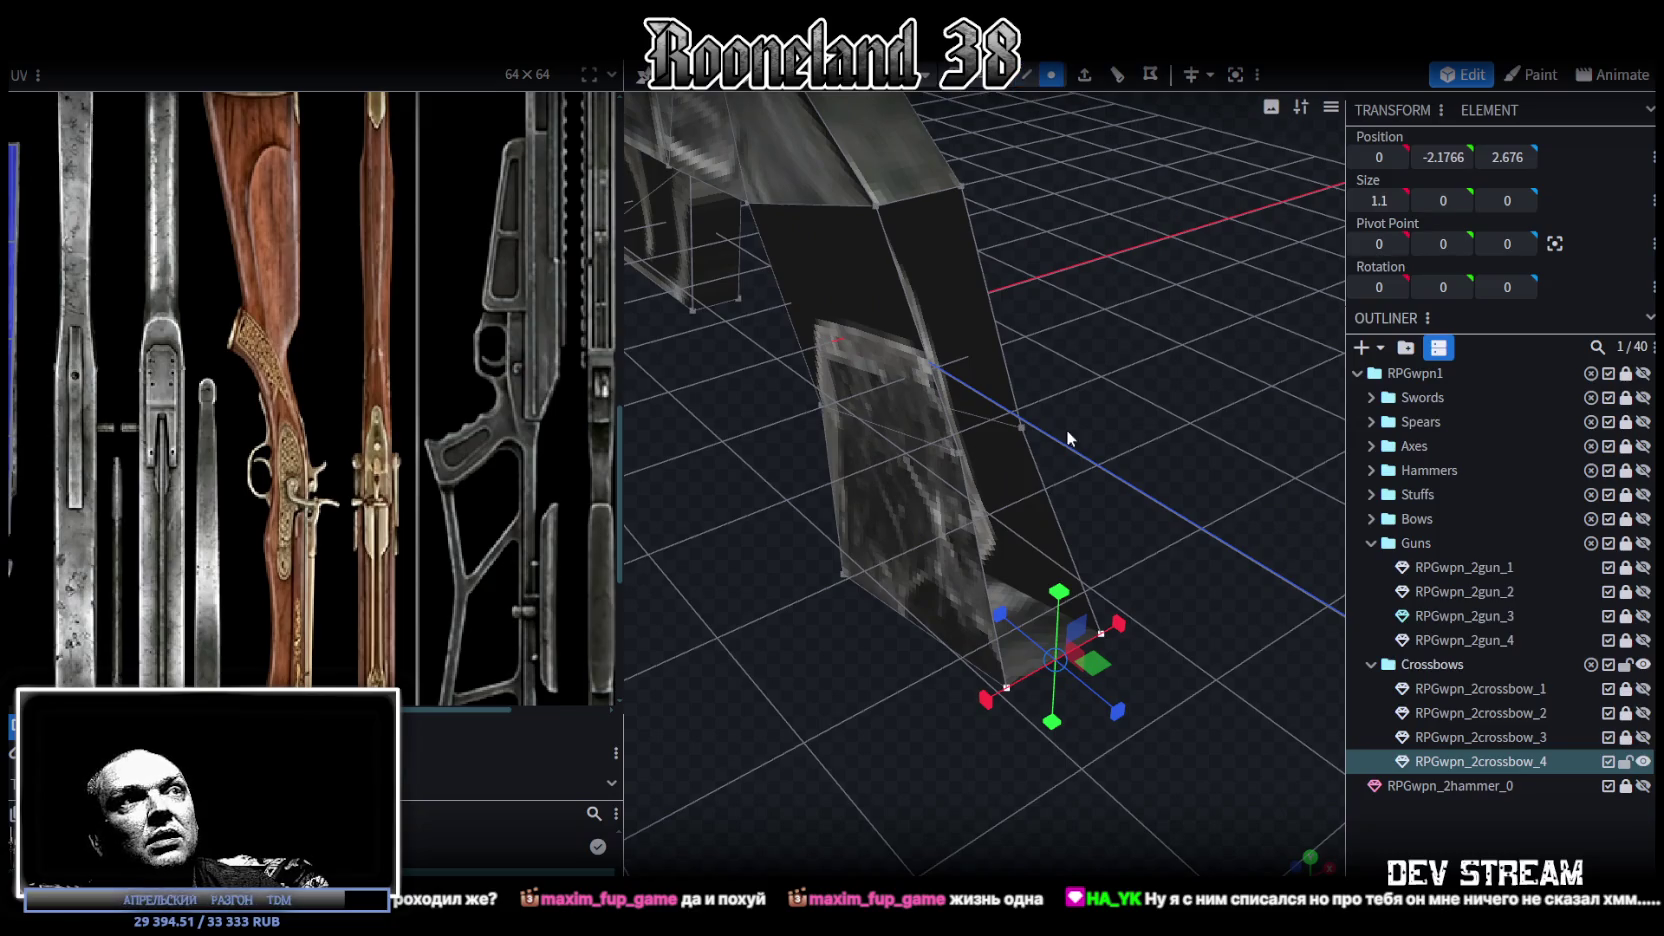
left_click(1022, 426)
mouse_move(965, 460)
left_mouse_down()
mouse_move(978, 471)
mouse_move(946, 411)
left_mouse_up()
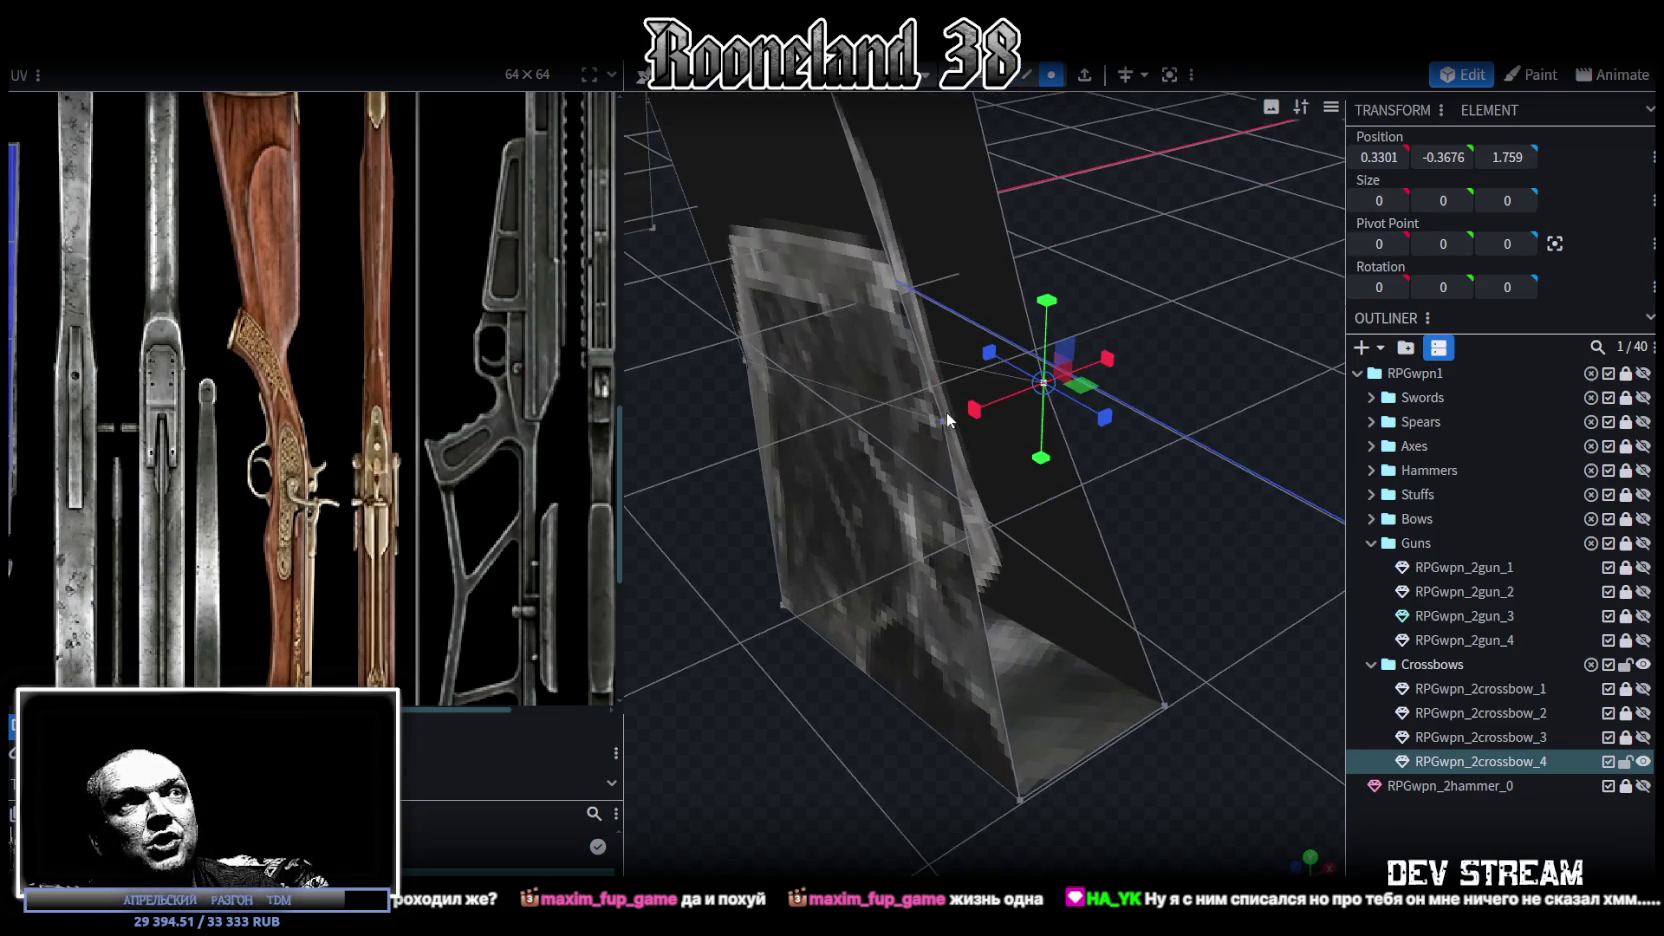
left_click(944, 424)
mouse_move(1071, 378)
left_mouse_down()
mouse_move(1095, 370)
mouse_move(810, 668)
mouse_move(800, 634)
mouse_move(985, 549)
mouse_move(936, 549)
mouse_move(910, 601)
mouse_move(1144, 493)
left_mouse_up()
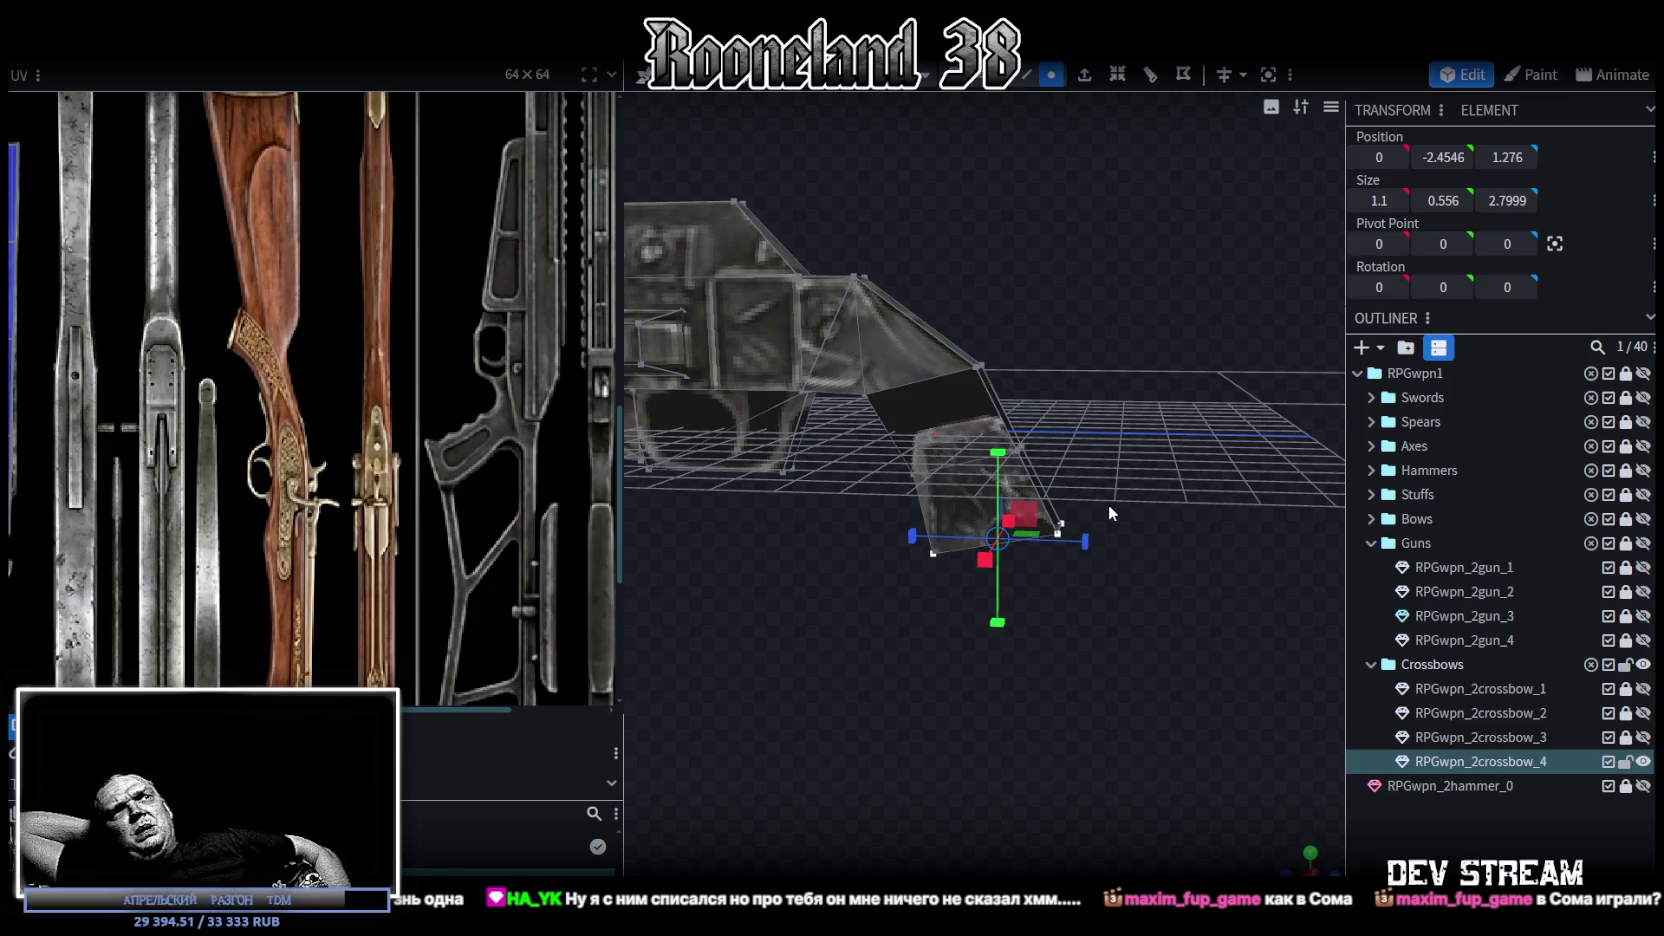
Step: Move the stock's corner vertices where it joins the body along Z and up
mouse_move(1104, 507)
left_mouse_down()
mouse_move(998, 347)
mouse_move(1118, 448)
mouse_move(896, 303)
left_mouse_up()
left_click(911, 323)
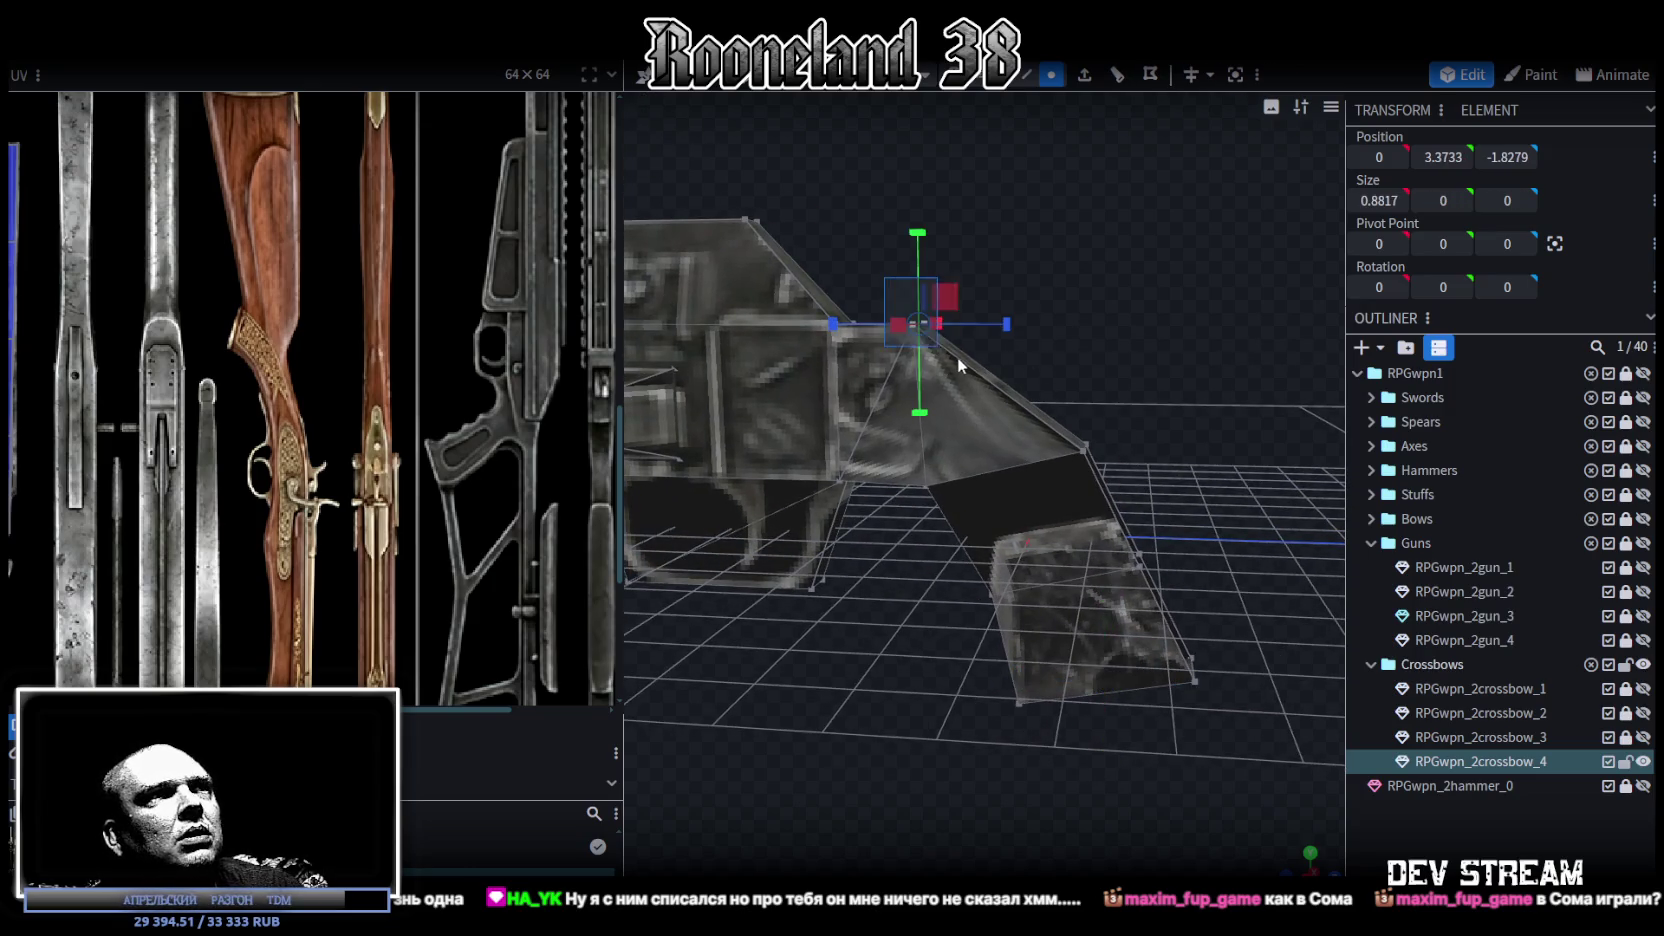
left_click_drag(997, 323, 1058, 332)
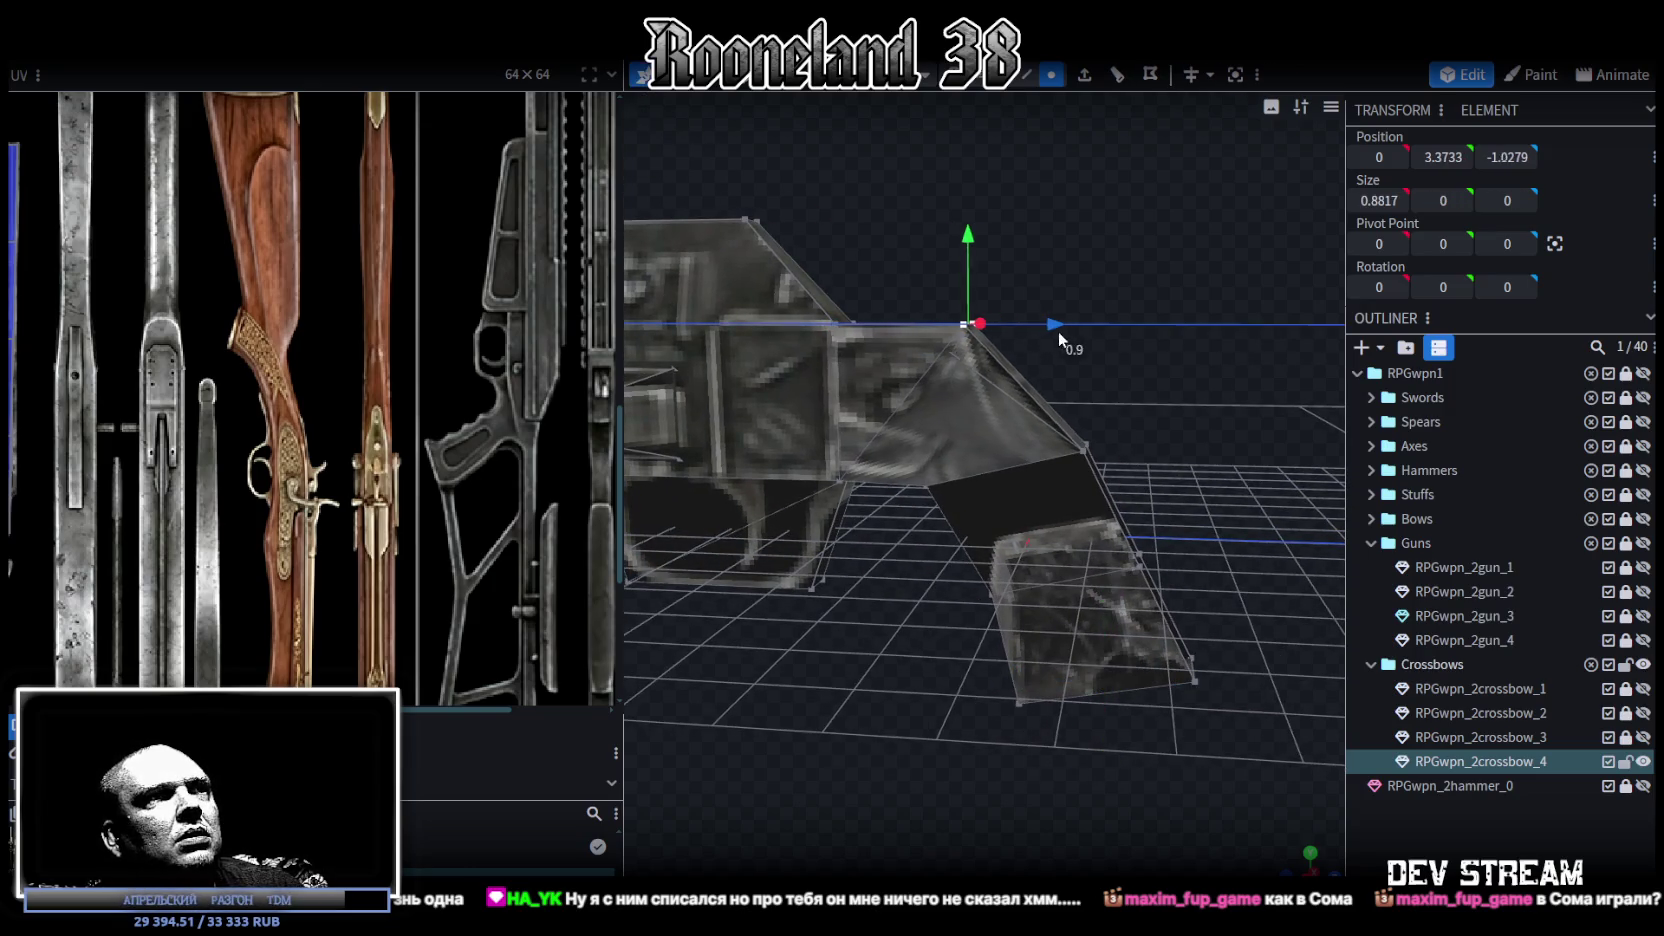
left_click(1083, 445)
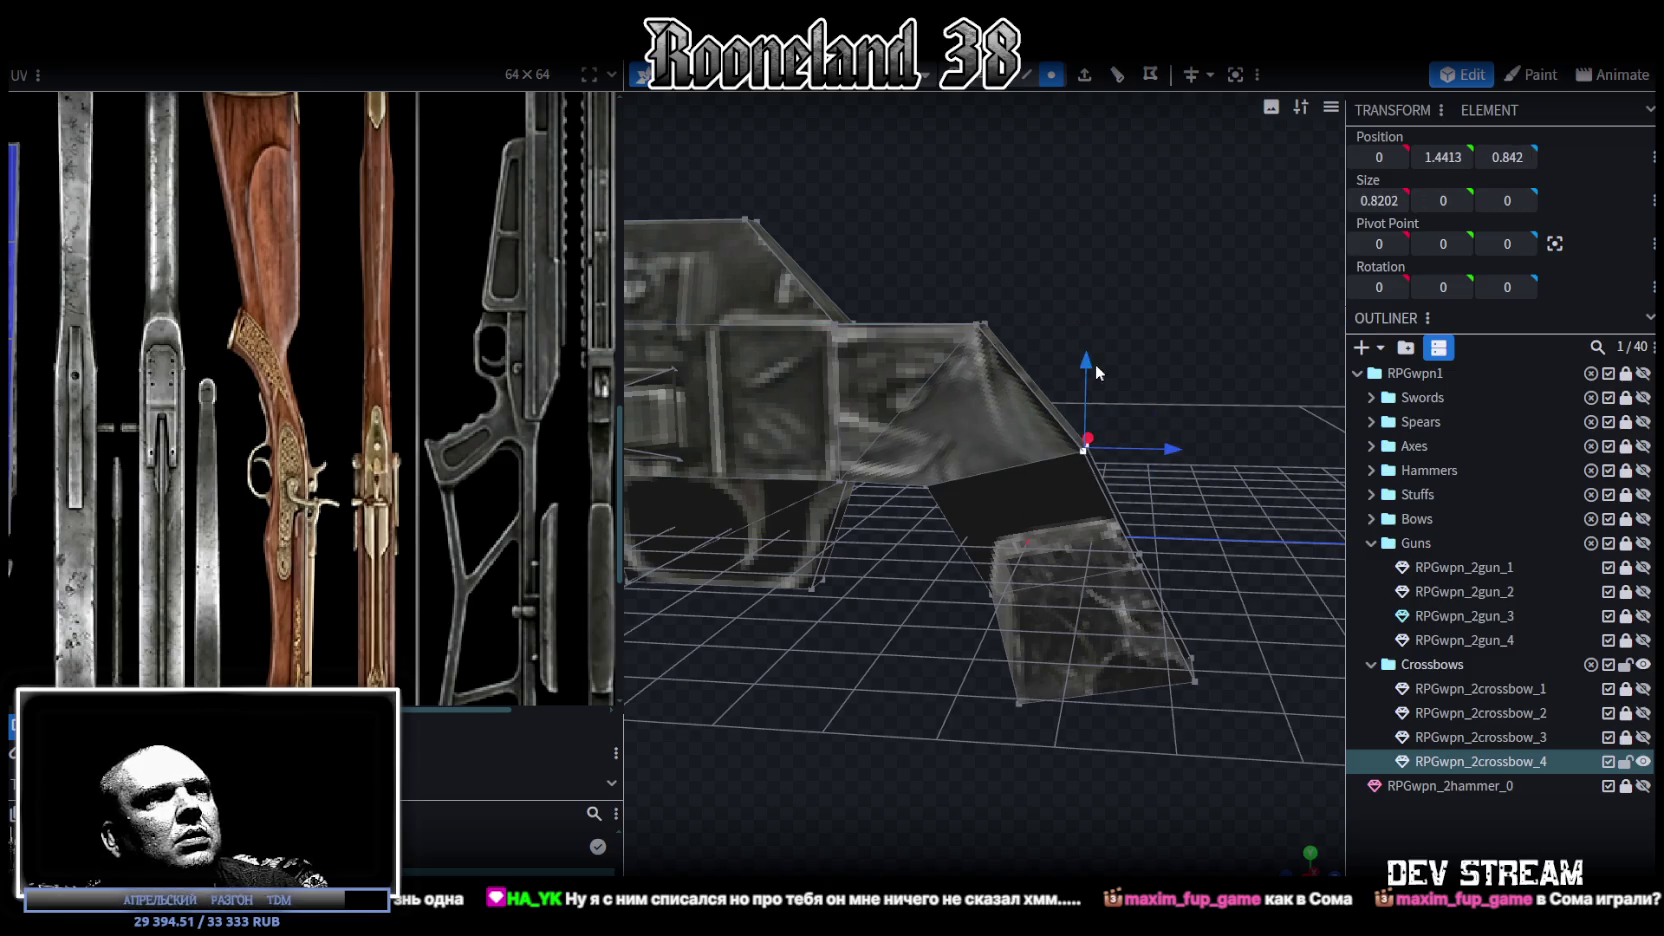
left_click_drag(1090, 364, 1089, 318)
left_click_drag(1178, 392, 1014, 442)
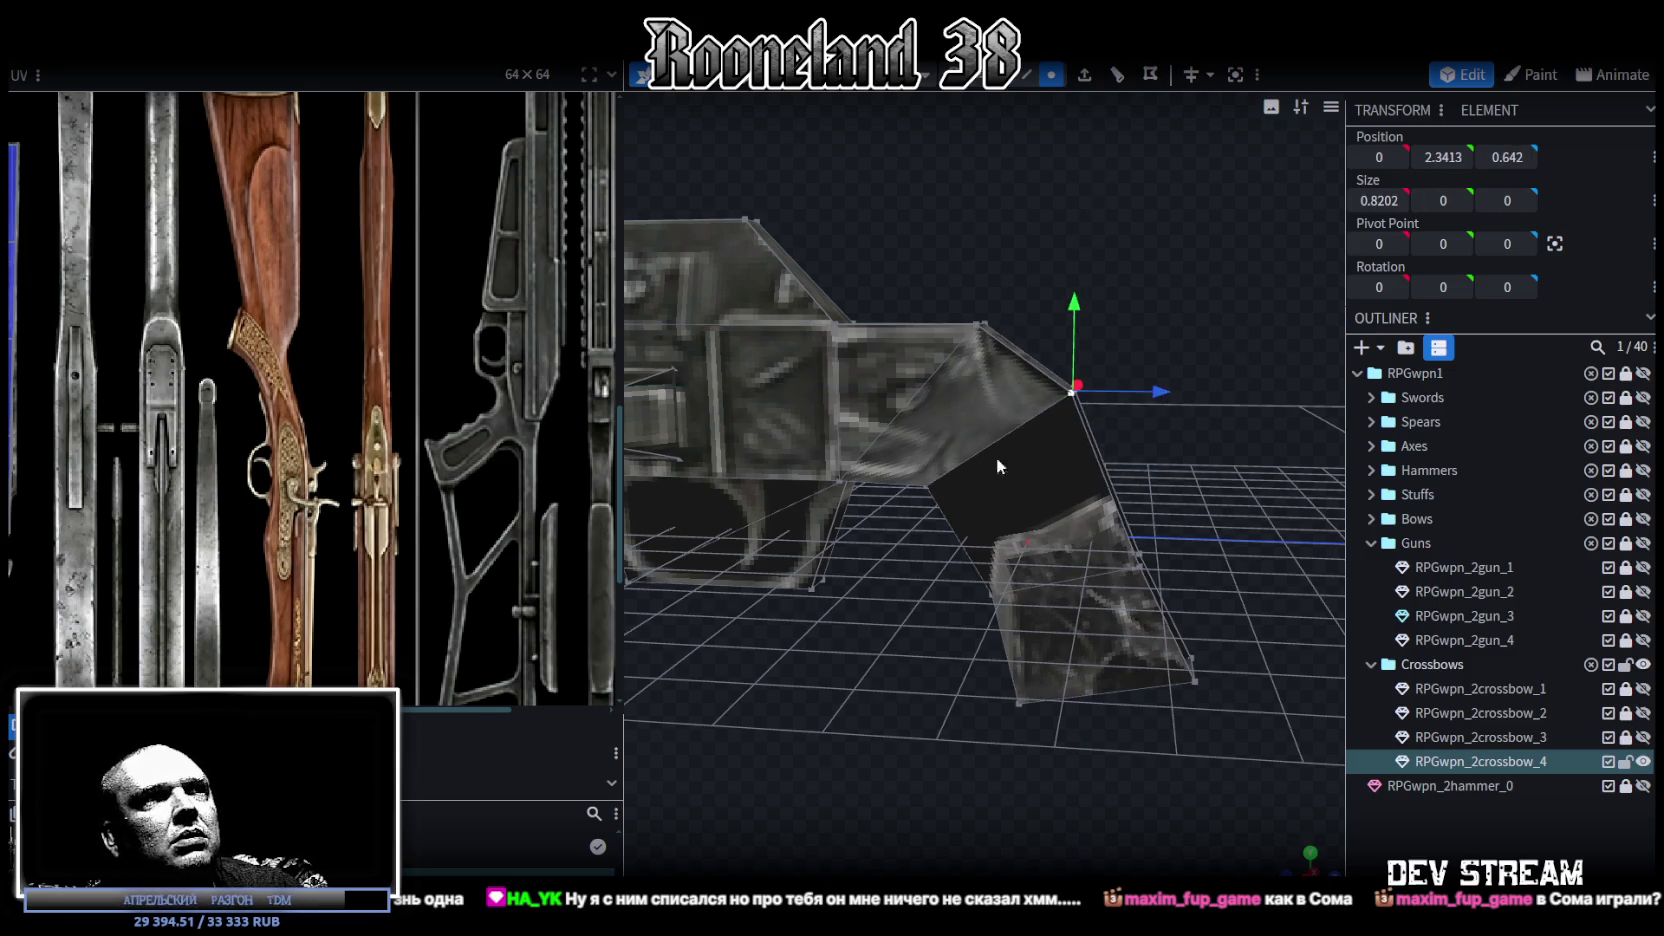
Step: Reposition another stock vertex upward and along Z to reshape the lower stock end
scroll(959, 630, "up", 2)
scroll(975, 640, "up", 2)
mouse_move(1199, 450)
left_mouse_down()
mouse_move(1066, 455)
mouse_move(1248, 473)
mouse_move(1139, 545)
mouse_move(1112, 525)
mouse_move(1190, 490)
left_mouse_up()
left_click_drag(1182, 409, 1086, 495)
left_click_drag(1132, 384, 1130, 347)
left_click_drag(1202, 430, 1216, 433)
mouse_move(1248, 619)
left_mouse_down()
mouse_move(1147, 696)
mouse_move(1125, 620)
left_mouse_up()
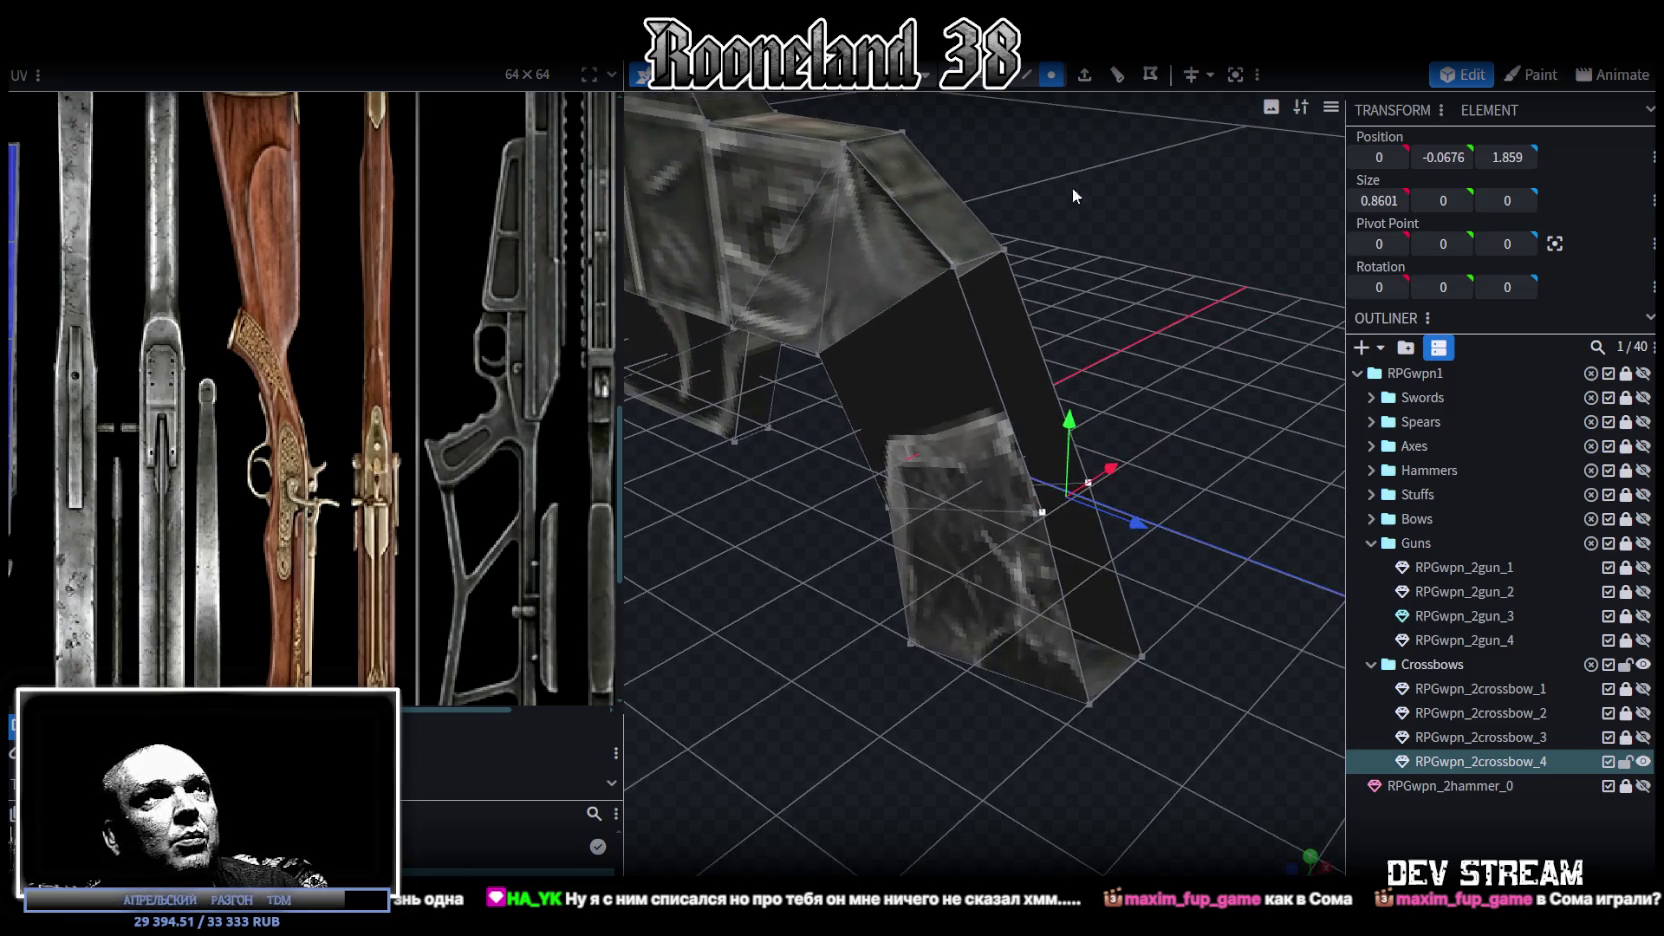
Step: Switch to edge selection and select the stock's lower edges
left_click(1027, 330)
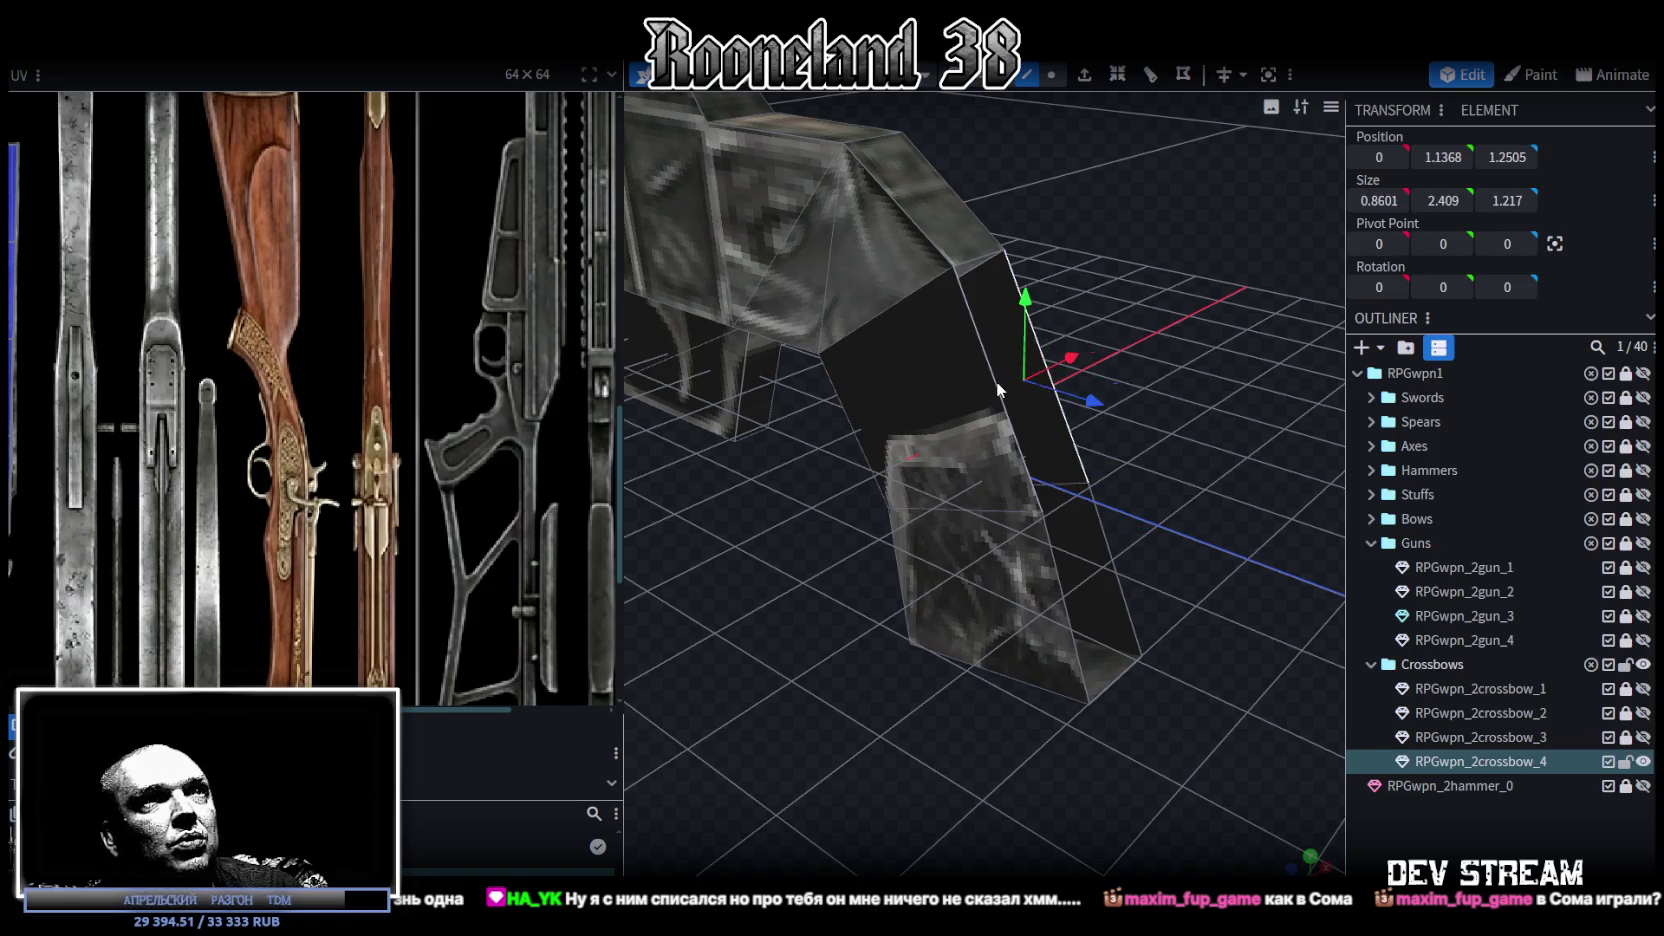
left_click(1098, 517)
left_click(1060, 589, "shift")
mouse_move(1112, 322)
left_mouse_down()
mouse_move(1225, 397)
mouse_move(1164, 361)
left_mouse_up()
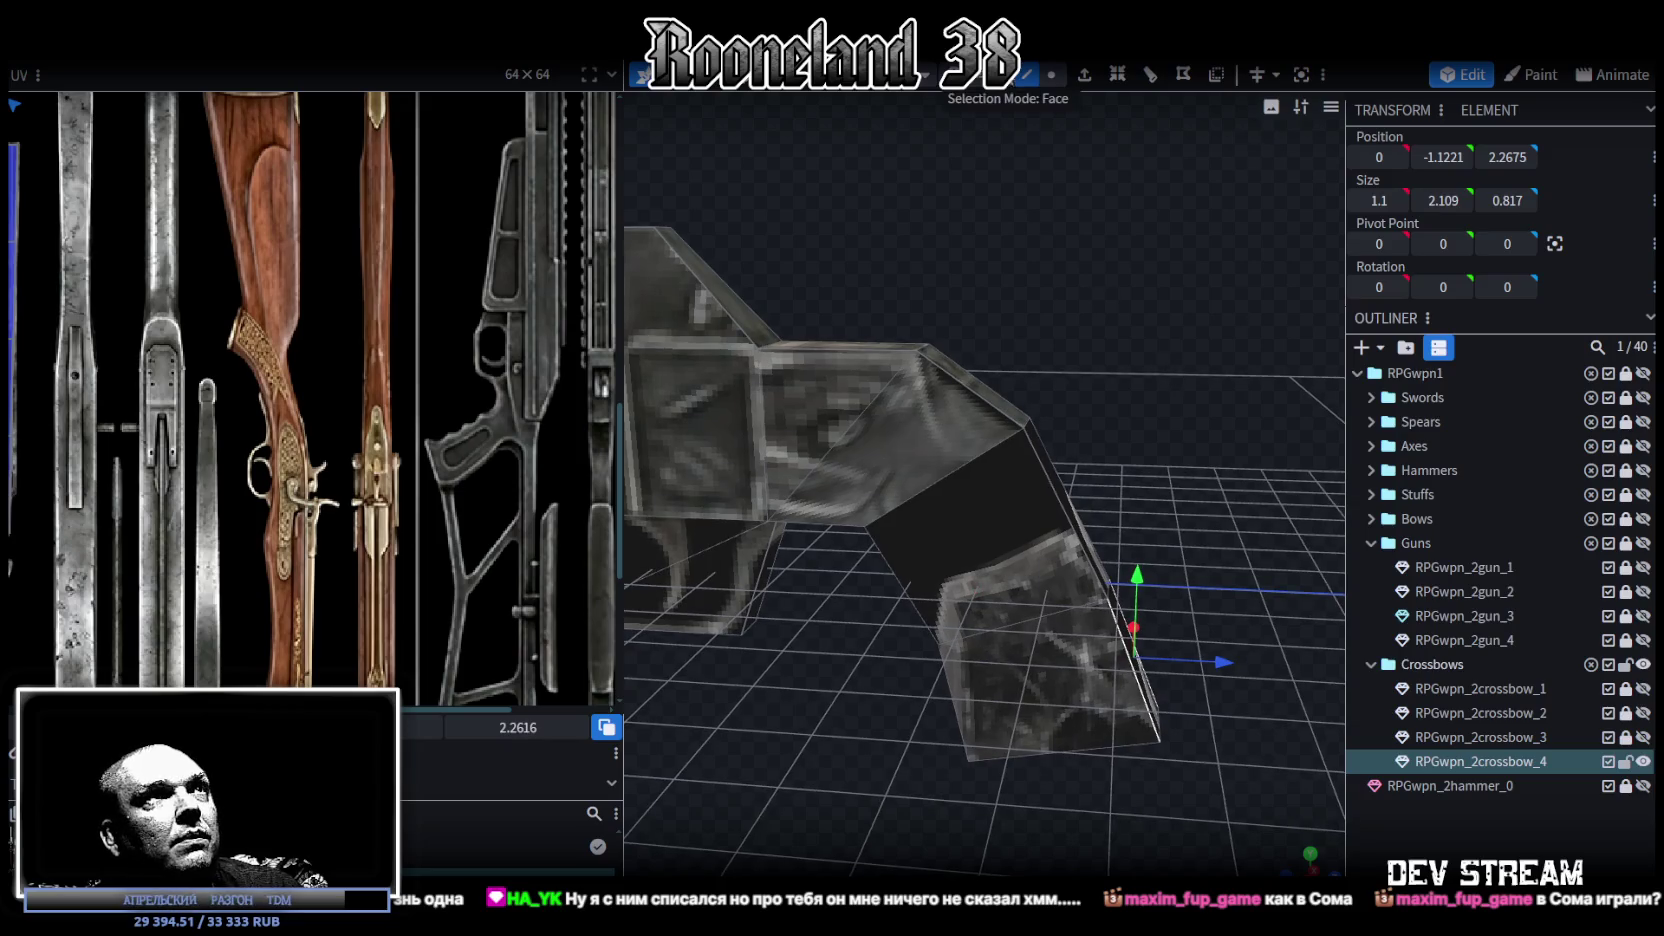
Step: Extrude the stock's top face along Z+ to a Z position of 2
left_click(1010, 405)
left_click_drag(1010, 405, 1138, 339)
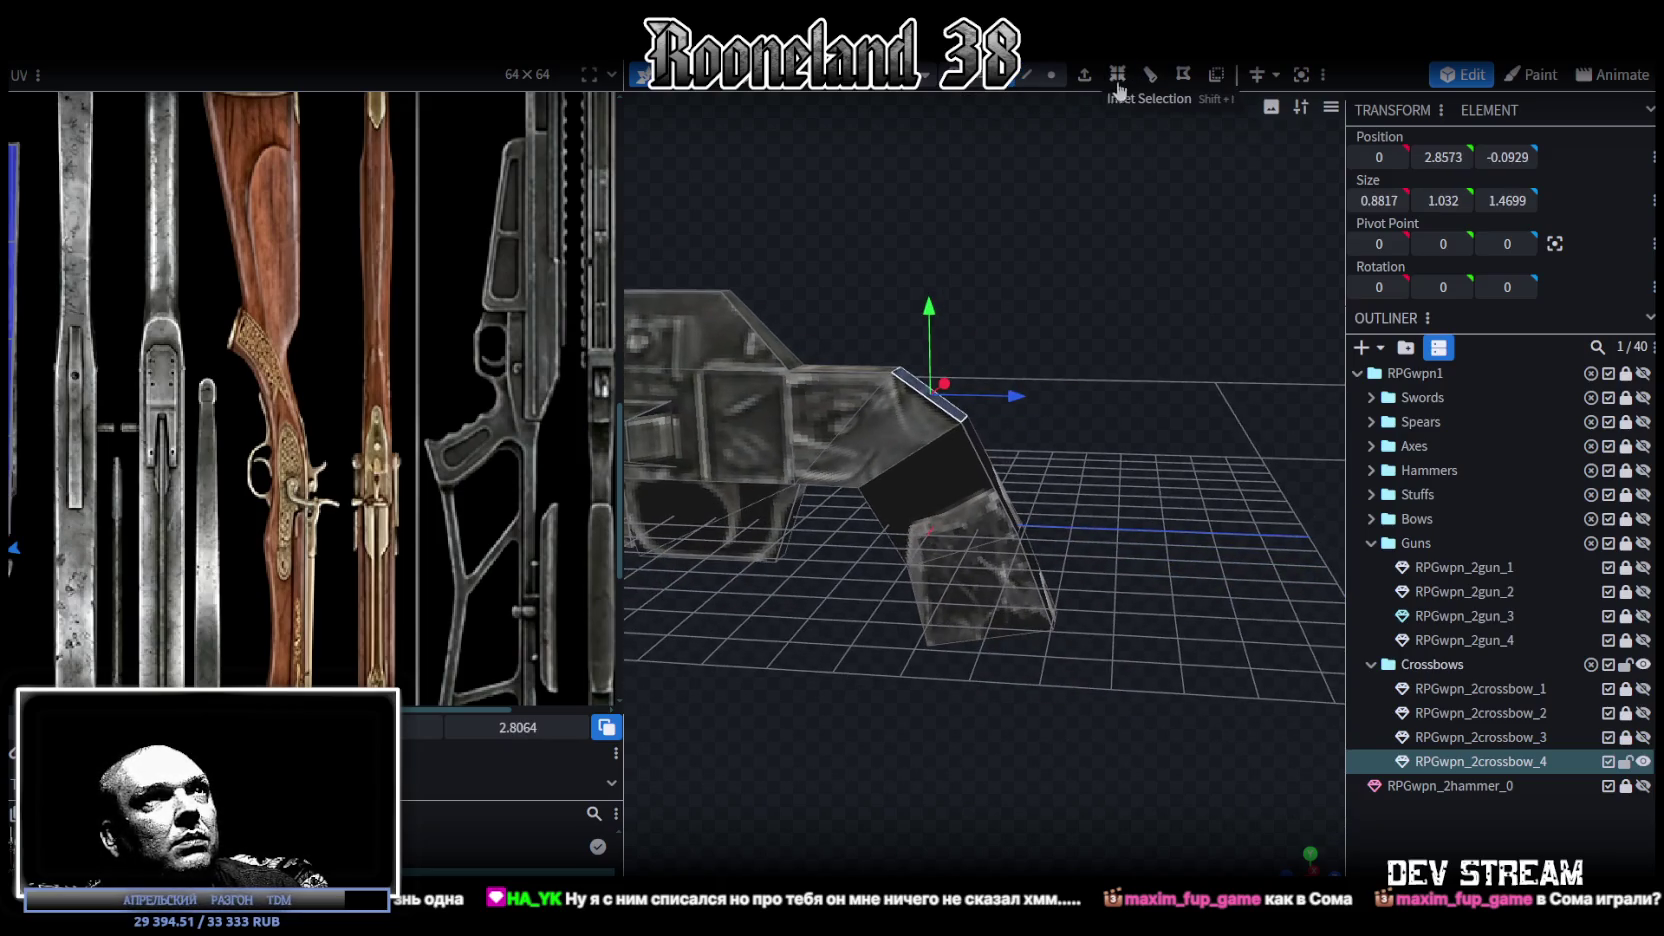
key("e")
left_click(1014, 864)
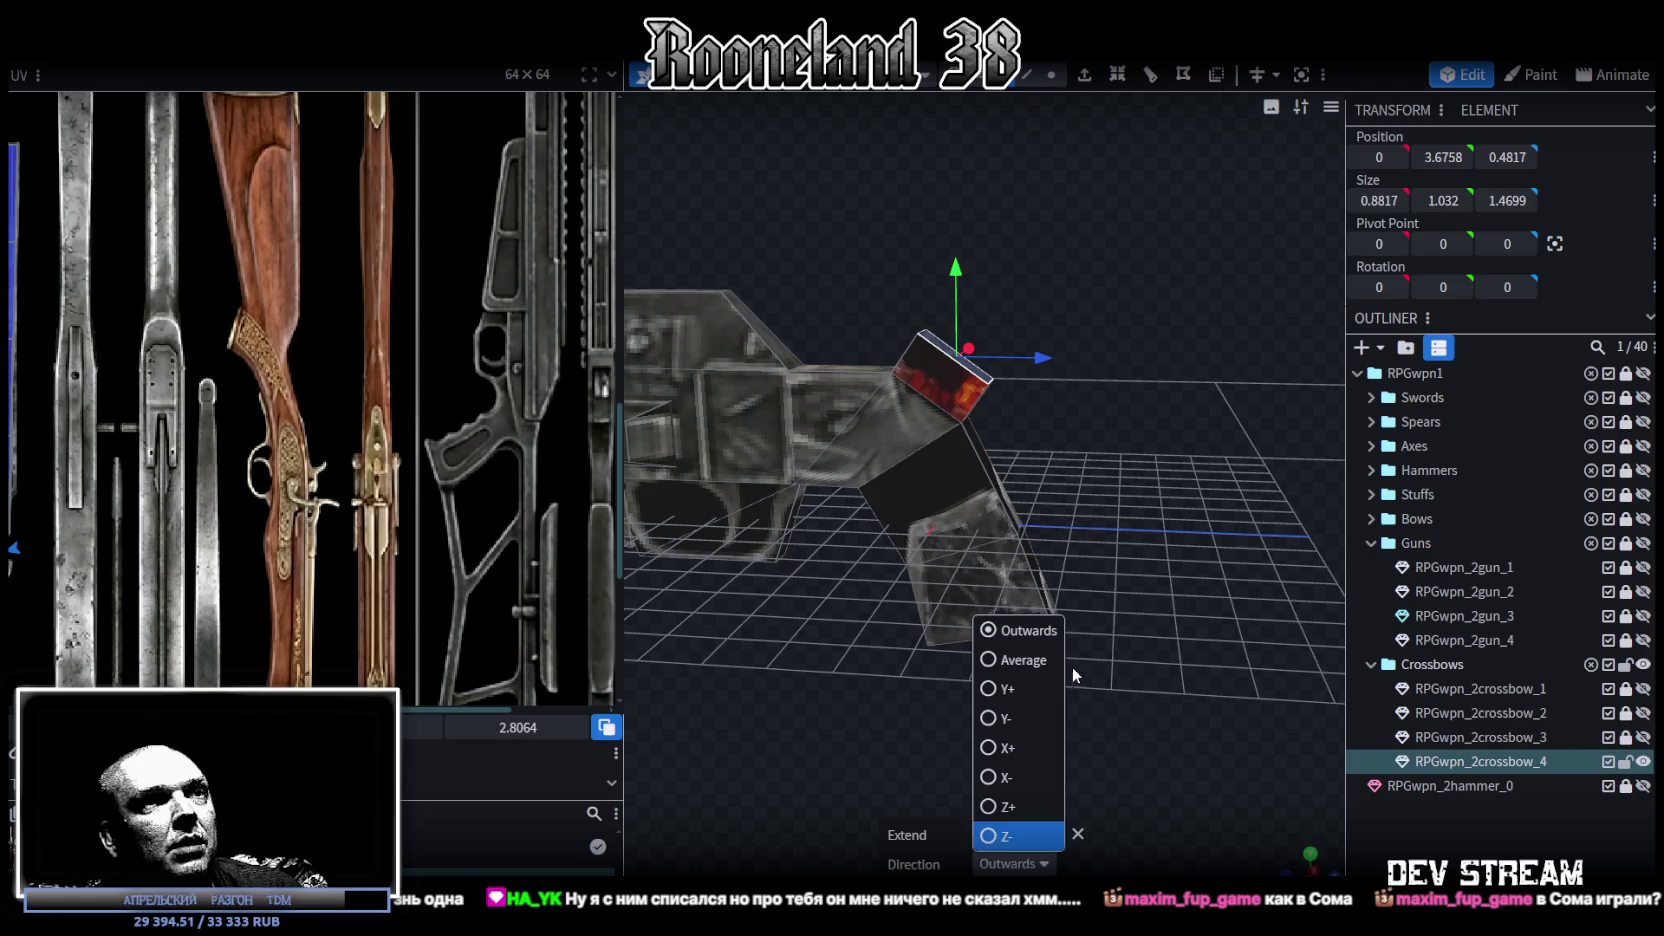
left_click(987, 806)
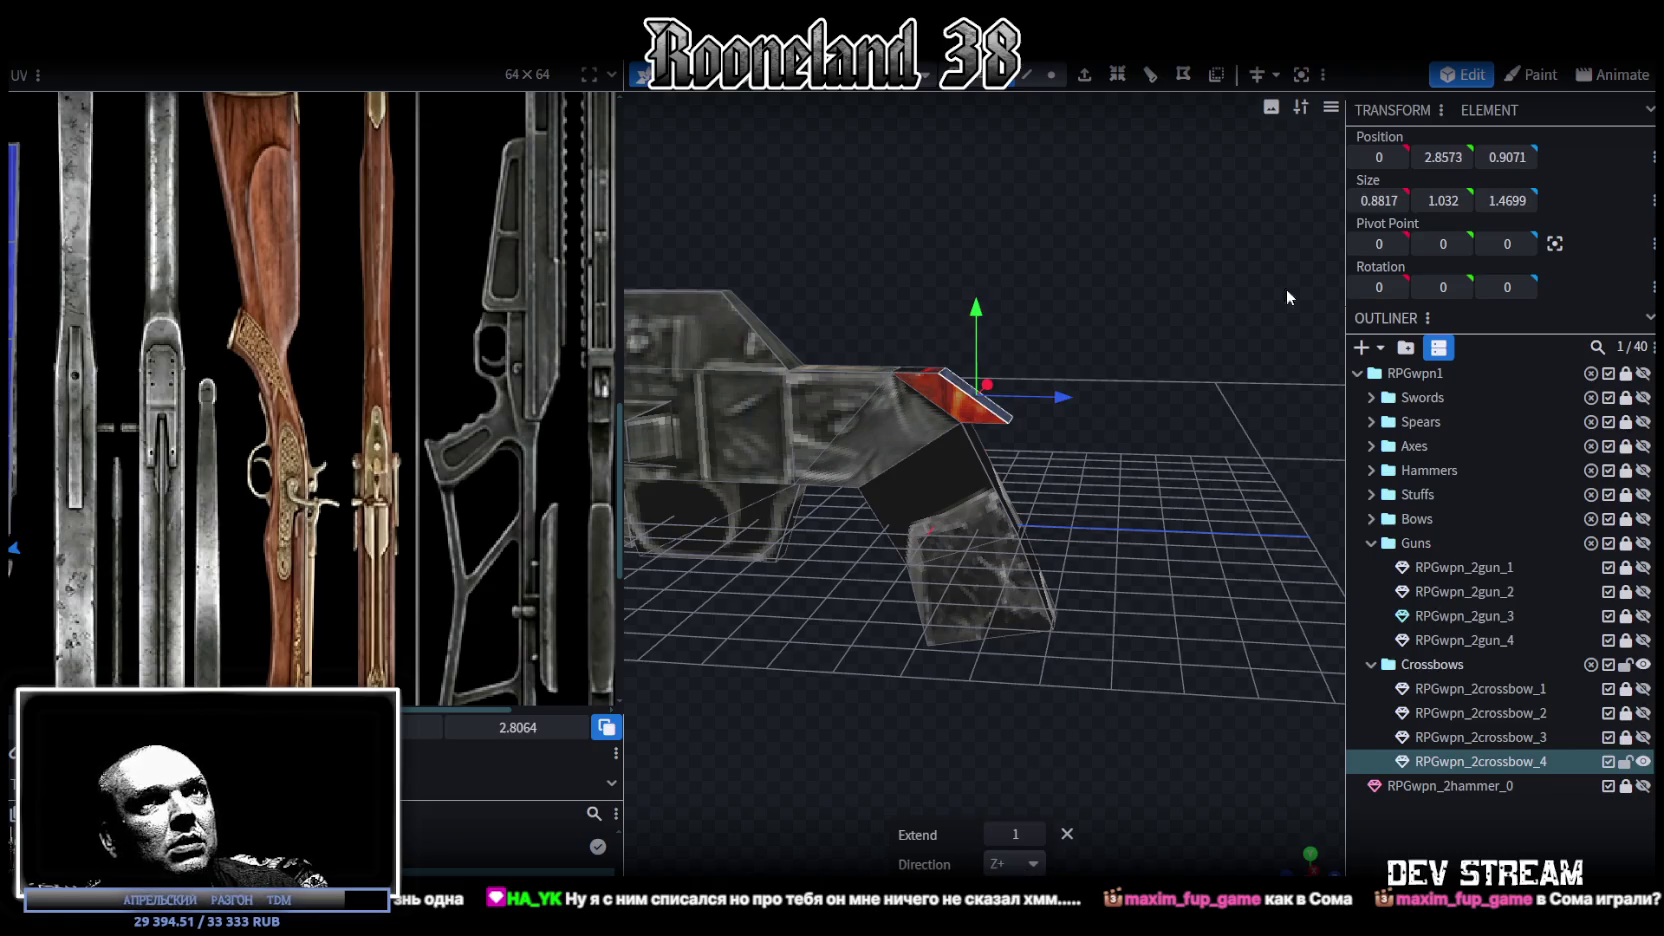
type("2")
key("Return")
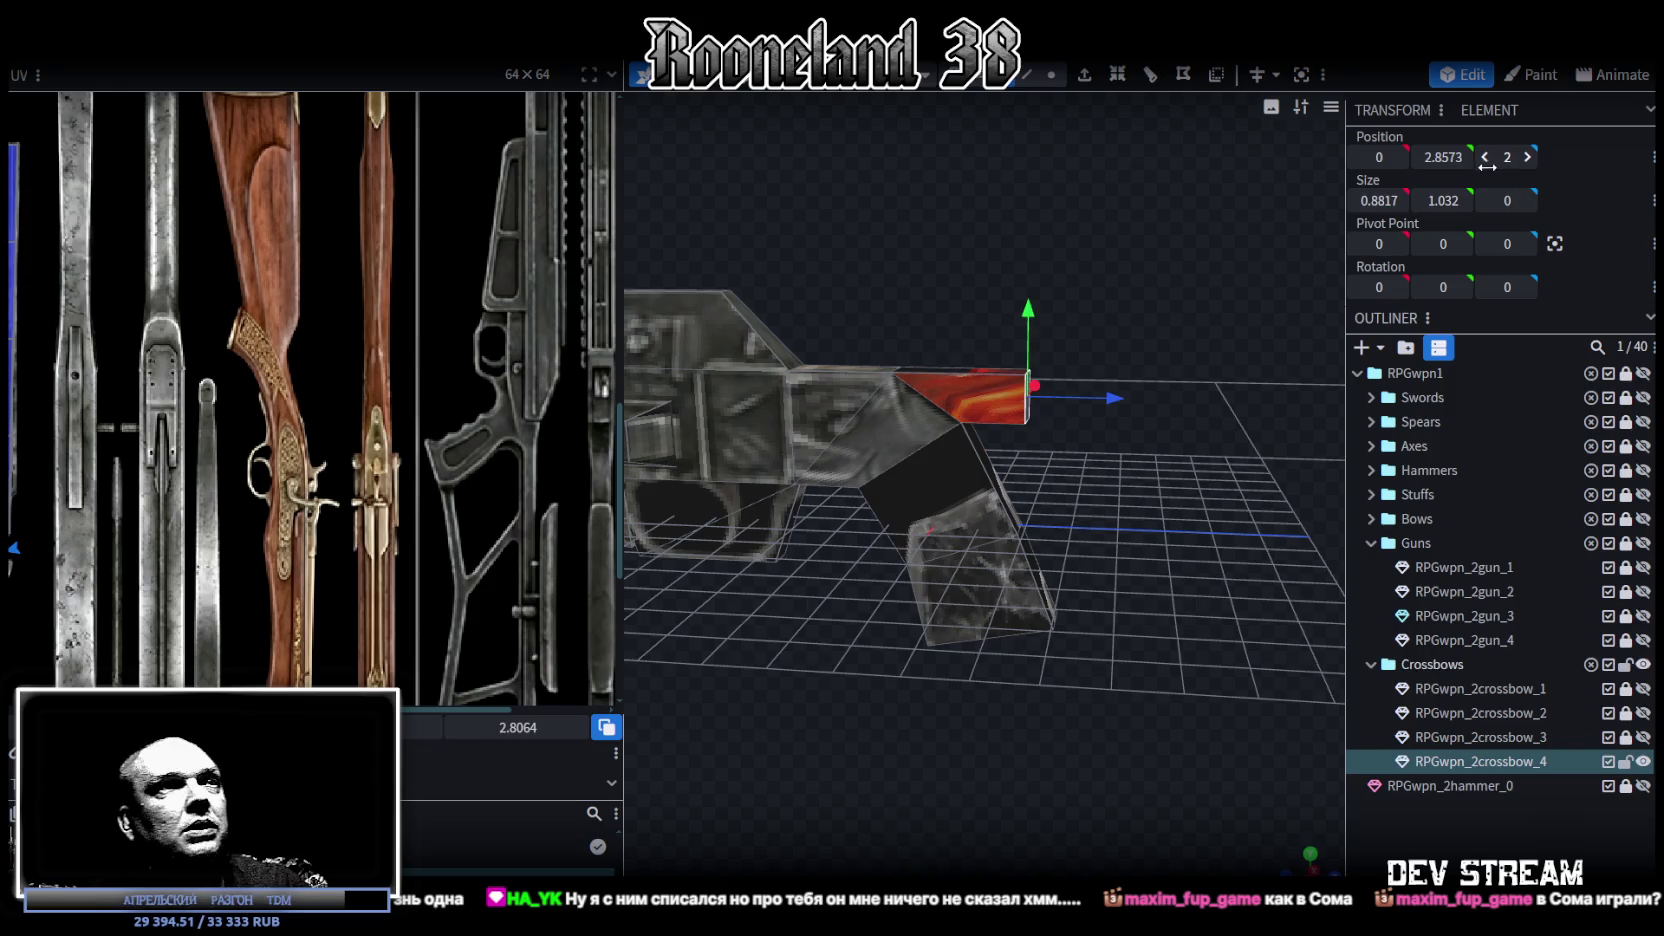
Step: Pull the extruded face back to Z 1.5 and raise its lower corner by 0.5
scroll(1141, 552, "up", 3)
scroll(1124, 595, "up", 3)
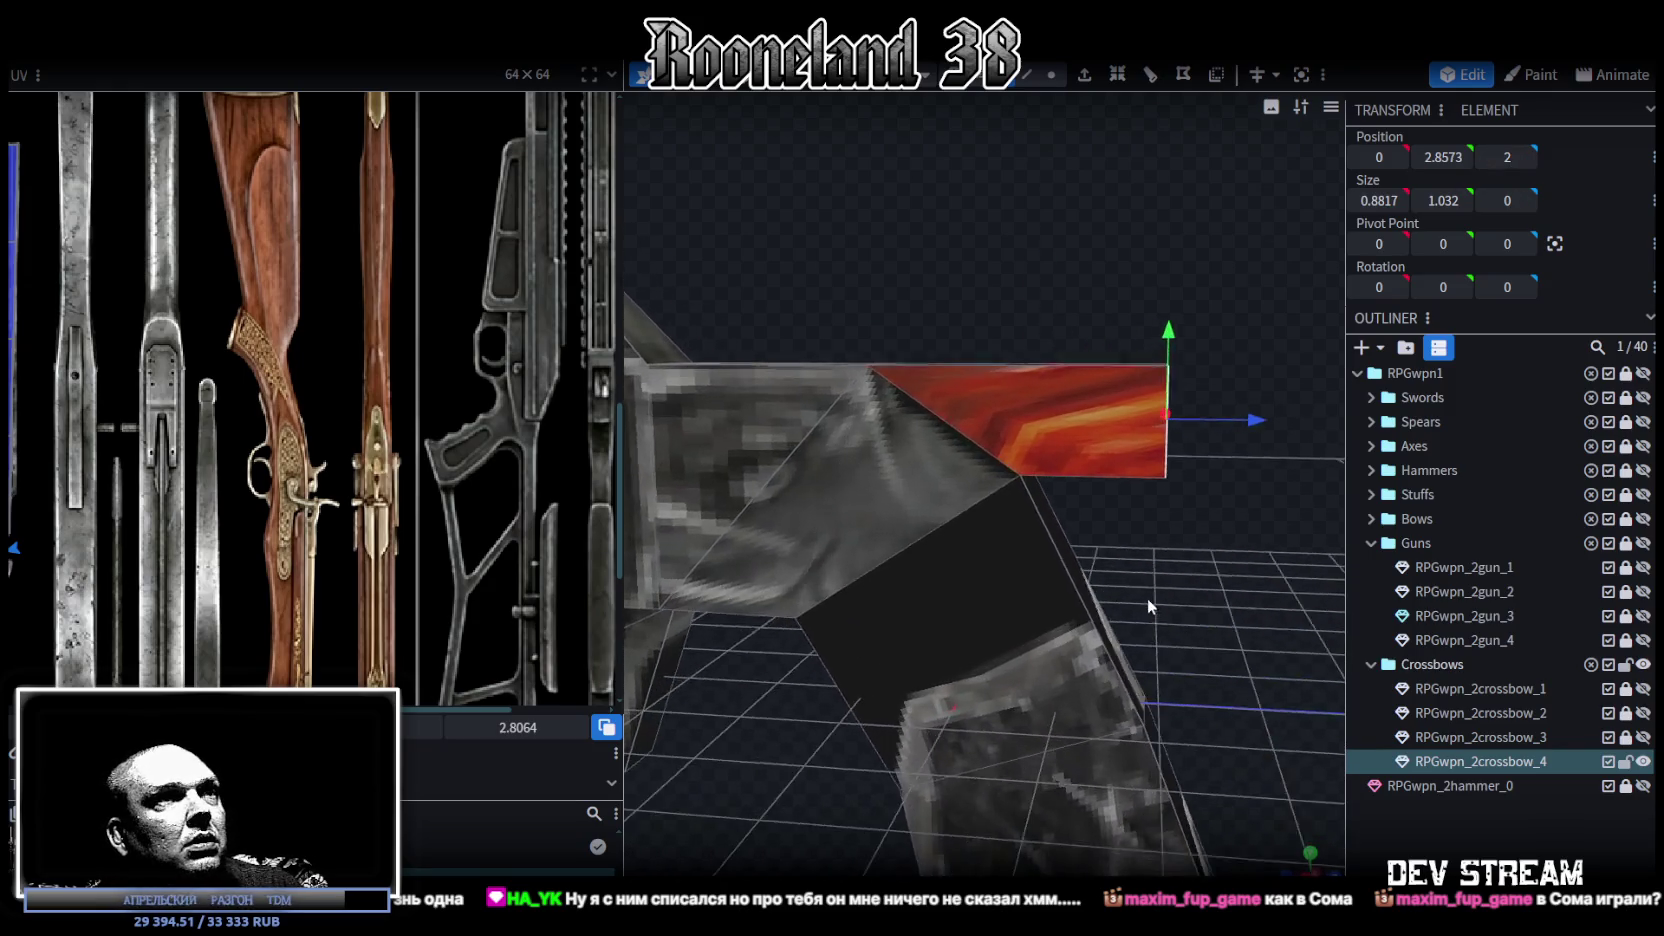
left_click_drag(1238, 419, 1185, 416)
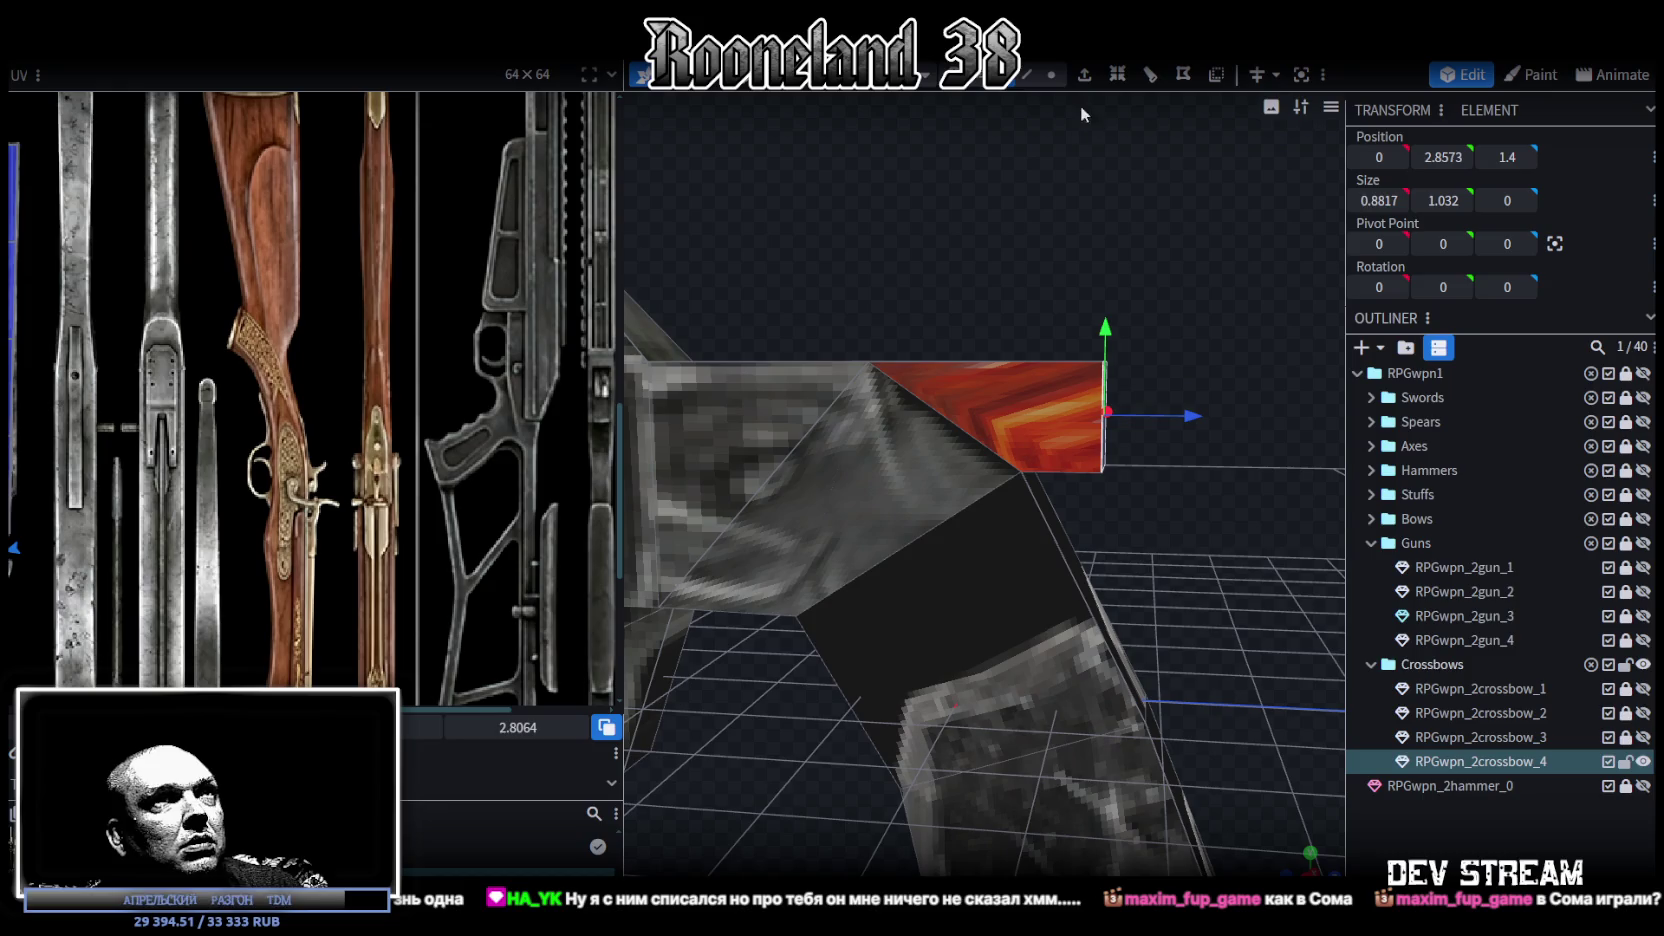
left_click_drag(1089, 438, 1101, 330)
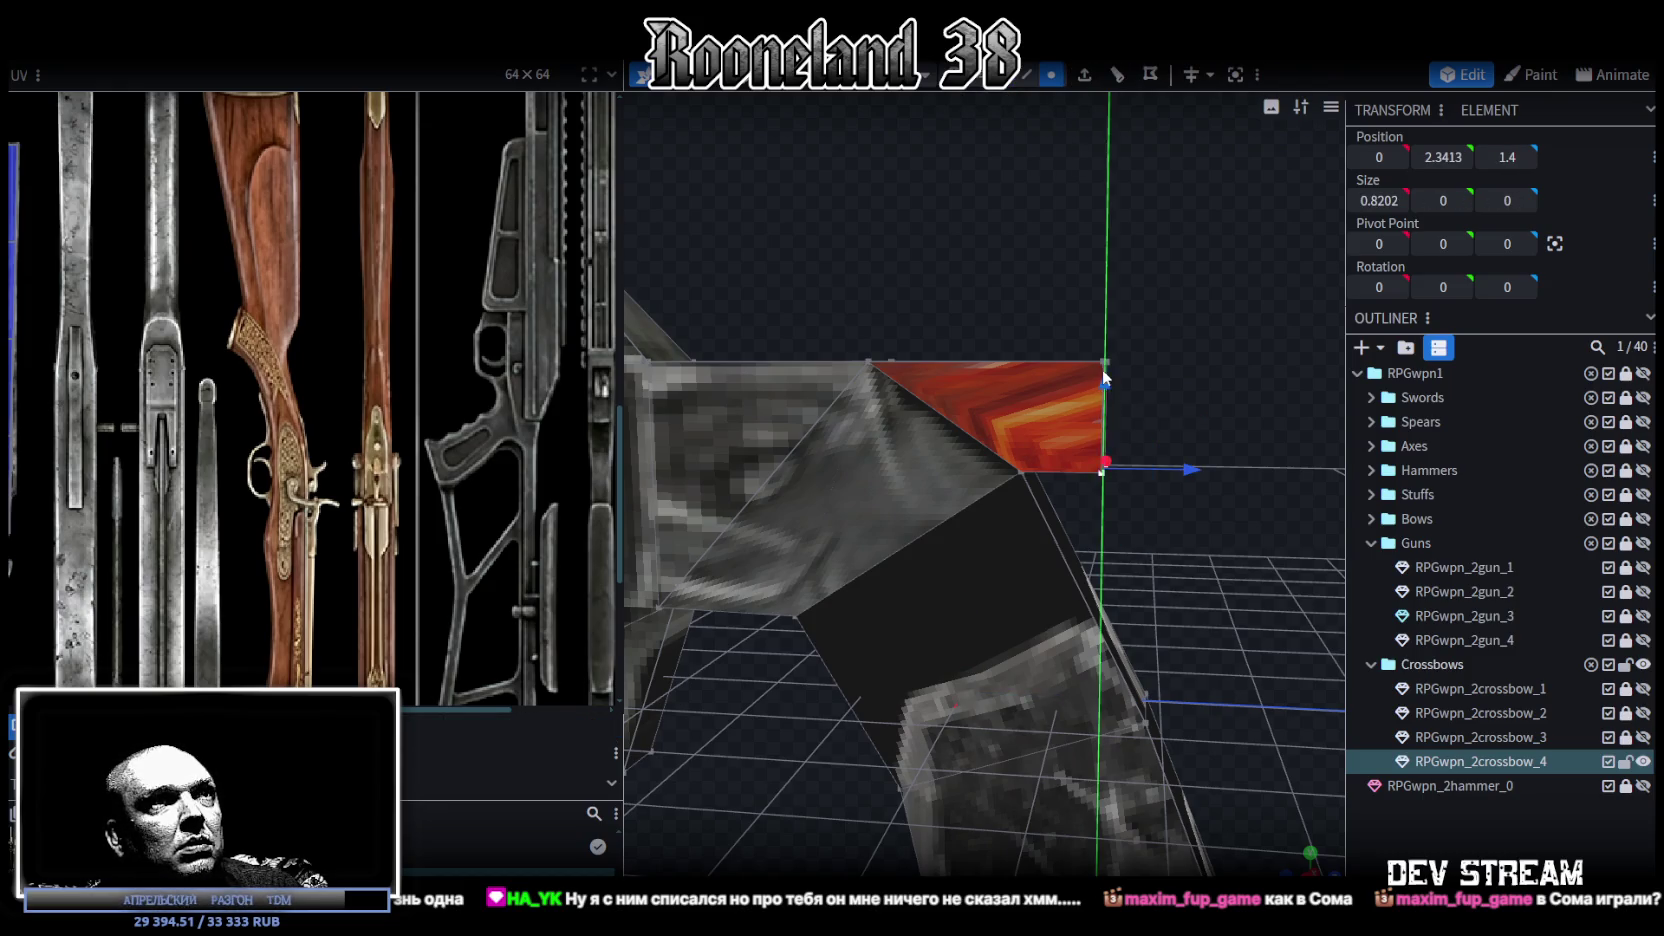
scroll(1101, 454, "down", 3)
mouse_move(1138, 524)
left_mouse_down()
mouse_move(1191, 462)
mouse_move(1066, 500)
mouse_move(965, 474)
mouse_move(1080, 478)
left_mouse_up()
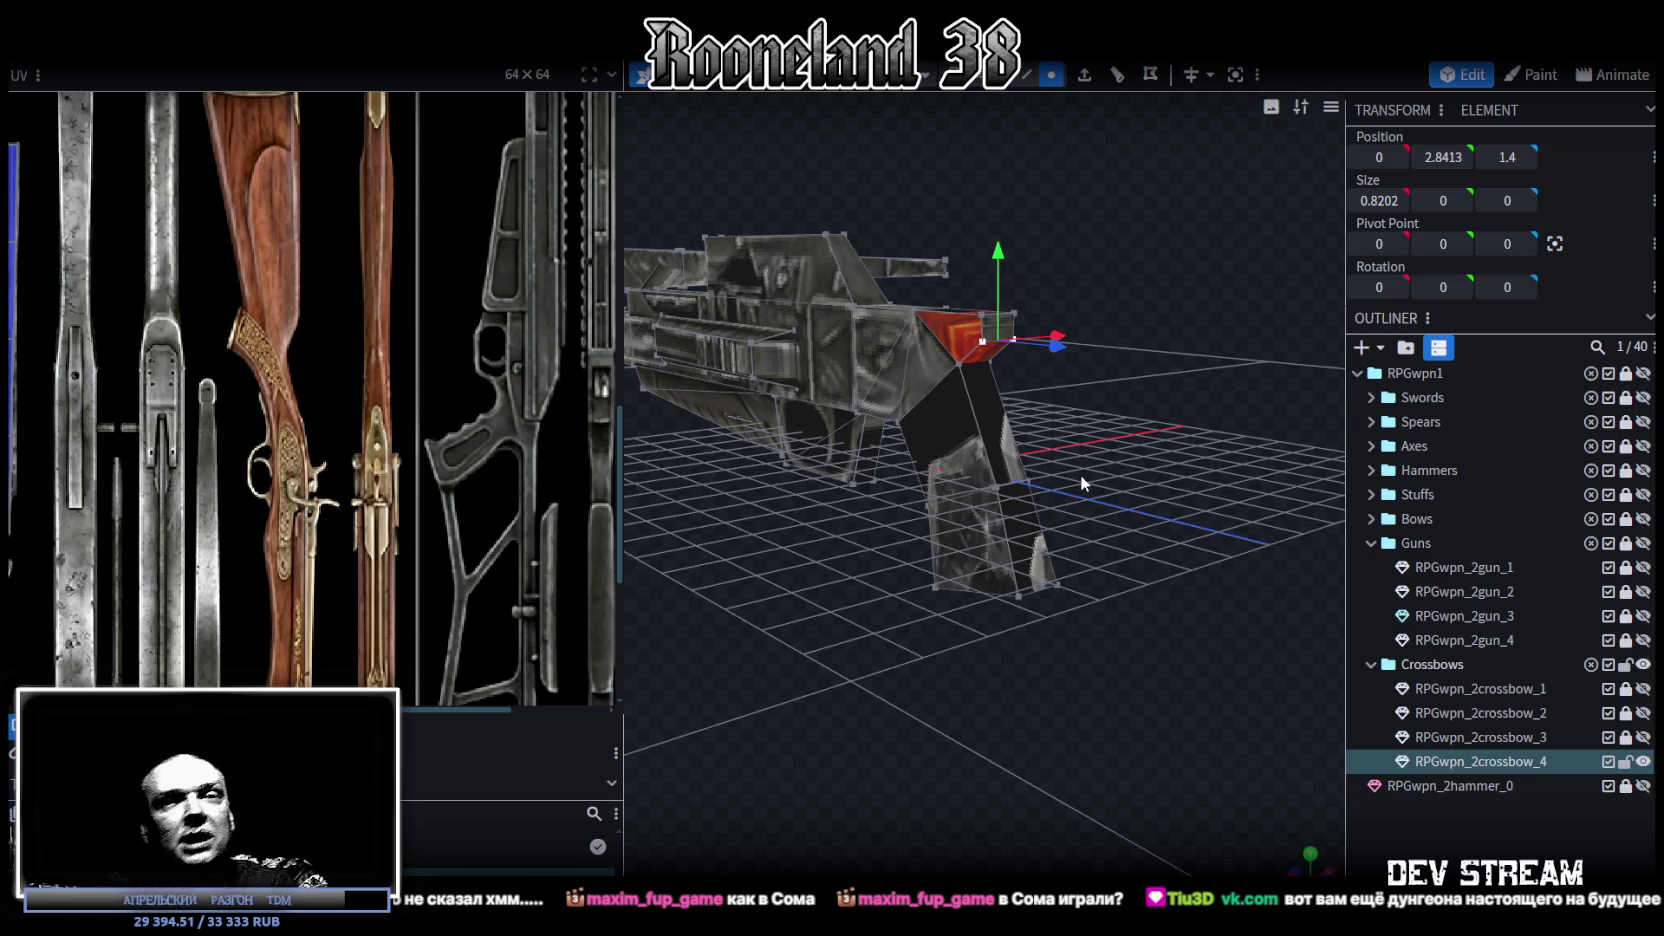
Step: Resize the thin inner stock piece's X width from 0.6 to 0.8
mouse_move(1080, 474)
left_mouse_down()
mouse_move(1127, 515)
mouse_move(1017, 469)
mouse_move(1154, 468)
mouse_move(937, 653)
mouse_move(870, 640)
mouse_move(968, 567)
left_mouse_up()
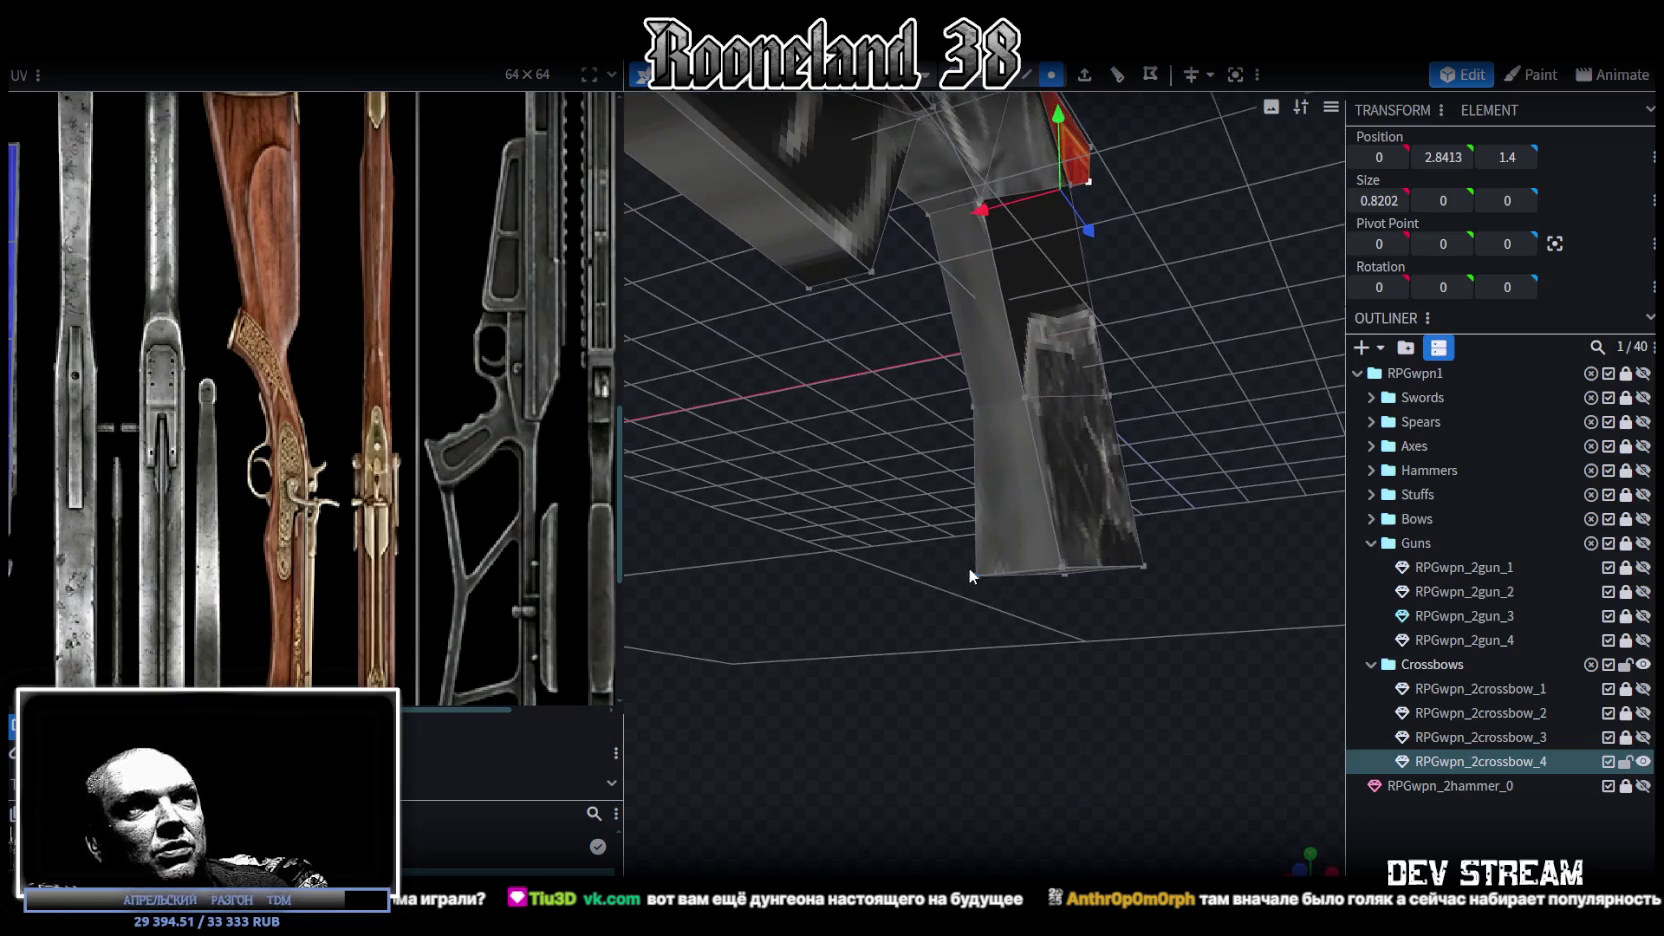
left_click(975, 320)
mouse_move(975, 320)
left_mouse_down()
mouse_move(1154, 298)
mouse_move(1212, 254)
left_mouse_up()
key("s")
left_click_drag(1014, 326, 1048, 318)
mouse_move(1208, 266)
left_mouse_down()
mouse_move(734, 454)
mouse_move(972, 497)
mouse_move(1147, 350)
left_mouse_up()
left_click_drag(1162, 312, 1140, 290)
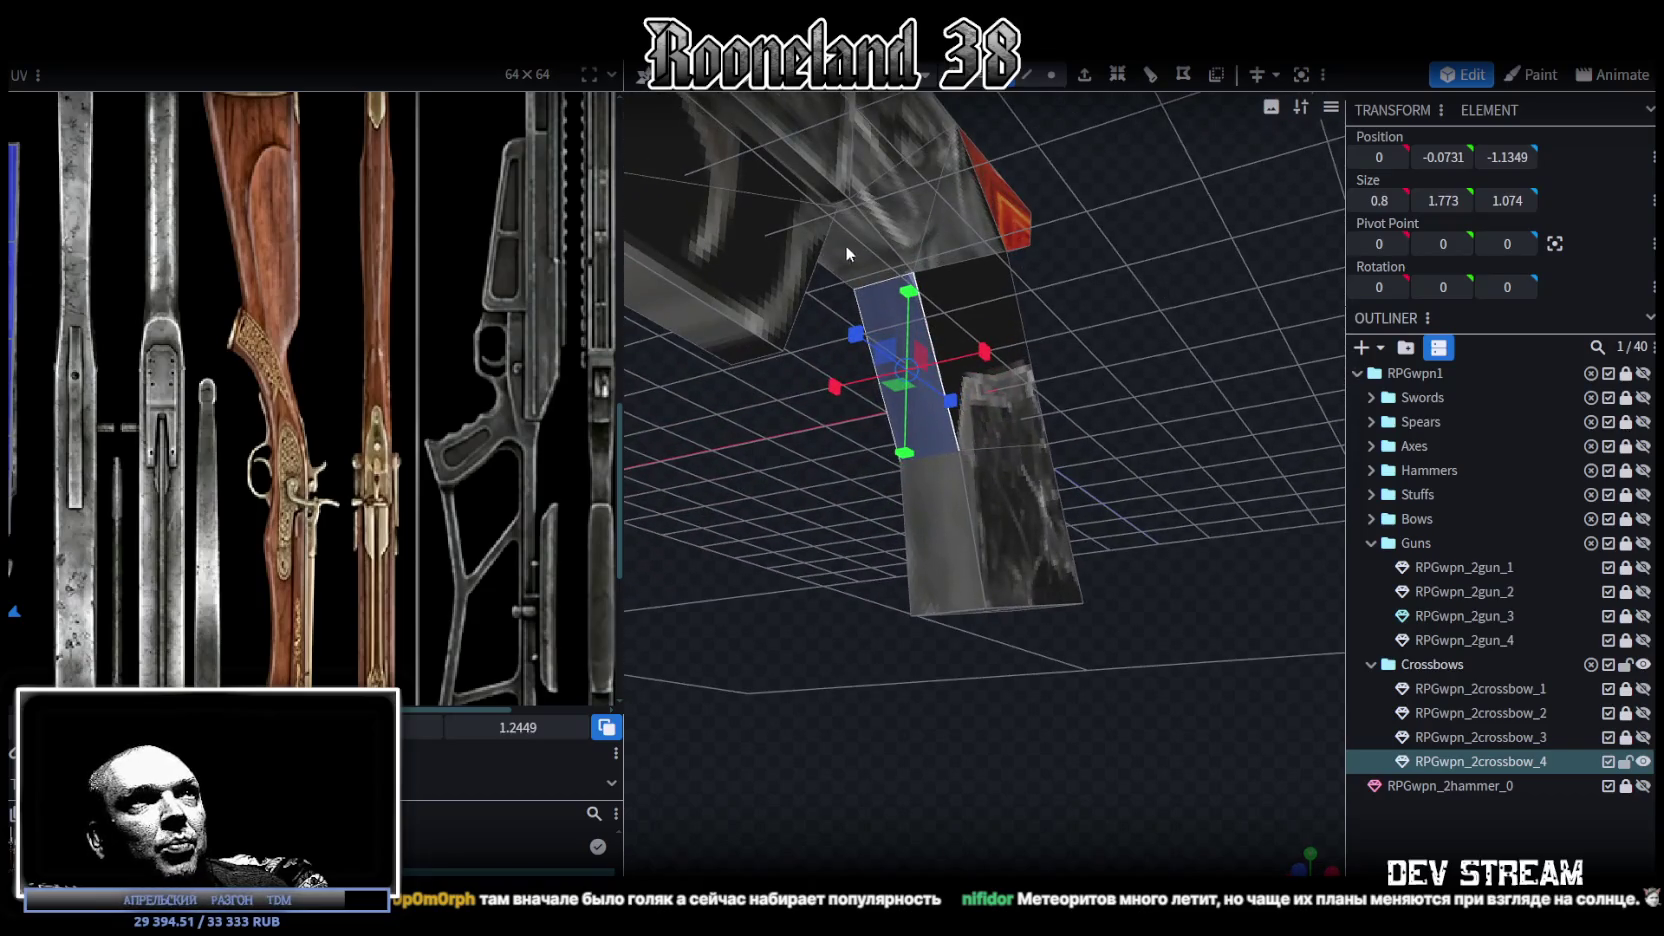
Step: In vertex mode, select the thin piece's top vertices where it joins the body
left_click(1051, 74)
left_click(918, 270)
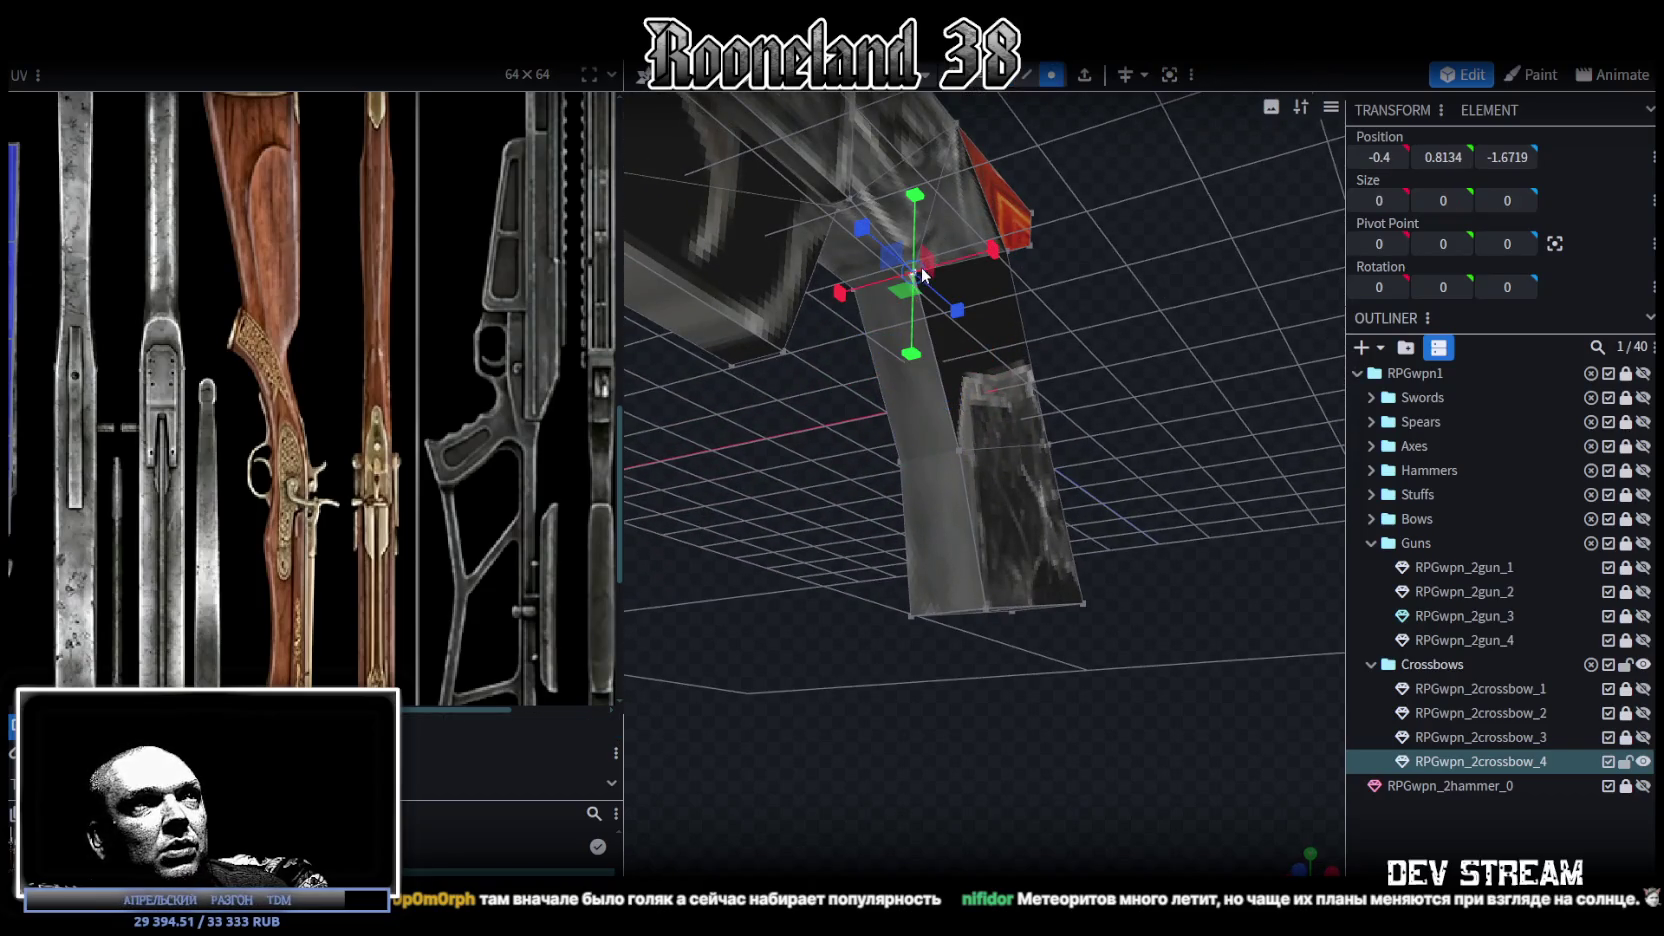
scroll(868, 300, "up", 4)
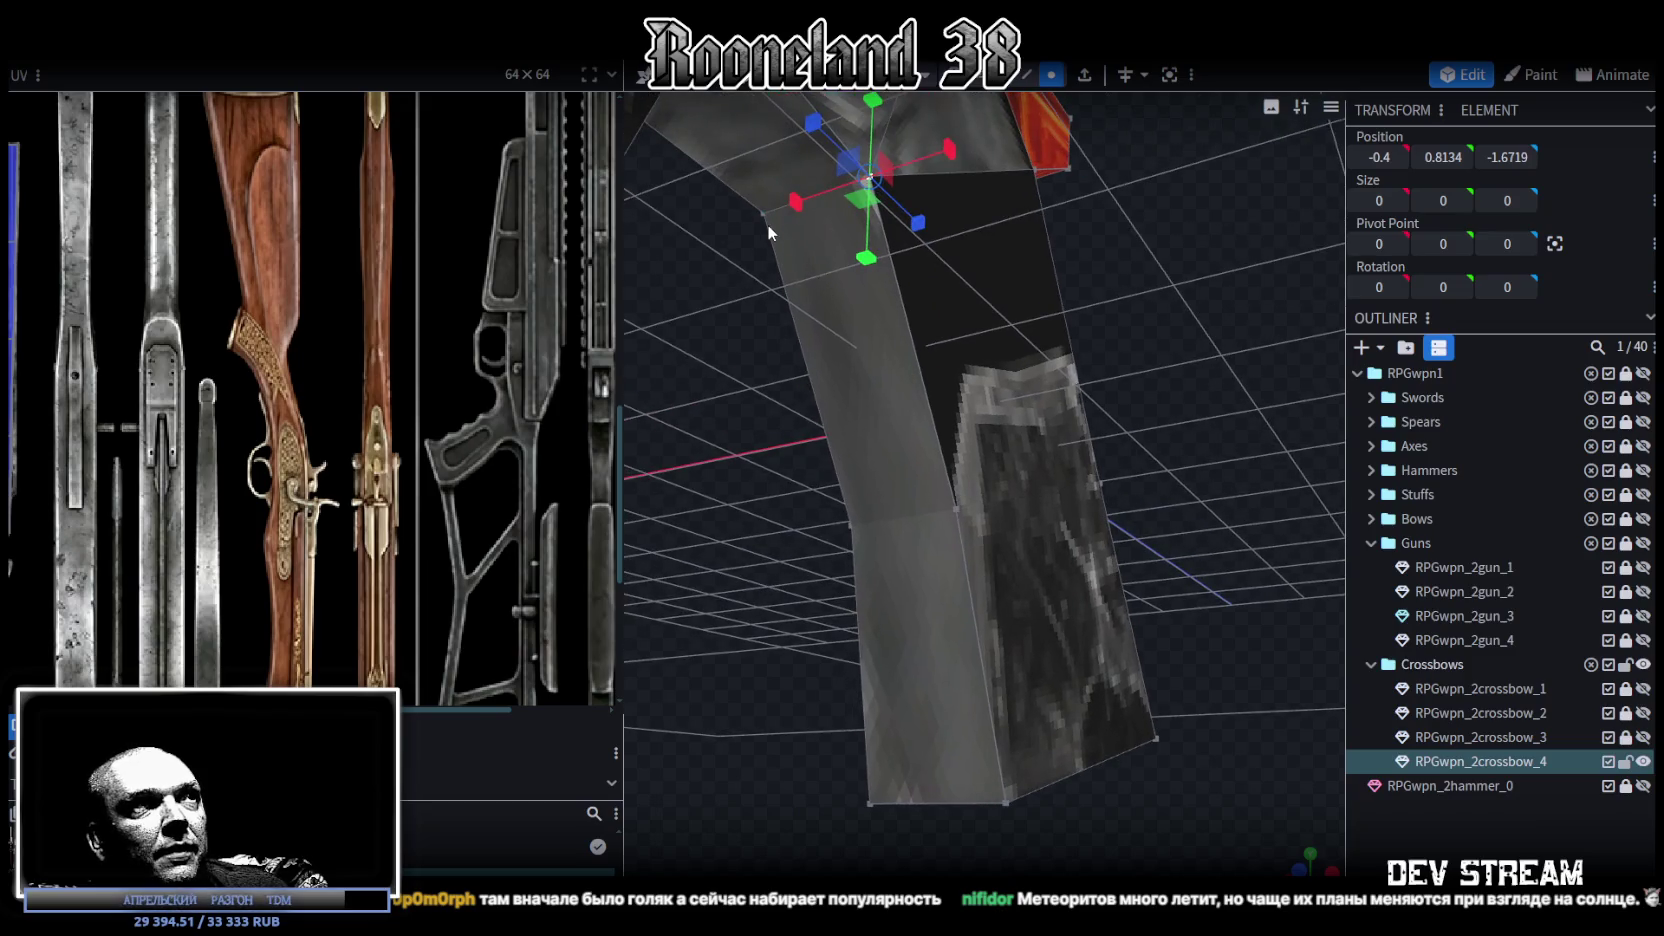
left_click(764, 216, "shift")
mouse_move(764, 216)
left_mouse_down()
mouse_move(1122, 302)
mouse_move(1043, 188)
left_mouse_up()
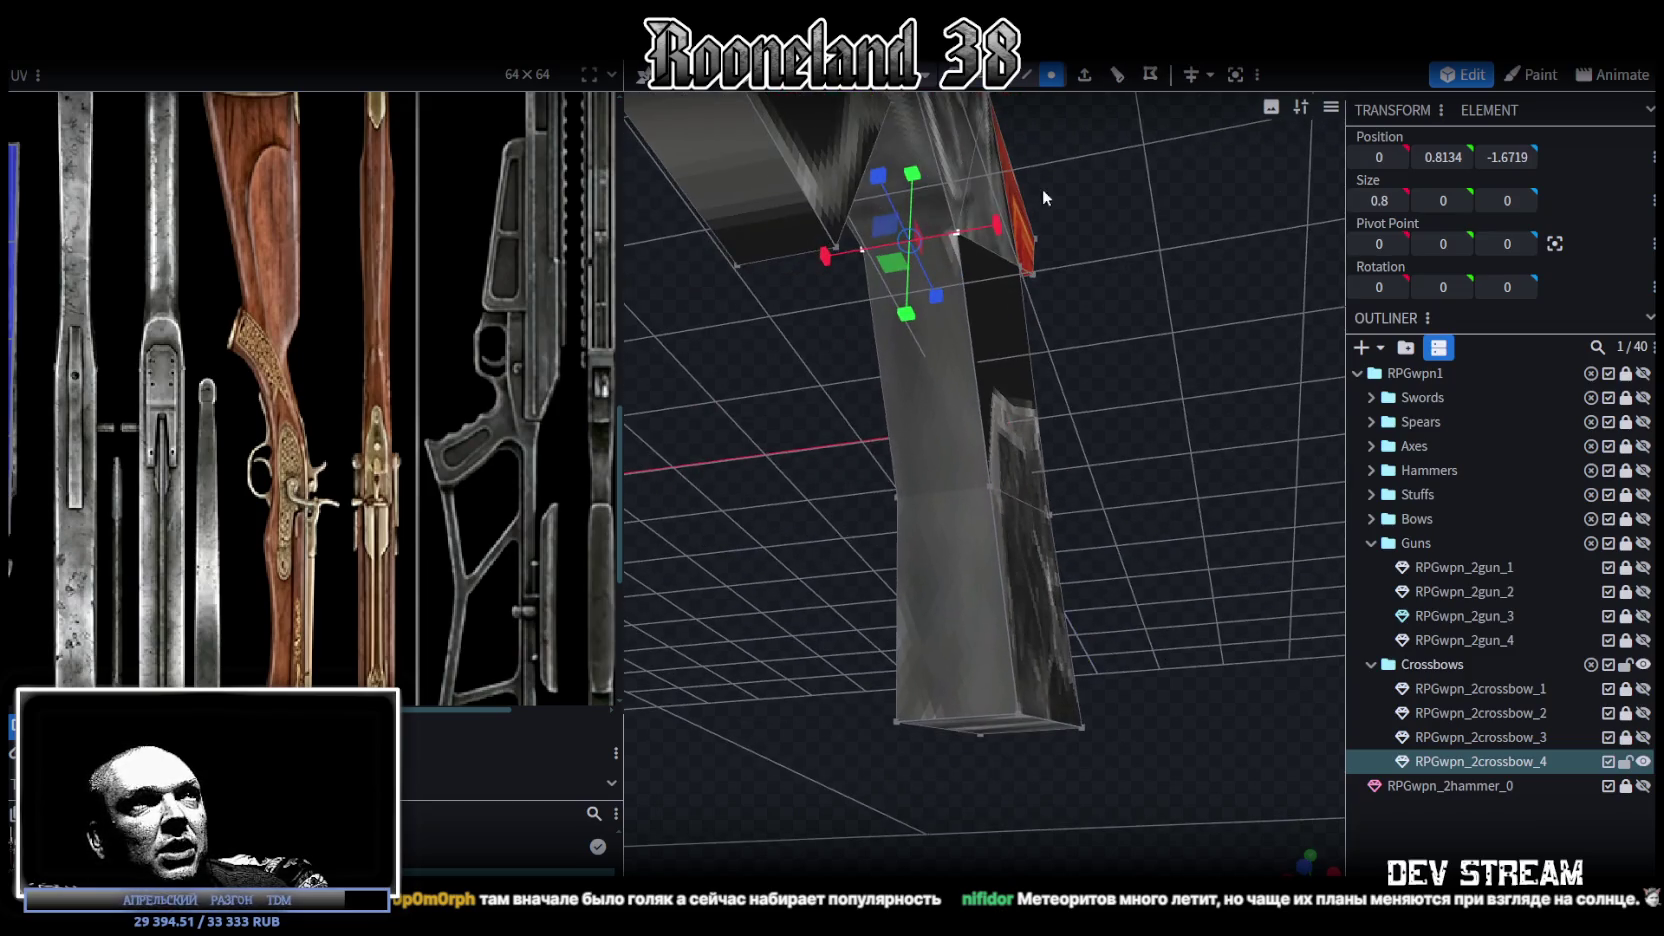
left_click(983, 216)
mouse_move(1212, 292)
left_mouse_down()
mouse_move(796, 420)
mouse_move(767, 463)
mouse_move(1069, 474)
mouse_move(1145, 441)
left_mouse_up()
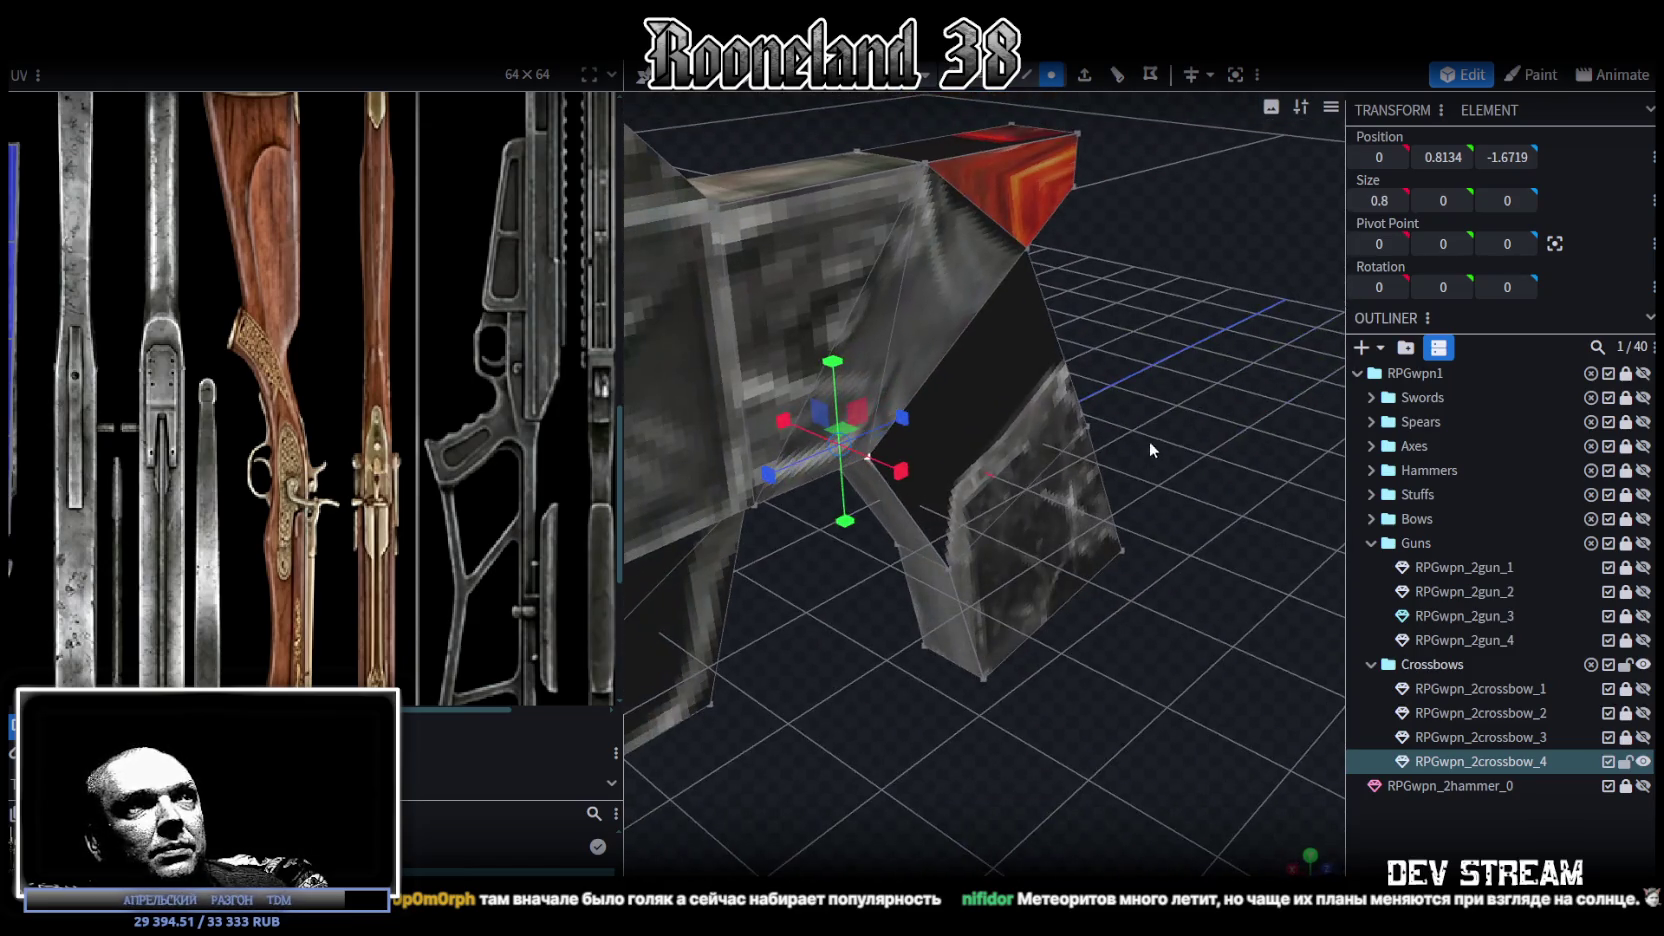
mouse_move(1130, 402)
left_mouse_down()
mouse_move(1024, 438)
mouse_move(932, 421)
left_mouse_up()
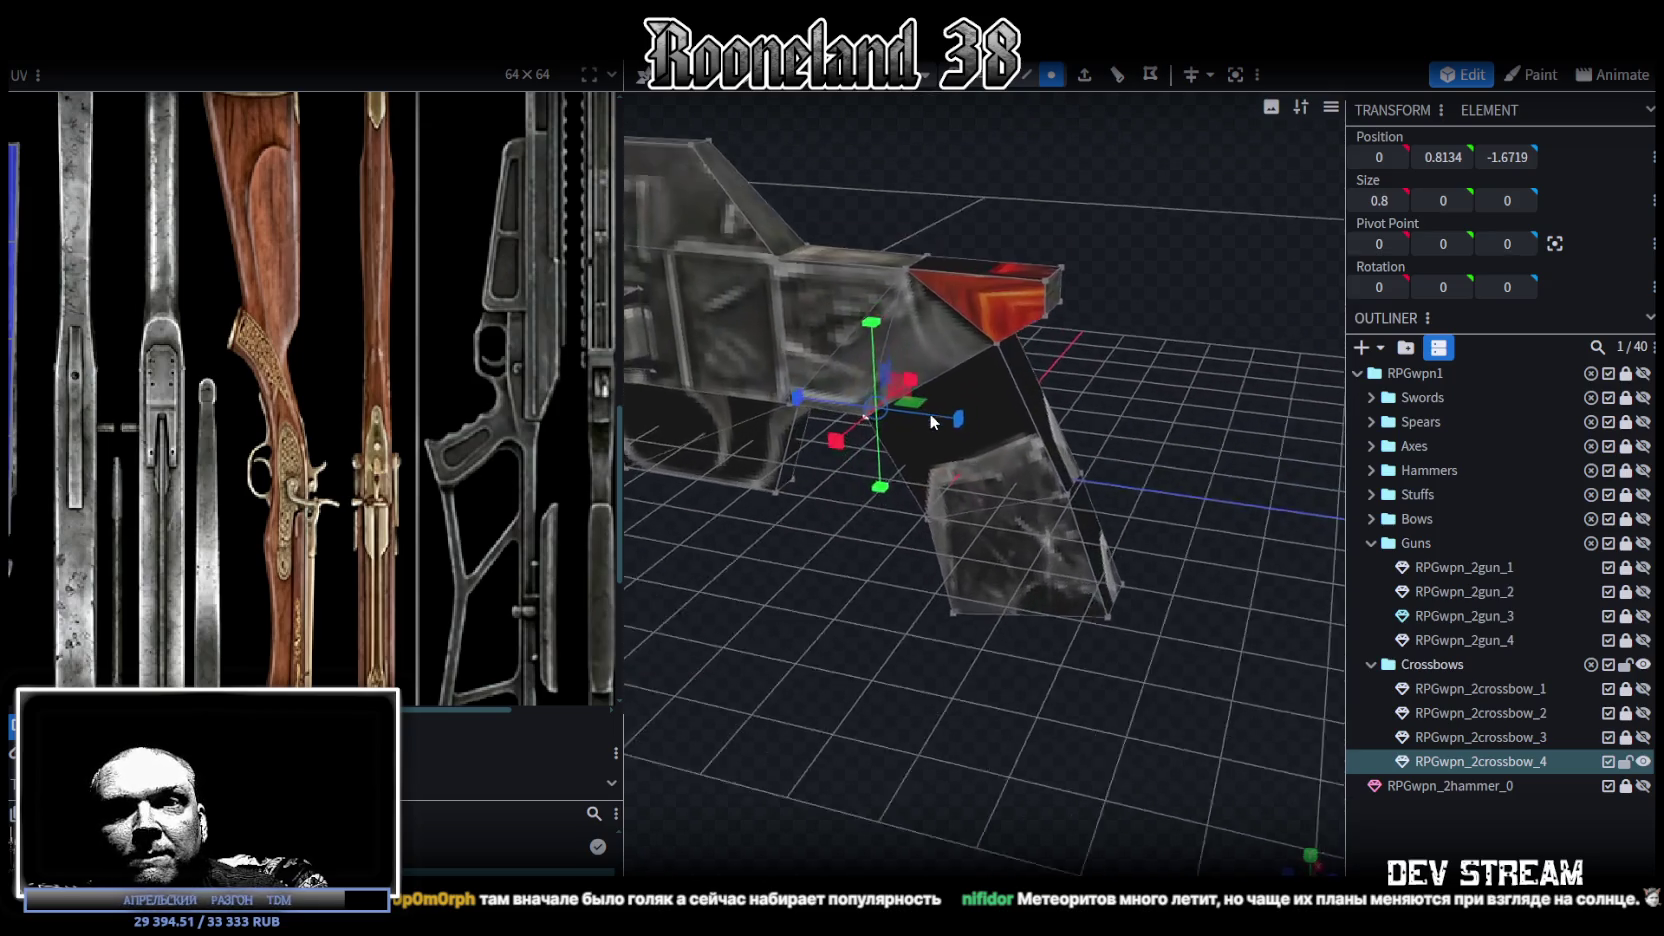
scroll(928, 412, "up", 3)
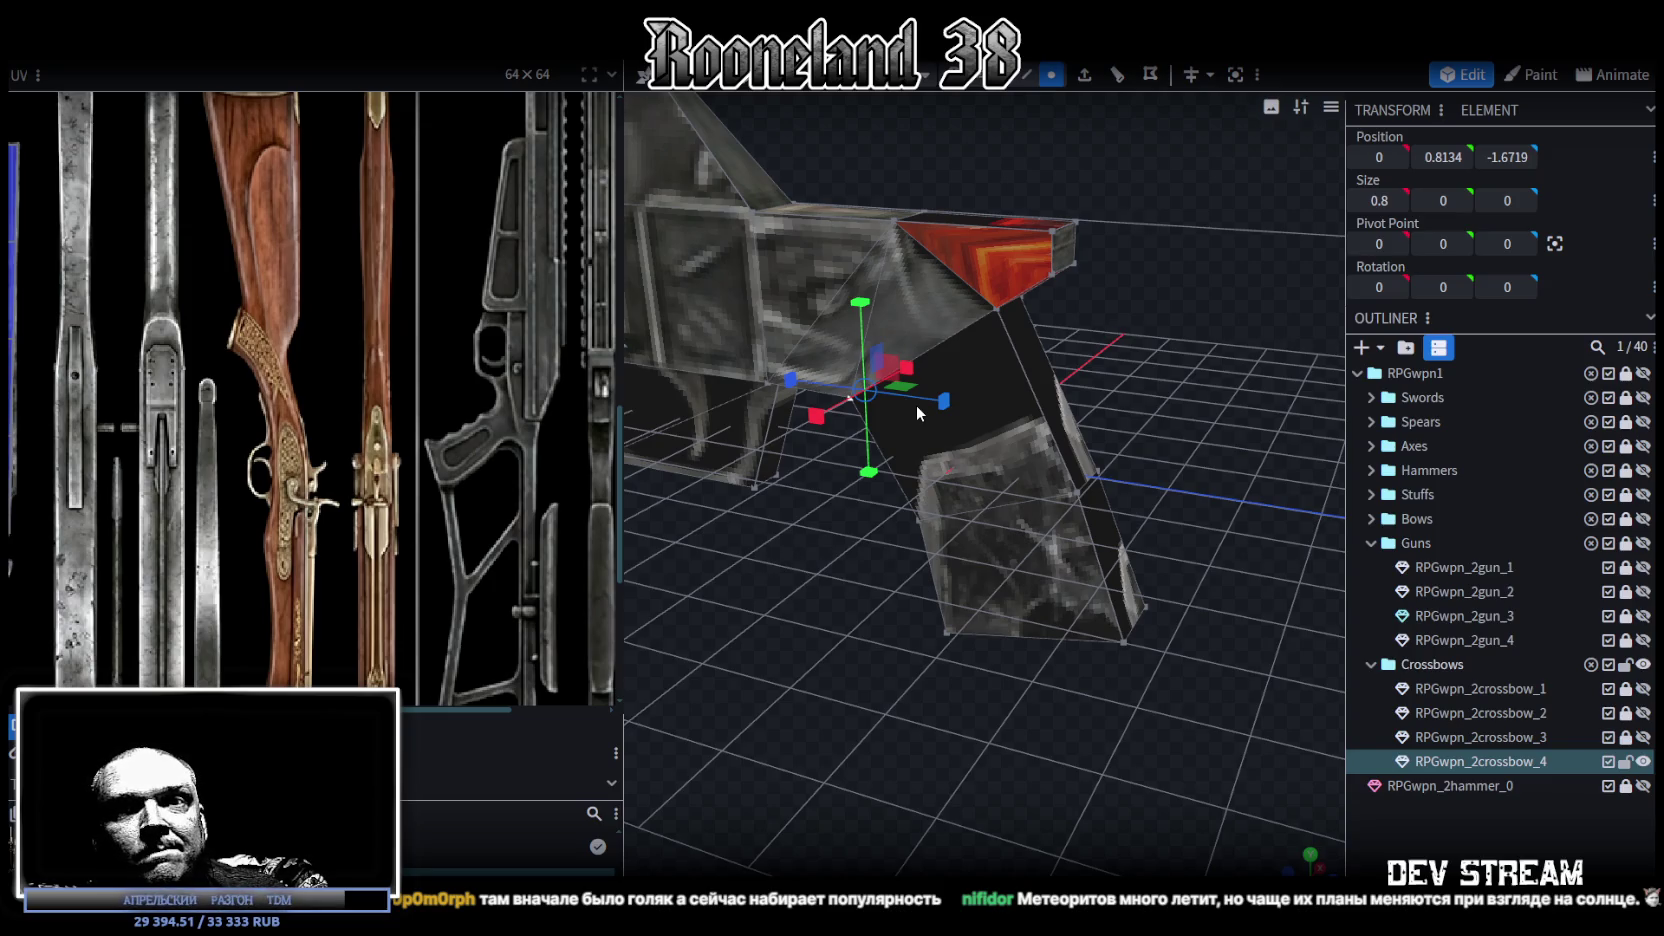
left_click_drag(916, 406, 915, 400)
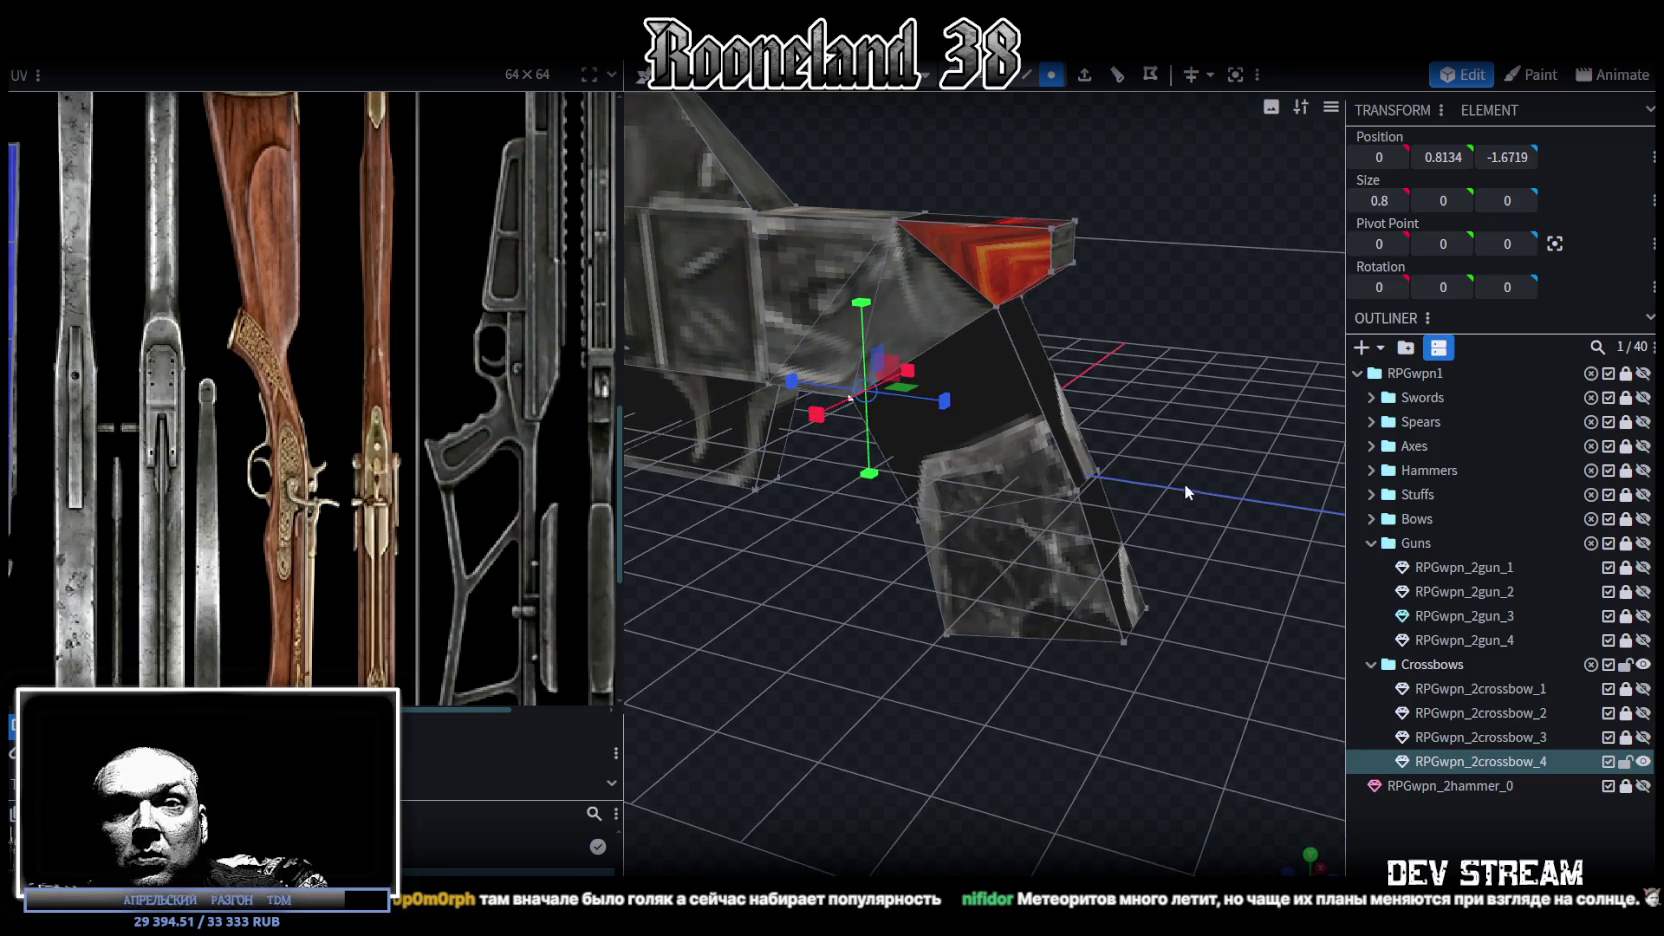
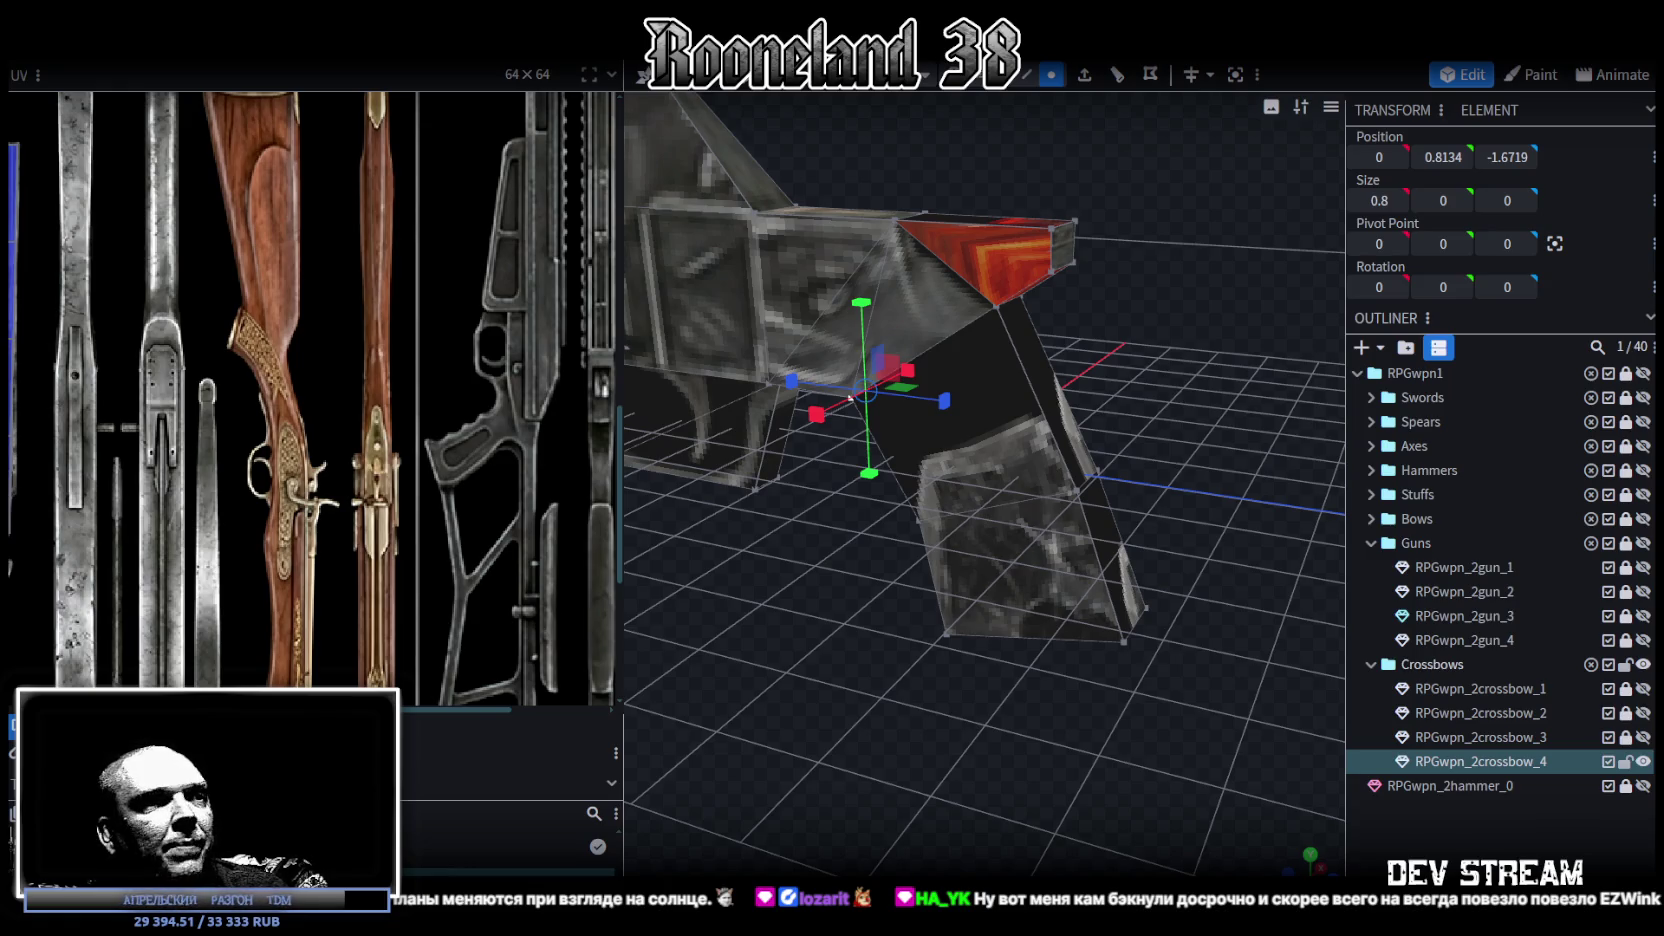
Step: Push the face strip beside the grip joint inward by 0.4 on Z
mouse_move(778, 639)
left_mouse_down()
mouse_move(928, 593)
mouse_move(1000, 375)
left_mouse_up()
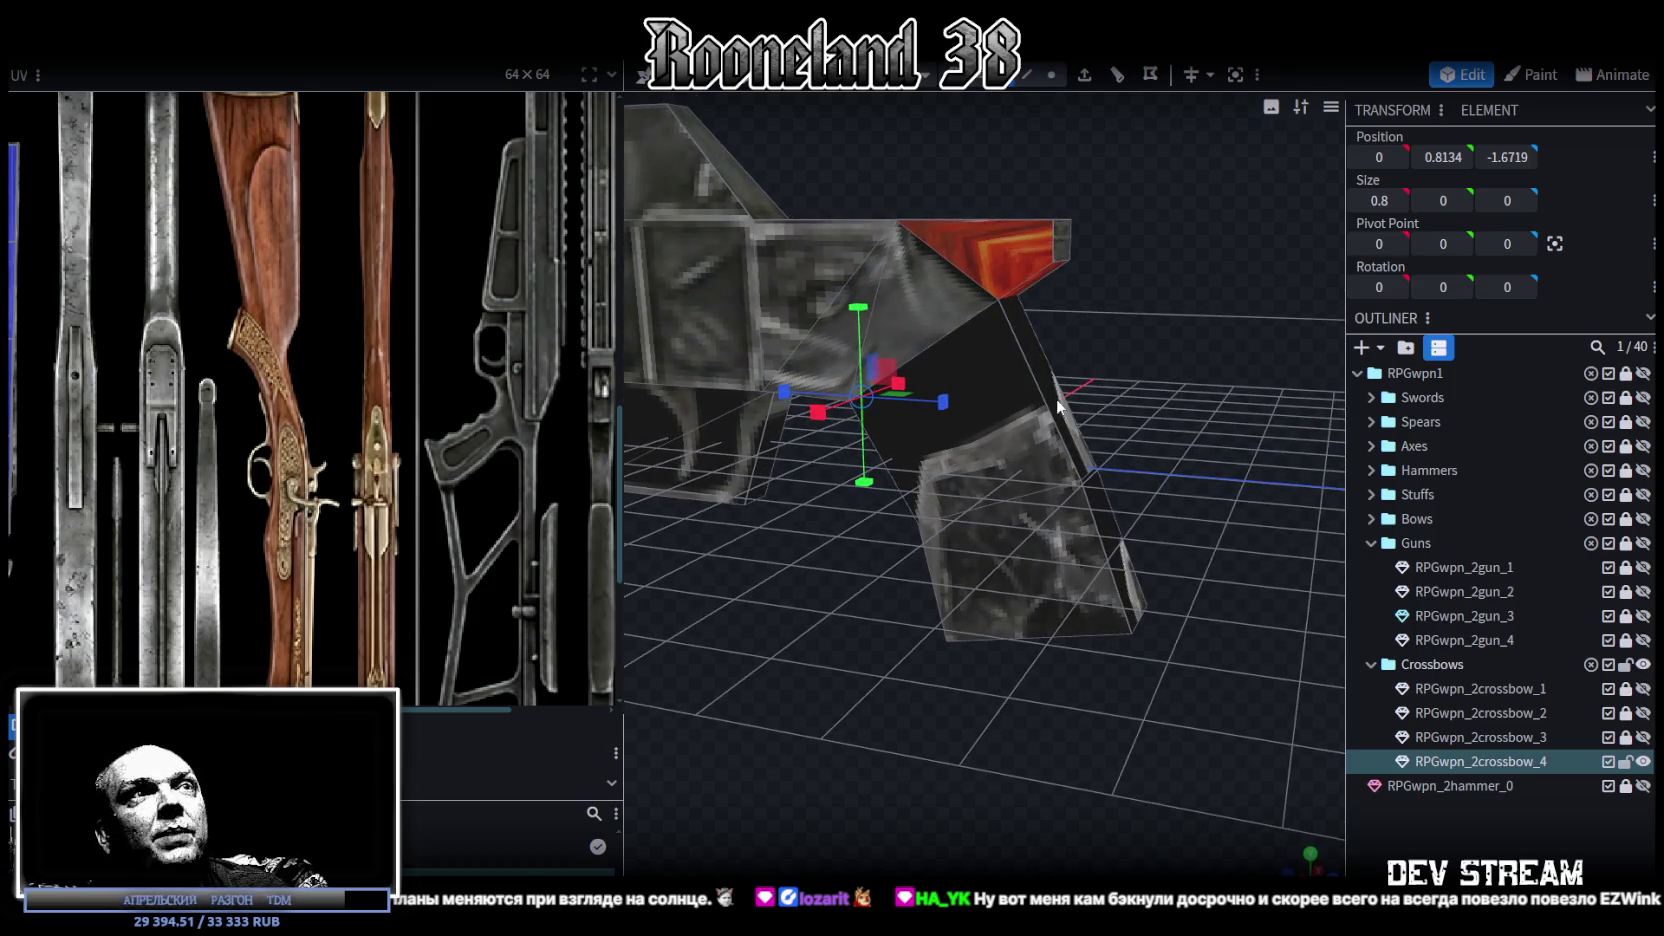
left_click(1041, 391)
left_click_drag(1148, 368, 1255, 340)
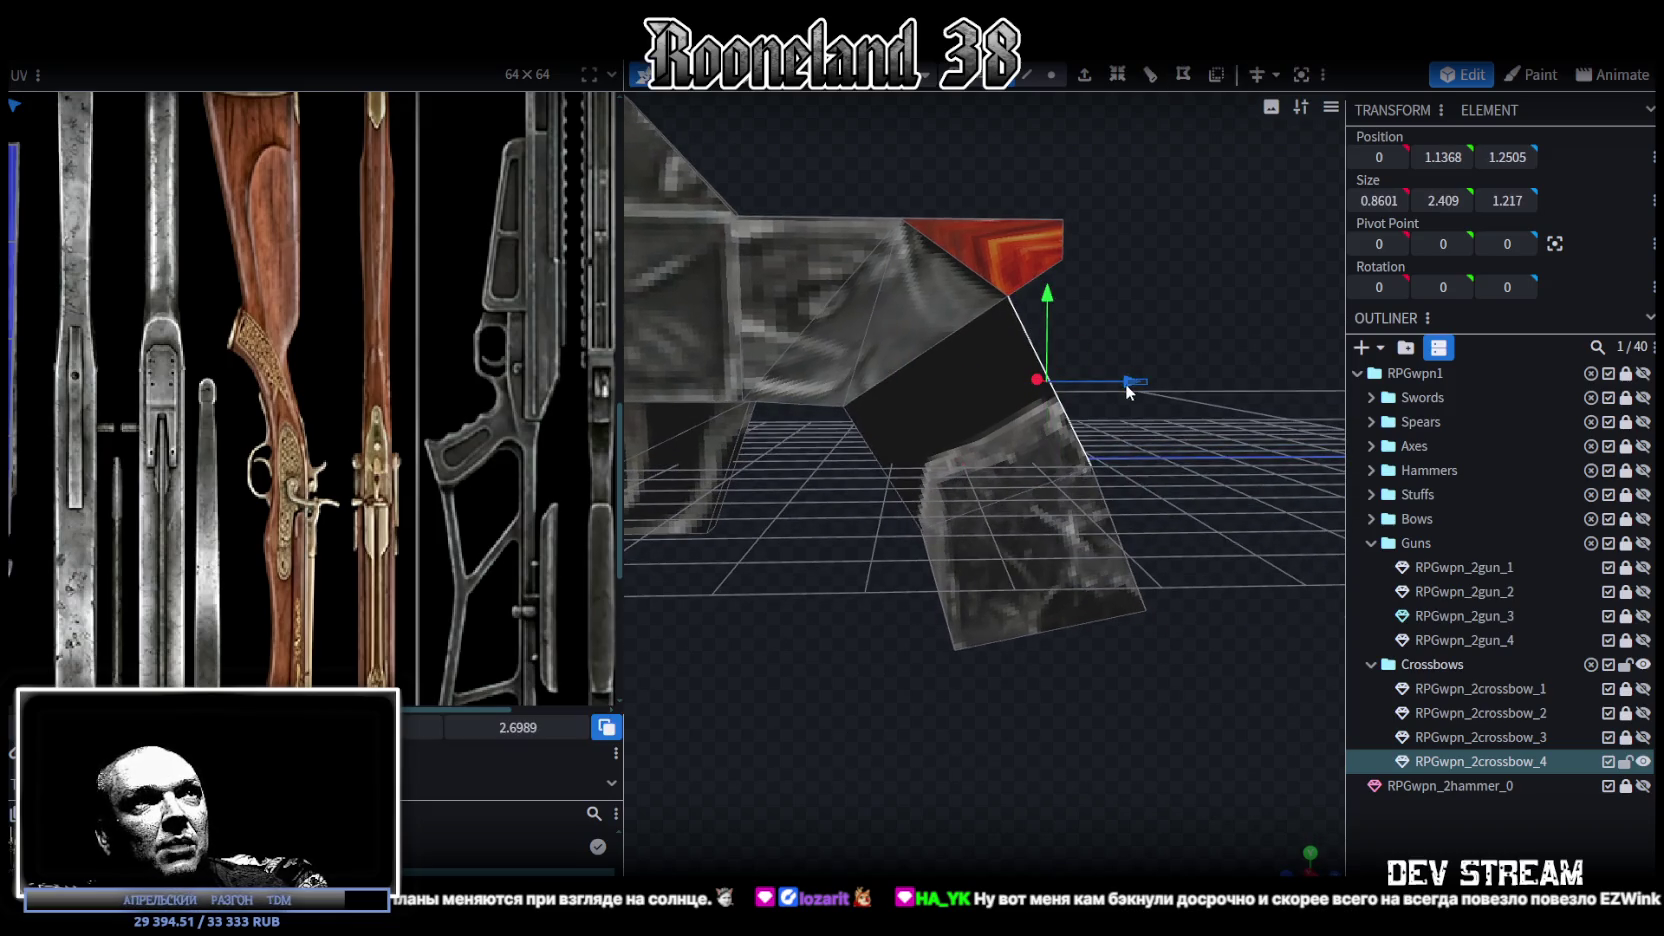
left_click_drag(1022, 371, 1299, 401)
left_click(1052, 401)
left_click_drag(1133, 384, 1118, 387)
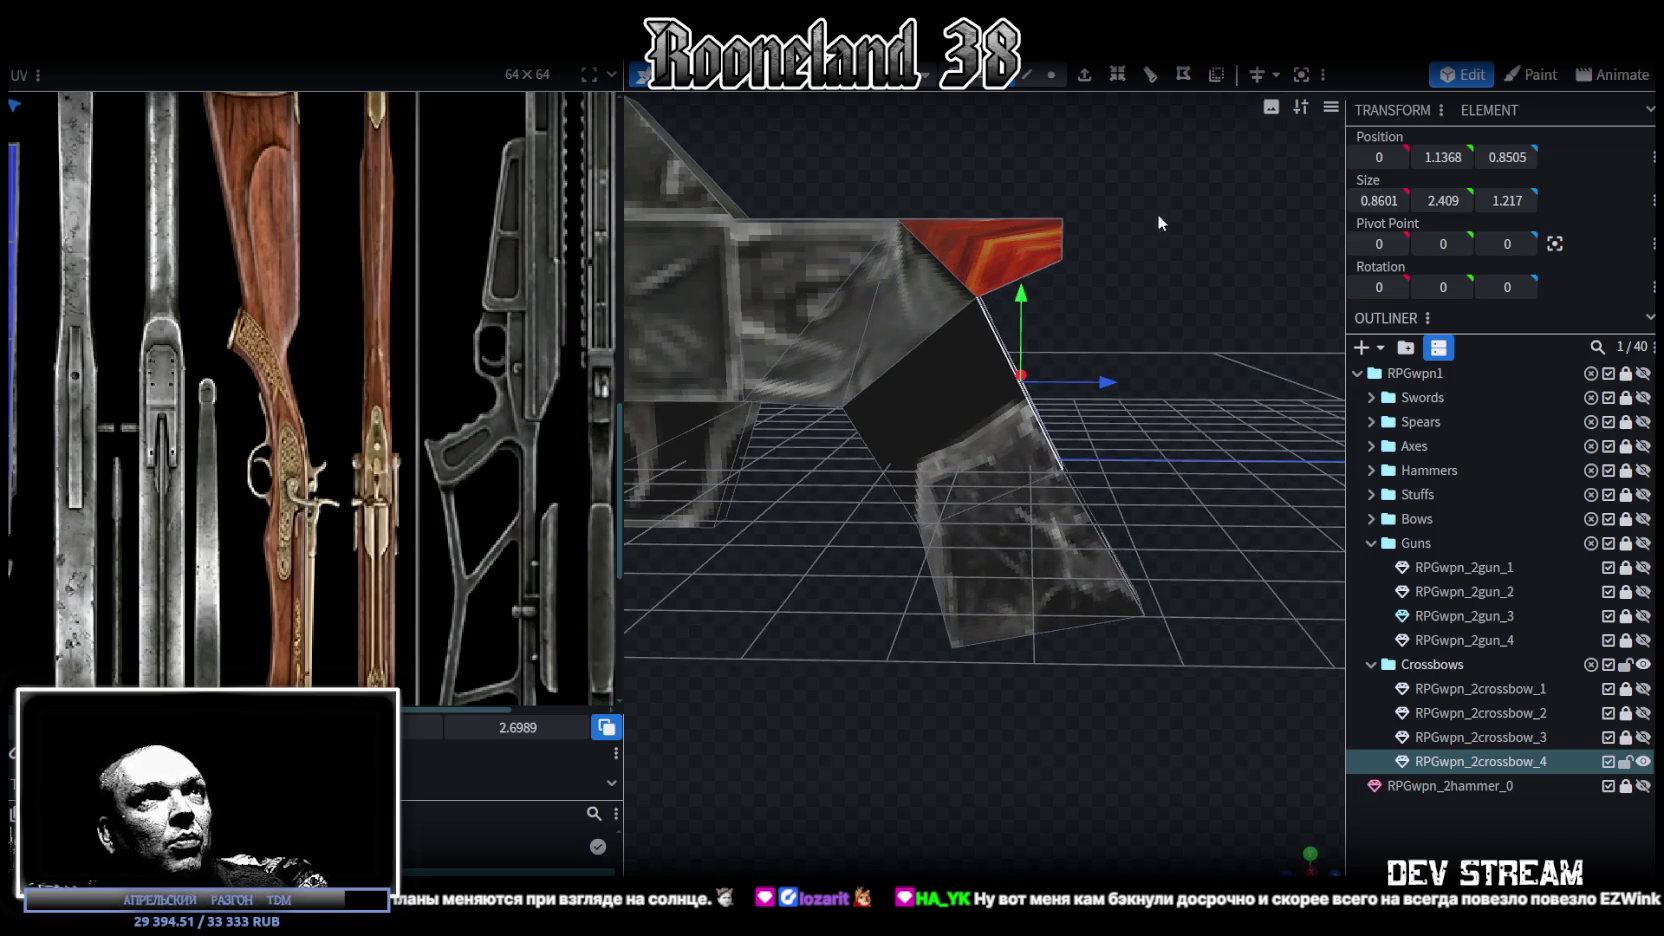
Step: Move the red top plate's lower corner vertex back on Z and down 0.1 on Y
left_click(1051, 74)
left_click(978, 296)
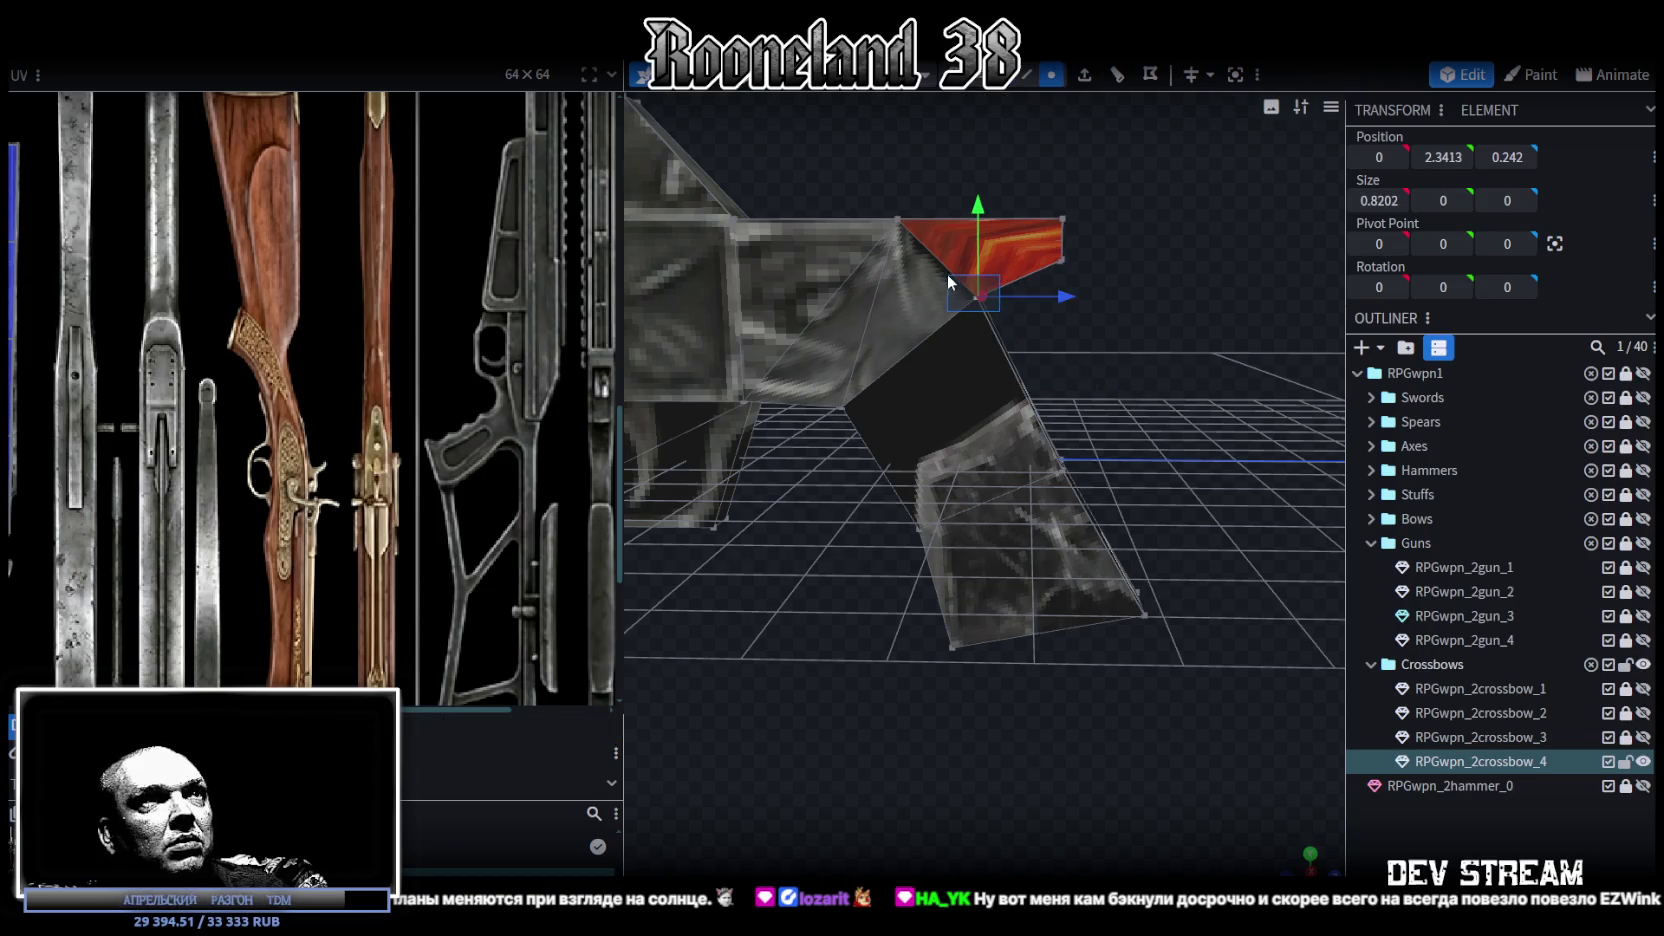
left_click_drag(1057, 303, 1021, 303)
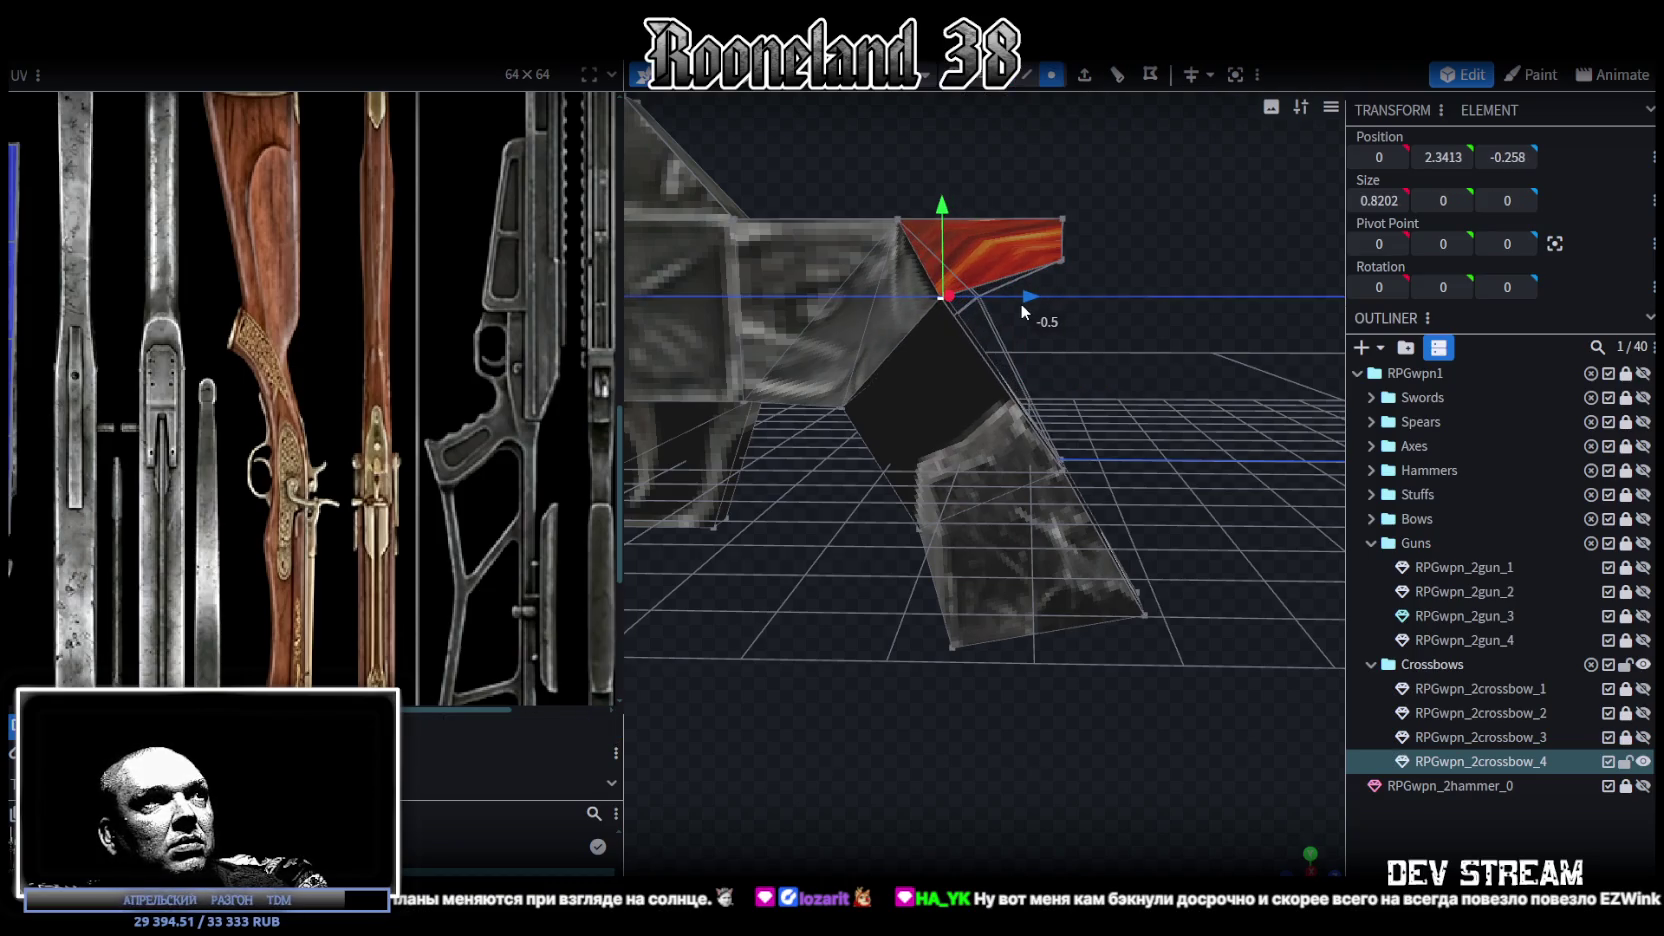
left_click_drag(942, 198, 943, 213)
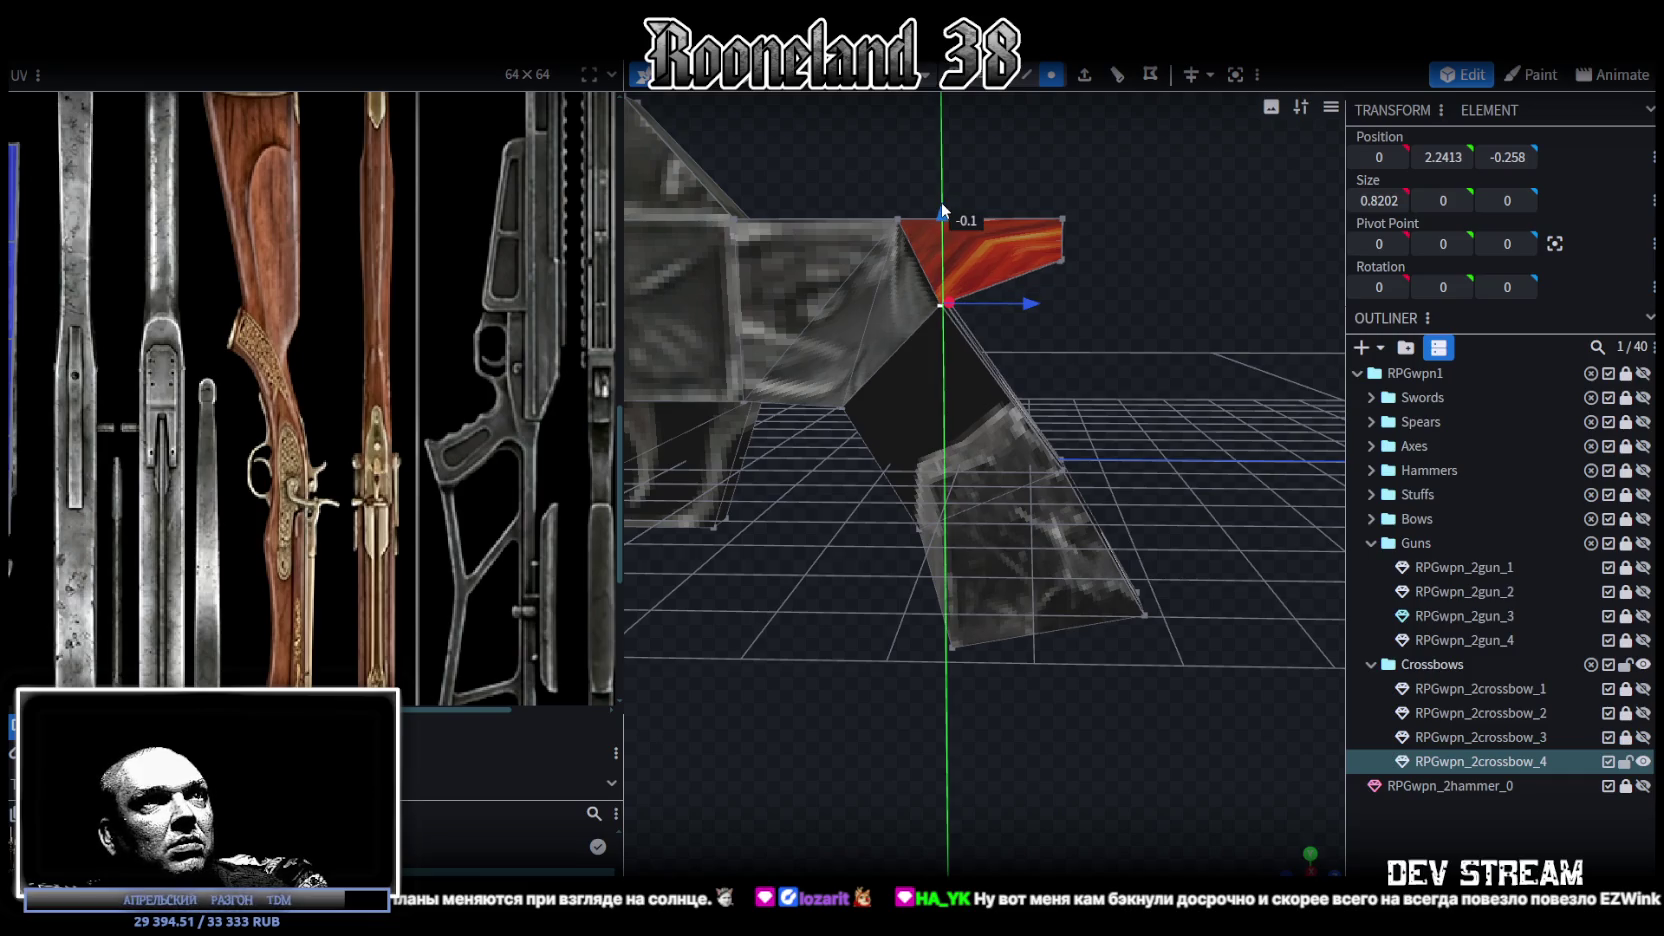
mouse_move(1138, 453)
left_mouse_down()
mouse_move(1055, 422)
mouse_move(1111, 422)
mouse_move(965, 461)
mouse_move(1118, 456)
mouse_move(1156, 425)
mouse_move(1088, 500)
mouse_move(956, 567)
mouse_move(987, 556)
mouse_move(978, 501)
mouse_move(990, 531)
mouse_move(1037, 550)
mouse_move(988, 568)
mouse_move(948, 640)
mouse_move(972, 639)
mouse_move(984, 600)
mouse_move(839, 320)
left_mouse_up()
Step: Box-select the crossbow arm faces and delete them
scroll(1155, 433, "down", 5)
scroll(986, 556, "up", 3)
scroll(572, 310, "down", 3)
scroll(550, 326, "down", 1)
mouse_move(736, 340)
left_mouse_down("ctrl")
mouse_move(931, 565)
mouse_move(995, 314)
mouse_move(1096, 278)
mouse_move(1020, 270)
mouse_move(1028, 243)
mouse_move(1006, 253)
left_mouse_up("ctrl")
key("Delete")
Step: Undo the earlier arm-face deletion
mouse_move(1038, 562)
left_mouse_down()
mouse_move(1111, 541)
mouse_move(1006, 339)
left_mouse_up()
scroll(1121, 550, "up", 5)
left_click(1007, 338)
scroll(1100, 490, "up", 3)
key("ctrl+z")
scroll(1058, 516, "down", 5)
Step: Box-select and delete the right and left crossbow arms
left_click_drag(791, 528, 675, 521)
scroll(848, 597, "up", 3)
mouse_move(848, 597)
left_mouse_down()
mouse_move(1167, 526)
mouse_move(1183, 557)
left_mouse_up()
mouse_move(1292, 512)
left_mouse_down()
mouse_move(1134, 354)
mouse_move(969, 280)
left_mouse_up()
left_click_drag(1078, 490, 1069, 476)
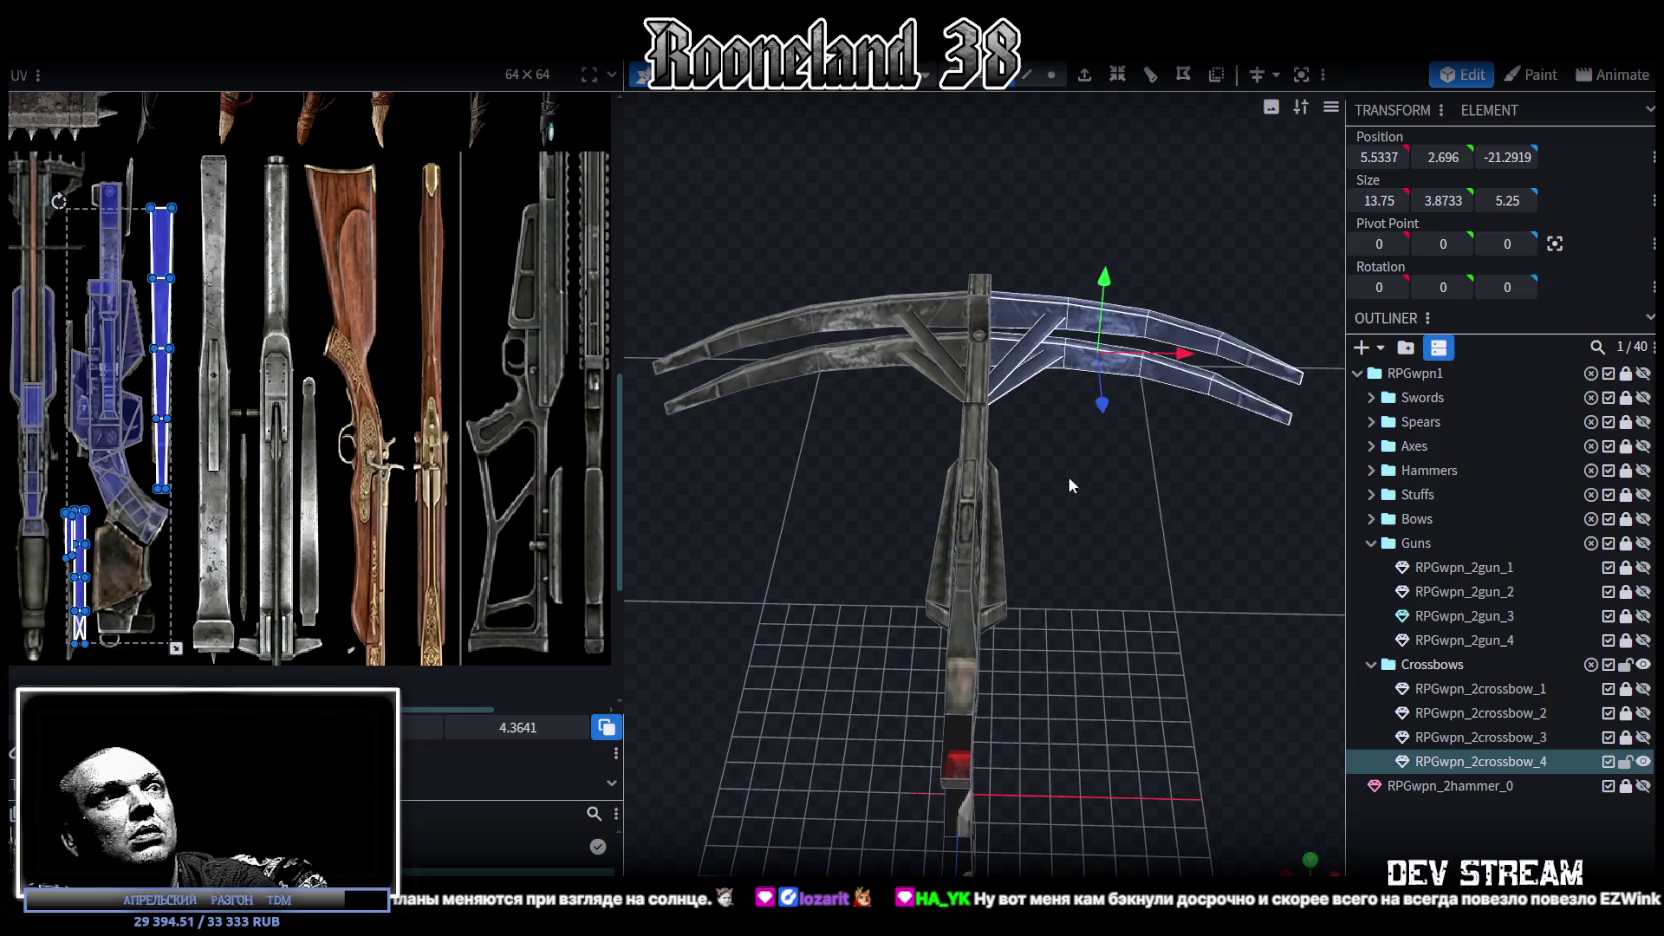
key("Delete")
mouse_move(826, 262)
left_mouse_down()
mouse_move(740, 222)
mouse_move(1016, 487)
left_mouse_up()
key("Delete")
Step: Slide the thin barrel-tip piece back toward the body to shorten the barrel
mouse_move(873, 565)
left_mouse_down()
mouse_move(1219, 473)
mouse_move(1051, 561)
mouse_move(905, 417)
left_mouse_up()
scroll(1043, 587, "up", 3)
left_click_drag(793, 299, 1005, 396)
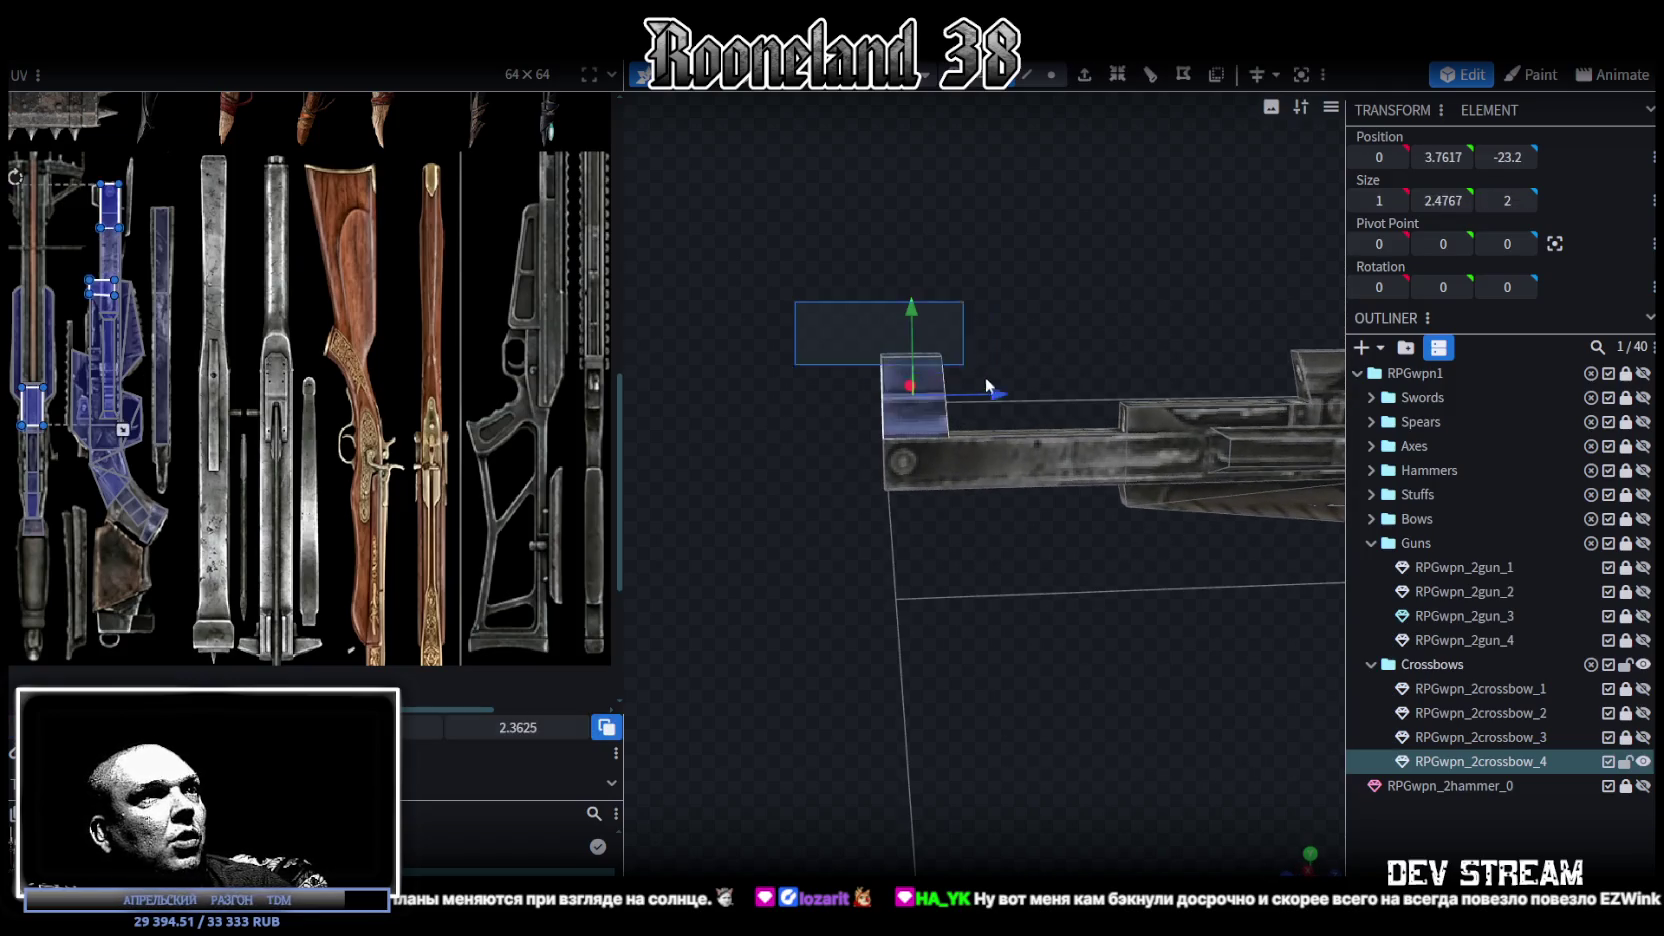
left_click(973, 464)
left_click_drag(974, 465, 990, 586)
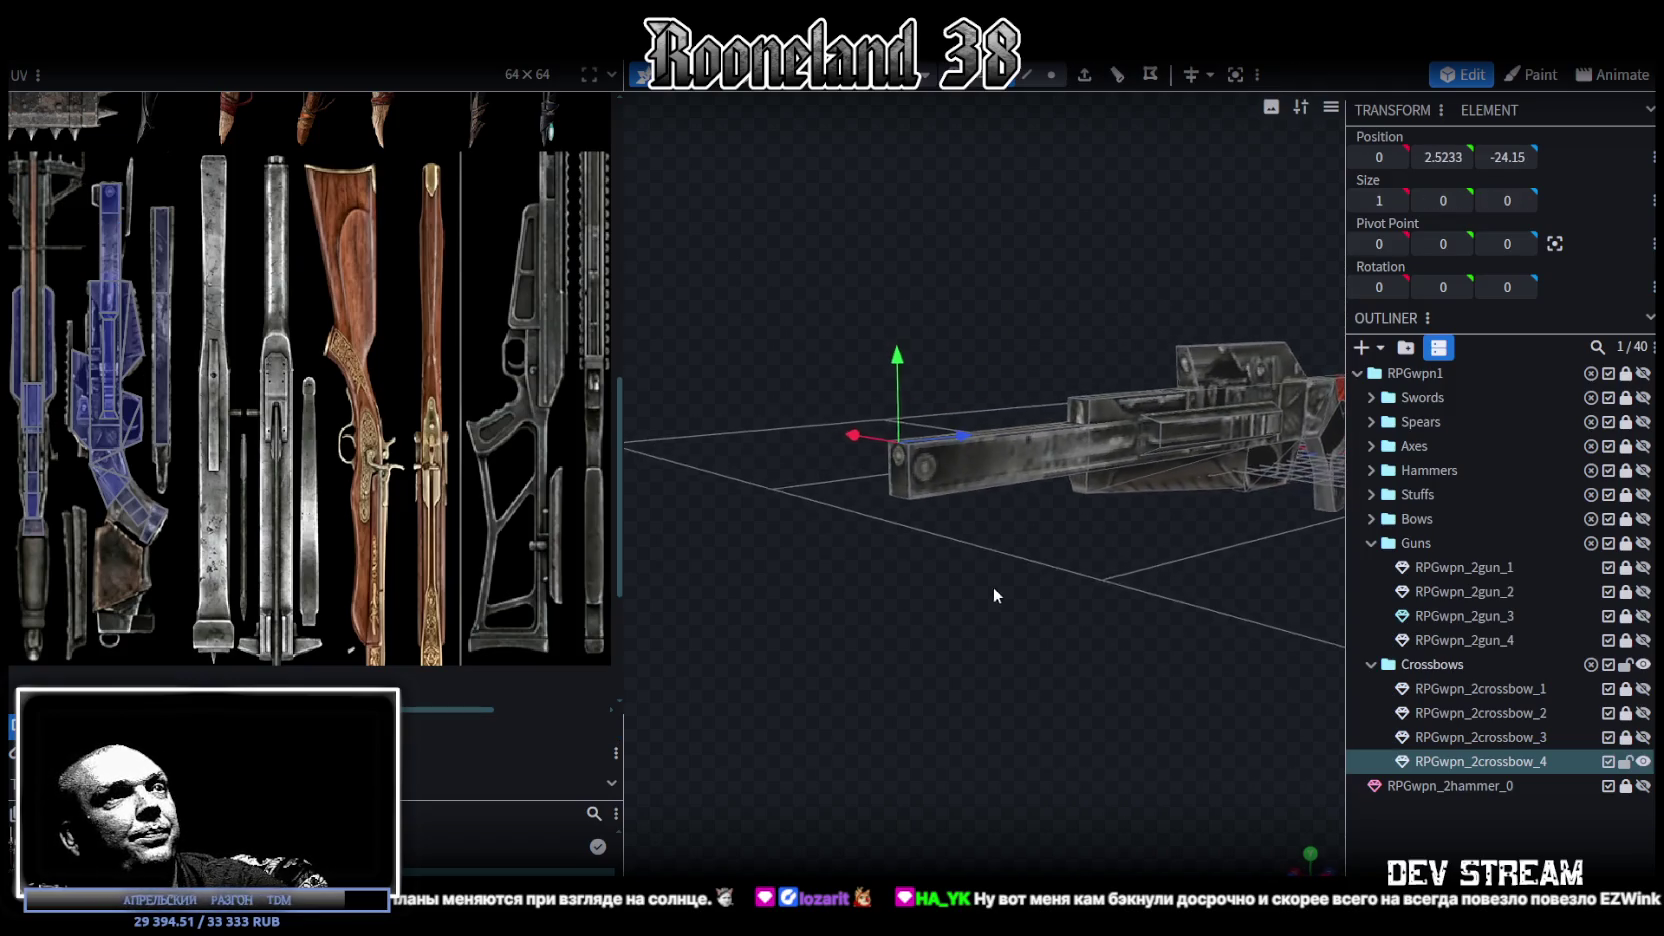
left_click_drag(1111, 622, 995, 623)
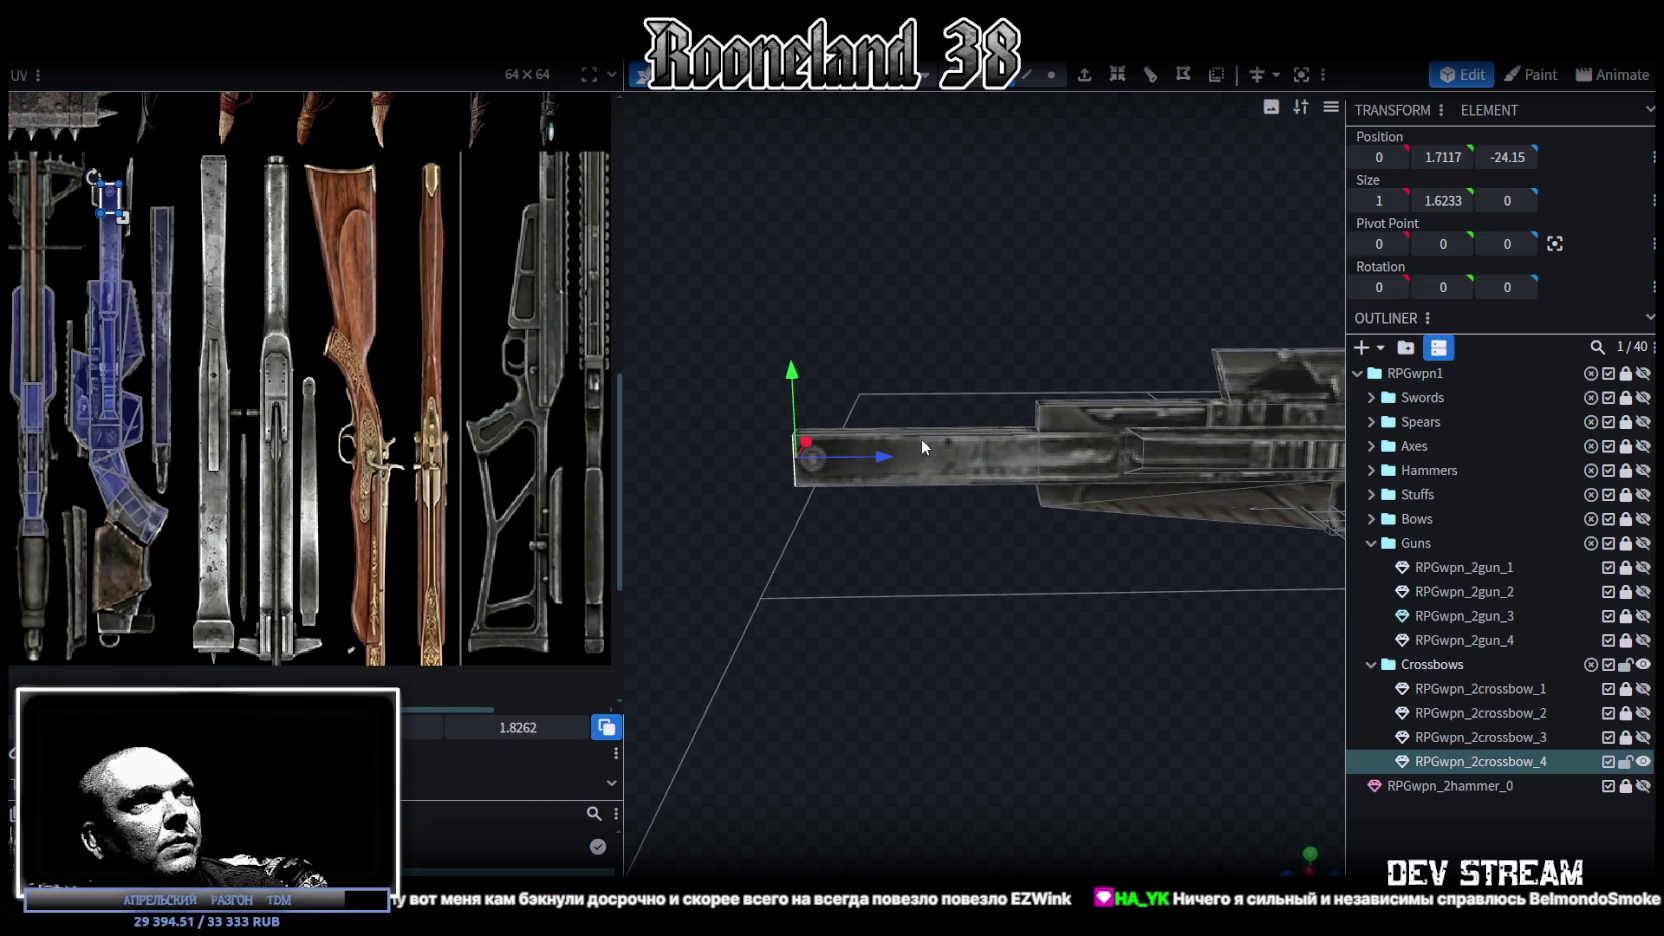
mouse_move(886, 458)
left_mouse_down()
mouse_move(1048, 466)
mouse_move(976, 552)
mouse_move(1115, 547)
mouse_move(1140, 509)
mouse_move(797, 534)
mouse_move(913, 530)
left_mouse_up()
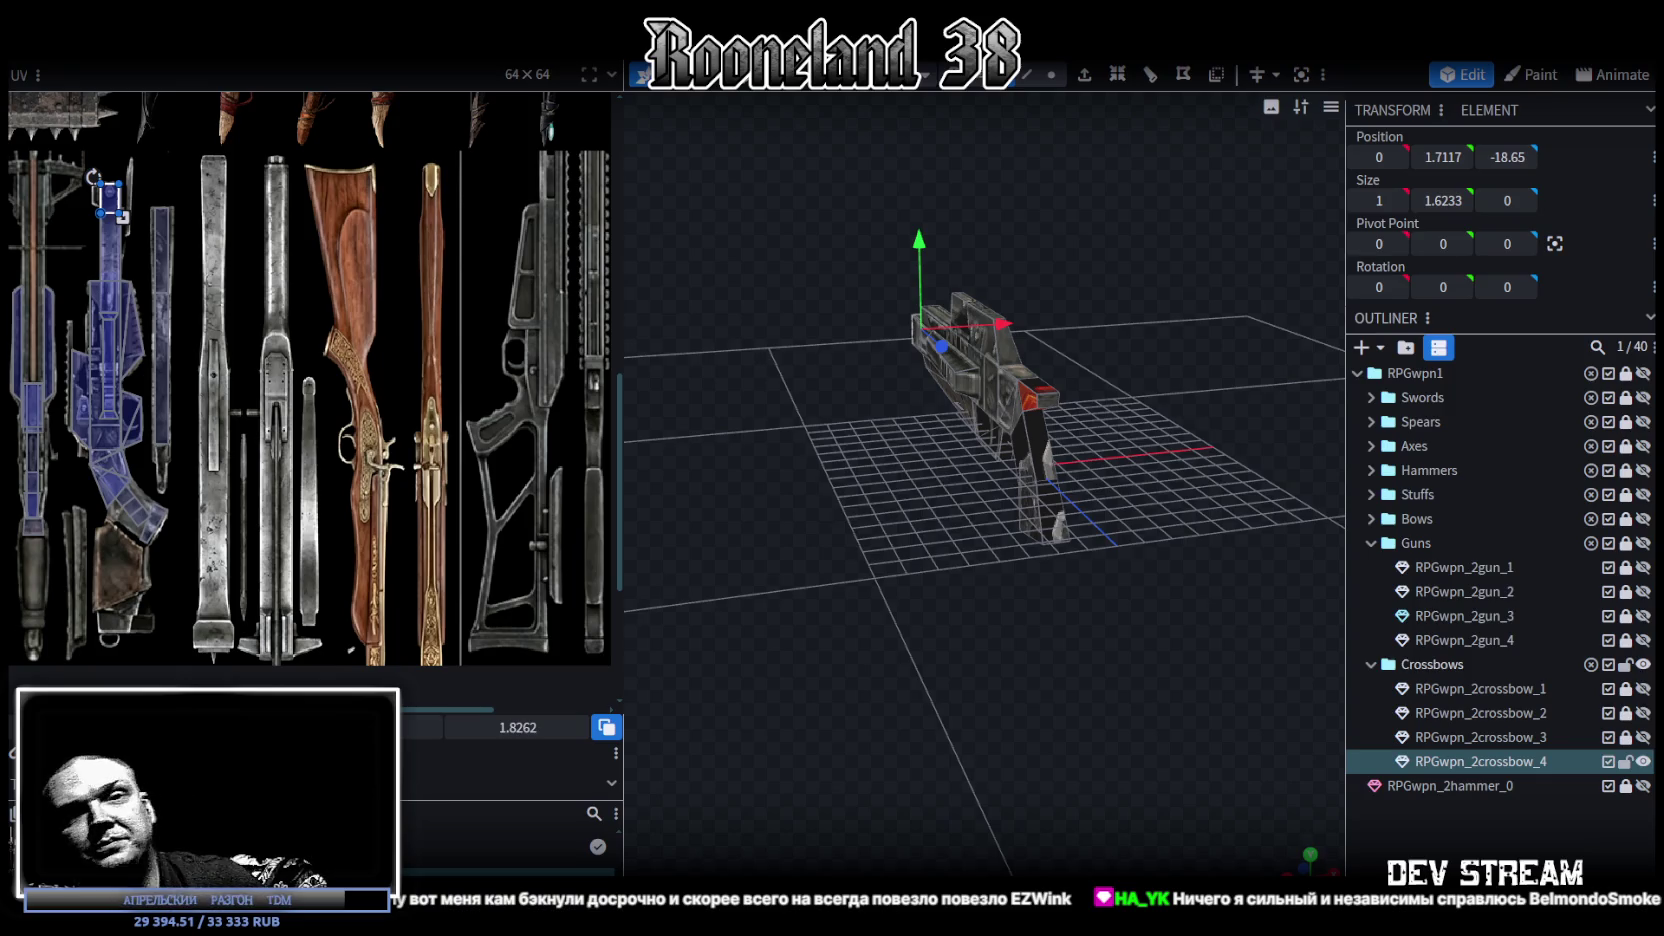
Step: Zoom in close on the crossbow's lower stock piece
left_click_drag(969, 597, 1001, 604)
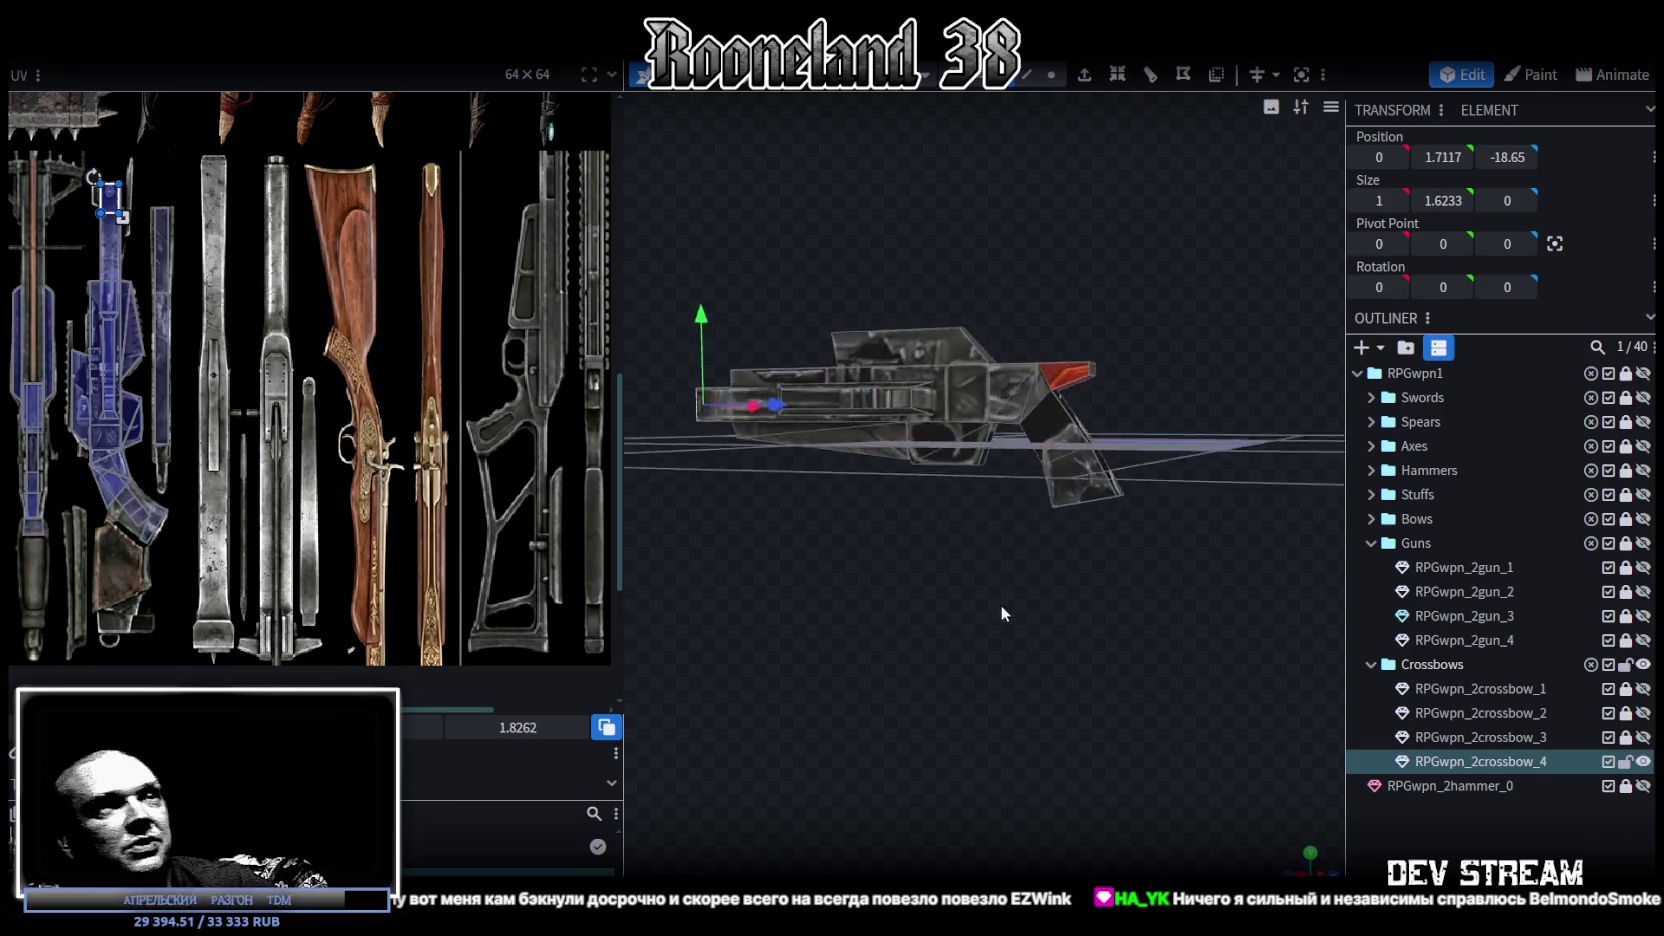
scroll(1001, 605, "up", 5)
left_click_drag(1073, 668, 978, 621)
scroll(460, 525, "down", 2)
scroll(461, 518, "up", 2)
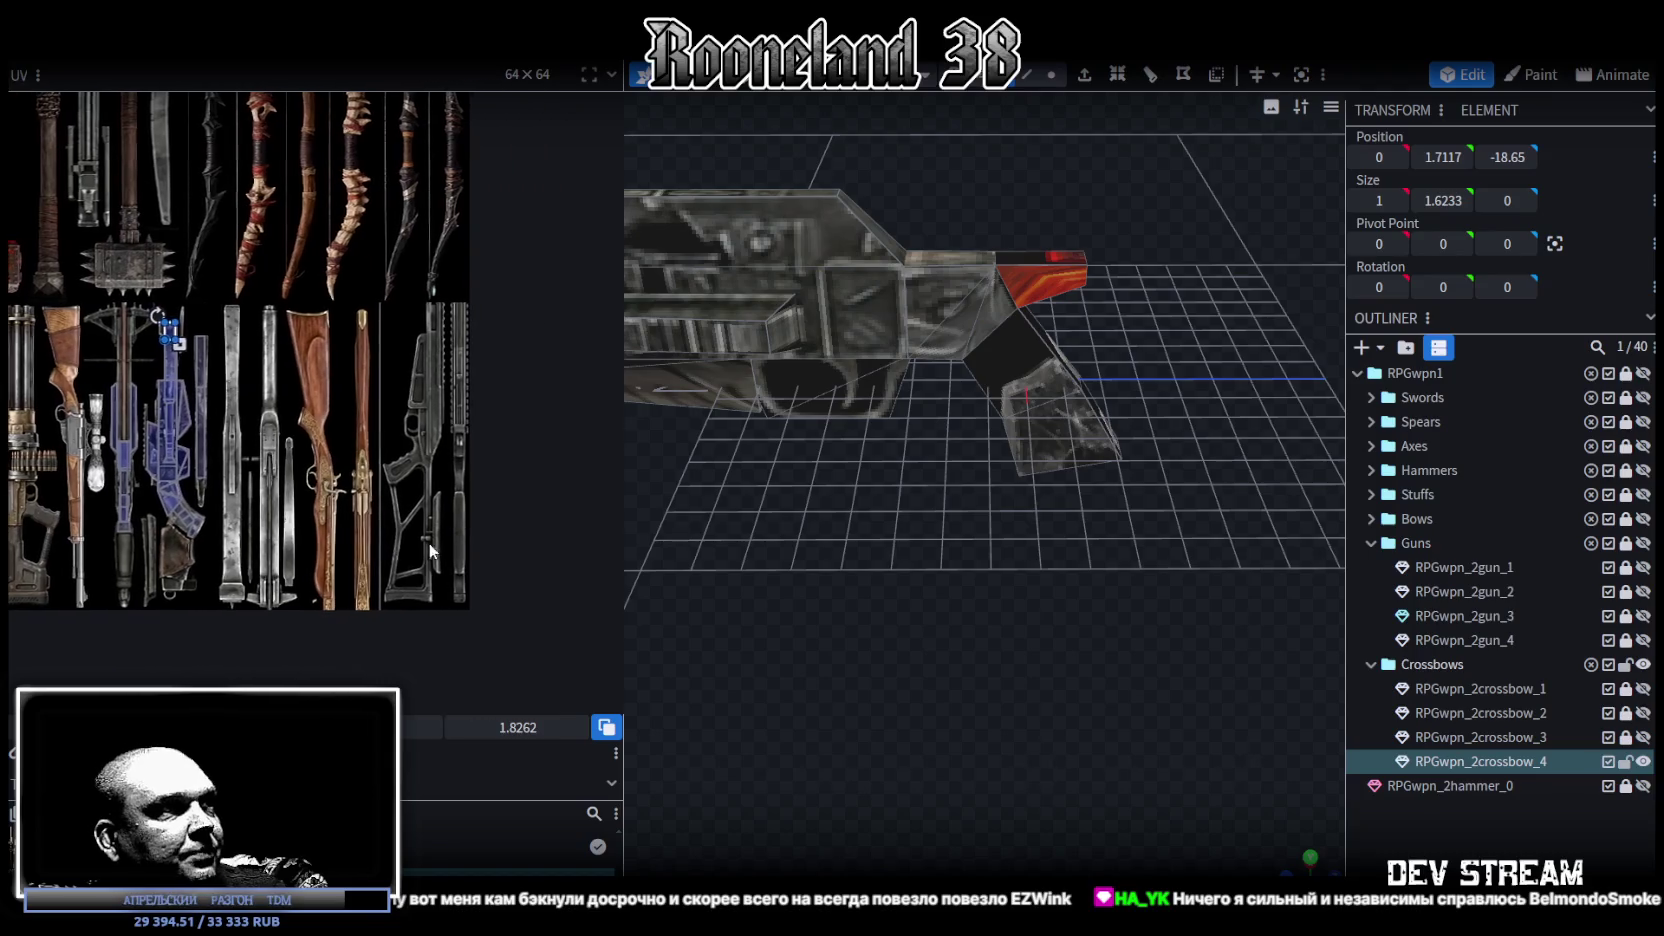
scroll(429, 542, "up", 2)
scroll(441, 580, "up", 2)
mouse_move(1088, 544)
left_mouse_down()
mouse_move(926, 523)
mouse_move(1003, 498)
left_mouse_up()
scroll(978, 519, "up", 3)
scroll(989, 534, "up", 2)
Step: In mesh edit mode, select an edge of the stock piece
left_click(1033, 72)
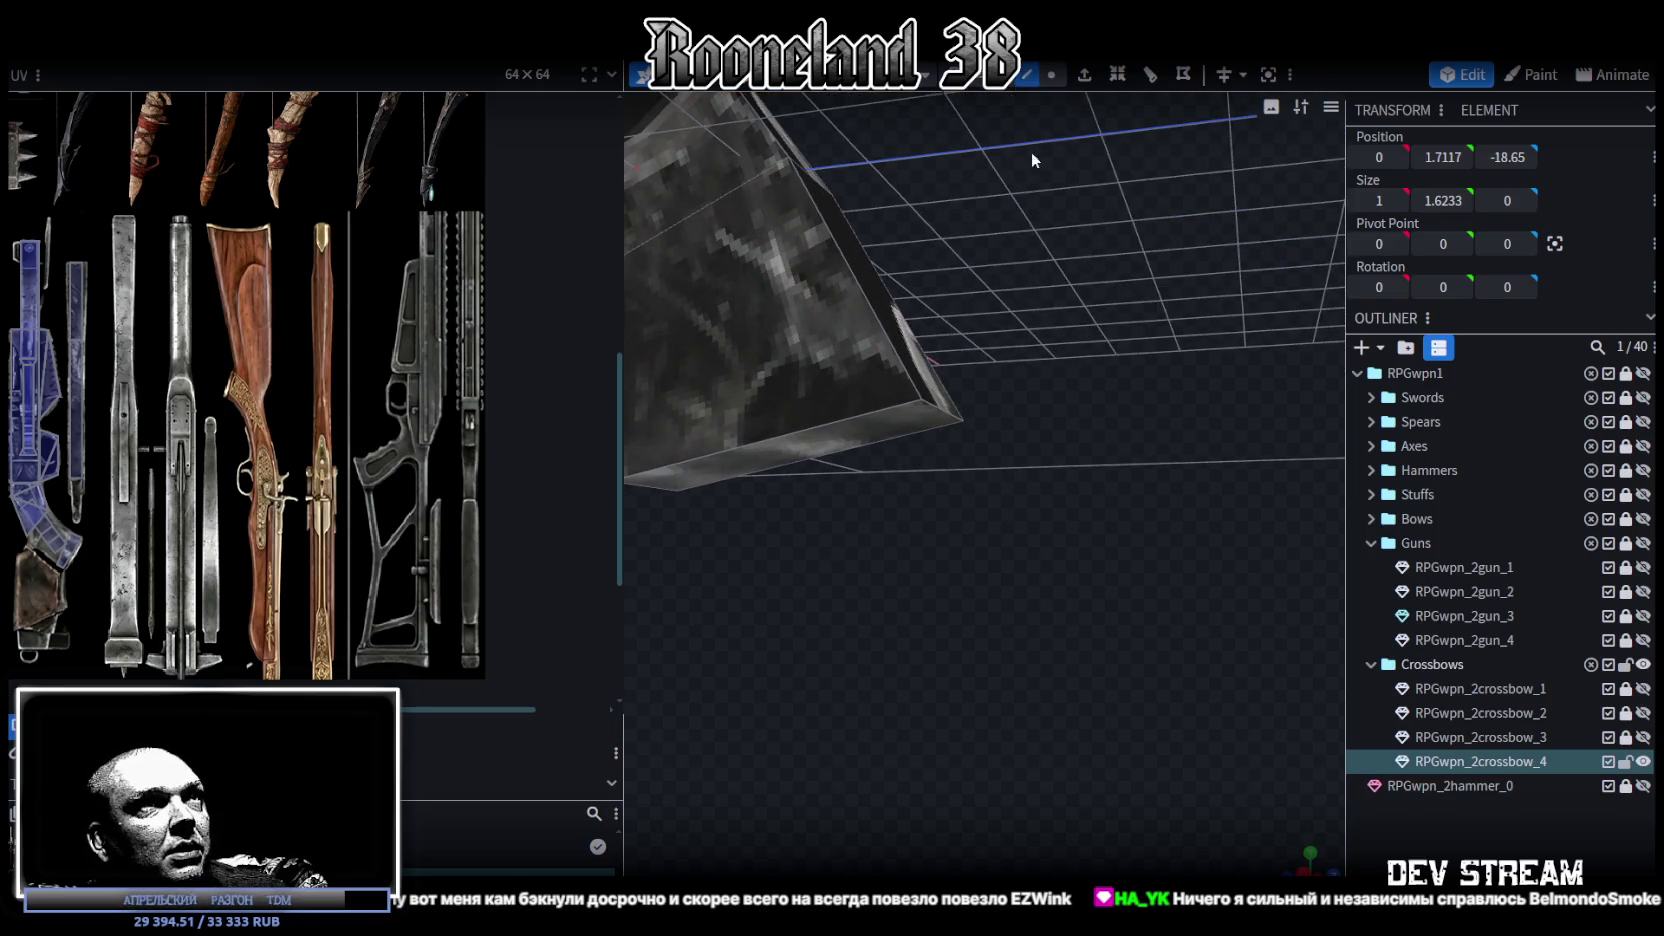
left_click(948, 412)
left_click_drag(943, 422, 1024, 520)
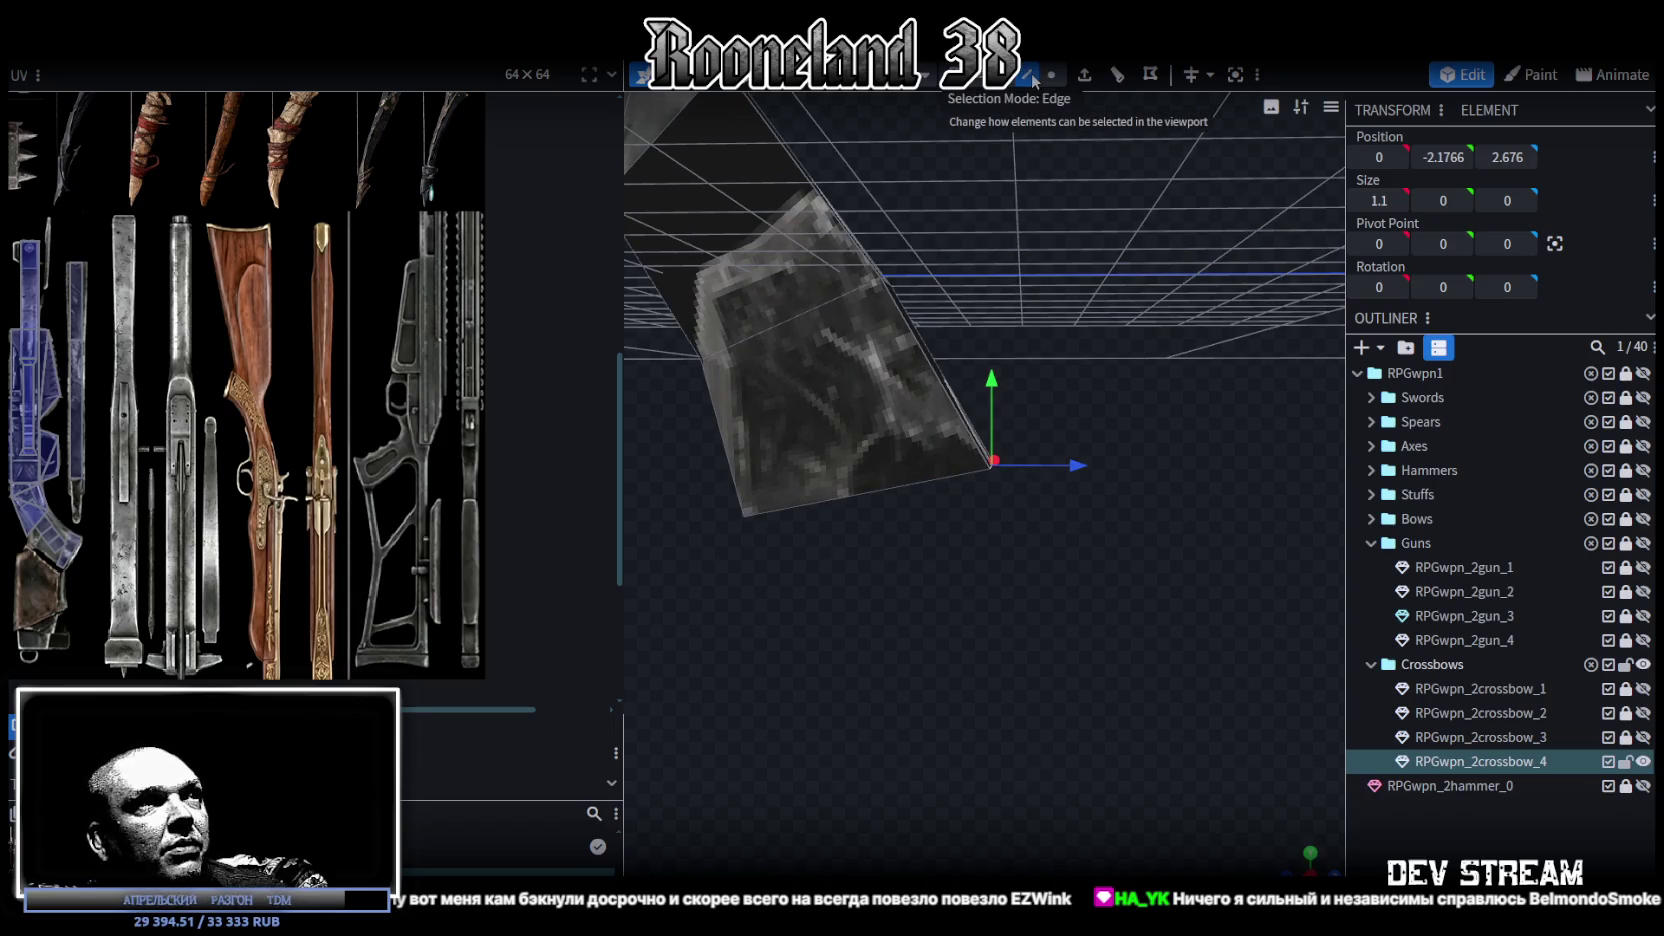
left_click(955, 413)
left_click_drag(960, 420, 1084, 216)
Step: Add a loop cut across the stock with 0 cuts at offset 1.8189
left_click(1117, 74)
left_click_drag(1043, 332, 1096, 533)
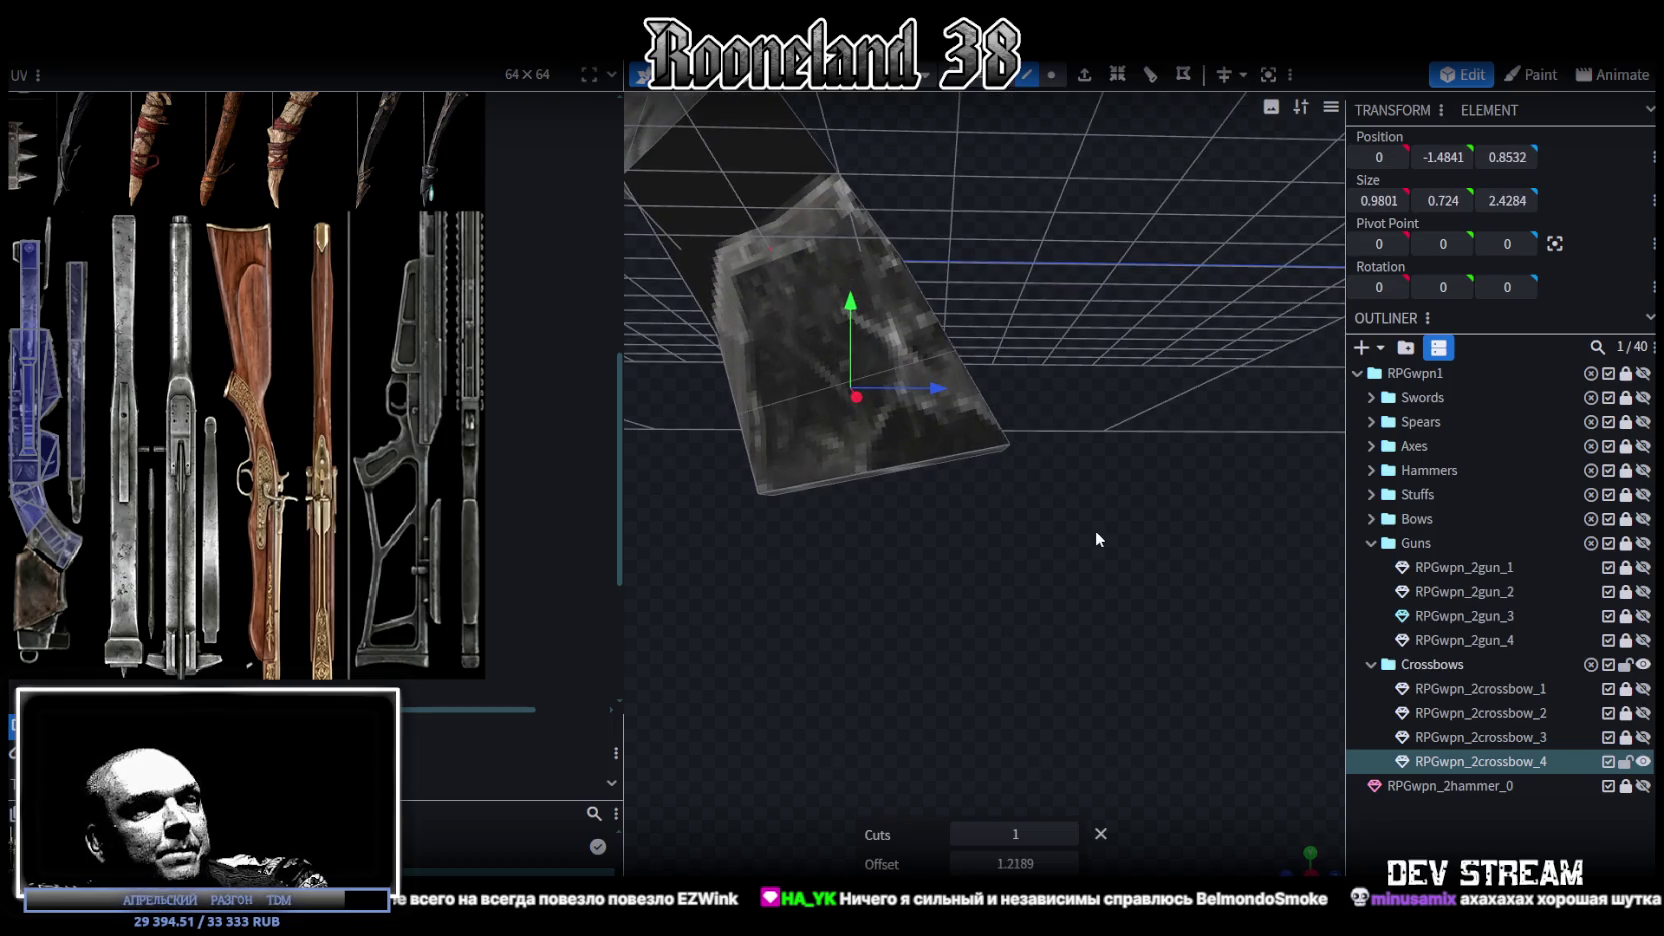
left_click(960, 834)
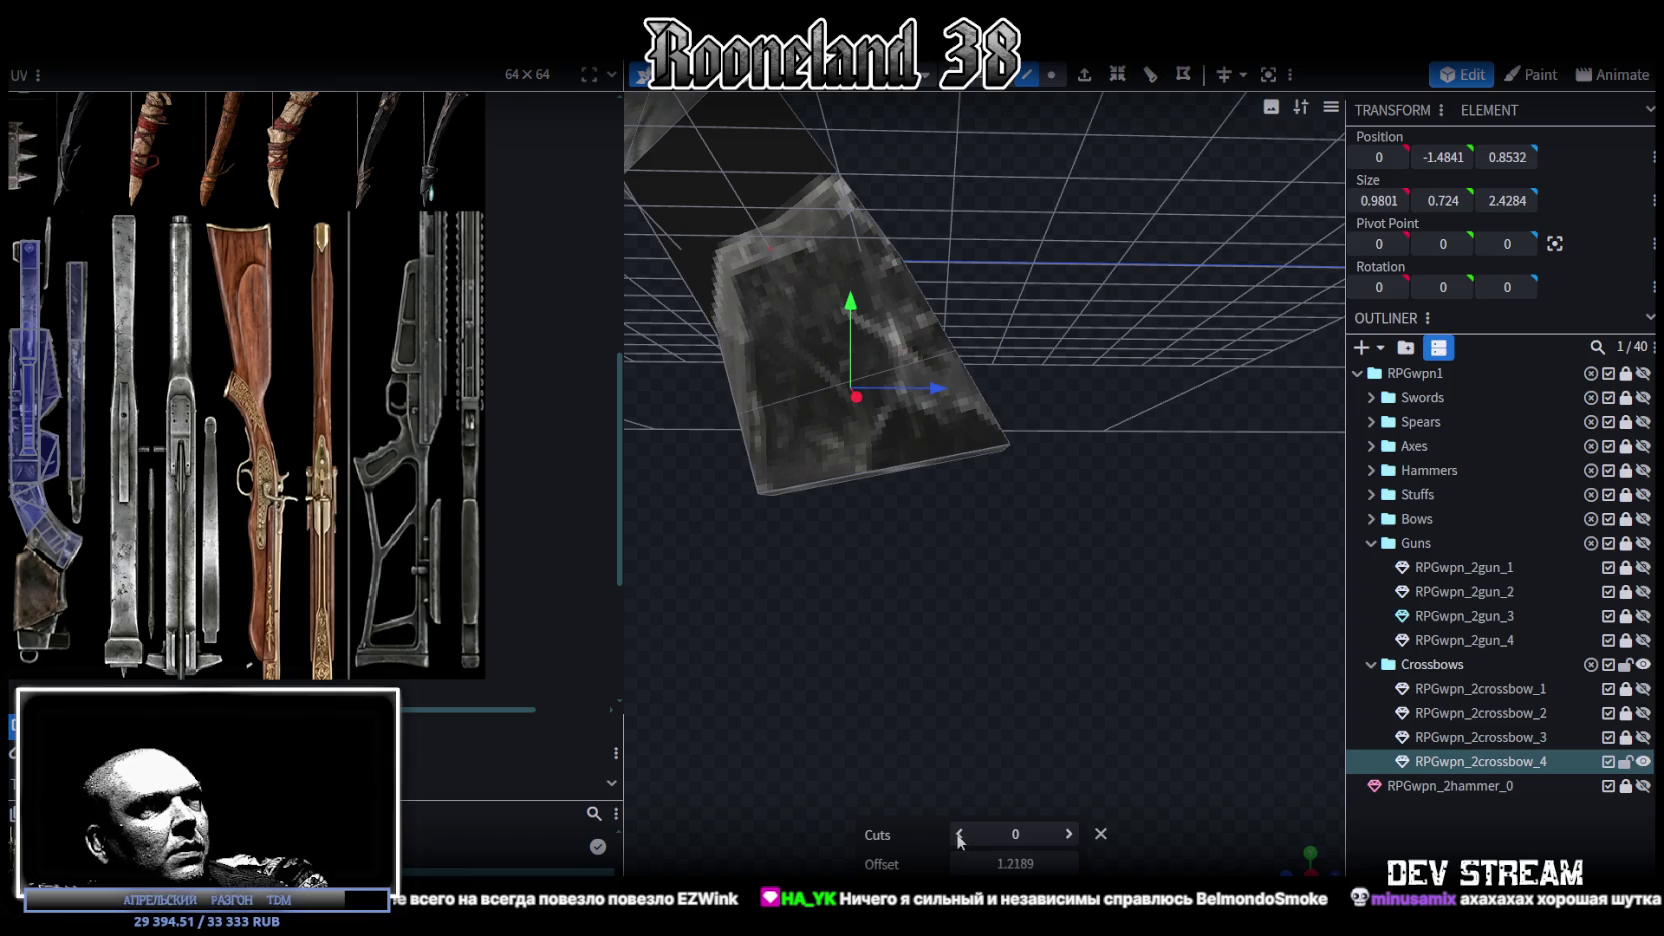
left_click_drag(1029, 864, 1016, 865)
left_click(1070, 864)
left_click(1070, 865)
left_click(1070, 865)
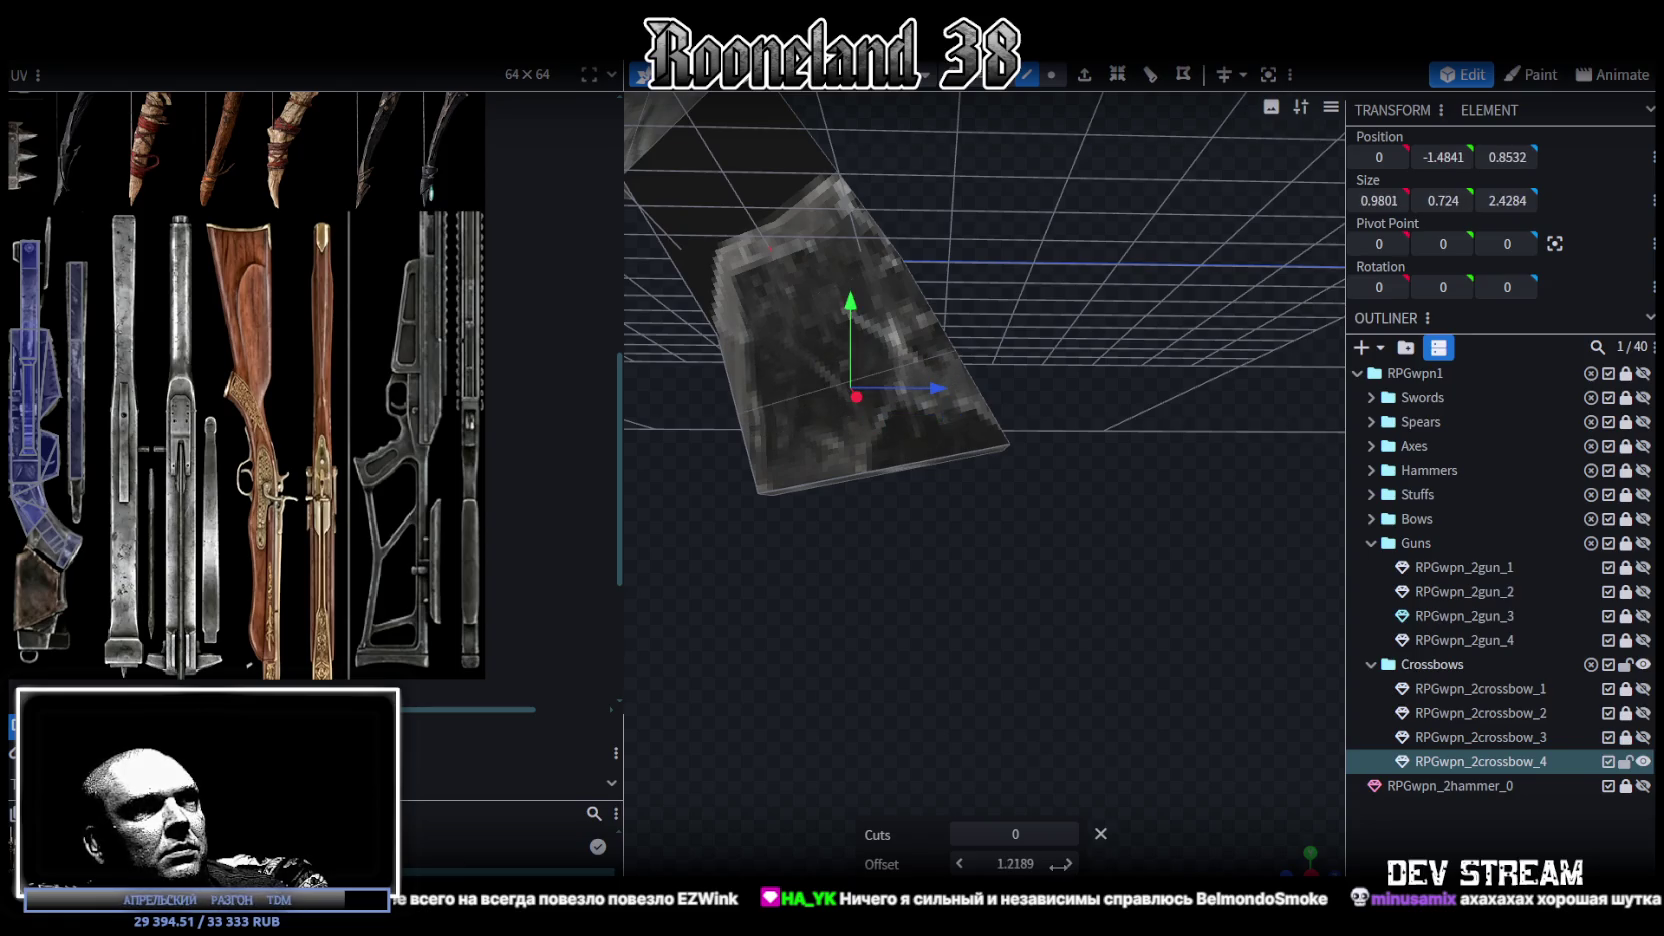
left_click(1070, 865)
left_click(1070, 865)
left_click(1070, 864)
left_click(1070, 865)
left_click(1070, 864)
left_click(1069, 864)
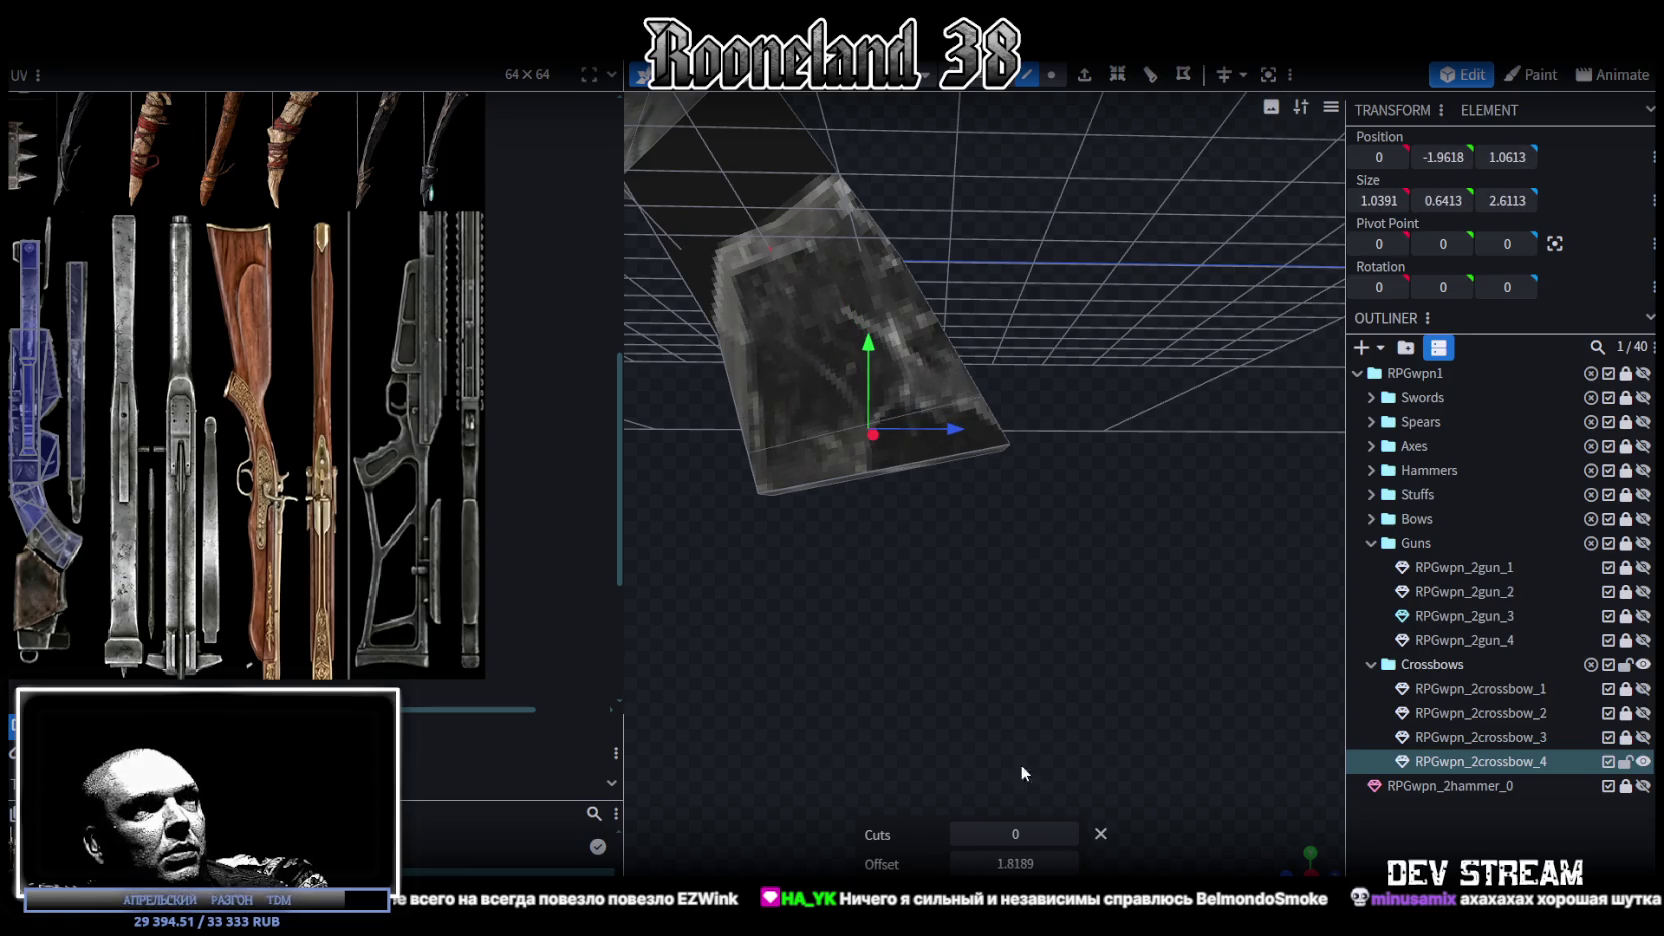
left_click_drag(921, 628, 1152, 245)
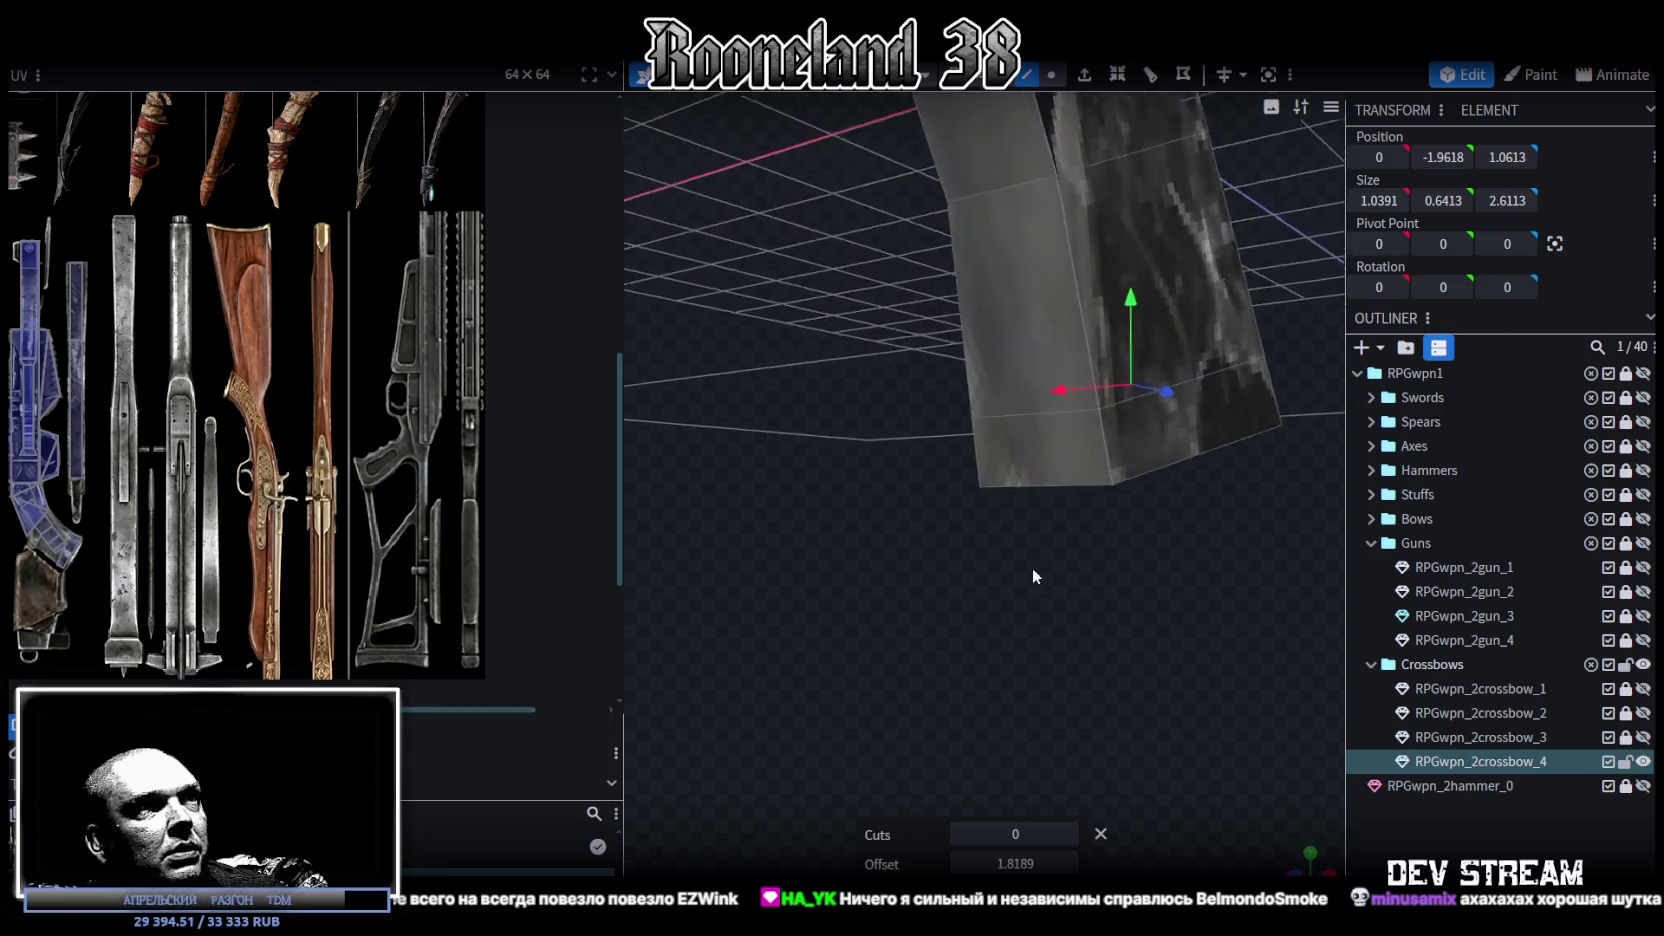
Step: In vertex mode, select two bottom stock vertices and bring up their options
left_click(1051, 75)
left_click(1111, 479)
left_click(1093, 384, "shift")
right_click(1092, 383)
Step: Merge two pairs of bottom stock vertices into single vertices
left_click(1360, 480)
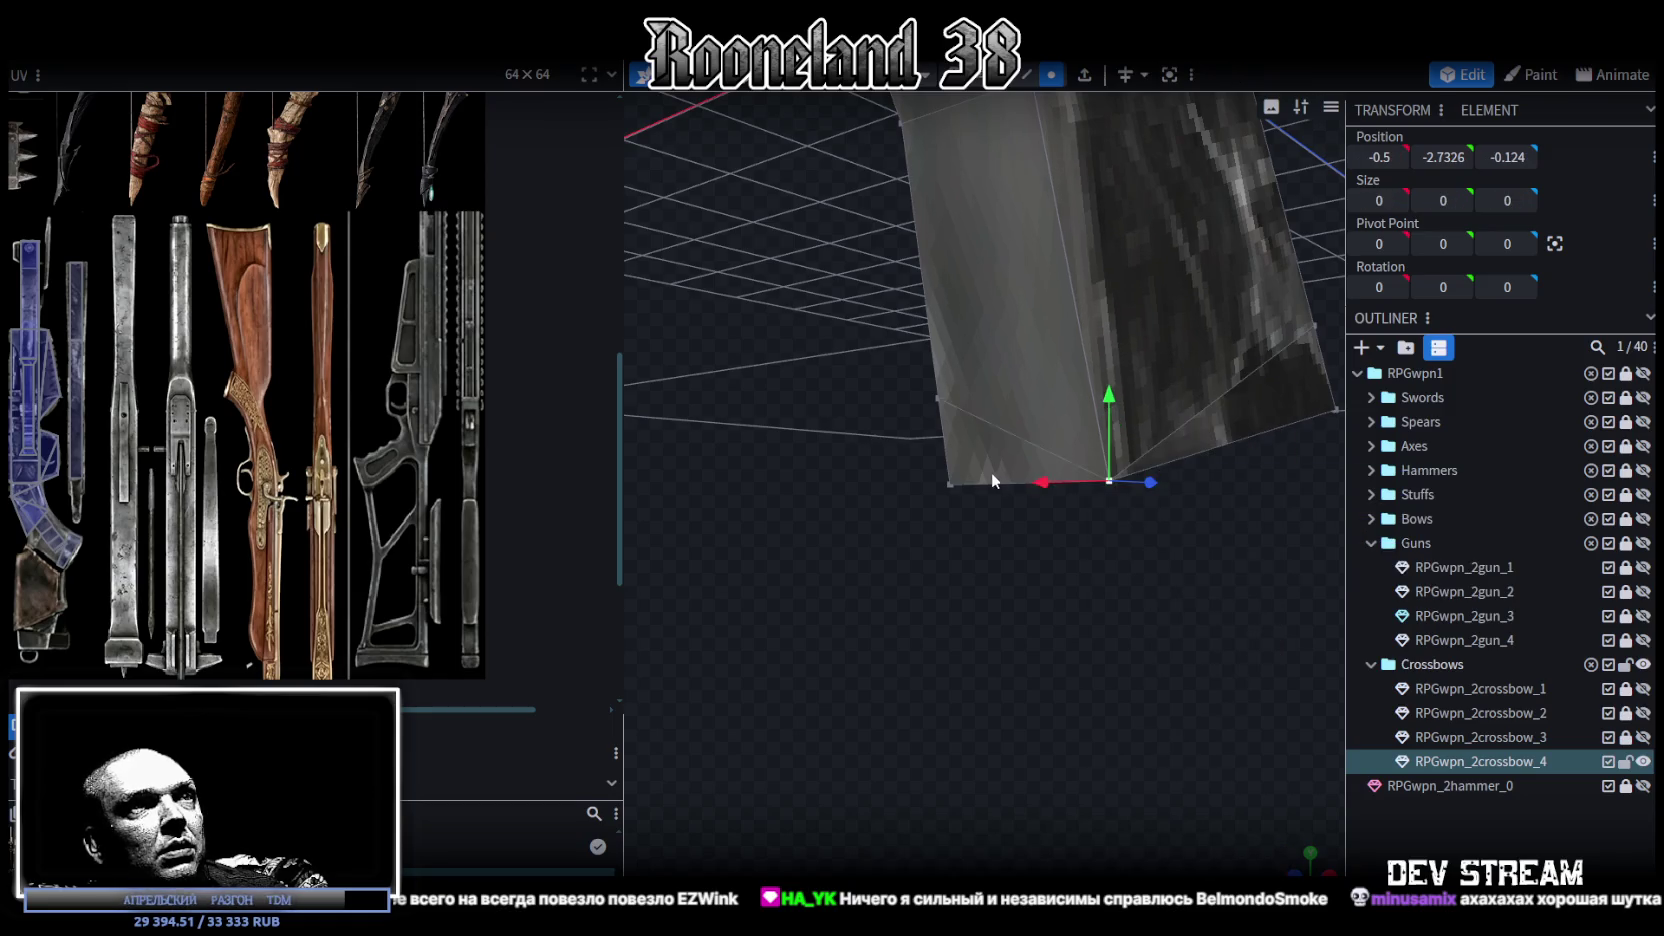
left_click(950, 482)
left_click(935, 396, "shift")
right_click(935, 397)
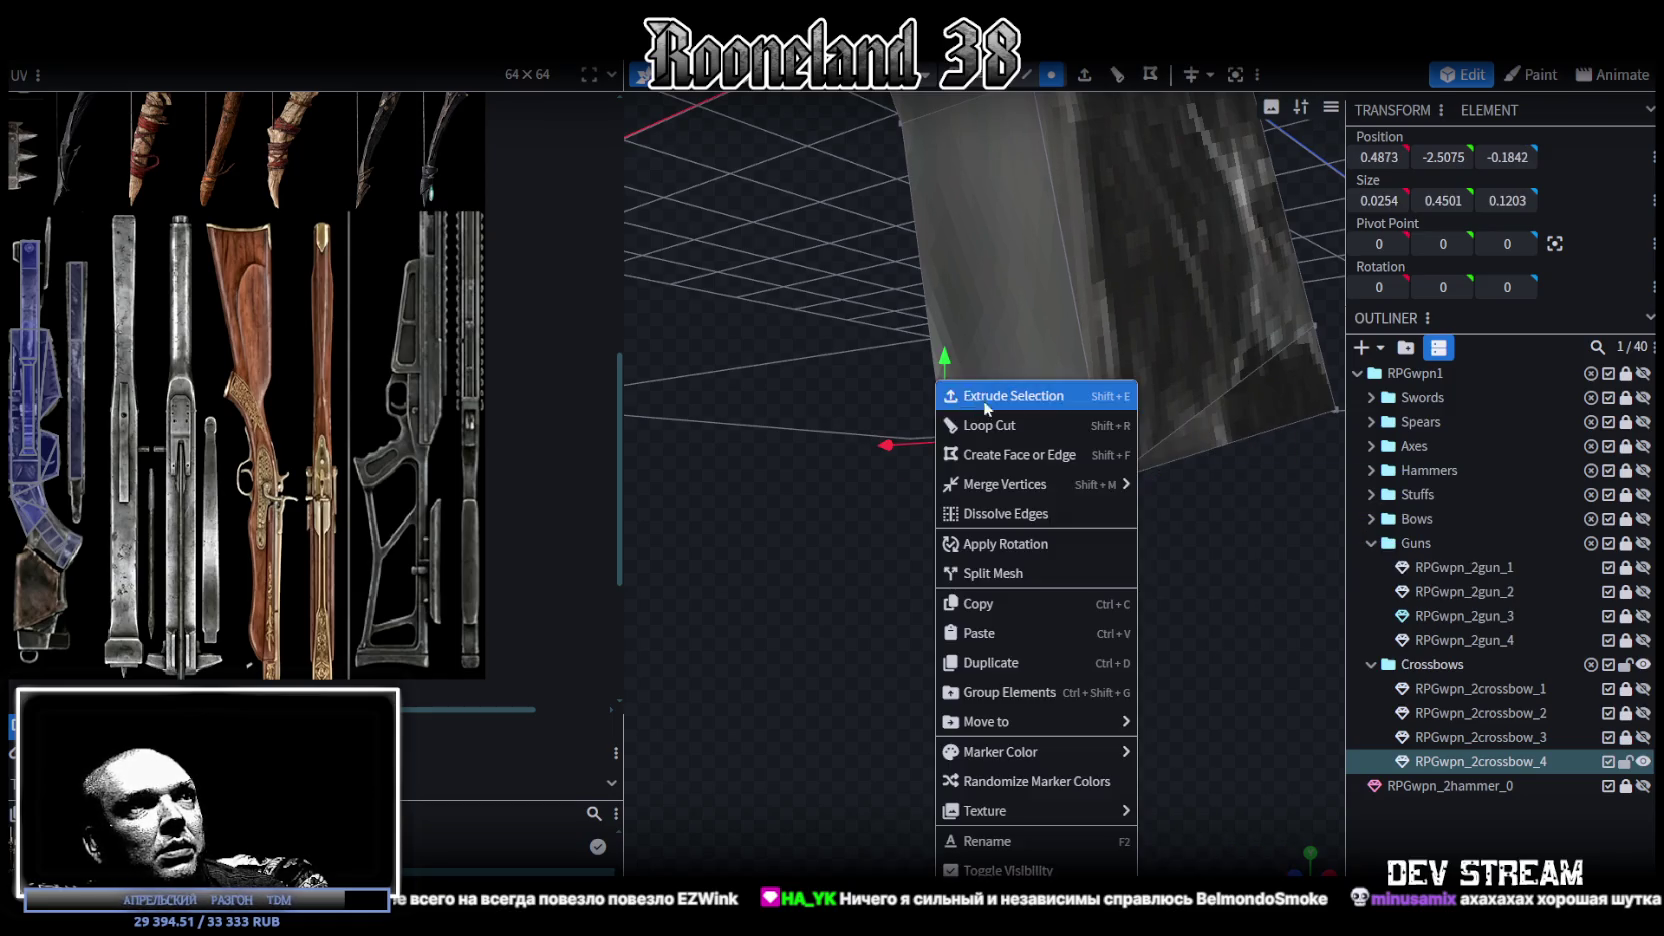
left_click(1164, 484)
Step: Narrow a stock vertex selection's width from 1.1 to 0.7 and select the thin corner face
mouse_move(1236, 501)
left_mouse_down()
mouse_move(877, 535)
mouse_move(839, 427)
mouse_move(916, 461)
left_mouse_up()
left_click(919, 461)
middle_click_drag(904, 494, 972, 522)
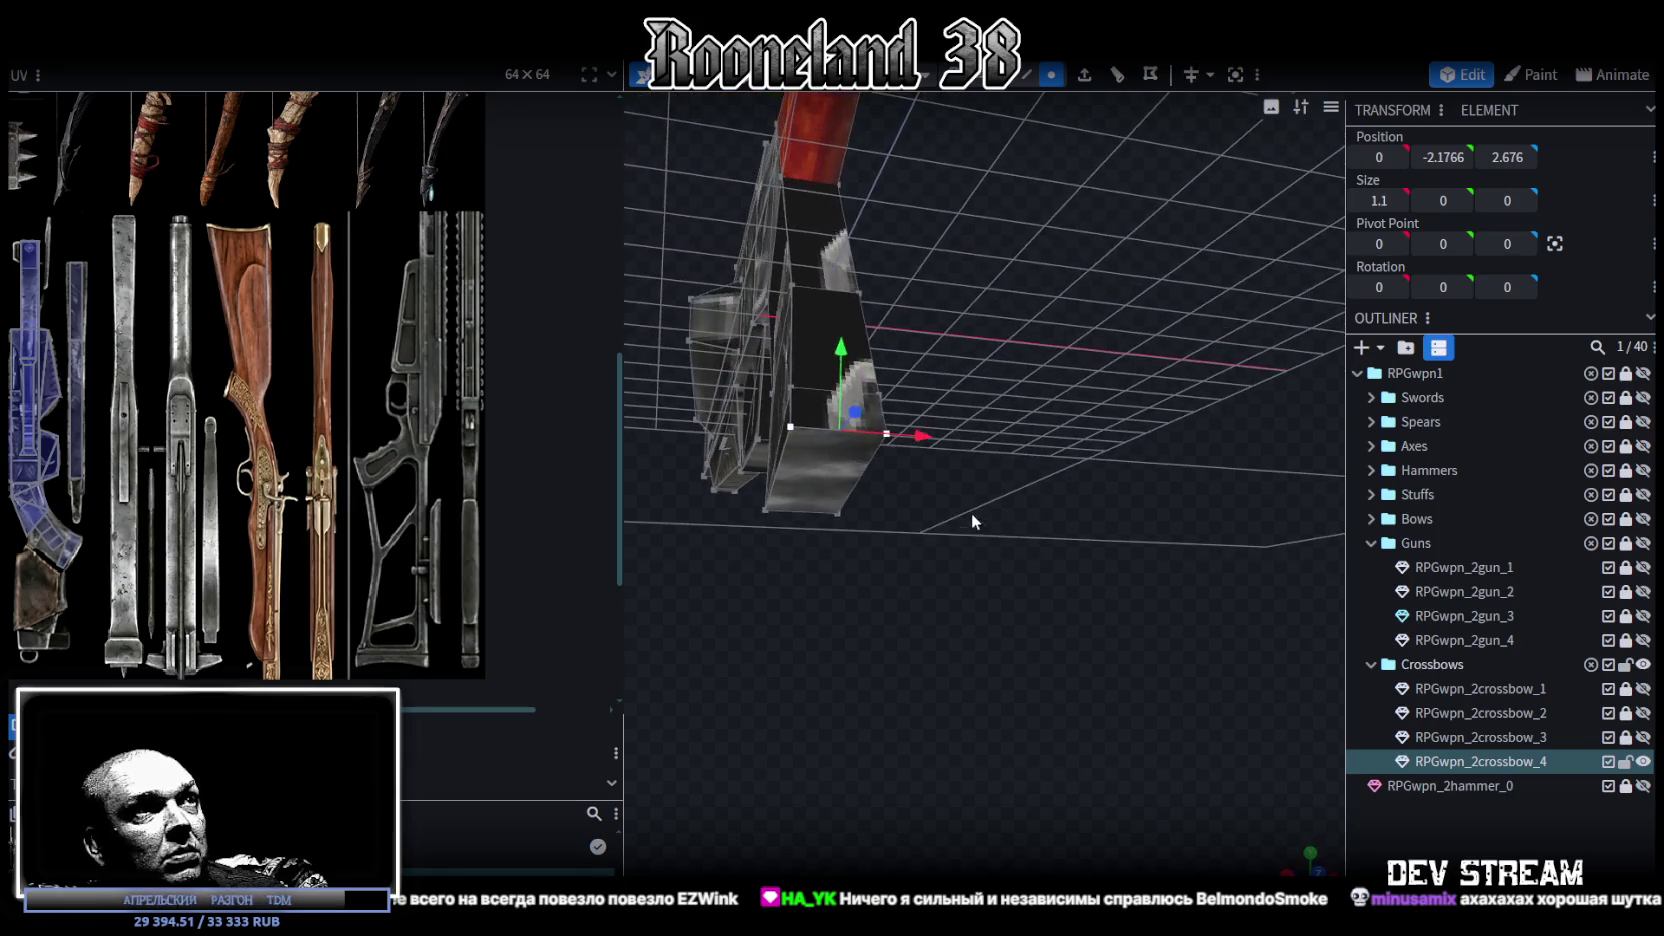
mouse_move(924, 443)
left_mouse_down()
mouse_move(912, 438)
mouse_move(1025, 475)
mouse_move(1232, 463)
mouse_move(1125, 413)
mouse_move(1099, 228)
left_mouse_up()
left_click(959, 467)
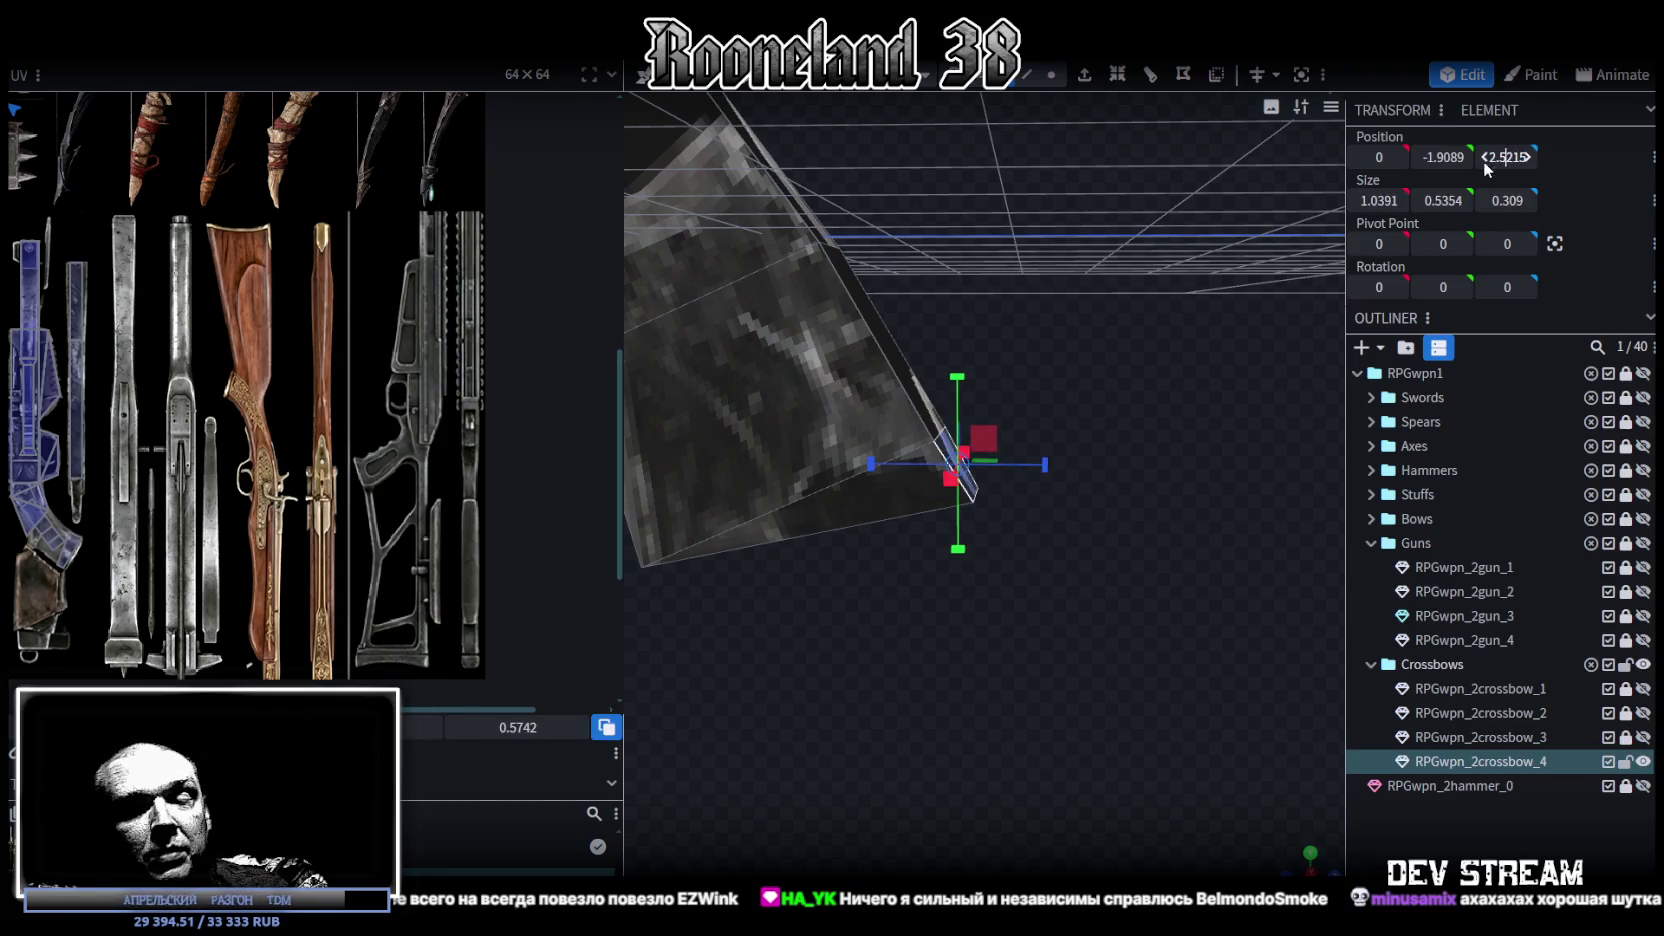
Step: Undo the last two edits and select pieces of the lower stock
key("ctrl+z")
mouse_move(1151, 261)
left_mouse_down()
mouse_move(1020, 353)
mouse_move(899, 340)
mouse_move(936, 317)
mouse_move(925, 284)
mouse_move(926, 566)
mouse_move(981, 482)
mouse_move(1109, 613)
mouse_move(1102, 572)
mouse_move(1029, 582)
mouse_move(1141, 538)
mouse_move(915, 395)
left_mouse_up()
key("ctrl+z")
left_click(898, 537)
left_click(915, 396)
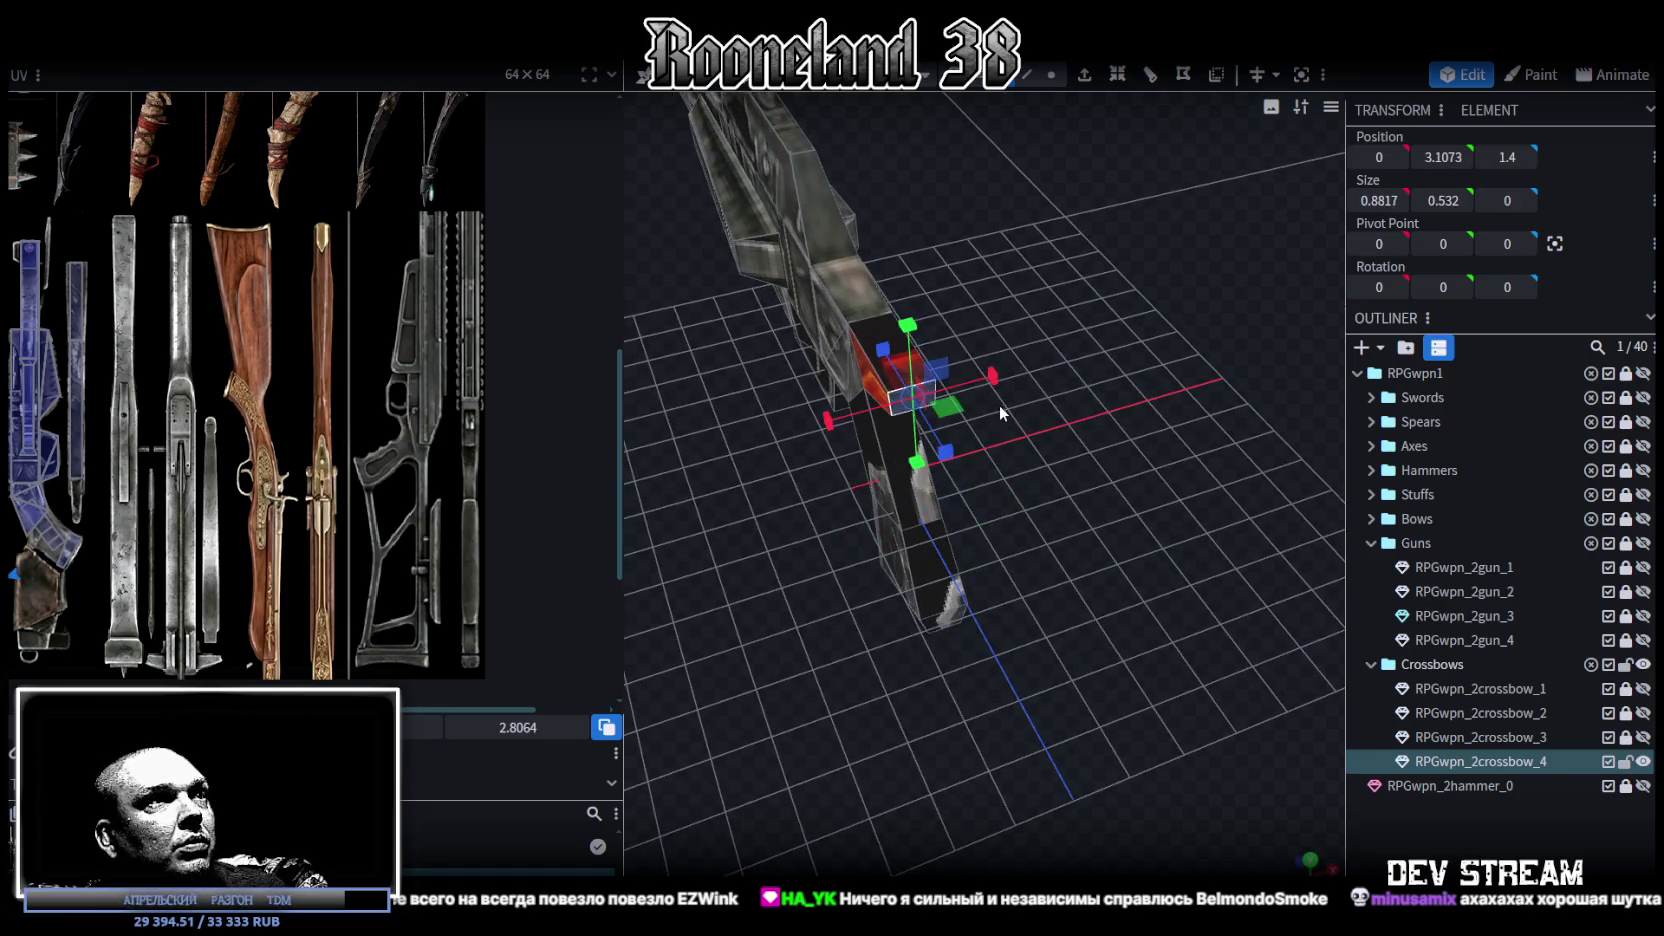
left_click_drag(988, 375, 989, 375)
Step: Select the stock's bottom edge, then the red end face of the upper rail
mouse_move(944, 623)
left_mouse_down()
mouse_move(1098, 548)
mouse_move(1117, 490)
mouse_move(1088, 471)
mouse_move(1105, 486)
mouse_move(1058, 389)
left_mouse_up()
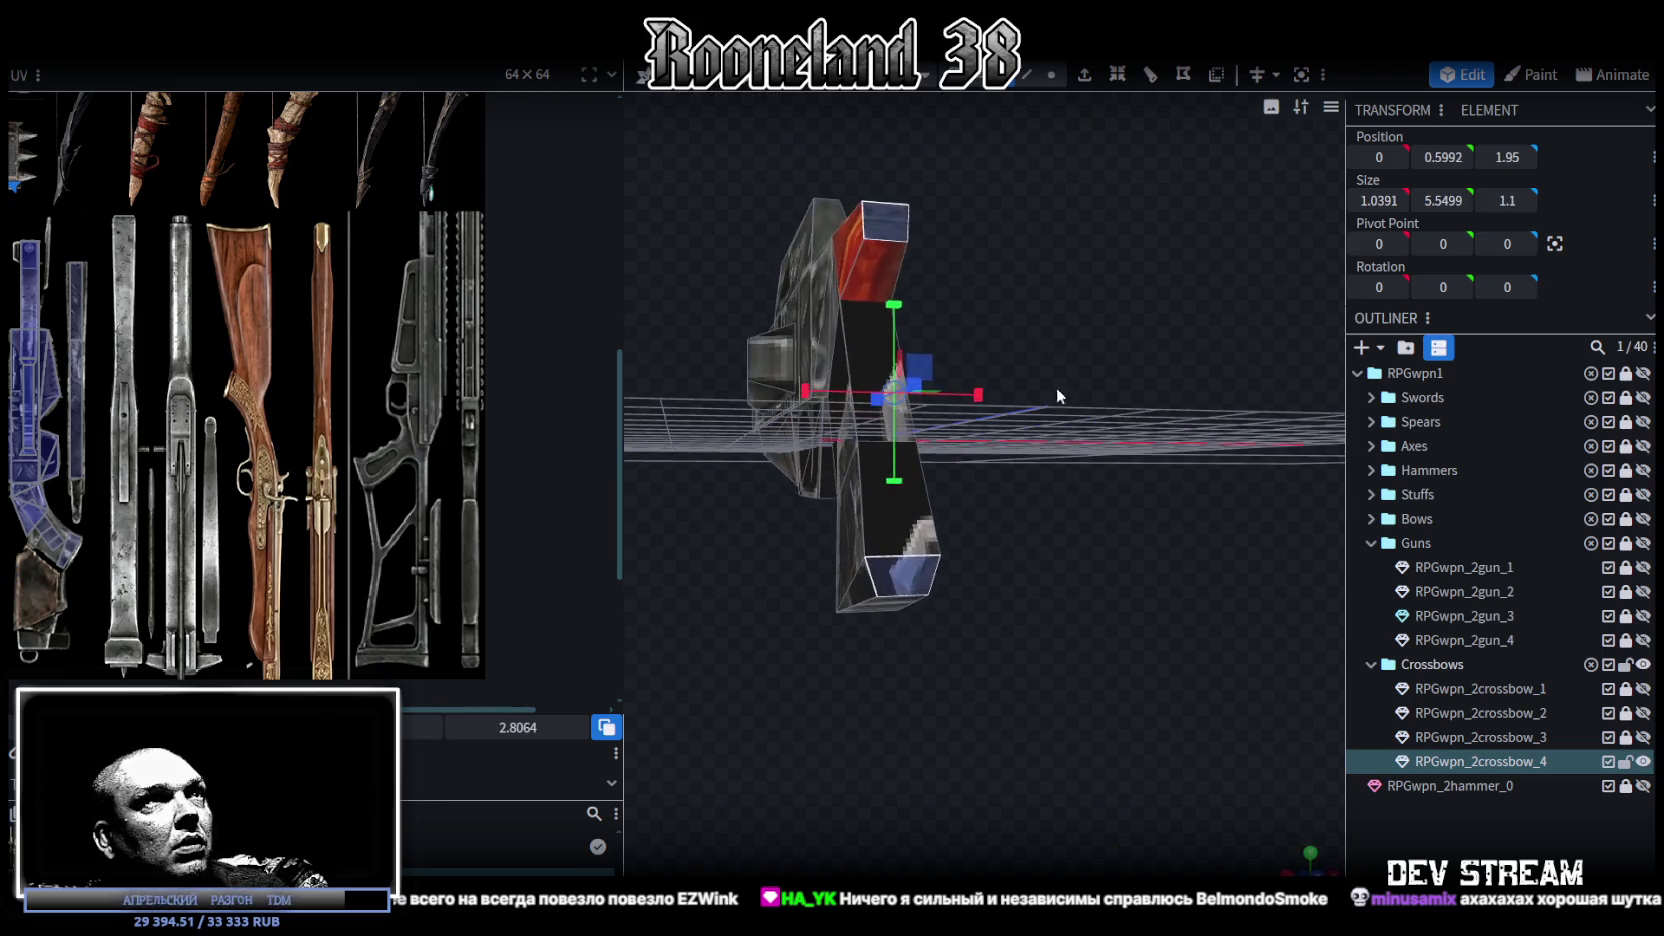
left_click(1028, 75)
left_click(904, 564)
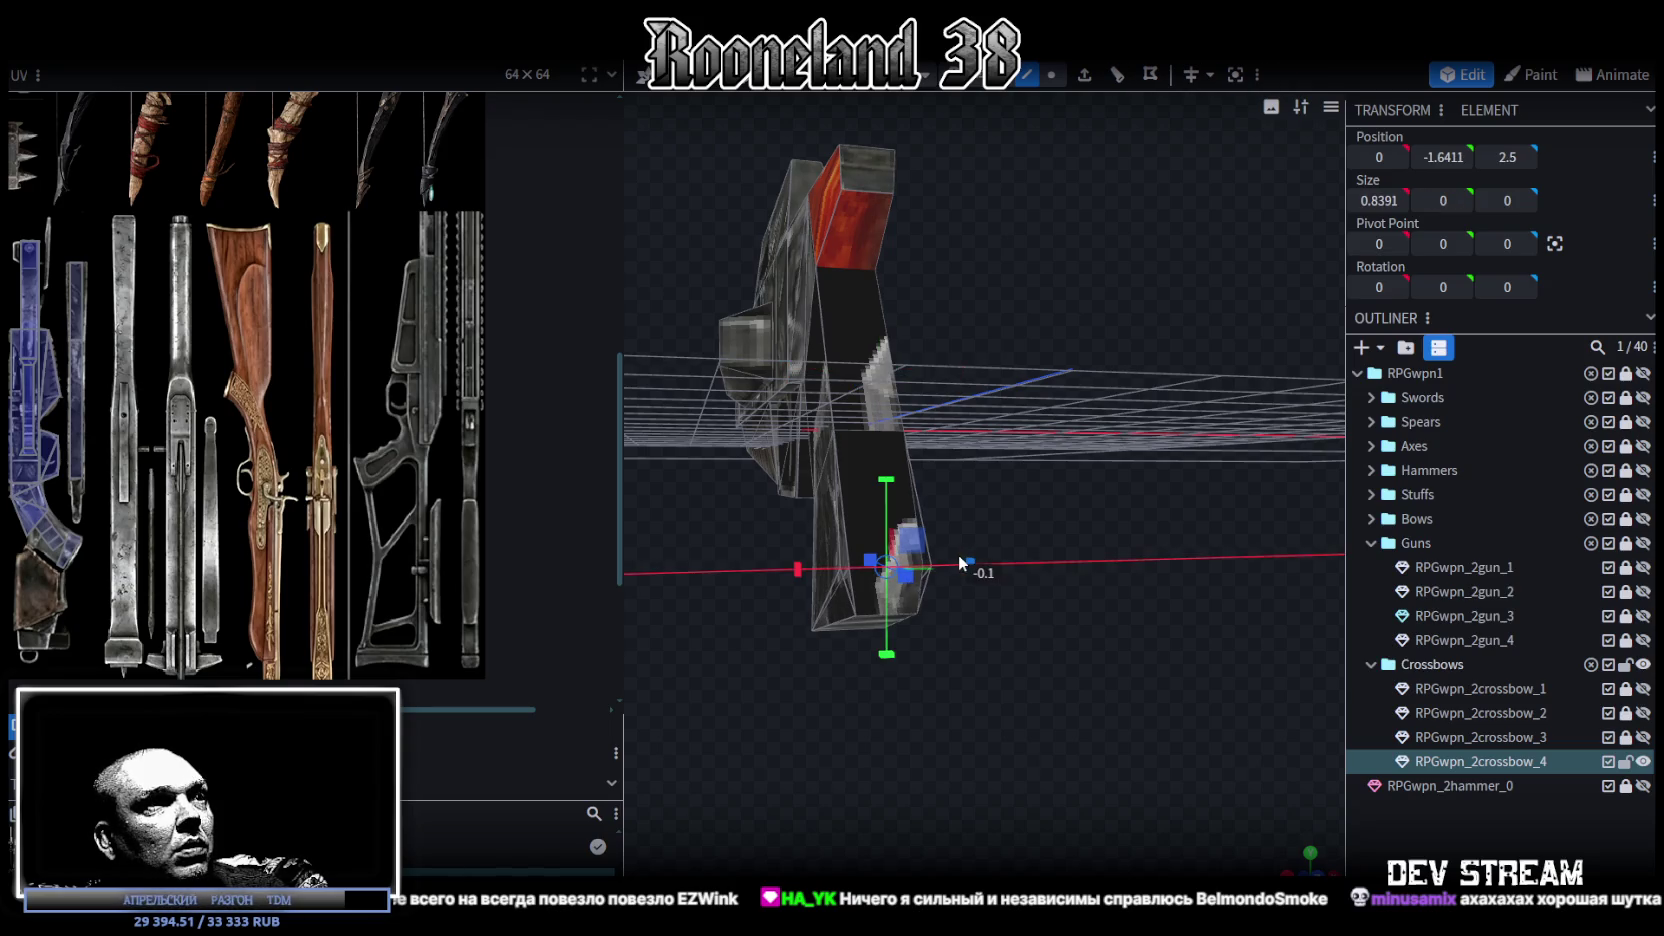
left_click_drag(1060, 533, 1081, 600)
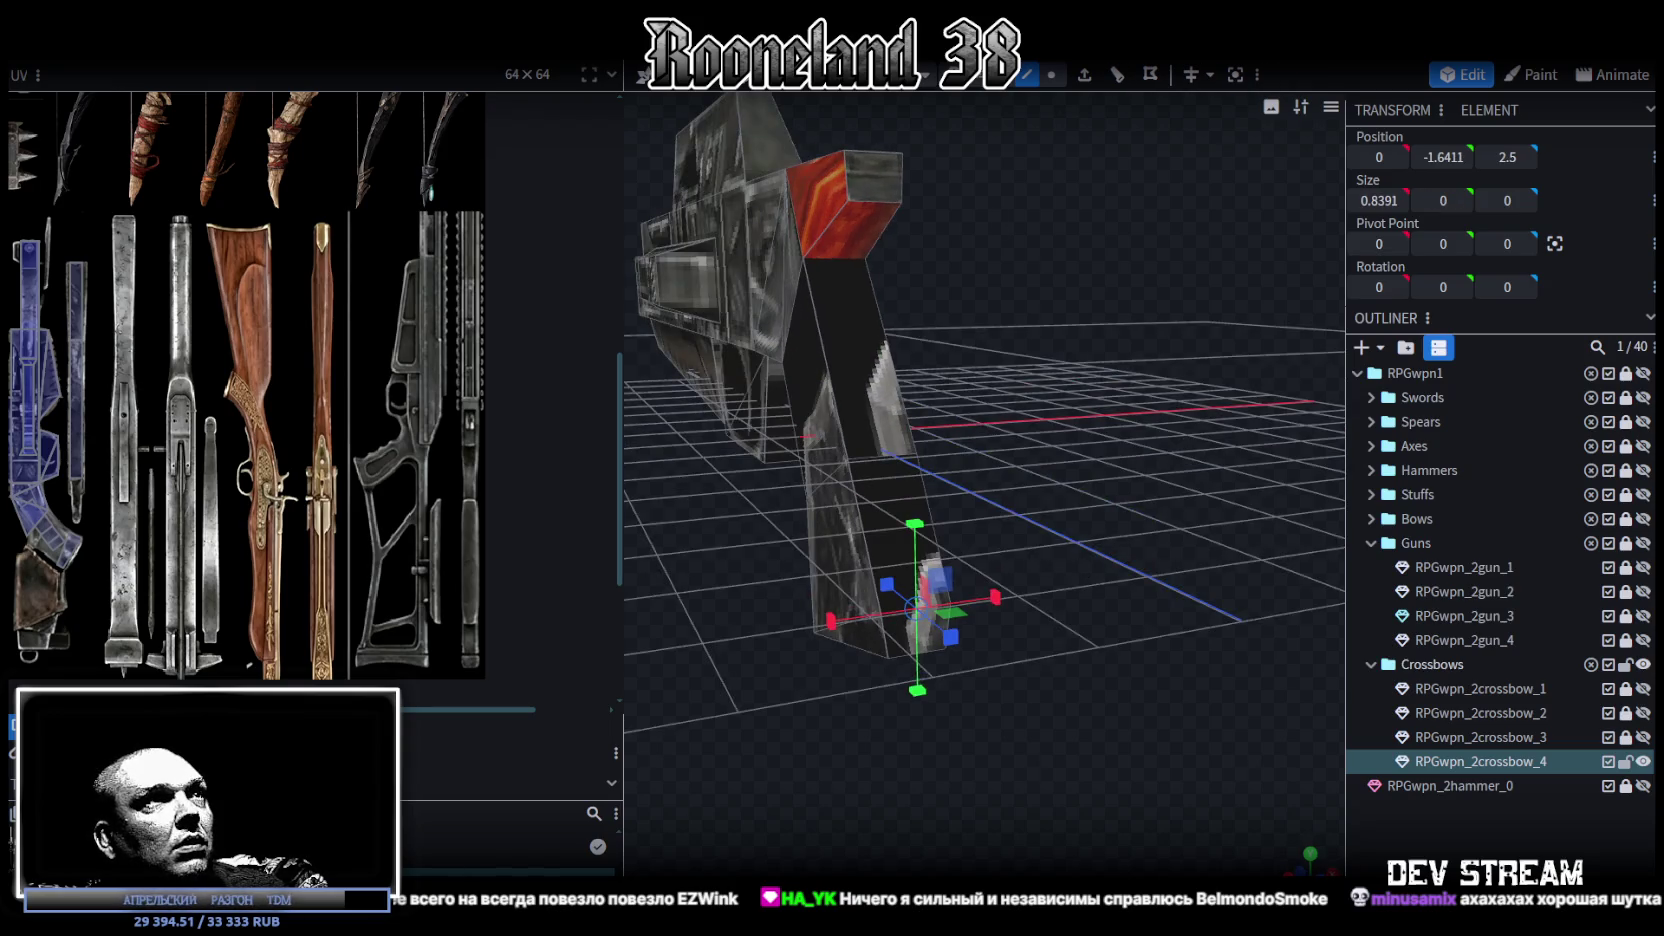
left_click(876, 175)
left_click_drag(905, 589, 1039, 536)
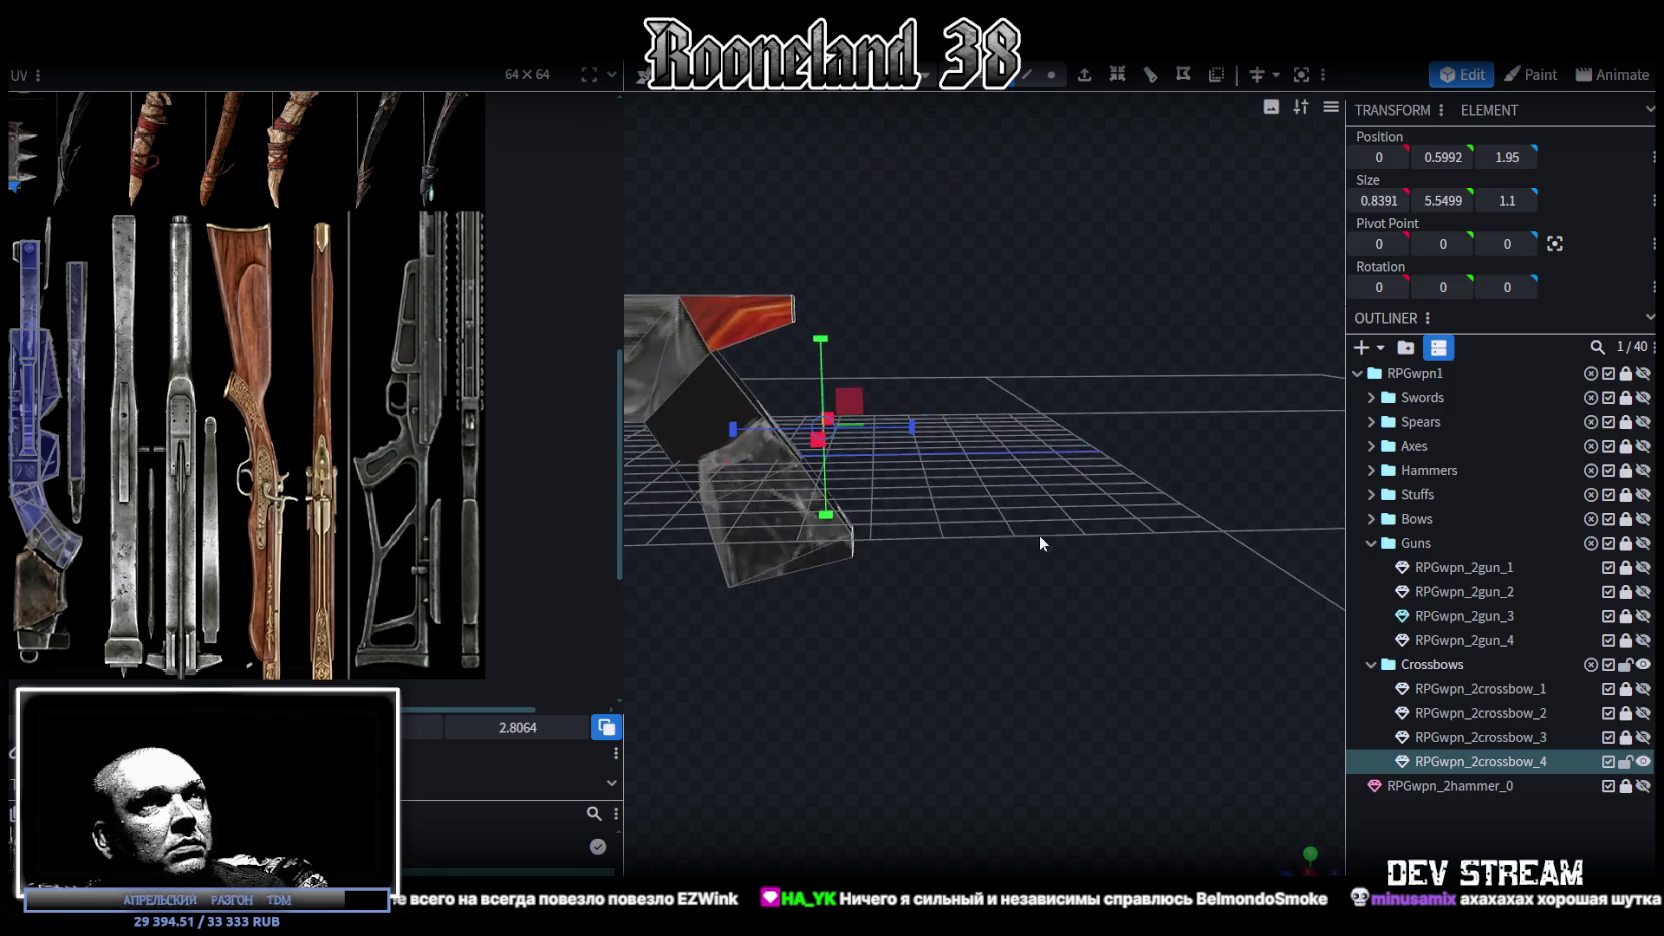
Step: Extrude the rail's red end face and stretch it far forward into a long bar
key("e")
left_click_drag(1015, 389, 988, 331)
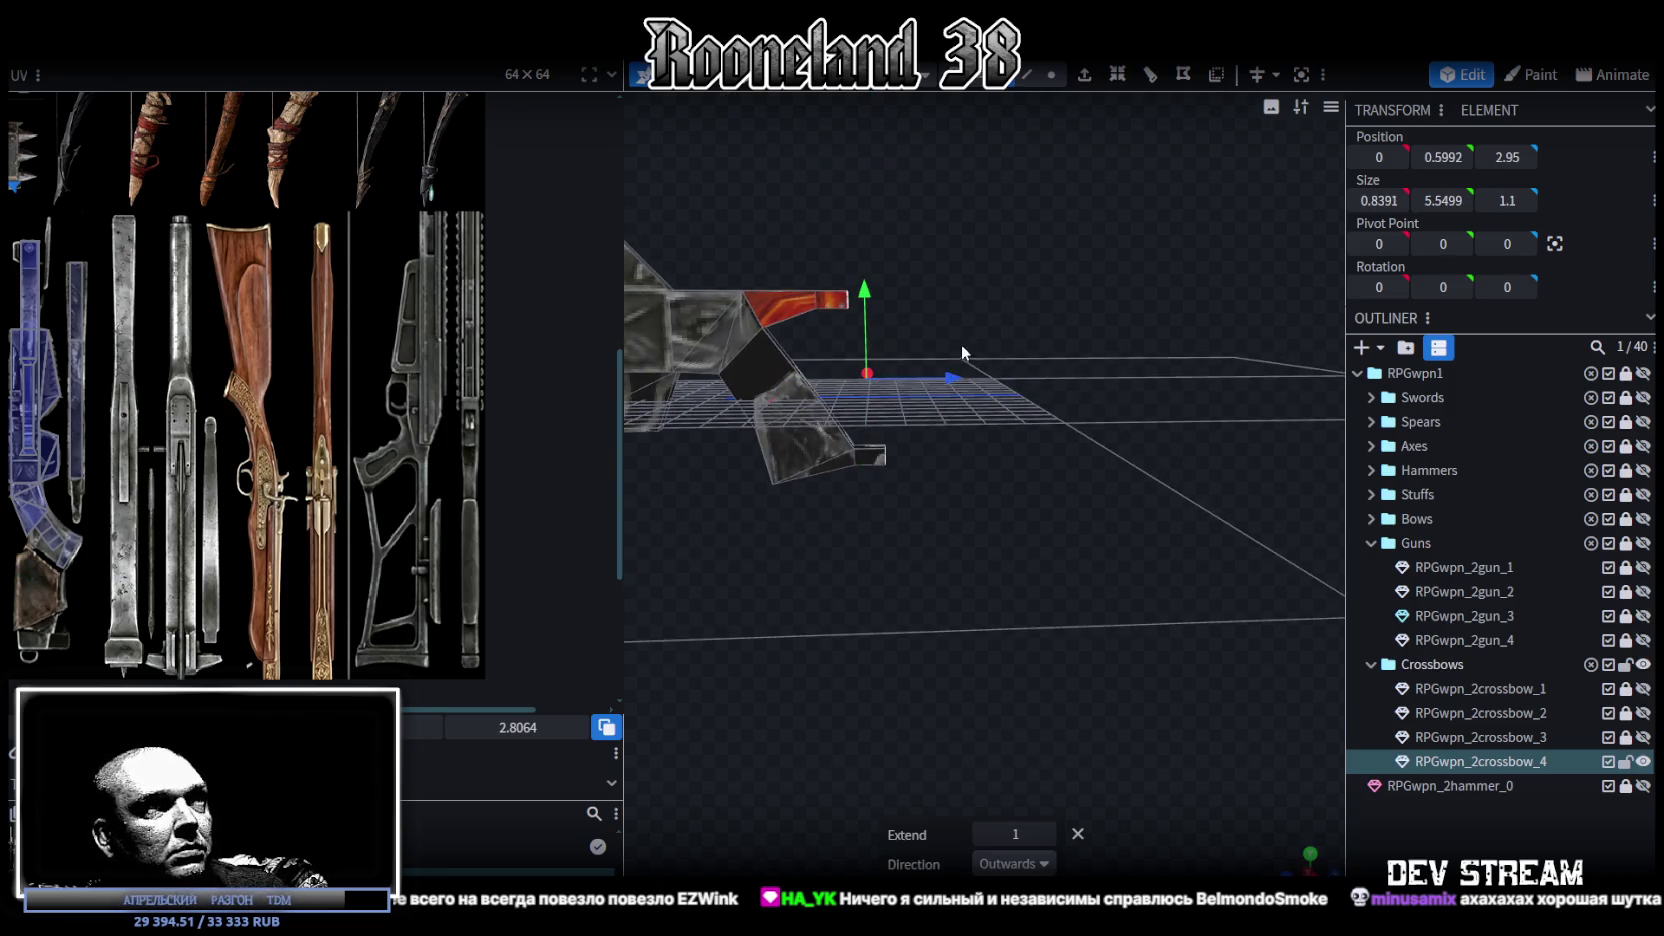
left_click_drag(952, 385, 1048, 390)
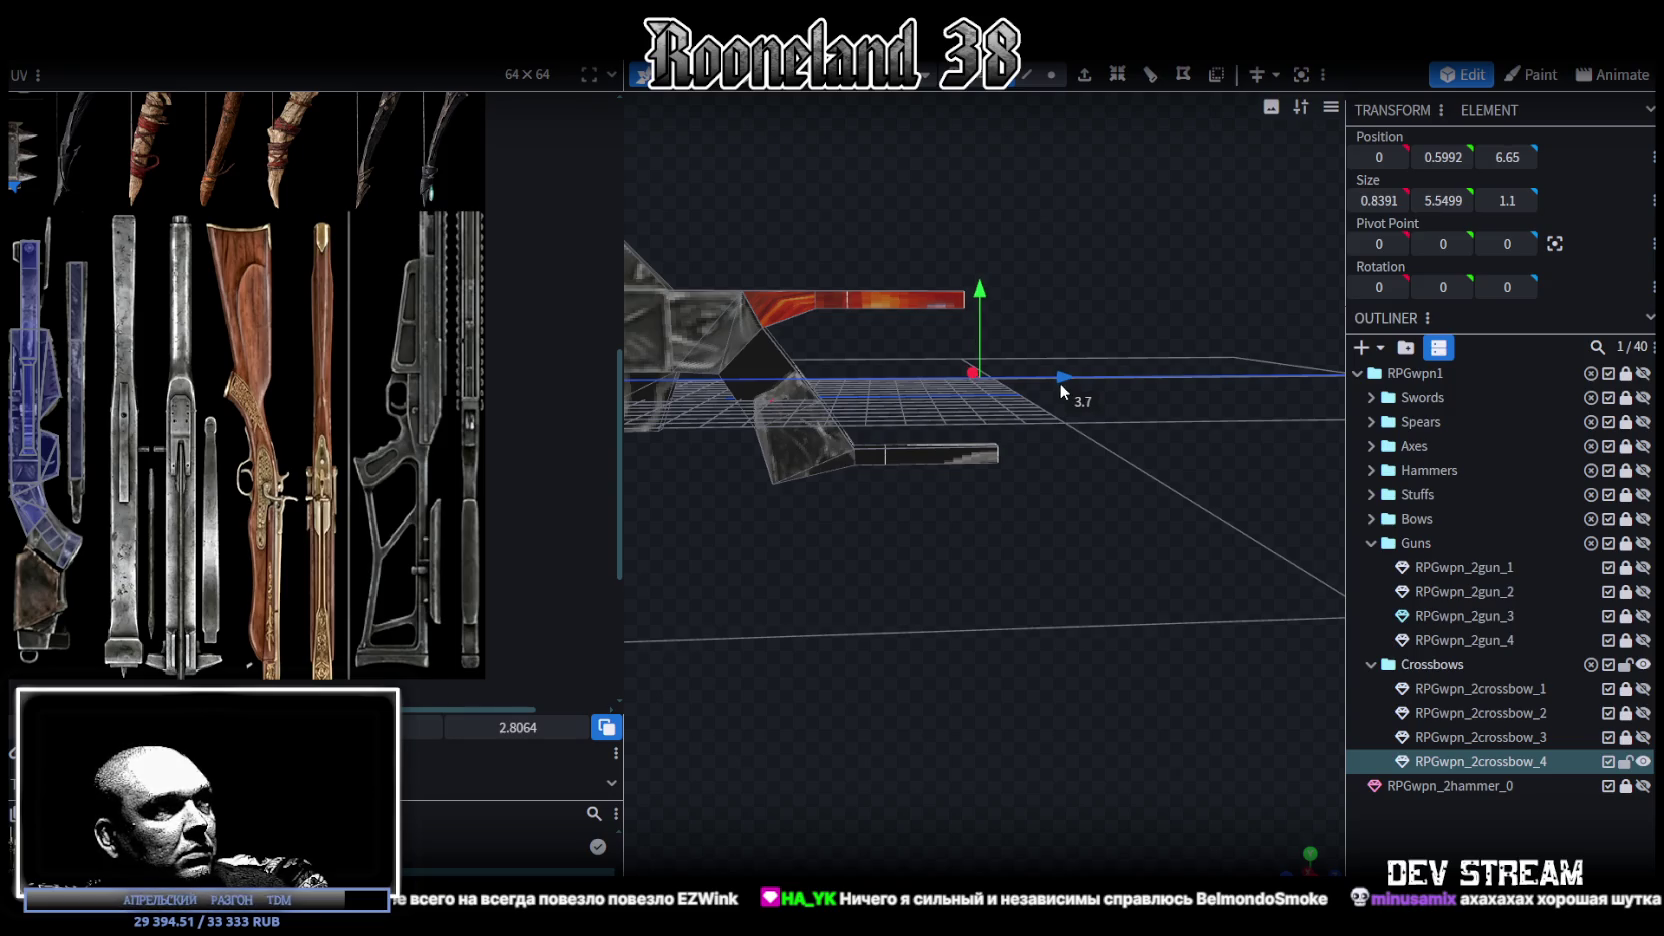
left_click_drag(1058, 382, 1239, 386)
scroll(1020, 567, "down", 3)
mouse_move(1019, 567)
left_mouse_down()
mouse_move(1013, 531)
mouse_move(848, 525)
mouse_move(959, 535)
mouse_move(944, 604)
mouse_move(817, 609)
mouse_move(728, 591)
mouse_move(910, 579)
mouse_move(878, 613)
left_mouse_up()
scroll(943, 579, "up", 3)
scroll(920, 549, "up", 2)
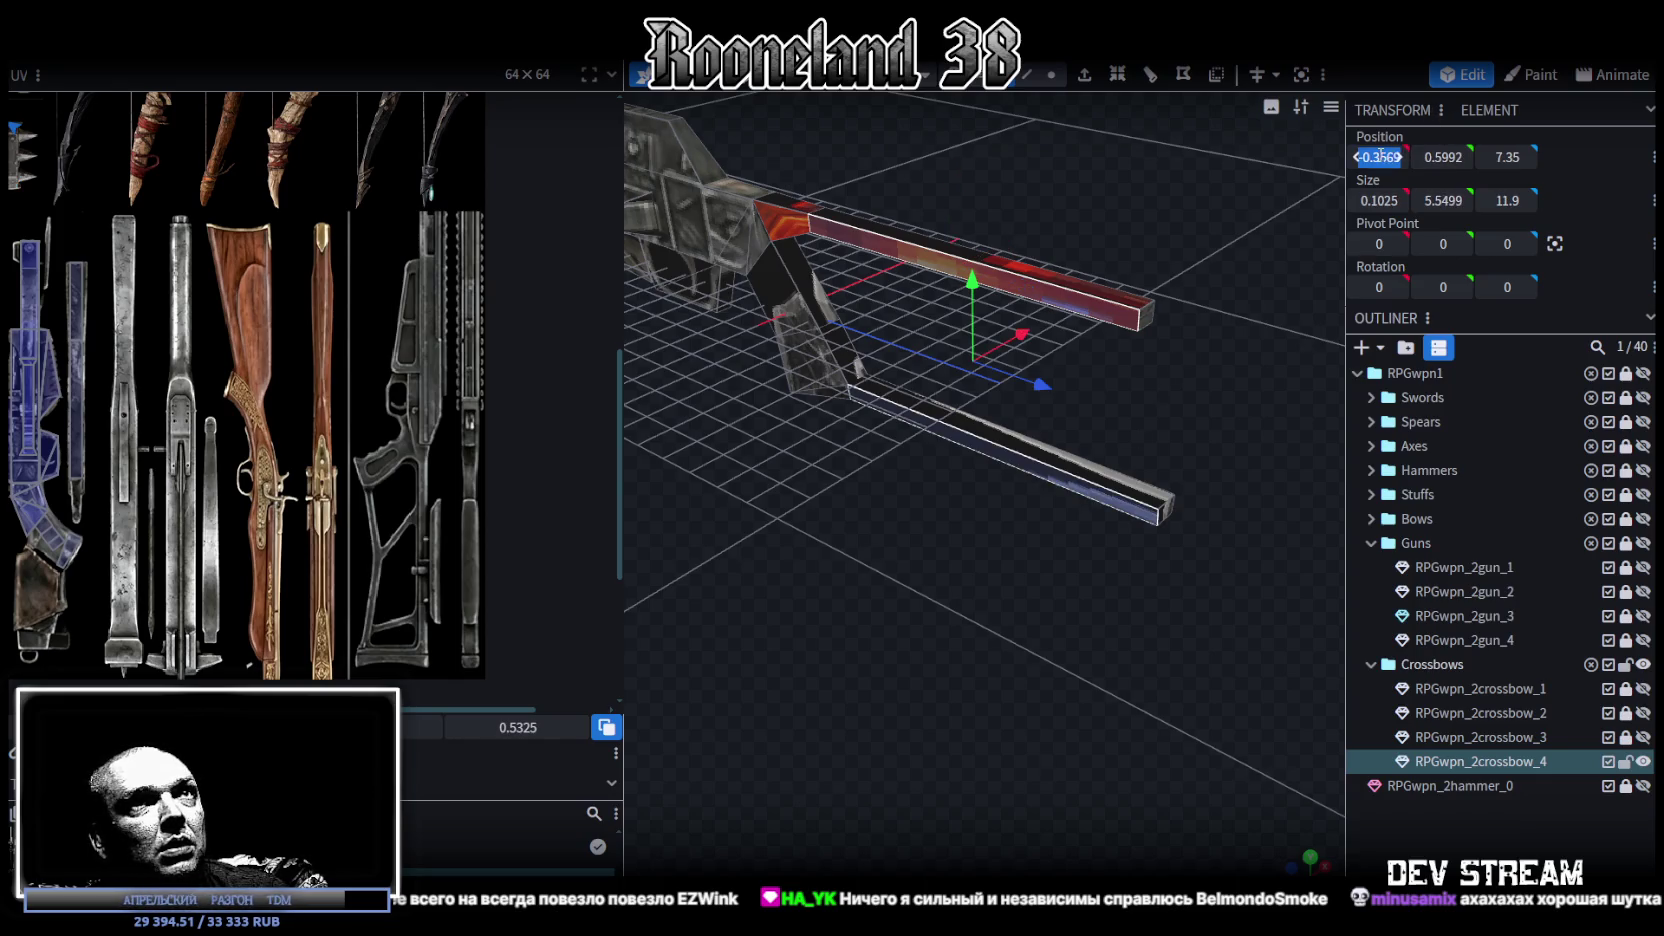
Step: Set the extruded bar's X position to 0.3
left_click_drag(1367, 159, 1365, 159)
type("-0.3")
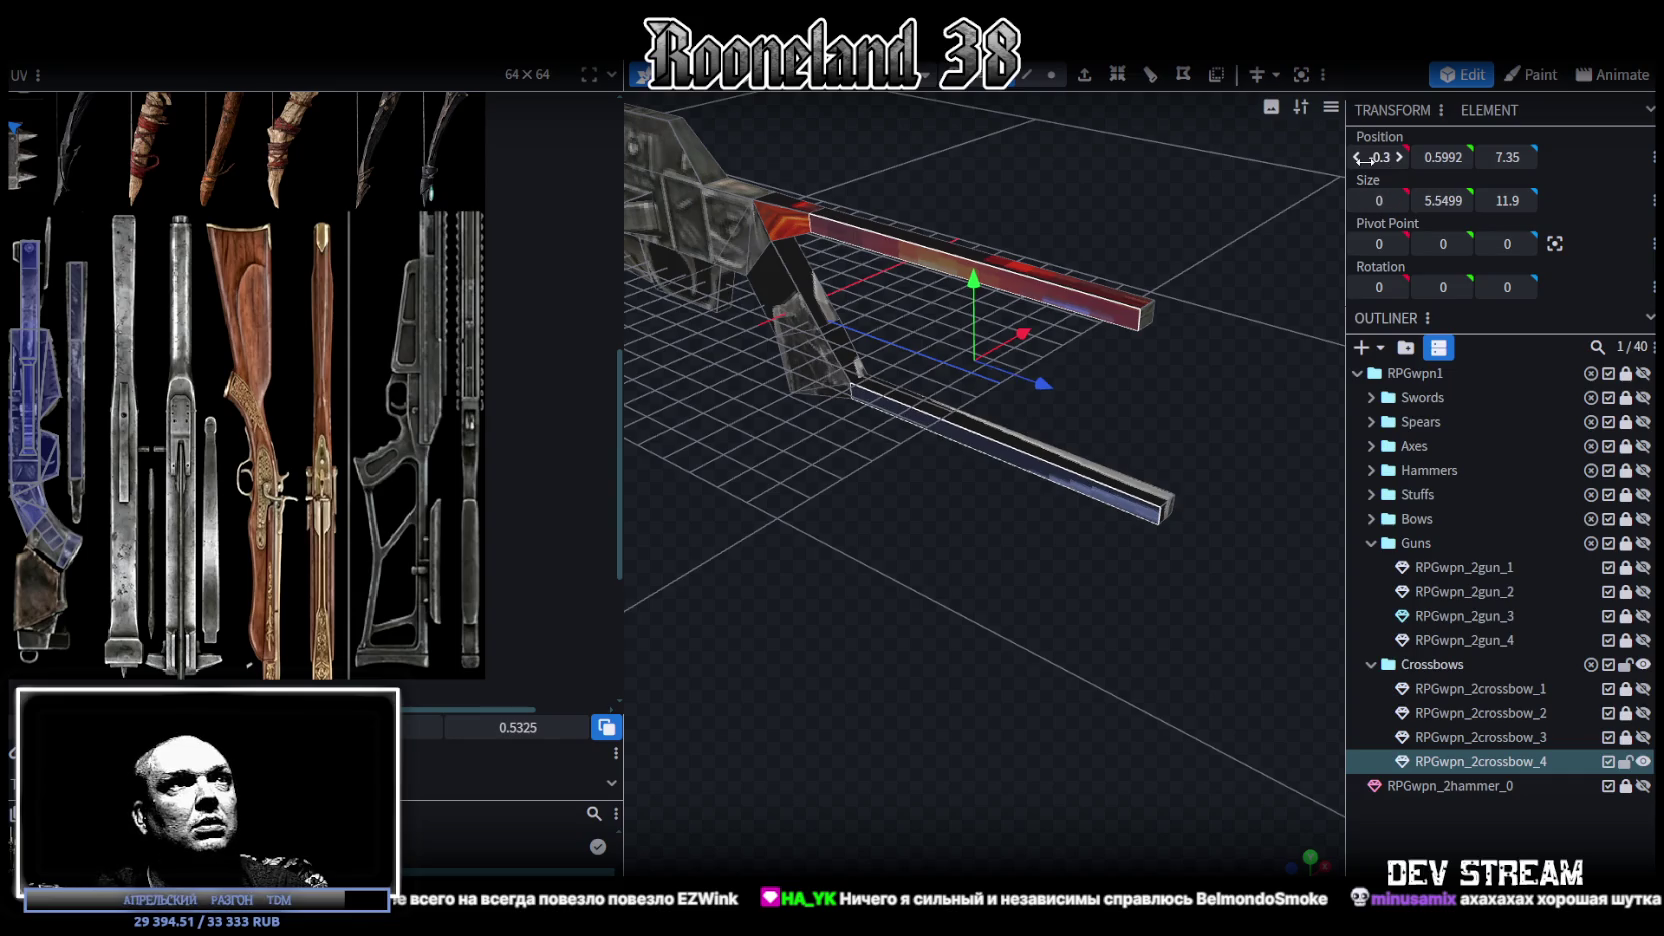
left_click_drag(925, 116, 966, 235)
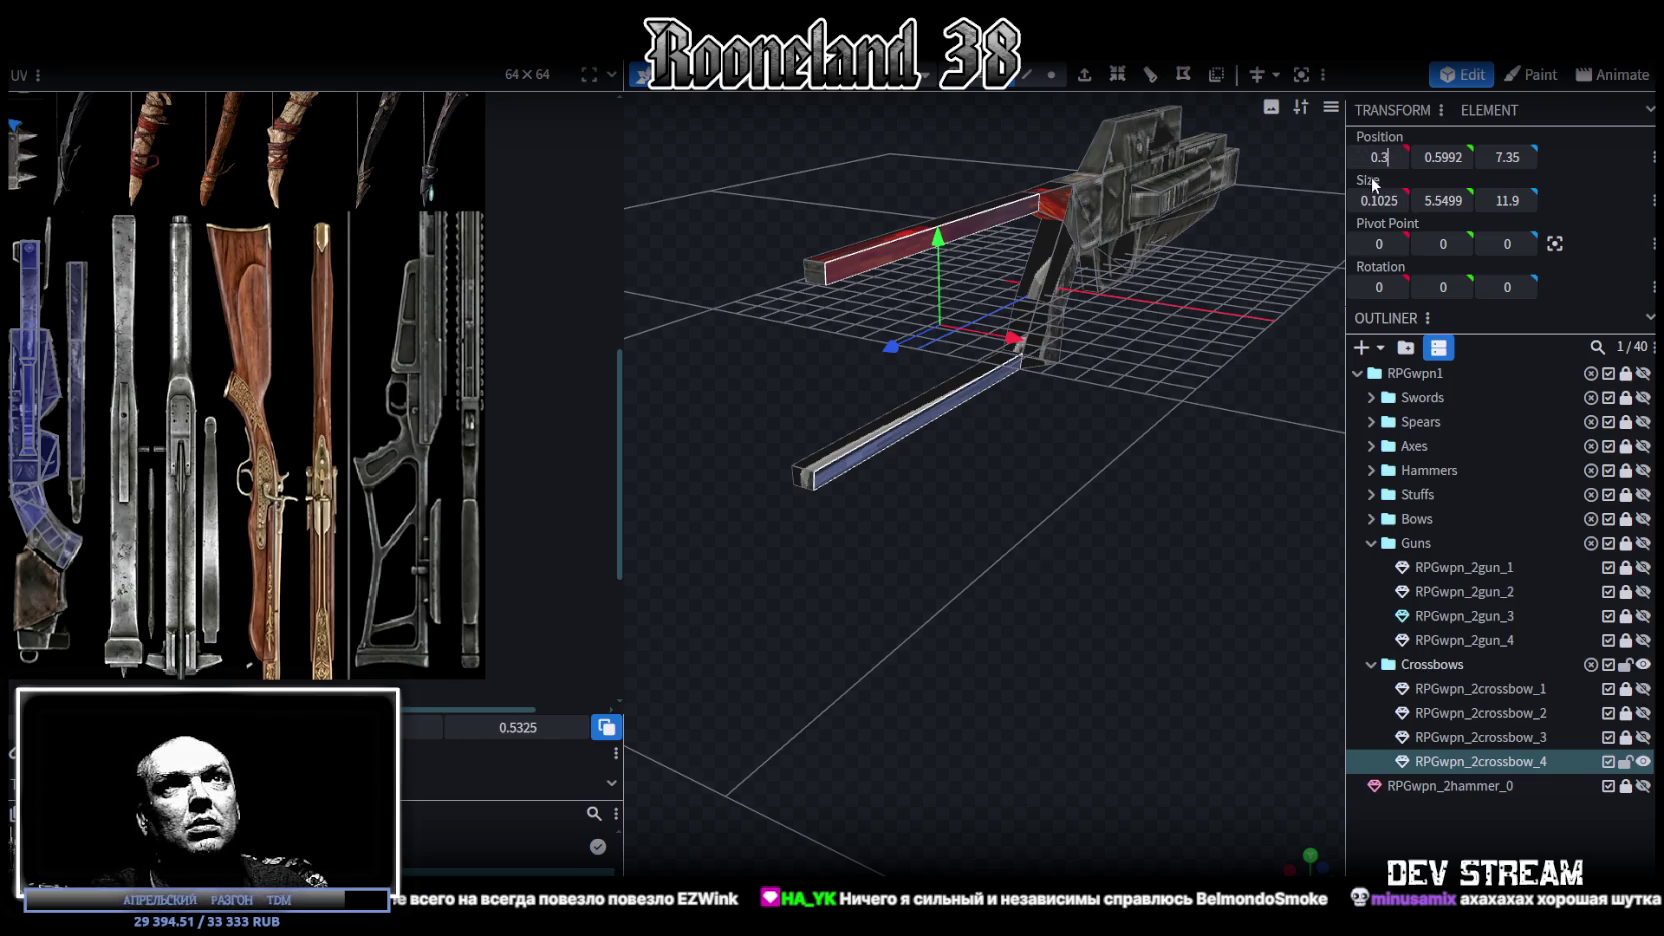
key("Return")
mouse_move(1270, 221)
left_mouse_down()
mouse_move(915, 365)
mouse_move(1193, 371)
mouse_move(968, 333)
mouse_move(1044, 317)
mouse_move(1186, 371)
mouse_move(1273, 335)
mouse_move(1125, 344)
mouse_move(1055, 383)
left_mouse_up()
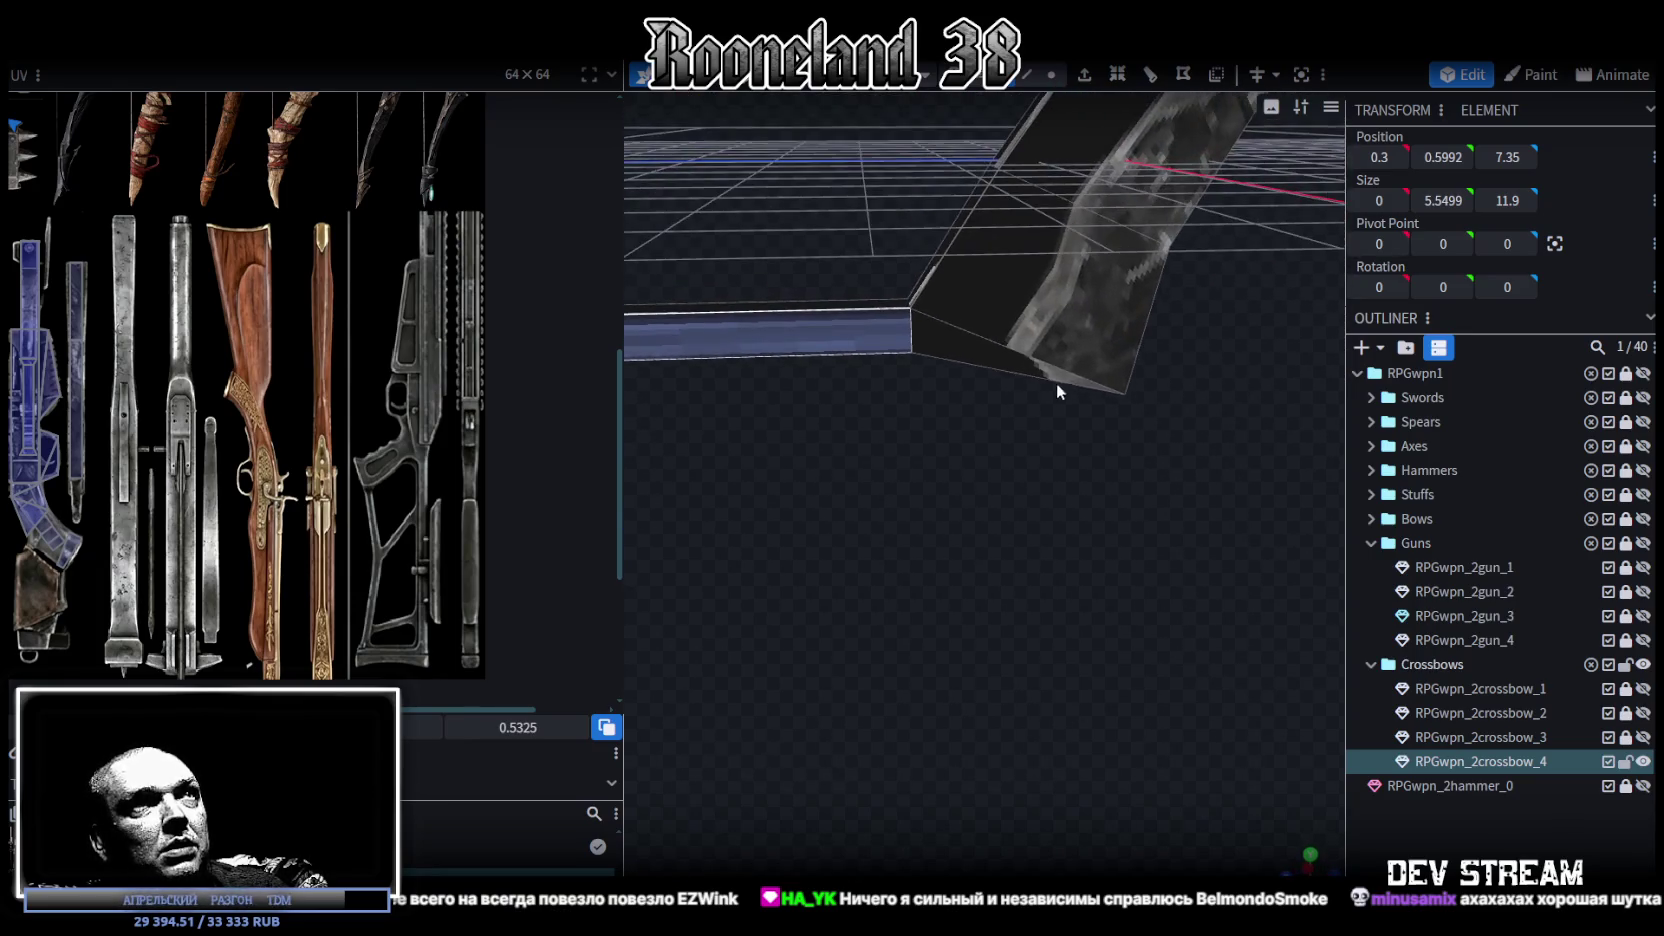
Step: Select a grip corner vertex and save the model as RPGweapon.bbmodel
left_click(1058, 82)
left_click(1118, 391)
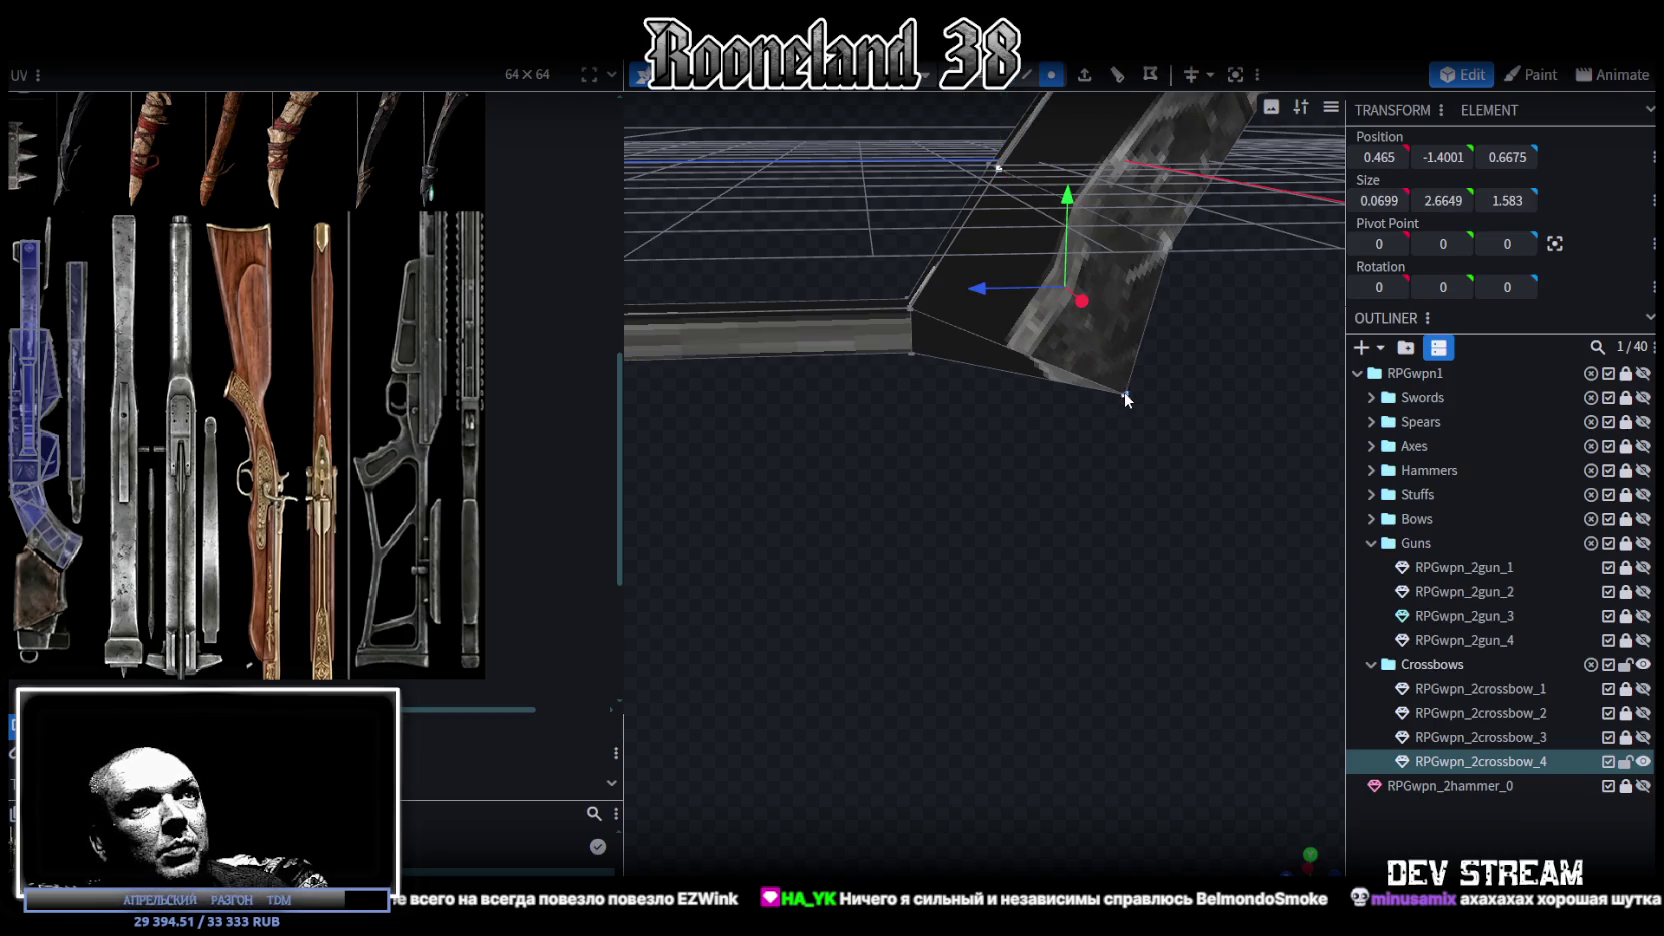
mouse_move(900, 545)
left_mouse_down()
mouse_move(1225, 572)
mouse_move(1013, 510)
mouse_move(928, 459)
left_mouse_up()
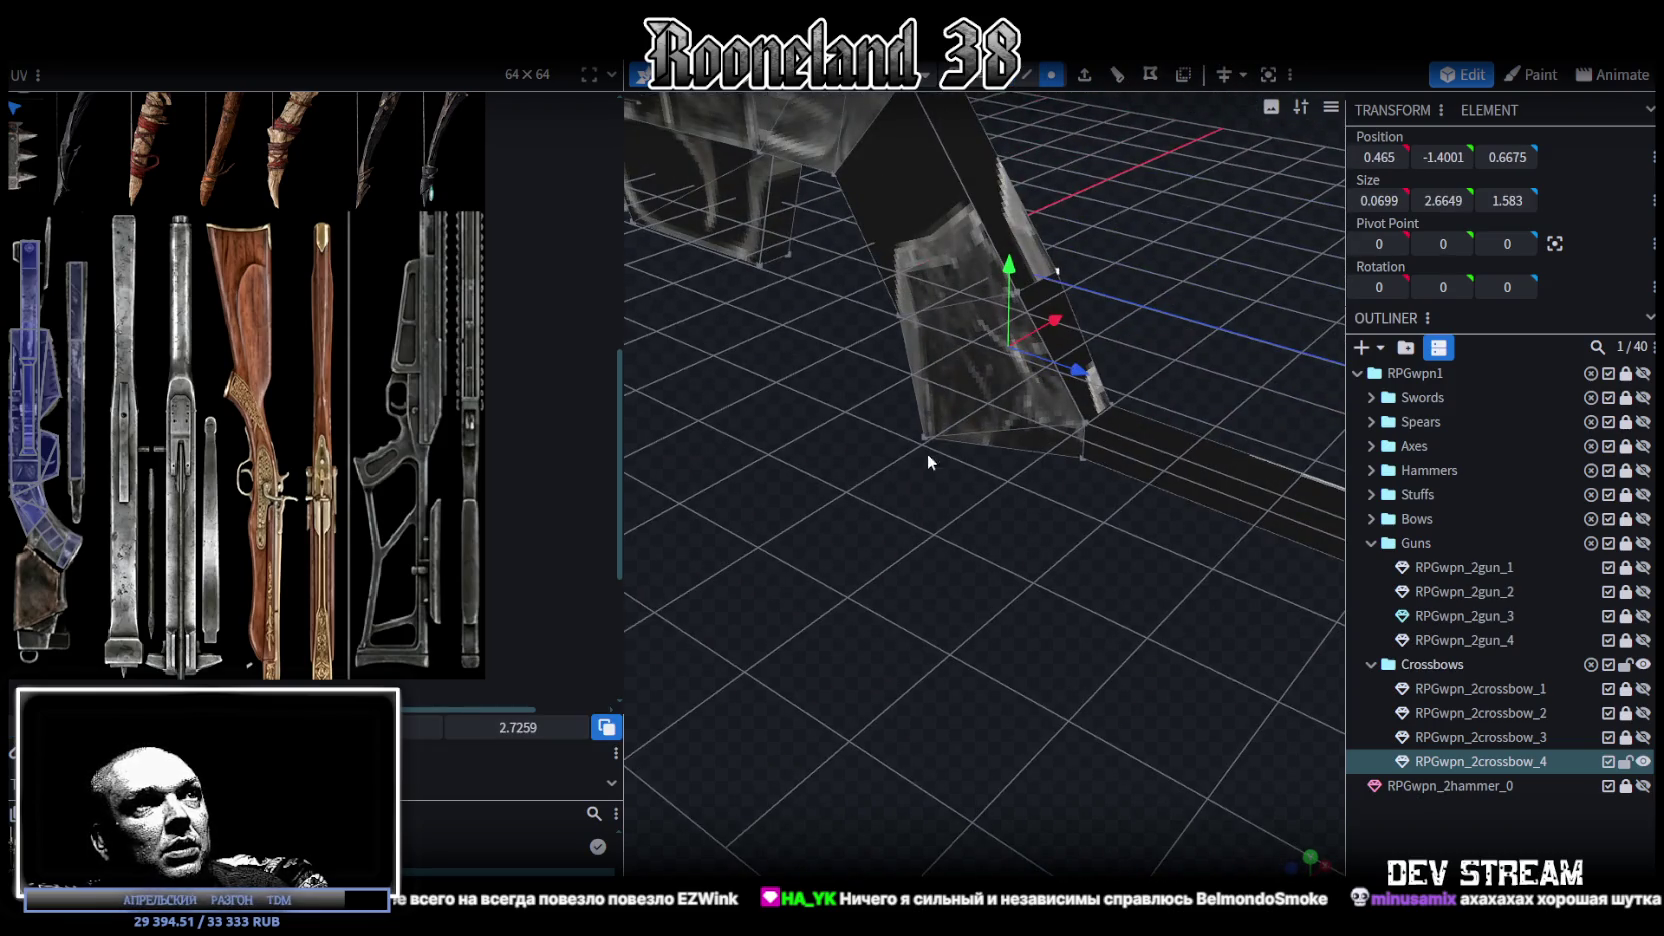
mouse_move(1197, 317)
left_mouse_down()
mouse_move(1058, 302)
mouse_move(1089, 304)
mouse_move(1058, 331)
mouse_move(1223, 344)
mouse_move(929, 616)
mouse_move(958, 489)
mouse_move(959, 543)
mouse_move(982, 500)
mouse_move(965, 517)
mouse_move(971, 594)
mouse_move(993, 565)
mouse_move(1044, 575)
mouse_move(955, 527)
mouse_move(943, 552)
mouse_move(1063, 545)
mouse_move(1089, 531)
mouse_move(1080, 490)
left_mouse_up()
key("ctrl+s")
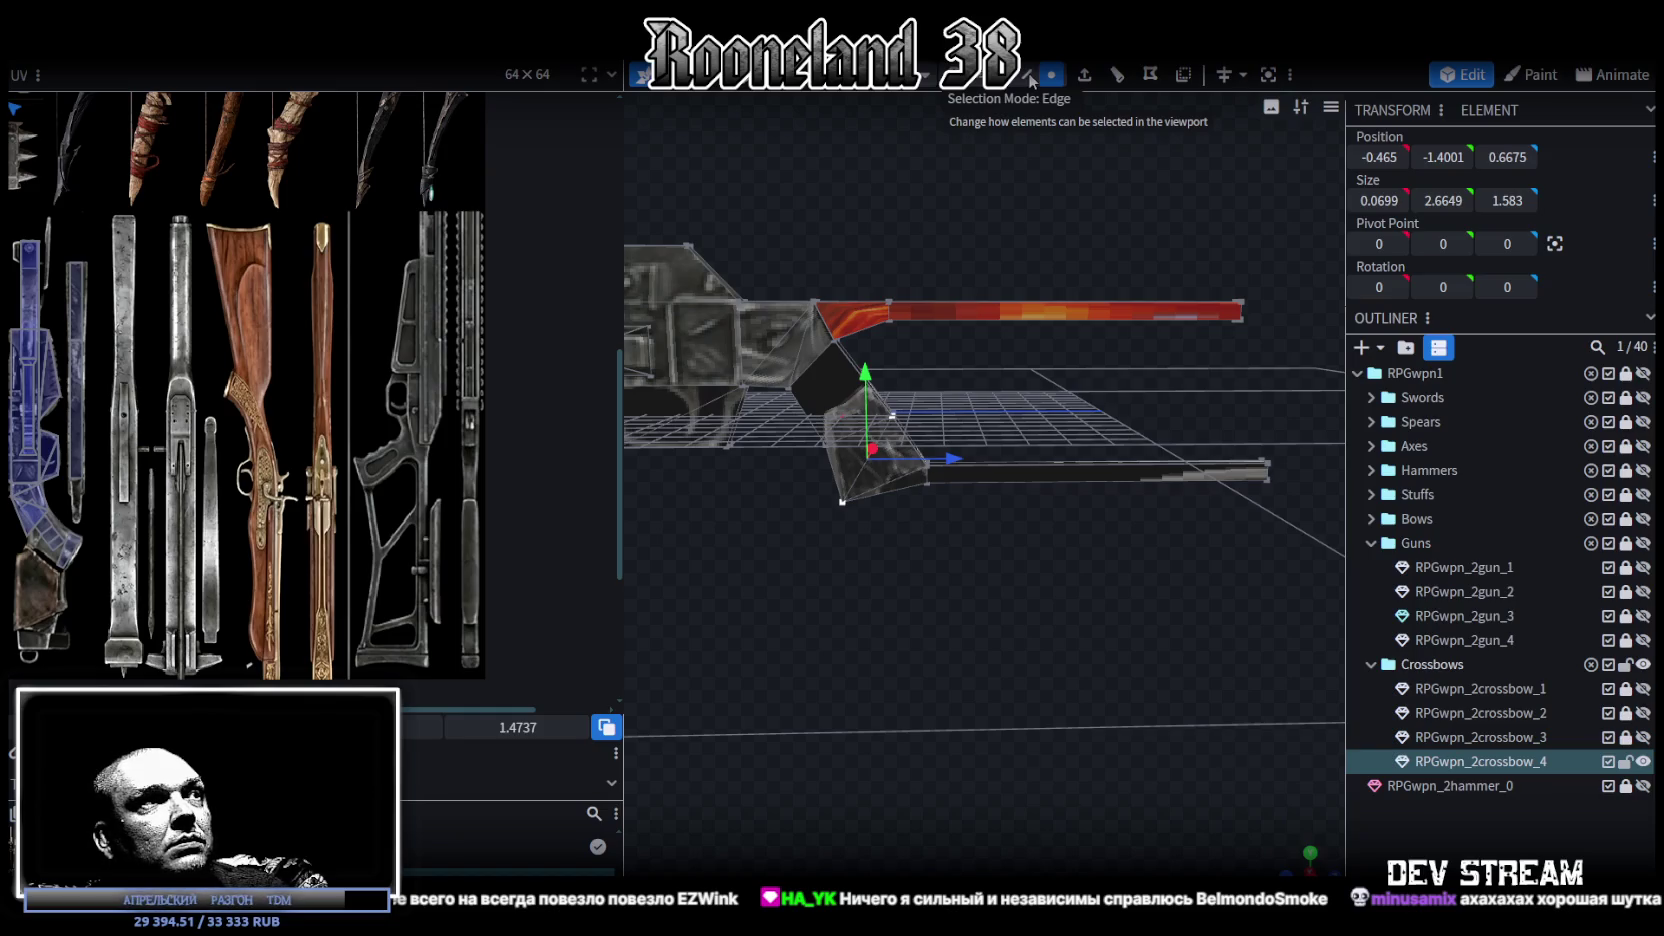
Step: Shift two front parts along the crossbow's length, one back from Z 1.4 to 0.5
left_click(872, 326)
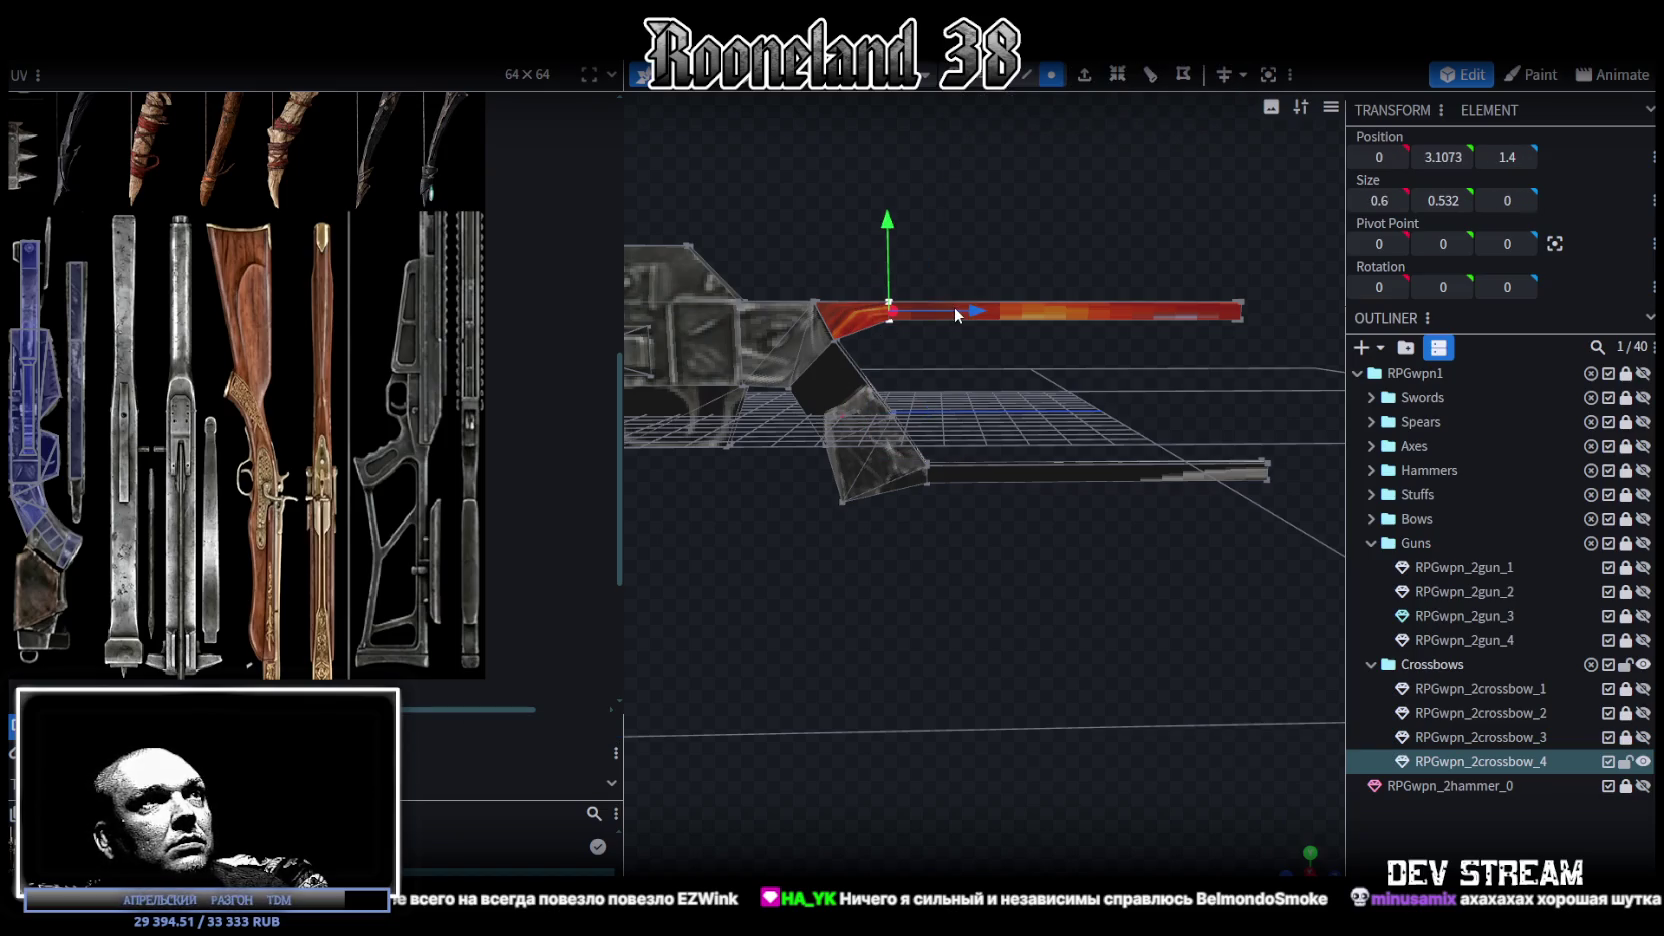
left_click_drag(927, 305, 930, 309)
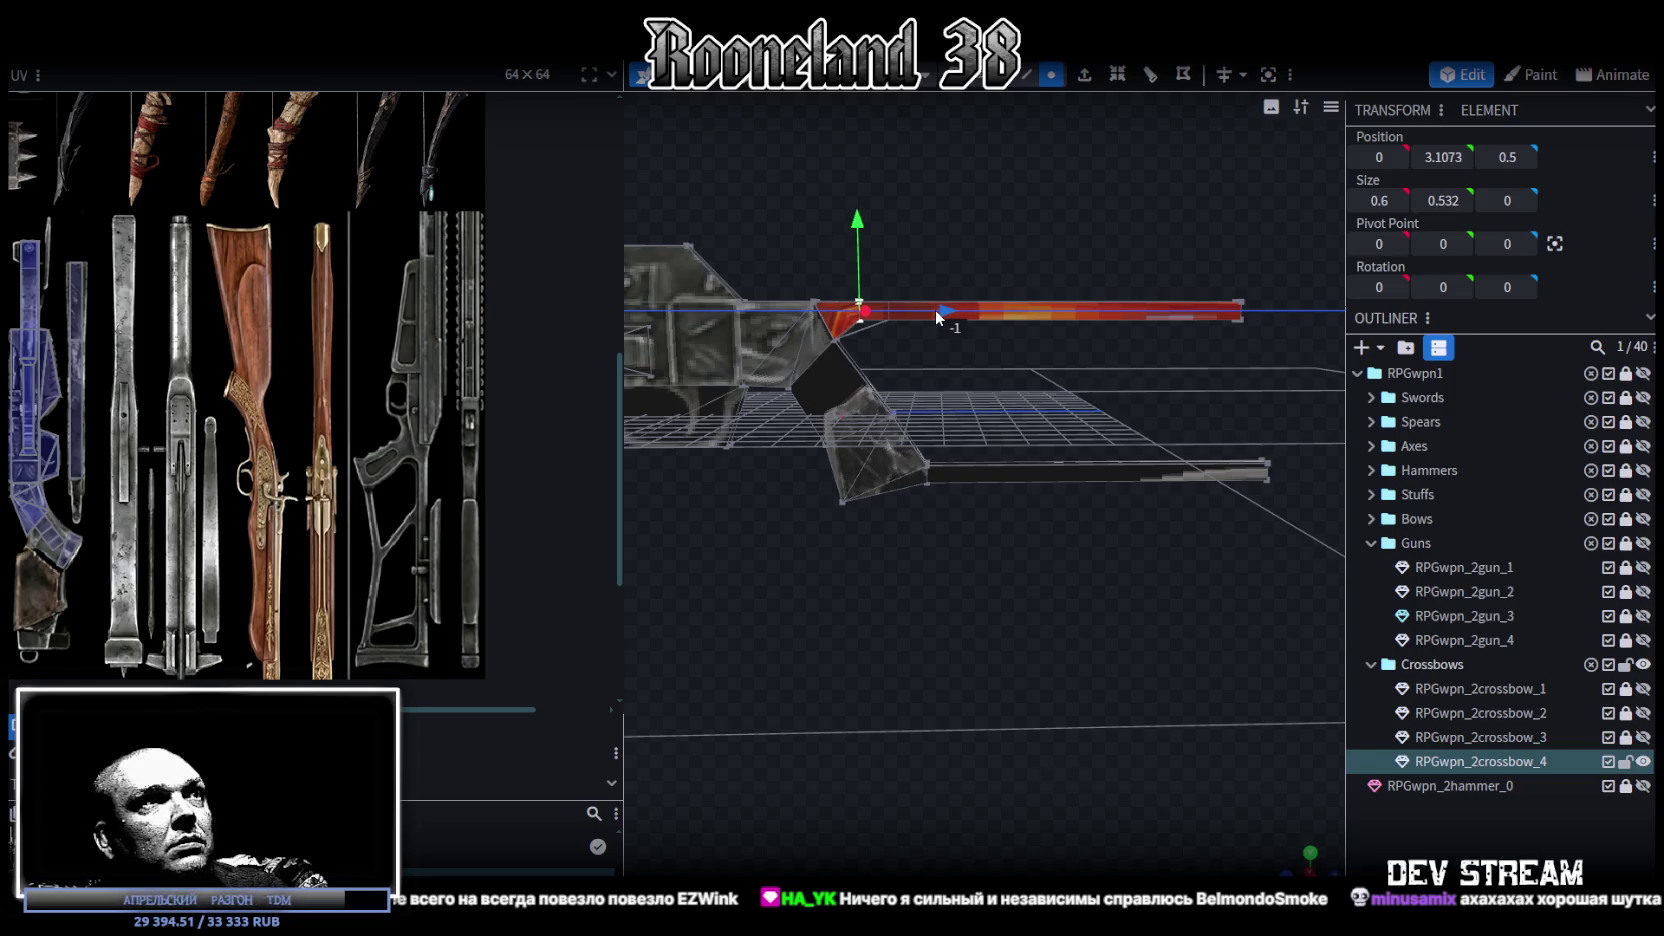
scroll(952, 398, "down", 2)
mouse_move(952, 398)
left_mouse_down()
mouse_move(1073, 349)
mouse_move(929, 568)
mouse_move(1141, 548)
mouse_move(1157, 590)
left_mouse_up()
mouse_move(1111, 463)
left_mouse_down()
mouse_move(1129, 482)
mouse_move(1038, 98)
left_mouse_up()
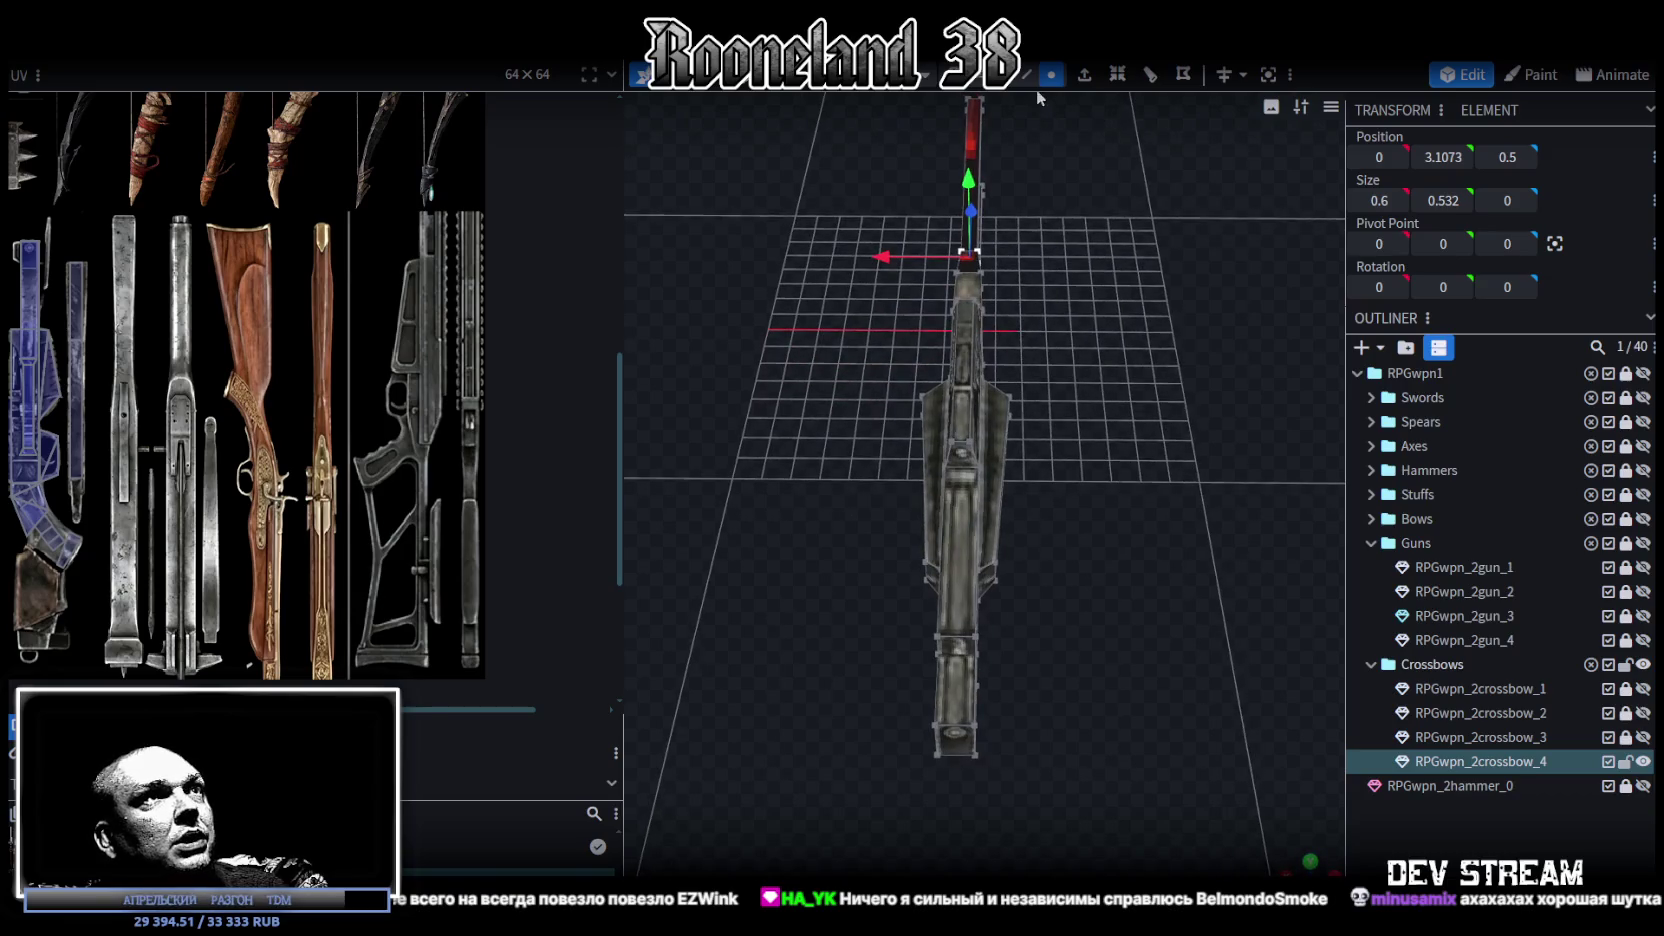
left_click(996, 540)
left_click_drag(995, 578, 1024, 487)
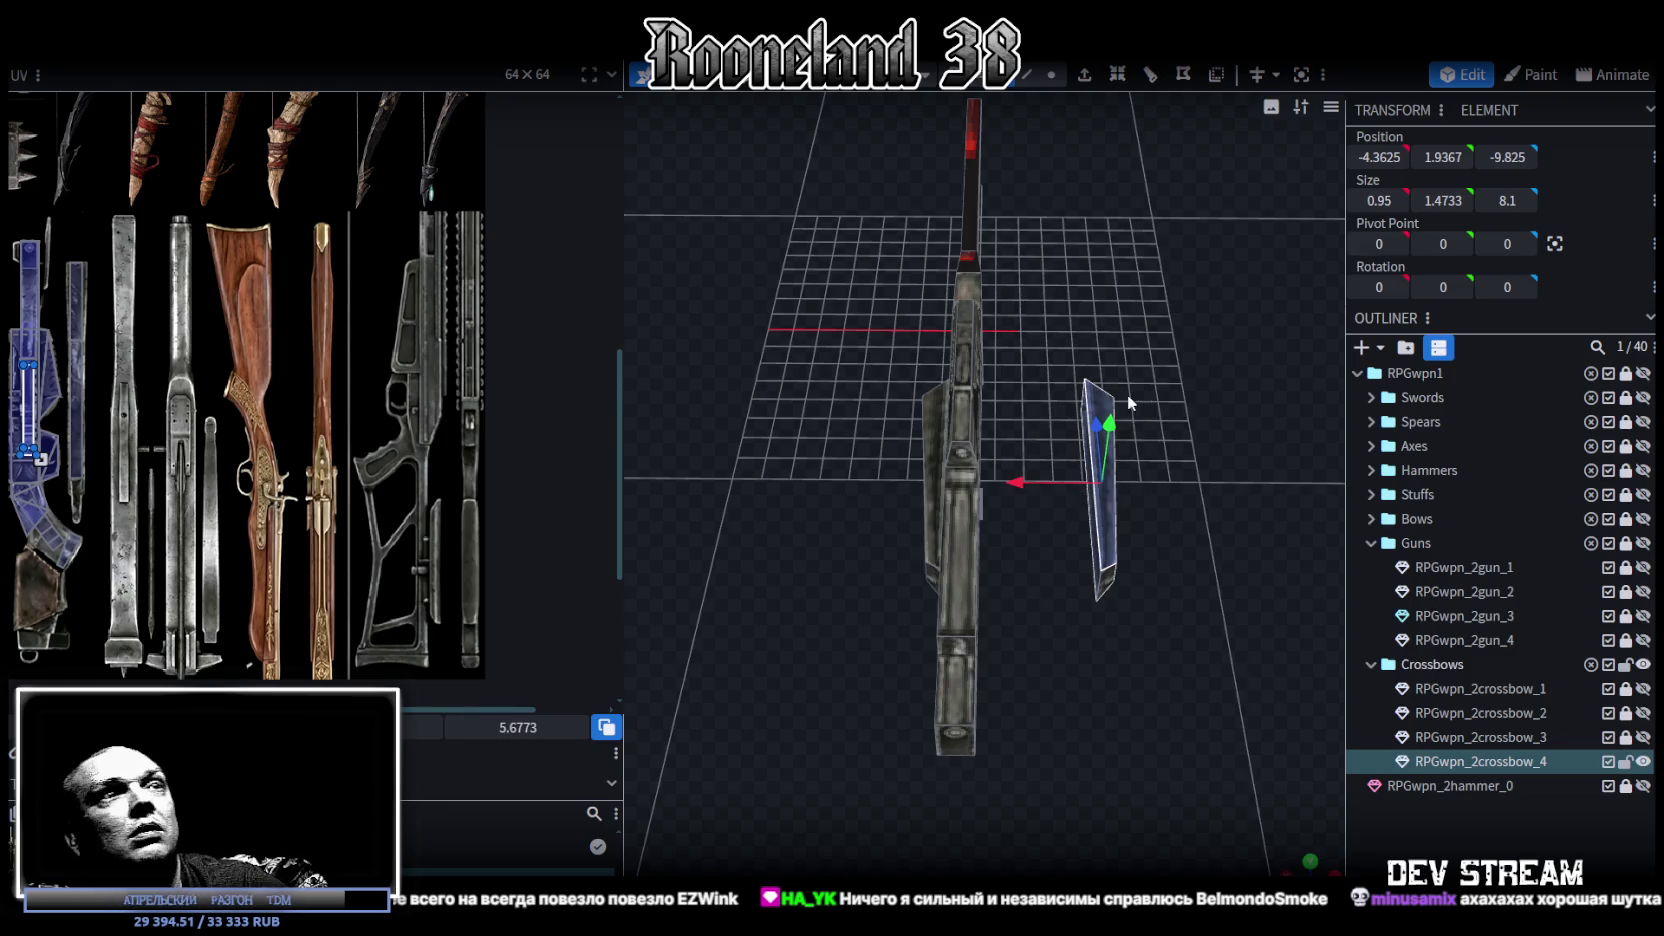
left_click(1072, 594)
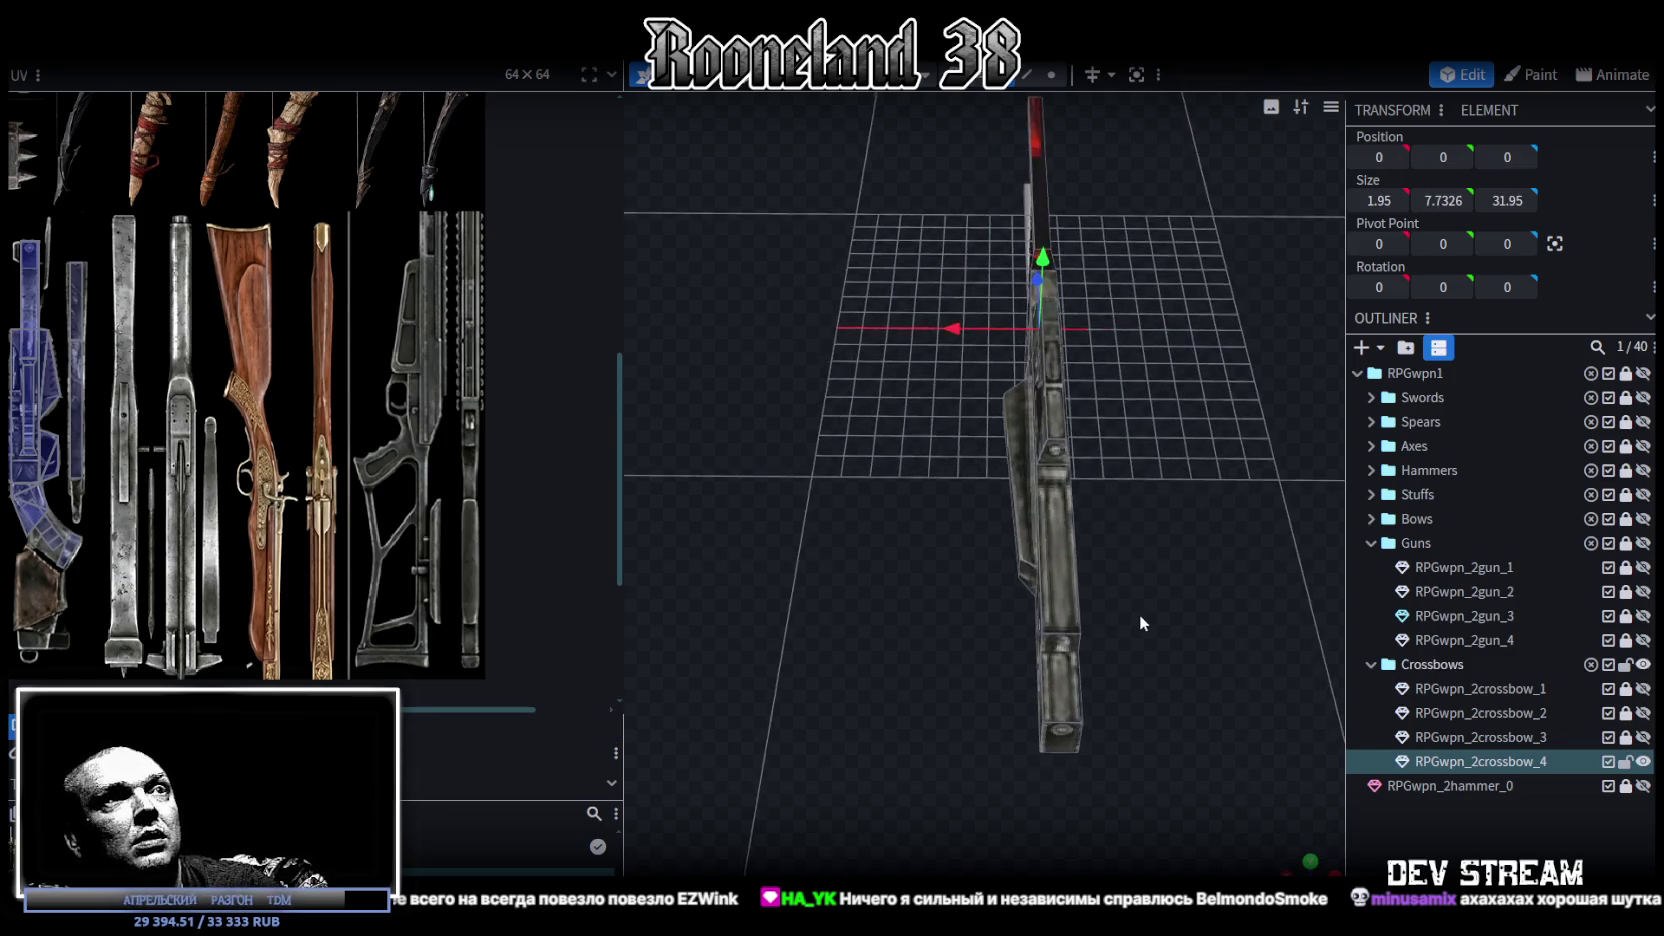
left_click_drag(1139, 614, 1128, 543)
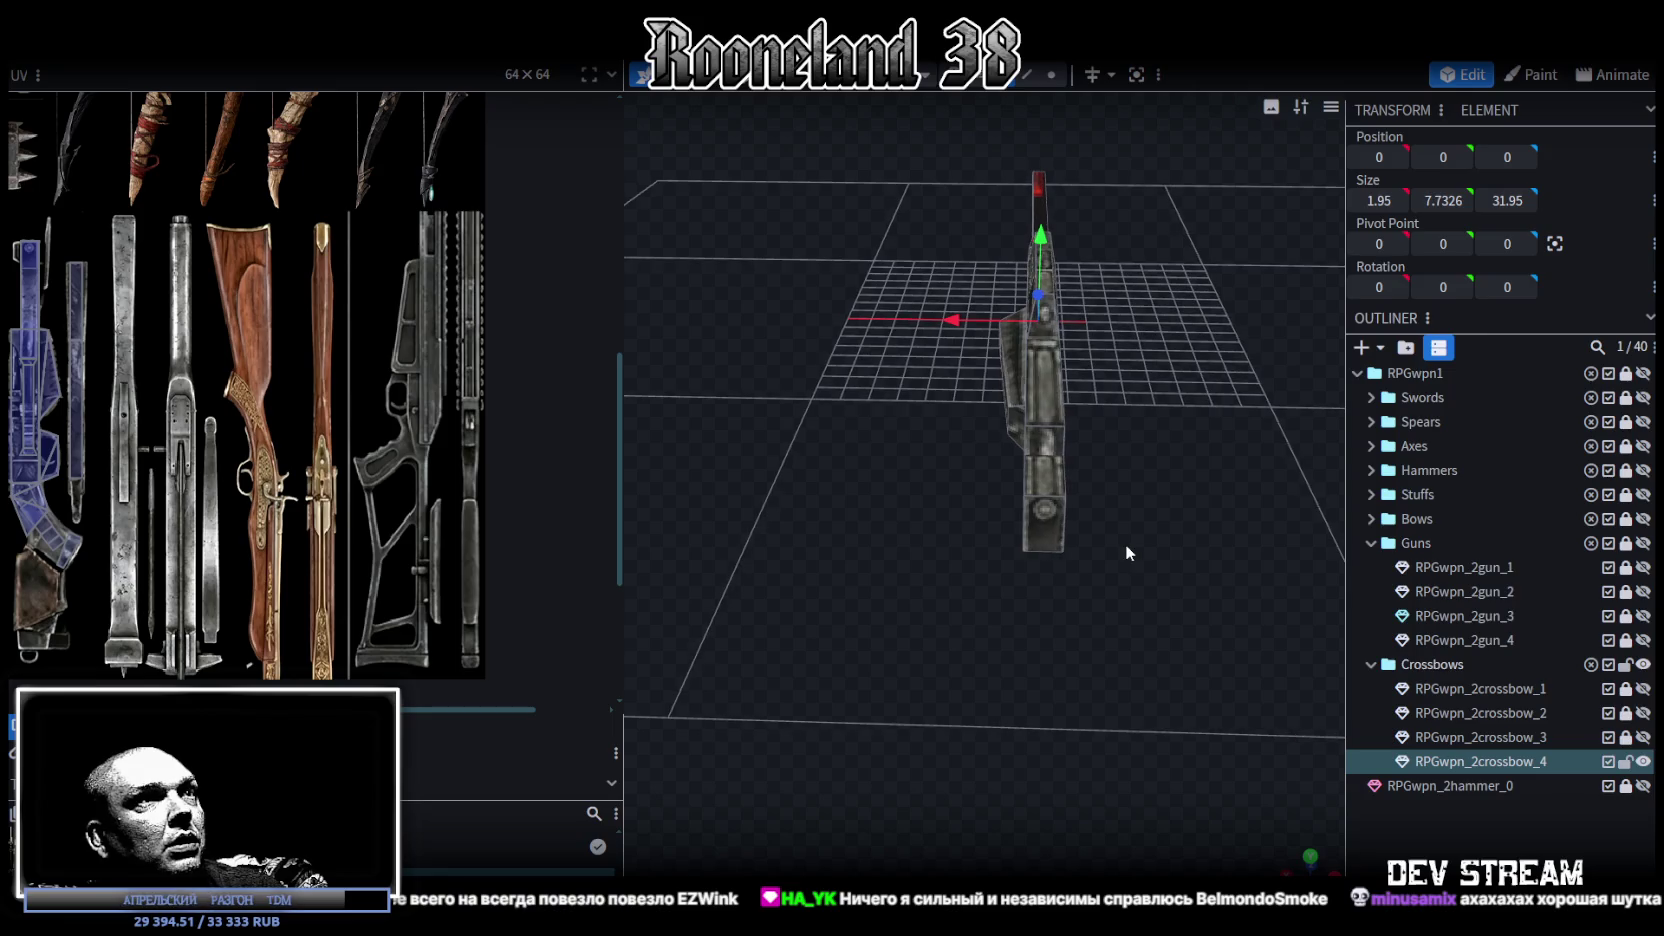
Step: Box-select and click through the blocks along the crossbow body's side
mouse_move(911, 223)
left_mouse_down()
mouse_move(1008, 453)
mouse_move(966, 409)
mouse_move(995, 620)
left_mouse_up()
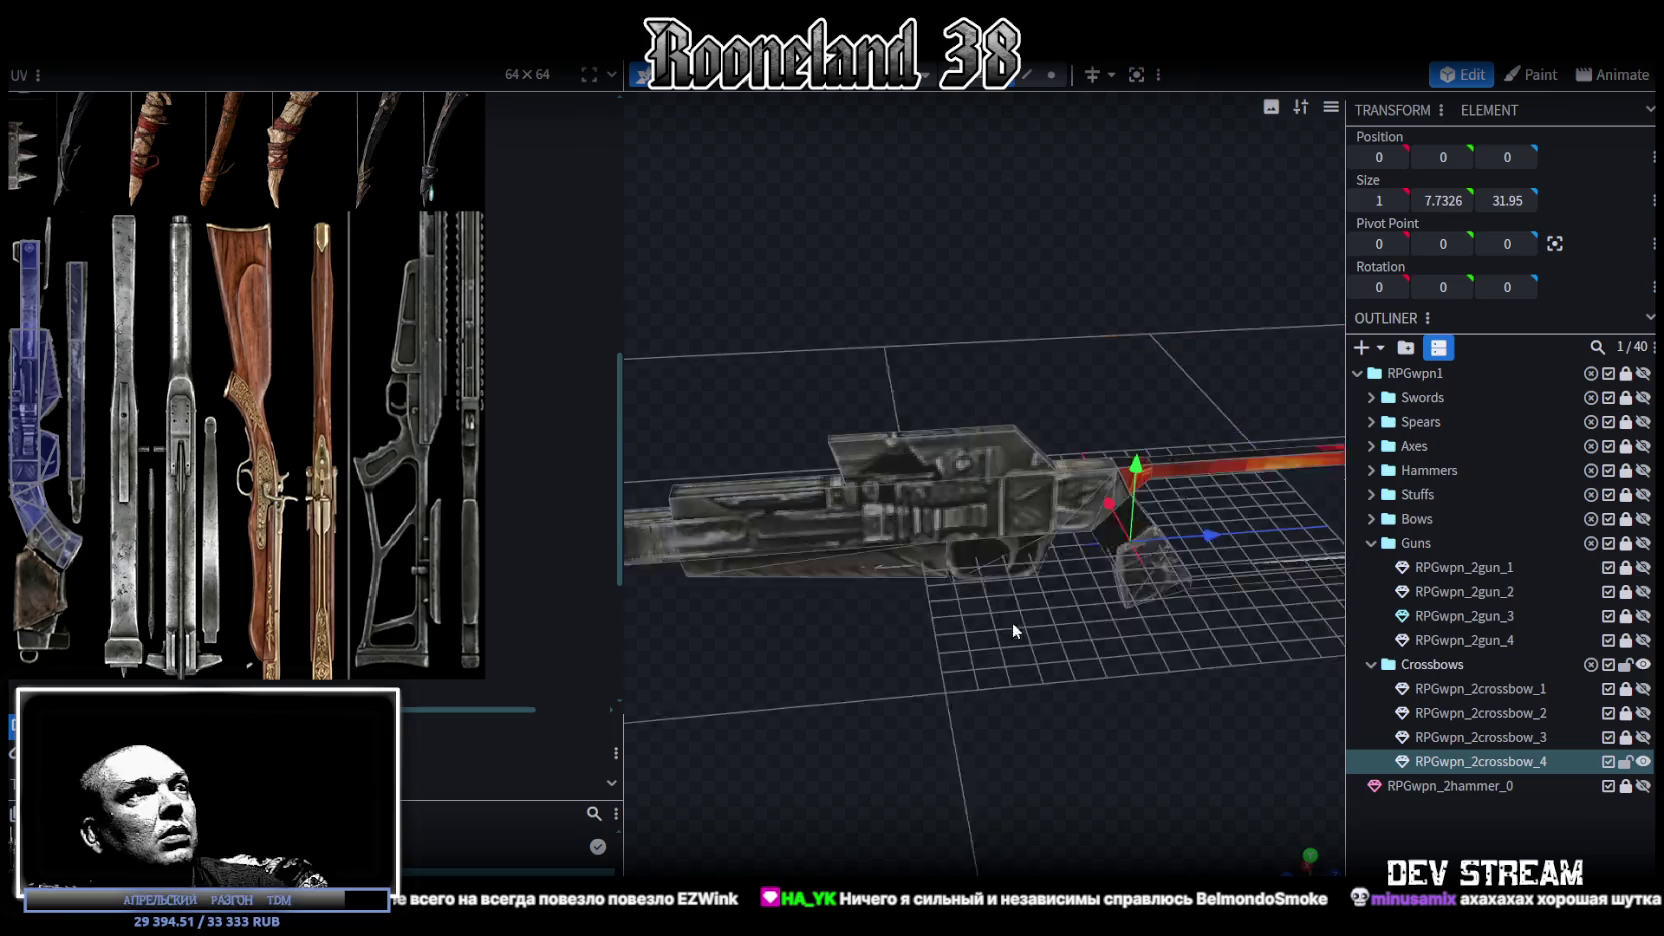
mouse_move(804, 317)
left_mouse_down()
mouse_move(1072, 384)
mouse_move(1090, 407)
left_mouse_up()
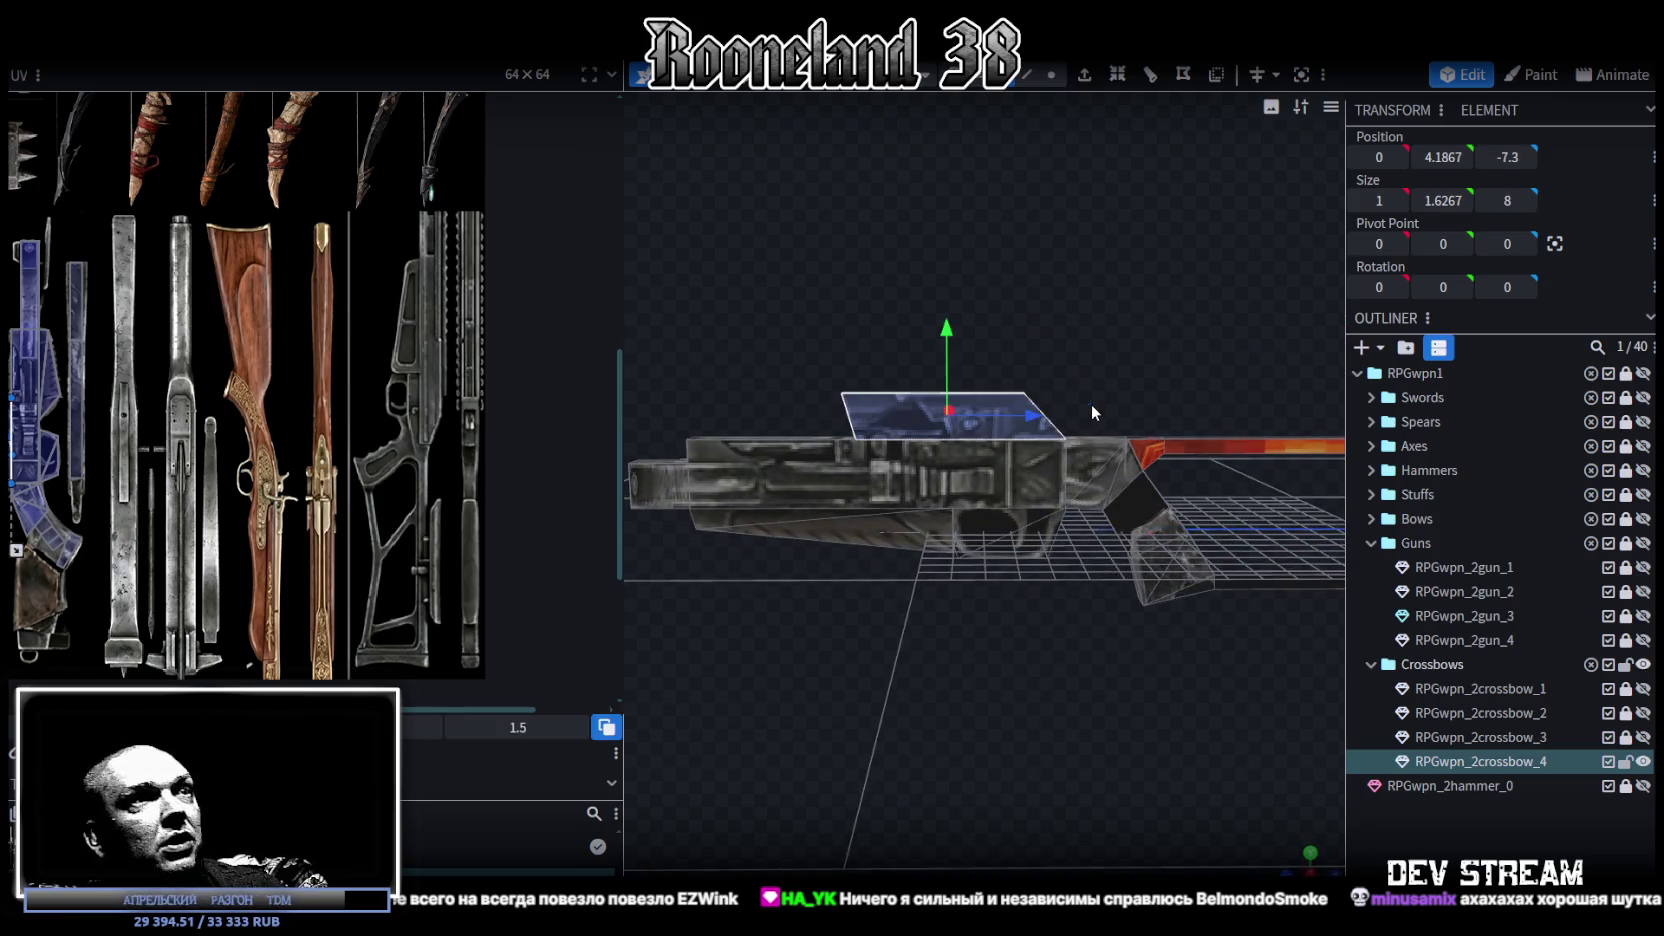
left_click_drag(1091, 288, 1073, 358)
scroll(1094, 325, "up", 3)
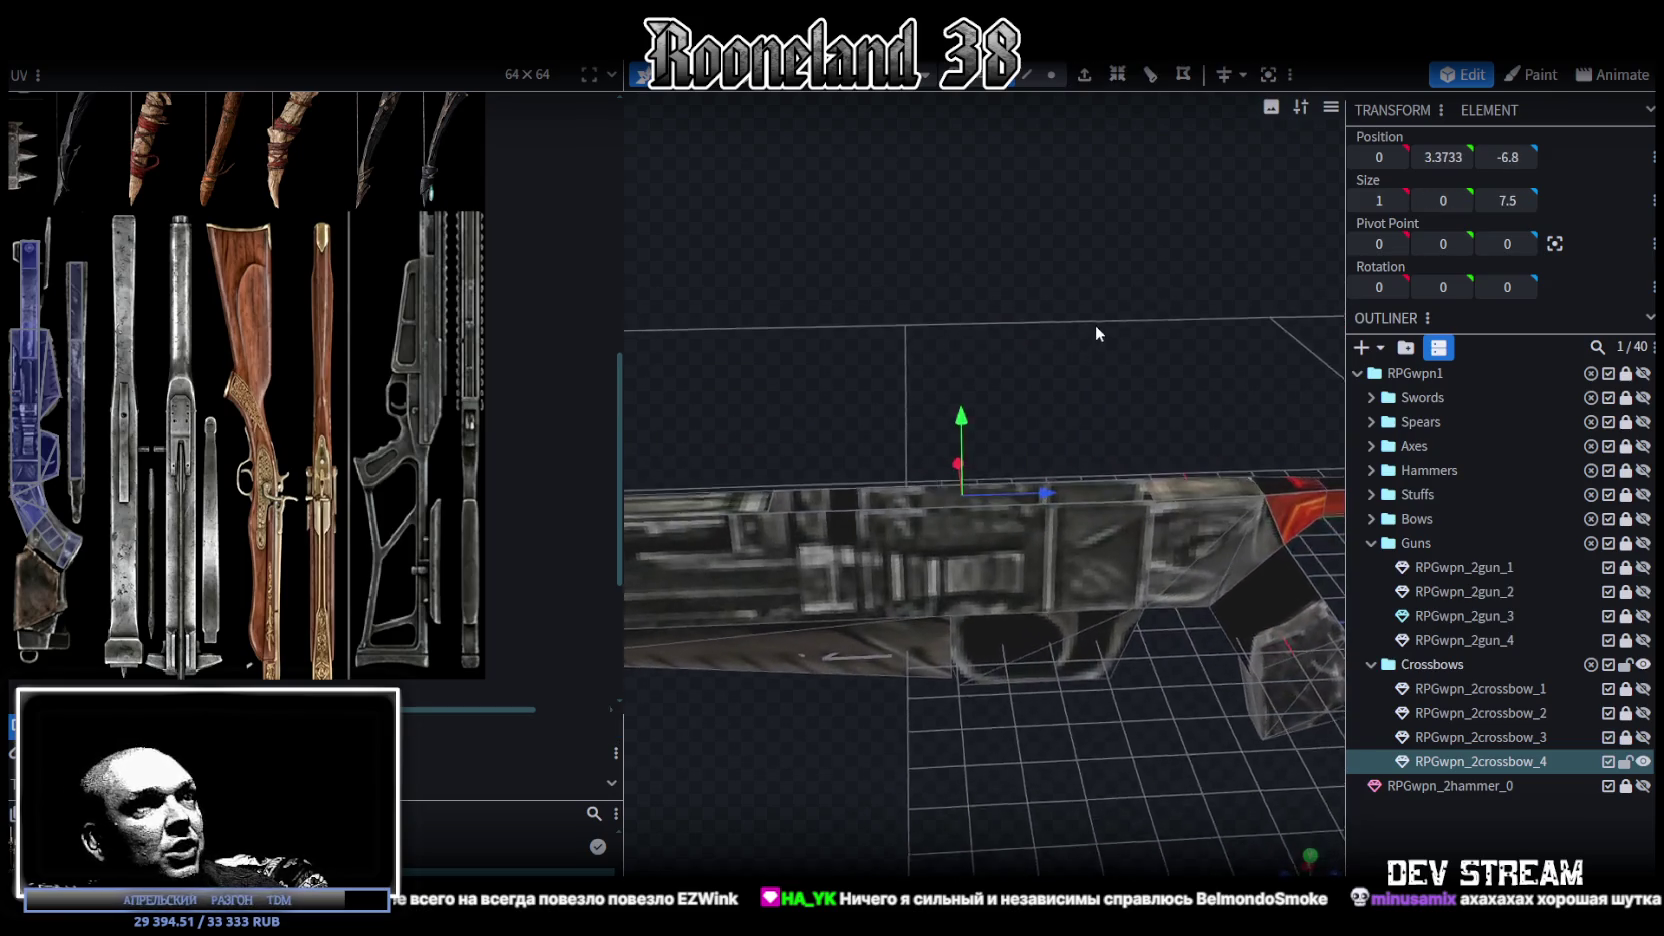
mouse_move(1094, 297)
left_mouse_down()
mouse_move(1060, 340)
mouse_move(1046, 309)
mouse_move(1004, 344)
mouse_move(1135, 358)
left_mouse_up()
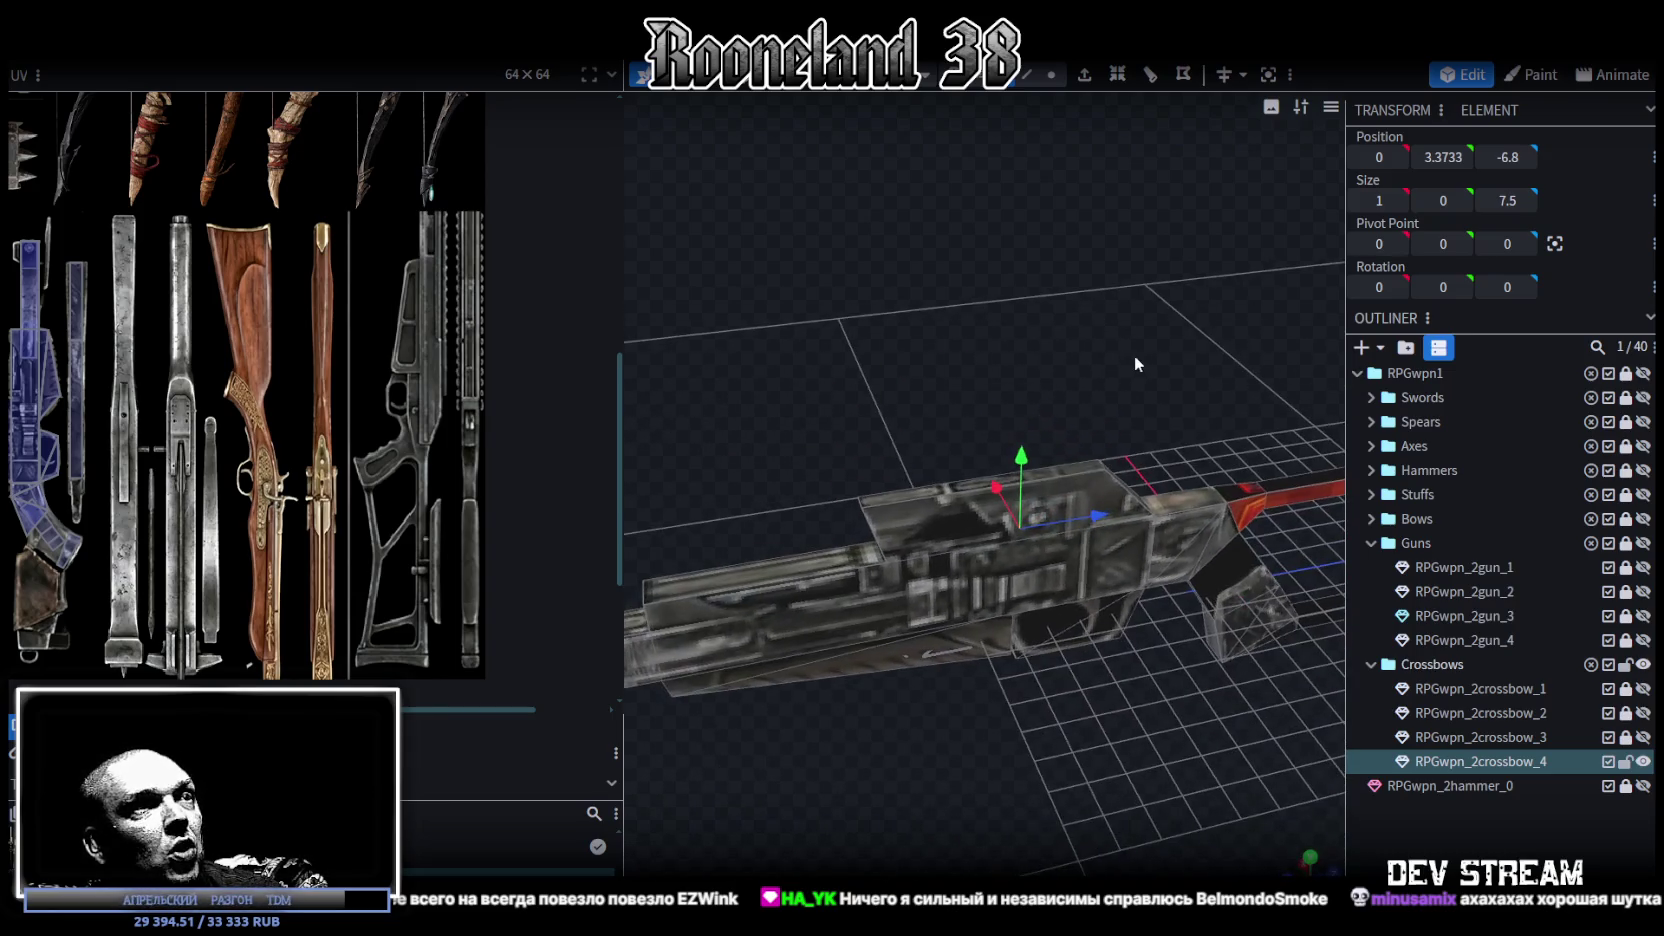
left_click(811, 568)
mouse_move(811, 568)
left_mouse_down()
mouse_move(1112, 323)
mouse_move(1040, 284)
mouse_move(995, 315)
left_mouse_up()
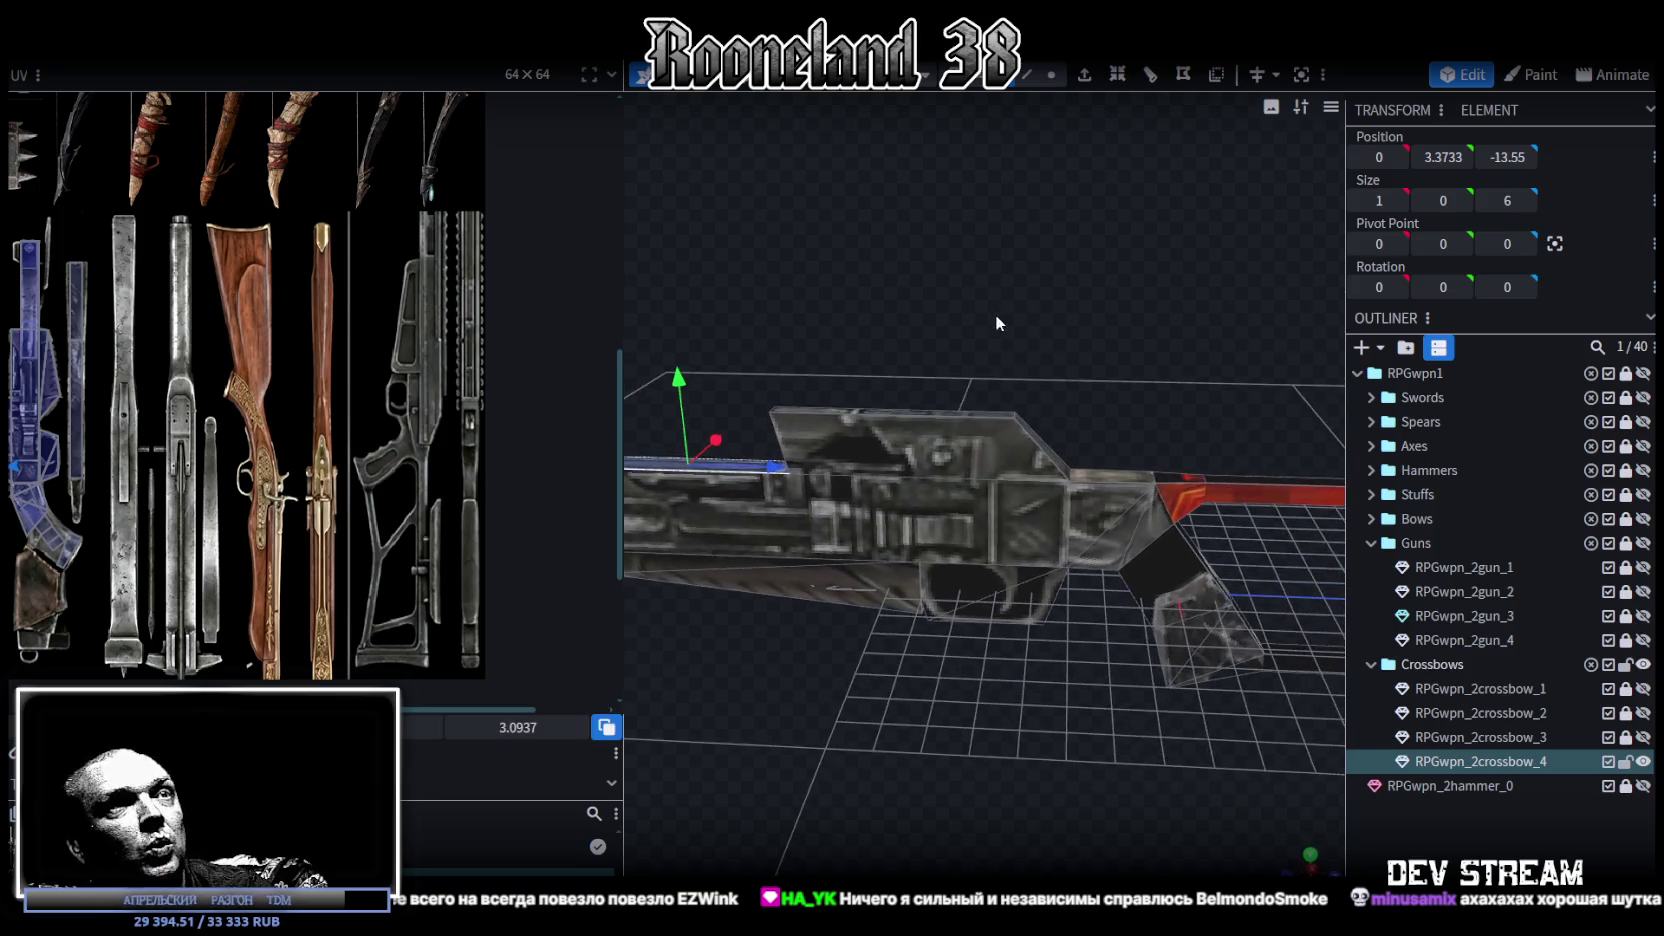
Step: Select the slanted top plate over the body front and enable vertex selection
left_click(1092, 475)
mouse_move(1093, 474)
left_mouse_down()
mouse_move(1028, 353)
mouse_move(978, 458)
mouse_move(988, 328)
mouse_move(839, 328)
mouse_move(917, 273)
mouse_move(1062, 293)
mouse_move(1014, 330)
left_mouse_up()
left_click(1046, 393)
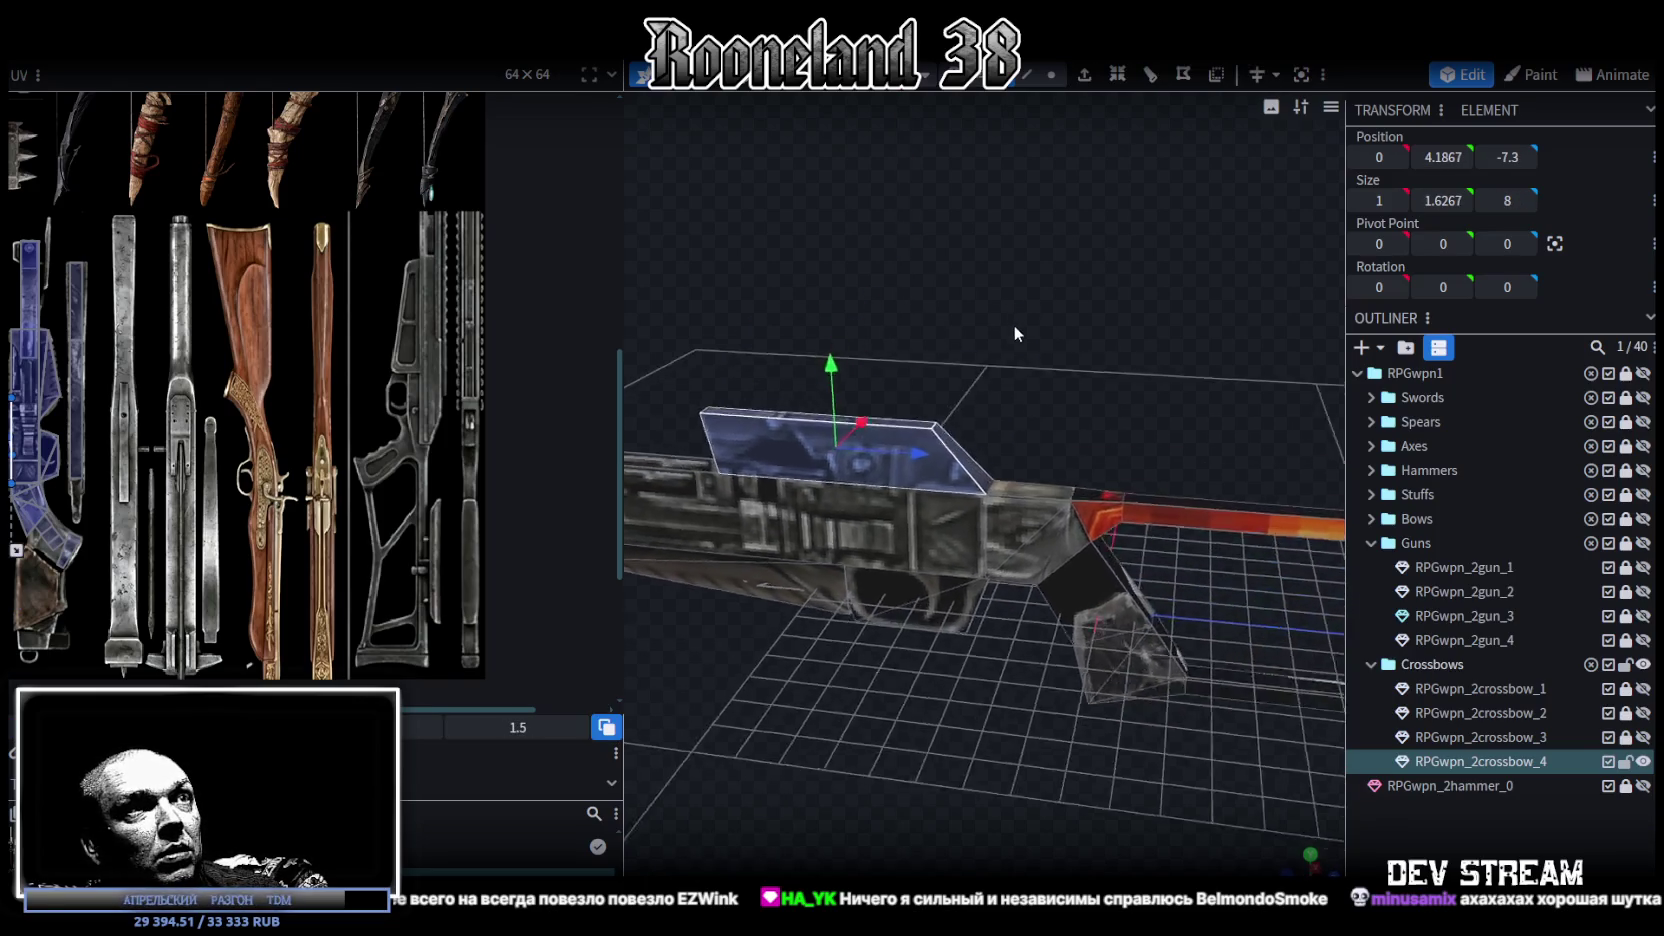
scroll(1017, 319, "up", 2)
scroll(1010, 314, "up", 2)
mouse_move(1000, 327)
left_mouse_down()
mouse_move(955, 440)
mouse_move(1047, 440)
left_mouse_up()
left_click(923, 456)
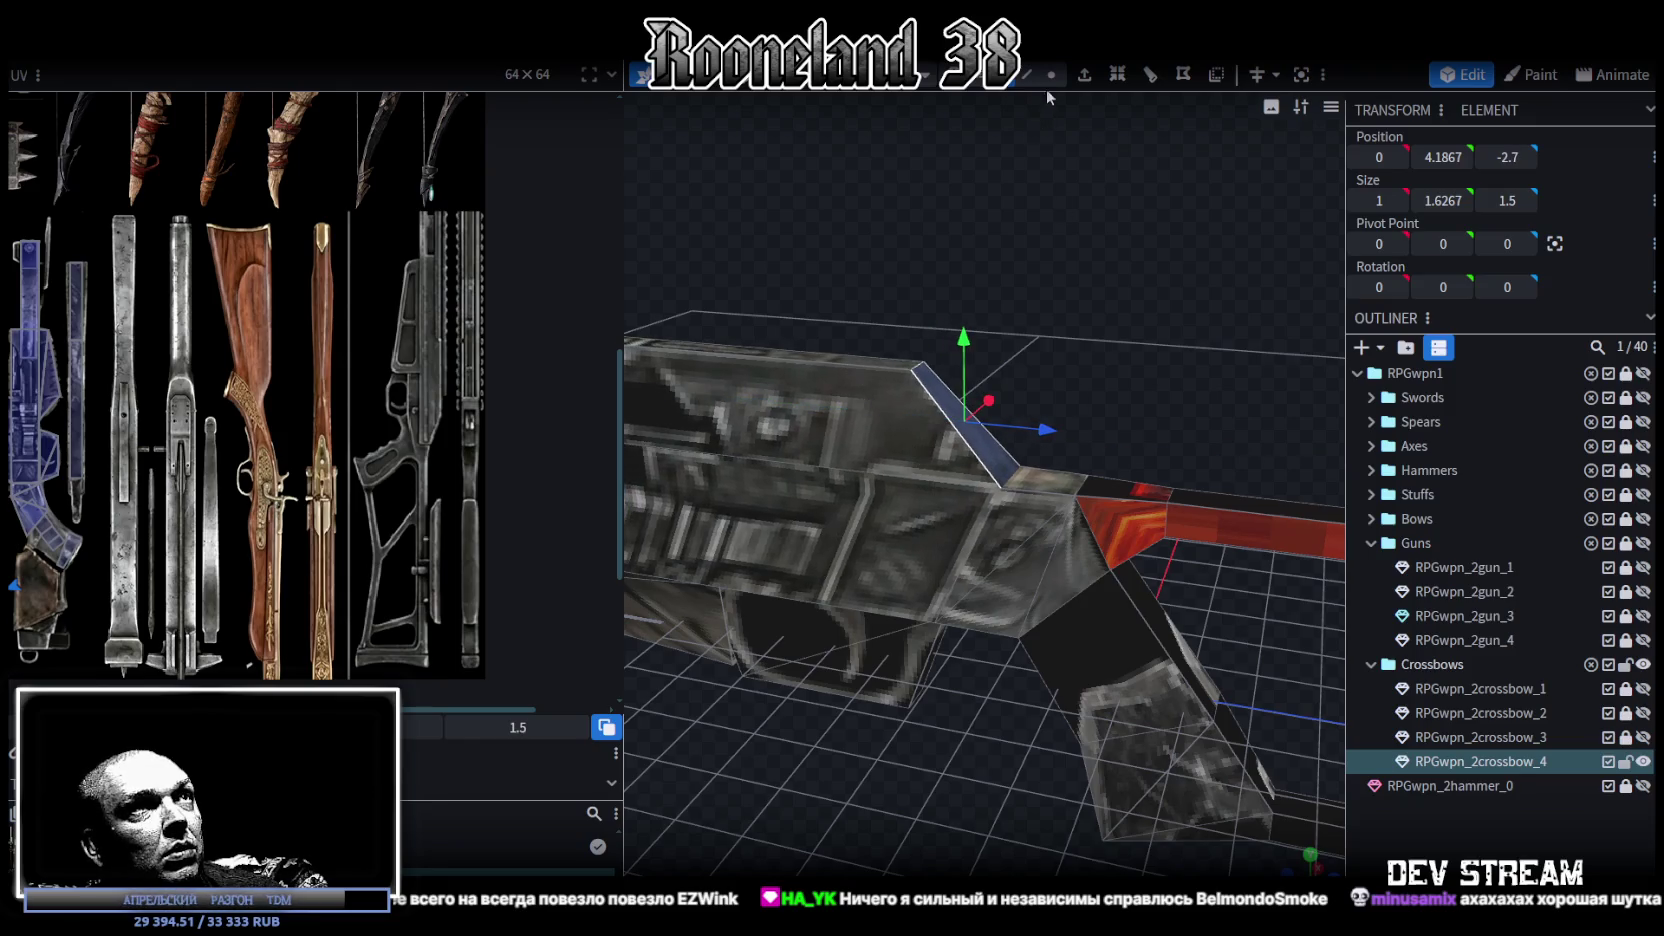
left_click(1051, 75)
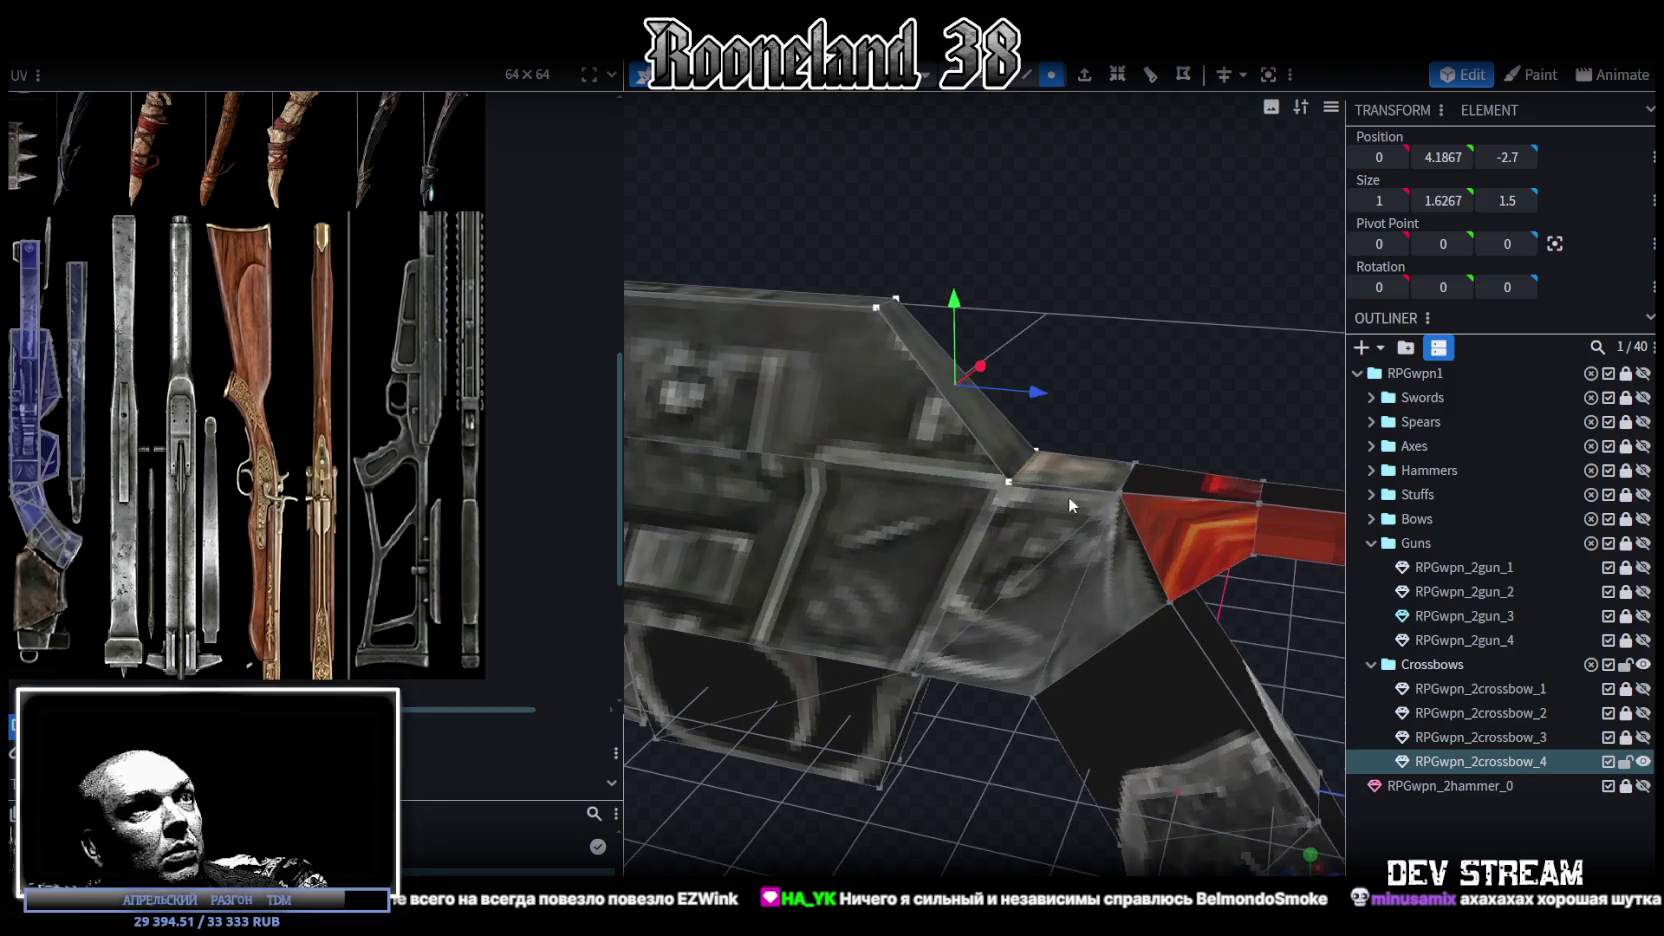
Step: Merge both pairs of the top plate's stray corner vertices into the rail joint
right_click(1036, 455)
left_click(1256, 488)
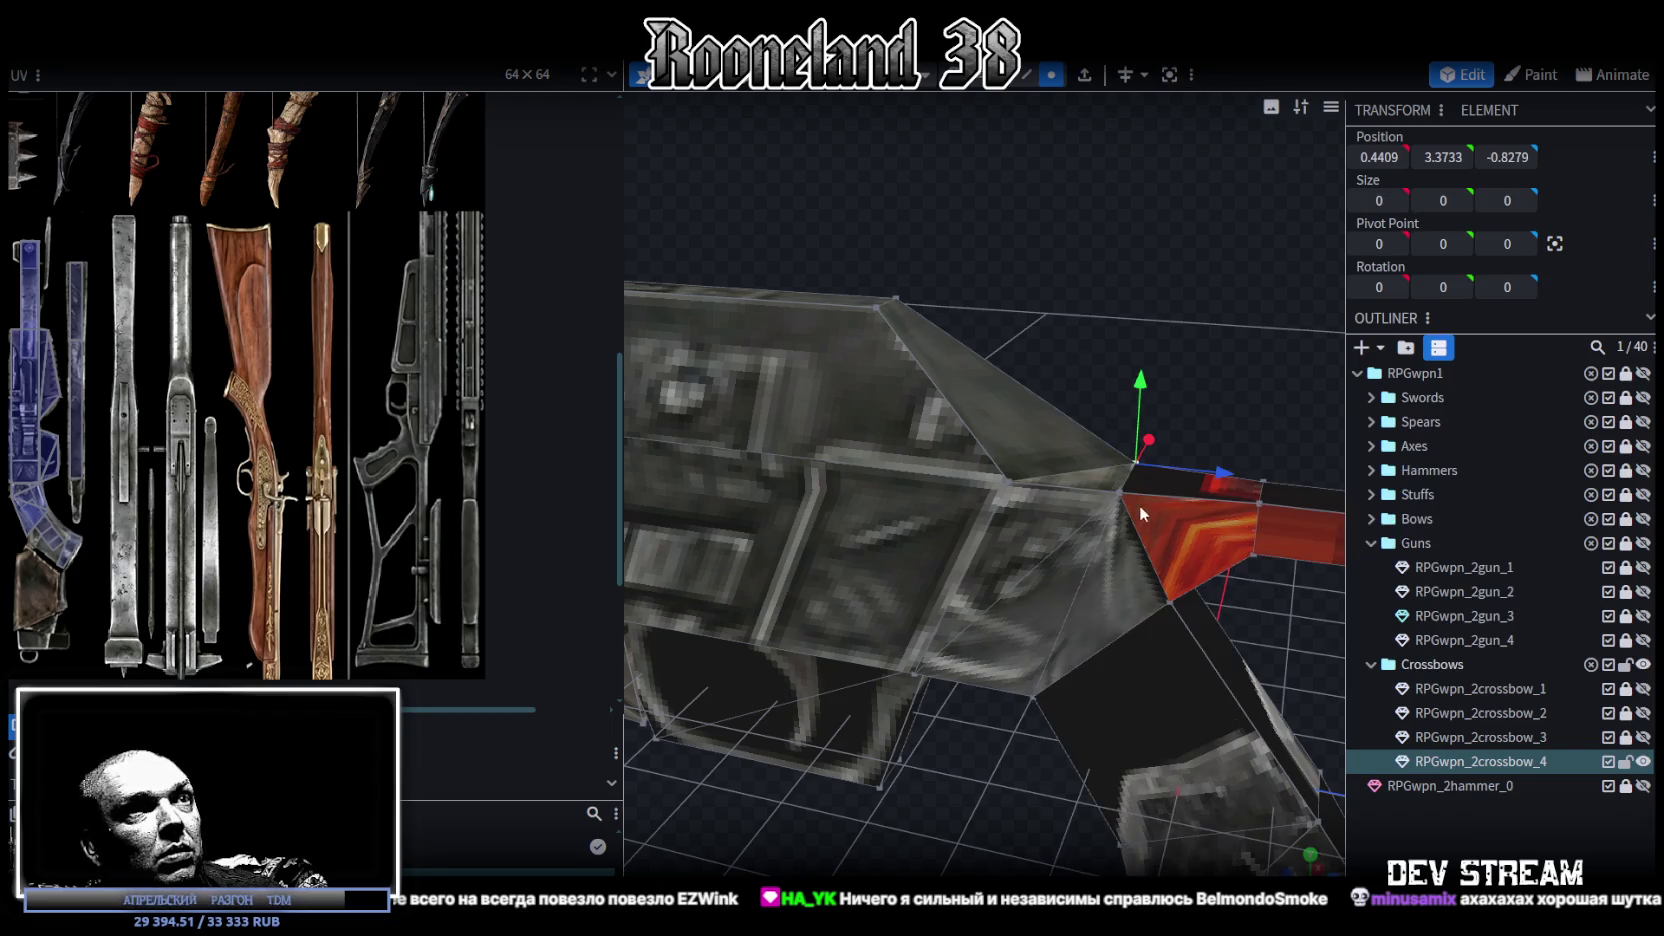
left_click(1004, 481, "shift")
right_click(1008, 481)
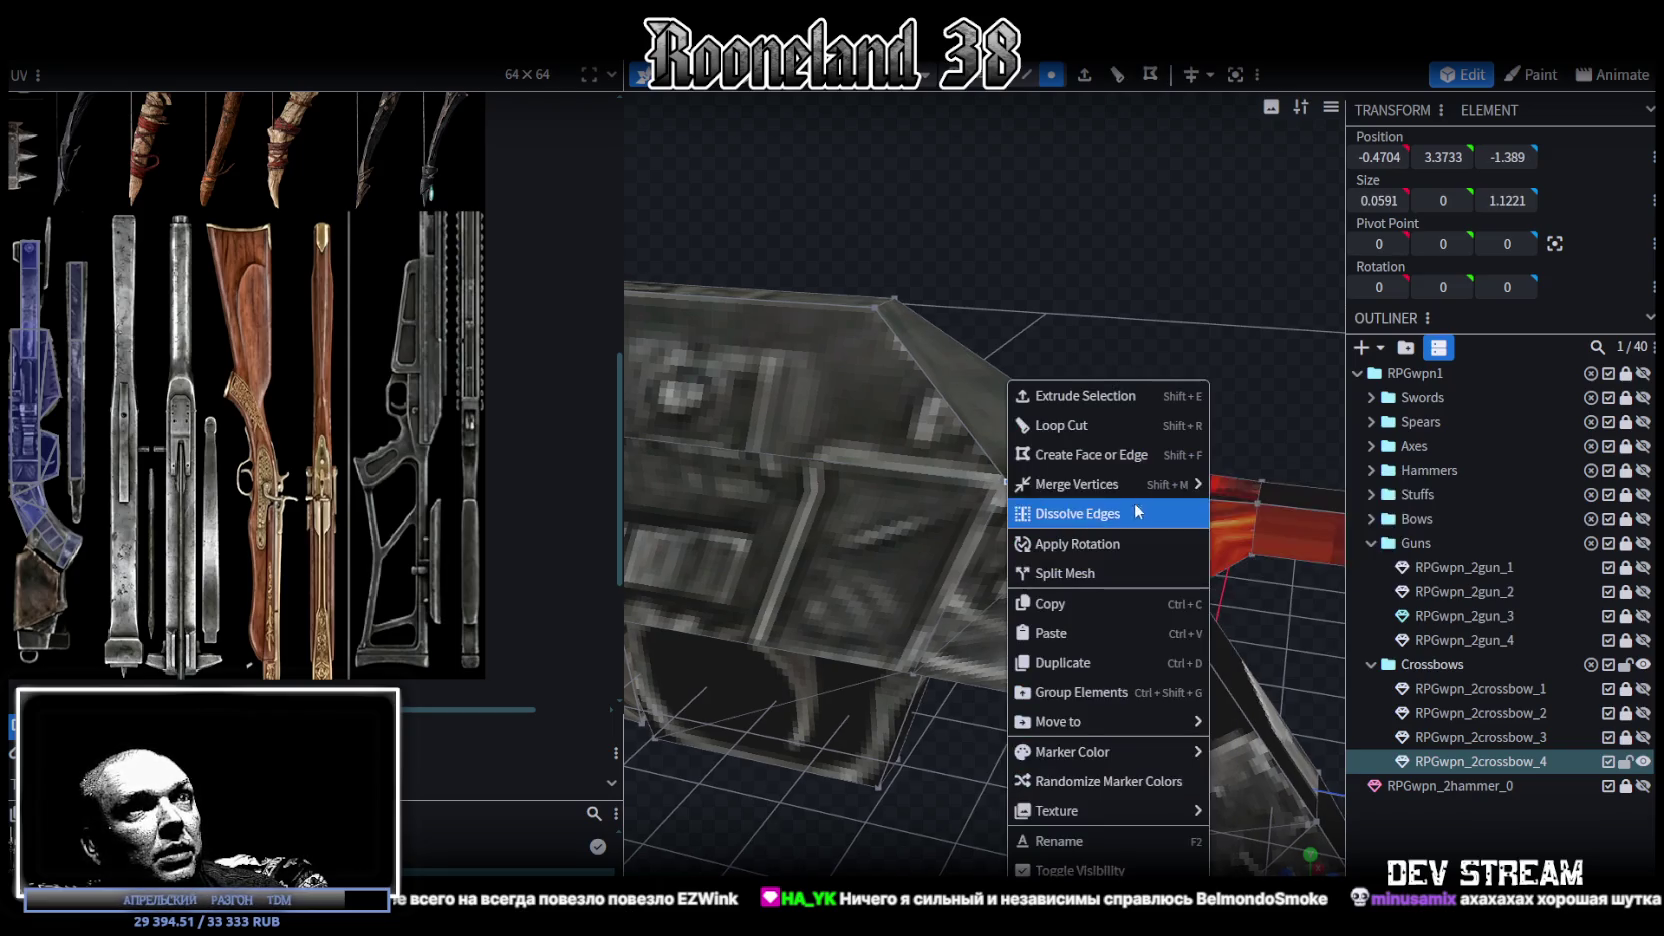
left_click(1225, 489)
Step: Reframe the crossbow and select the upper housing's side face
scroll(911, 544, "down", 3)
scroll(978, 292, "up", 2)
scroll(982, 295, "up", 2)
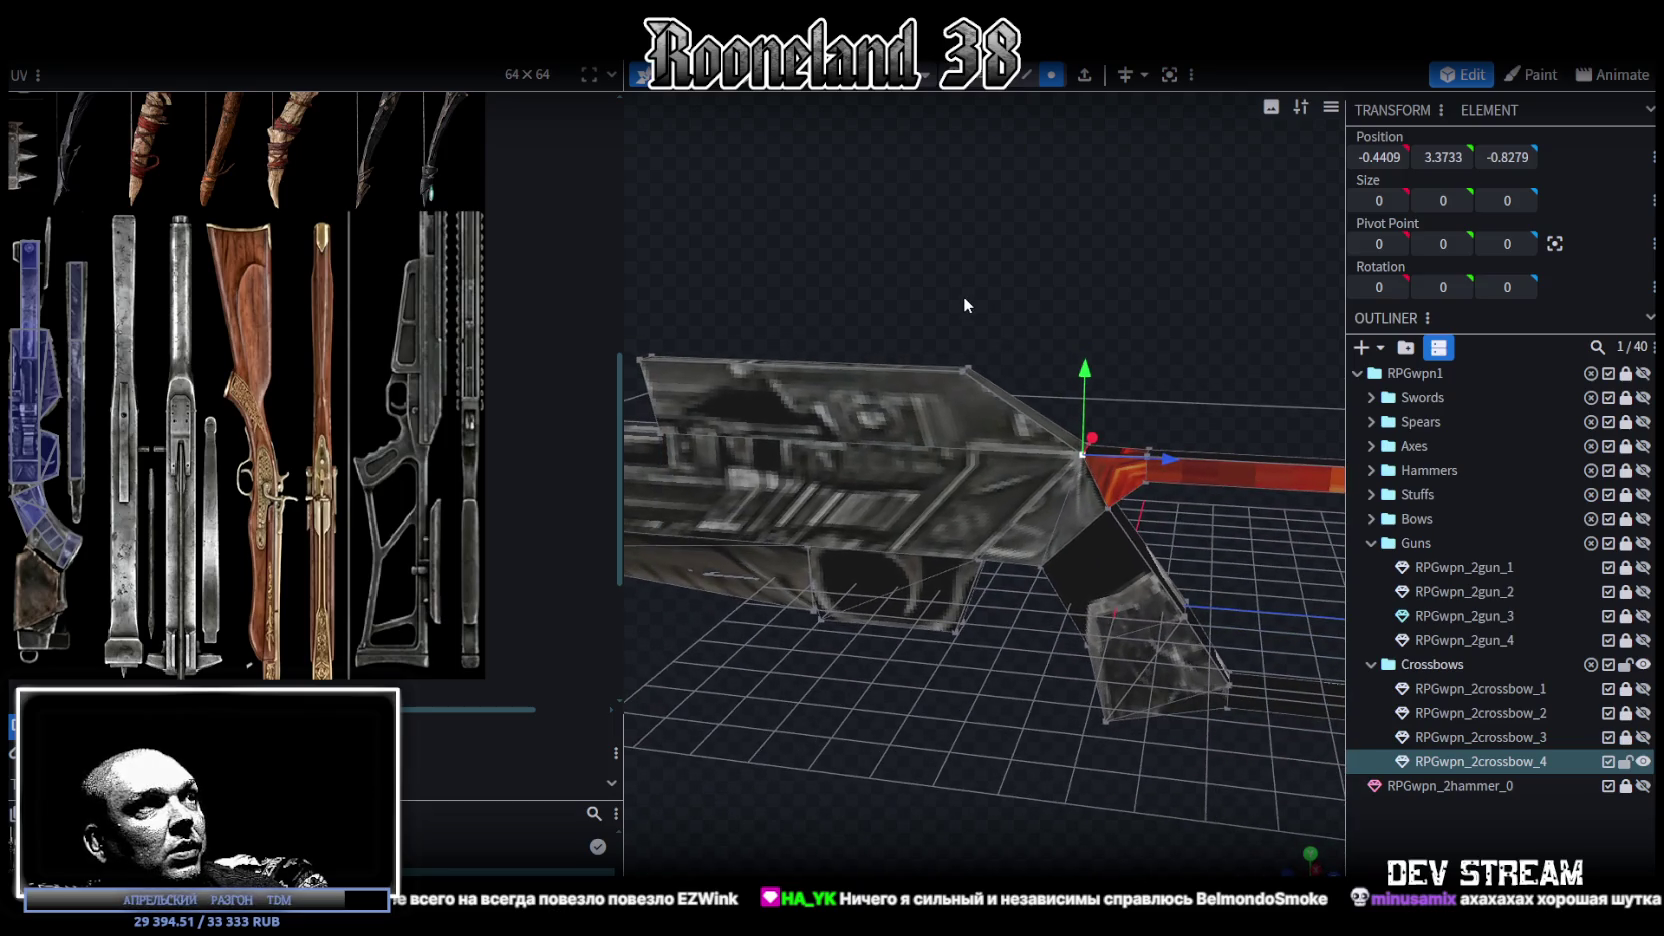
left_click(950, 395)
mouse_move(947, 398)
left_mouse_down()
mouse_move(1097, 334)
mouse_move(1151, 354)
mouse_move(1069, 246)
left_mouse_up()
left_click(891, 458)
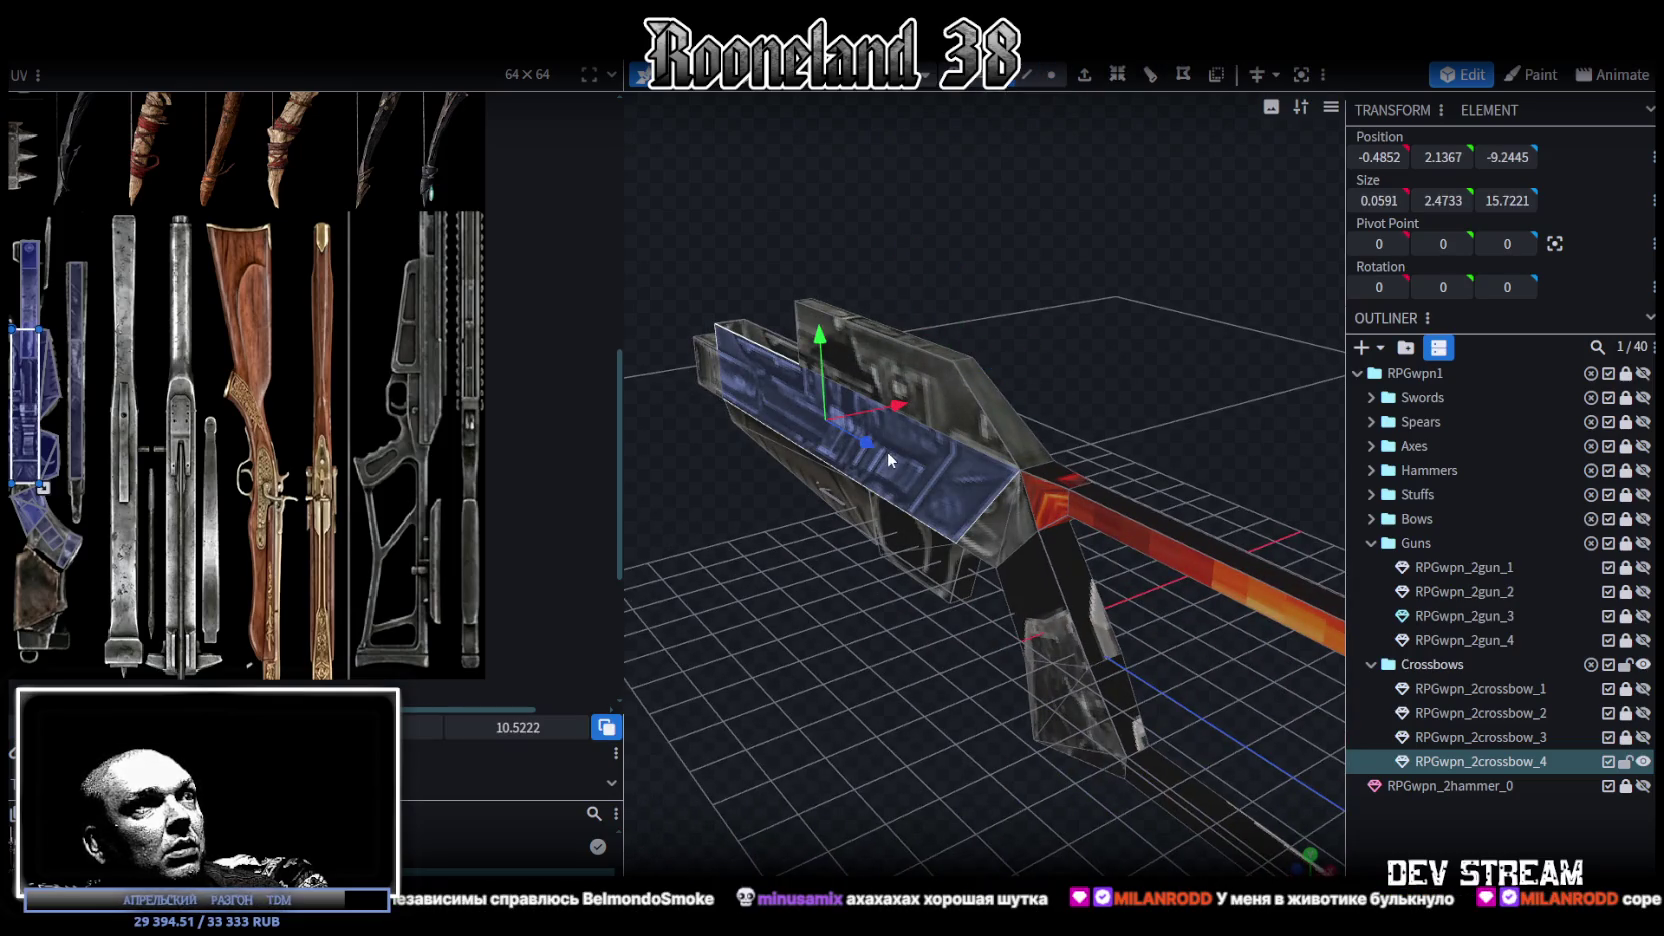
Step: Widen the long upper housing block along X from 1.4 to 1.5 units
mouse_move(839, 415)
left_mouse_down()
mouse_move(1030, 385)
mouse_move(944, 424)
mouse_move(1117, 479)
mouse_move(914, 491)
mouse_move(1171, 497)
mouse_move(1067, 371)
left_mouse_up()
mouse_move(964, 411)
left_mouse_down()
mouse_move(1125, 414)
mouse_move(1251, 390)
mouse_move(1037, 605)
mouse_move(1124, 617)
mouse_move(969, 690)
mouse_move(1112, 454)
mouse_move(948, 496)
mouse_move(996, 419)
mouse_move(1180, 519)
left_mouse_up()
left_click(948, 495)
left_click(924, 414)
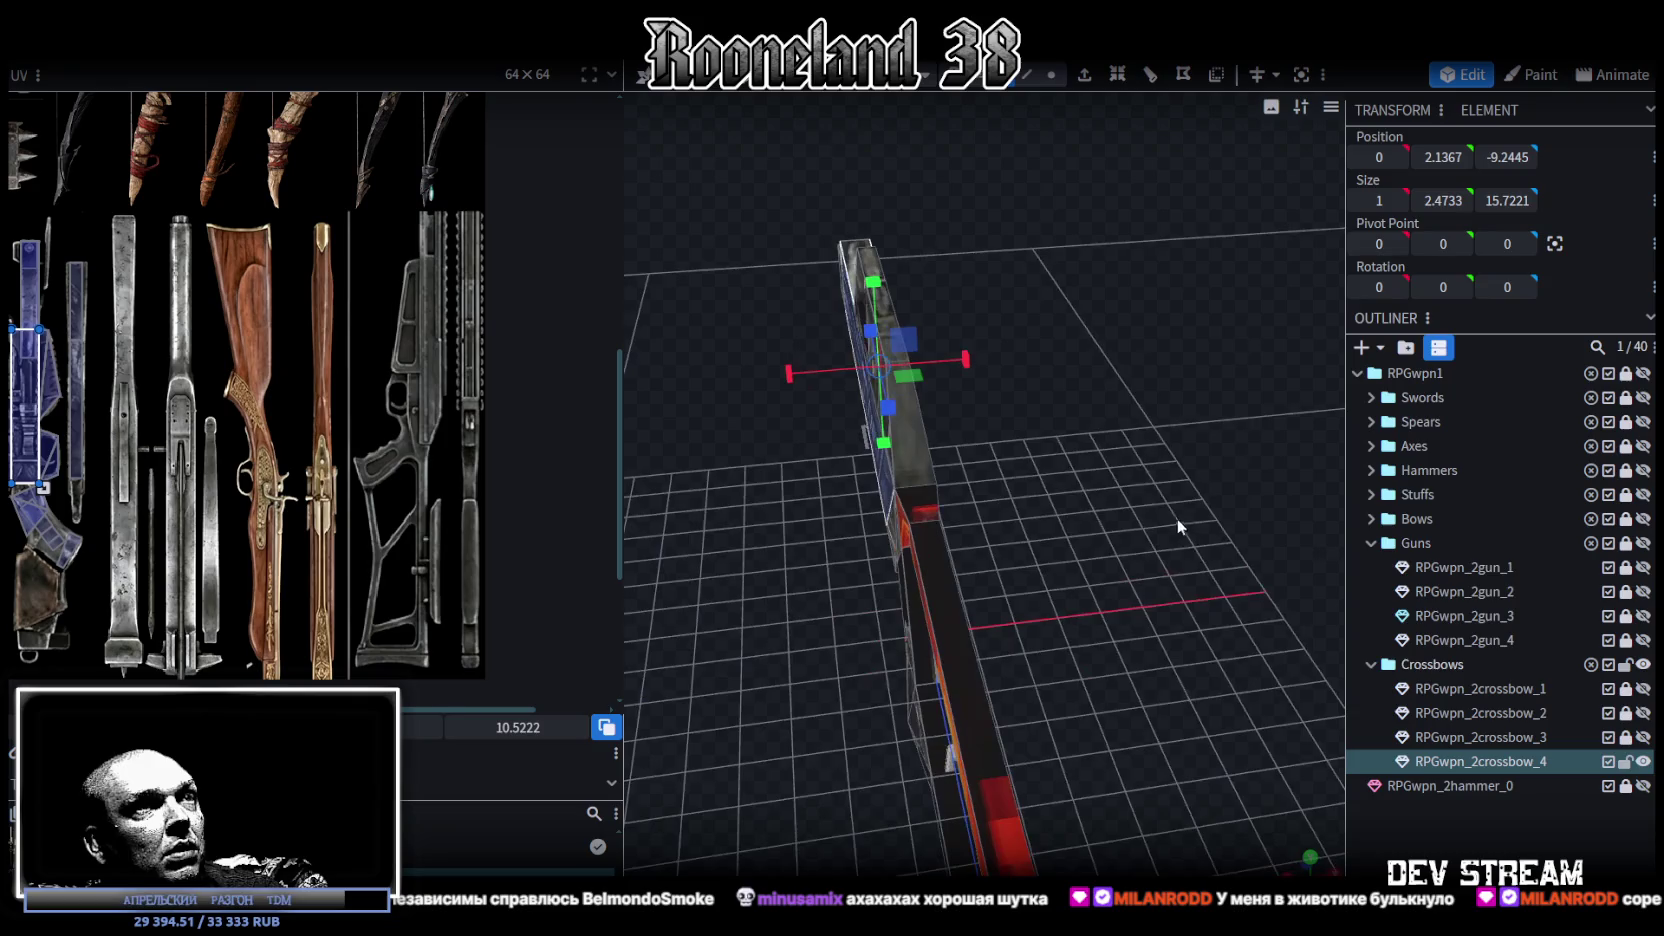
left_click_drag(966, 351, 975, 350)
mouse_move(720, 686)
left_mouse_down()
mouse_move(777, 667)
mouse_move(917, 556)
mouse_move(841, 480)
mouse_move(801, 507)
mouse_move(1120, 606)
mouse_move(1186, 605)
mouse_move(986, 721)
mouse_move(1030, 679)
mouse_move(1008, 704)
mouse_move(906, 724)
mouse_move(1027, 656)
mouse_move(917, 620)
mouse_move(930, 599)
mouse_move(874, 623)
mouse_move(841, 592)
mouse_move(960, 591)
mouse_move(1221, 784)
left_mouse_up()
key("ctrl+a")
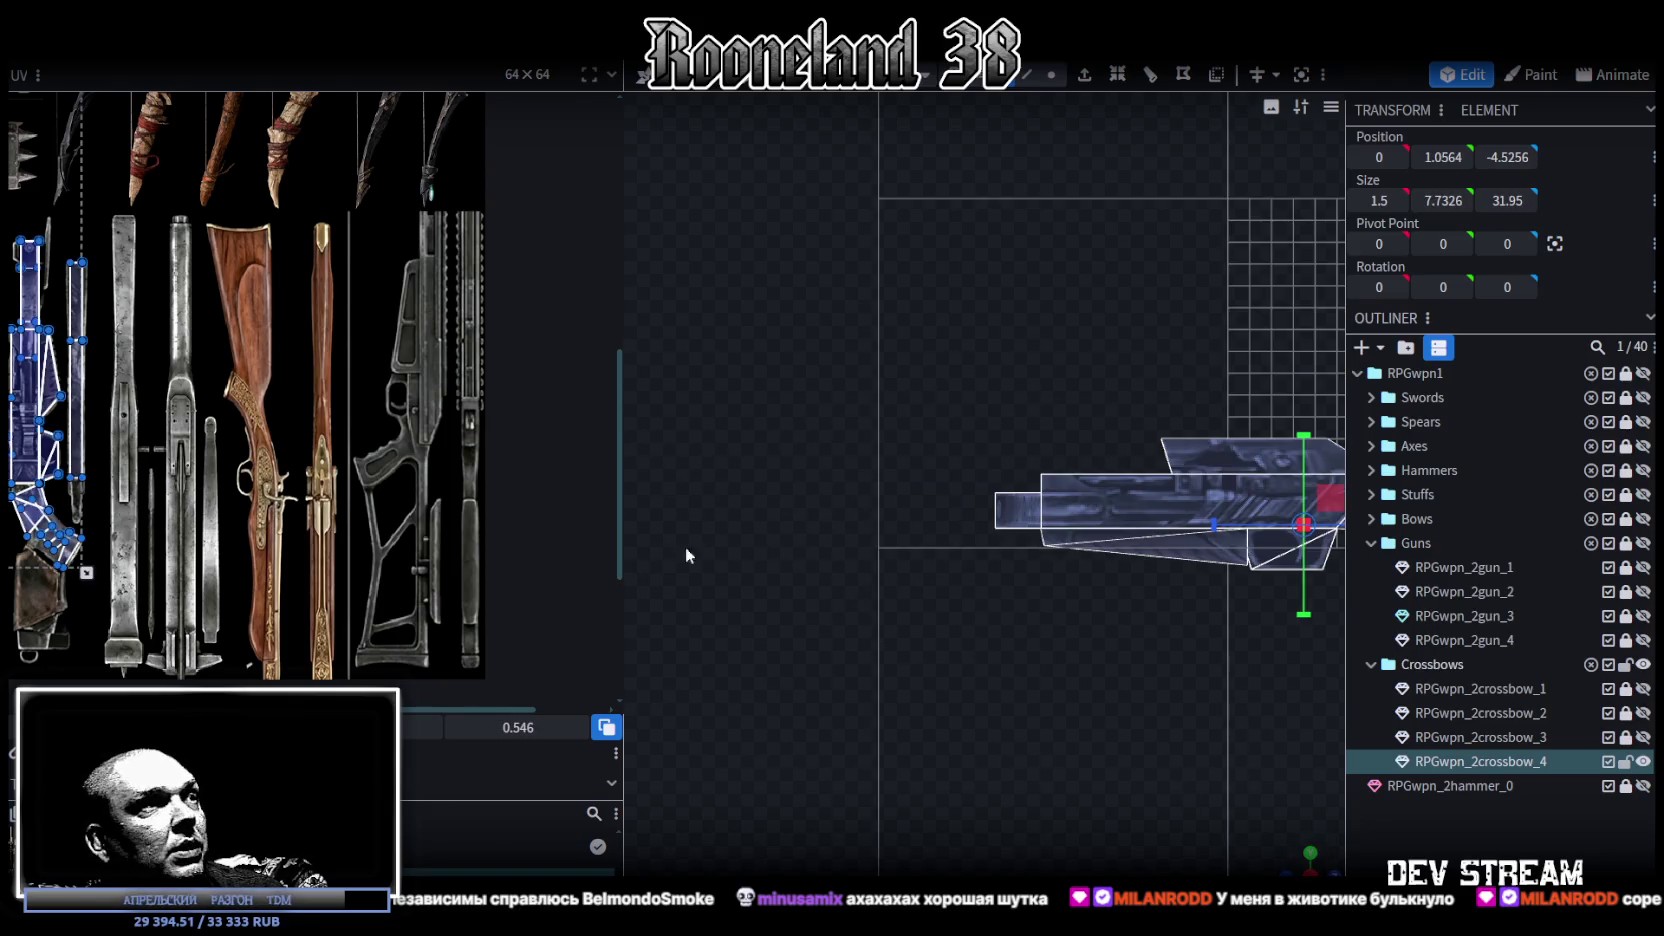
Step: Rotate the crossbow UV island 90° upright and slide it onto the grey rifle image
scroll(371, 475, "down", 3)
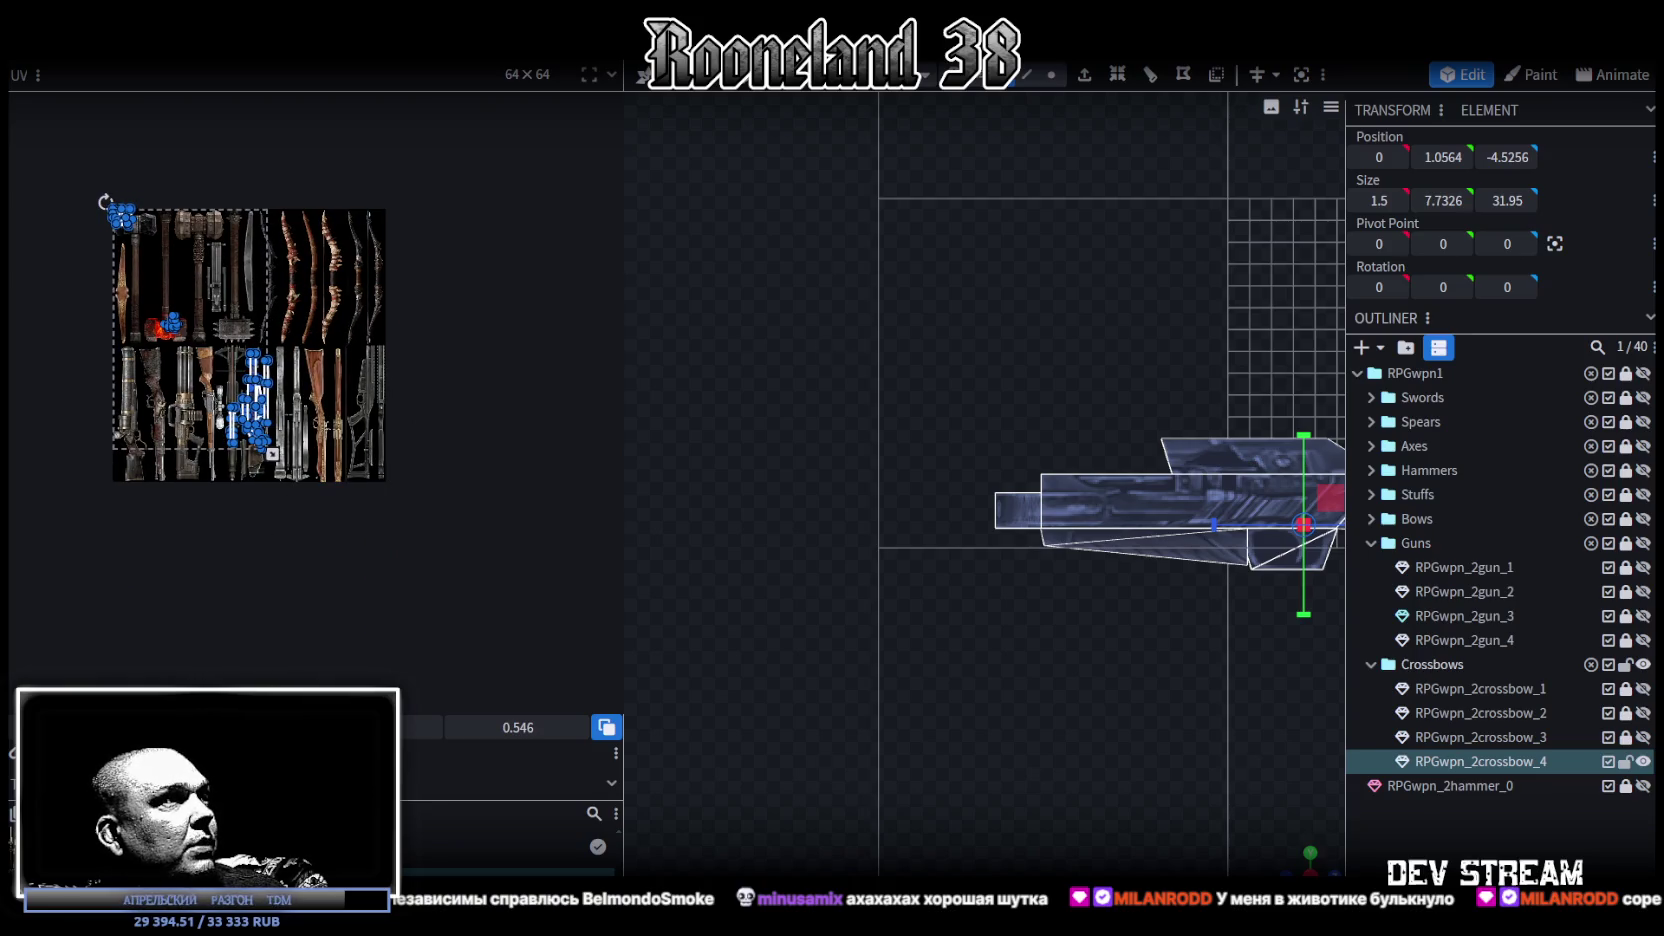
scroll(206, 344, "up", 5)
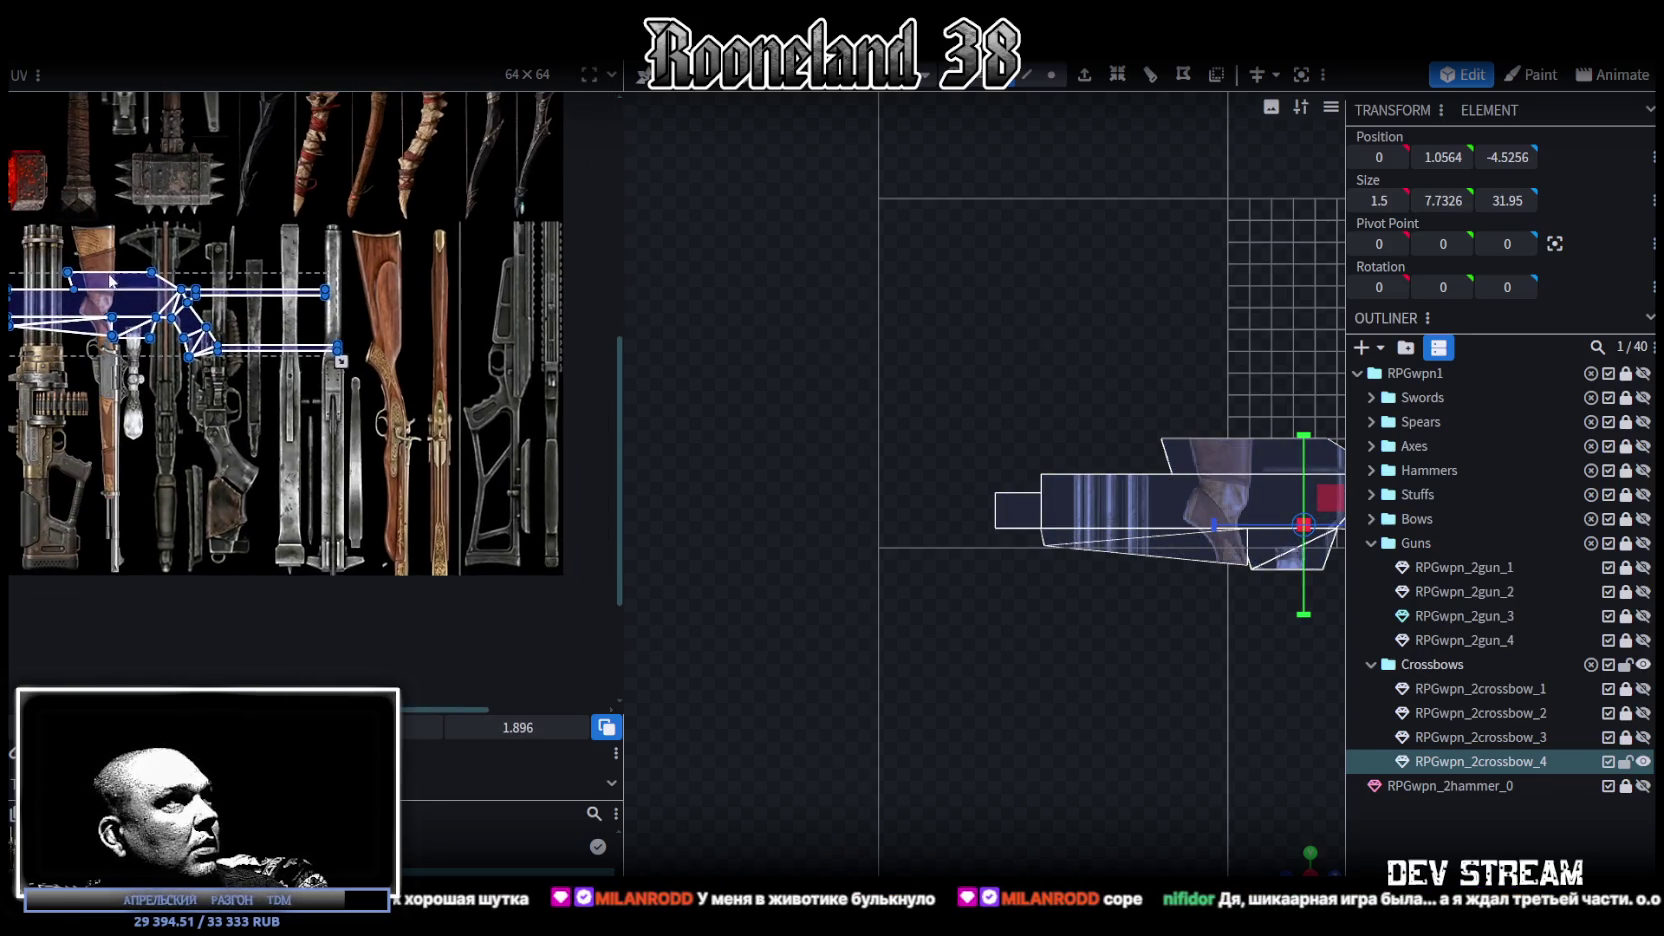
left_click_drag(111, 281, 184, 240)
right_click(183, 240)
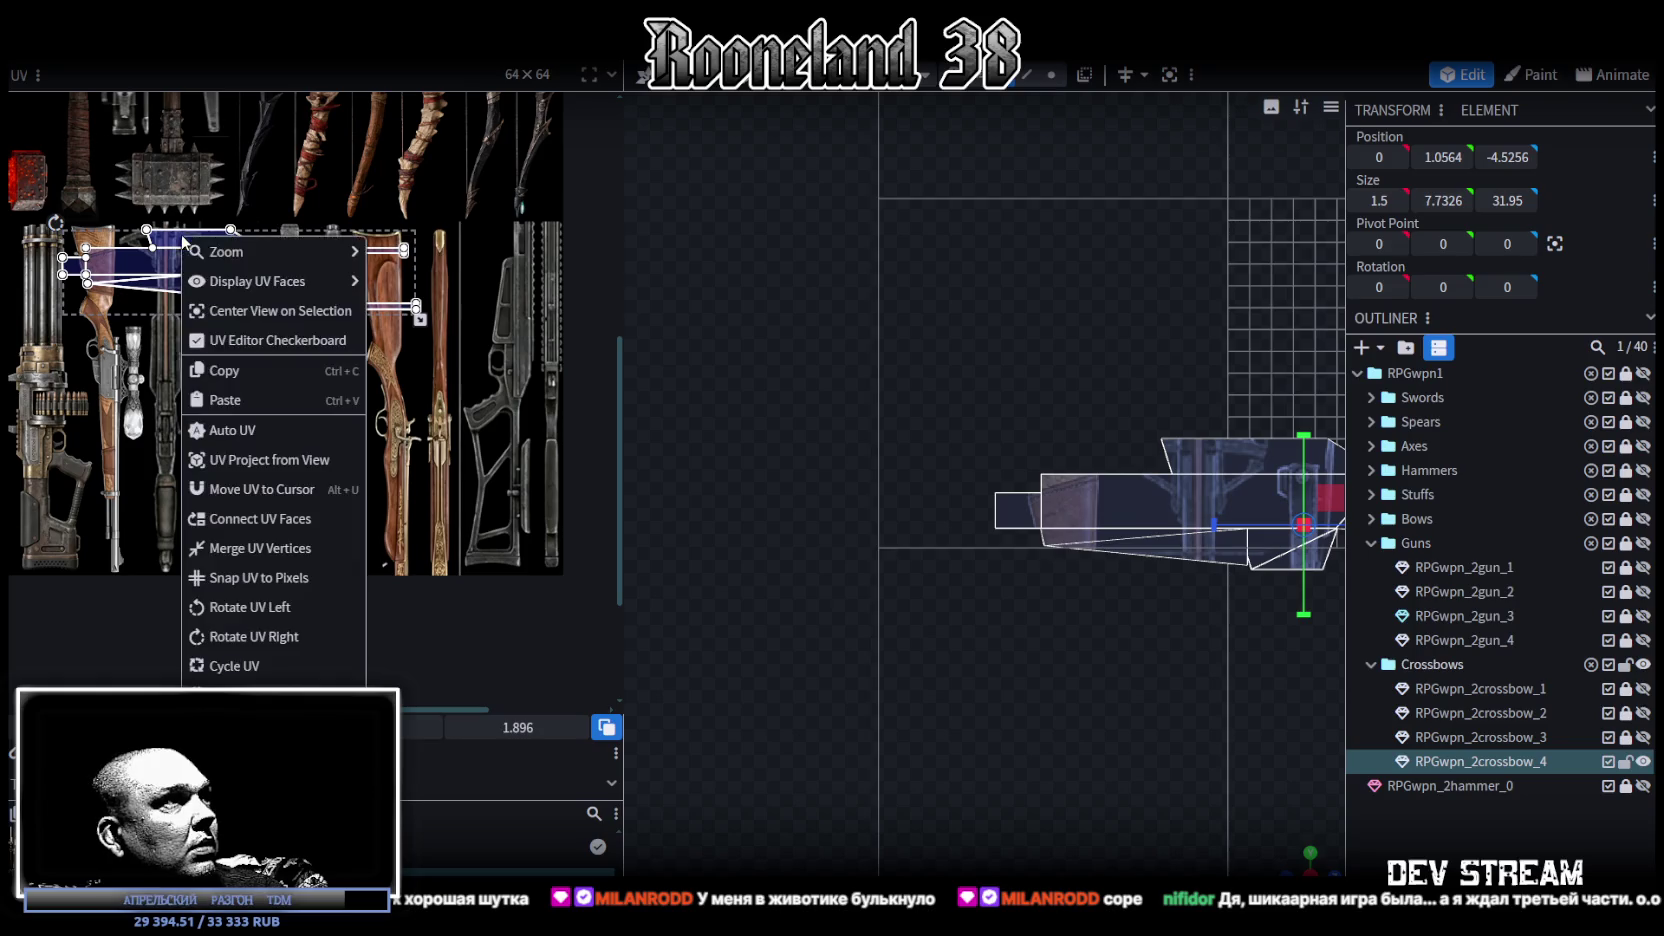
left_click(279, 637)
left_click_drag(266, 257, 545, 265)
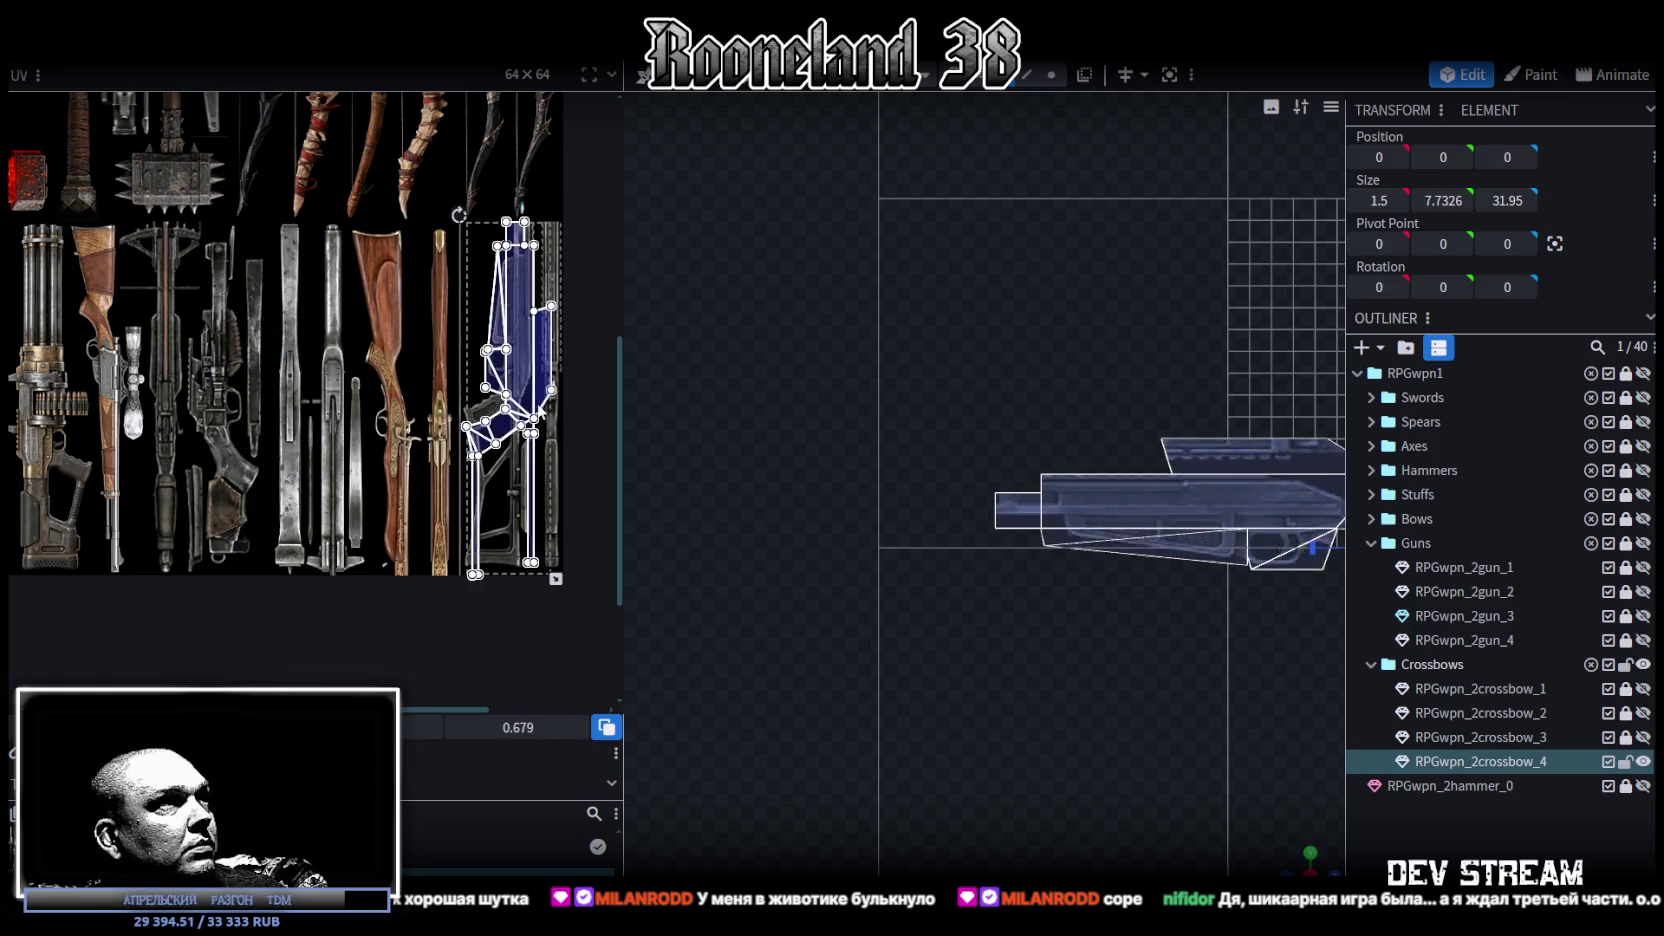
Step: Scale the UV island down with the corner handle to fit the rifle image
scroll(551, 561, "up", 3)
scroll(550, 561, "down", 2)
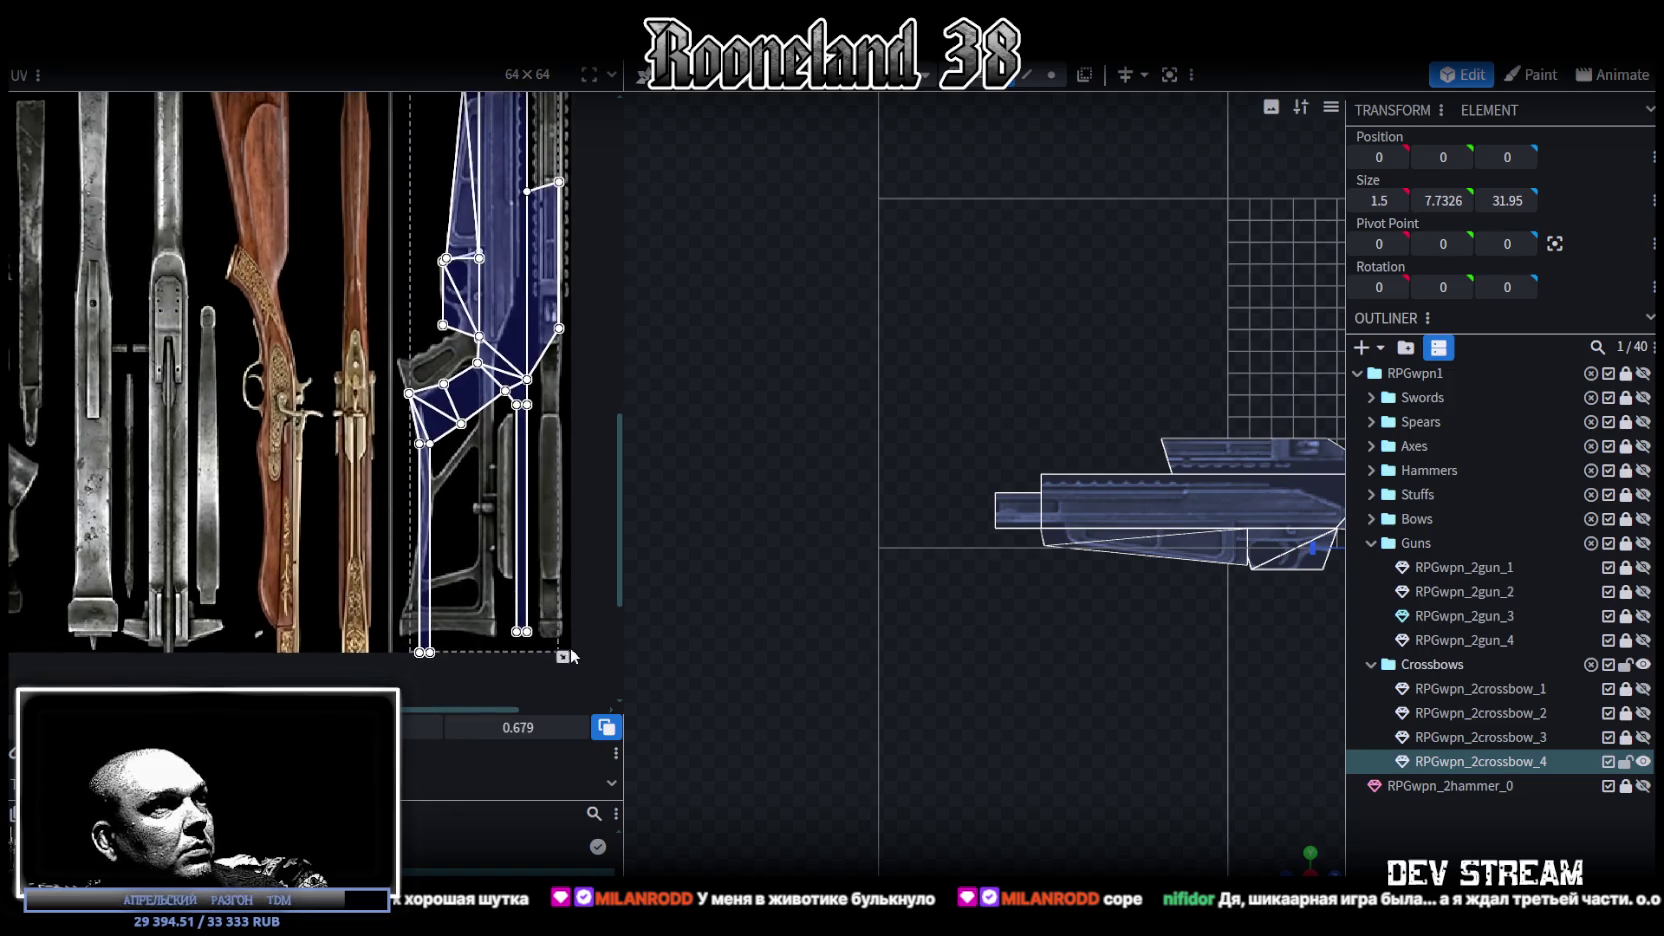
left_click_drag(561, 656, 543, 647)
scroll(489, 342, "up", 3)
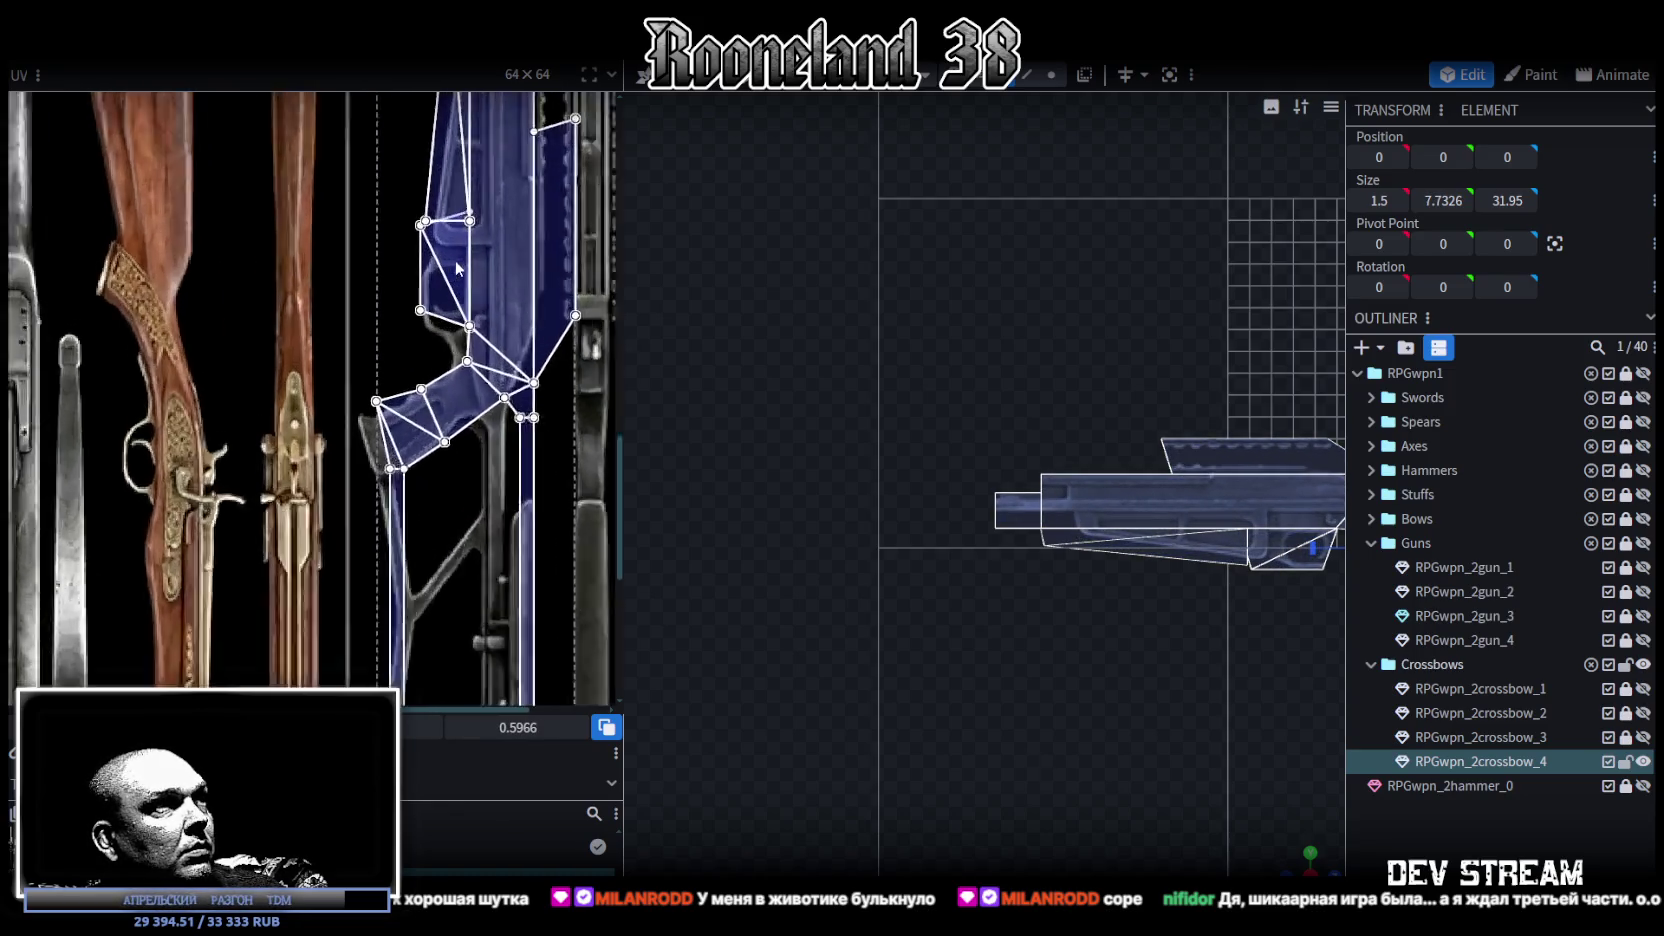
scroll(483, 345, "down", 2)
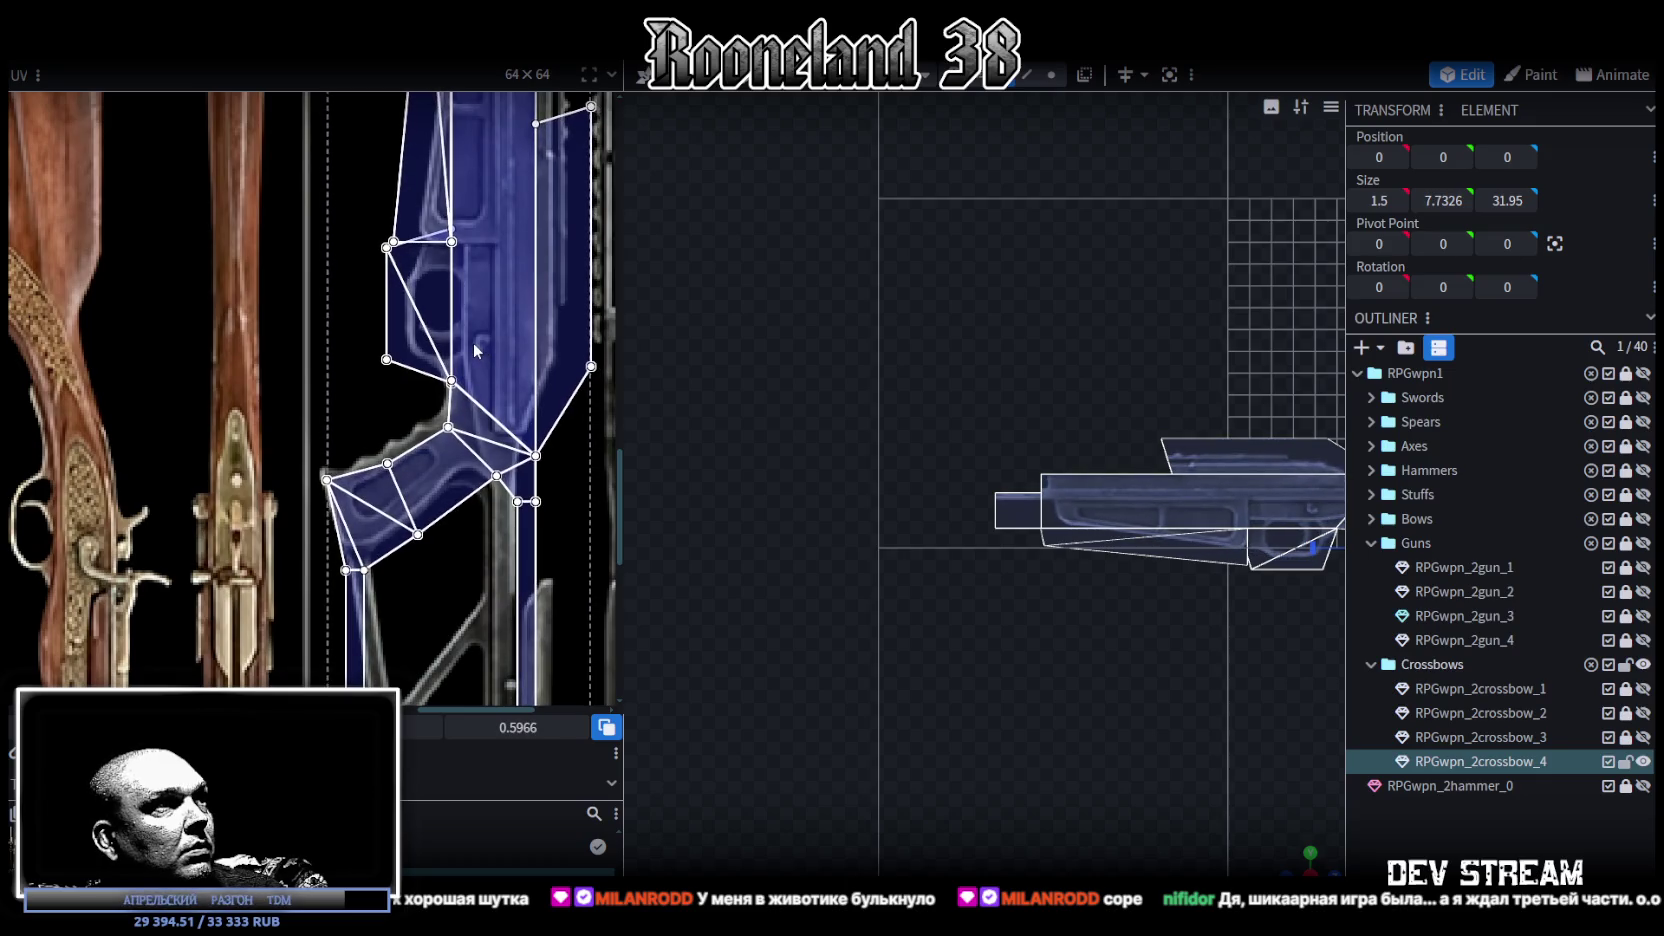
scroll(484, 344, "down", 1)
scroll(501, 371, "down", 2)
scroll(520, 410, "down", 1)
scroll(550, 461, "down", 2)
scroll(543, 500, "down", 1)
scroll(541, 517, "down", 1)
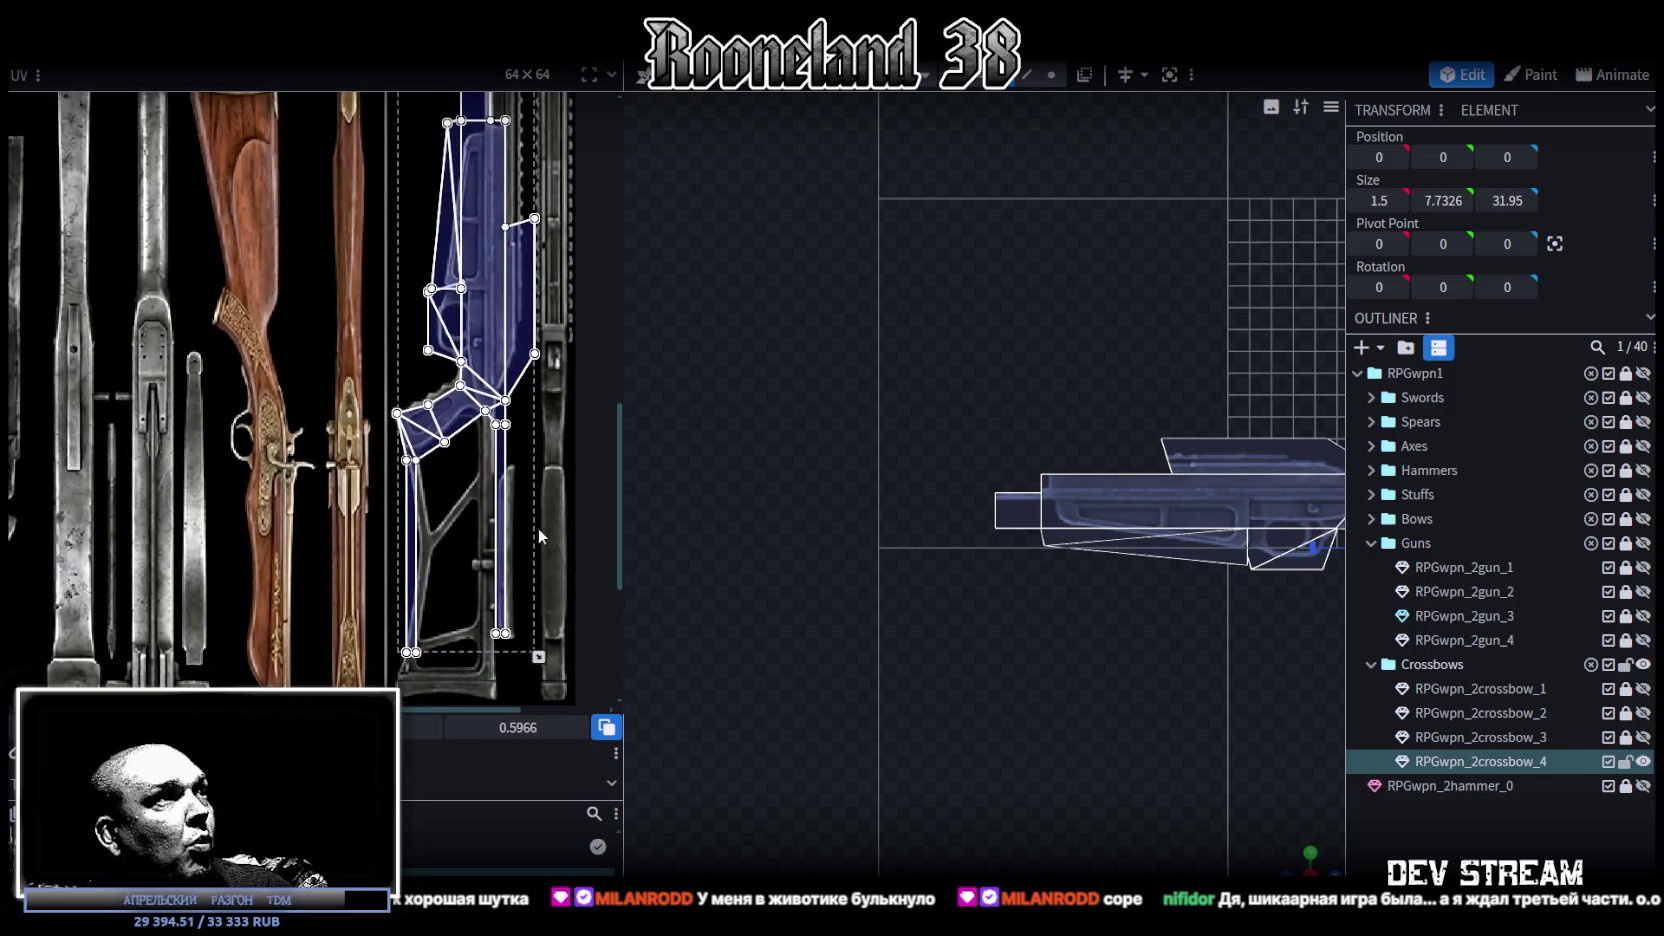
left_click_drag(539, 655, 522, 594)
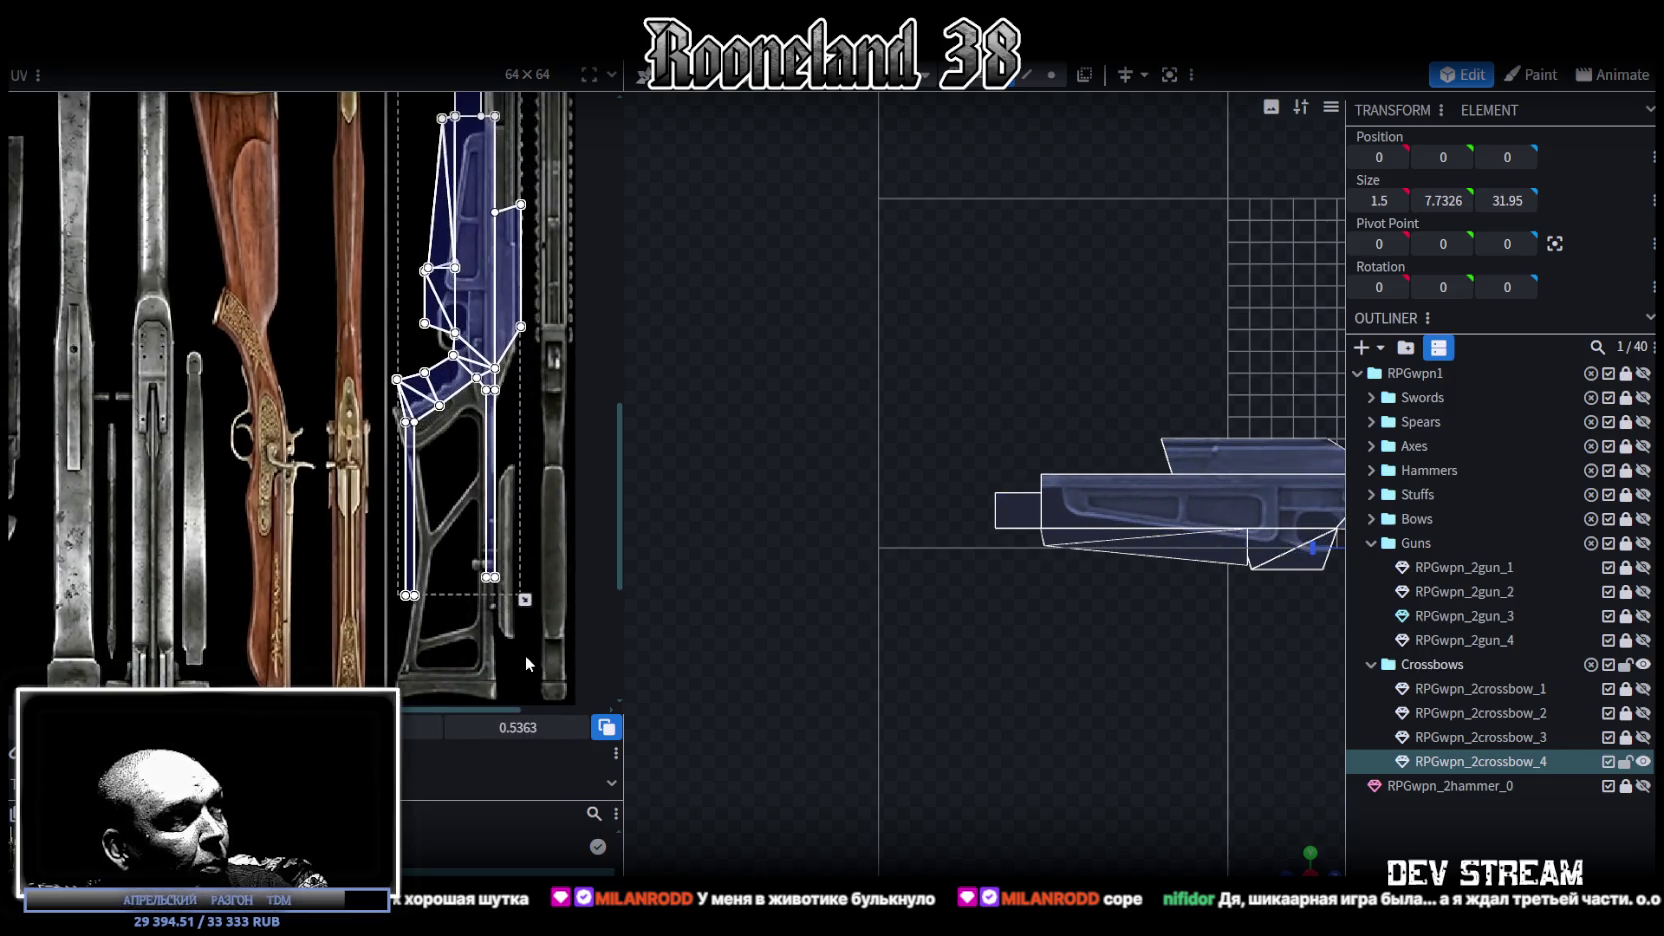
Step: Fine-tune the UV island's size and position to align with the rifle's stock and grip
left_click_drag(449, 420, 451, 423)
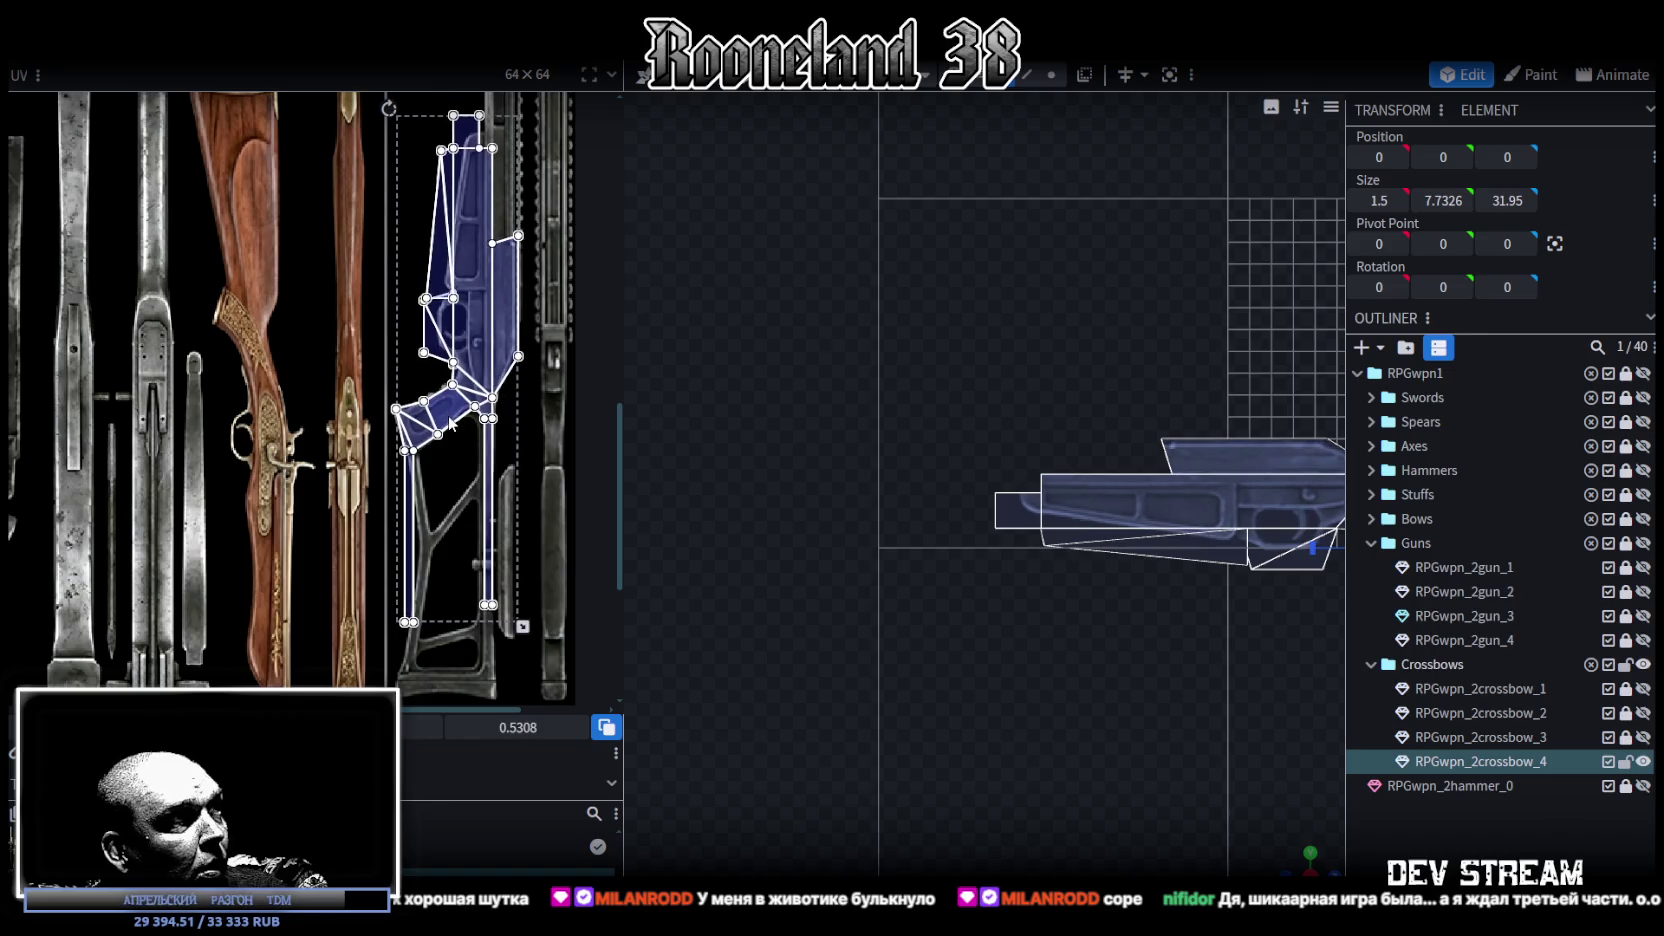
scroll(462, 353, "up", 3)
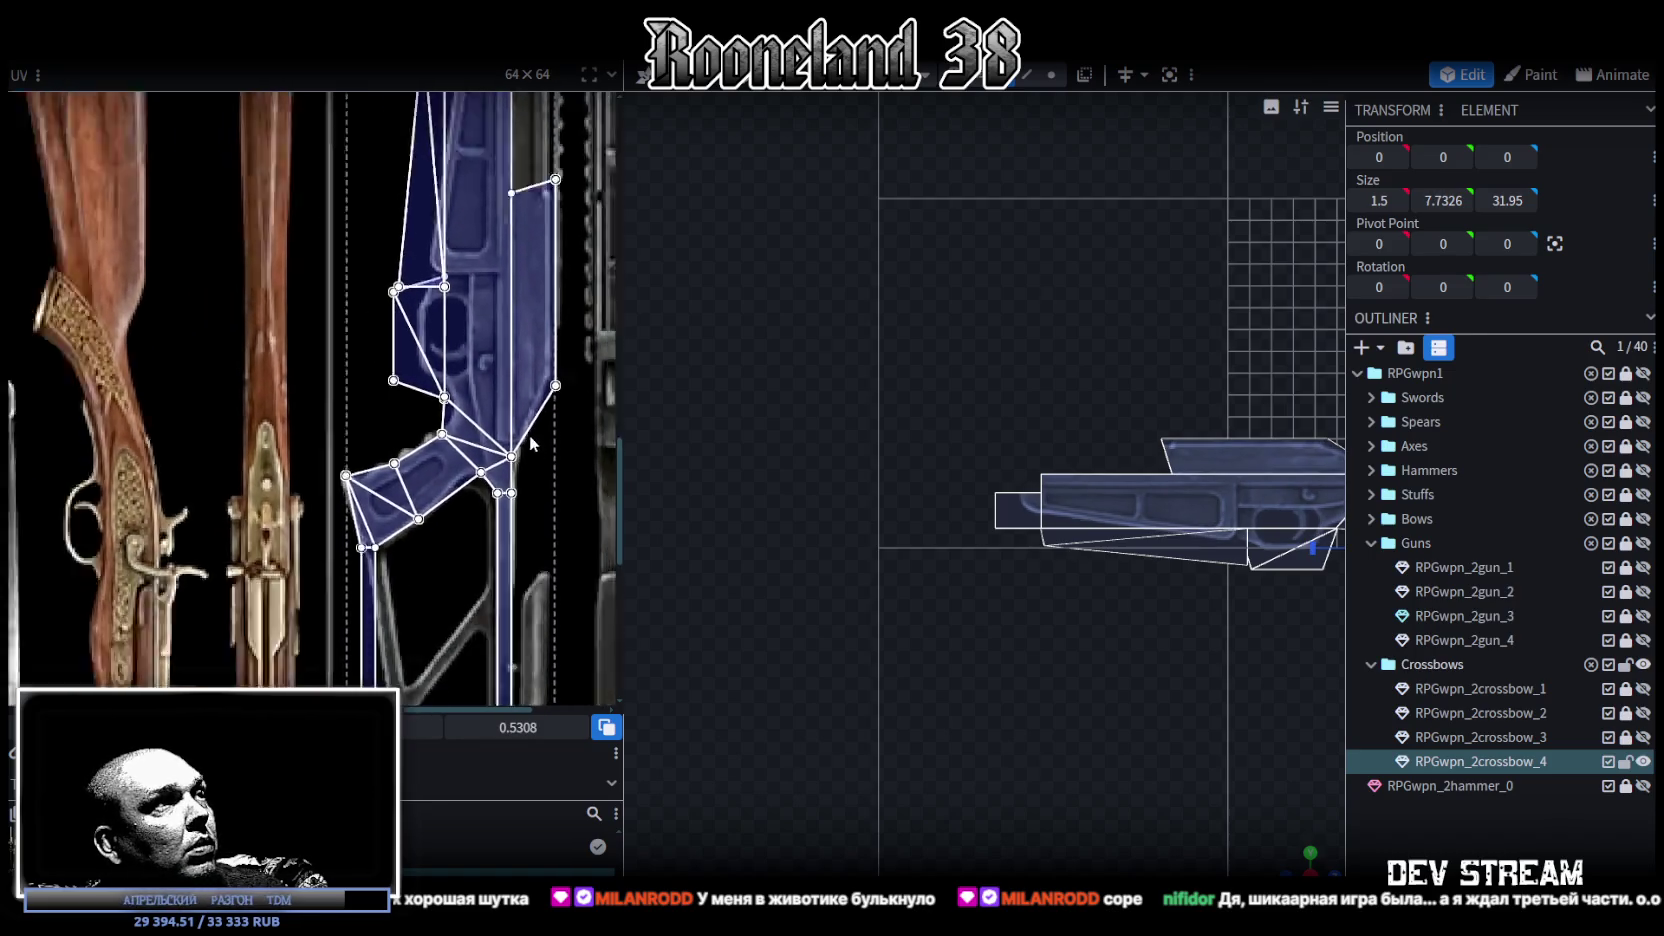
scroll(529, 436, "down", 2)
middle_click_drag(549, 523, 552, 471)
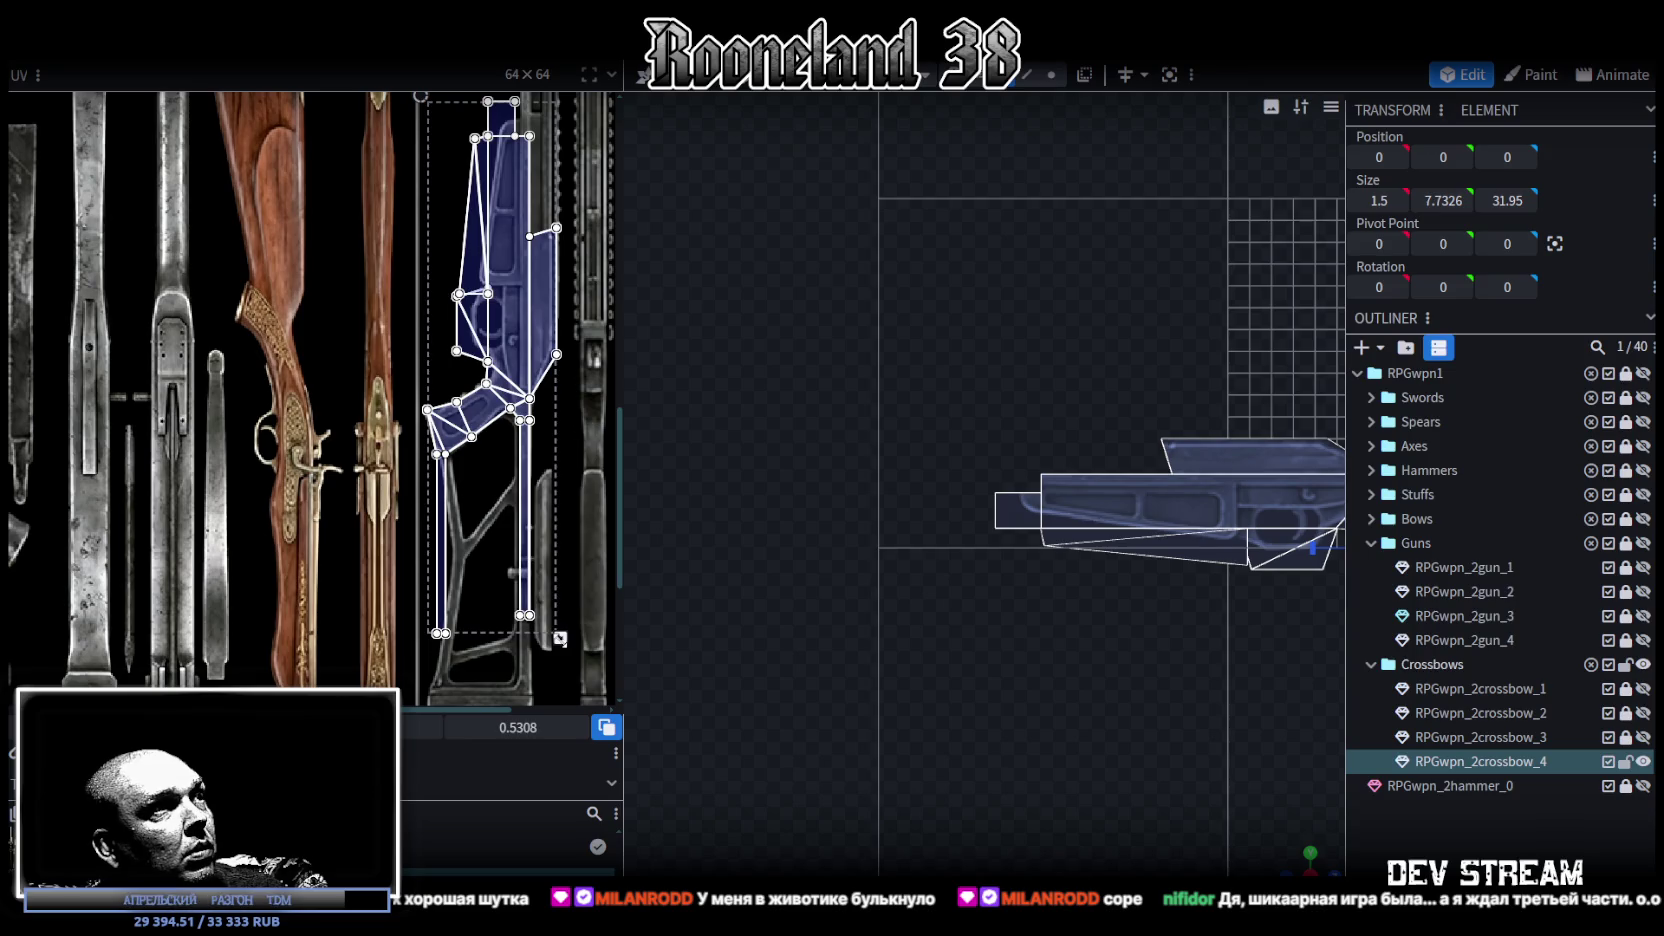
left_click_drag(560, 639, 557, 645)
left_click_drag(478, 398, 494, 403)
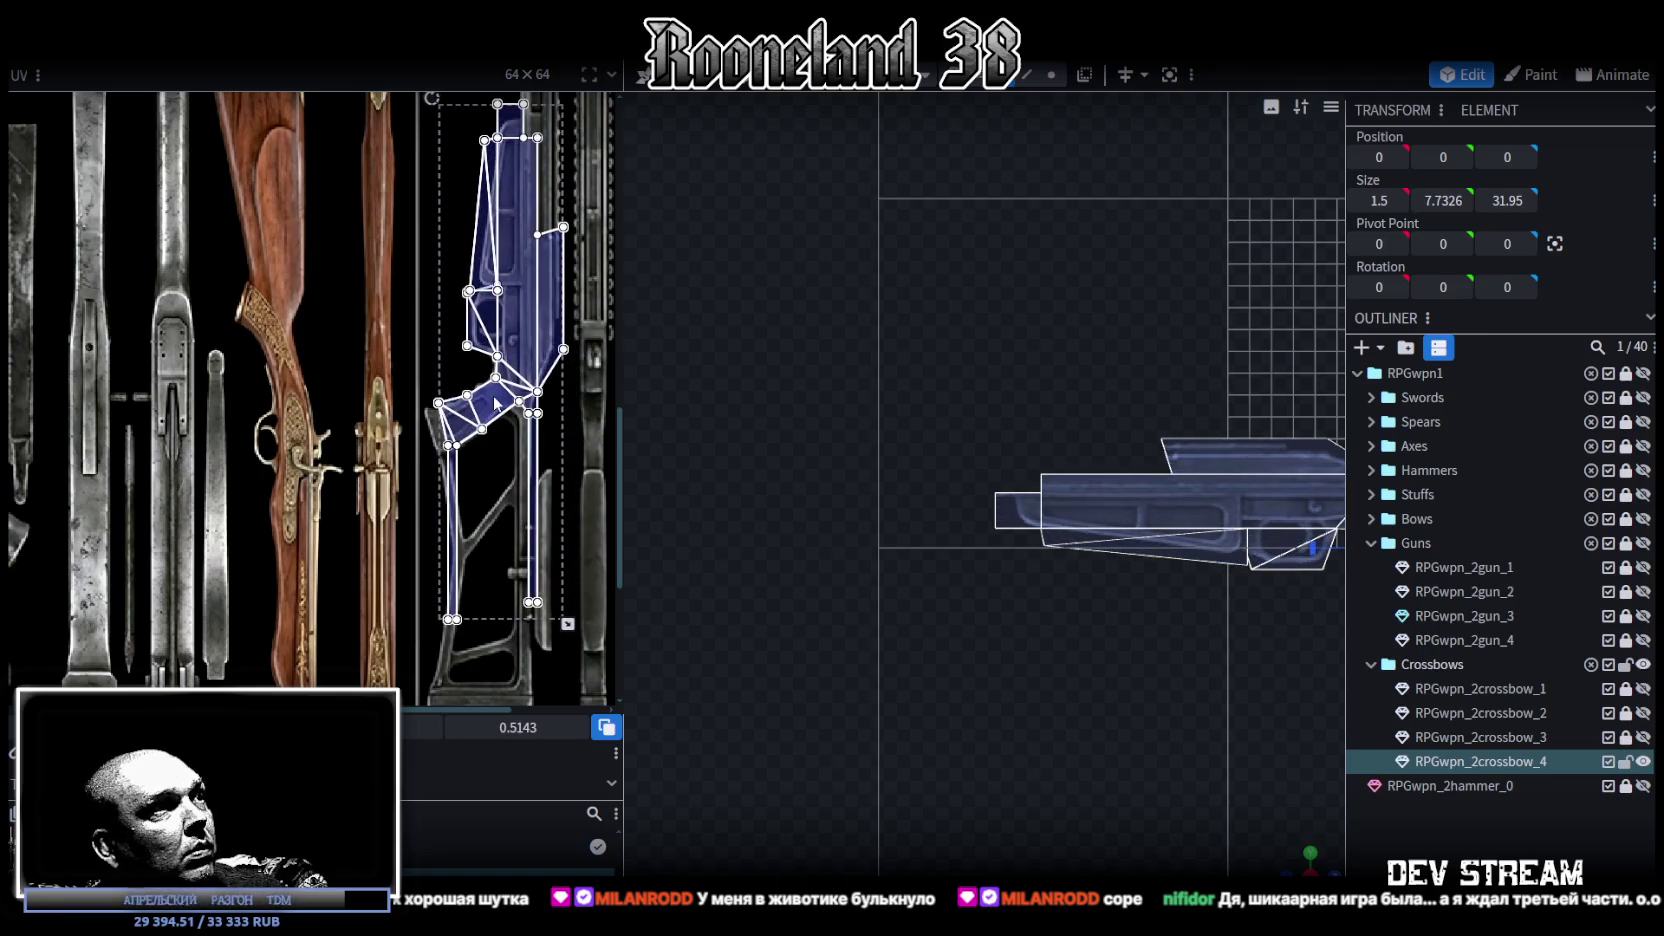
left_click_drag(494, 403, 503, 404)
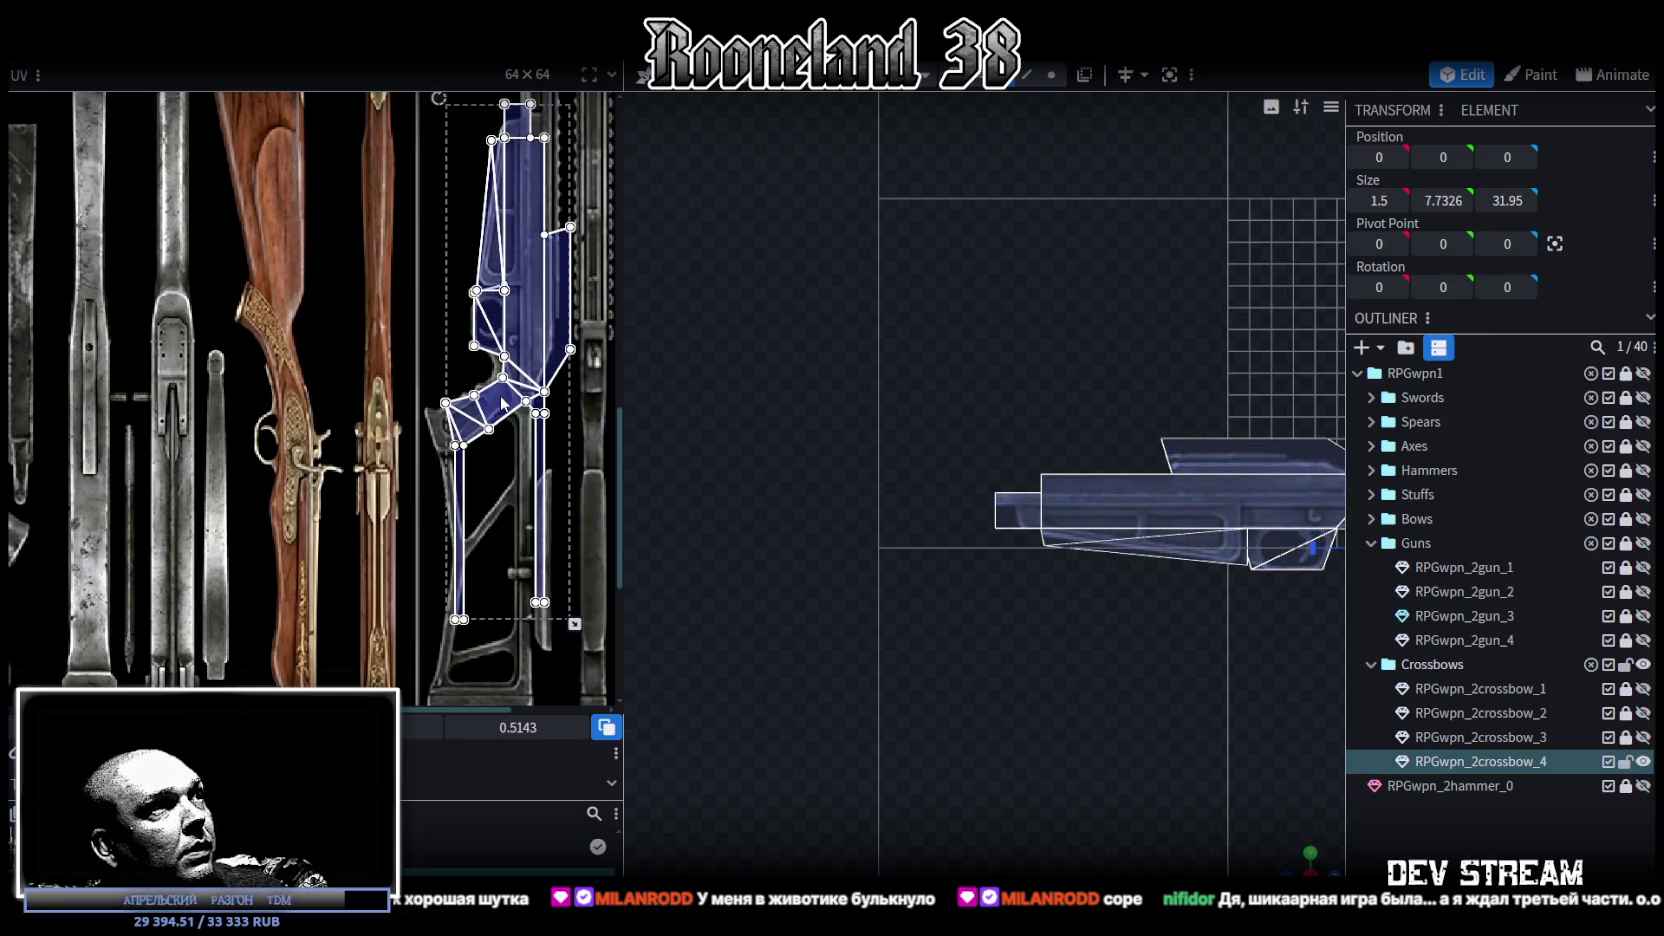
Step: Zoom the UV editor and select individual faces of the UV layout
scroll(523, 431, "up", 1)
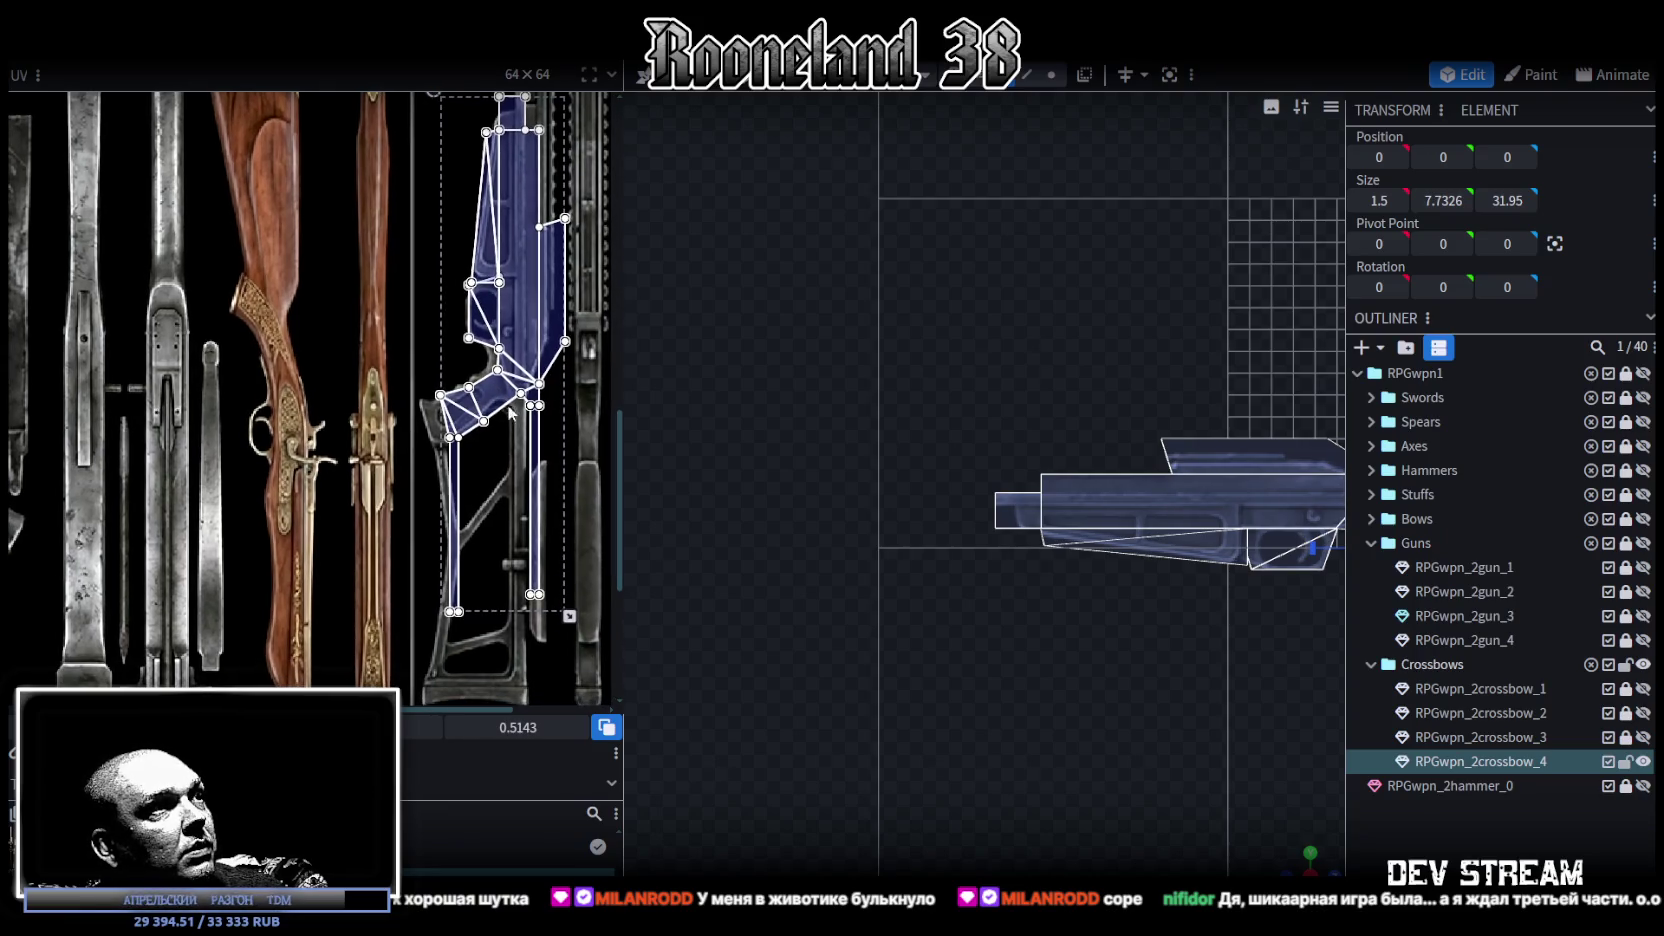
scroll(480, 420, "up", 1)
scroll(439, 431, "up", 2)
scroll(411, 445, "up", 2)
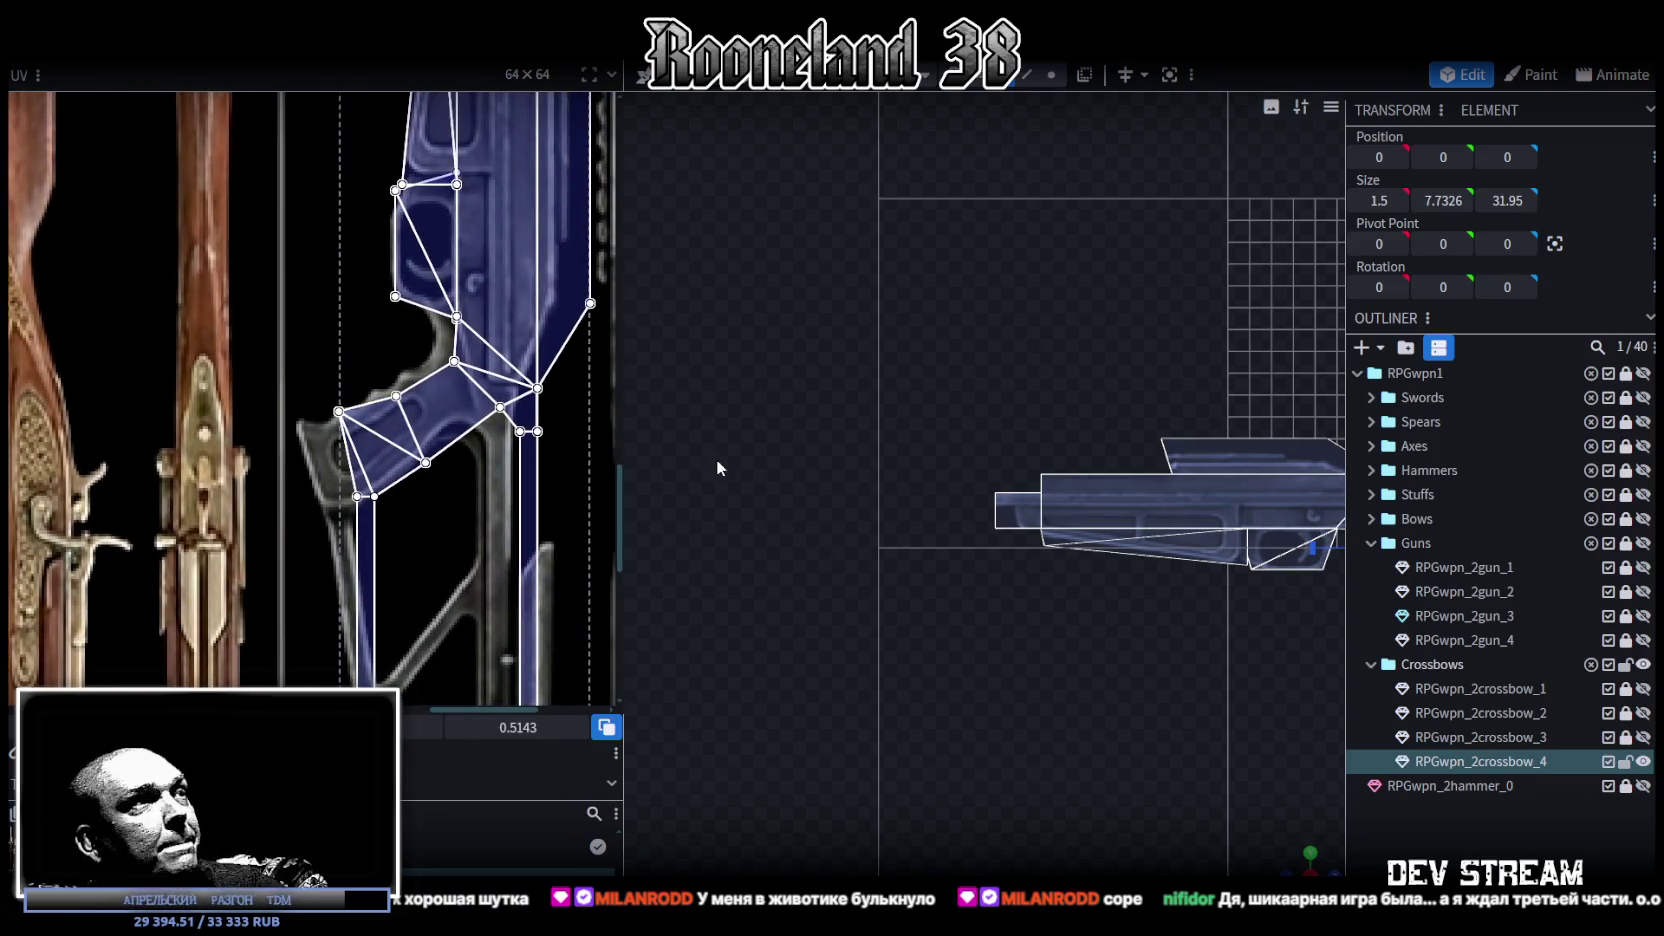
scroll(413, 350, "up", 1)
scroll(447, 333, "up", 1)
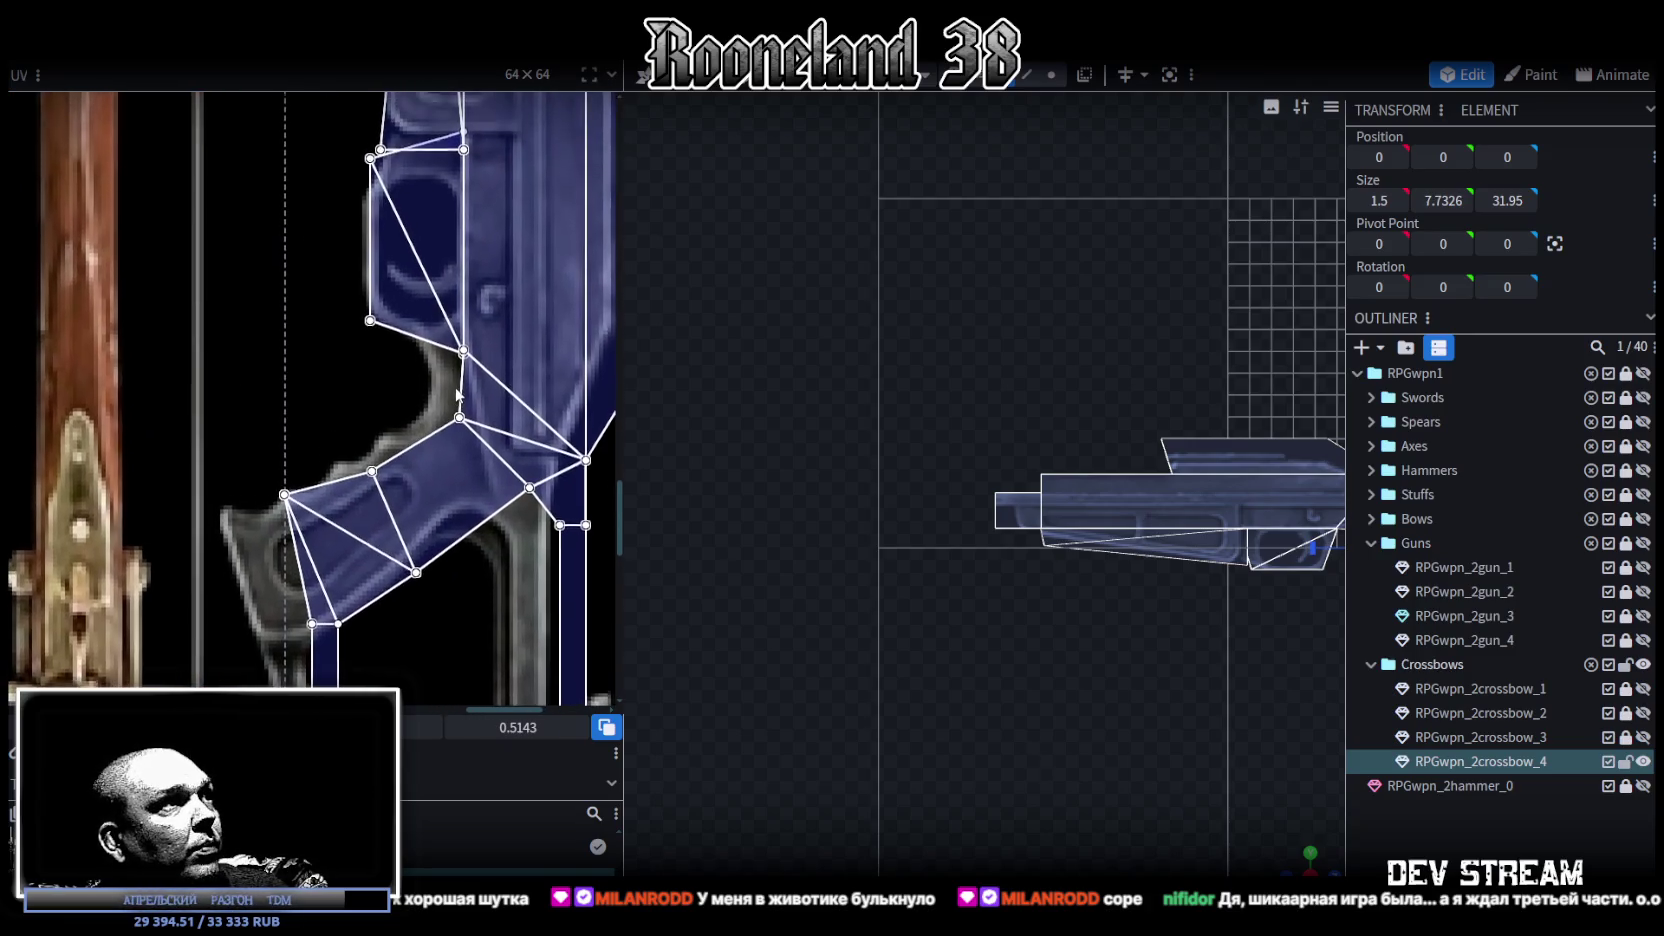
left_click(431, 443)
left_click(481, 349)
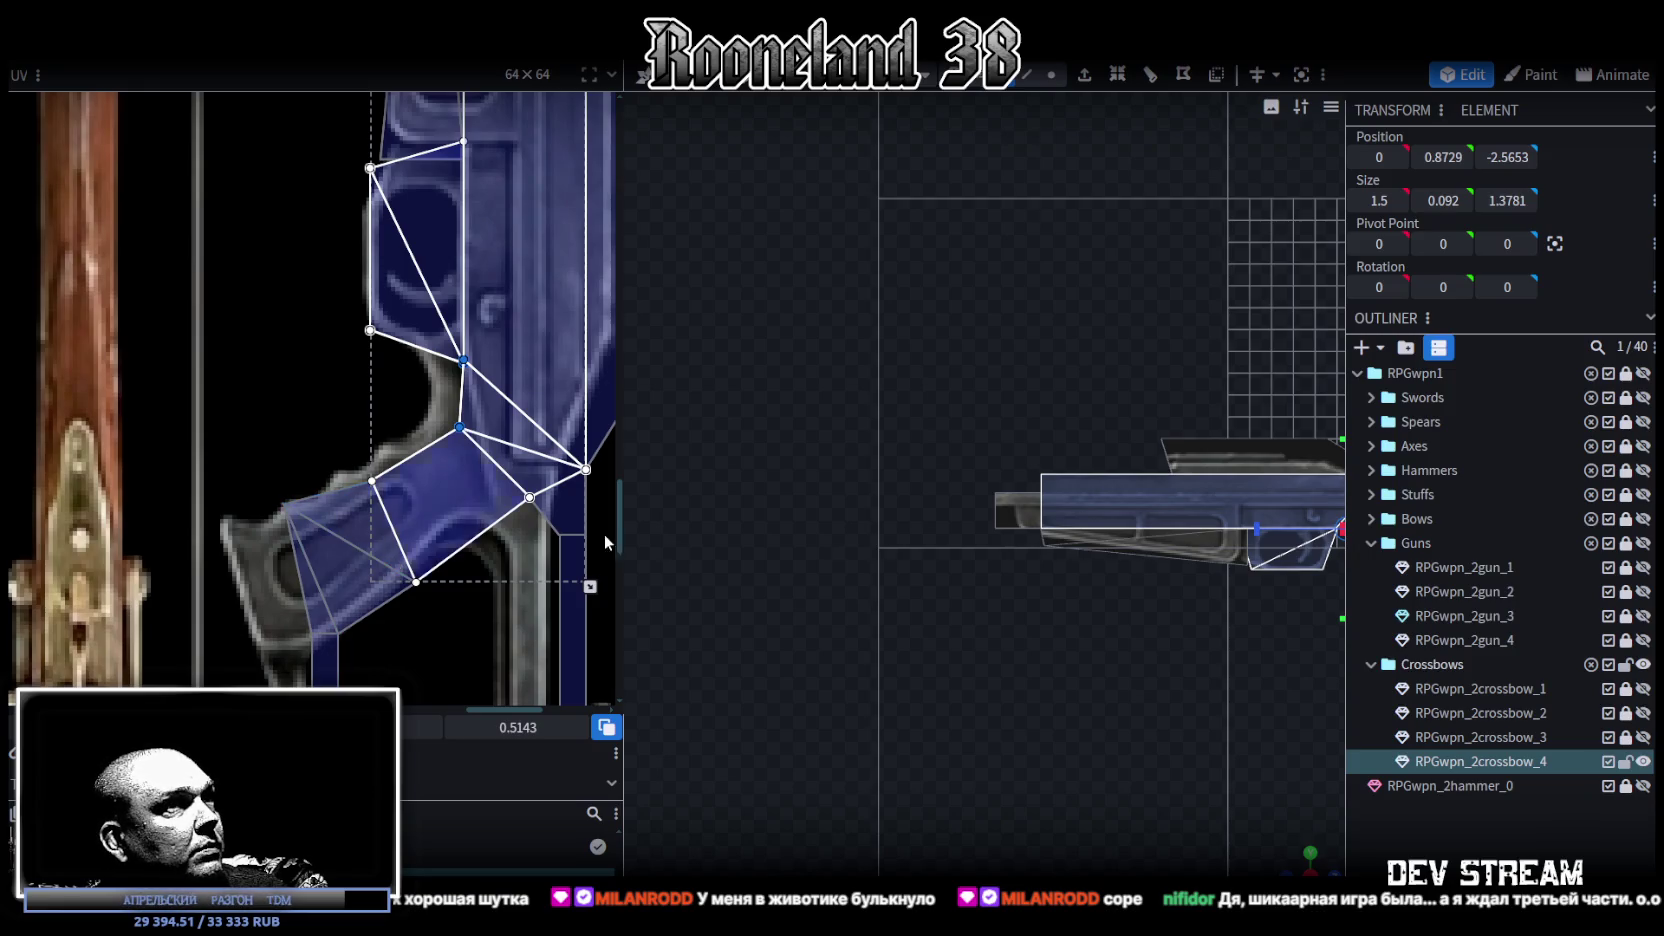
Step: Move the grip's upper triangle face UV off the rifle image
scroll(980, 626, "up", 1)
scroll(900, 596, "up", 1)
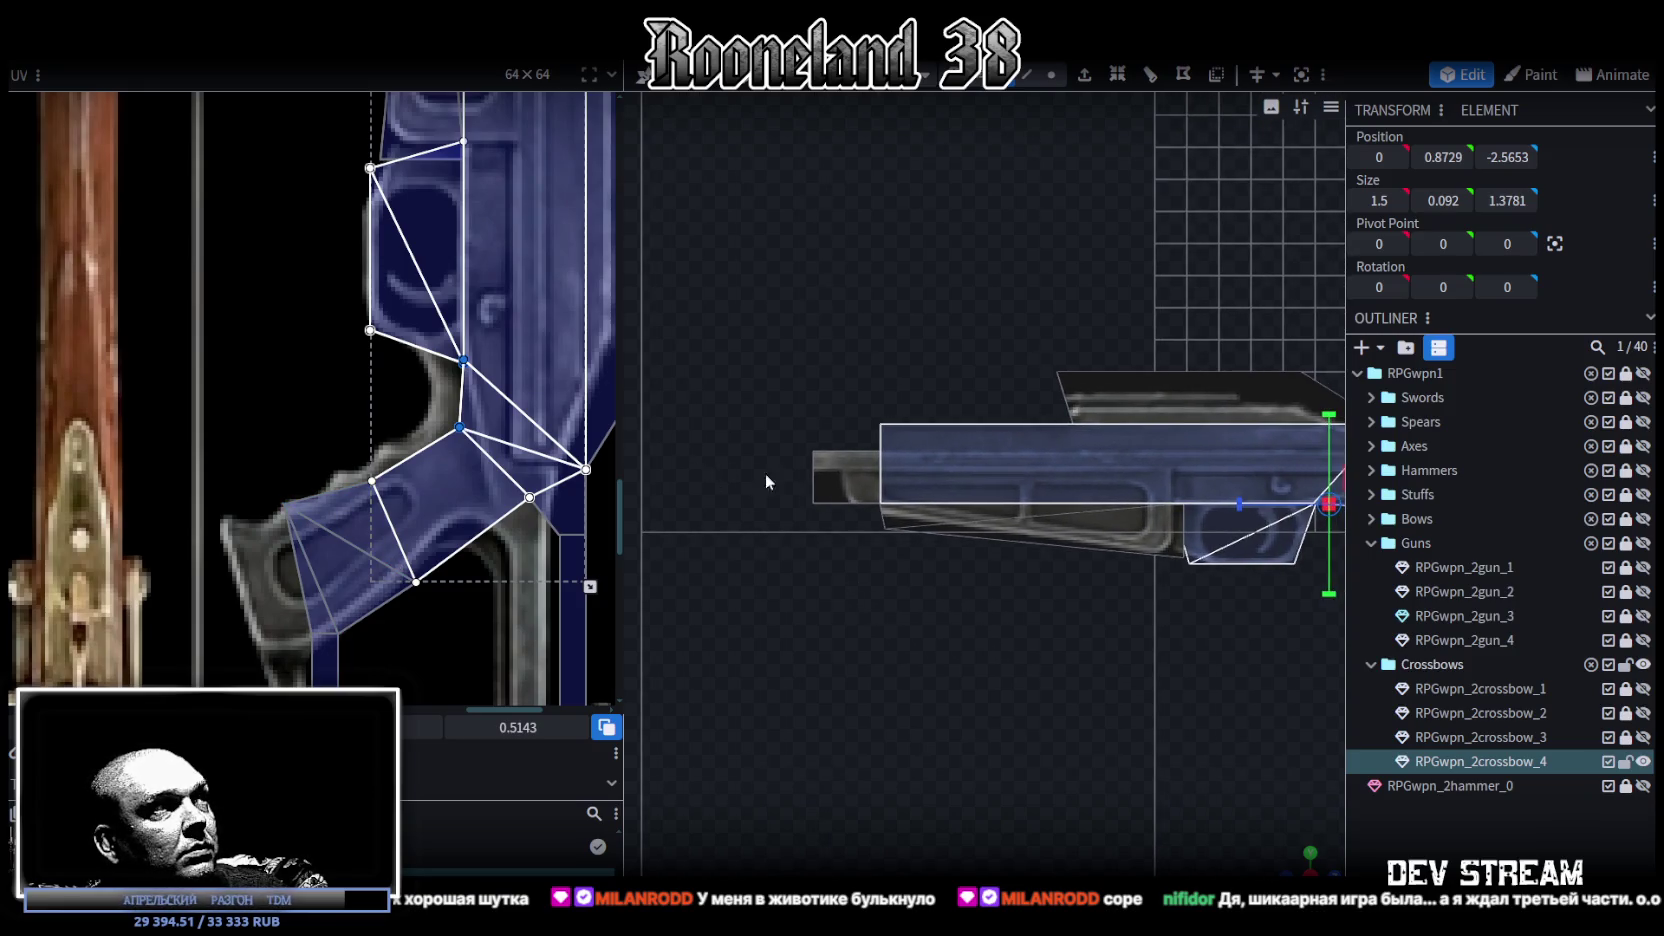
left_click_drag(342, 410, 387, 167)
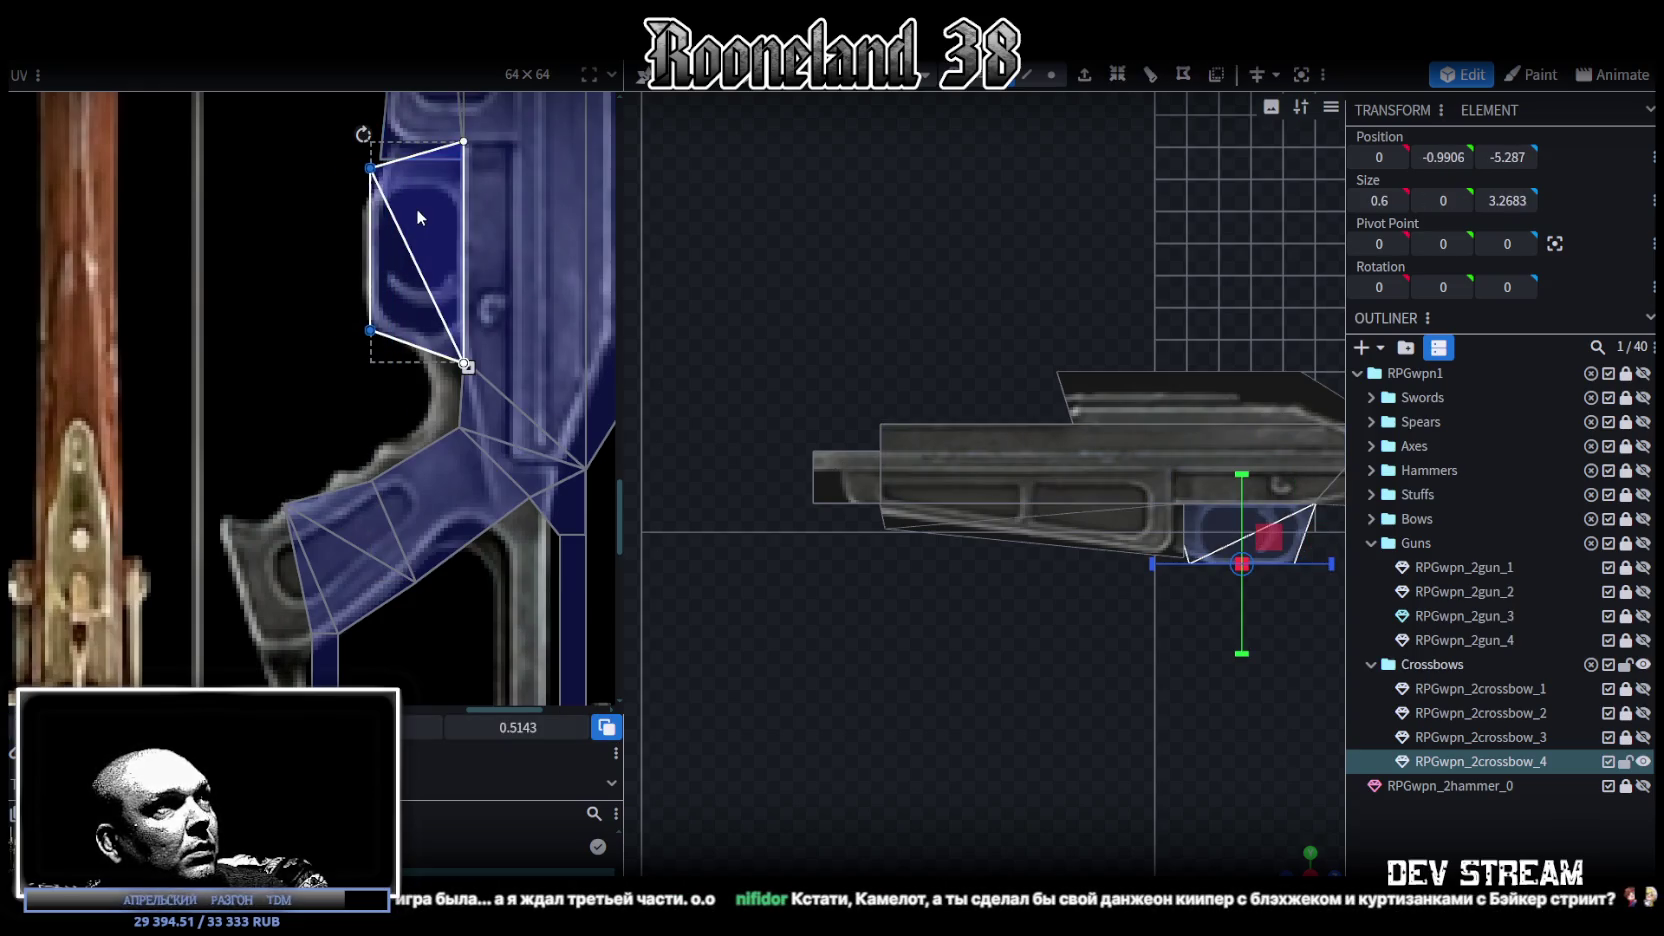
left_click_drag(416, 208, 201, 205)
left_click_drag(400, 338, 410, 435)
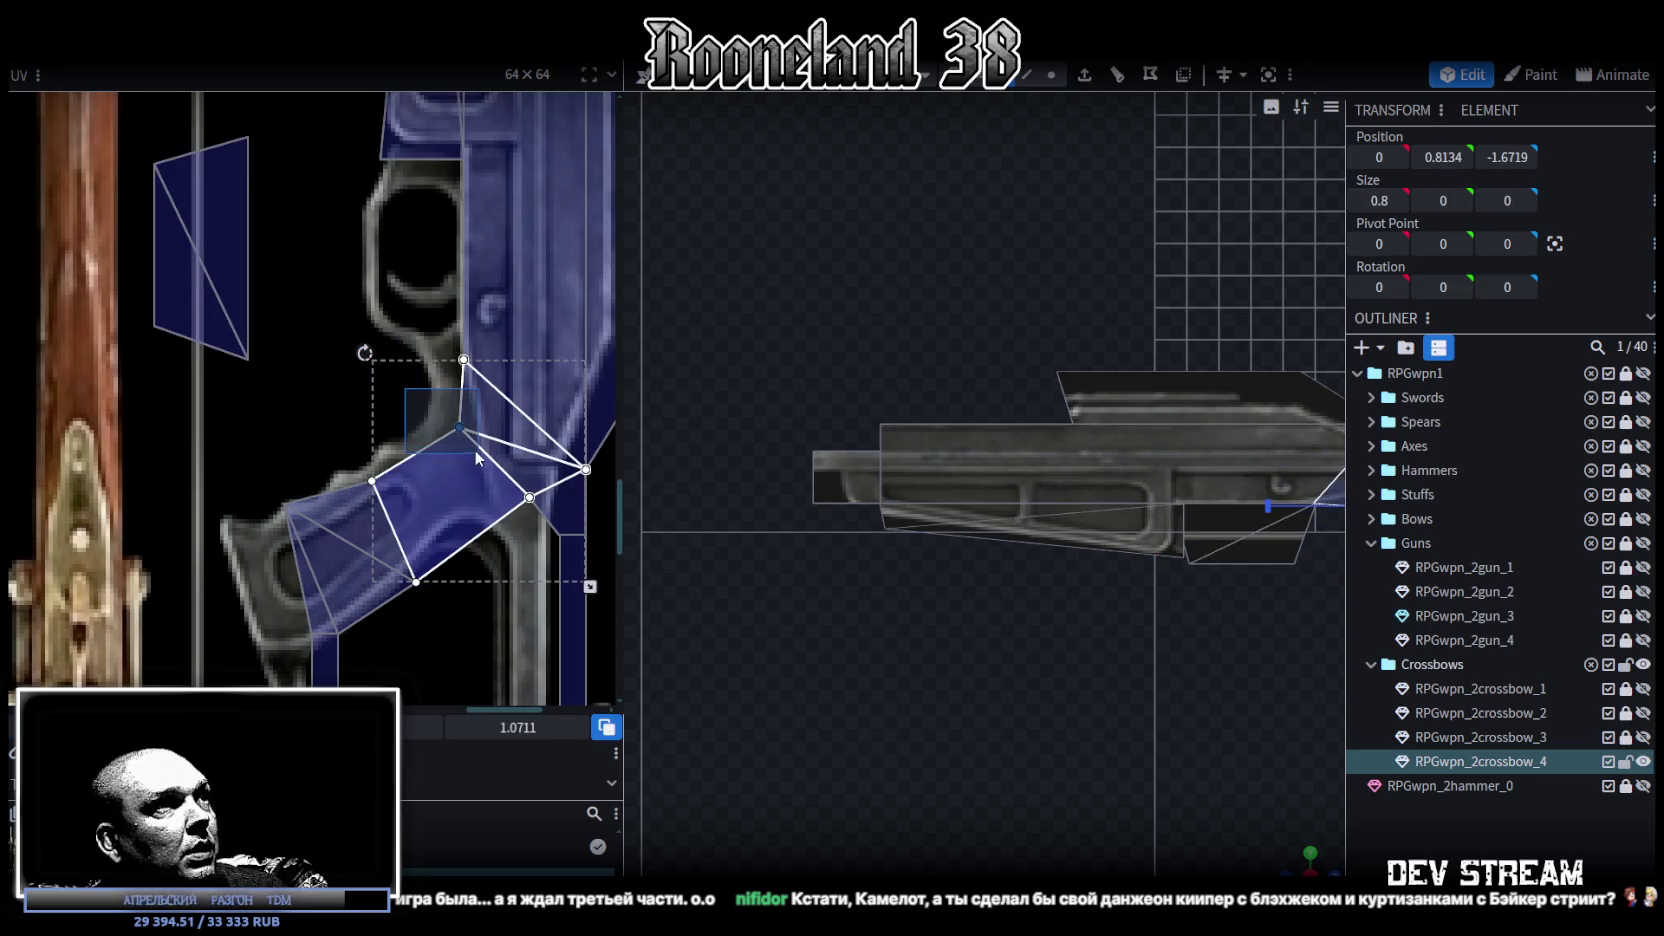
Step: Select the grip faces and bring their UVs into view on the texture
scroll(891, 554, "down", 2)
right_click_drag(1134, 622, 969, 601)
scroll(969, 594, "up", 3)
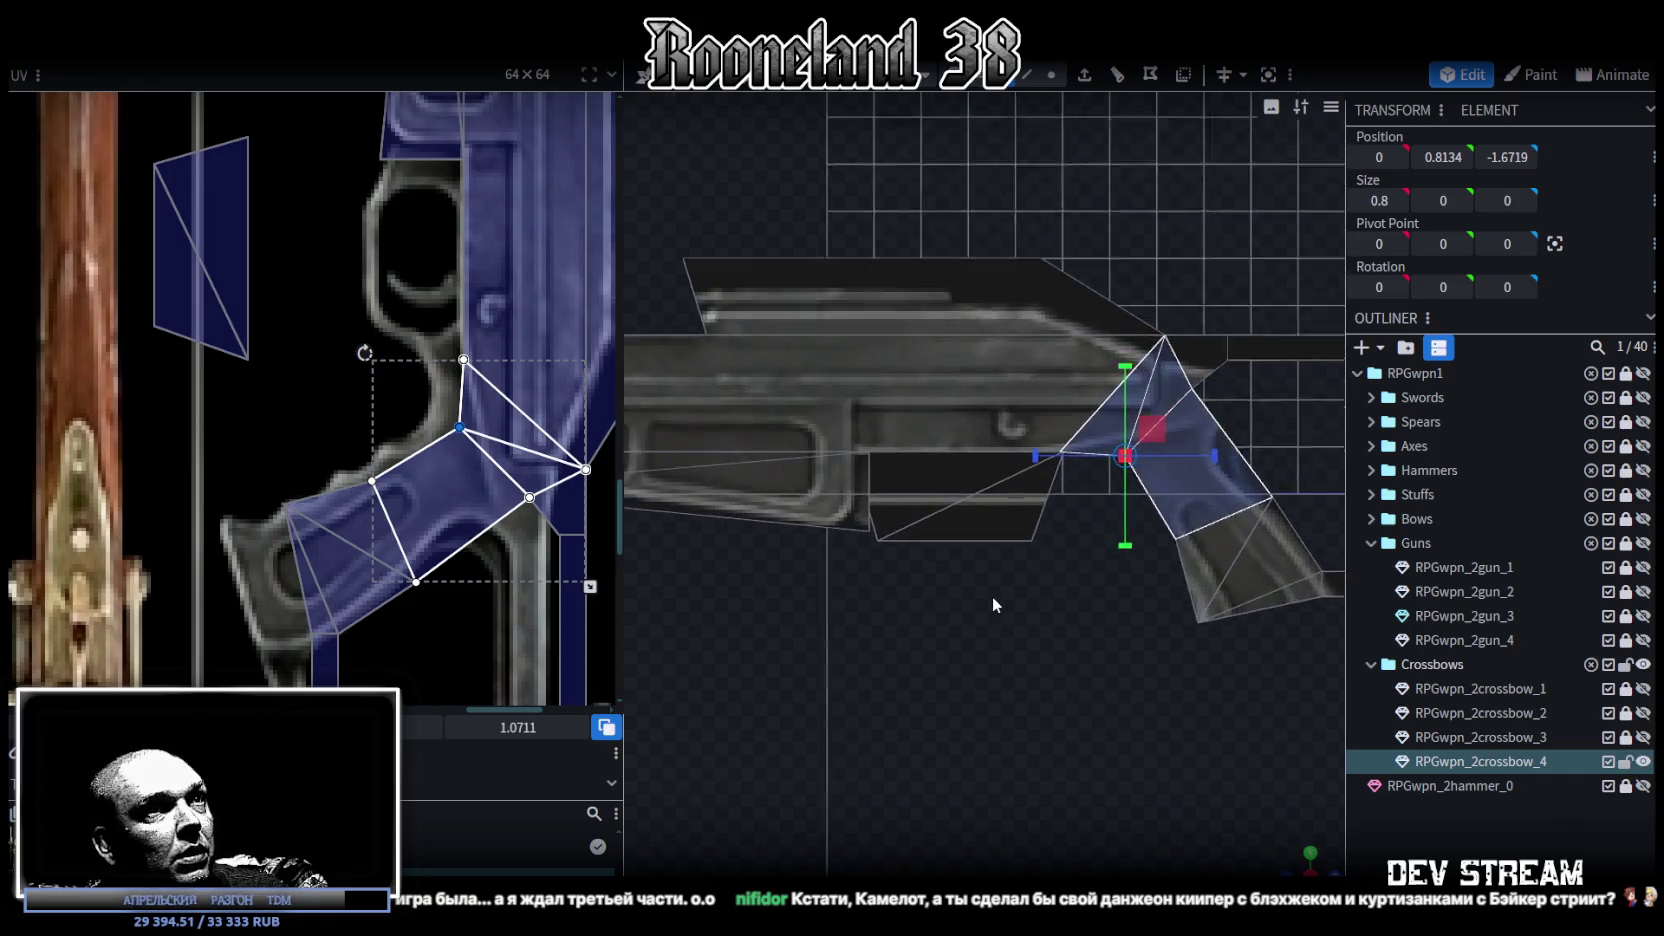
scroll(878, 539, "up", 2)
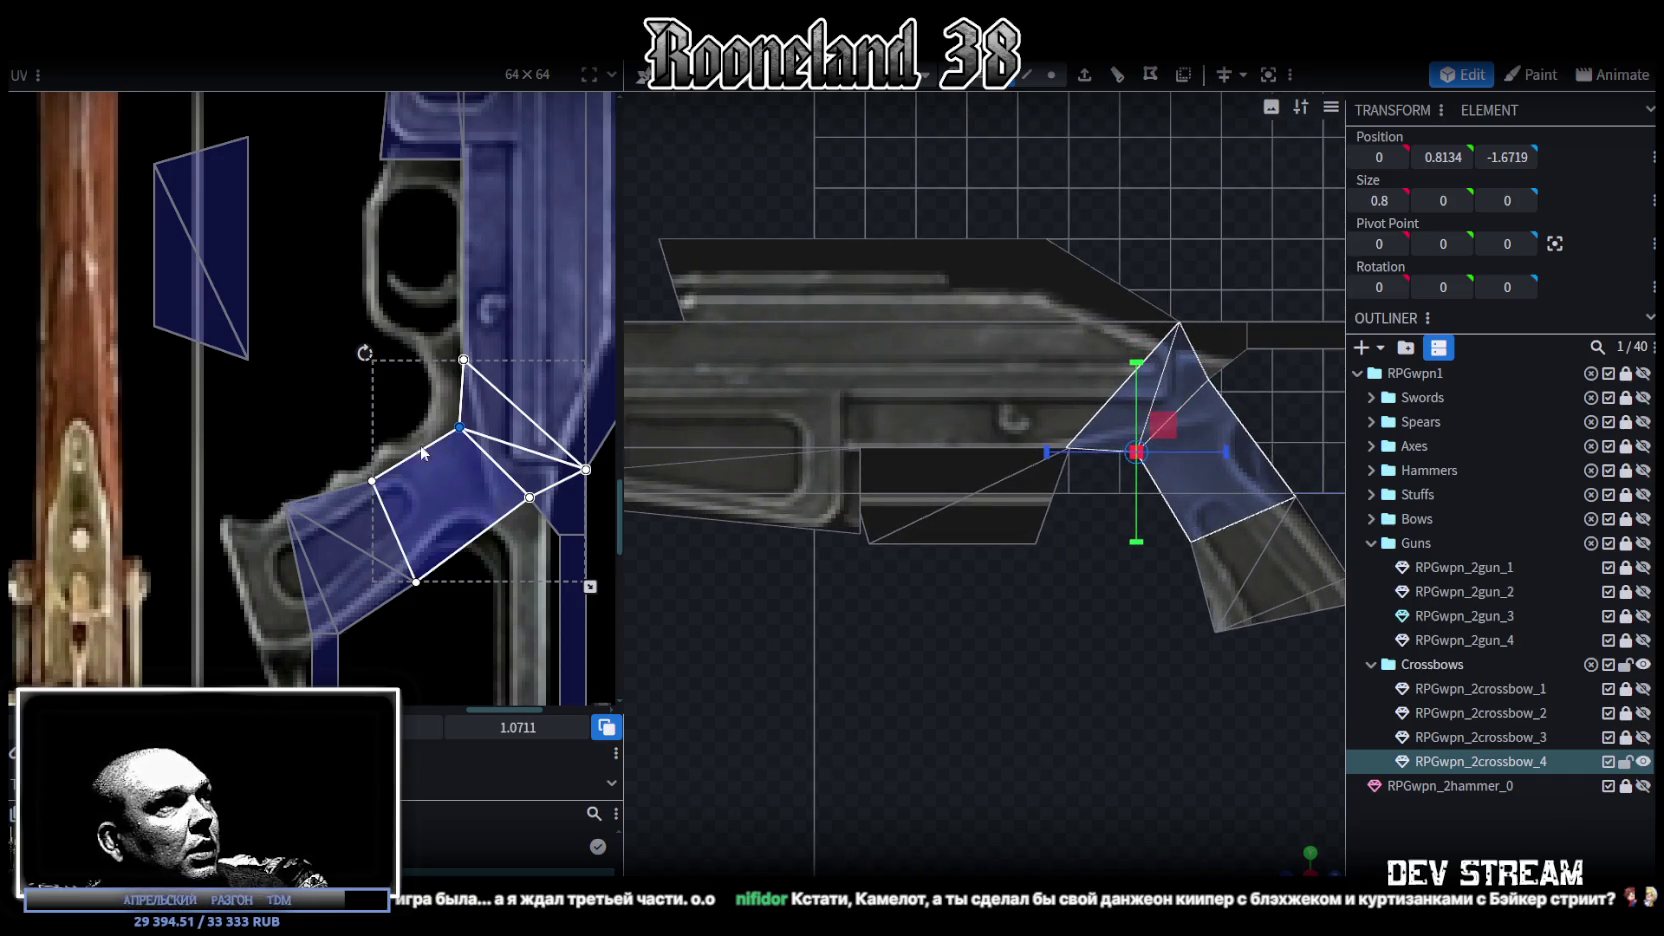
scroll(435, 445, "down", 2)
scroll(435, 445, "down", 2)
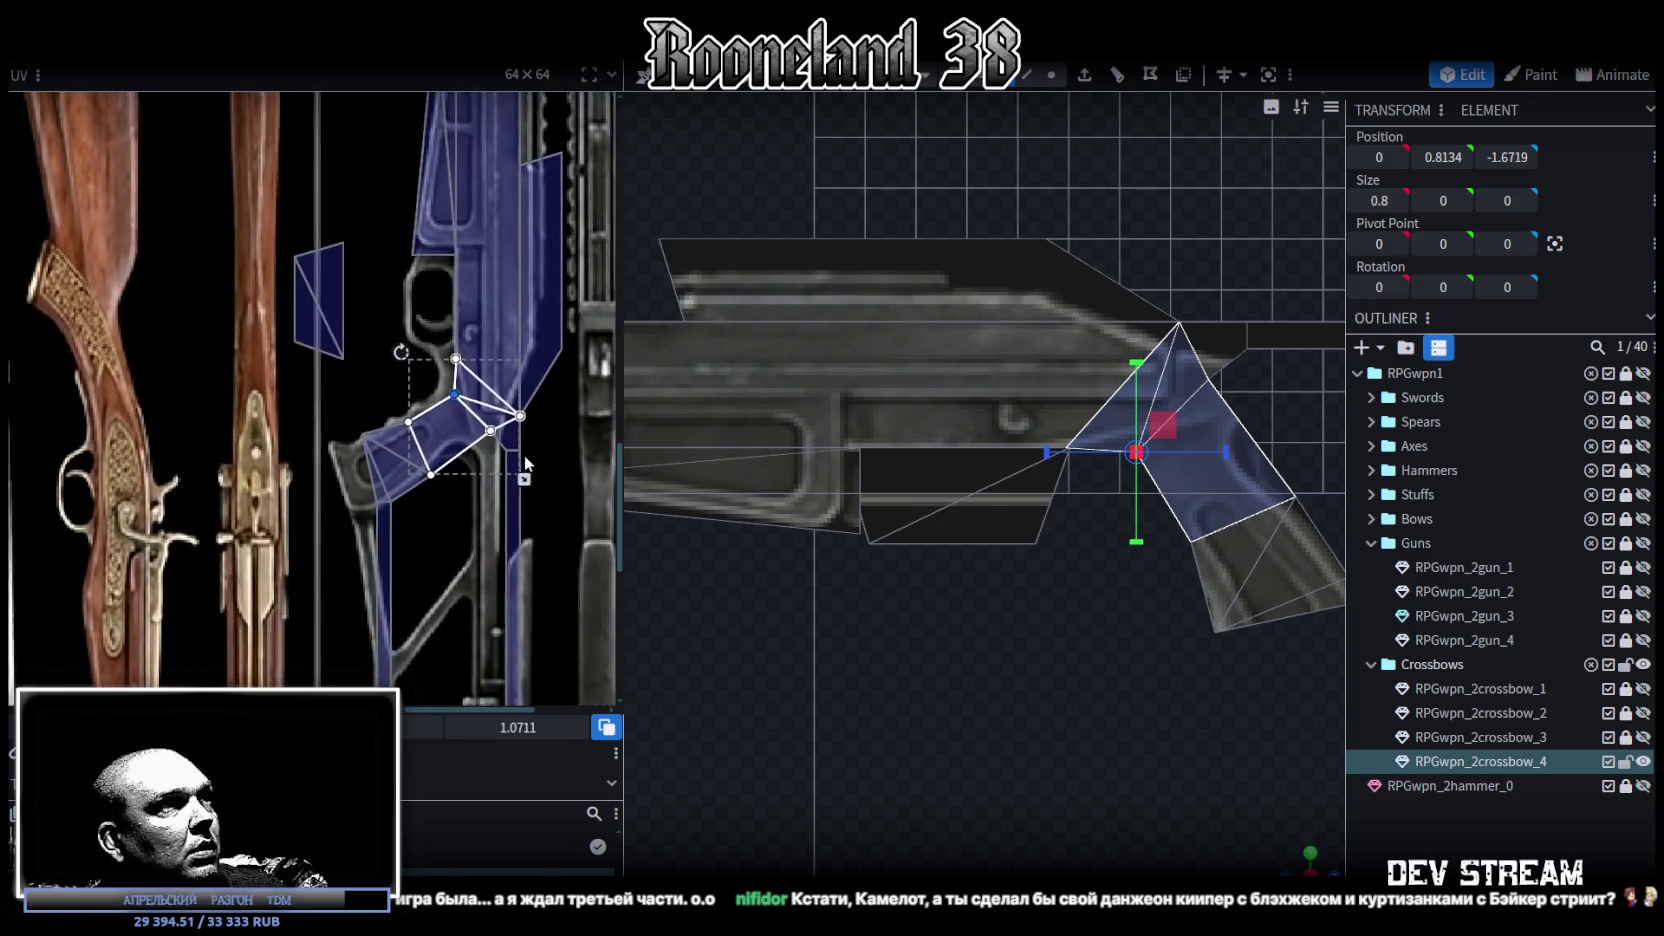
right_click_drag(1063, 643, 954, 656)
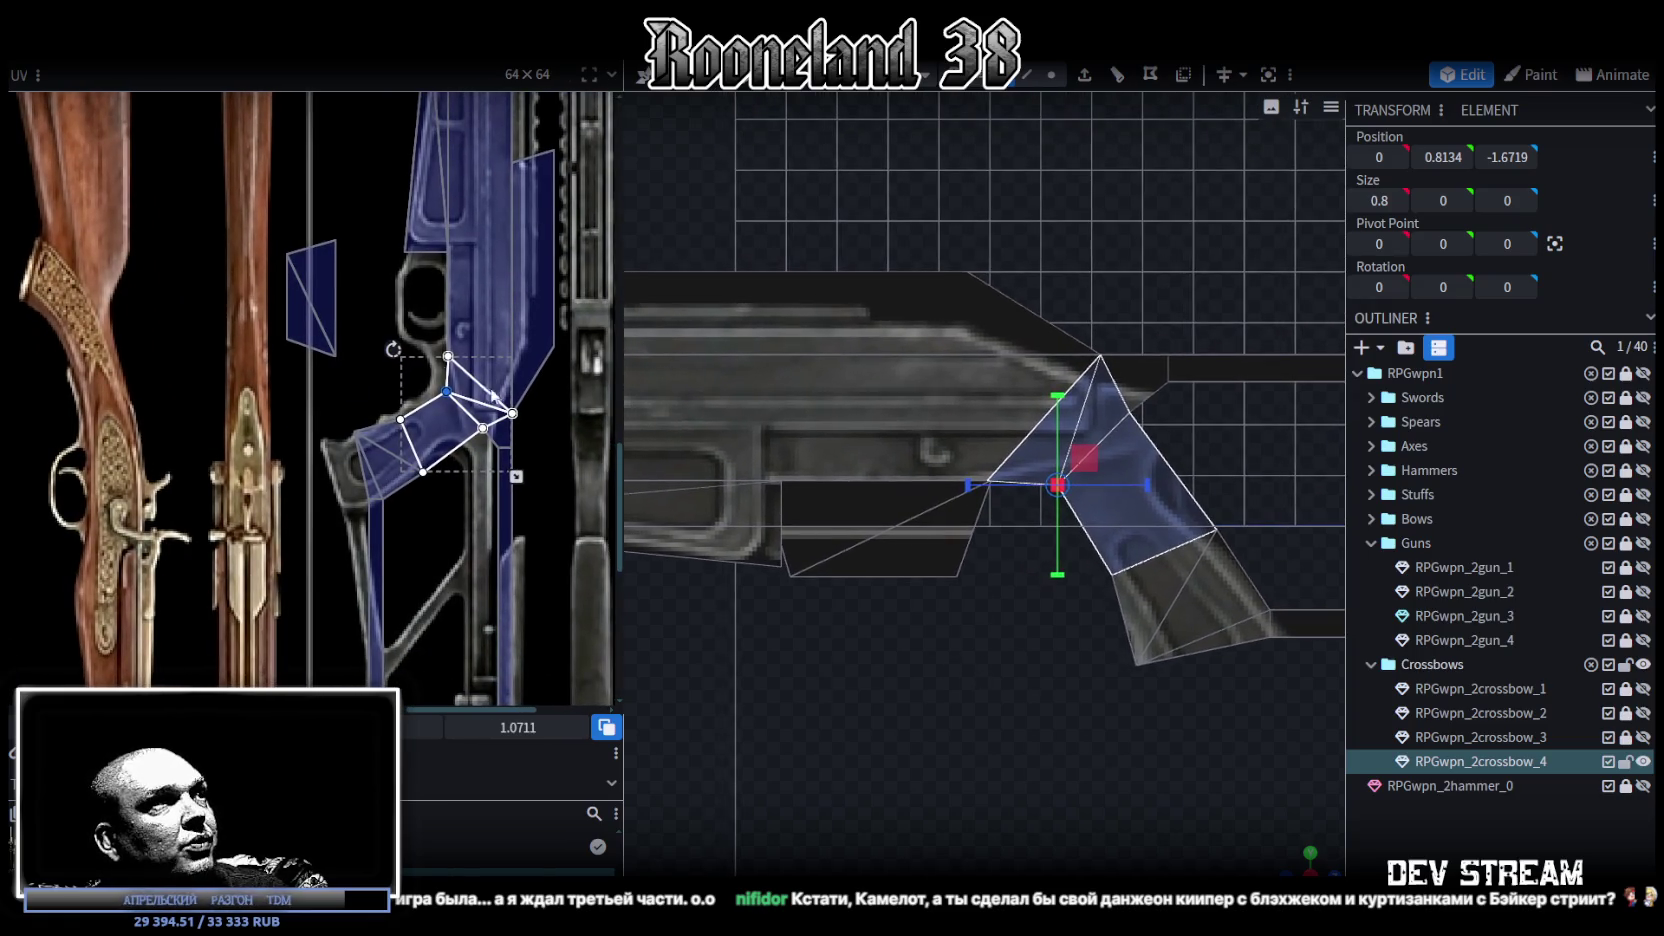
scroll(453, 374, "down", 1)
mouse_move(453, 375)
right_mouse_down()
mouse_move(461, 447)
mouse_move(507, 522)
right_mouse_up()
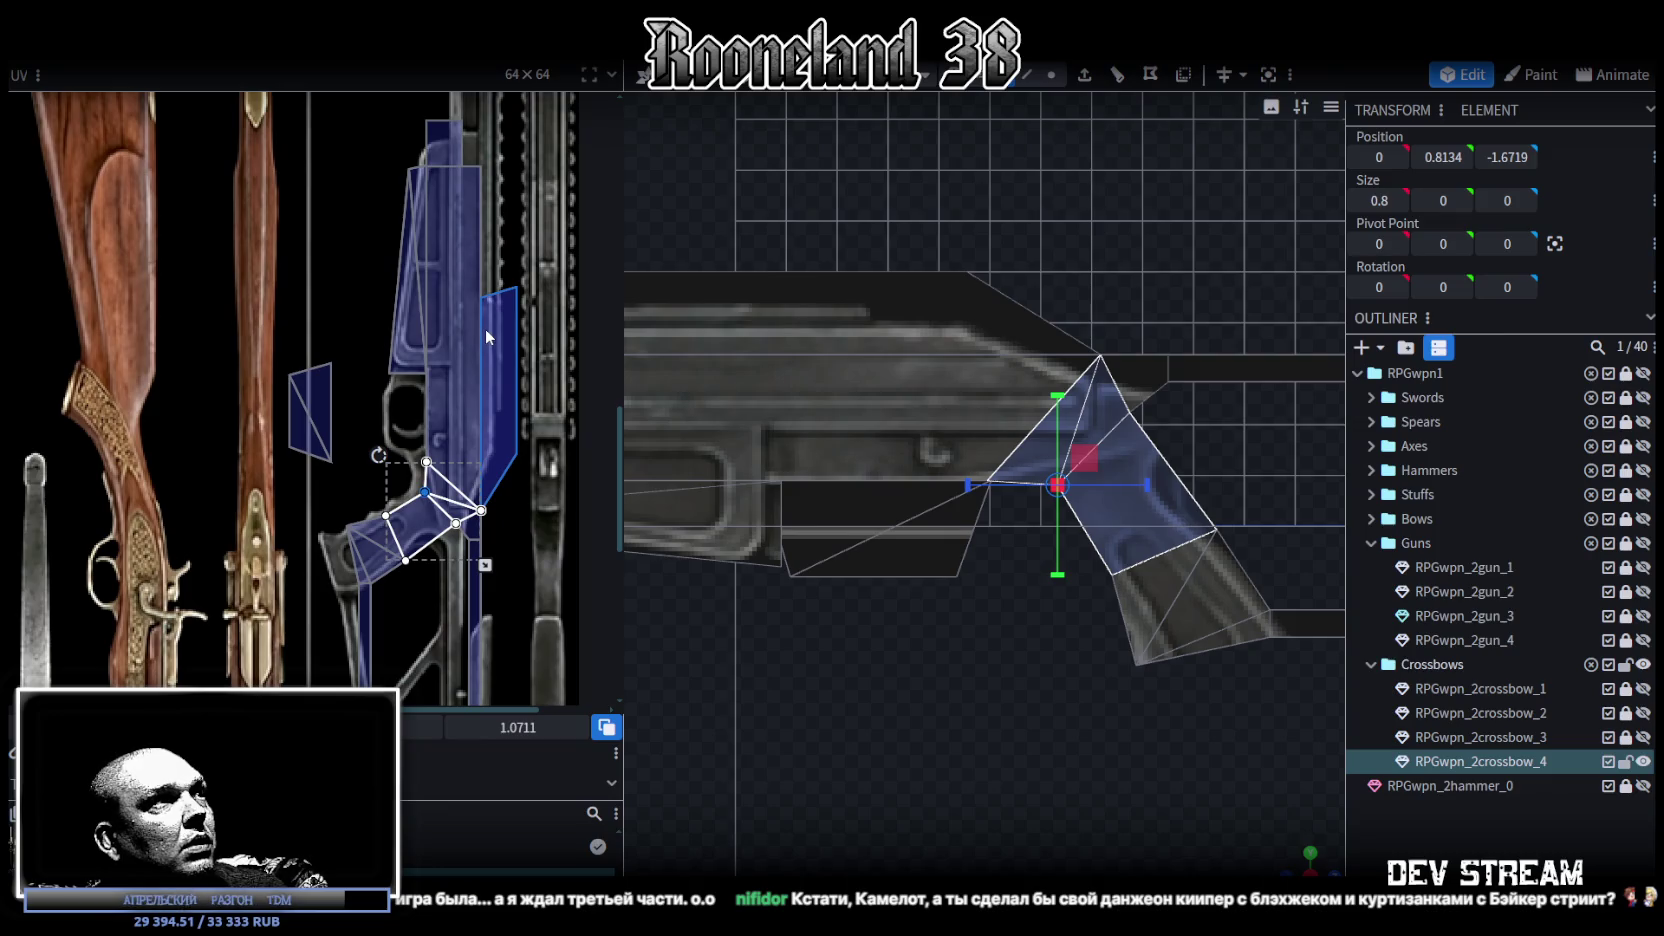
Step: Orbit the crossbow to a straight side view centred in the viewport
left_click_drag(838, 570, 862, 587)
mouse_move(507, 379)
right_mouse_down()
mouse_move(462, 477)
mouse_move(562, 462)
mouse_move(513, 456)
right_mouse_up()
mouse_move(633, 462)
left_mouse_down()
mouse_move(891, 562)
mouse_move(864, 567)
left_mouse_up()
mouse_move(960, 361)
left_mouse_down()
mouse_move(882, 299)
mouse_move(919, 313)
mouse_move(896, 306)
left_mouse_up()
mouse_move(895, 306)
right_mouse_down()
mouse_move(946, 327)
mouse_move(869, 258)
right_mouse_up()
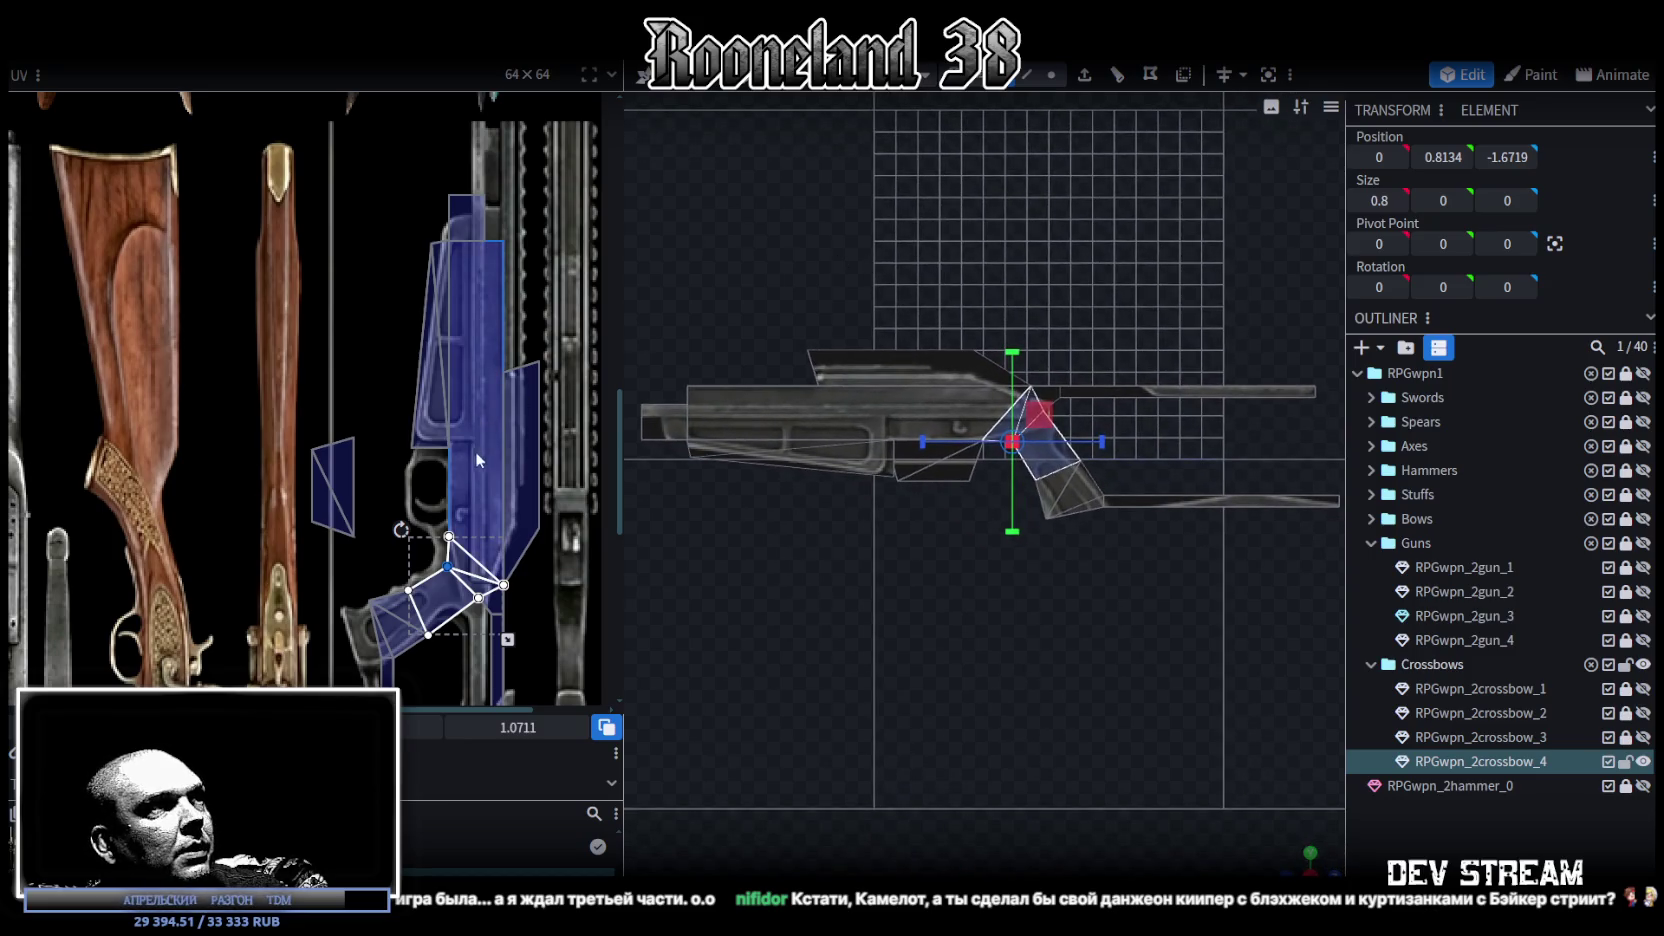
Step: Move the small face beneath the body onto the wooden rifle stock texture
scroll(431, 300, "down", 2)
scroll(431, 301, "down", 2)
left_click_drag(339, 223, 416, 319)
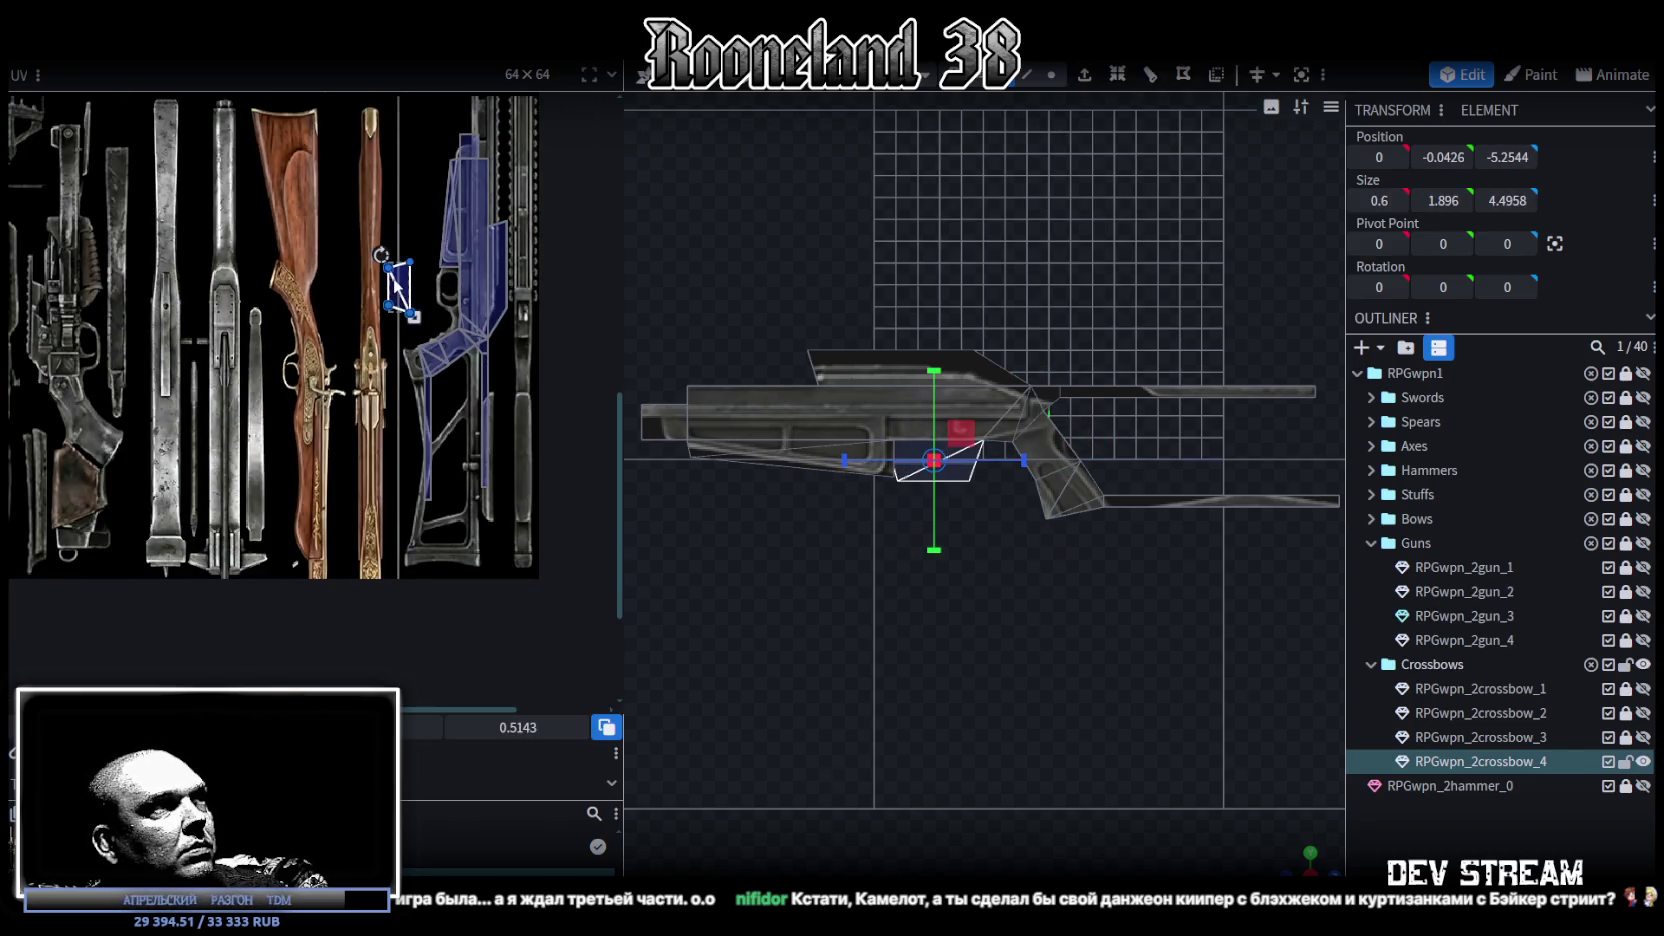
left_click_drag(414, 319, 327, 308)
scroll(343, 327, "up", 2)
Step: Shift the whole crossbow UV layout slightly up and left onto the gun texture
key("ctrl+a")
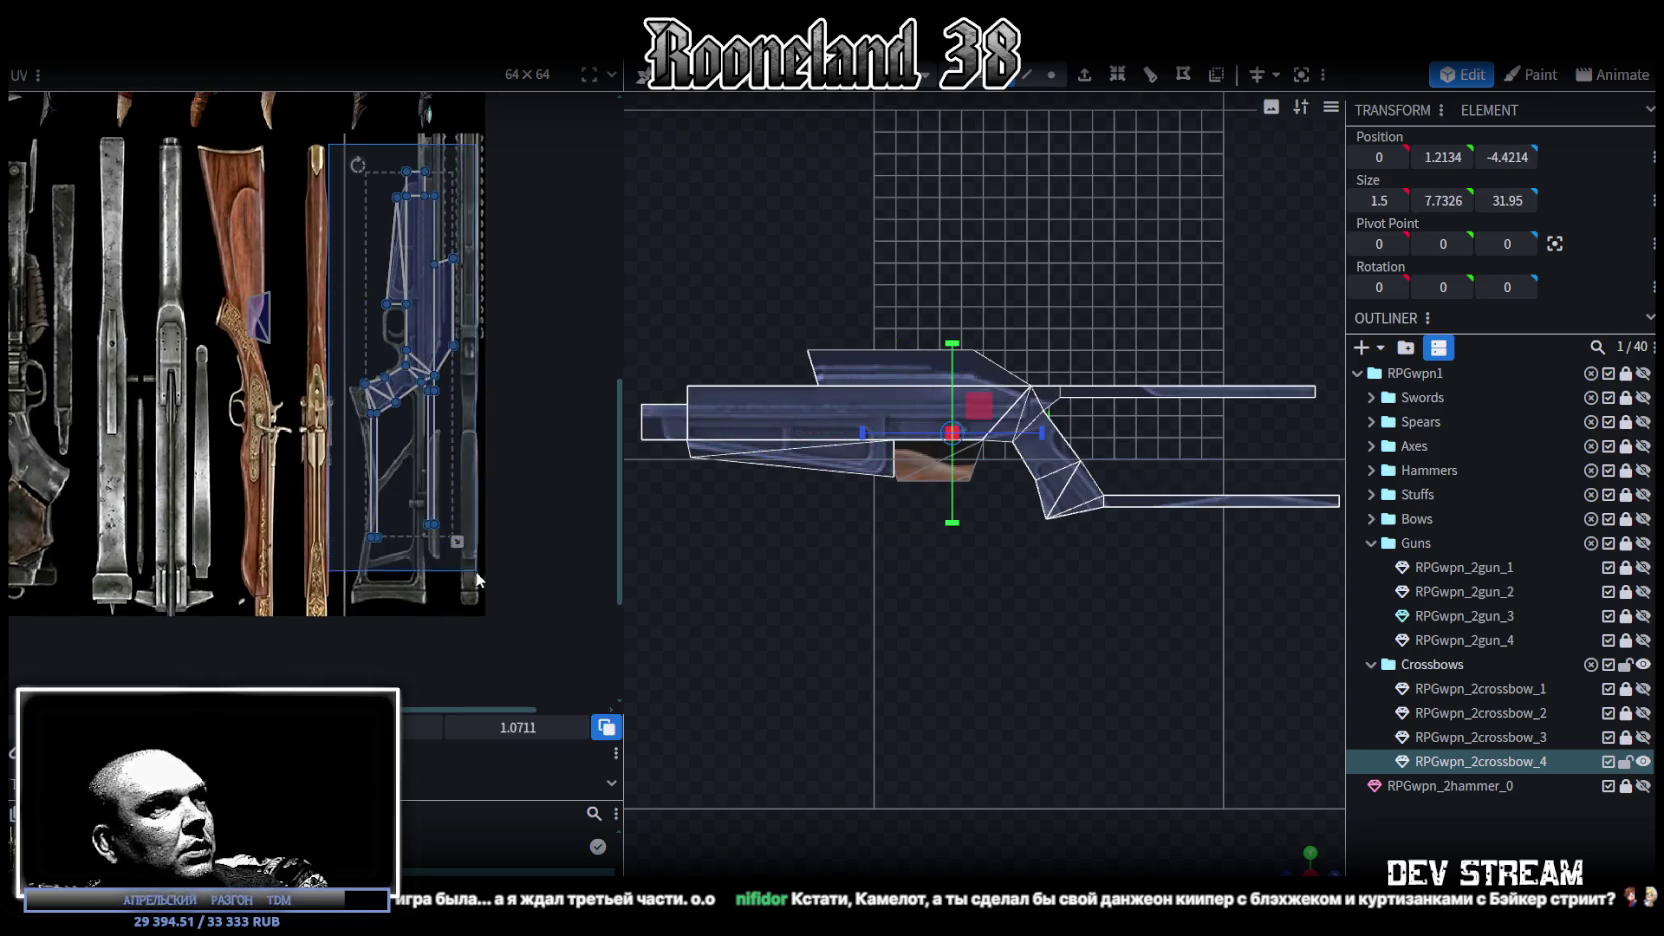
scroll(397, 404, "up", 3)
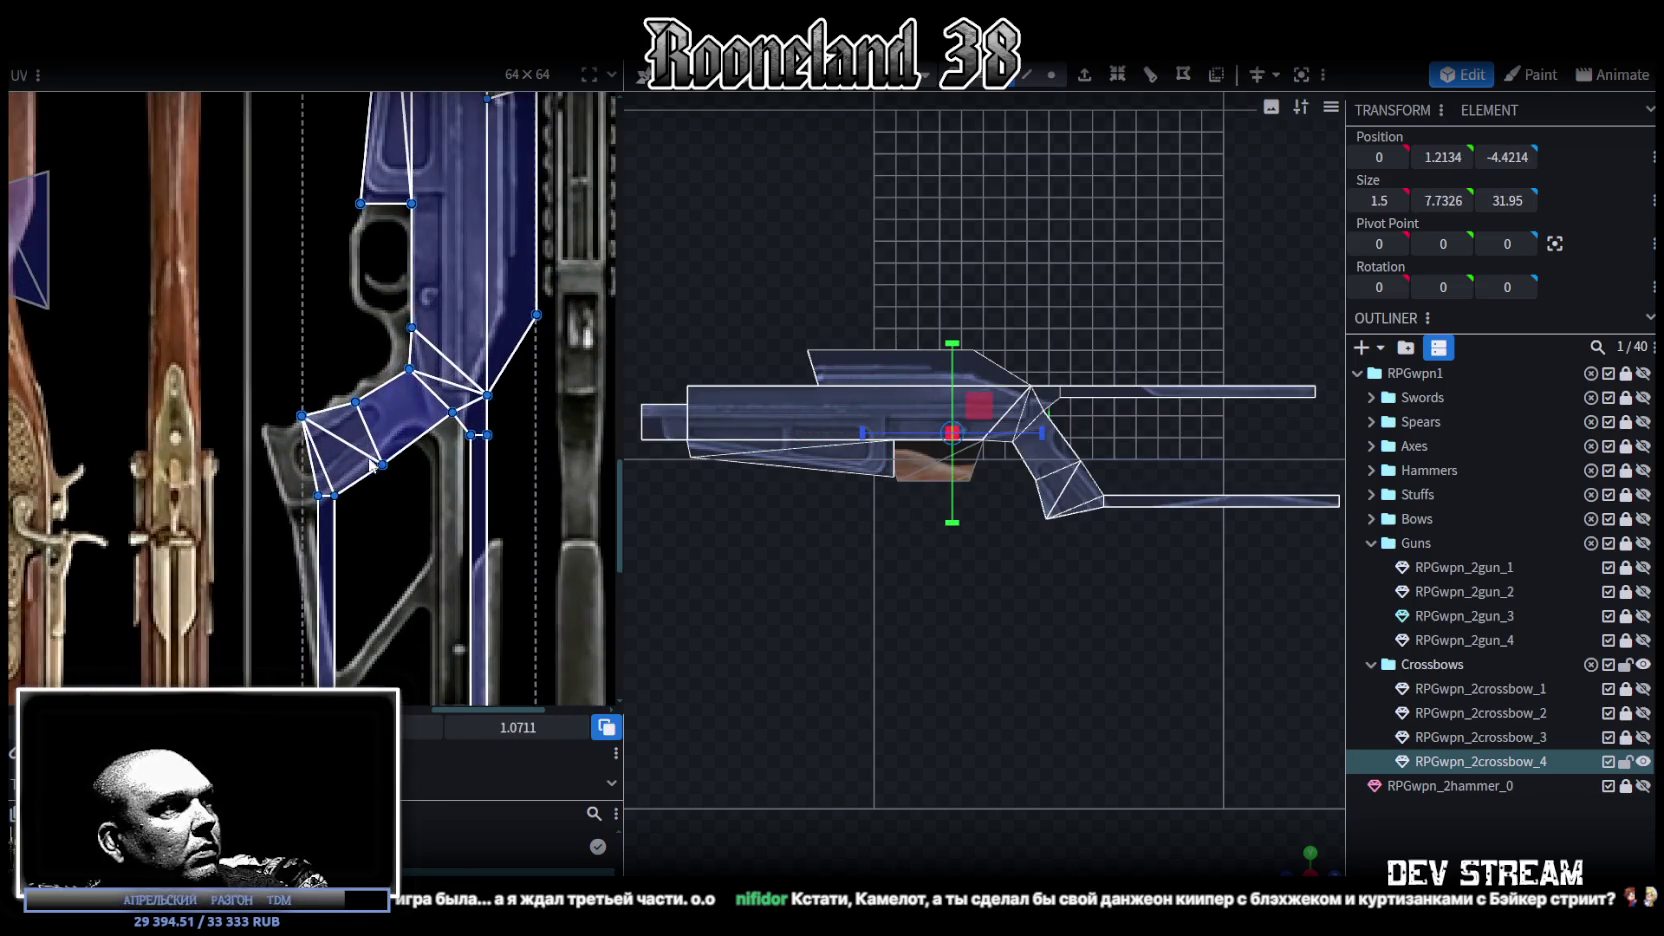
left_click_drag(410, 405, 385, 402)
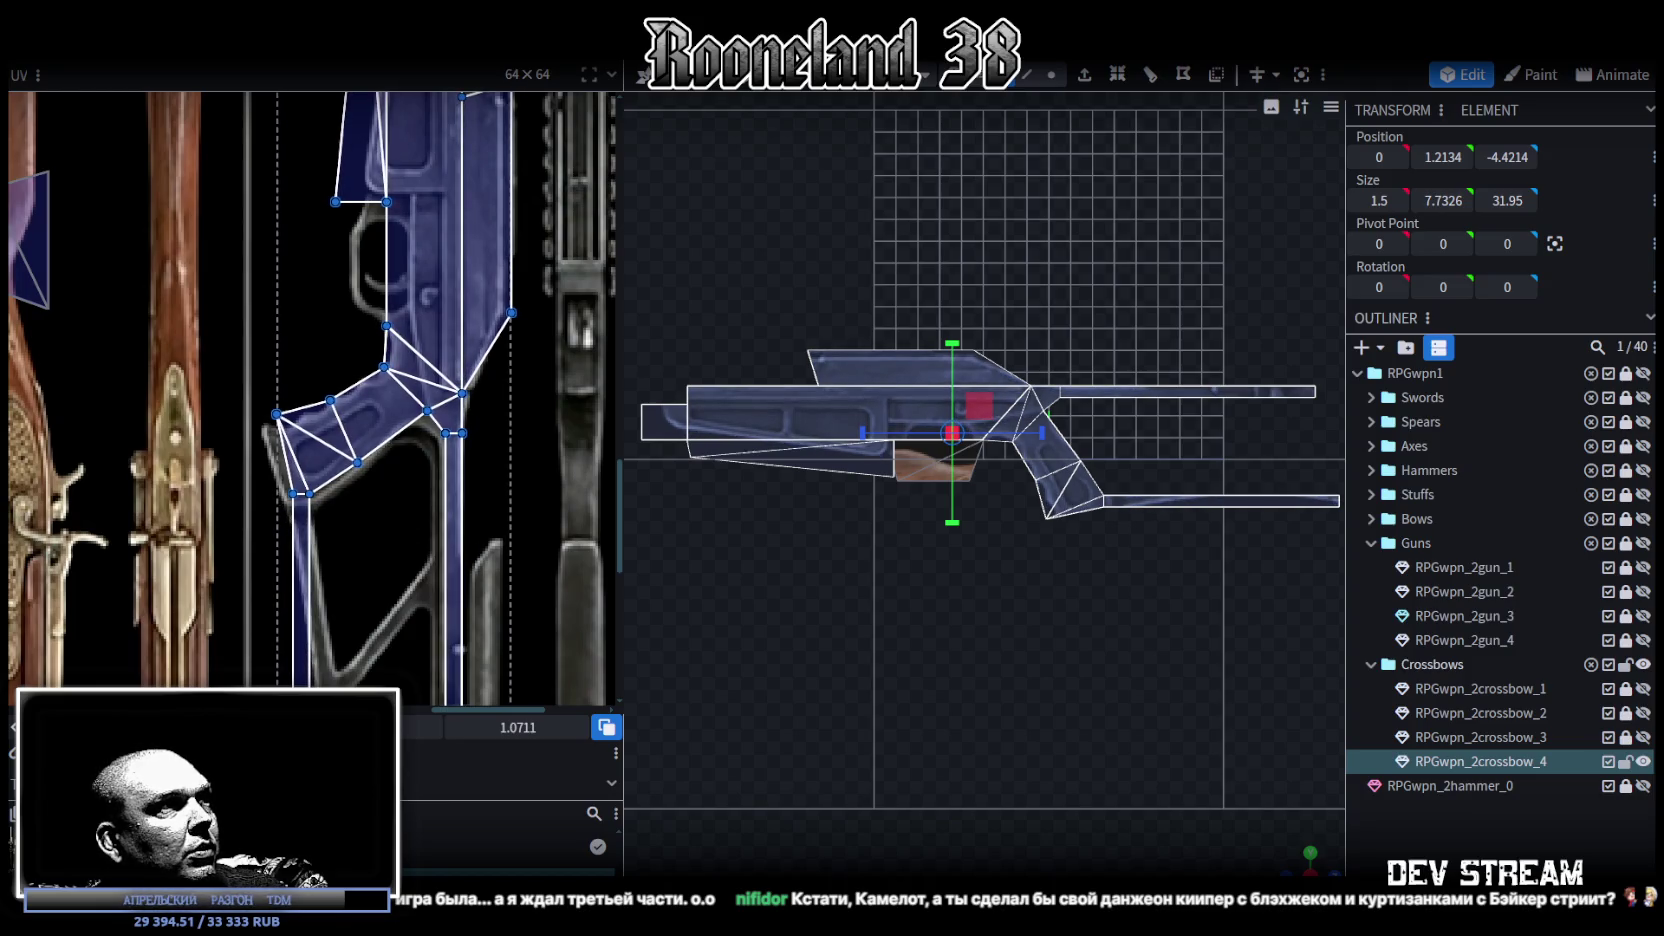
left_click_drag(385, 402, 383, 416)
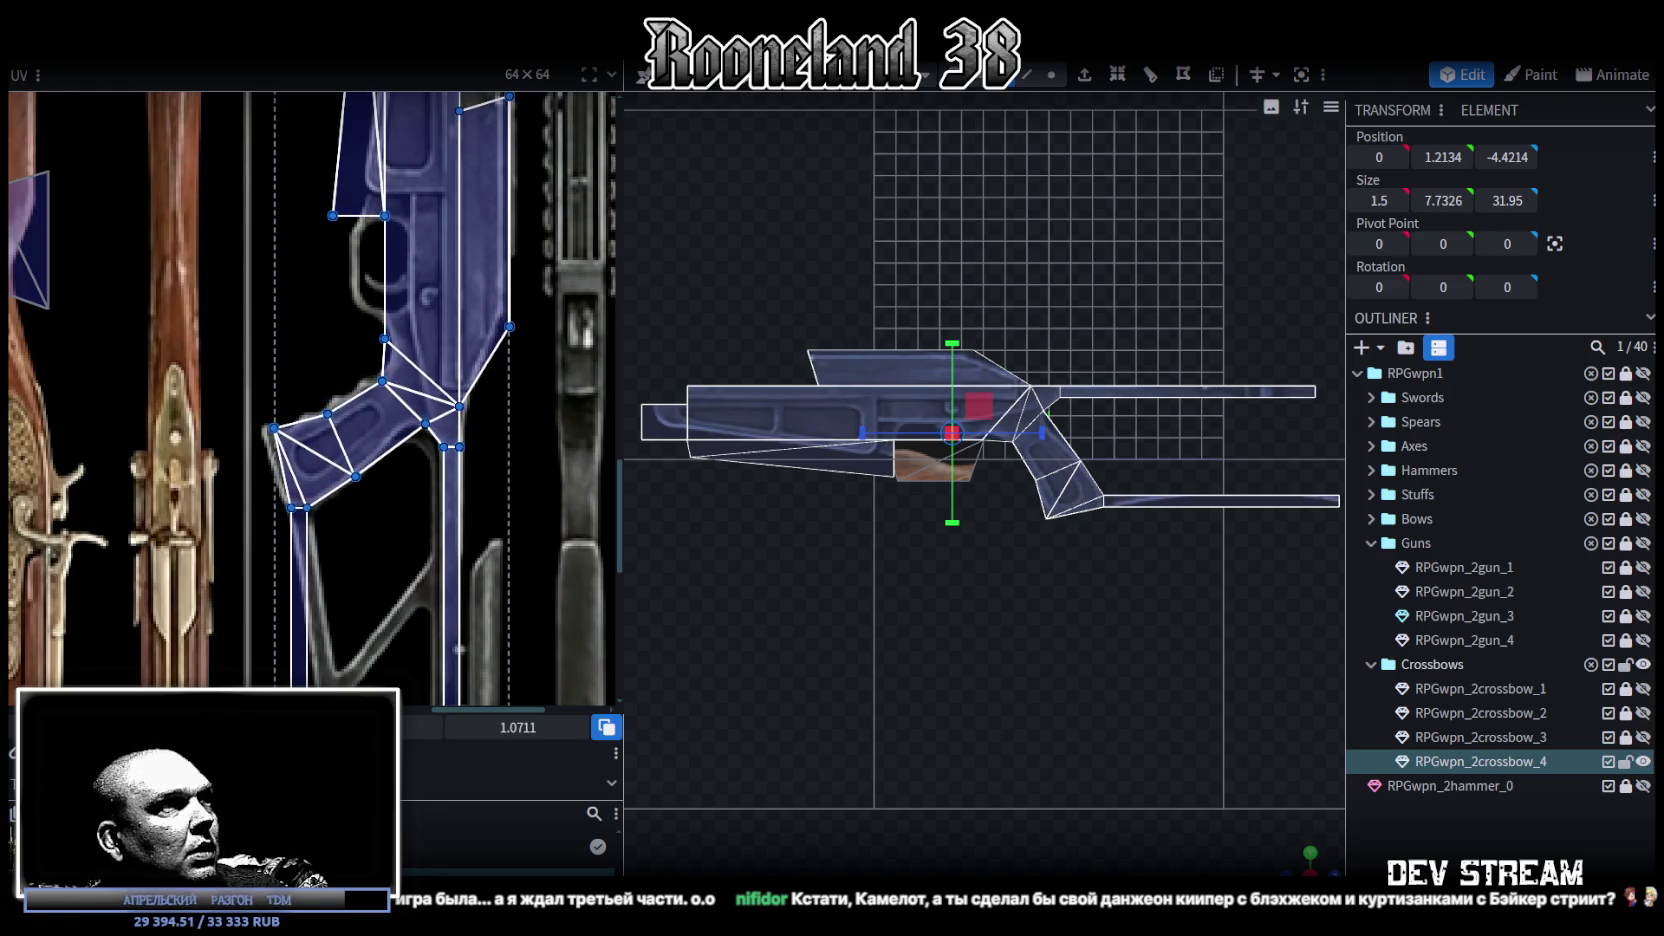
scroll(426, 674, "up", 2)
scroll(426, 661, "up", 1)
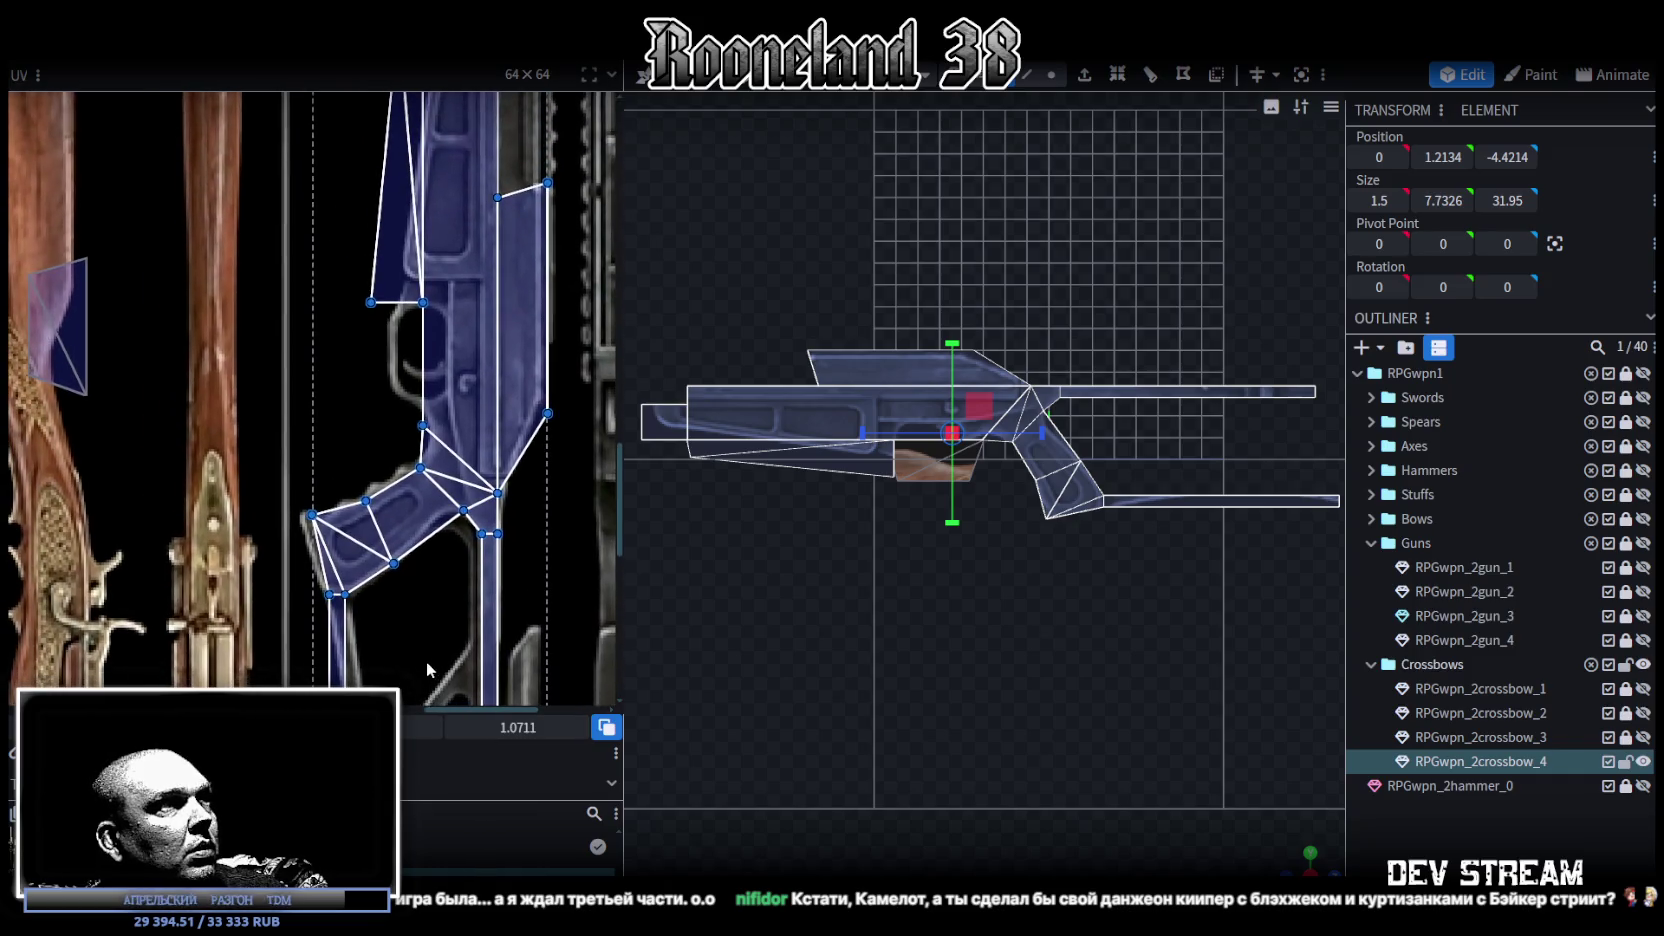
scroll(292, 448, "up", 2)
left_click(345, 511)
scroll(314, 520, "up", 2)
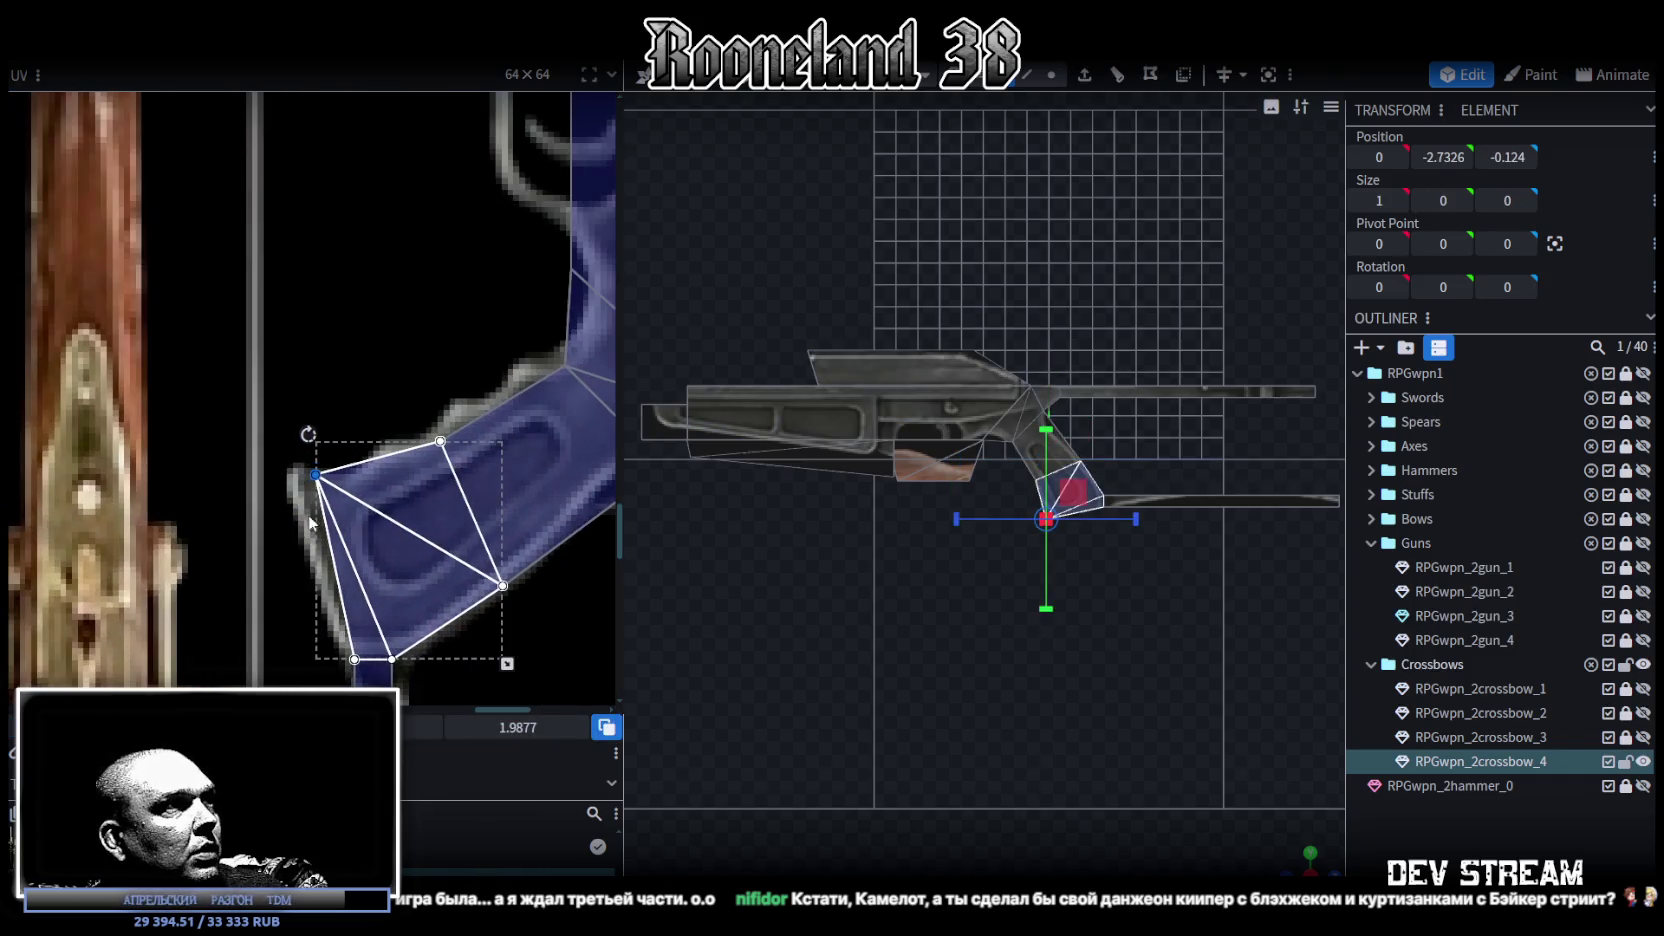
Step: Reshape the grip UVs by moving a handle corner left and raising two grip vertices
left_click_drag(317, 475, 294, 475)
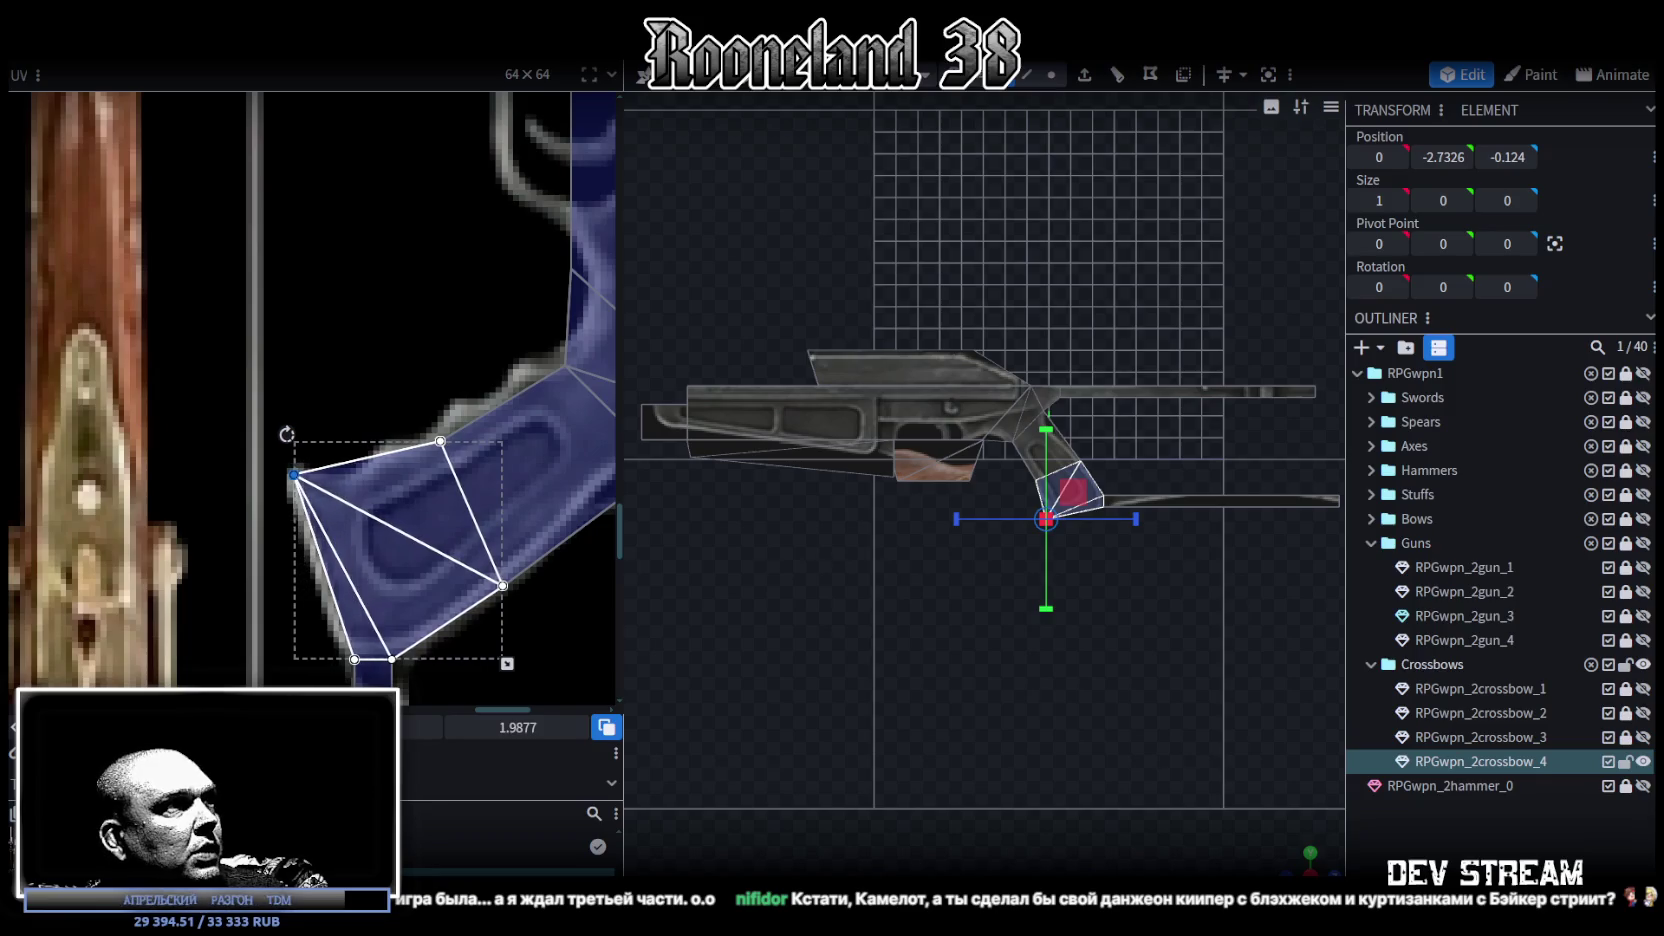
middle_click_drag(416, 428, 271, 436)
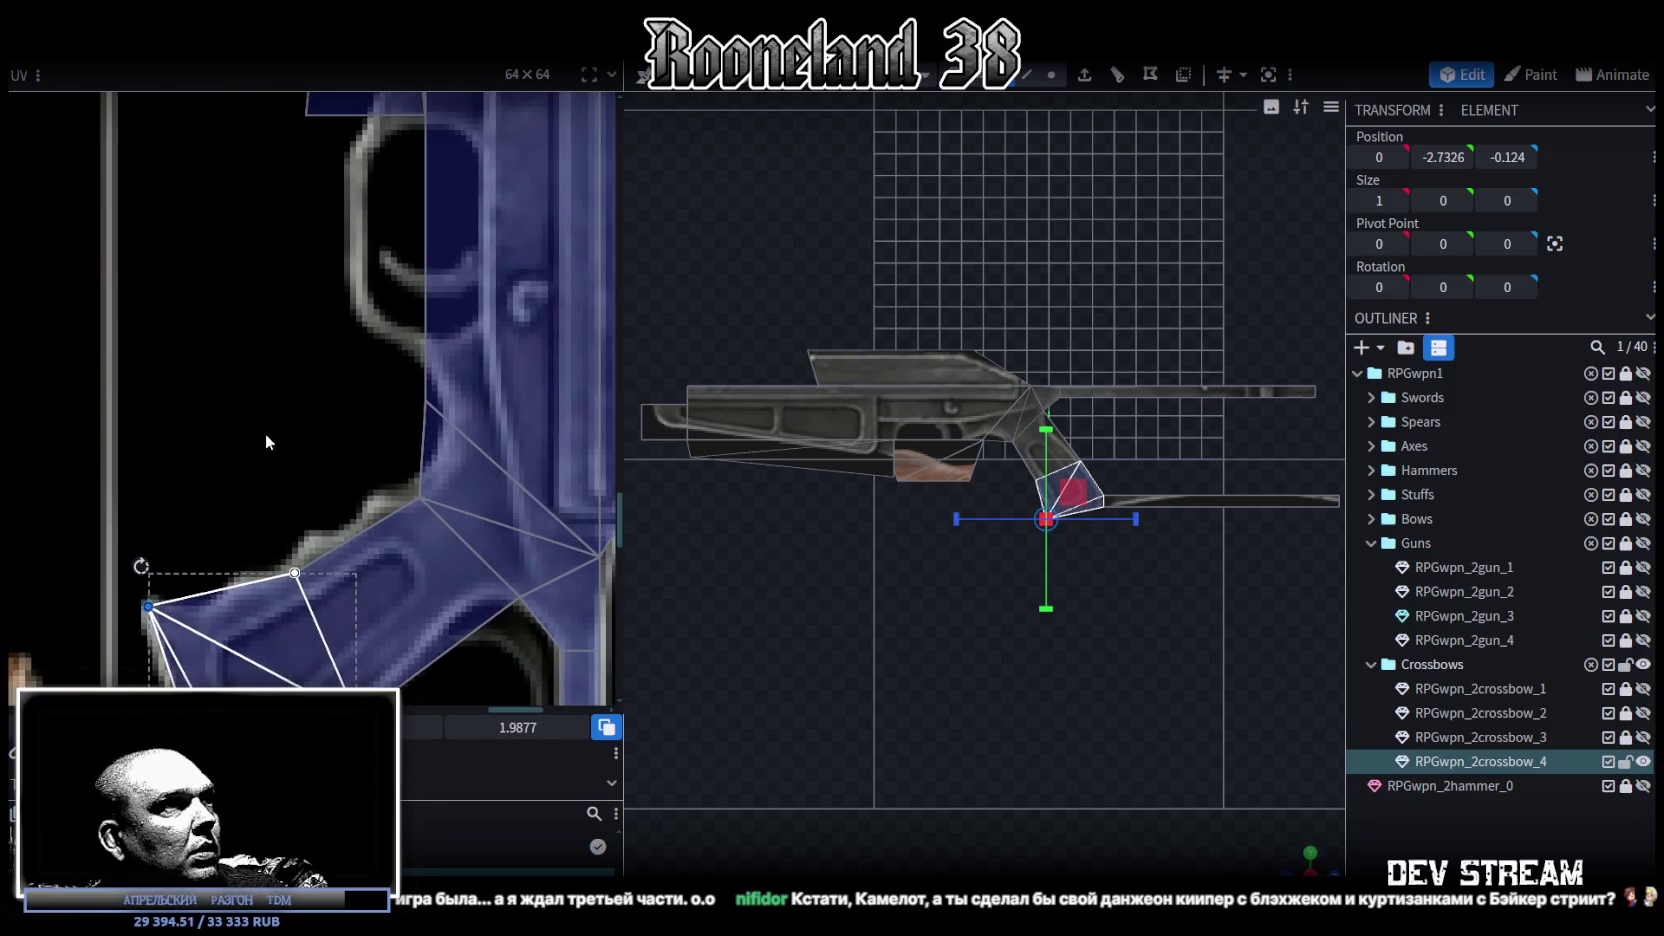
left_click_drag(257, 442, 450, 585)
left_click_drag(344, 648, 345, 635)
Step: Move the thin triangular face and small top face onto the wooden stock texture
left_click(392, 370)
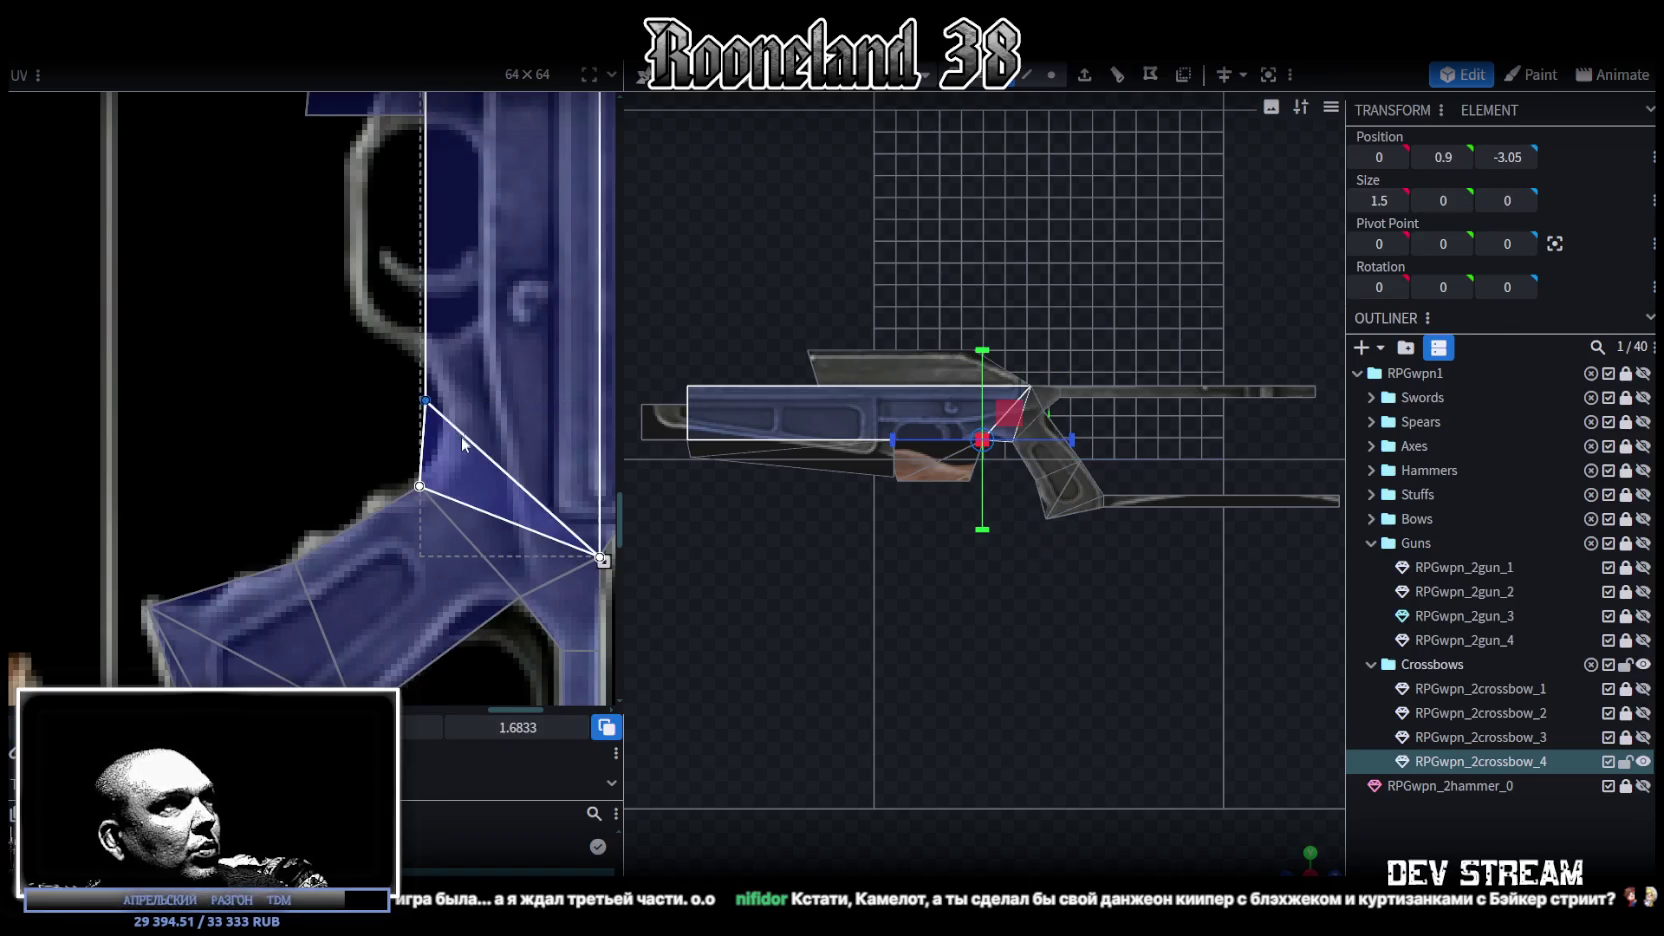
middle_click_drag(393, 373, 453, 566)
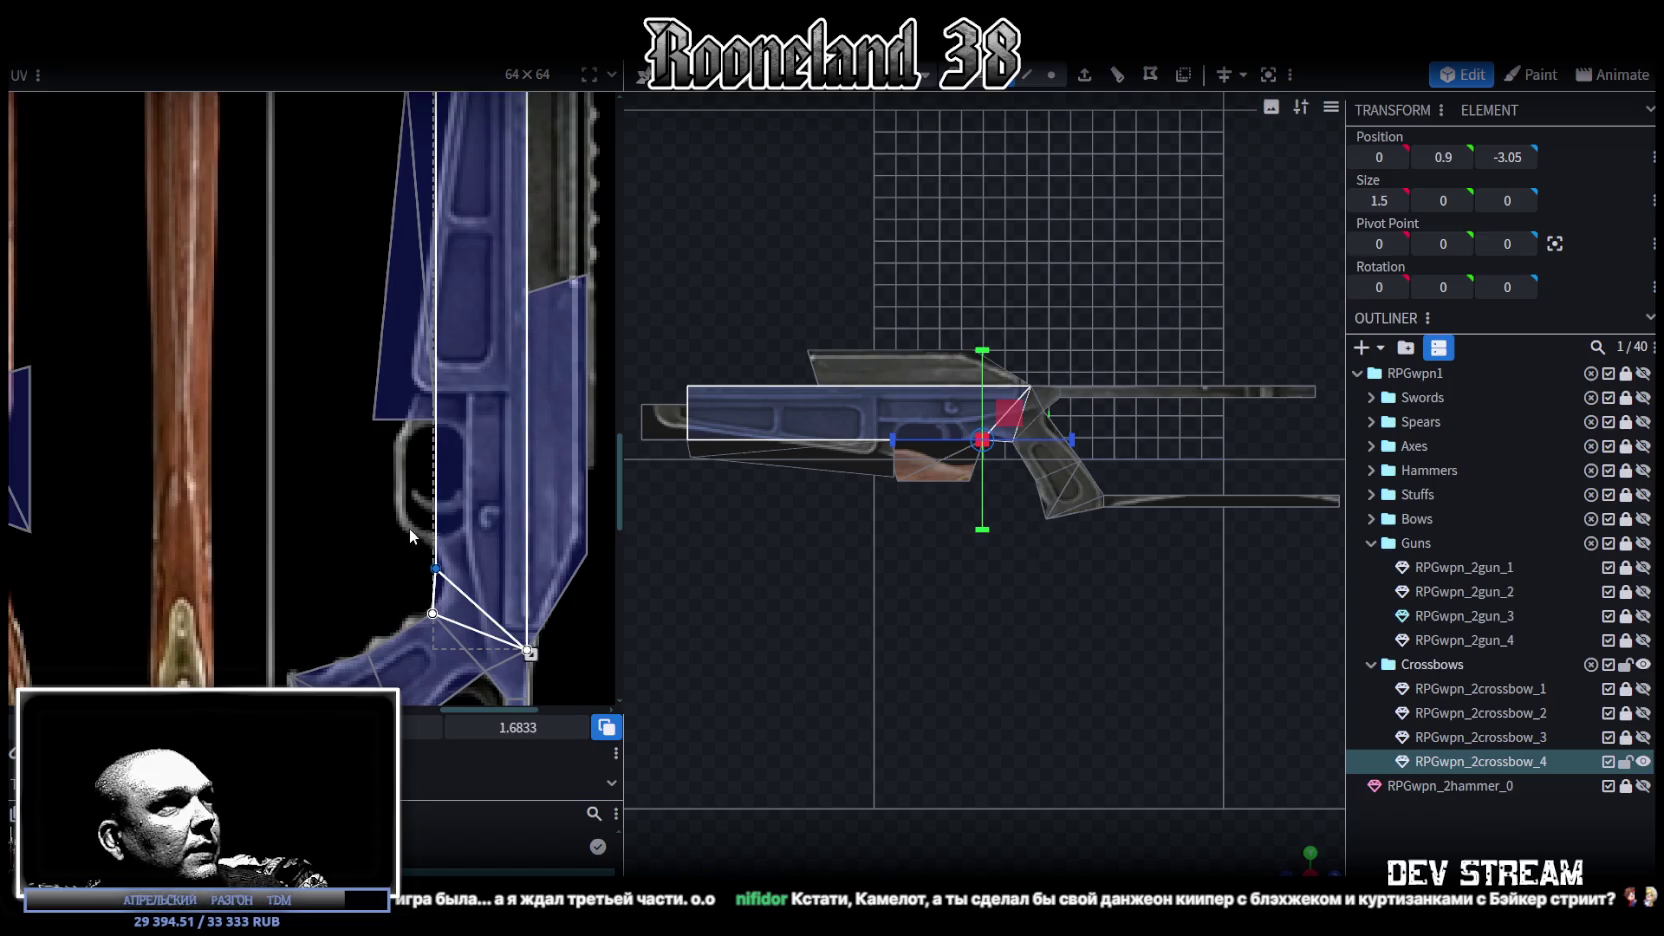
scroll(409, 527, "down", 2)
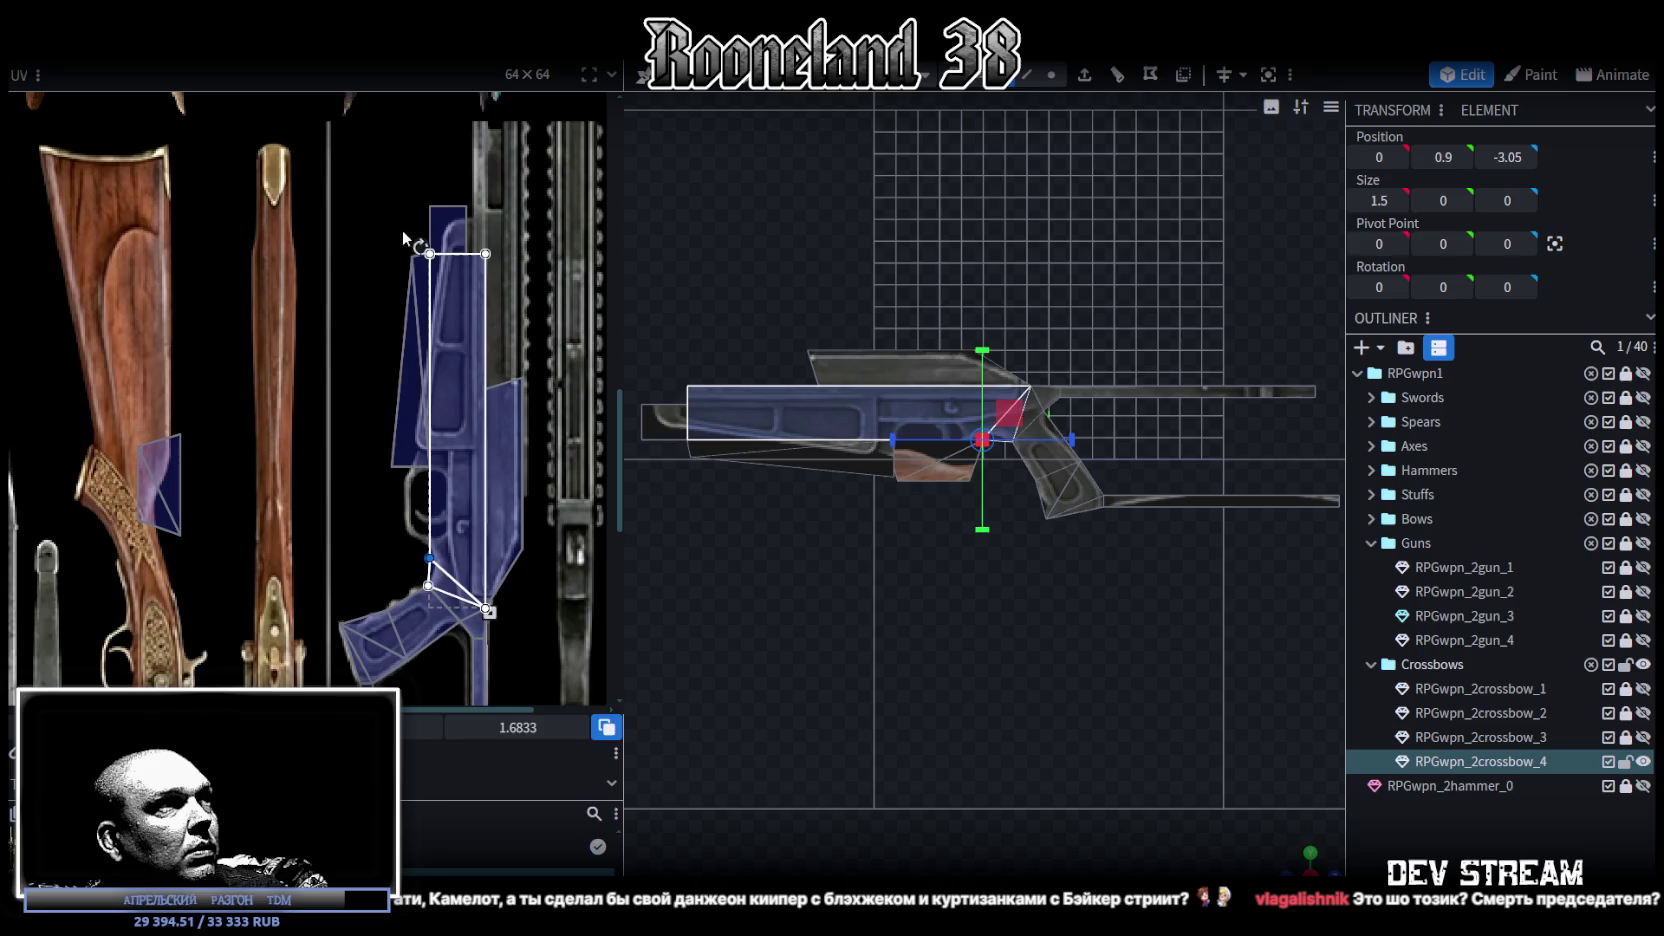
left_click(401, 455)
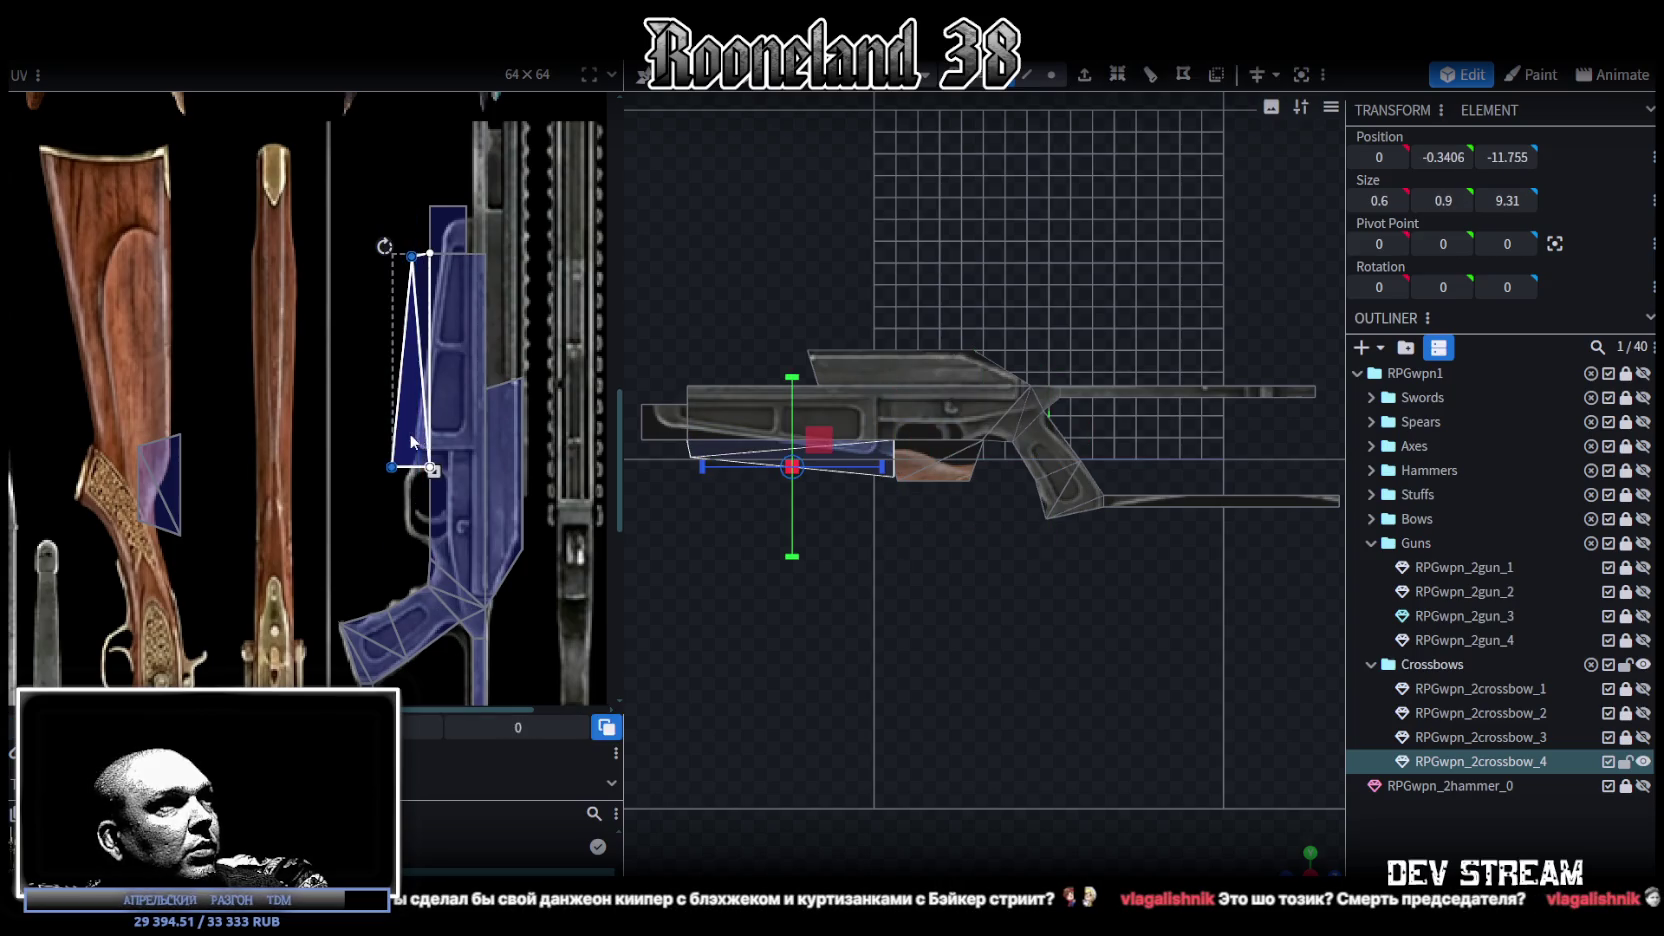
left_click_drag(413, 442, 282, 413)
left_click(444, 480)
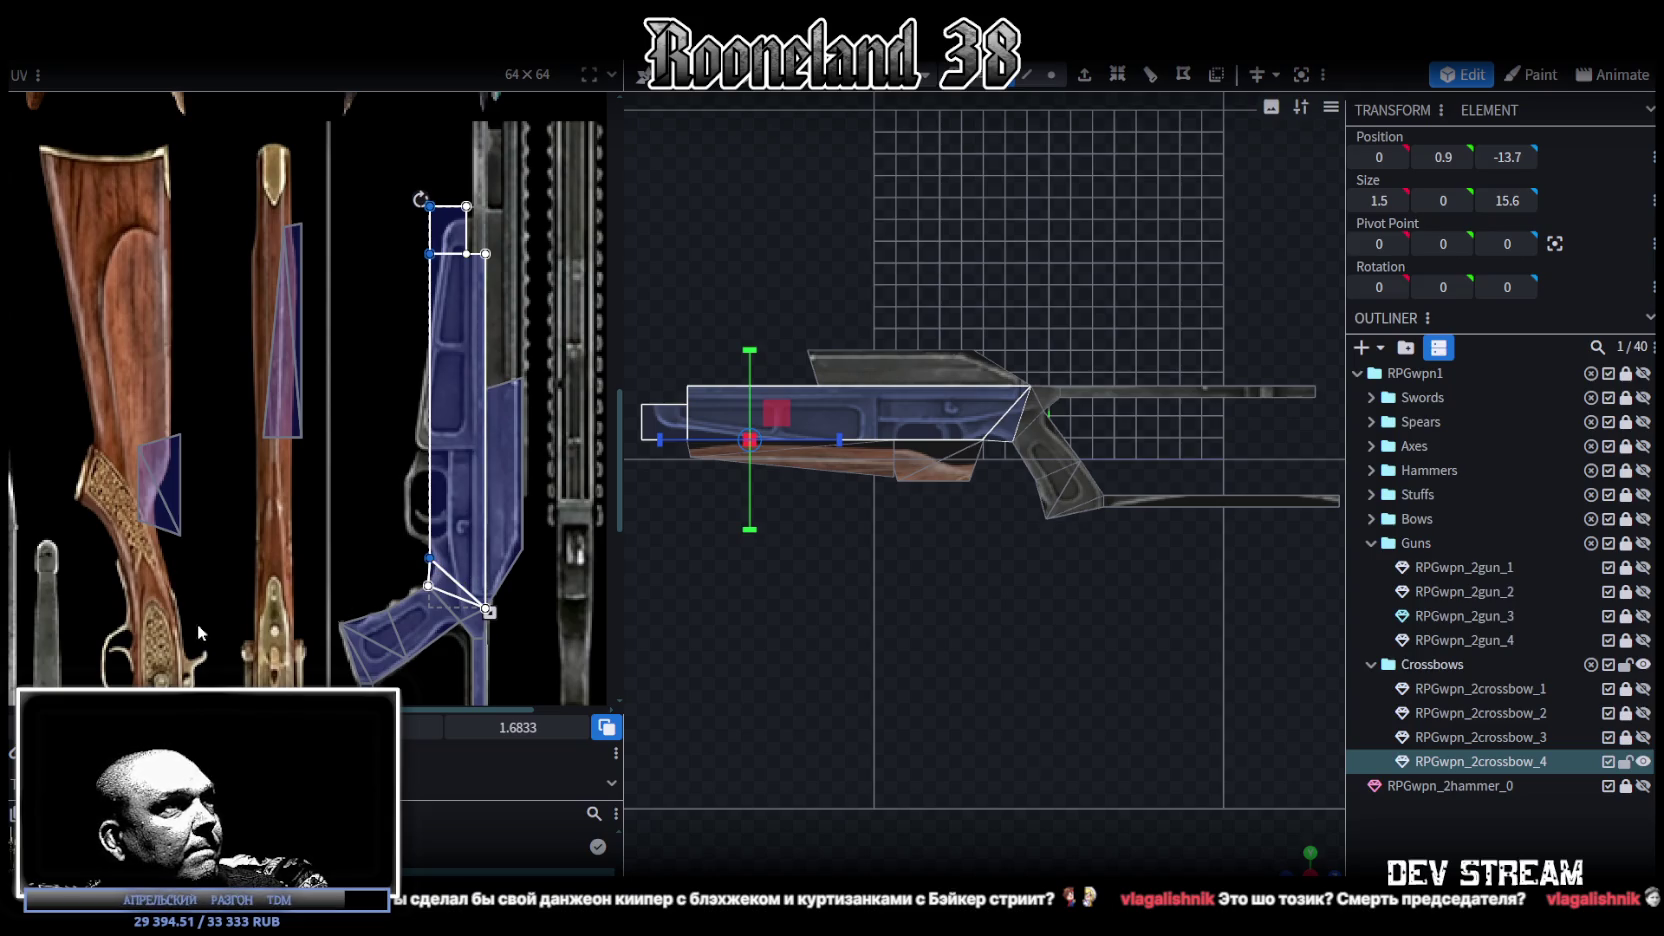
left_click(447, 228)
left_click_drag(433, 215, 319, 160)
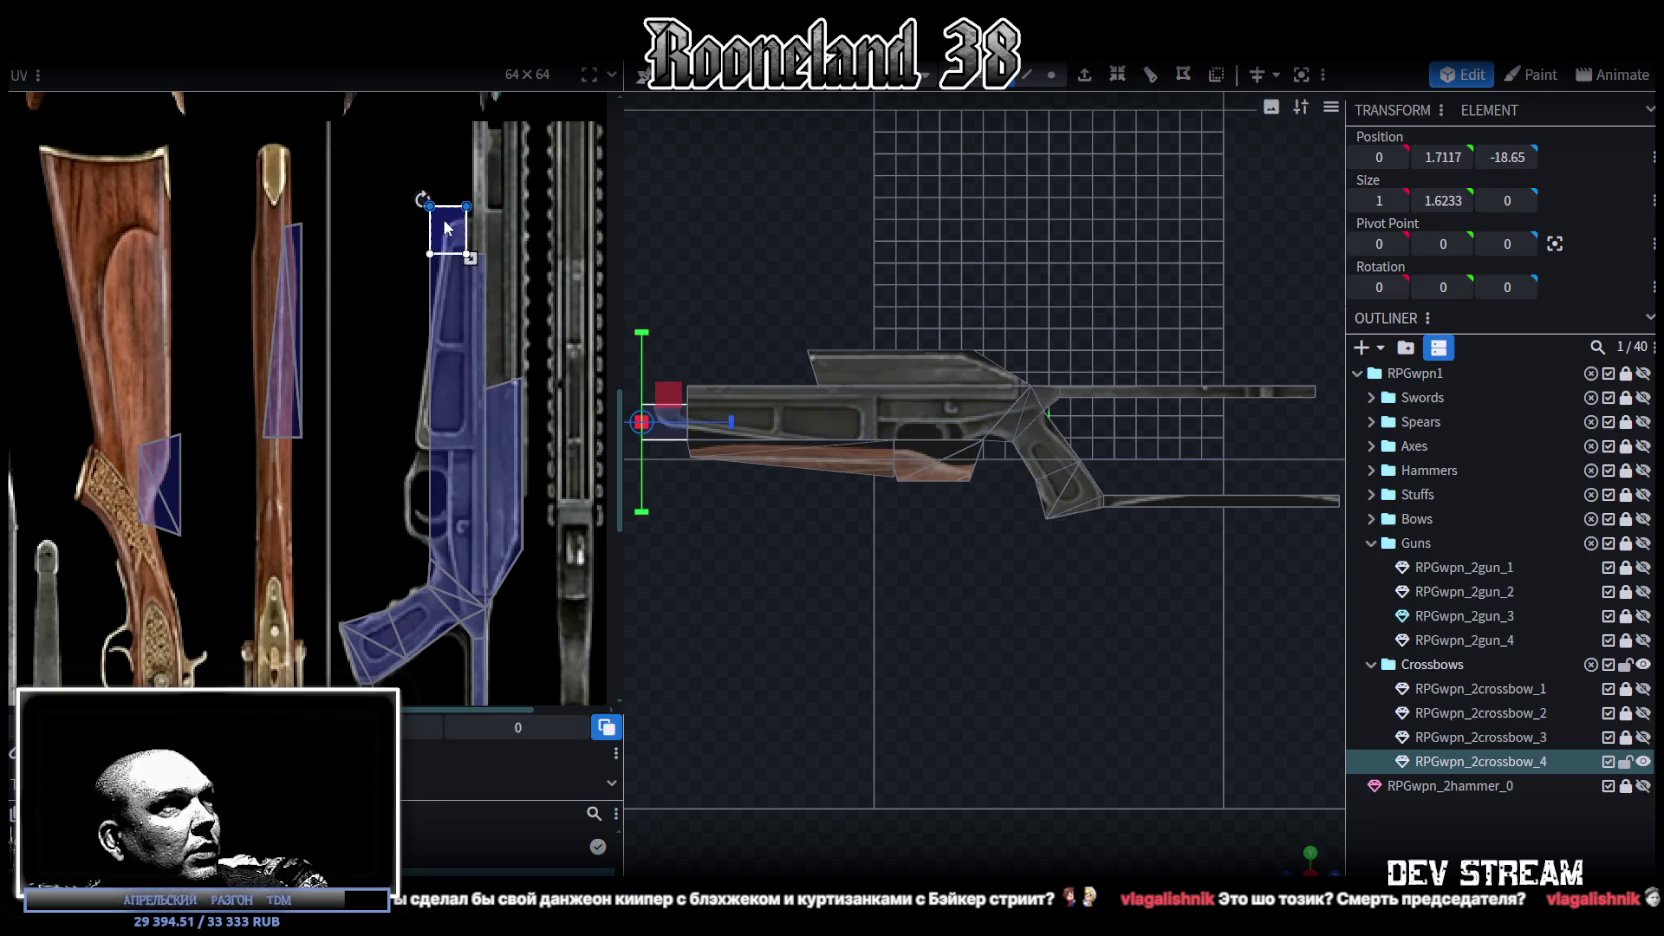
Step: Tighten the tall receiver face by shifting its left edge right
left_click(445, 300)
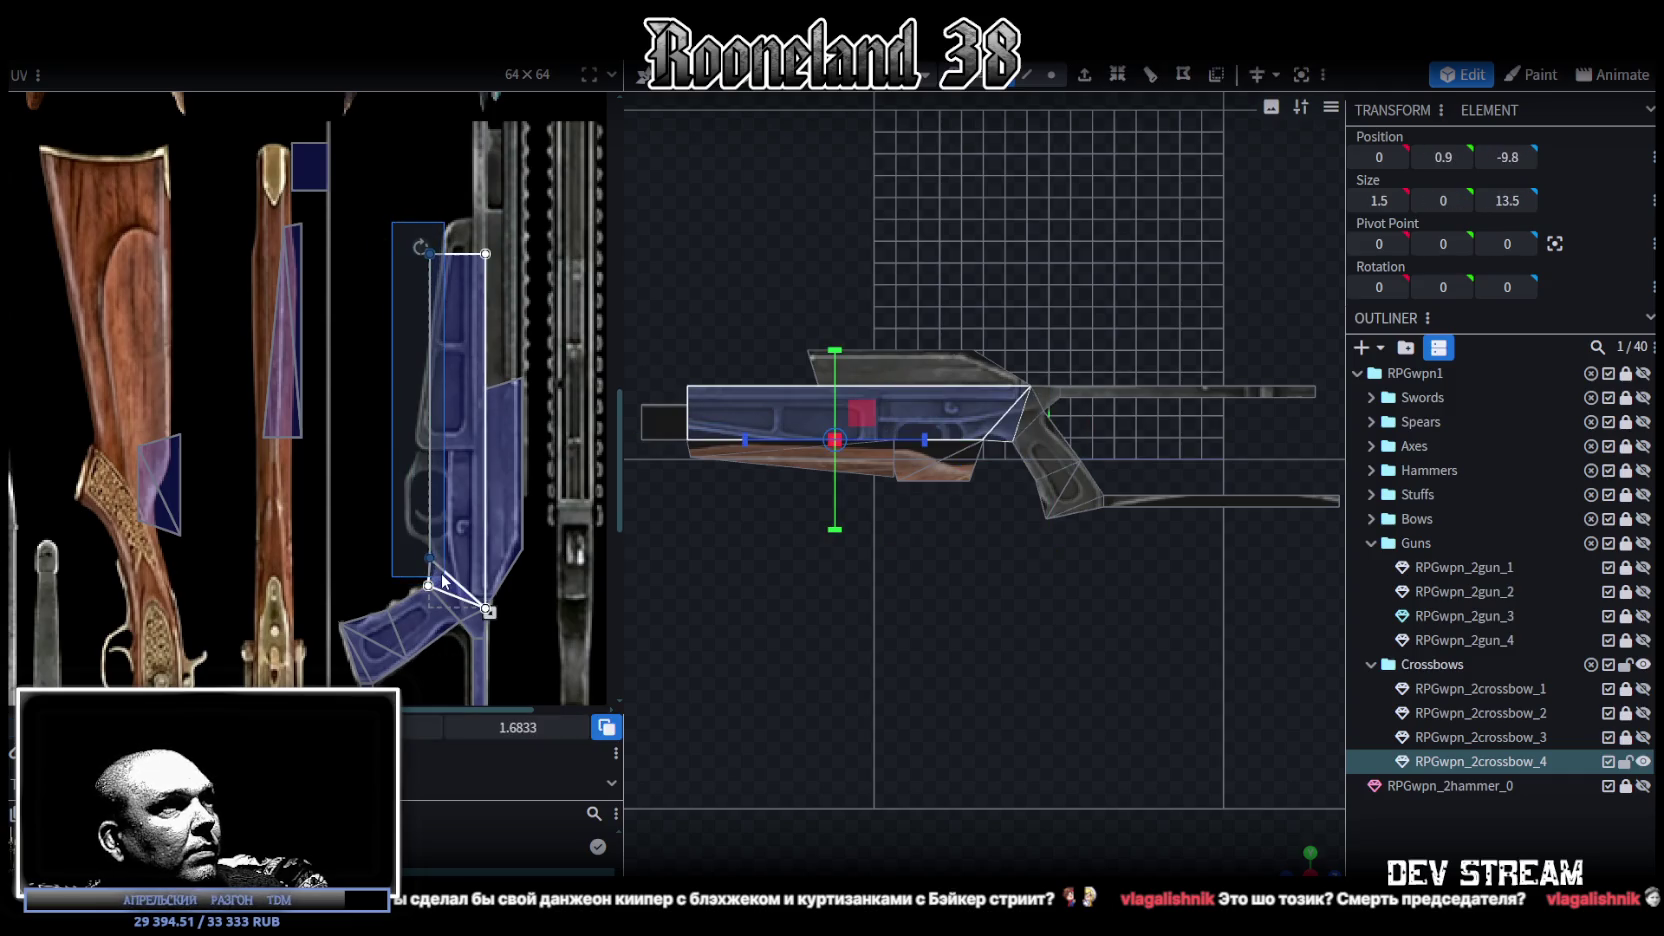
left_click_drag(430, 401, 442, 401)
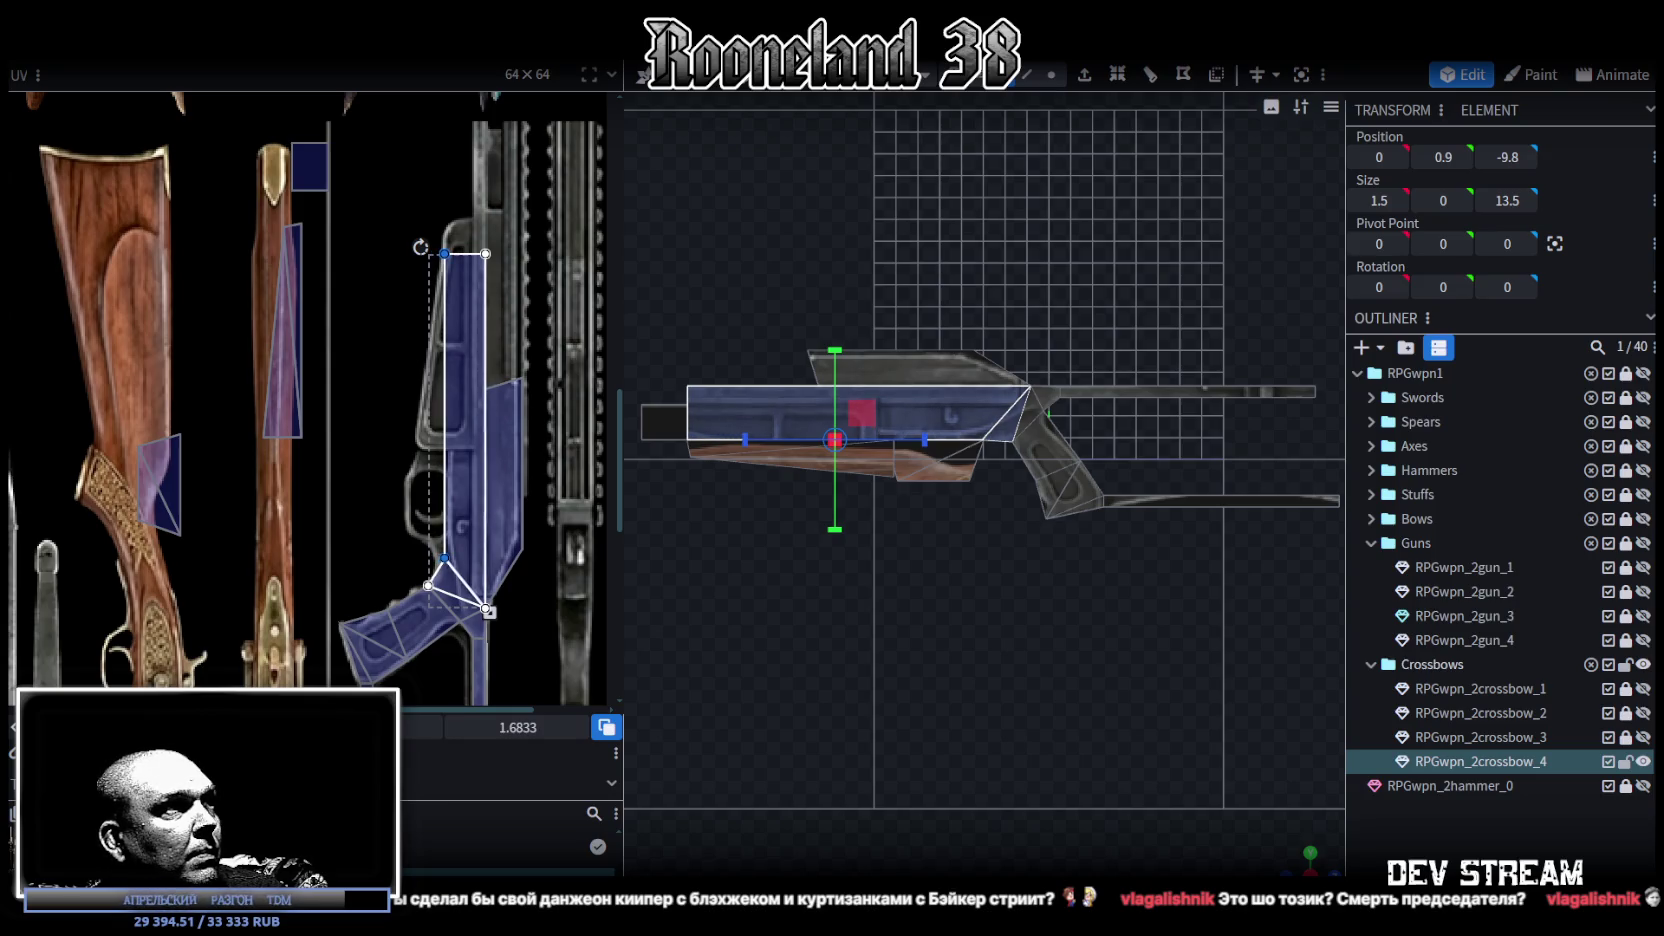
left_click_drag(443, 401, 449, 400)
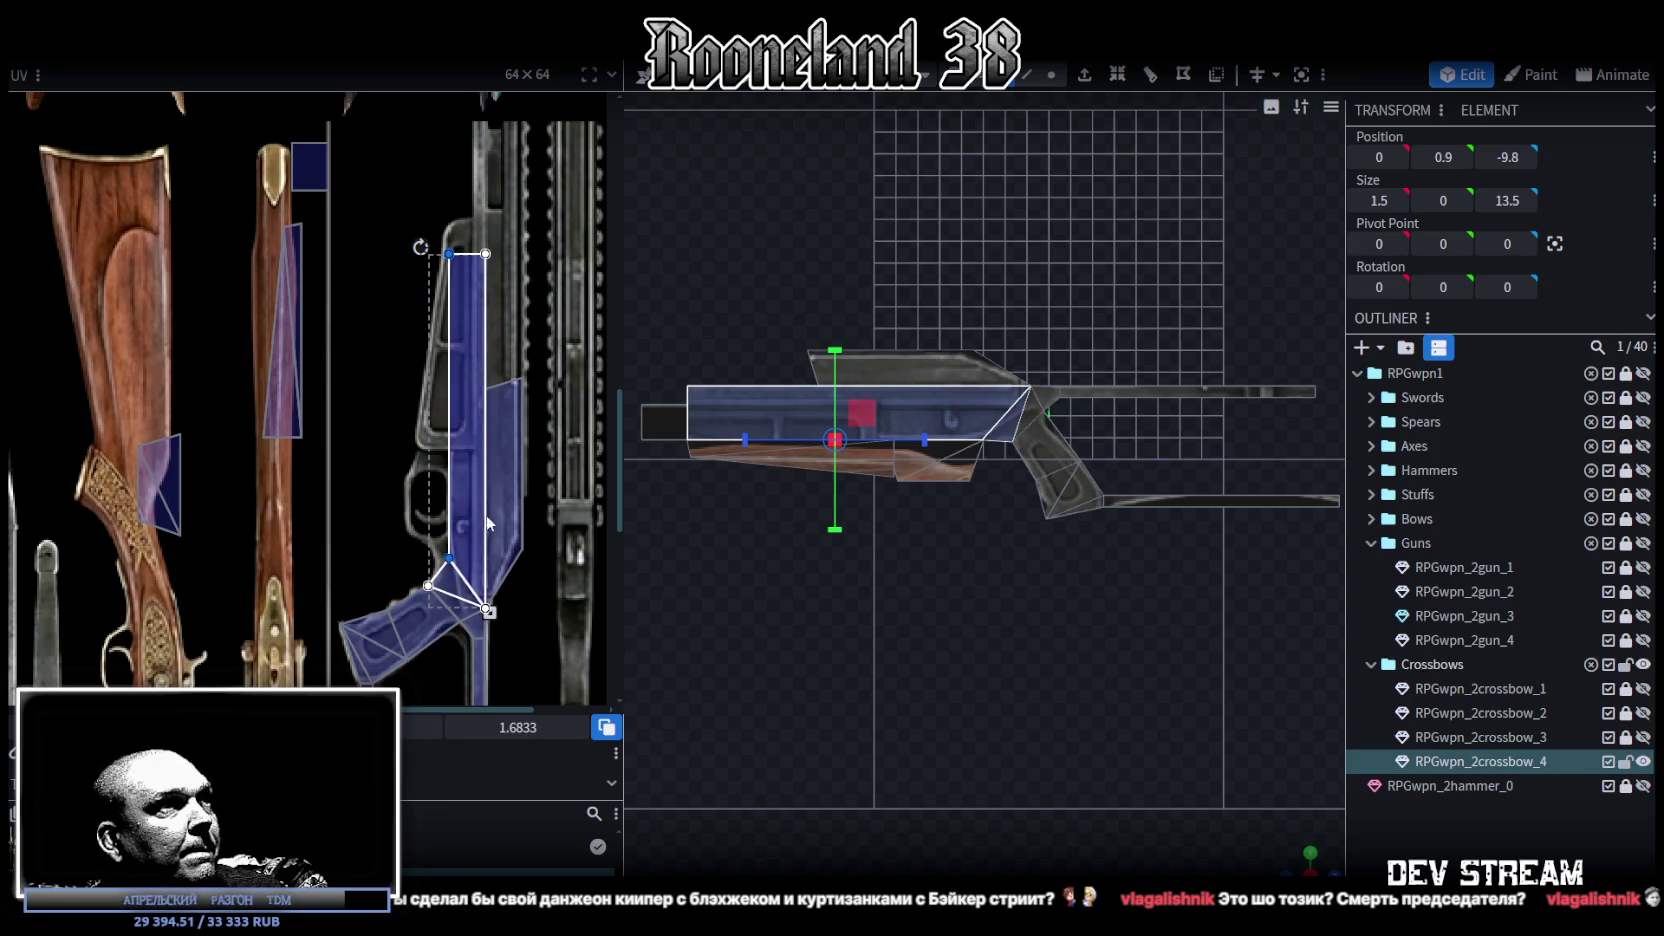
left_click_drag(477, 237, 505, 624)
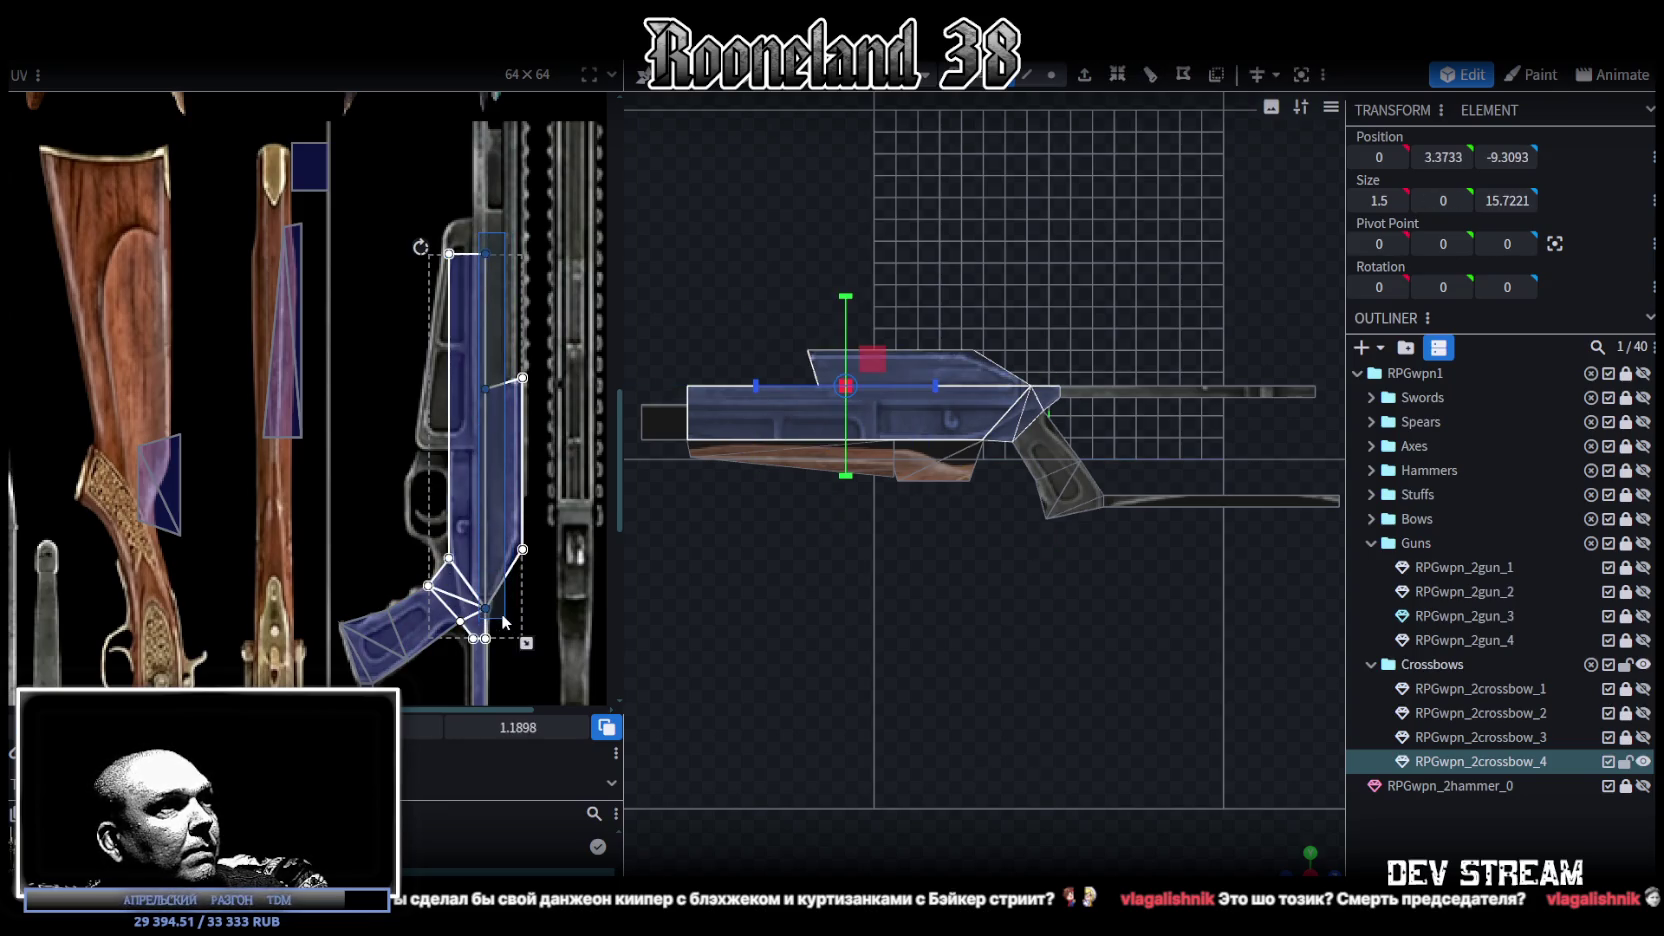
left_click(498, 602)
left_click(502, 347)
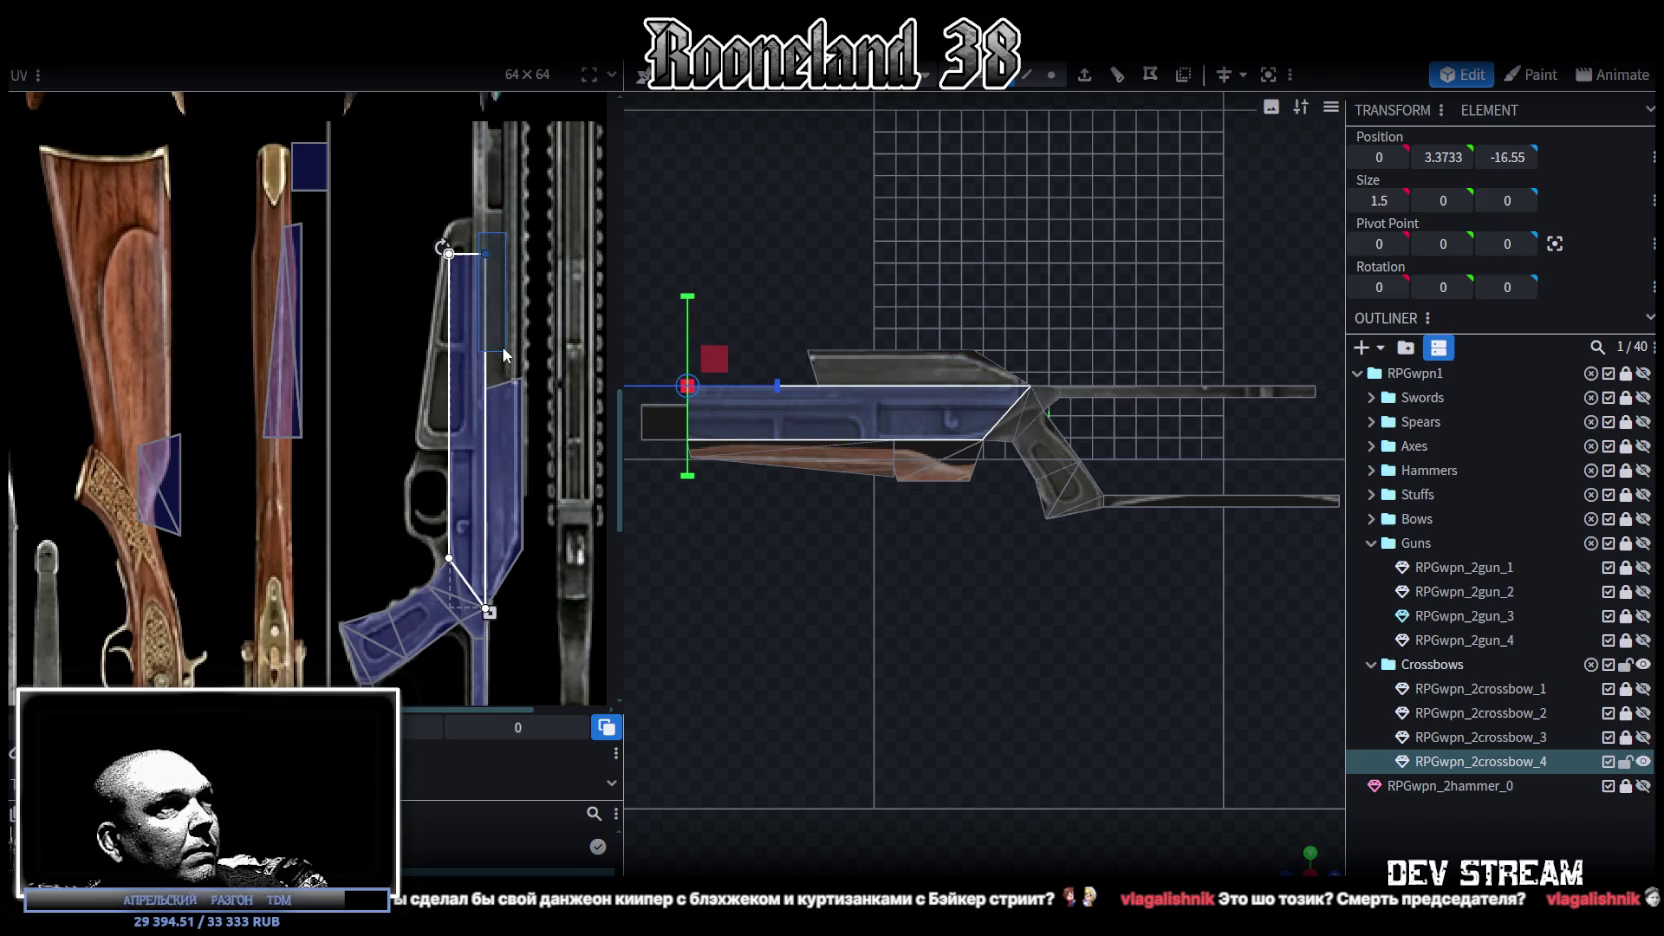
Step: Zoom the UV editor and select the top plate face
scroll(963, 637, "up", 2)
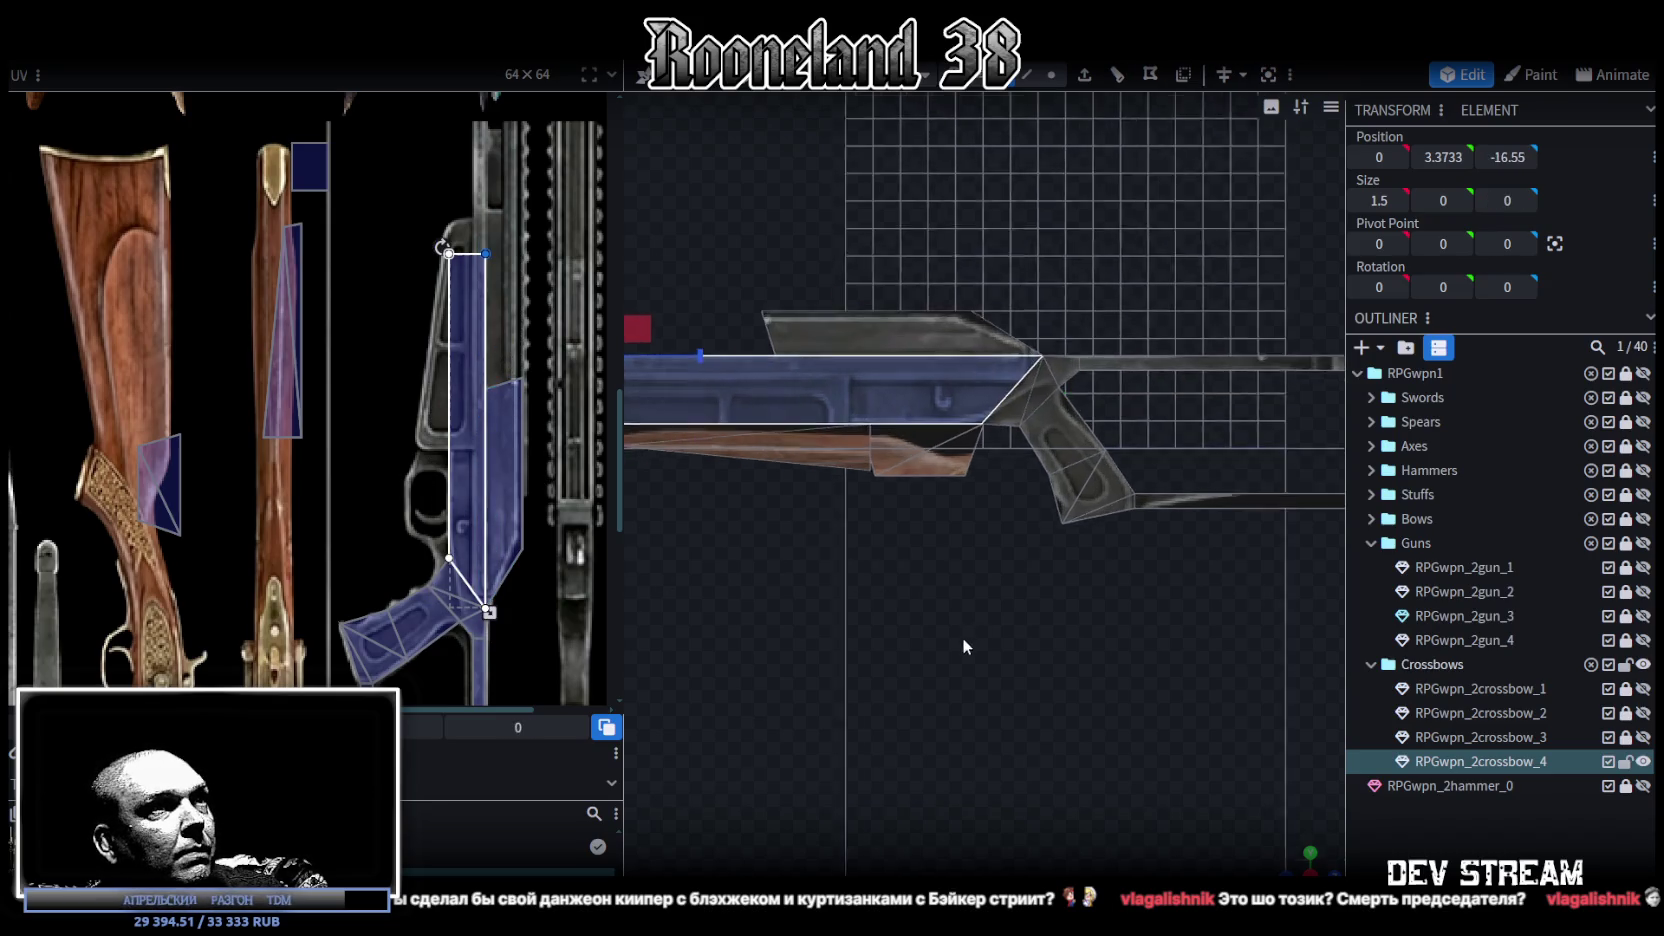
scroll(985, 600, "up", 1)
scroll(528, 556, "up", 3)
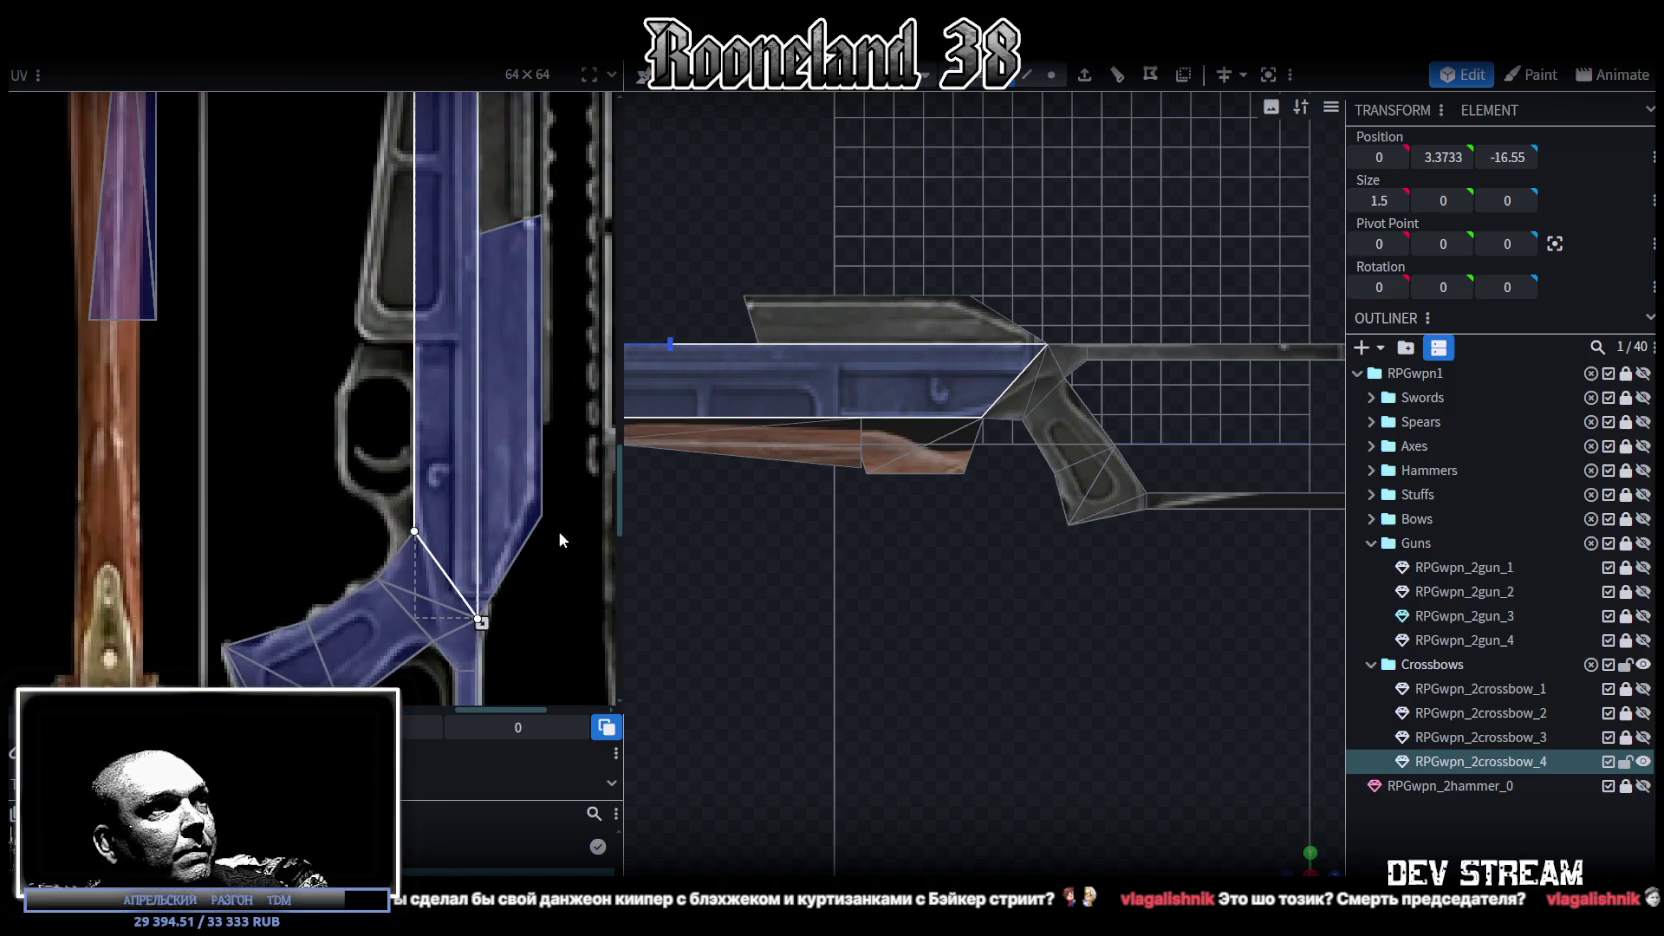
scroll(578, 472, "down", 2)
scroll(562, 256, "down", 2)
scroll(518, 405, "down", 1)
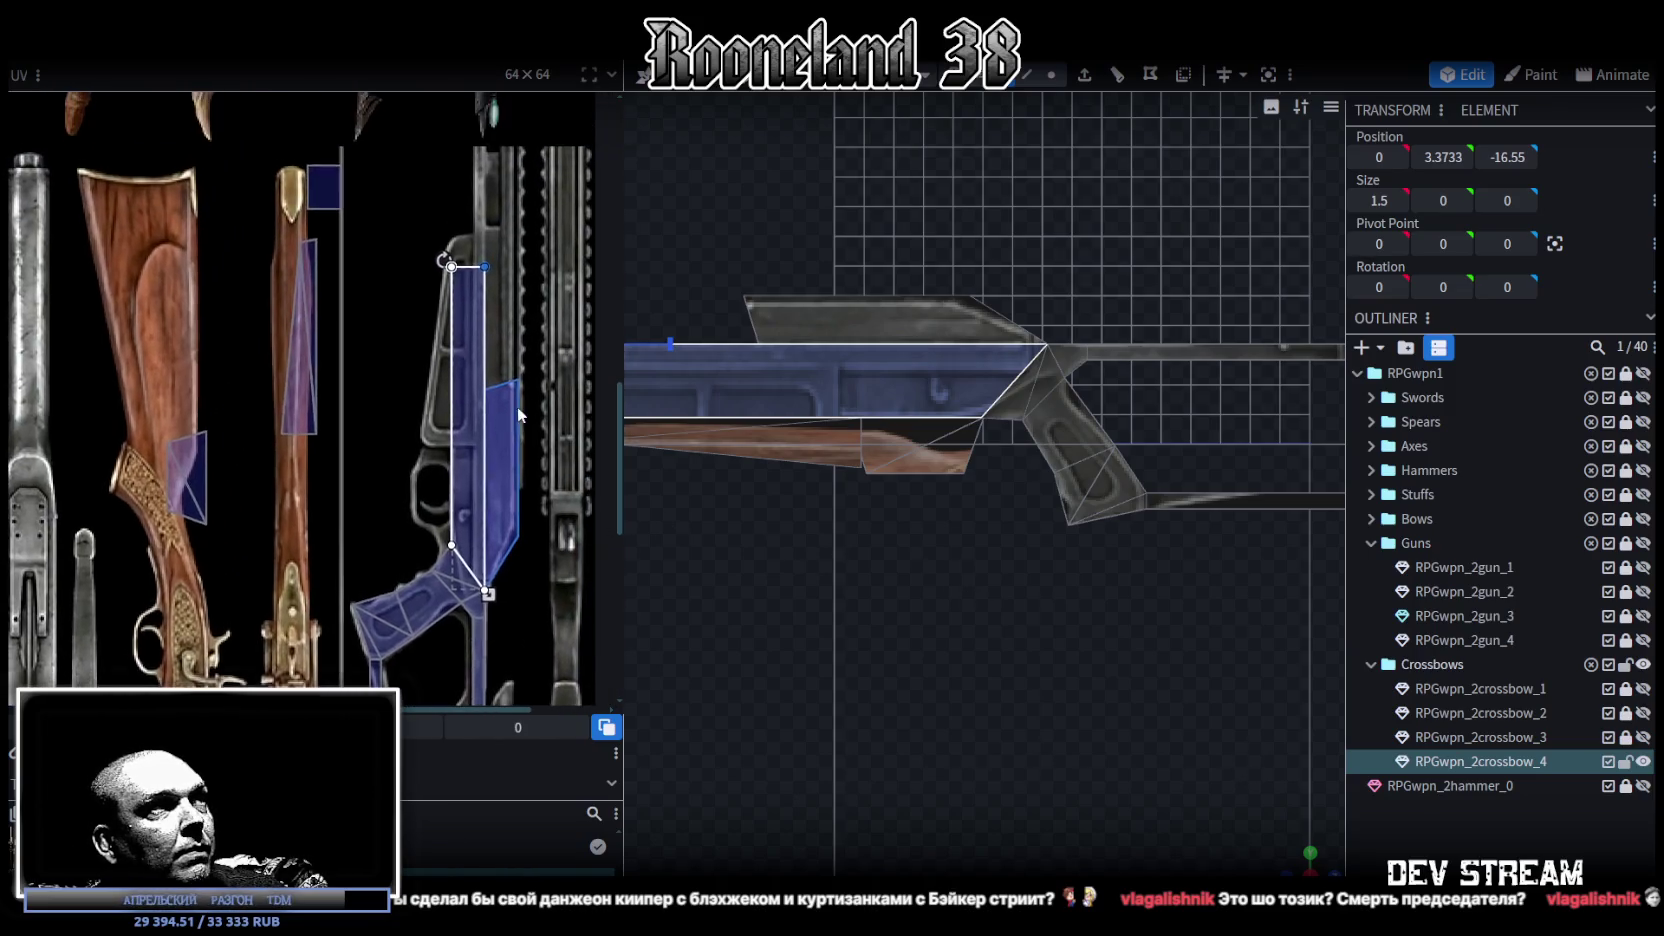
left_click(530, 390)
Step: Adjust the top plate UV, moving its right vertices and narrowing it from the right
left_click(509, 550)
scroll(497, 561, "up", 2)
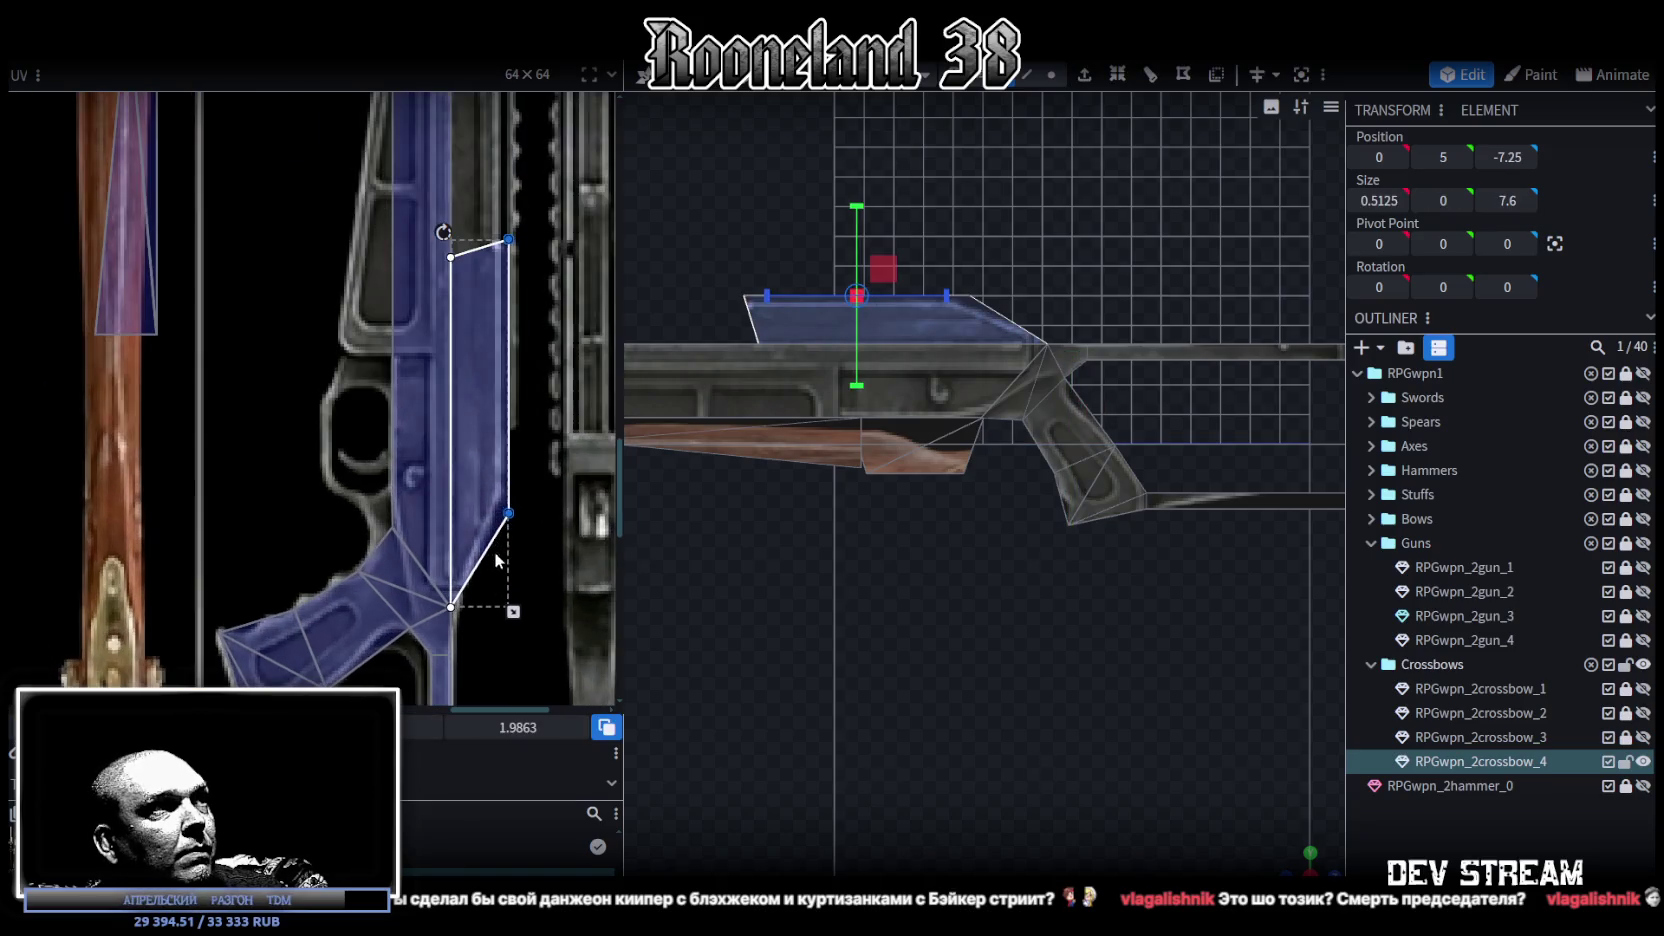
left_click_drag(518, 726, 540, 727)
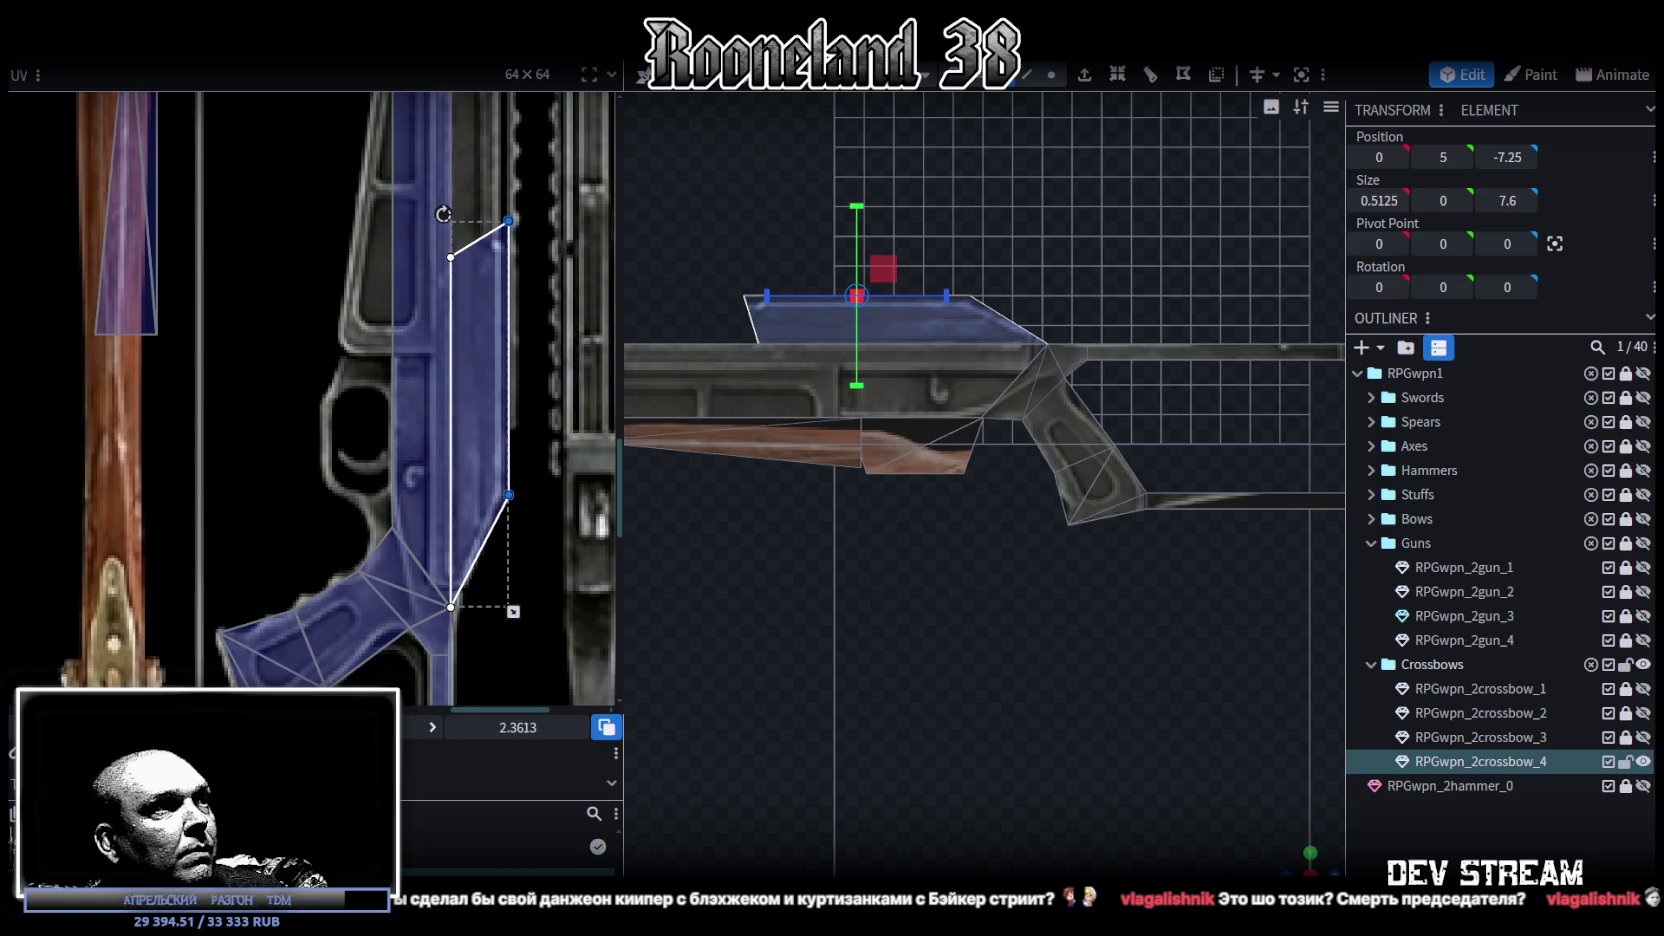
left_click_drag(514, 611, 501, 612)
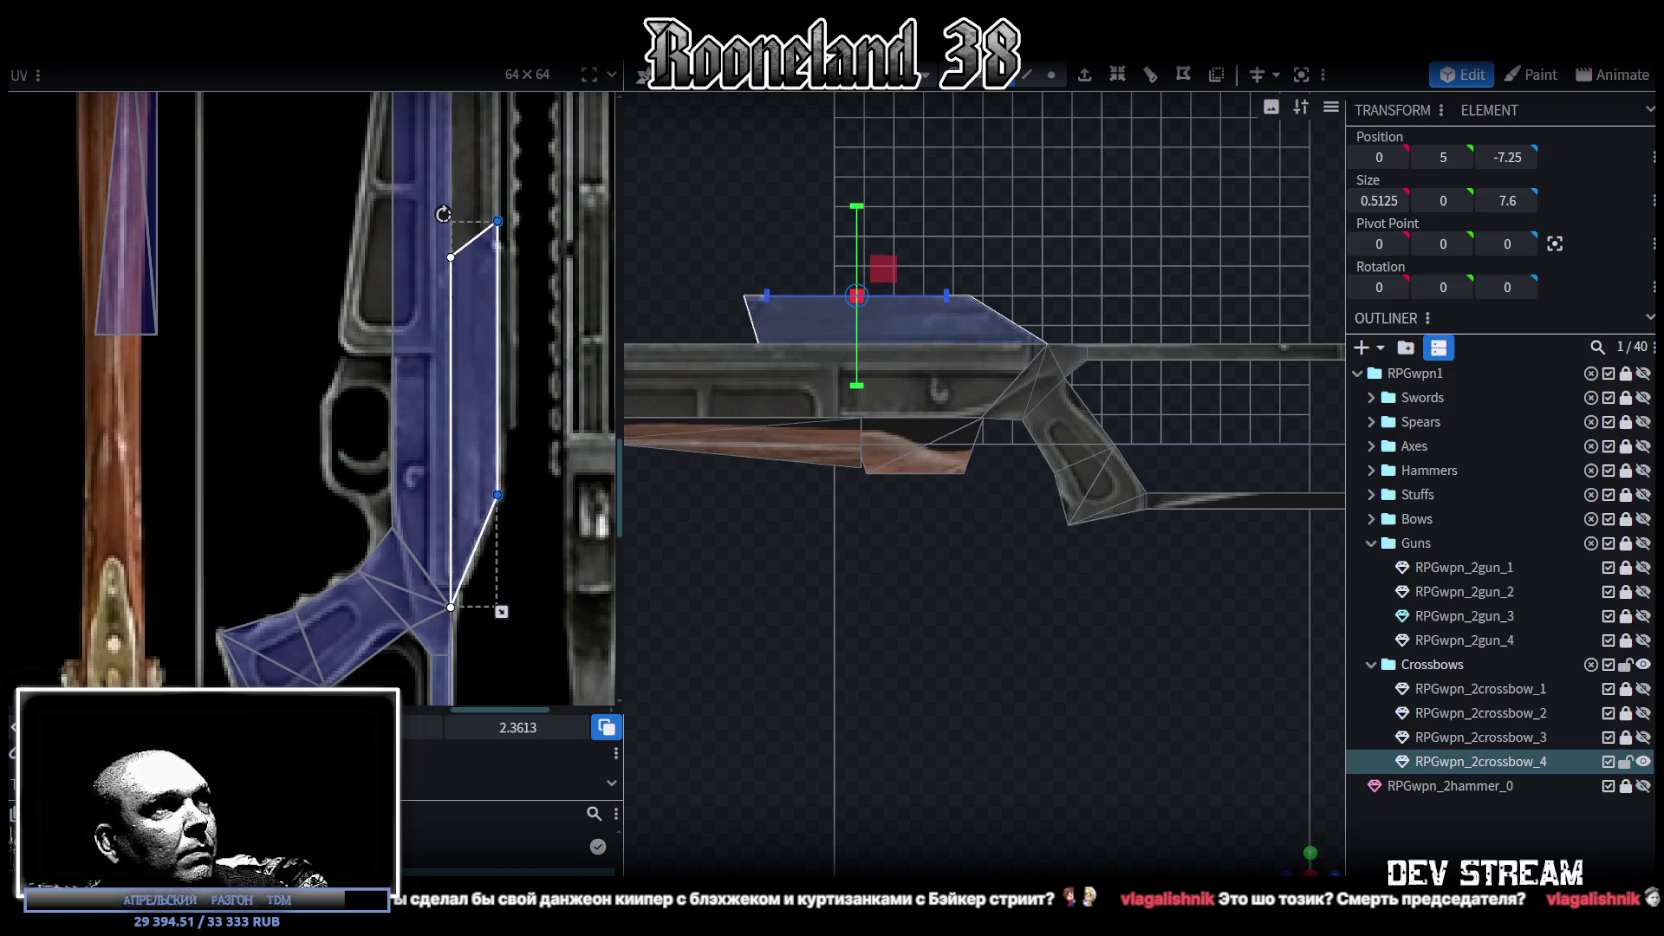
scroll(413, 587, "down", 2)
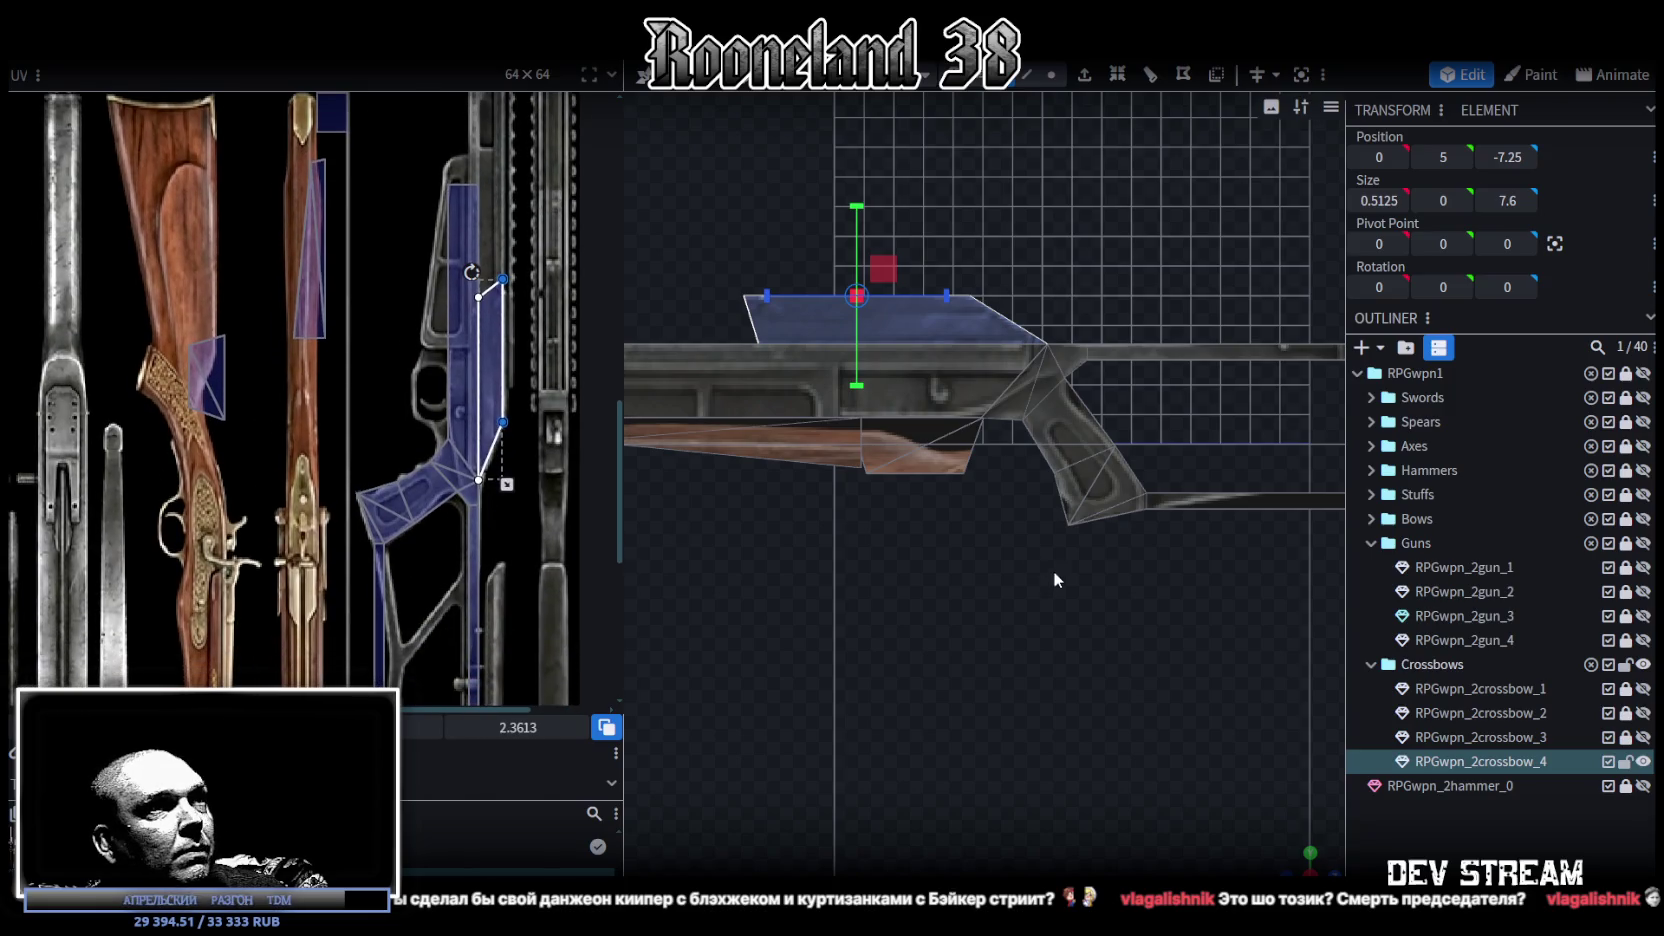
scroll(1034, 556, "up", 2)
Step: Move the lower stock face UV onto the grip texture and nudge the face below the grip
right_click_drag(1068, 536, 1108, 655)
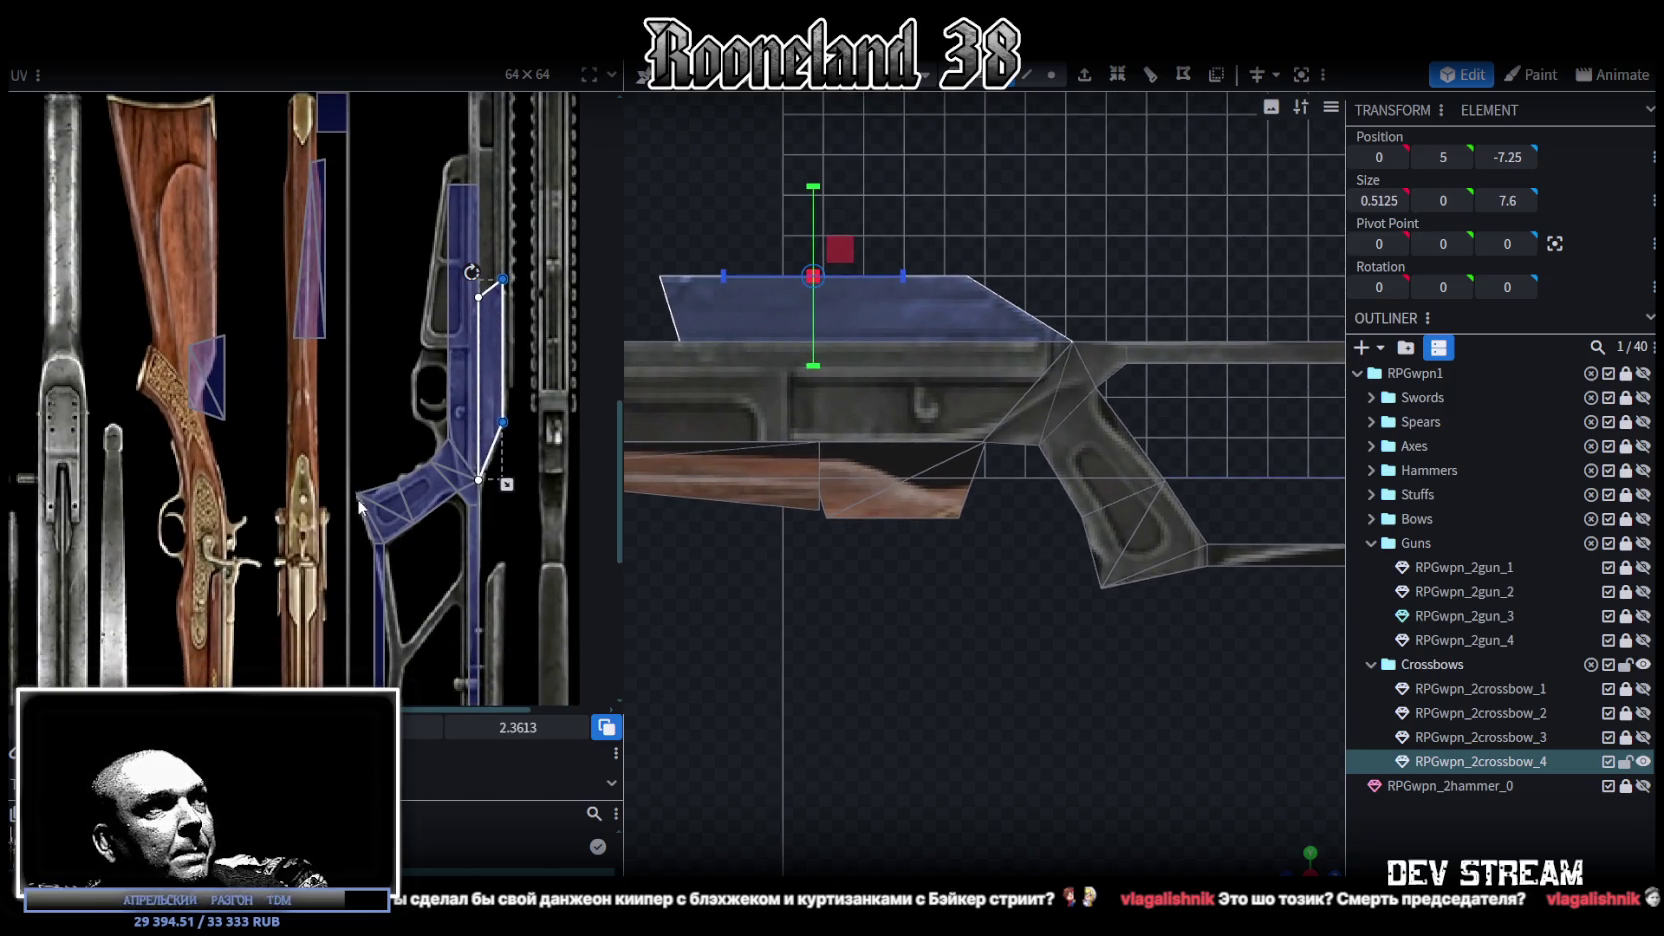
scroll(191, 375, "up", 2)
left_click(212, 371)
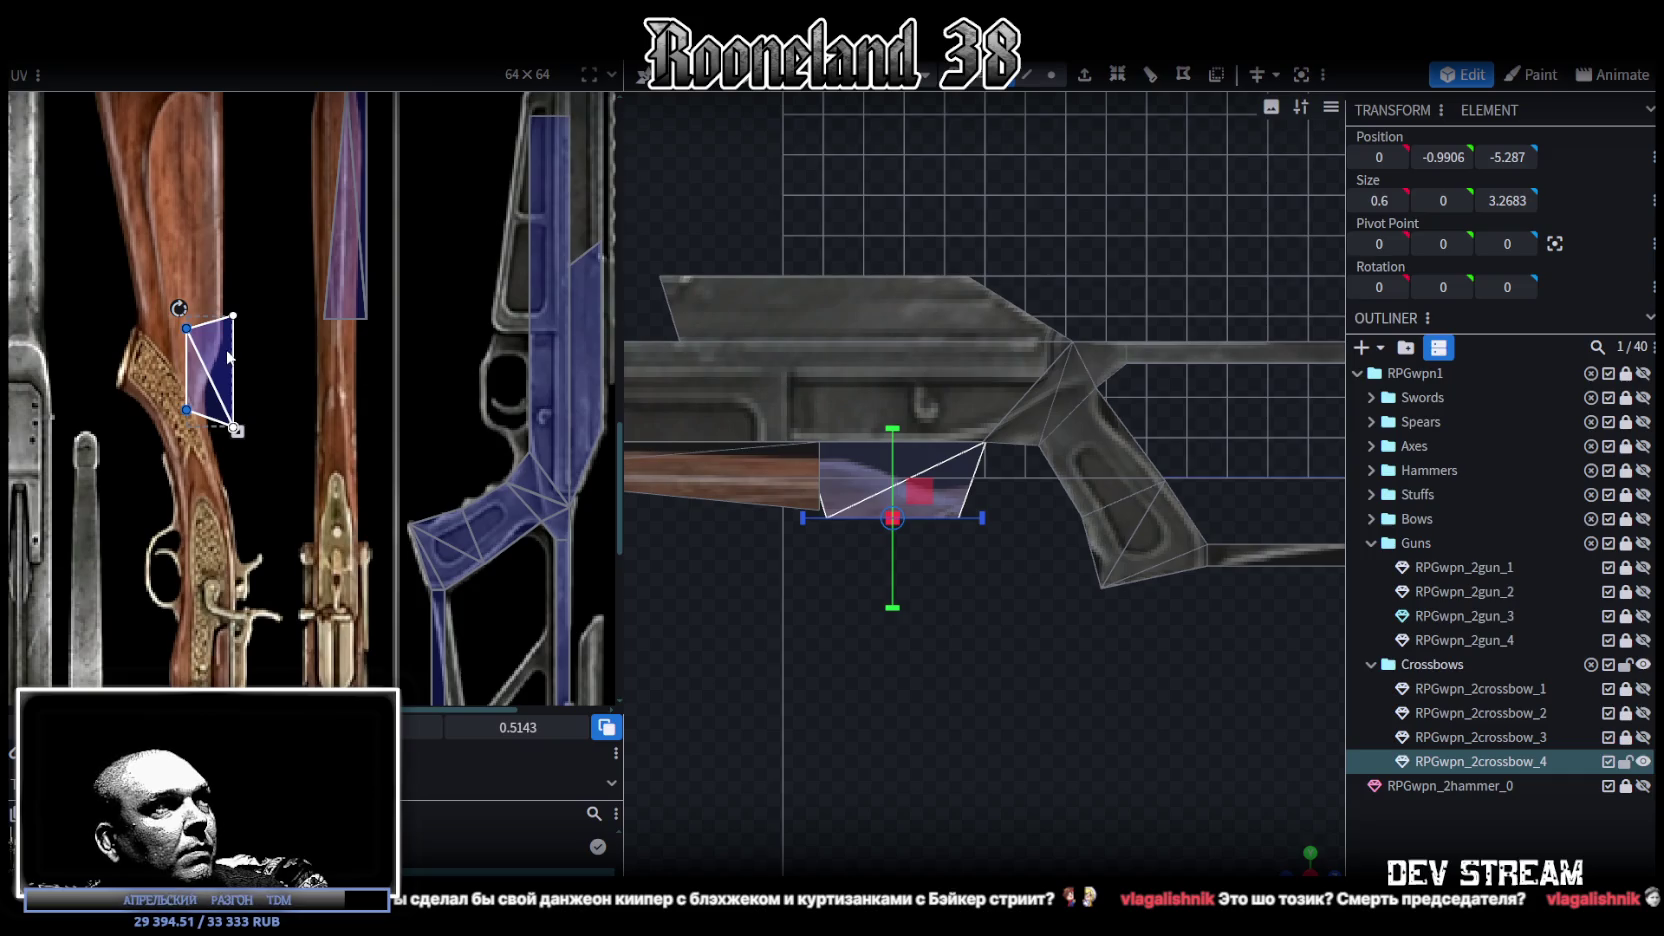
left_click_drag(229, 358, 526, 378)
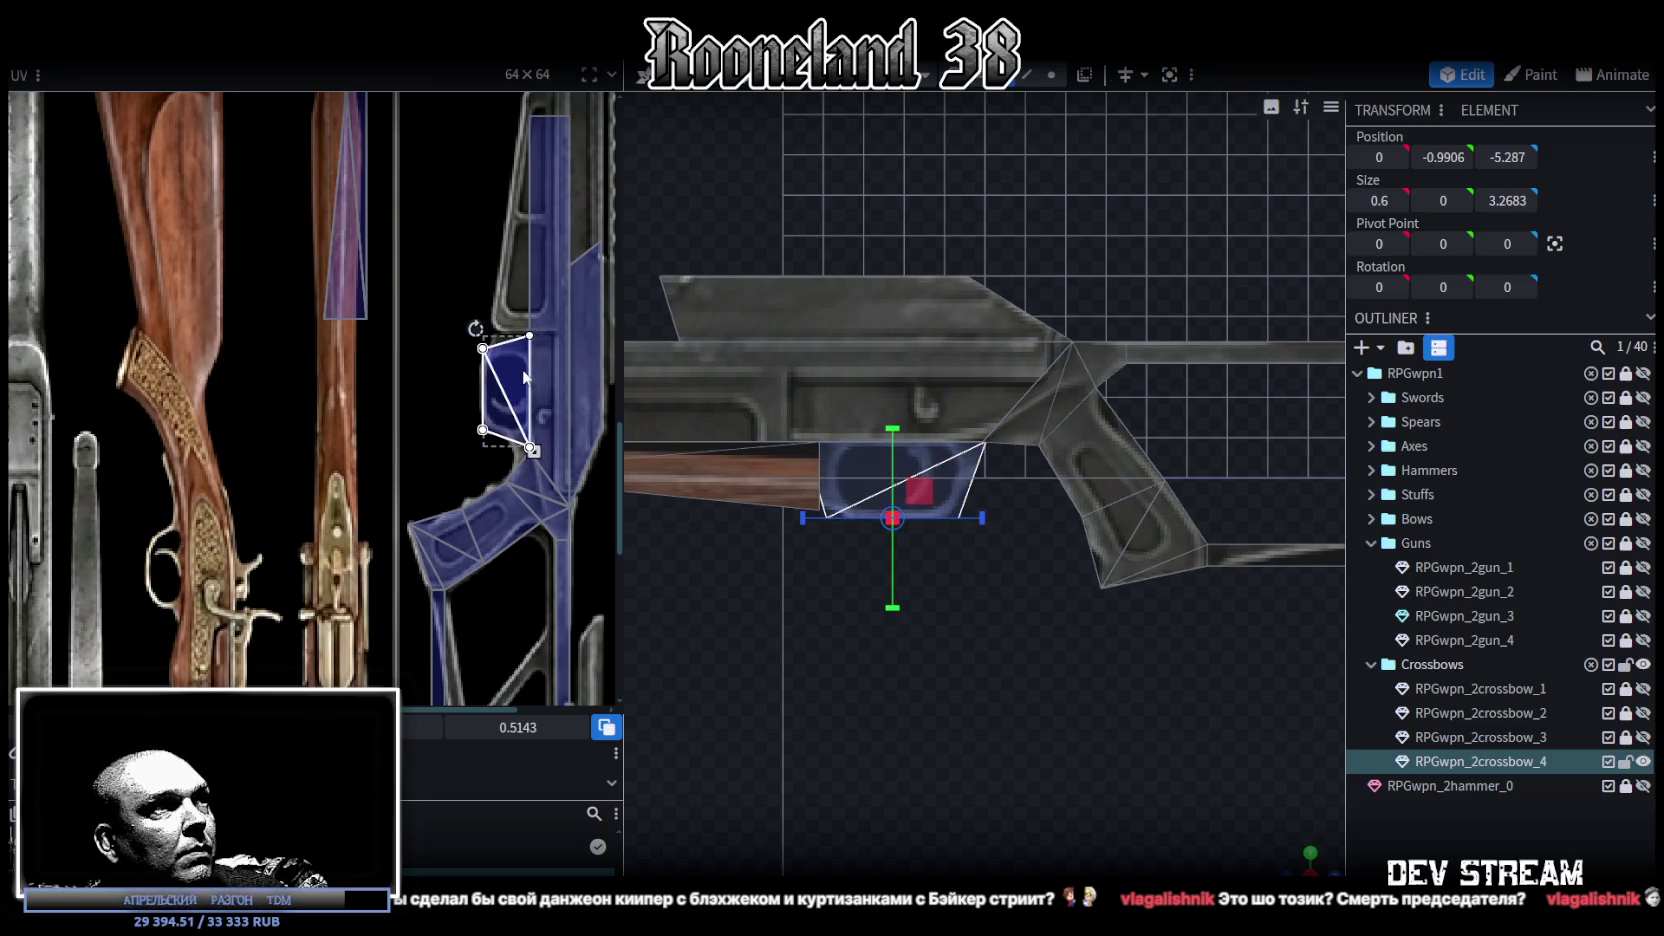
scroll(525, 364, "up", 2)
left_click(477, 380)
left_click_drag(486, 382, 487, 381)
Step: Place the stock face on the wooden texture and orbit the view to check it
scroll(488, 381, "down", 2)
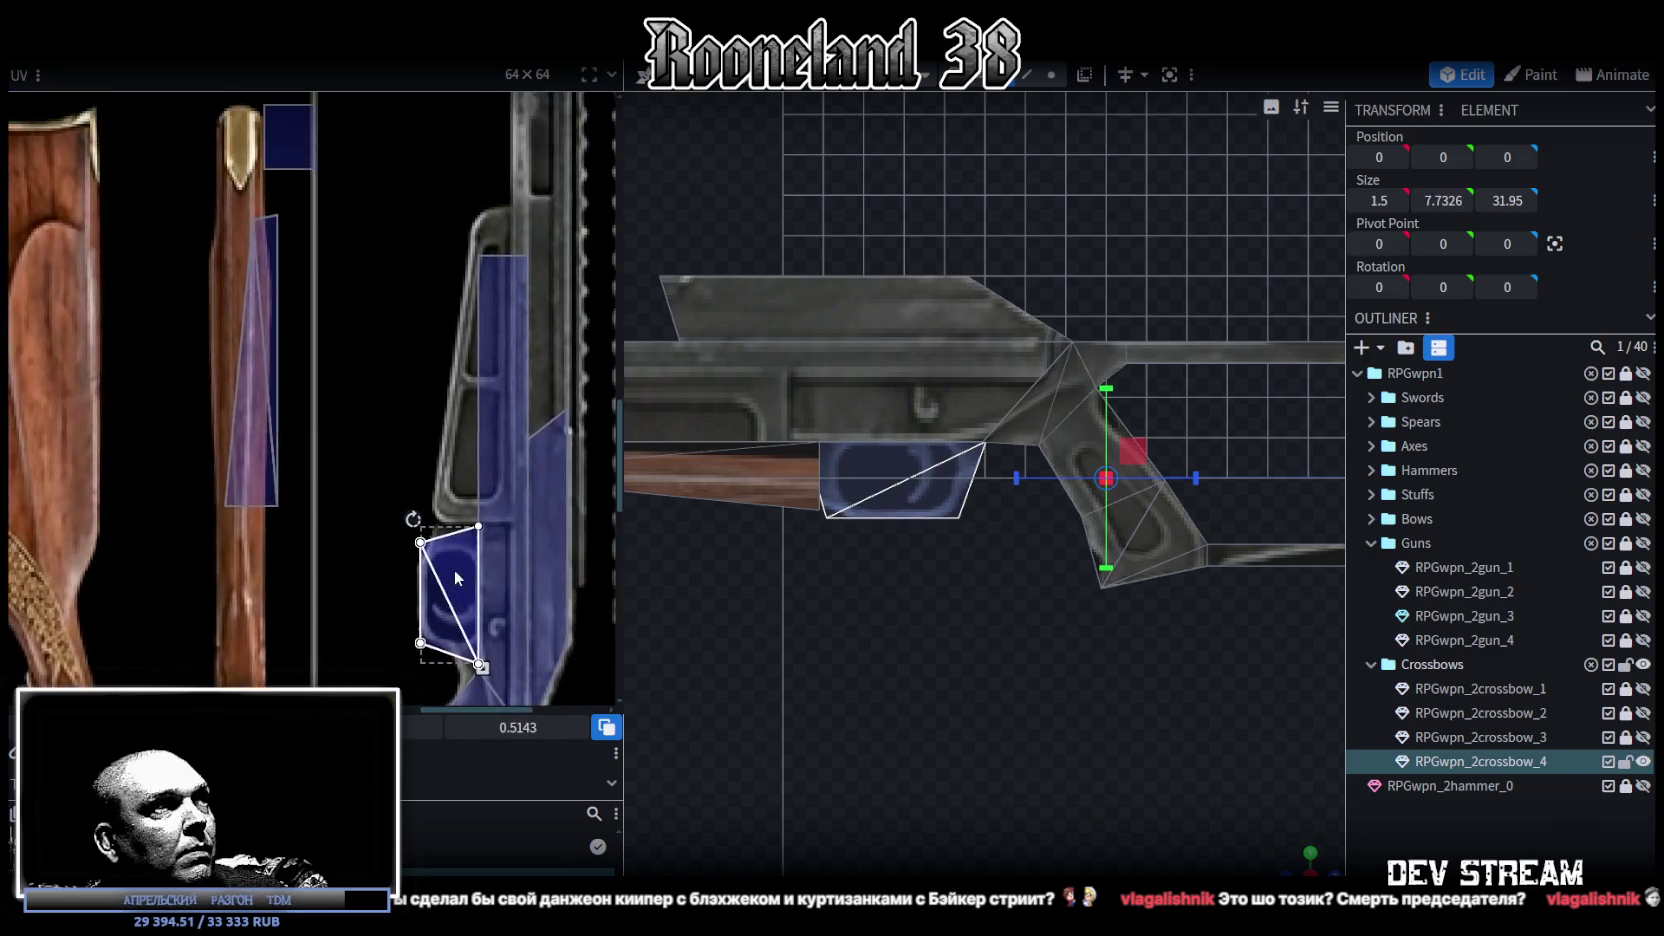
left_click(289, 419)
left_click_drag(288, 418, 287, 428)
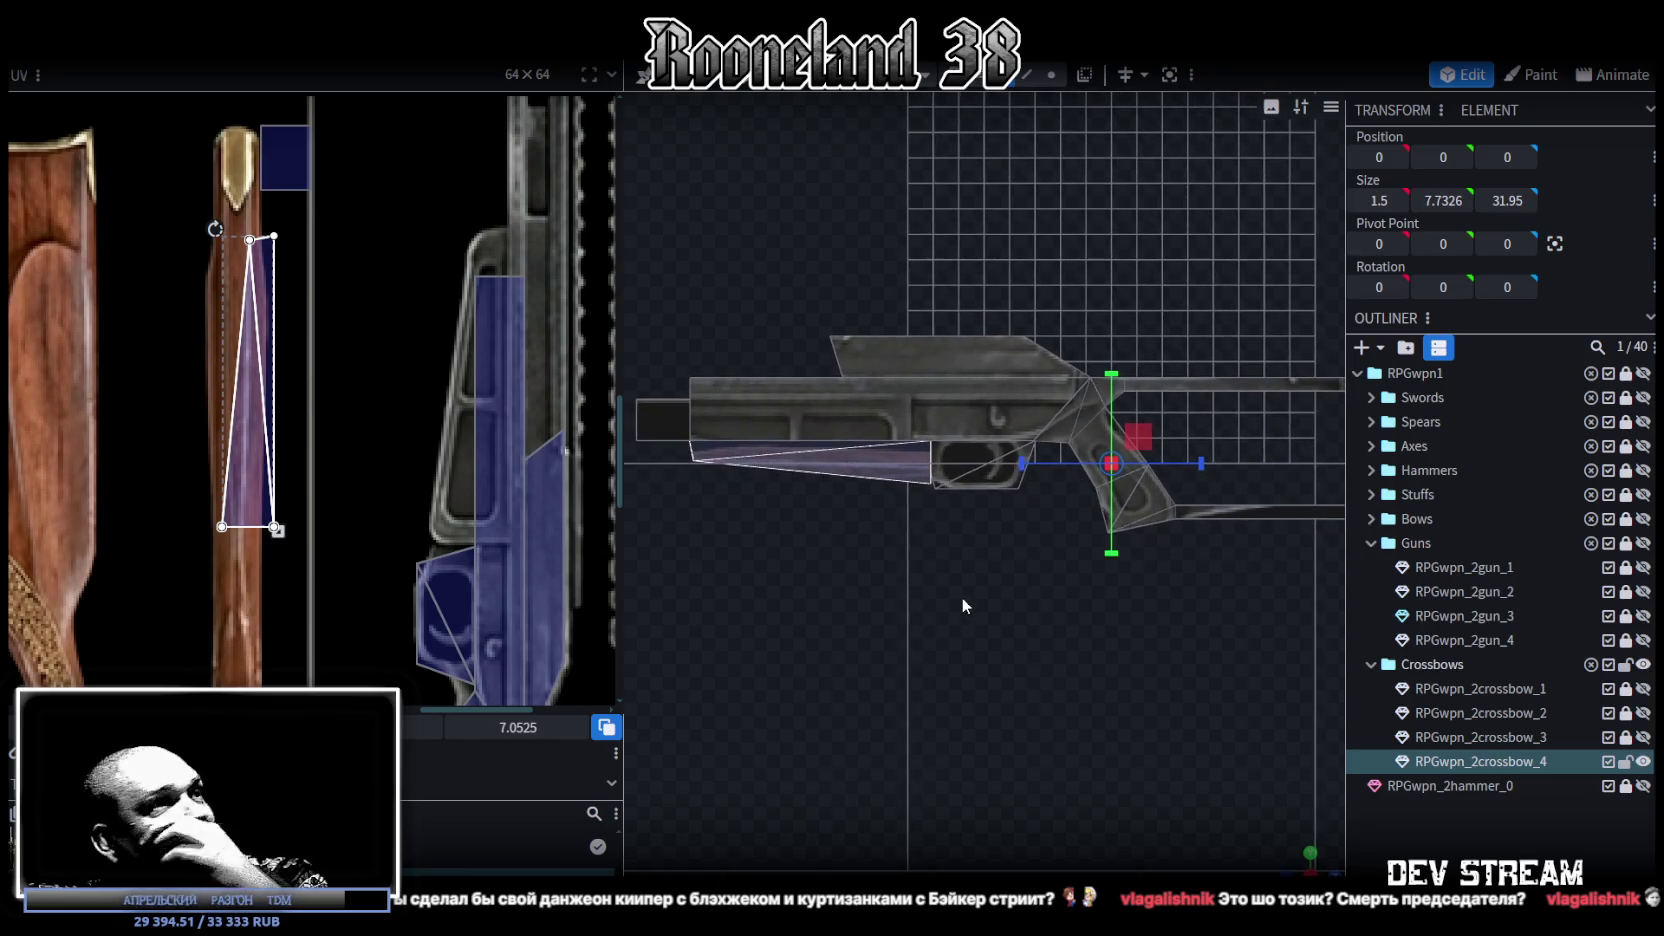
right_click_drag(961, 590, 1133, 591)
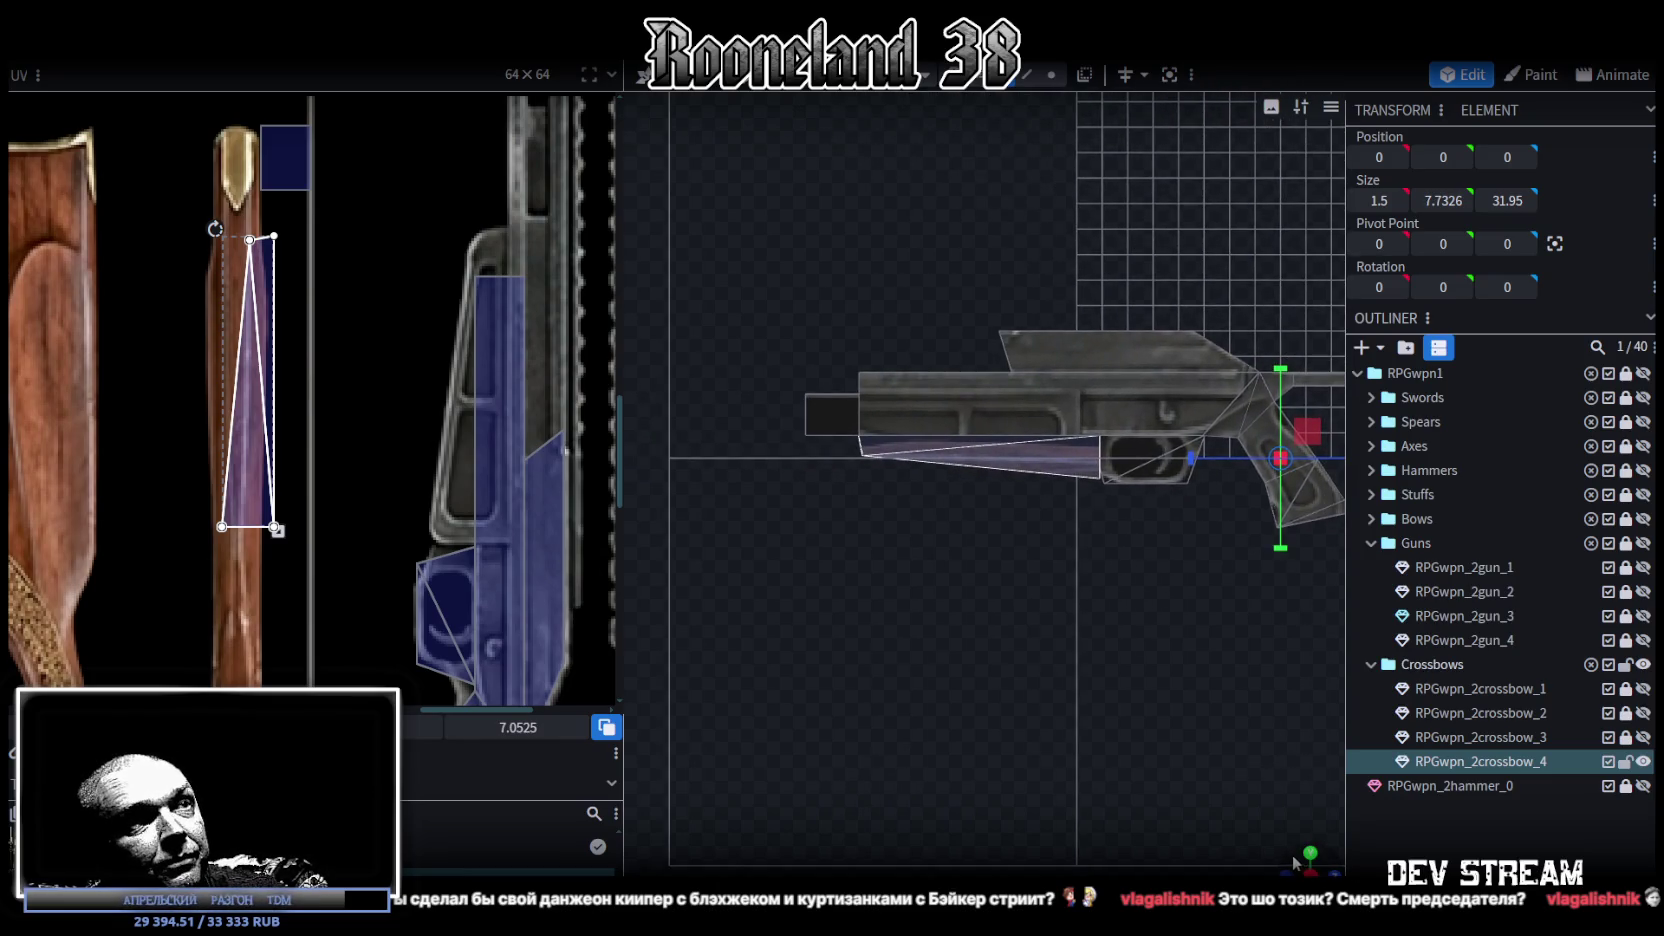
left_click_drag(1293, 862, 1230, 899)
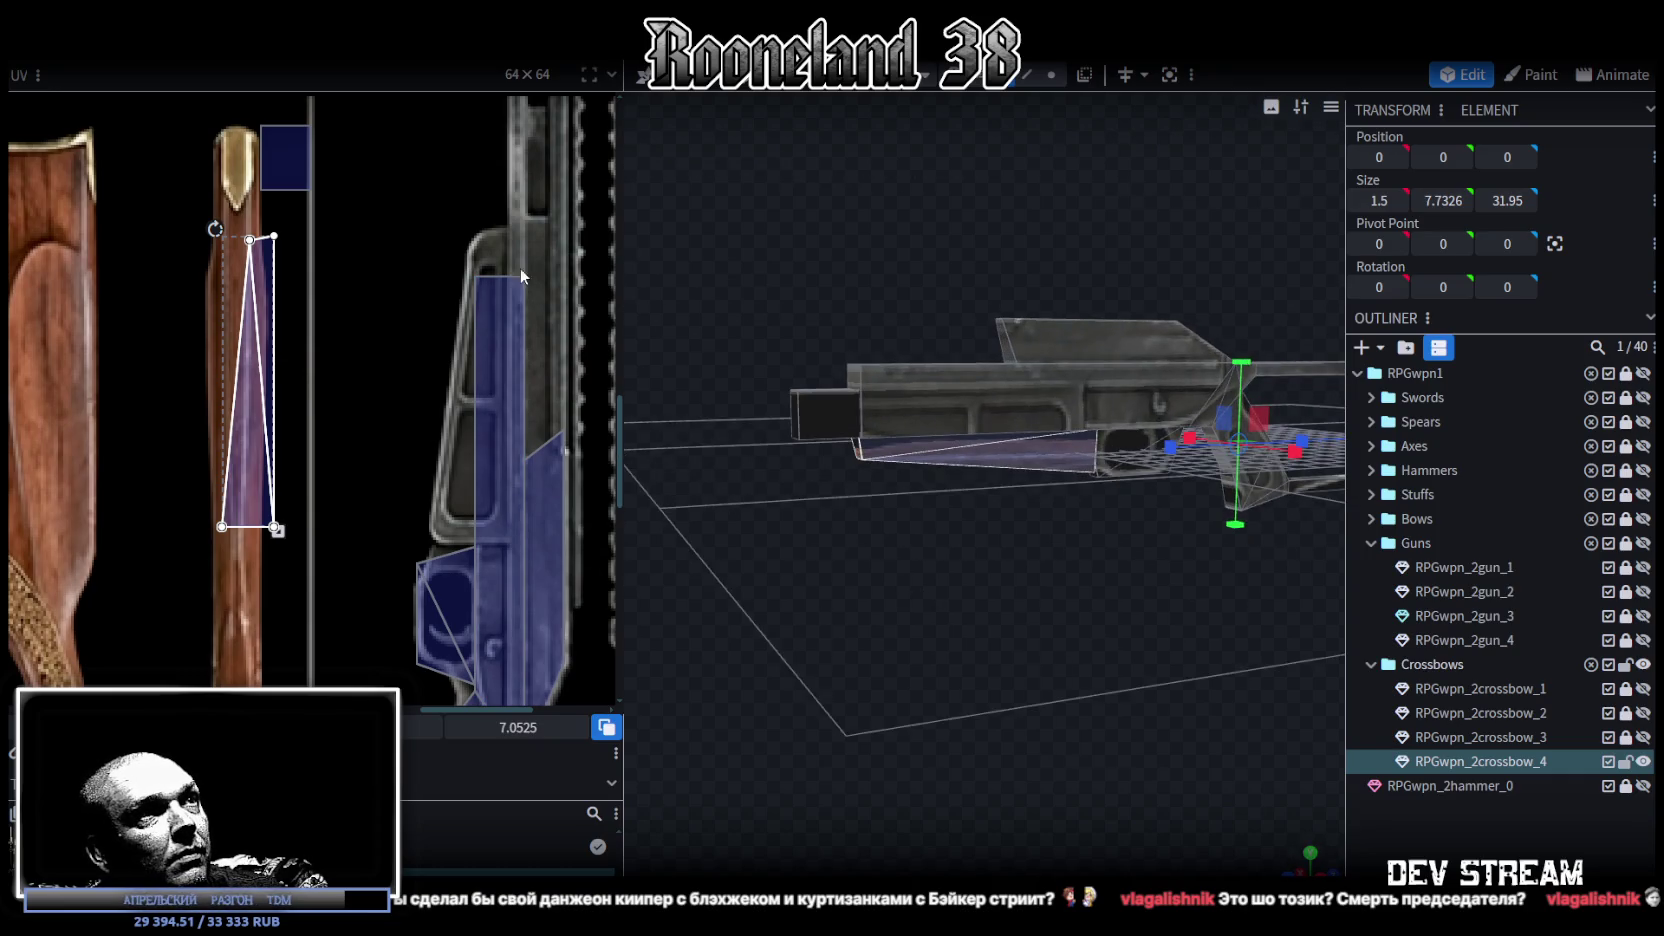
Step: Slide the top plate face's UV down onto the receiver metal texture
left_click(861, 371)
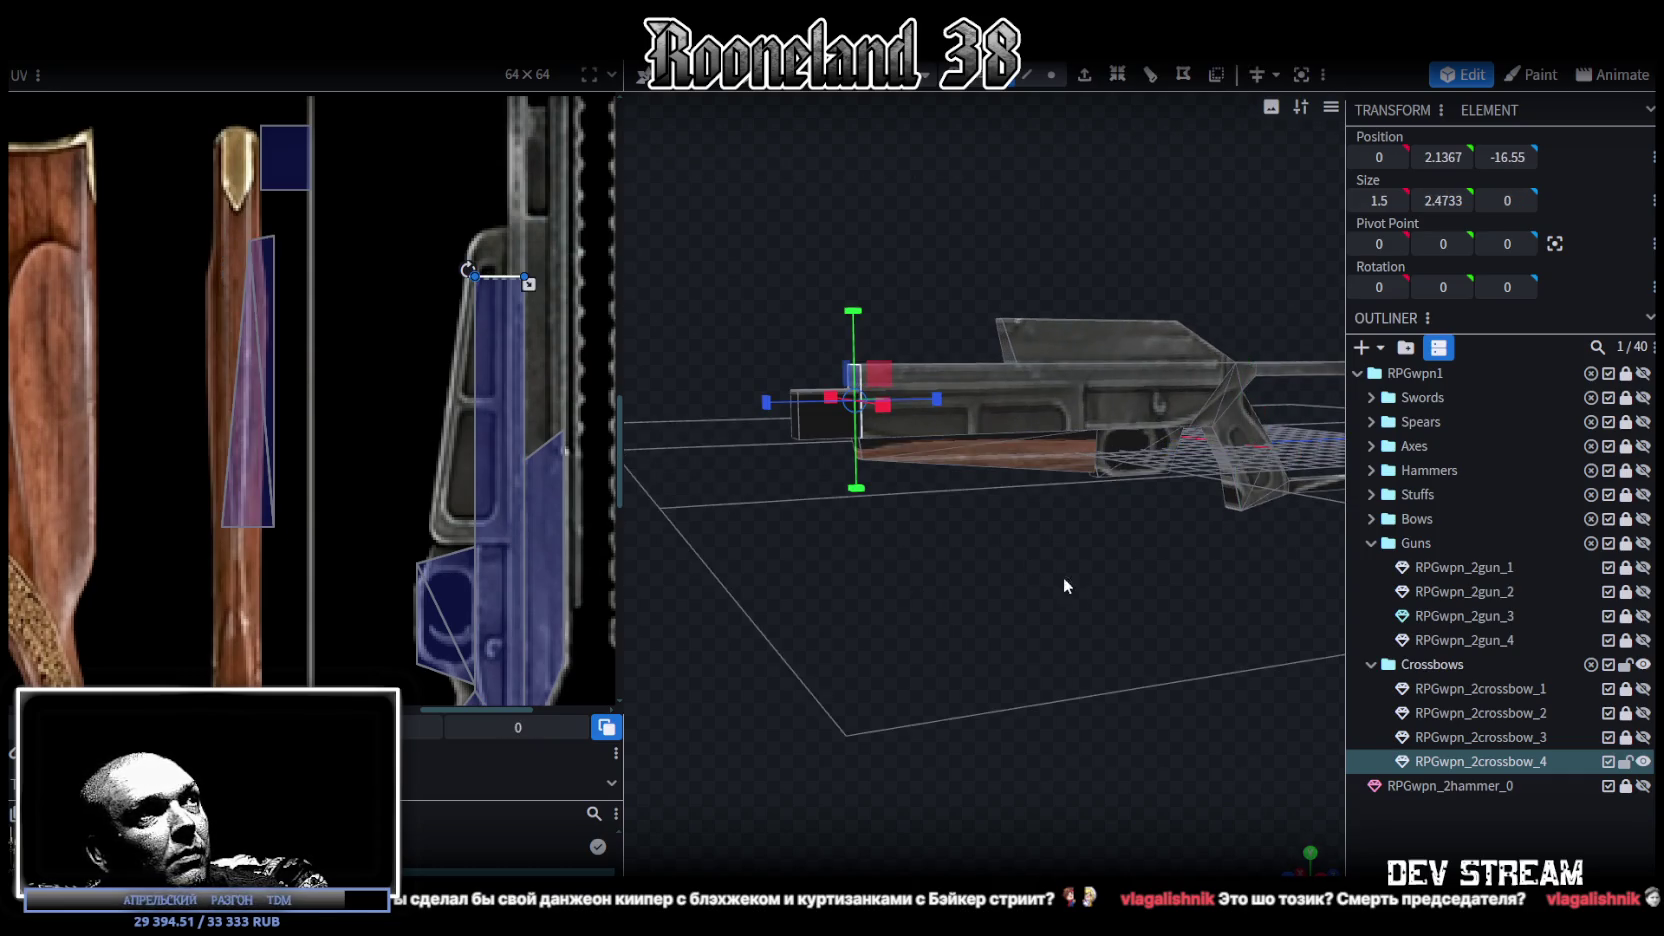
left_click_drag(1063, 577, 889, 487)
left_click(1200, 400)
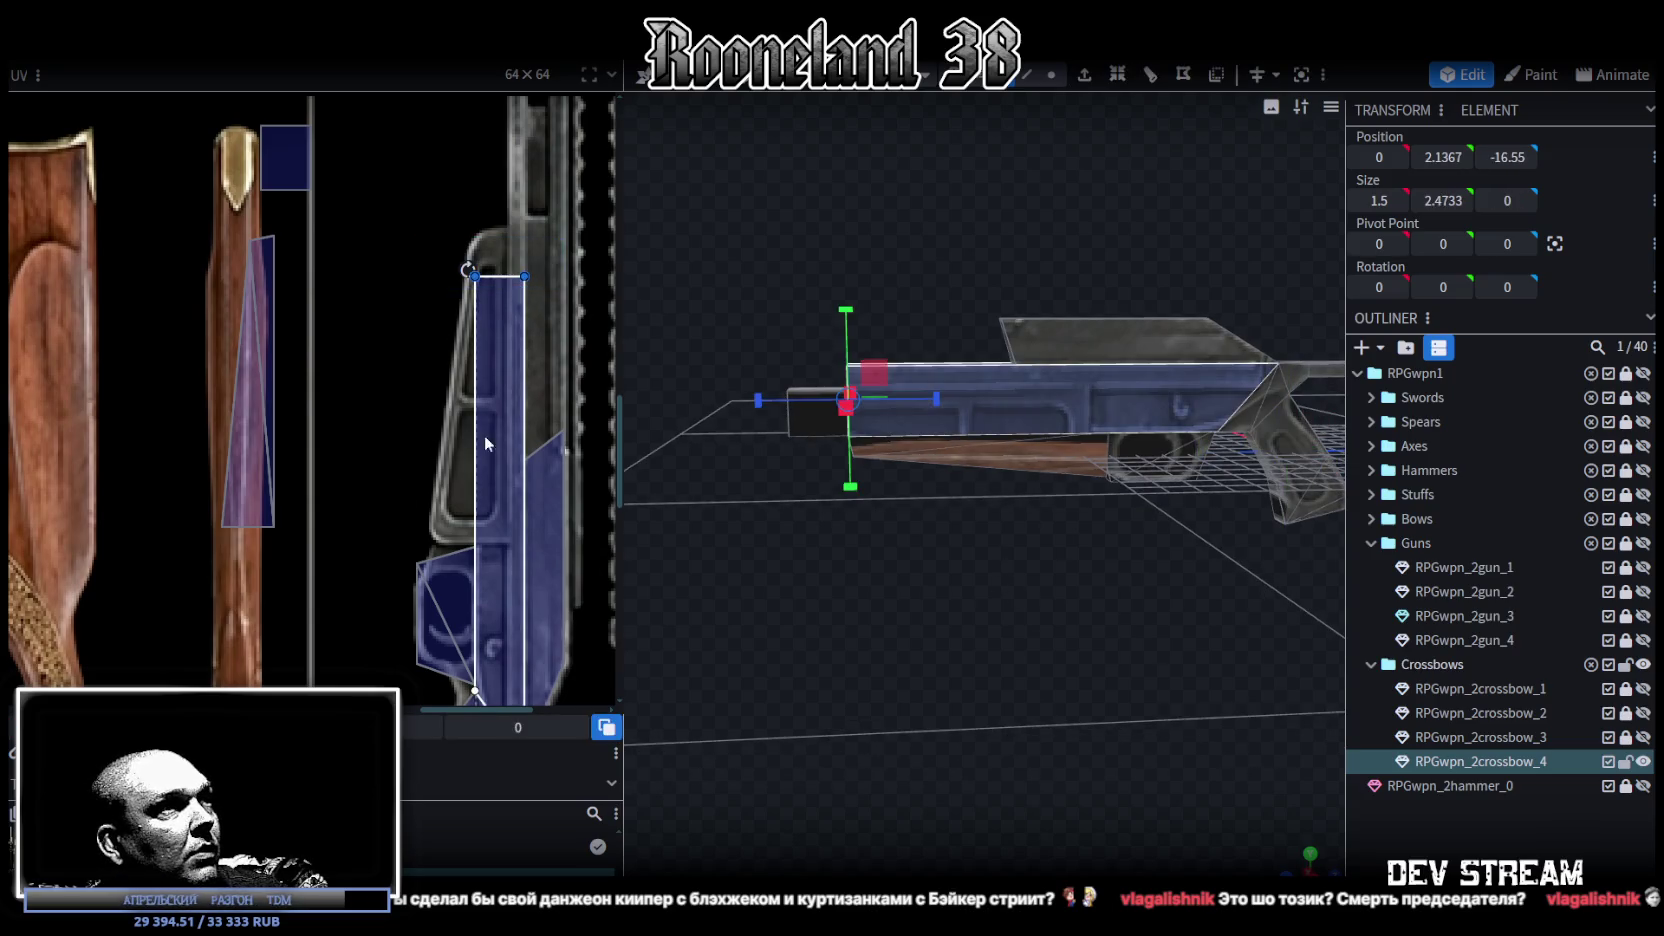
left_click_drag(500, 300, 500, 577)
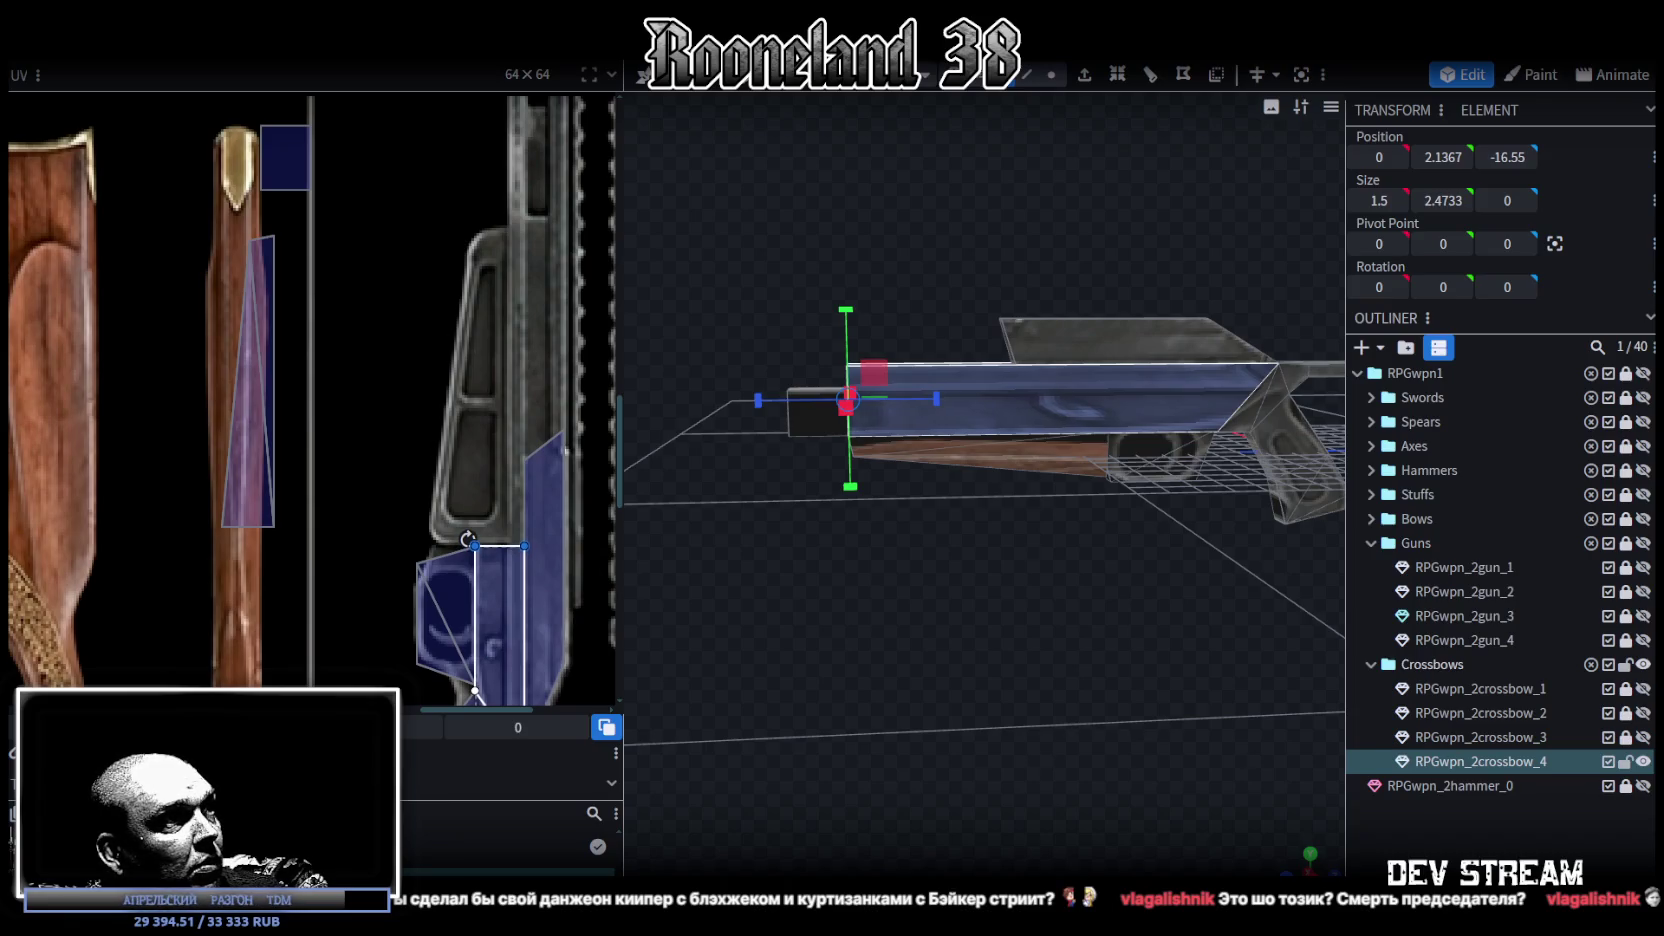
Step: Move the top plate face along Z back to line up with the receiver
mouse_move(933, 499)
left_mouse_down()
mouse_move(1060, 621)
mouse_move(918, 349)
left_mouse_up()
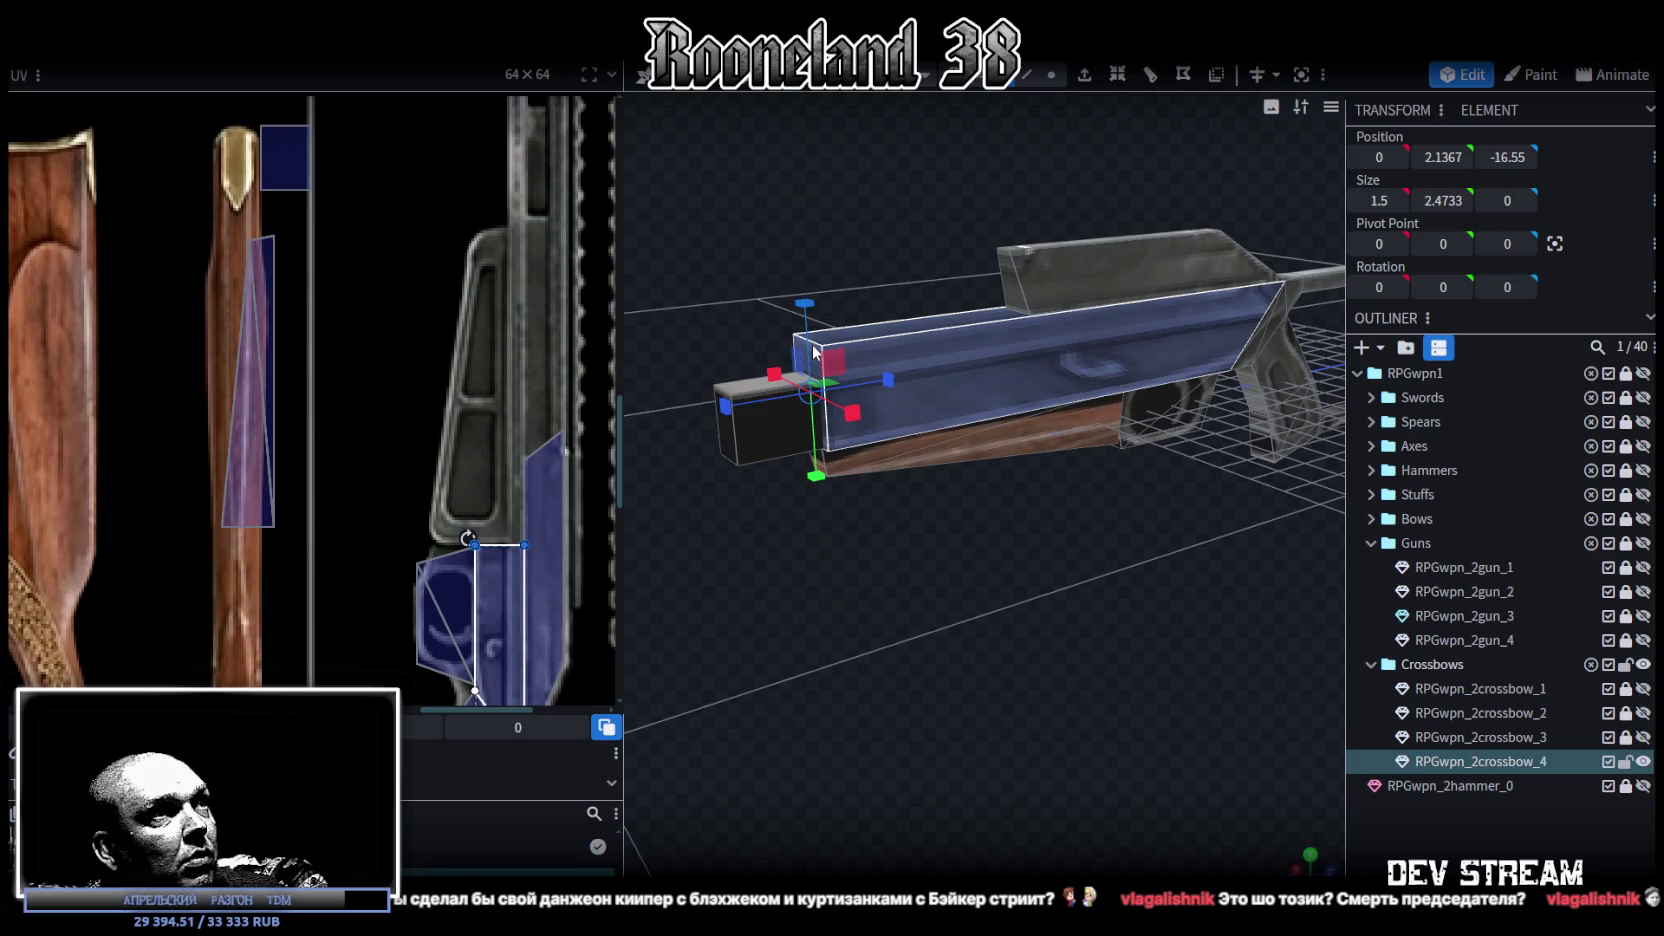
key("v")
left_click_drag(910, 452, 985, 578)
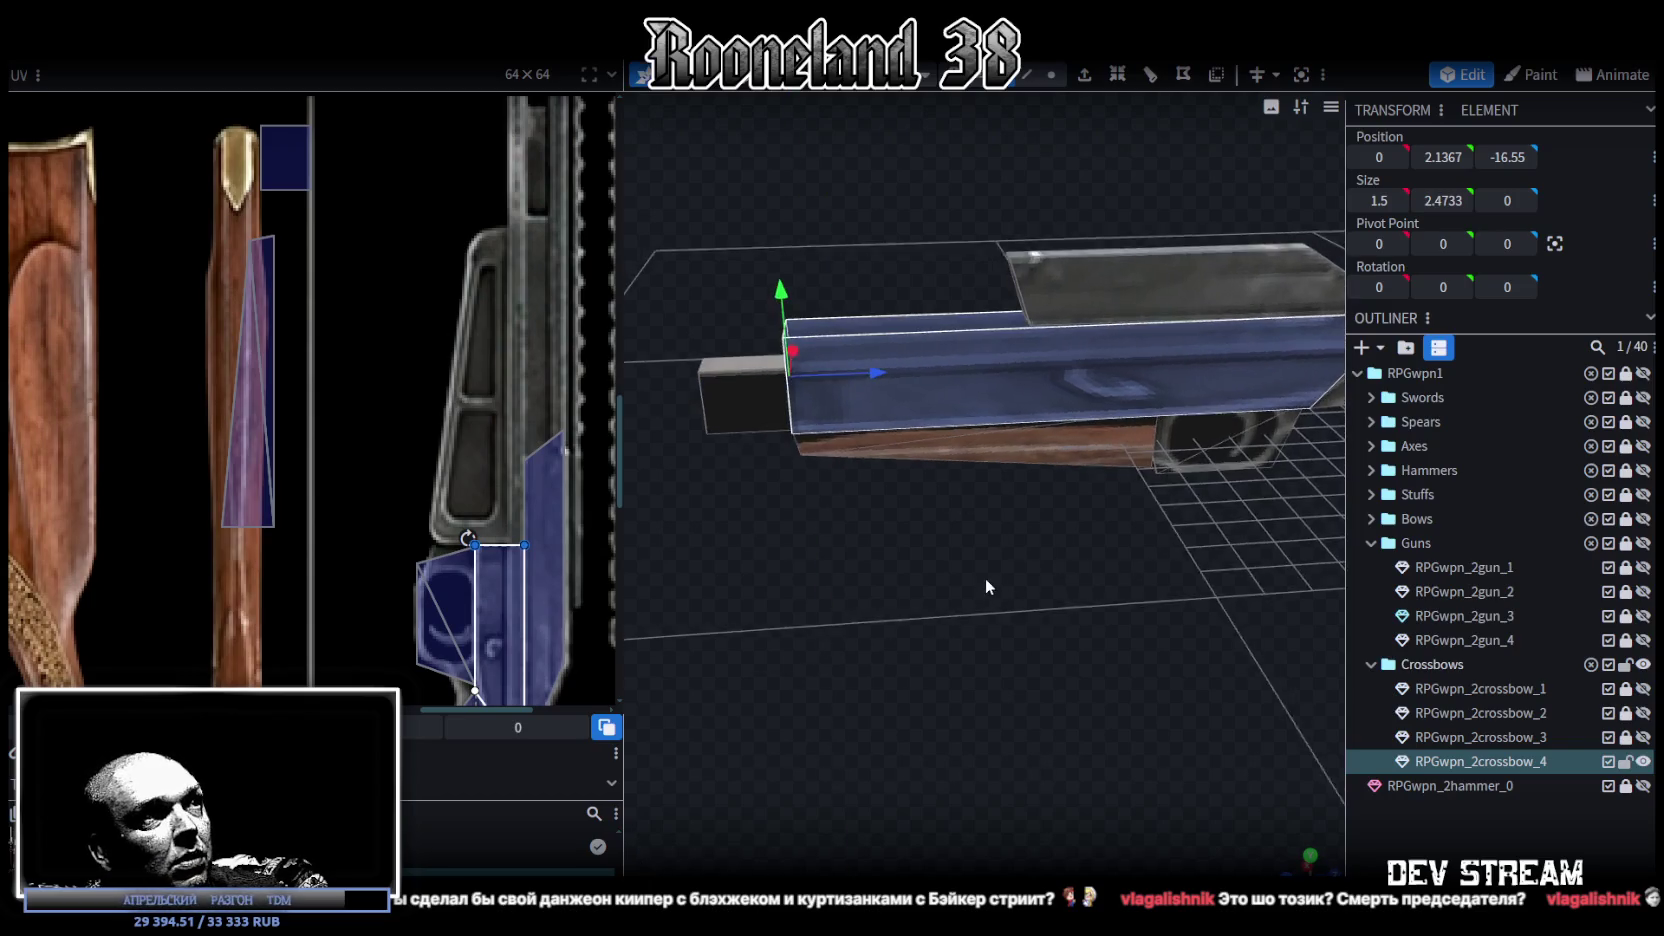
mouse_move(886, 350)
left_mouse_down()
mouse_move(1008, 372)
mouse_move(1232, 360)
left_mouse_up()
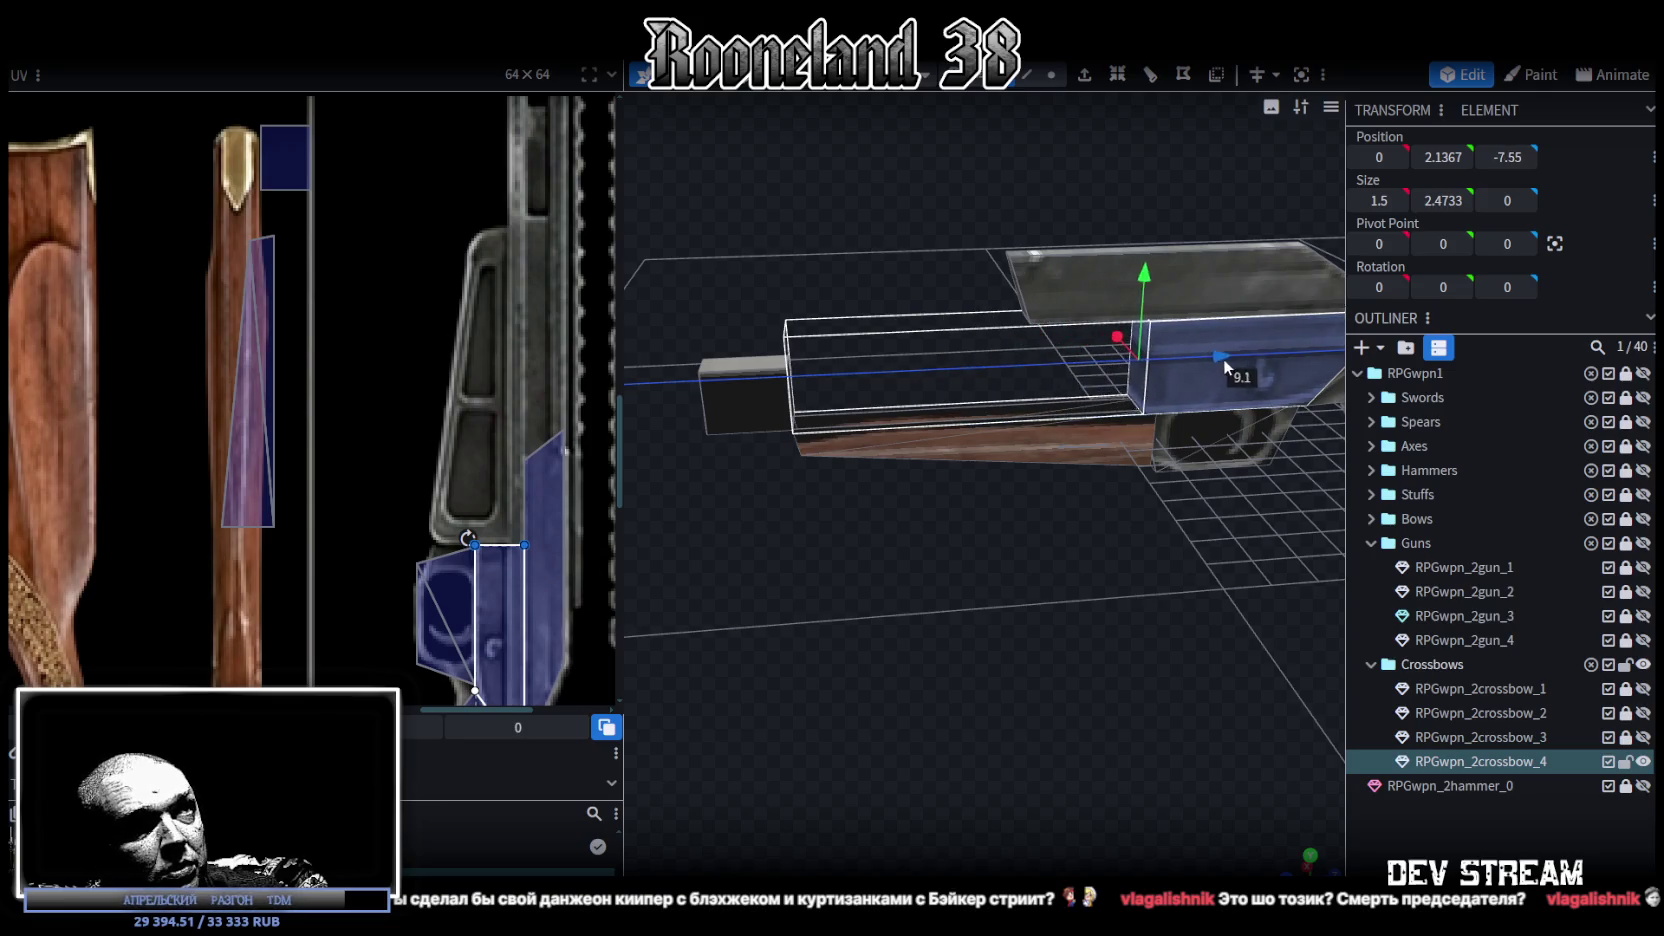
left_click_drag(1065, 703, 978, 781)
scroll(978, 780, "up", 3)
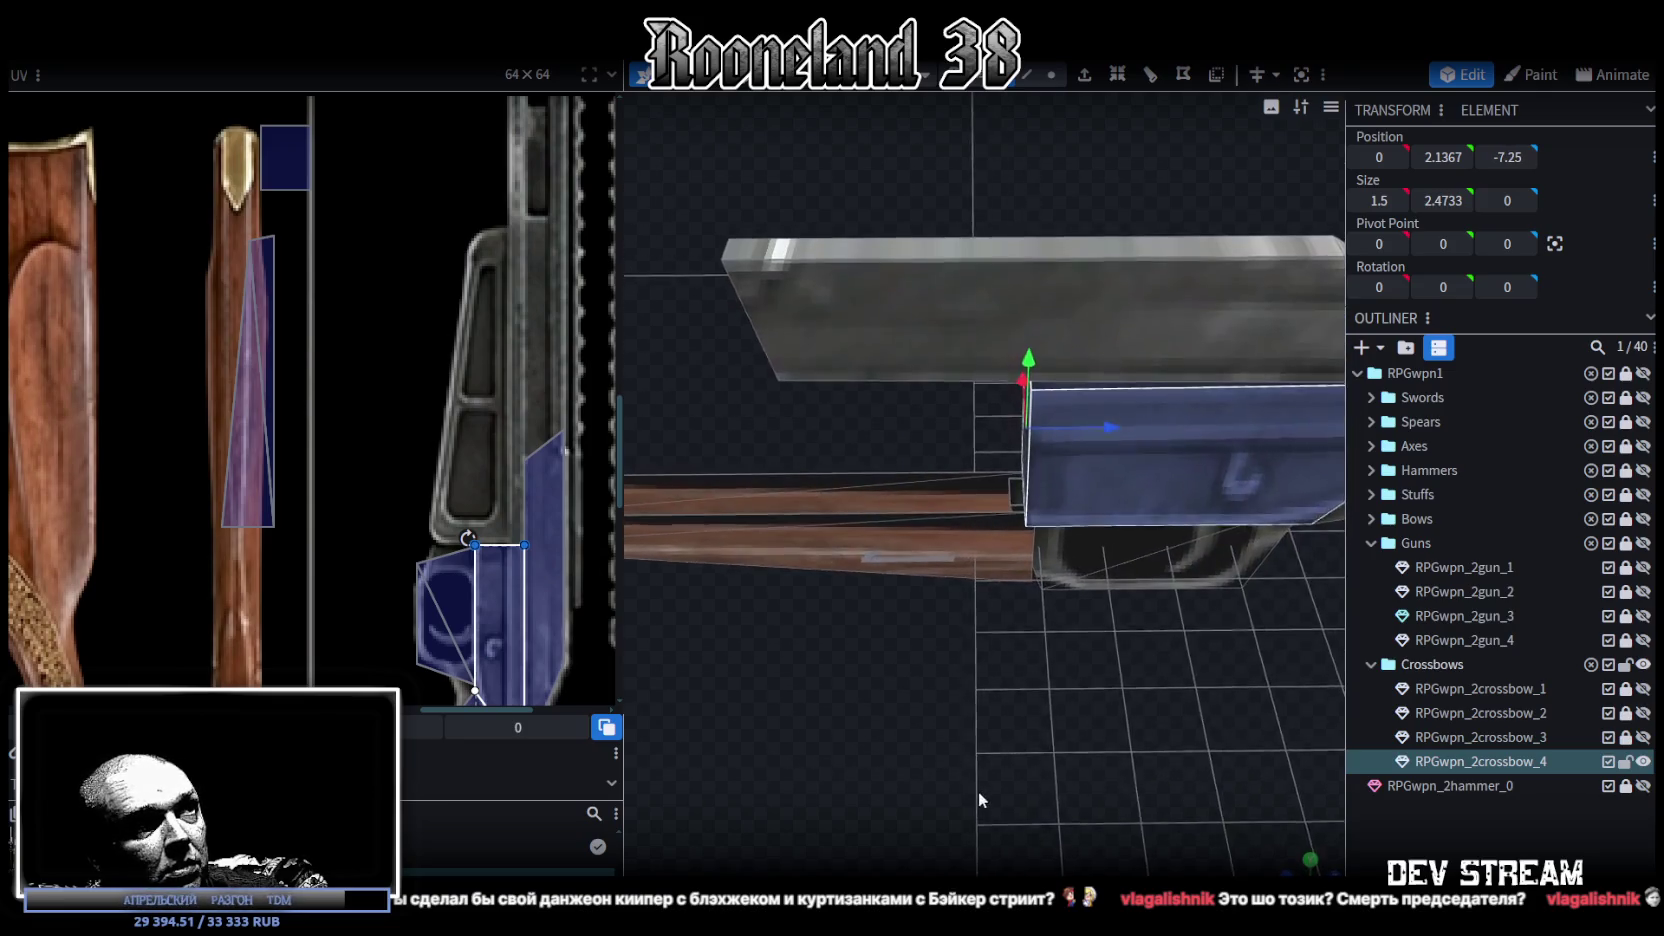
scroll(981, 745, "up", 2)
left_click_drag(1116, 372, 1093, 371)
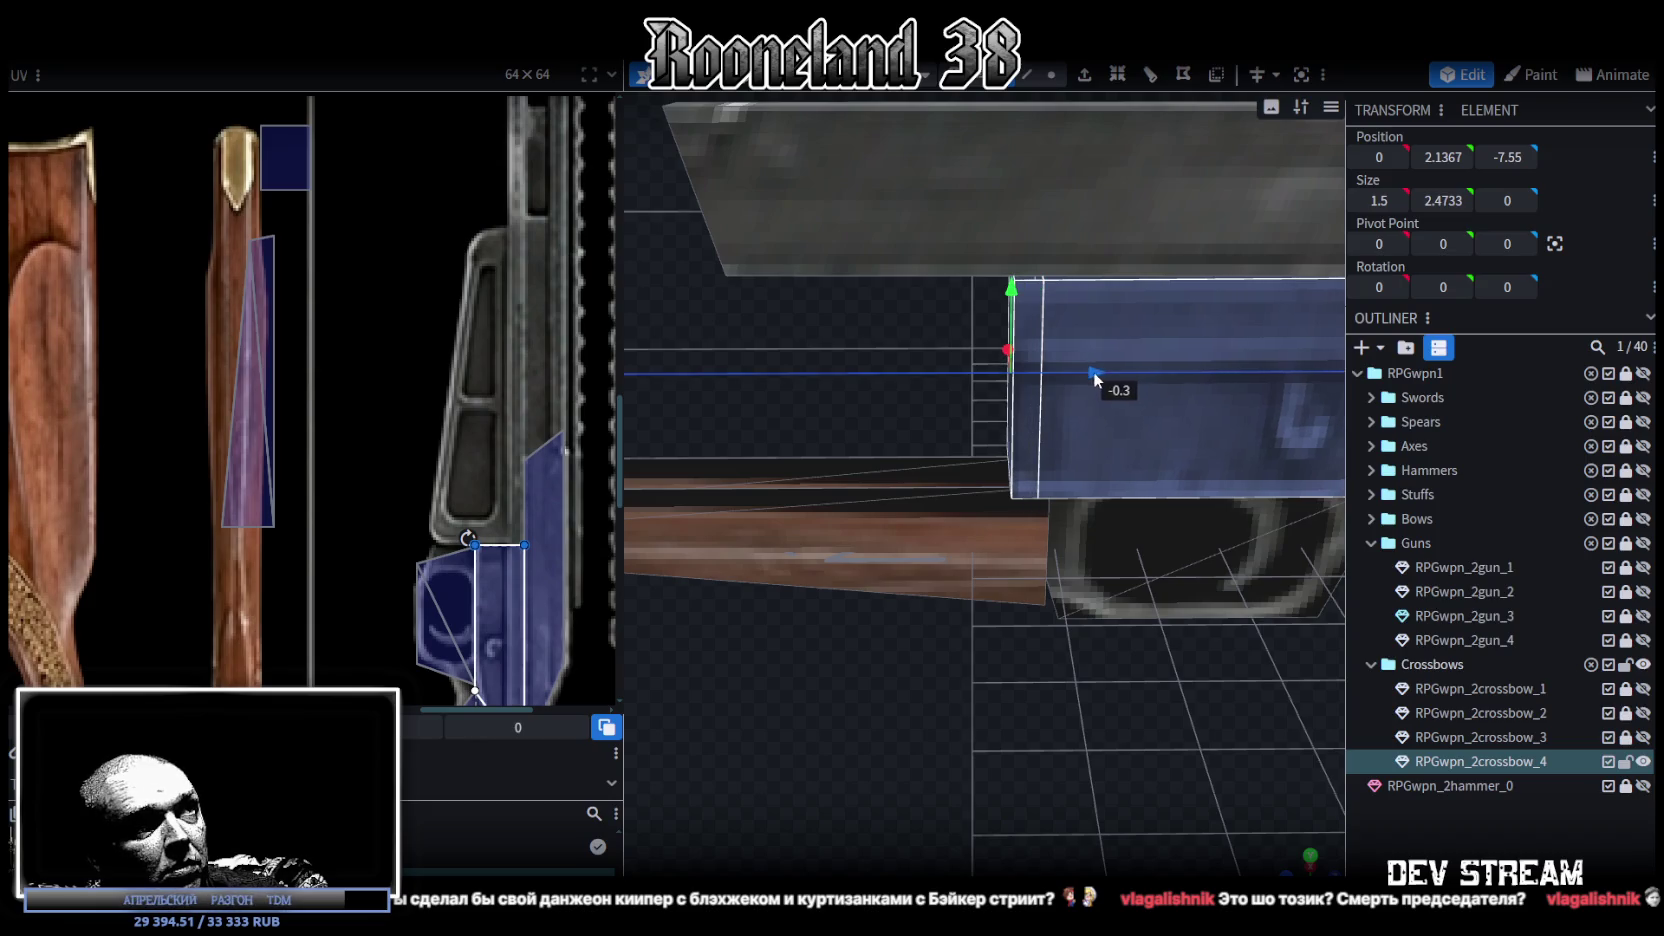
Step: Push the small black rear cube further back to Z -21.3
scroll(1050, 720, "down", 3)
mouse_move(1050, 720)
left_mouse_down()
mouse_move(1023, 666)
mouse_move(1021, 682)
mouse_move(1047, 685)
mouse_move(1064, 661)
mouse_move(988, 608)
left_mouse_up()
scroll(585, 536, "down", 2)
scroll(586, 535, "down", 2)
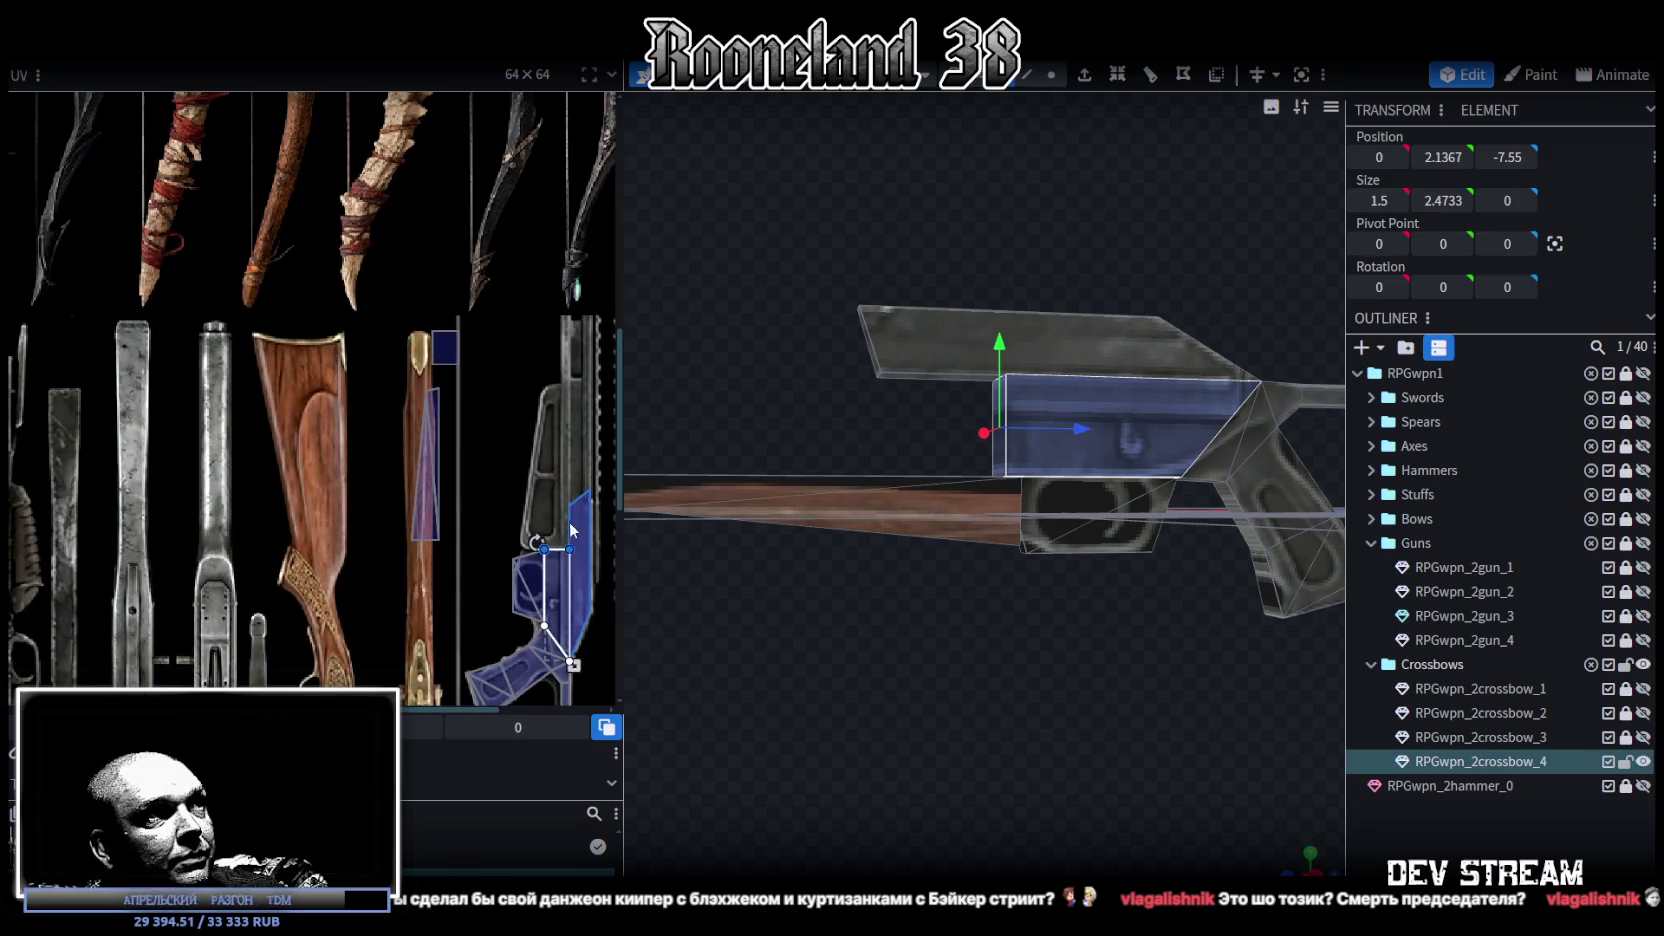
scroll(585, 536, "down", 1)
scroll(863, 614, "down", 2)
mouse_move(864, 614)
left_mouse_down()
mouse_move(902, 627)
mouse_move(831, 616)
mouse_move(882, 622)
left_mouse_up()
scroll(831, 617, "up", 2)
scroll(562, 565, "up", 3)
scroll(480, 593, "up", 1)
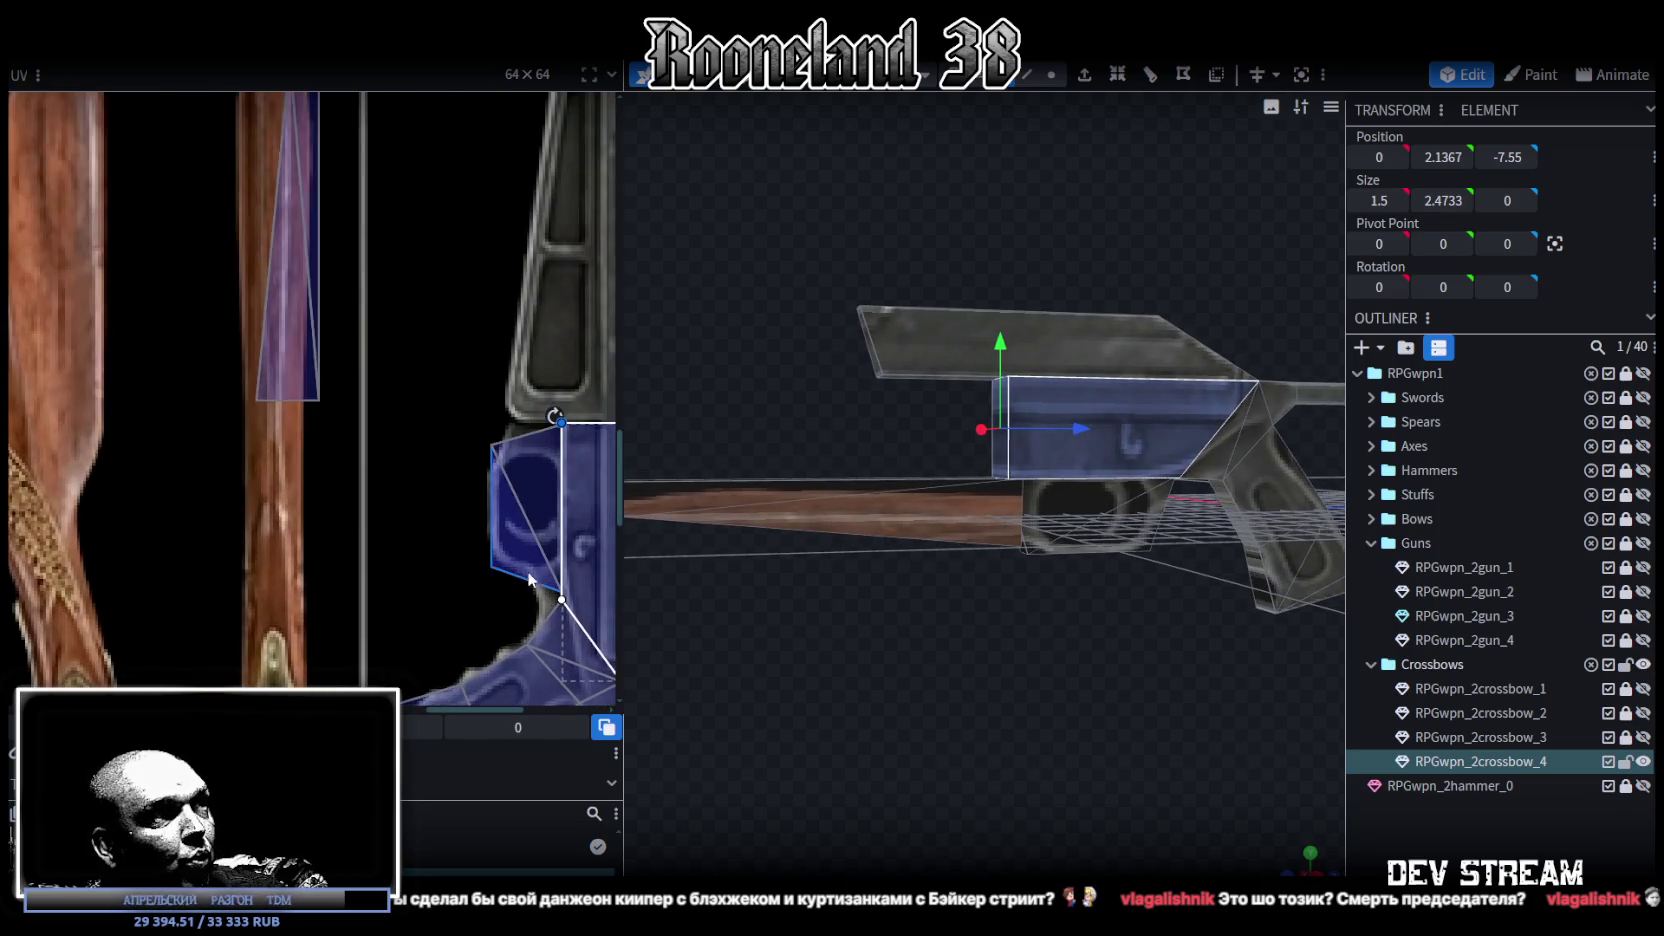
scroll(480, 594, "up", 1)
scroll(715, 587, "down", 1)
left_click(760, 505)
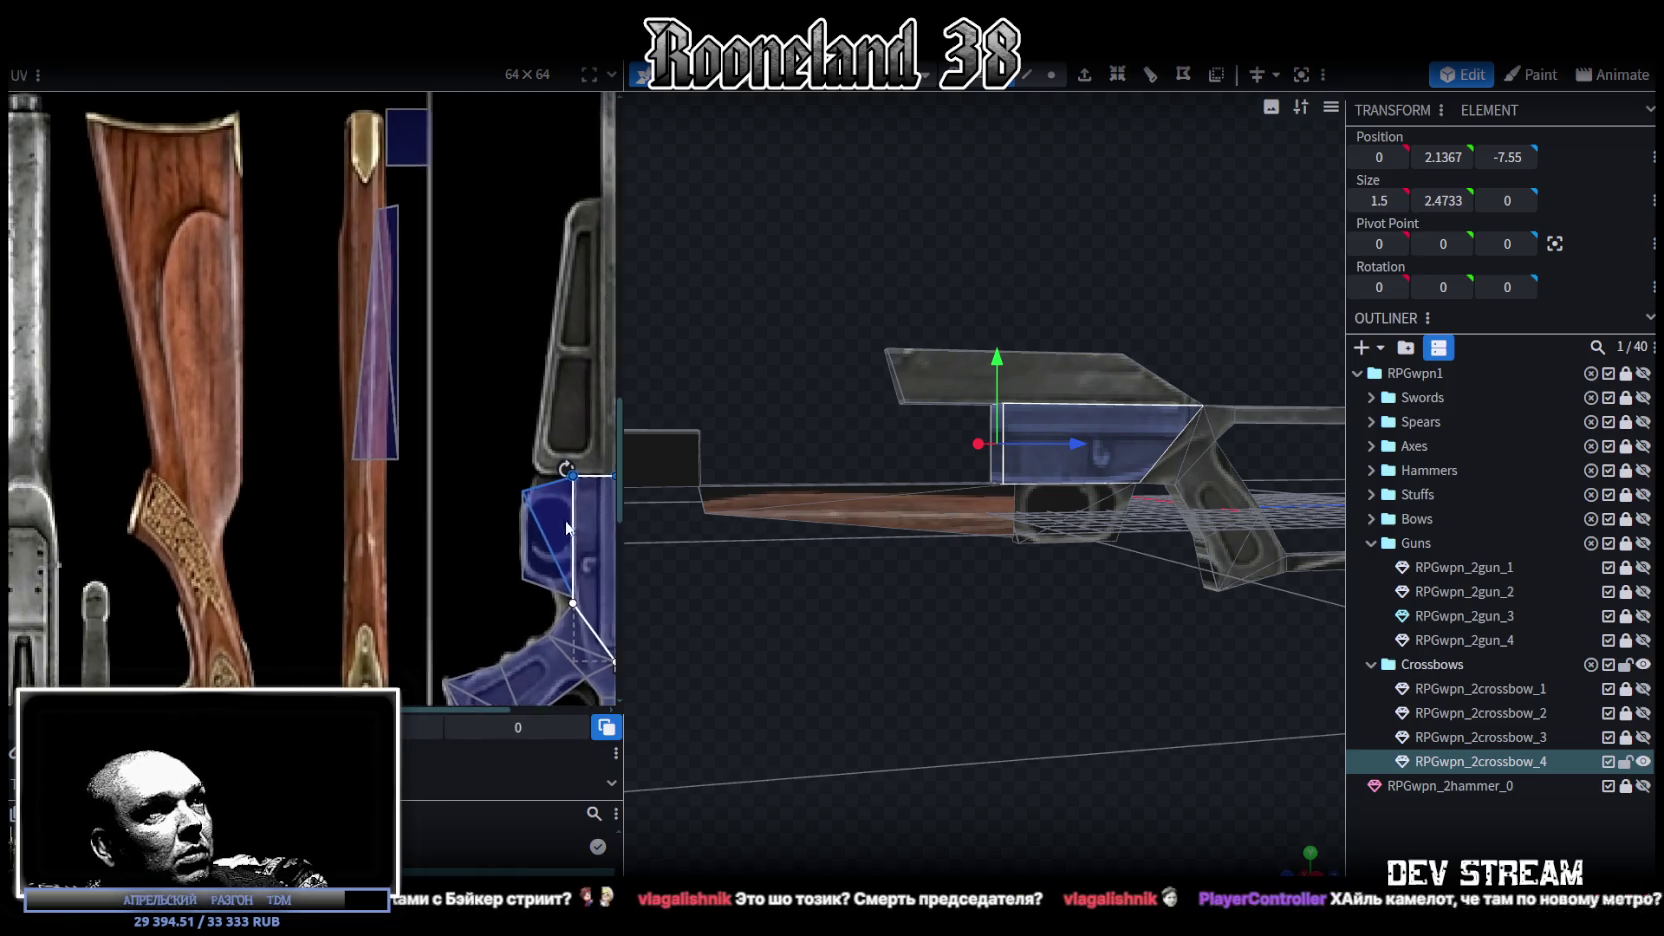
left_click_drag(841, 487, 882, 630)
left_click(867, 519)
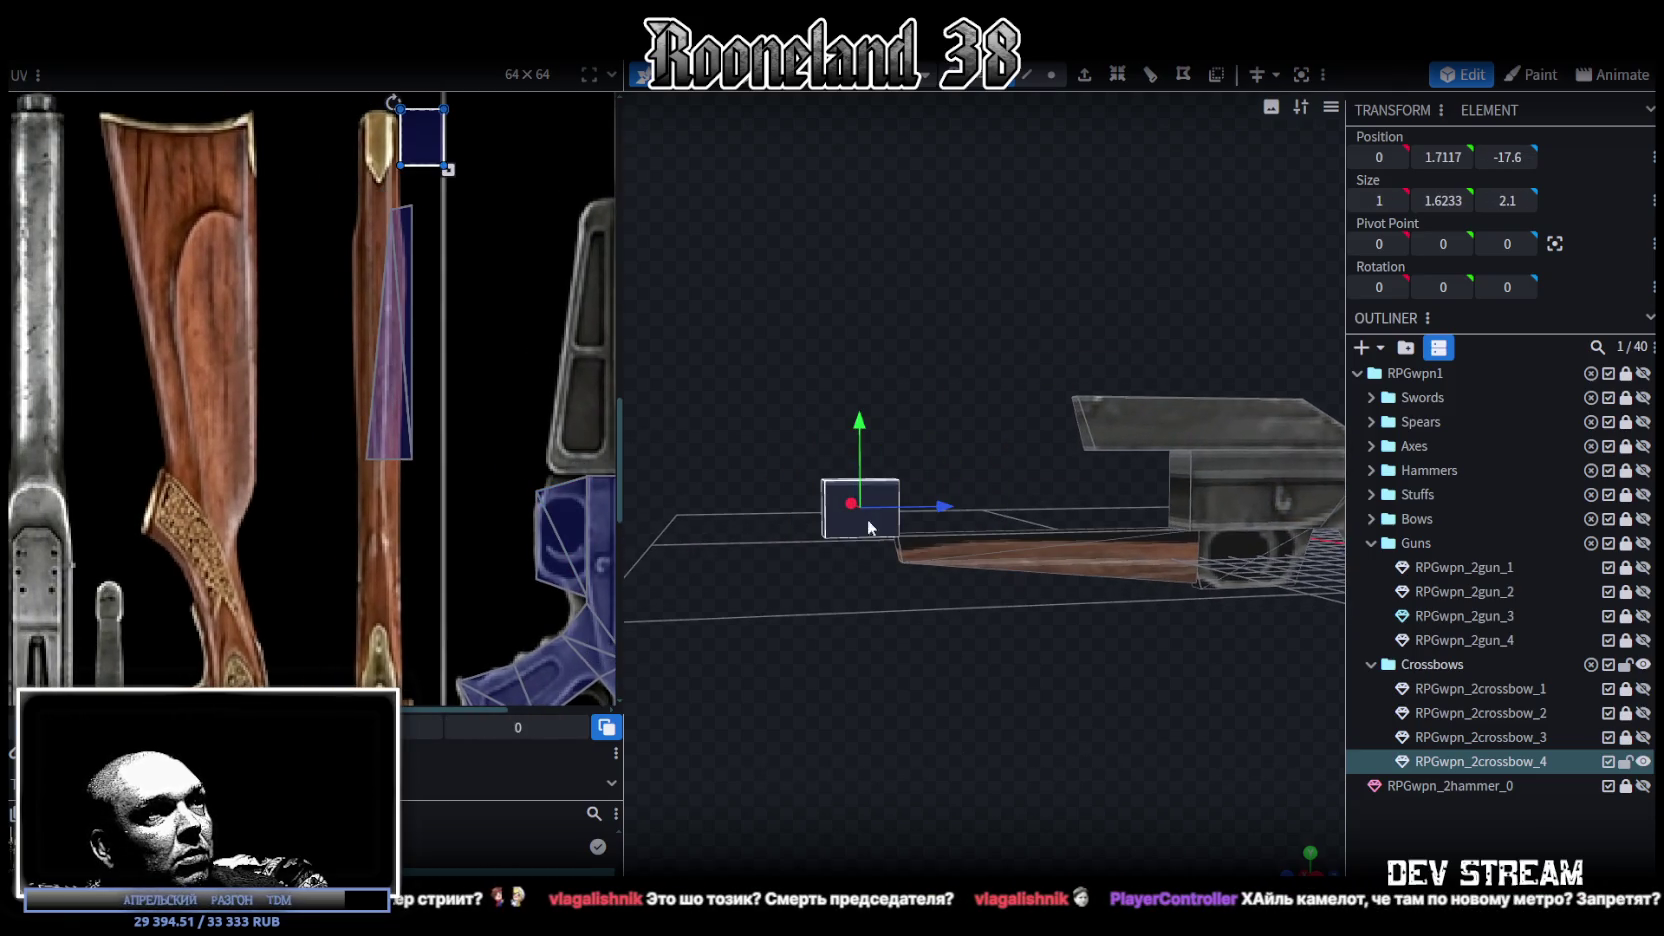
left_click_drag(929, 501, 845, 518)
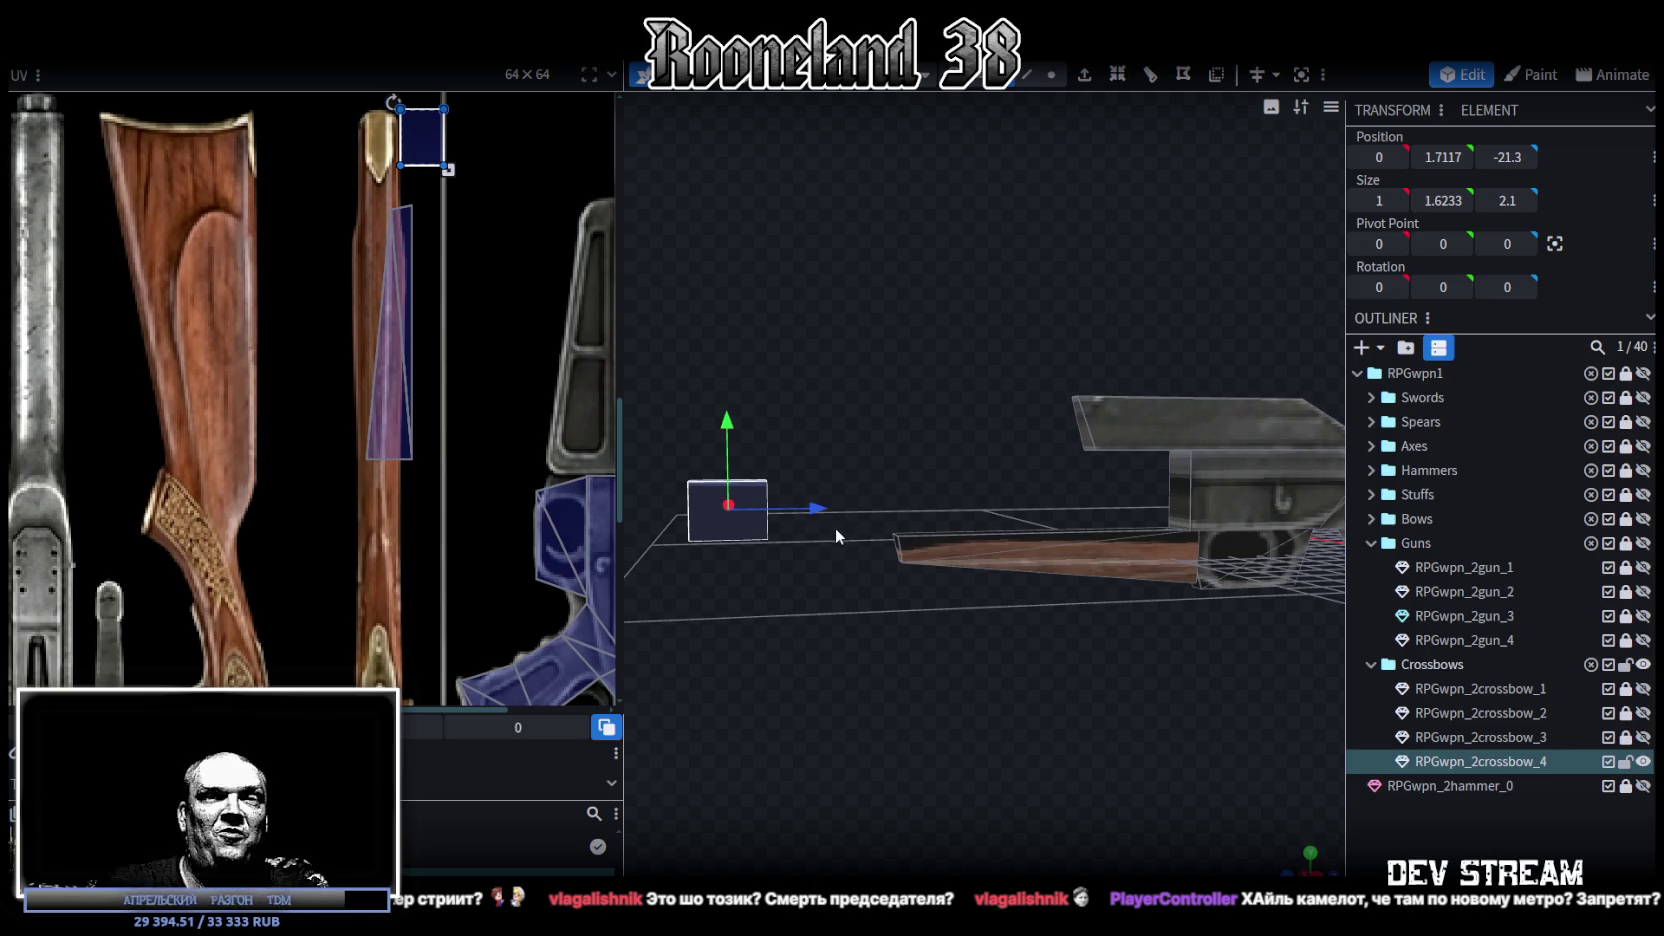
left_click_drag(837, 526, 1096, 526)
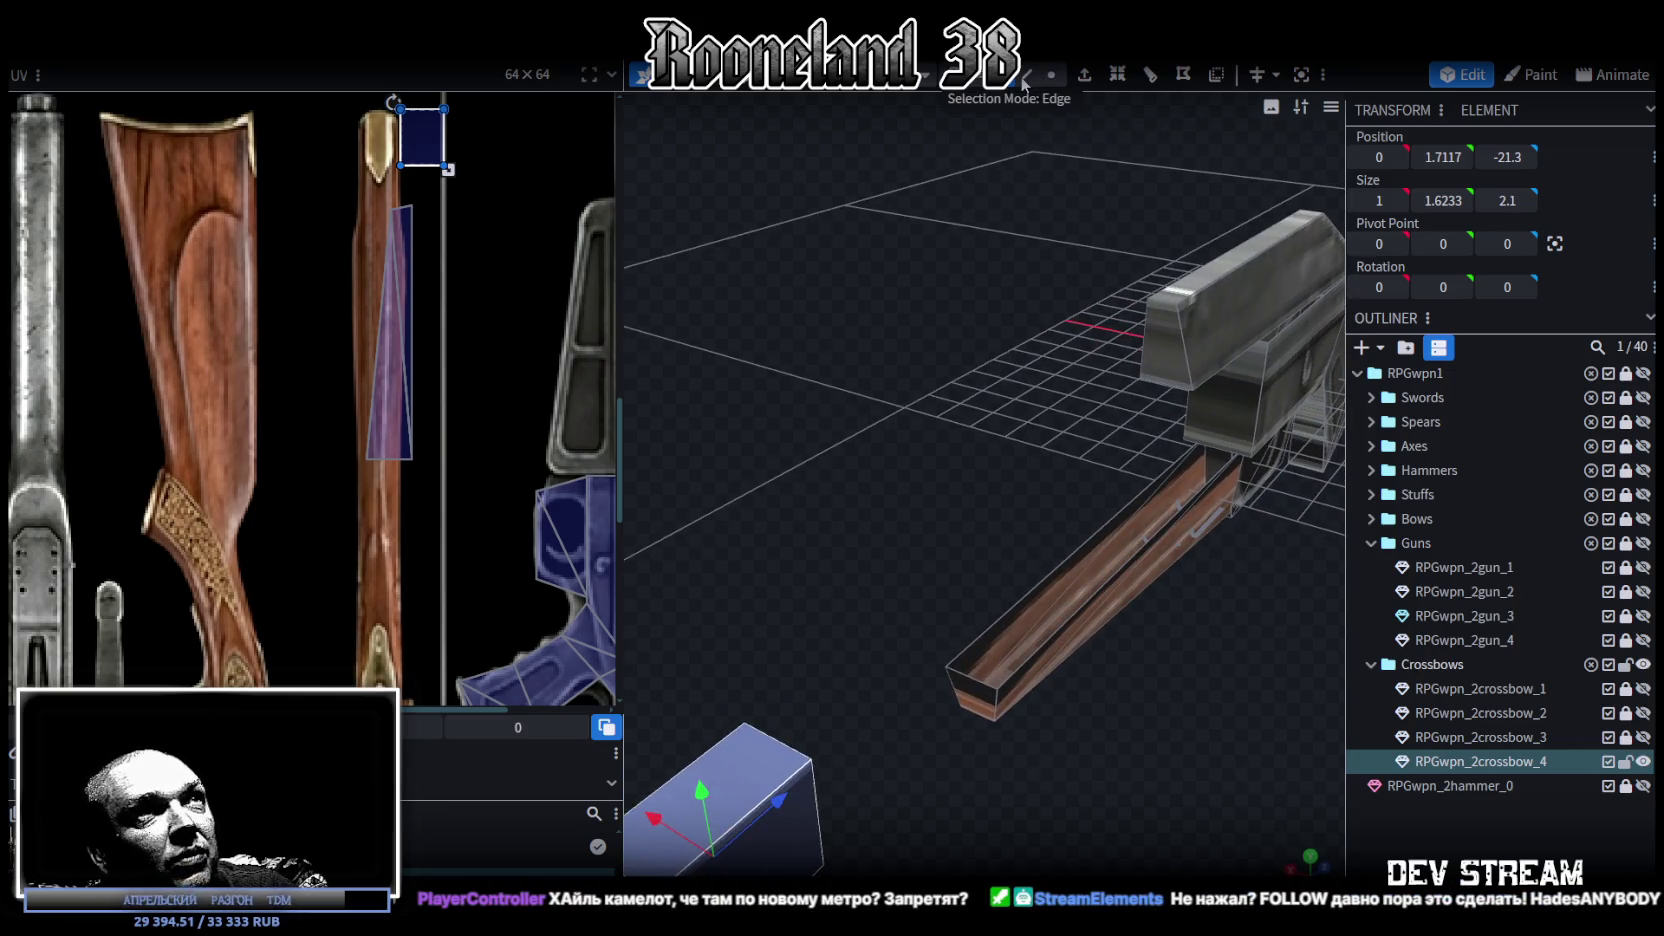
Step: Inspect the stock from several angles and select its full-width plank
left_click(1089, 542)
mouse_move(1249, 698)
left_mouse_down()
mouse_move(1111, 634)
mouse_move(1105, 649)
left_mouse_up()
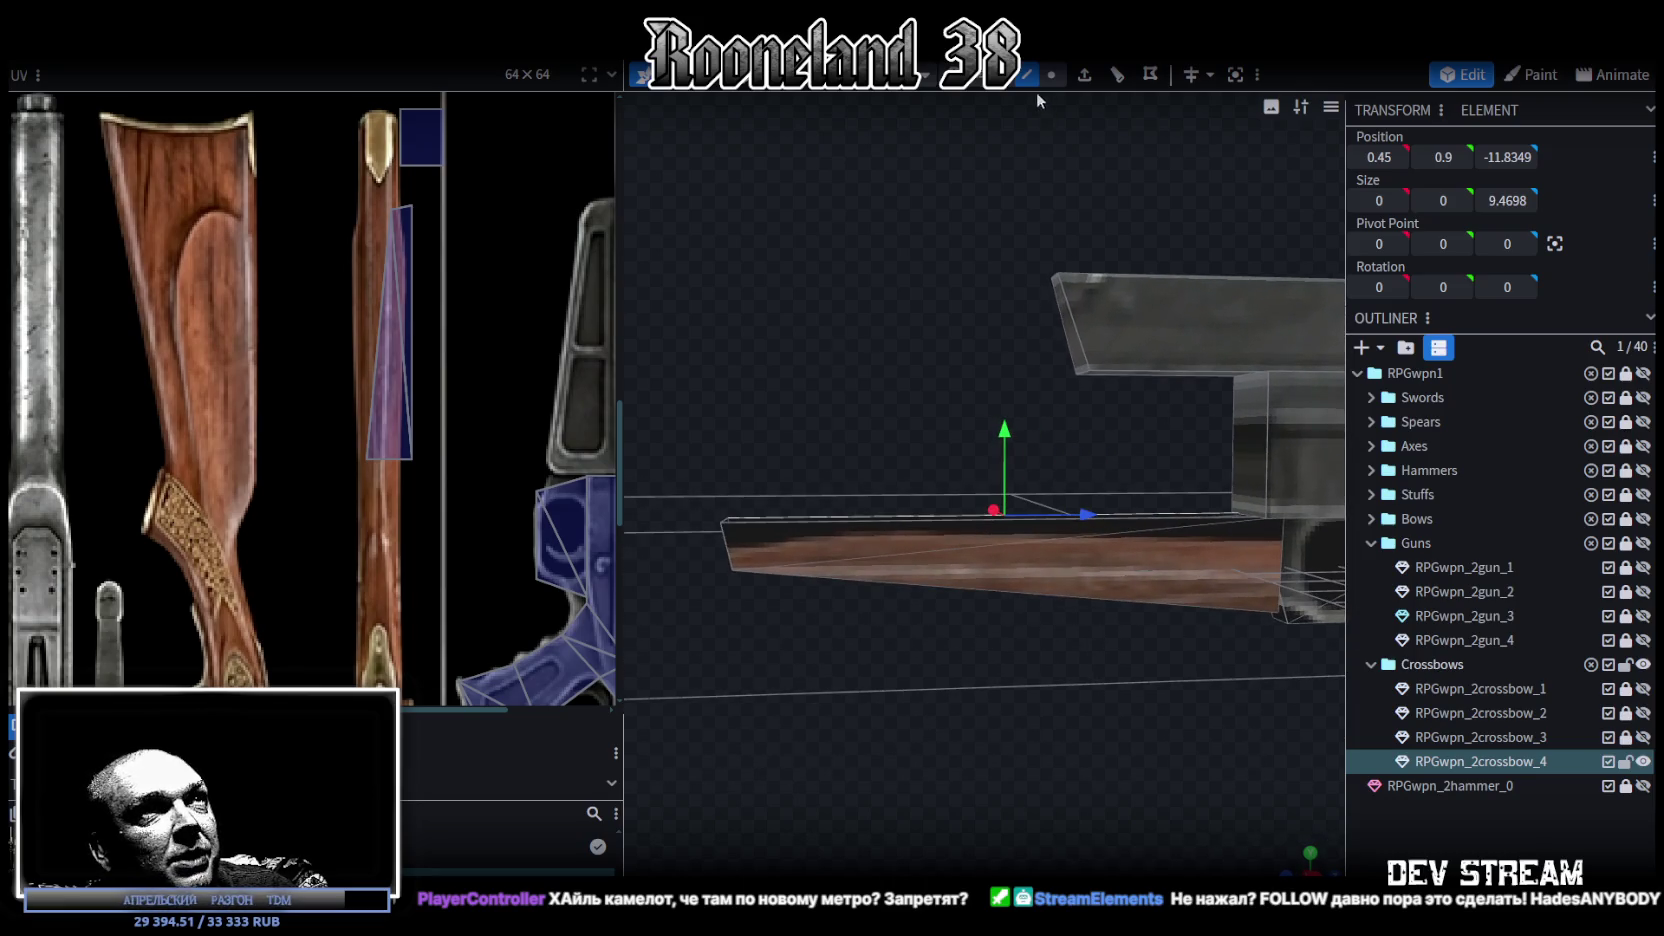
left_click(1082, 562)
mouse_move(883, 393)
left_mouse_down()
mouse_move(857, 423)
mouse_move(734, 390)
mouse_move(903, 391)
mouse_move(731, 386)
mouse_move(869, 436)
left_mouse_up()
left_click(958, 643)
mouse_move(959, 643)
left_mouse_down()
mouse_move(996, 732)
mouse_move(1108, 739)
mouse_move(1155, 784)
mouse_move(914, 688)
mouse_move(1138, 723)
mouse_move(1160, 743)
left_mouse_up()
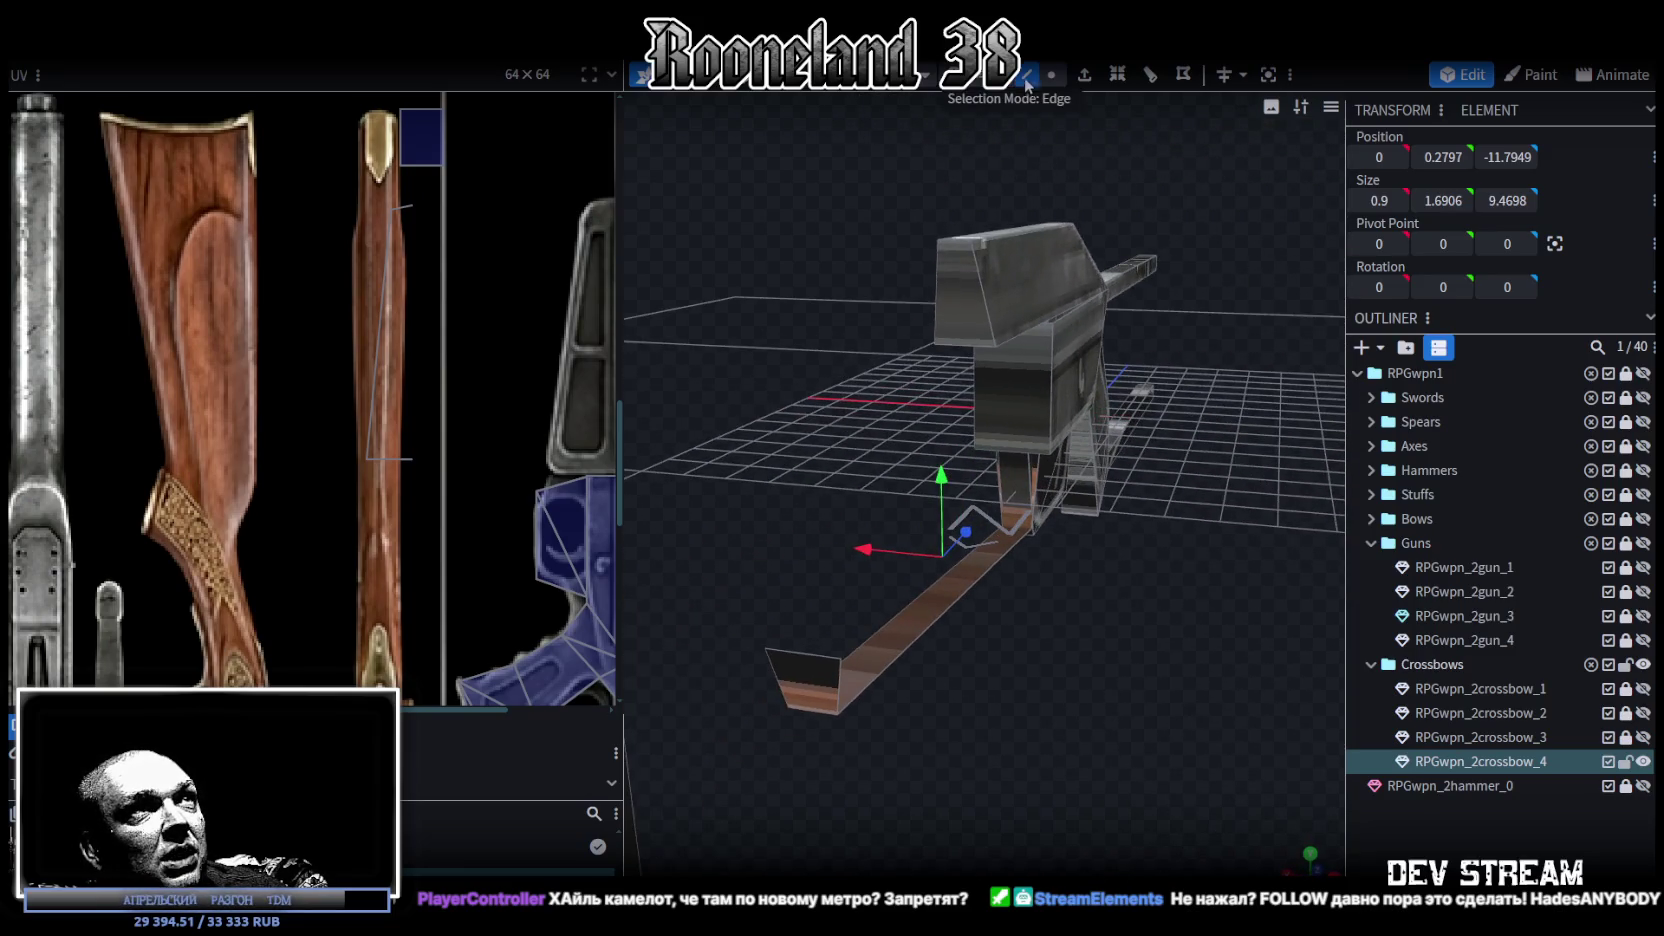
scroll(1072, 447, "up", 2)
left_click(1051, 461)
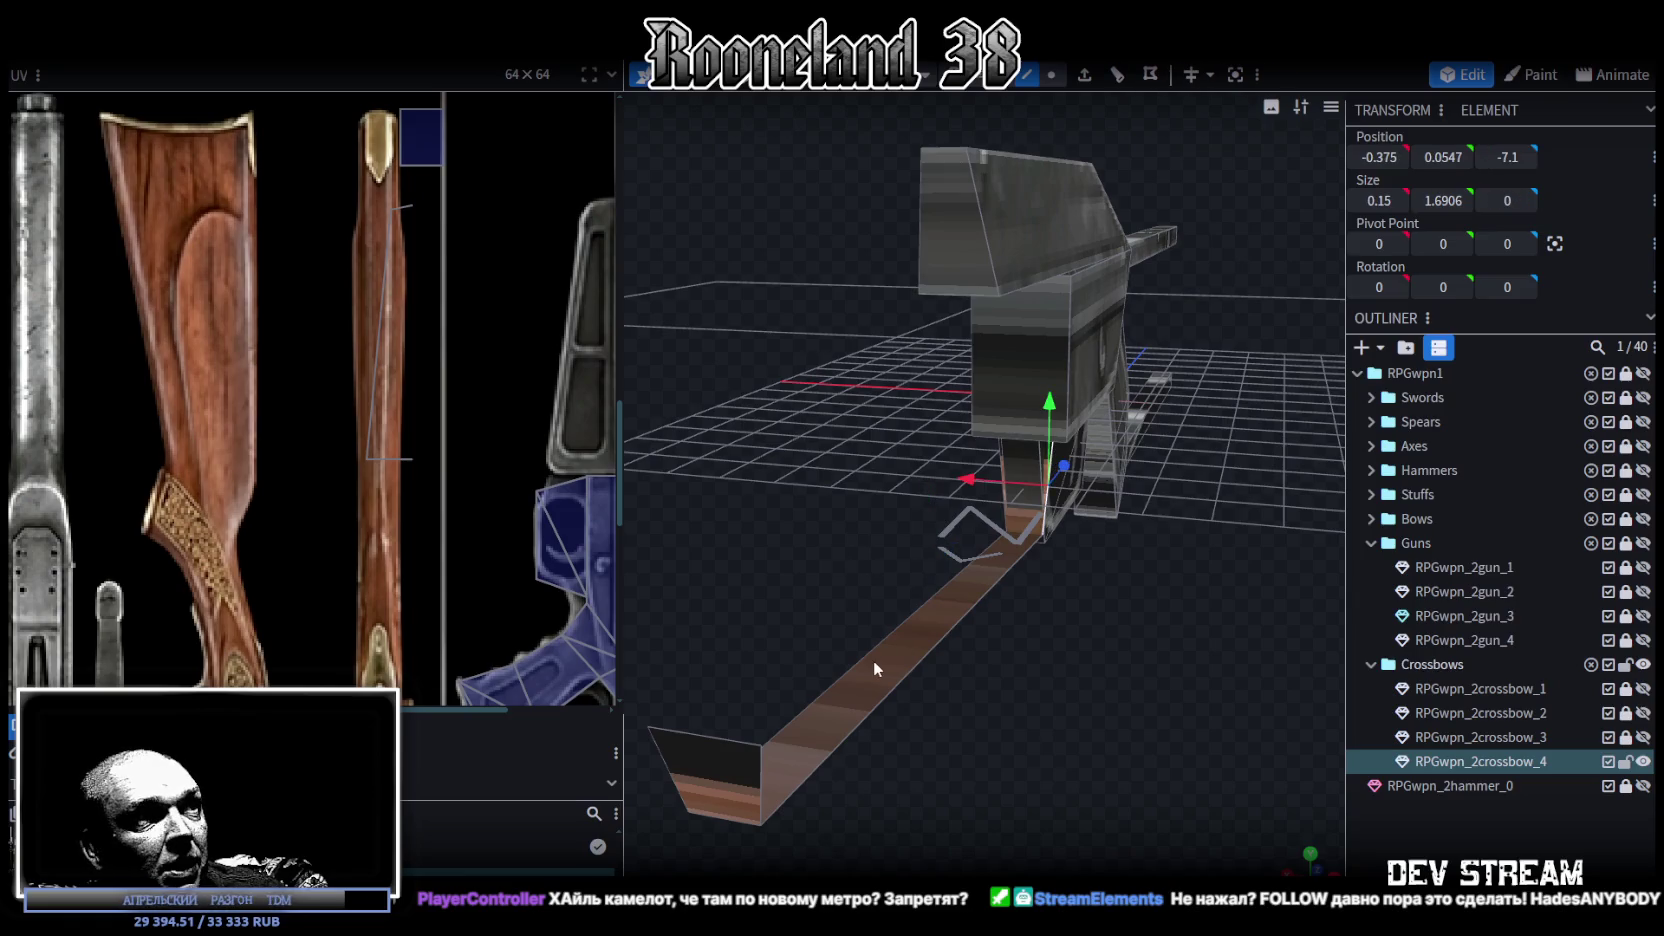
left_click(764, 775)
mouse_move(1066, 786)
left_mouse_down()
mouse_move(1150, 801)
mouse_move(927, 497)
left_mouse_up()
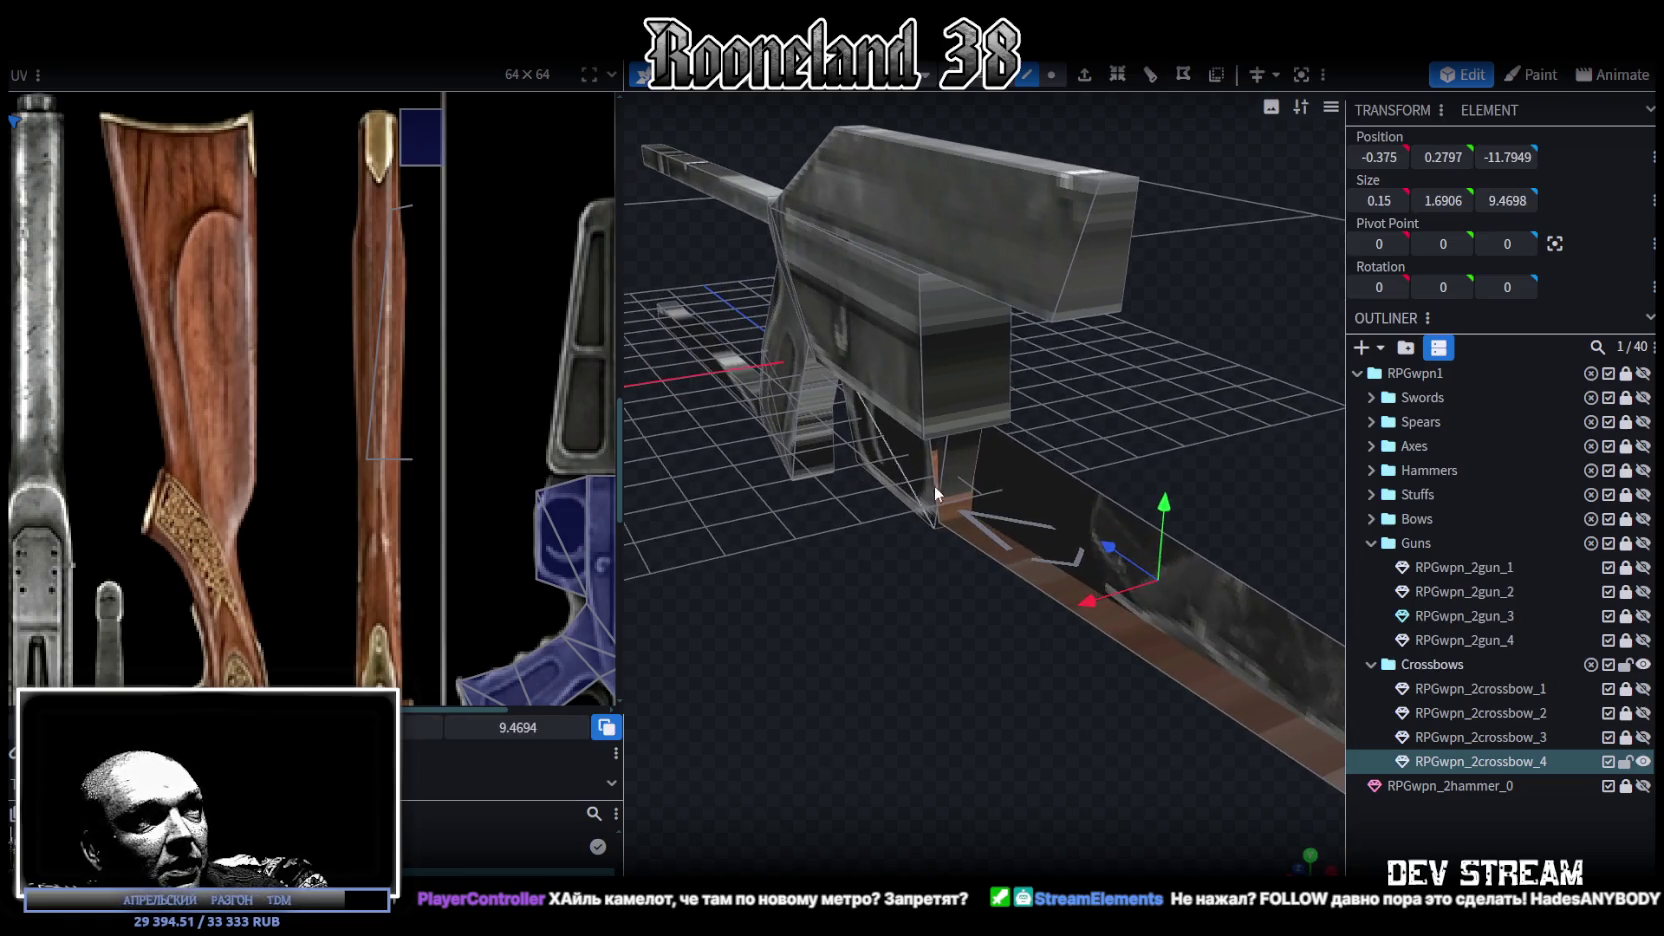
left_click(930, 448)
left_click_drag(956, 821, 920, 658)
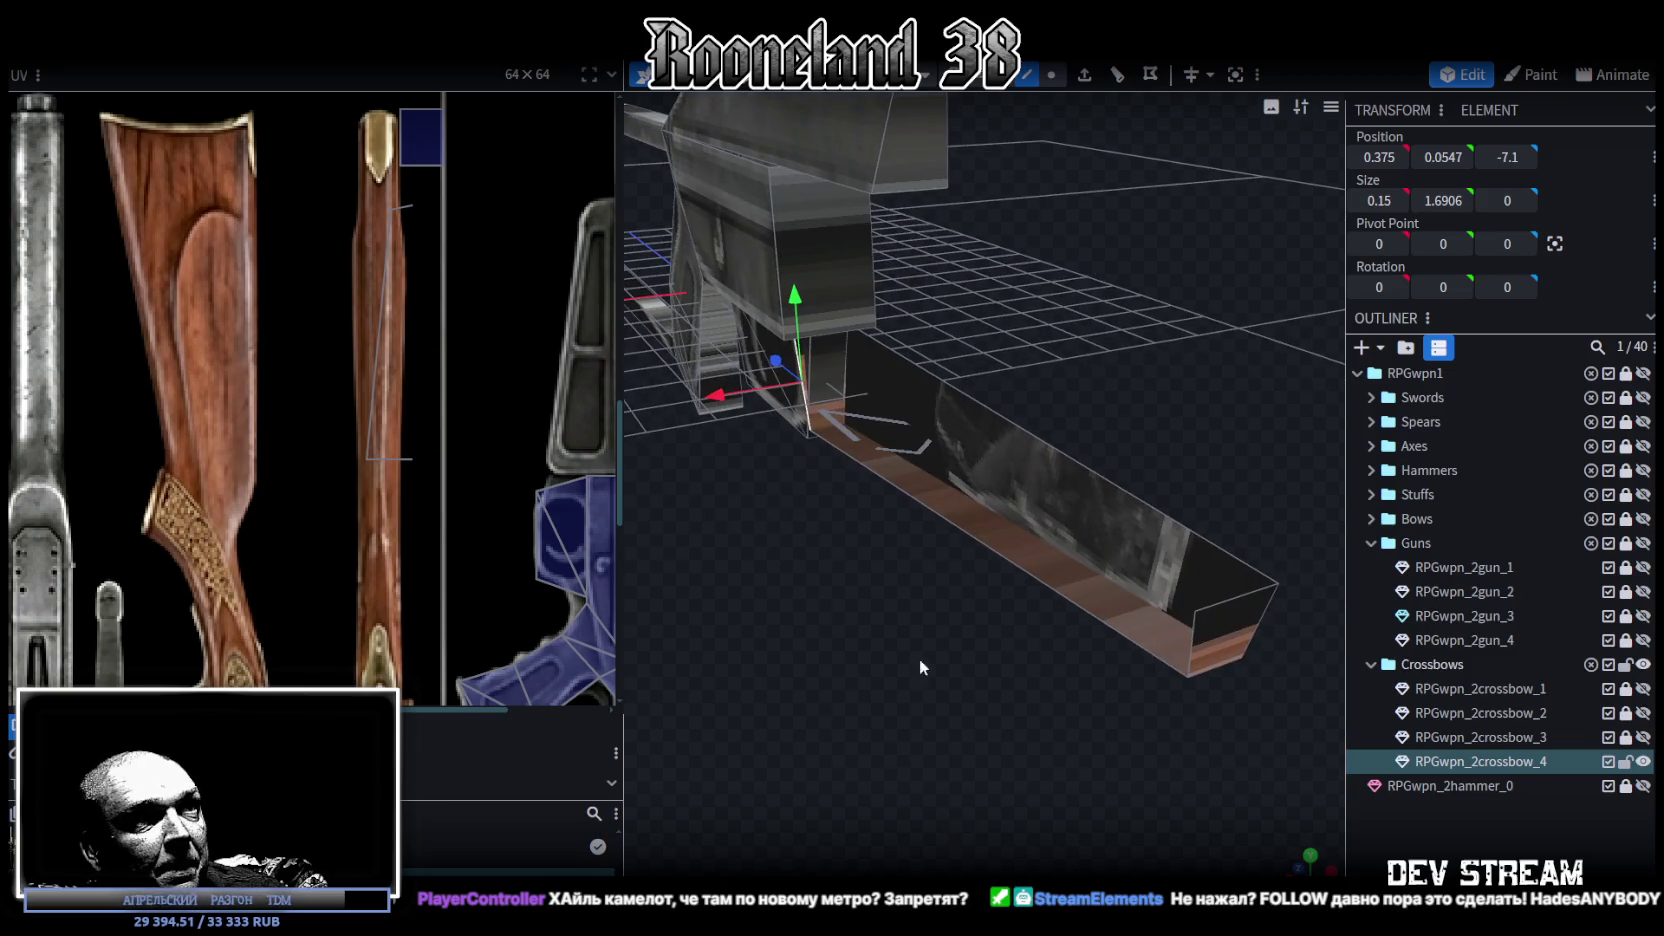
left_click(1199, 645)
mouse_move(1177, 653)
left_mouse_down()
mouse_move(989, 753)
mouse_move(891, 648)
mouse_move(936, 617)
mouse_move(947, 675)
left_mouse_up()
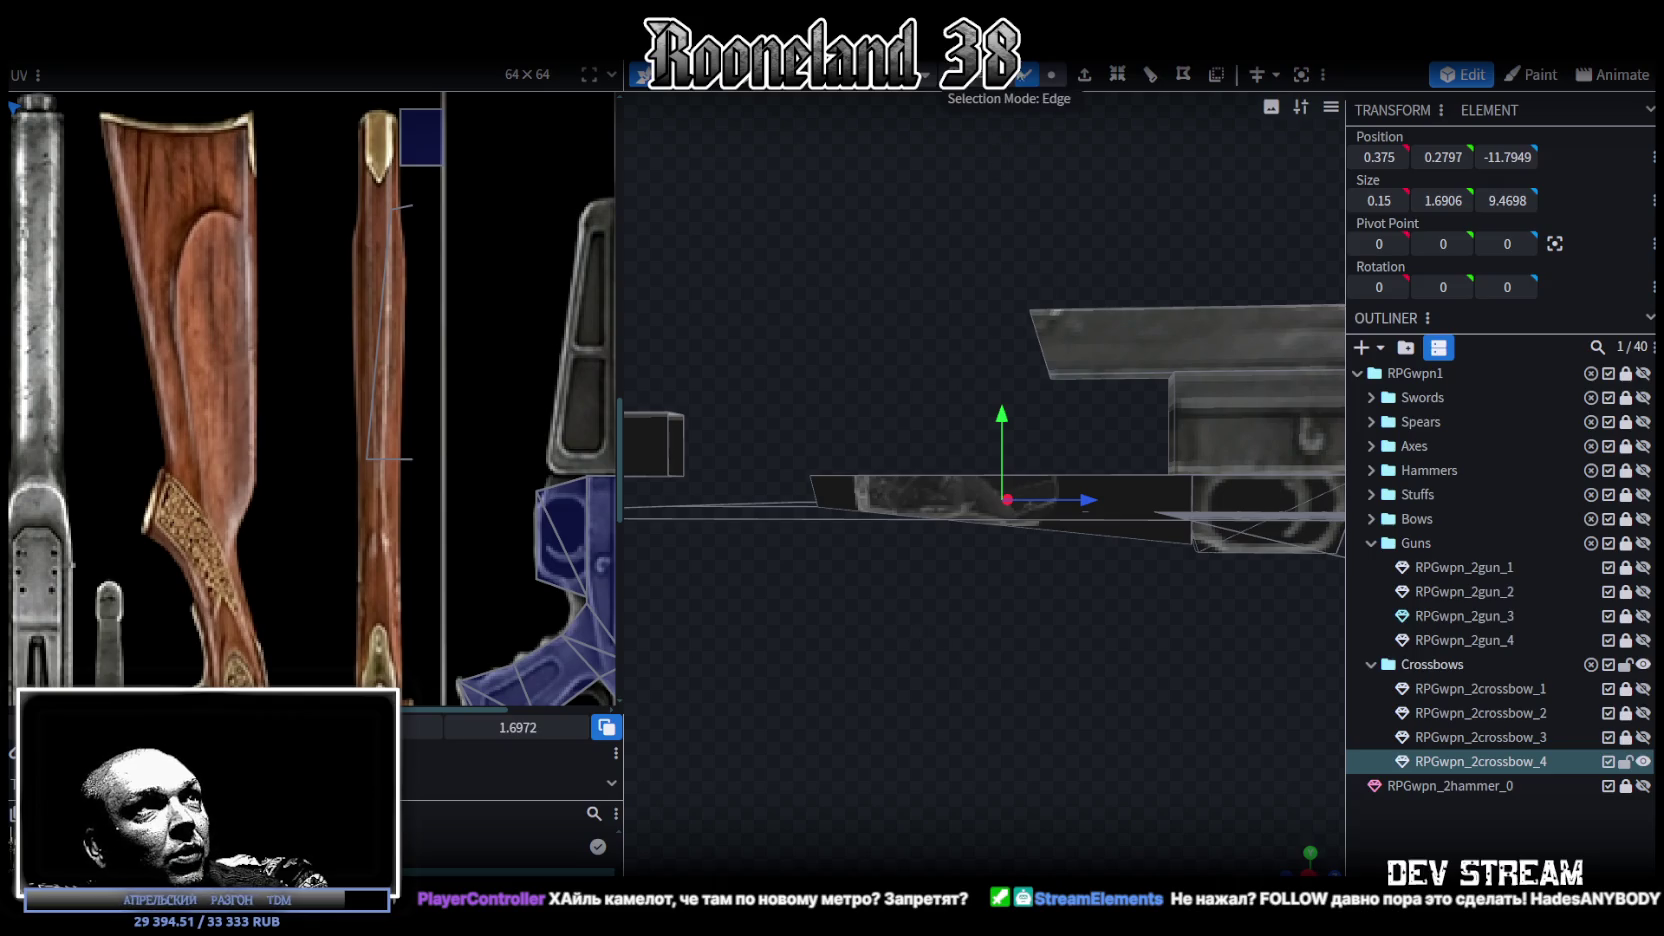
left_click(936, 547)
mouse_move(1253, 575)
left_mouse_down()
mouse_move(1085, 605)
mouse_move(1078, 535)
mouse_move(1051, 724)
mouse_move(1078, 720)
left_mouse_up()
Step: In Edge mode, raise the stock plank's top edge to 2.5
left_click(1028, 76)
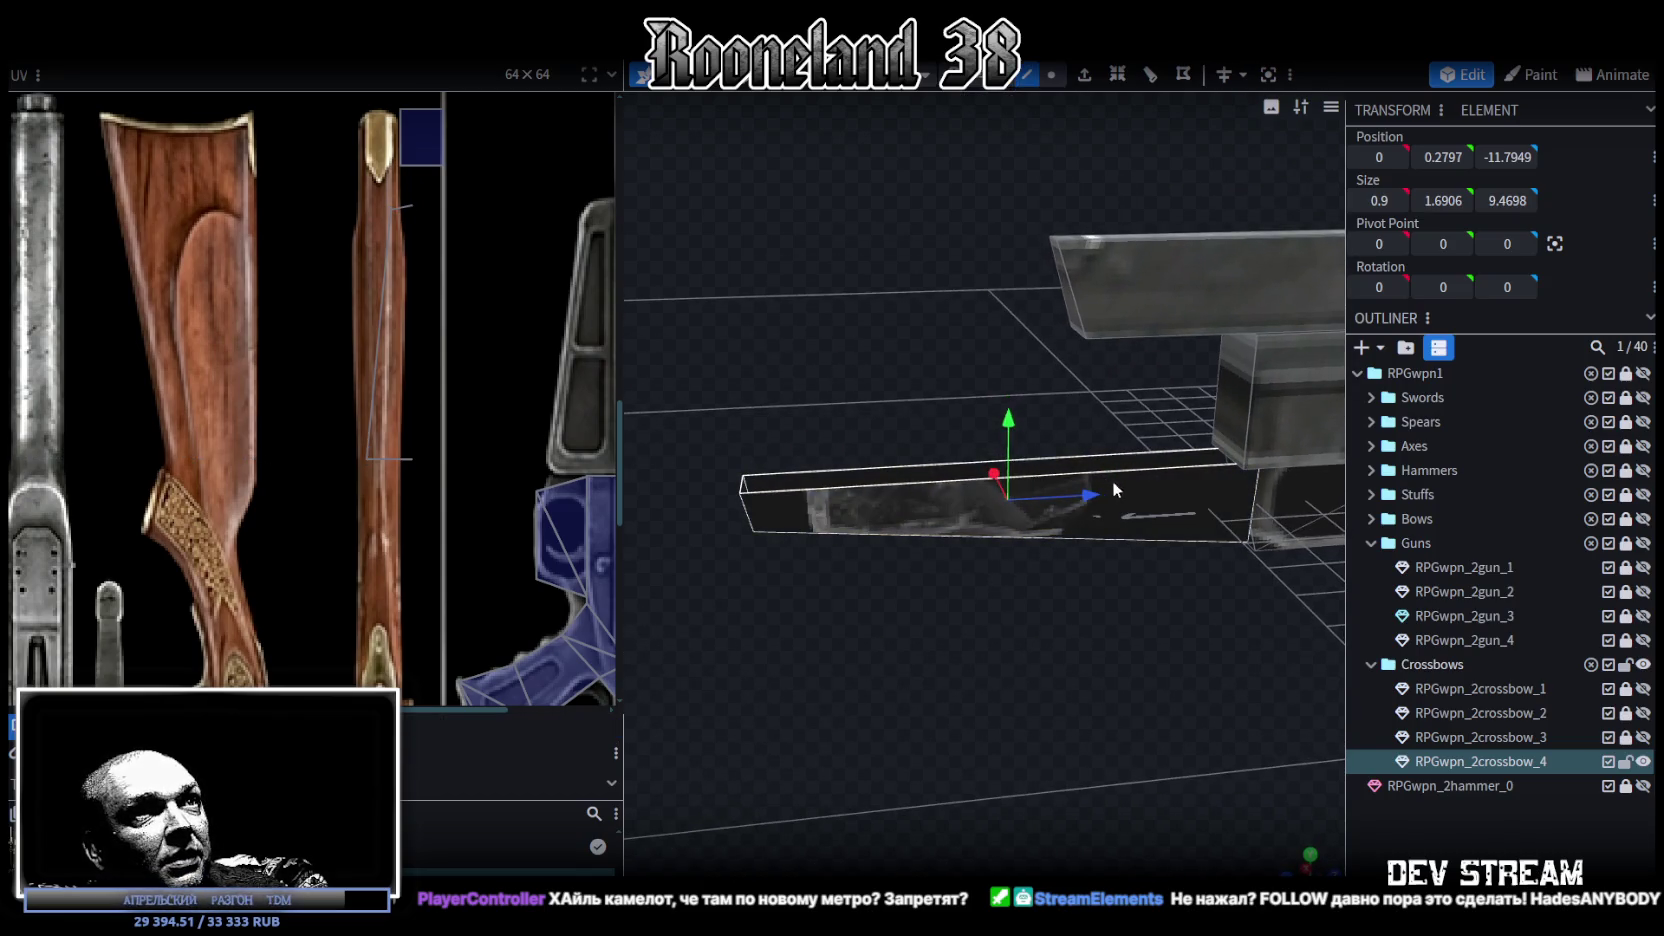
left_click(1111, 452)
mouse_move(1143, 631)
left_mouse_down()
mouse_move(994, 722)
mouse_move(979, 687)
left_mouse_up()
left_click_drag(931, 467, 928, 377)
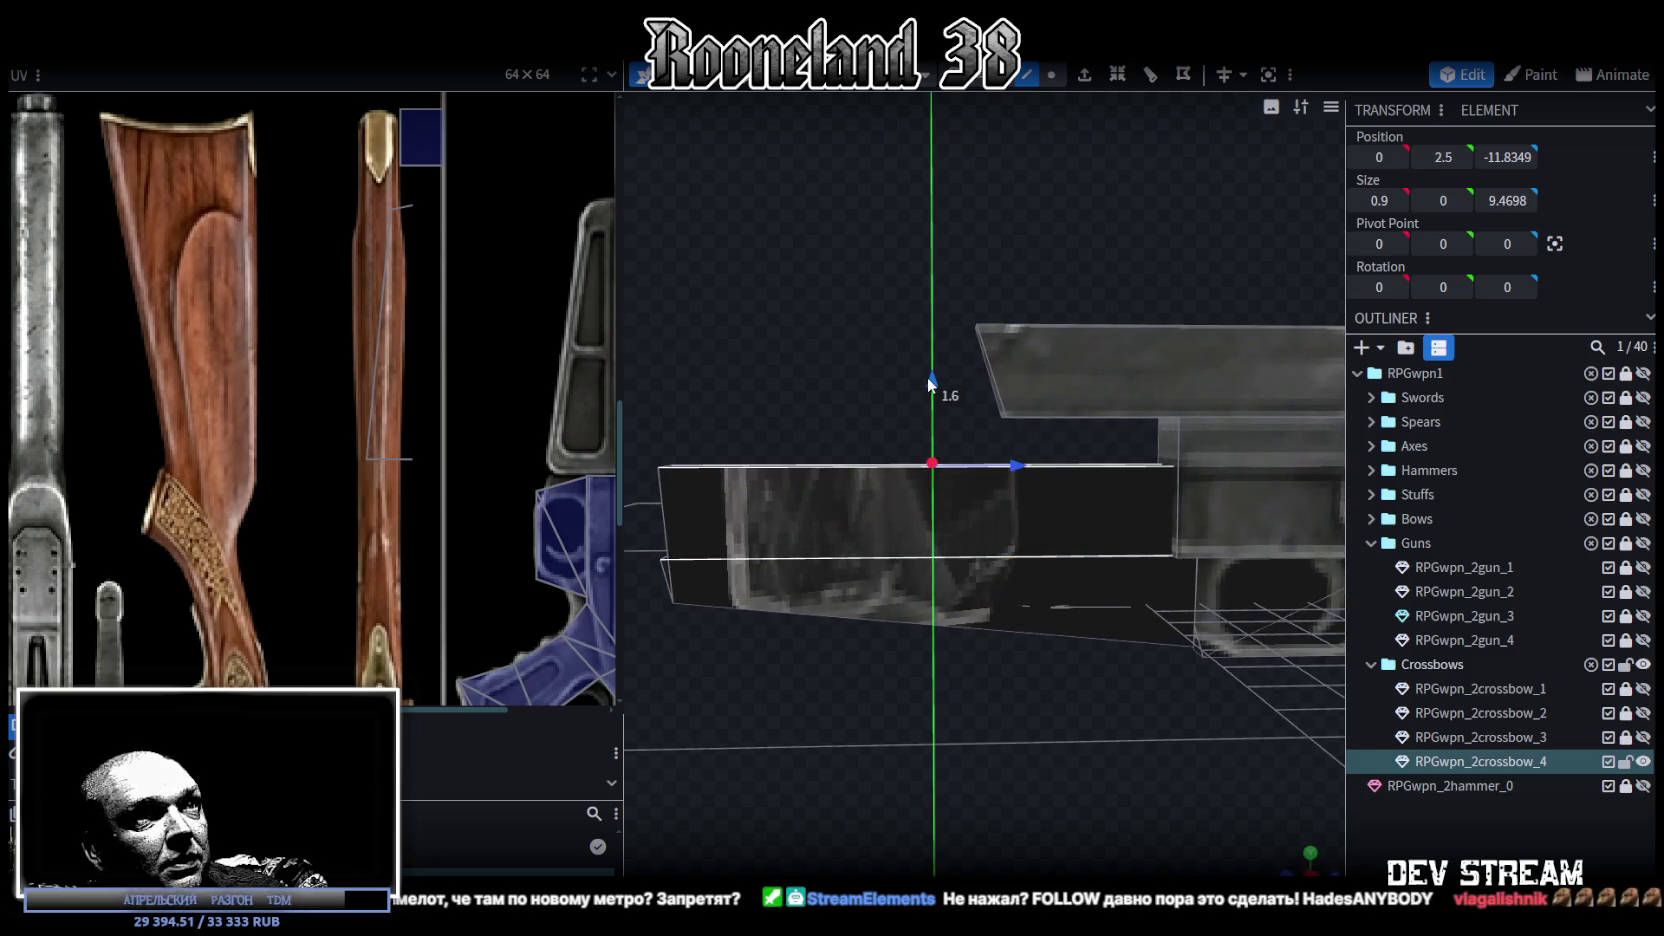
scroll(423, 485, "down", 3)
mouse_move(707, 601)
left_mouse_down()
mouse_move(816, 674)
mouse_move(945, 675)
mouse_move(835, 501)
left_mouse_up()
left_click(882, 418)
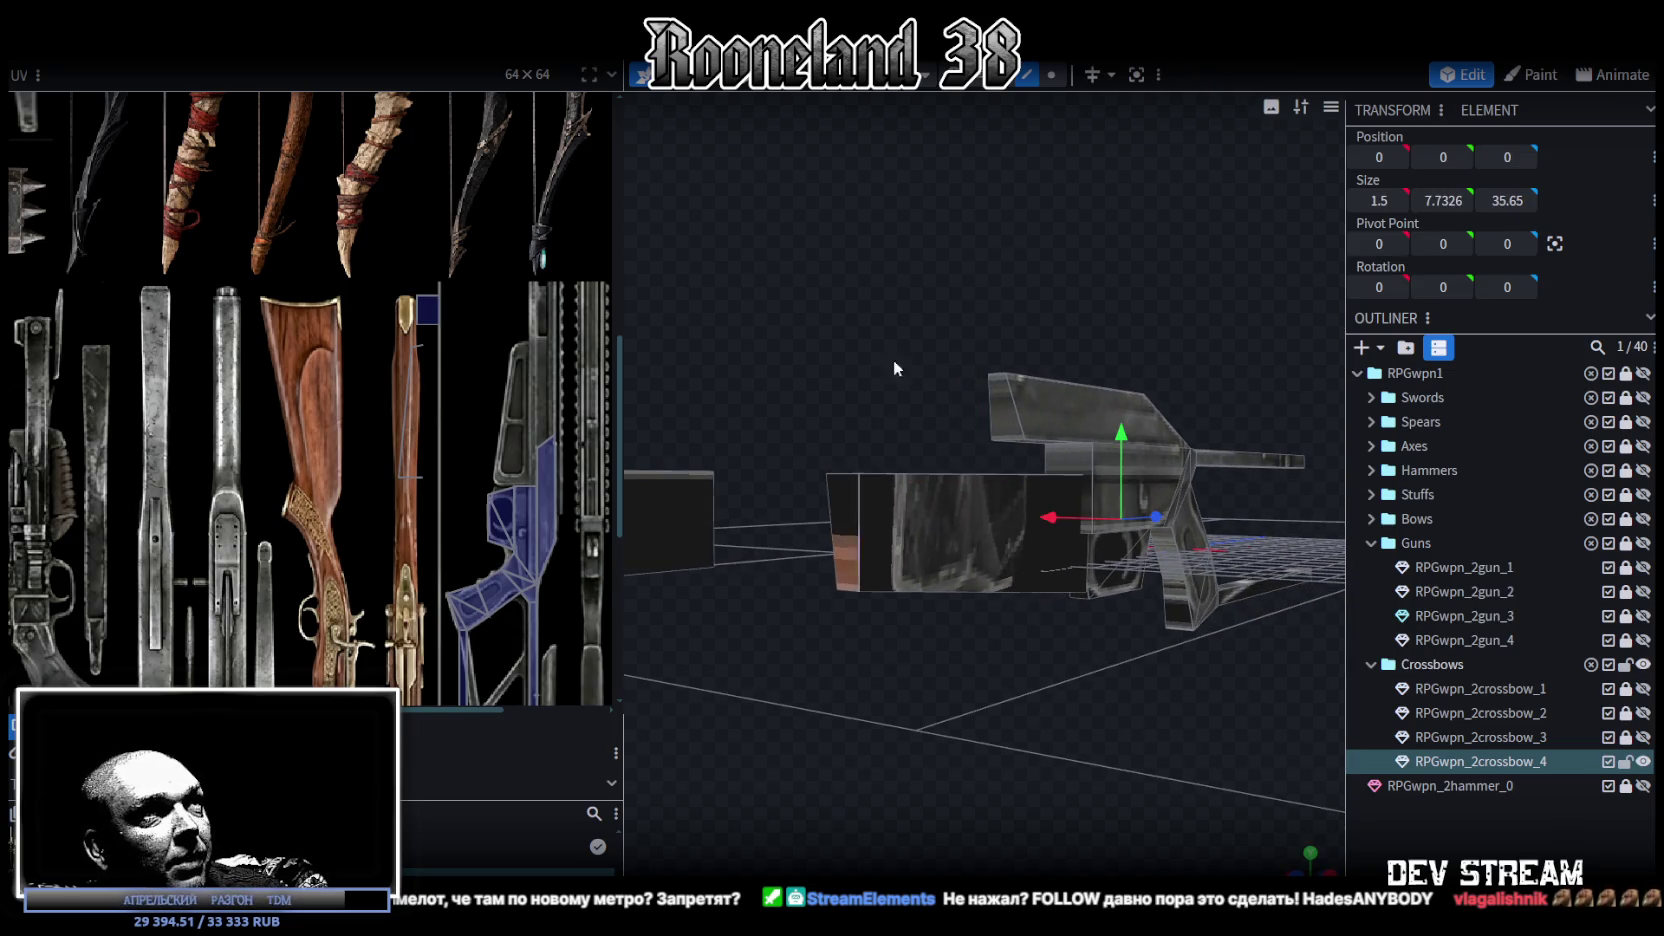
Step: Push the stock box's rear end back one unit and lift its rear vertices
left_click(847, 526)
mouse_move(845, 545)
left_mouse_down()
mouse_move(904, 671)
mouse_move(977, 679)
mouse_move(964, 668)
left_mouse_up()
mouse_move(900, 548)
left_mouse_down()
mouse_move(863, 553)
mouse_move(865, 639)
mouse_move(979, 178)
left_mouse_up()
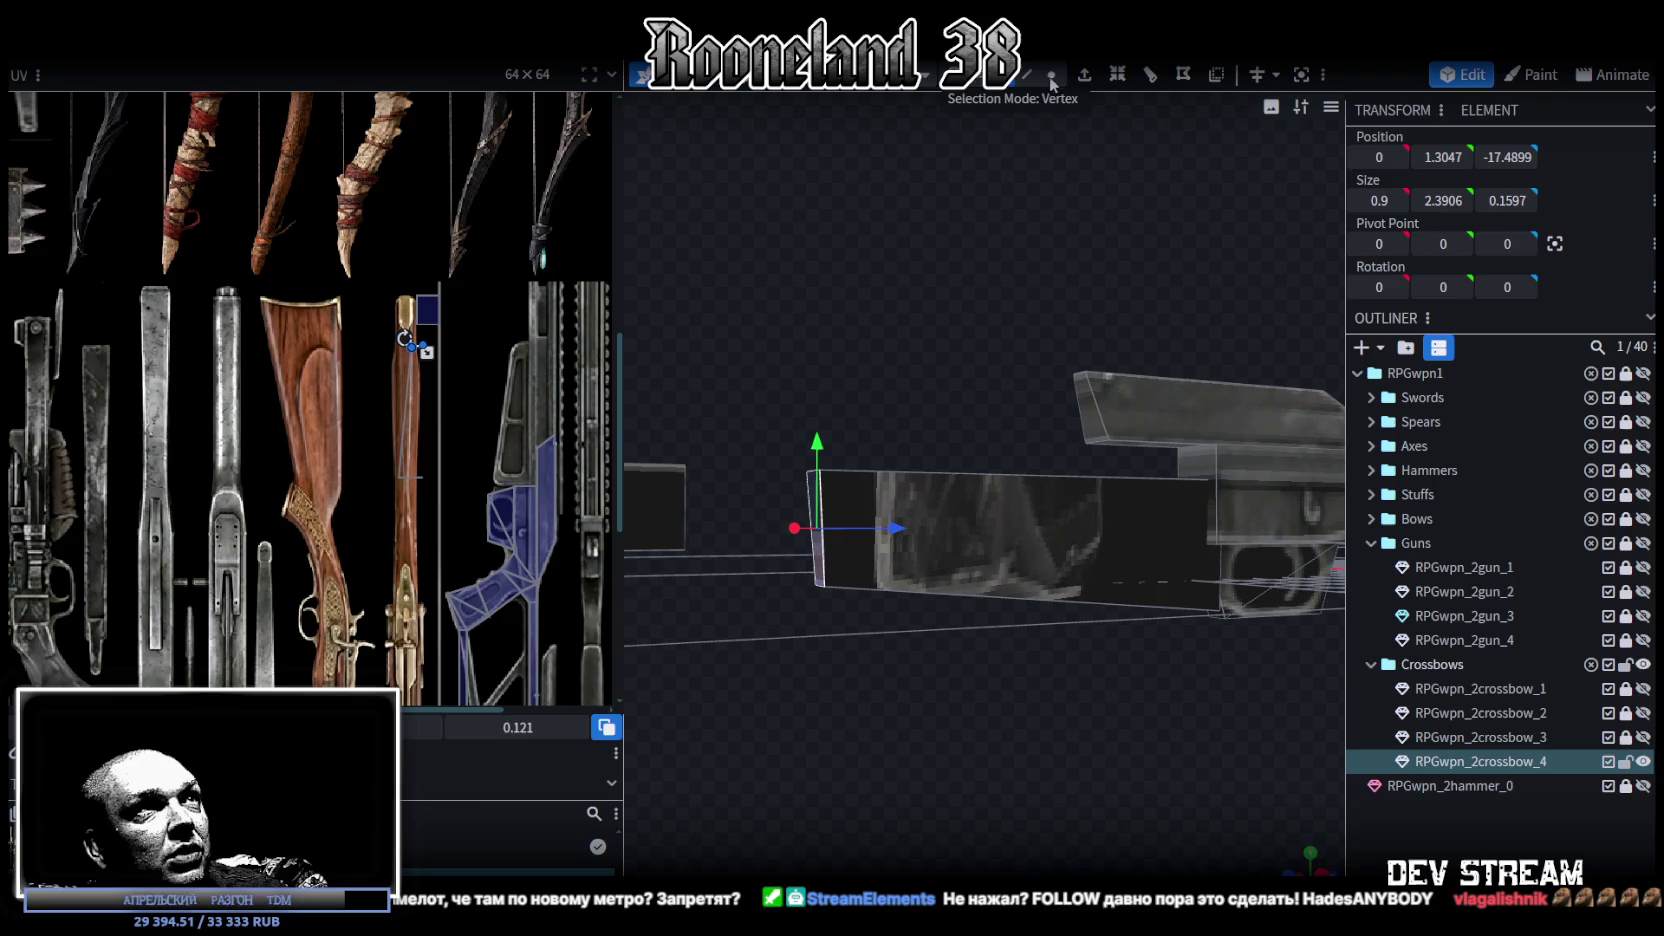
left_click(1051, 77)
mouse_move(771, 628)
left_mouse_down()
mouse_move(886, 558)
mouse_move(908, 579)
mouse_move(895, 584)
left_mouse_up()
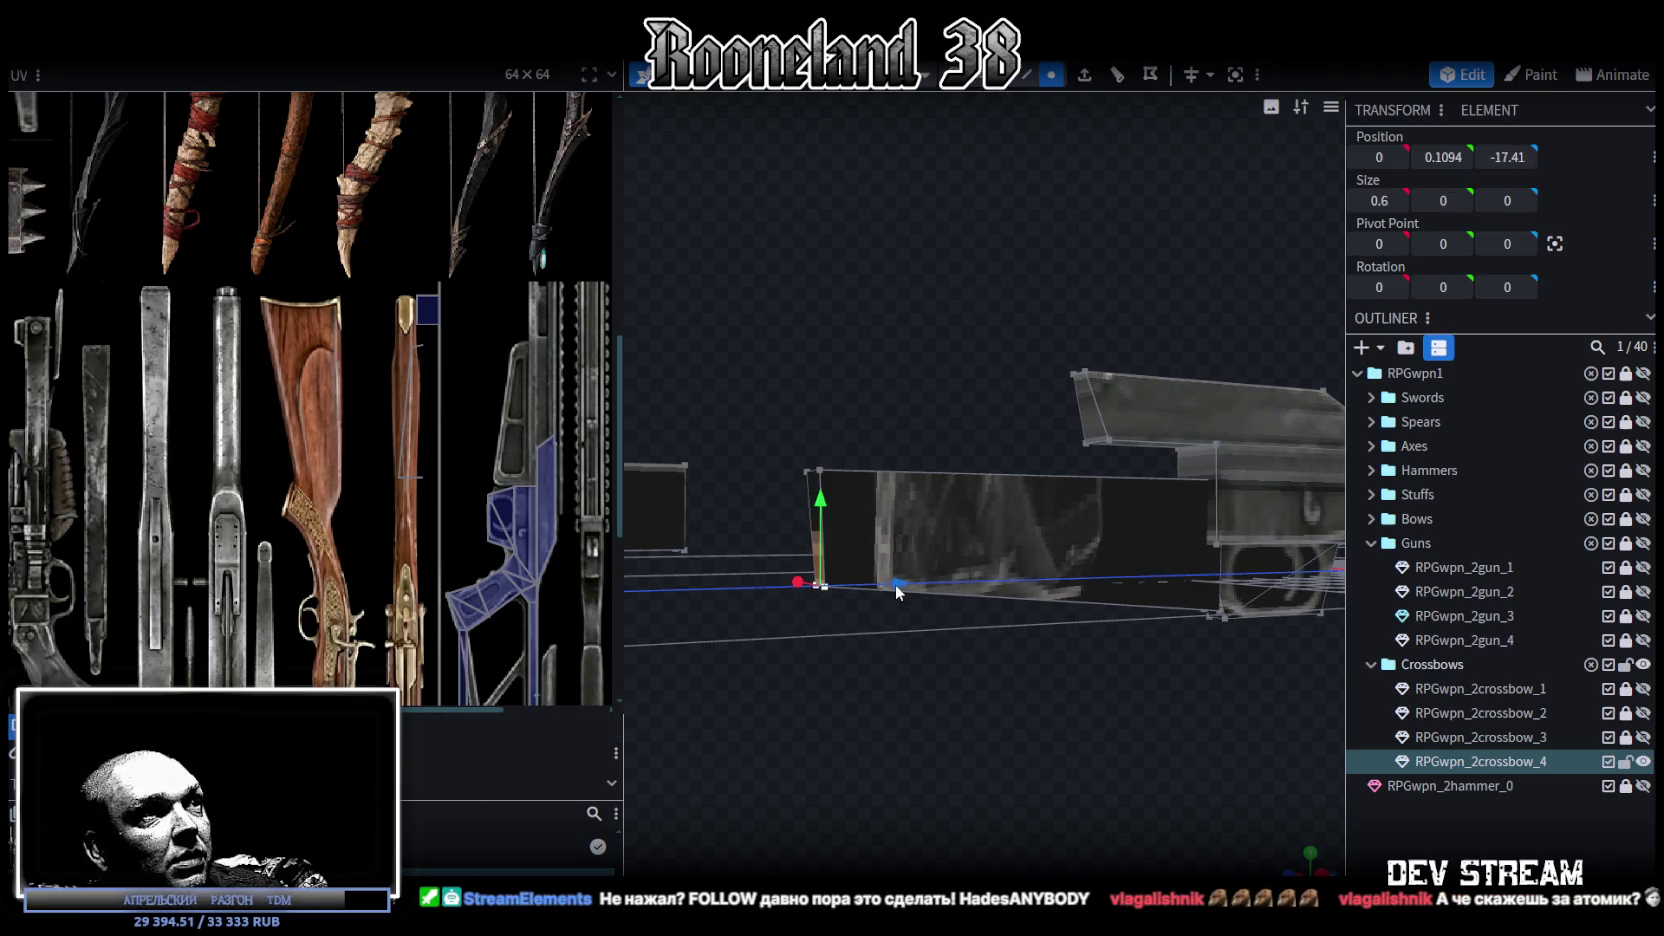
mouse_move(827, 520)
left_mouse_down()
mouse_move(826, 488)
mouse_move(1075, 709)
mouse_move(1010, 699)
left_mouse_up()
Step: Widen the box's top edge from 0.9 to 1.3 and inspect the stock piece
left_click(1027, 75)
left_click(985, 476)
mouse_move(1112, 464)
left_mouse_down()
mouse_move(1135, 480)
mouse_move(1009, 571)
mouse_move(1043, 564)
left_mouse_up()
left_click(1050, 75)
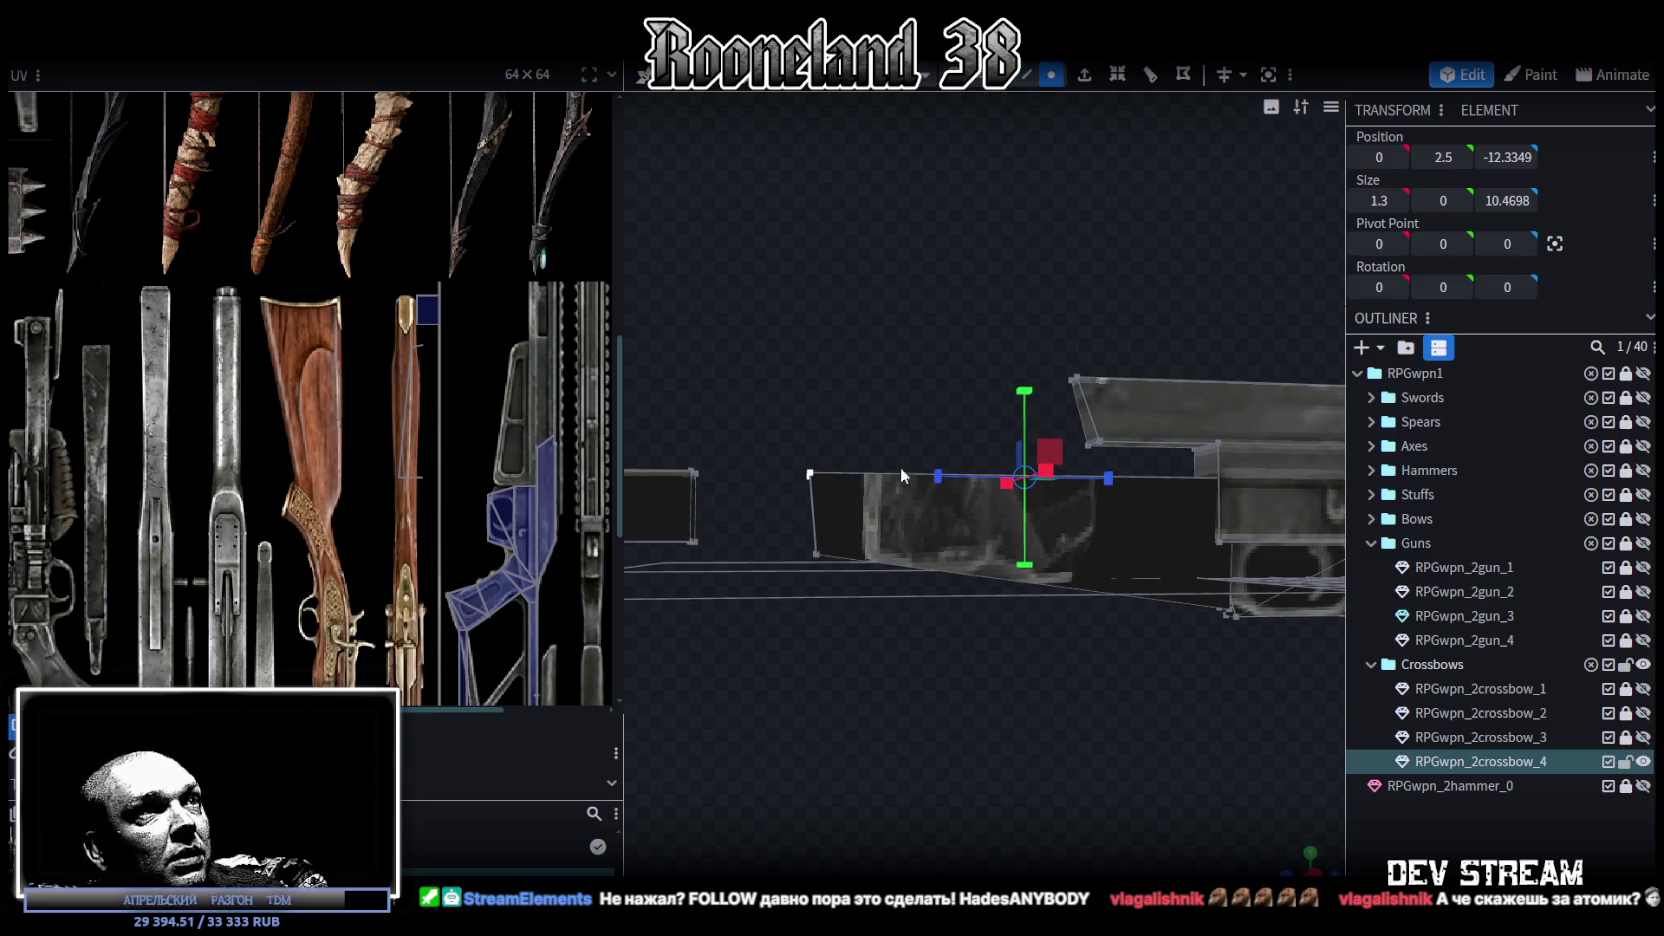
left_click(861, 526)
mouse_move(870, 536)
left_mouse_down()
mouse_move(956, 622)
mouse_move(955, 608)
left_mouse_up()
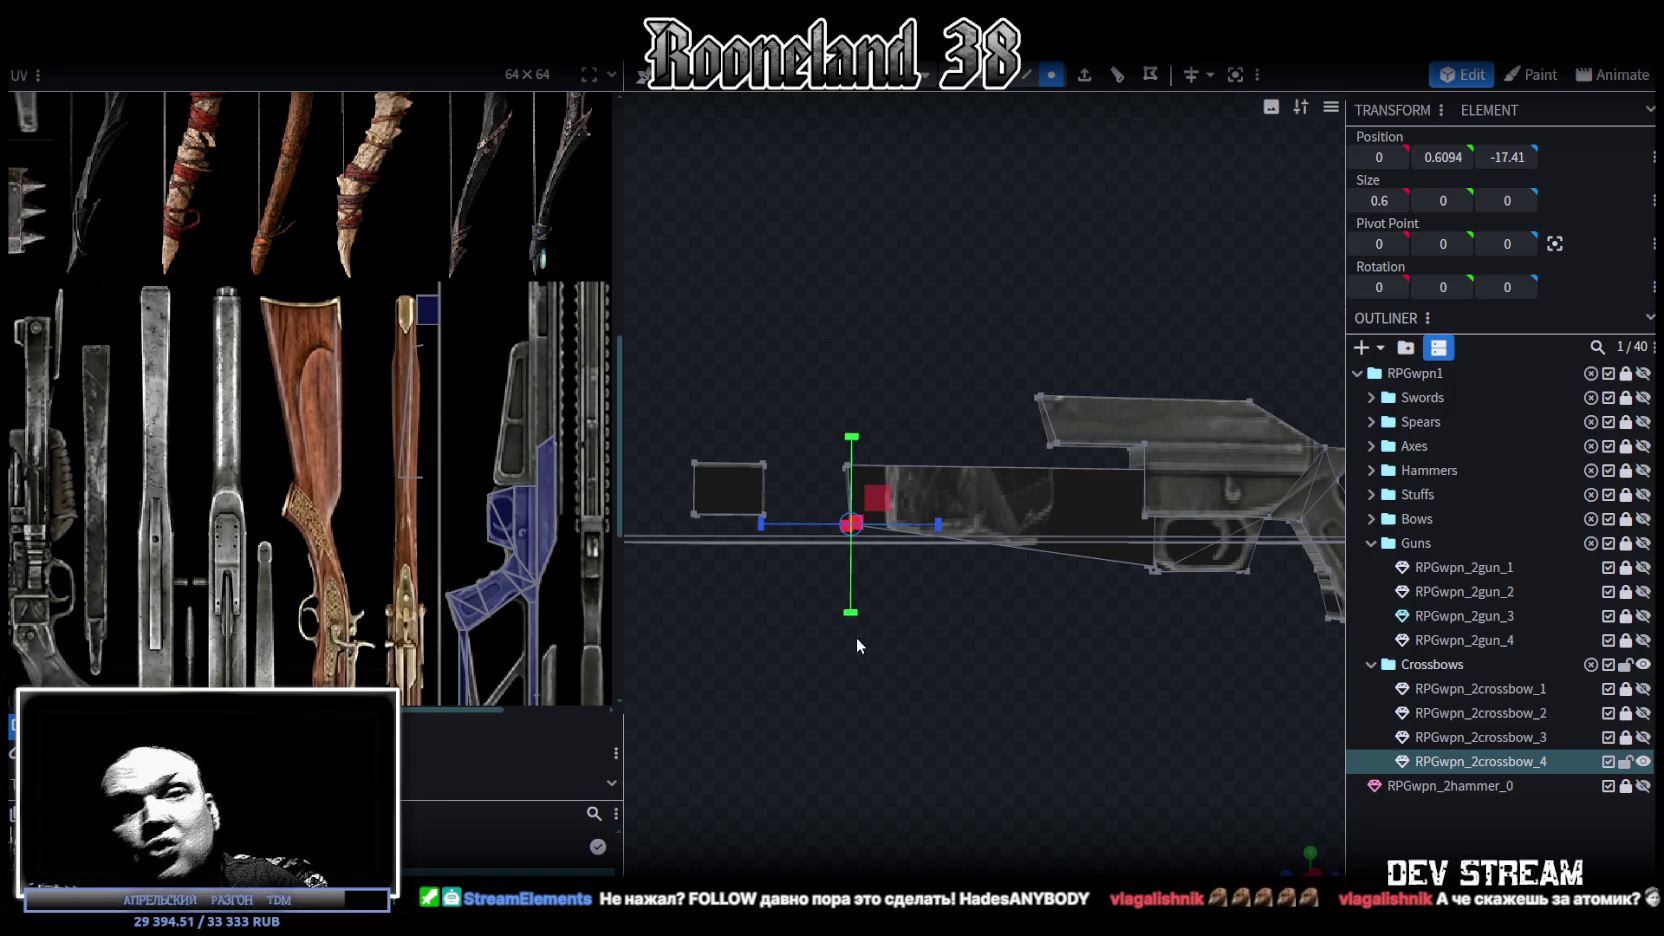
left_click(1051, 74)
mouse_move(981, 361)
left_mouse_down()
mouse_move(956, 419)
mouse_move(939, 387)
mouse_move(955, 400)
left_mouse_up()
left_click(955, 401)
mouse_move(978, 469)
left_mouse_down()
mouse_move(1010, 704)
mouse_move(967, 577)
mouse_move(943, 566)
mouse_move(1178, 615)
mouse_move(1165, 623)
mouse_move(1338, 834)
mouse_move(1111, 731)
left_mouse_up()
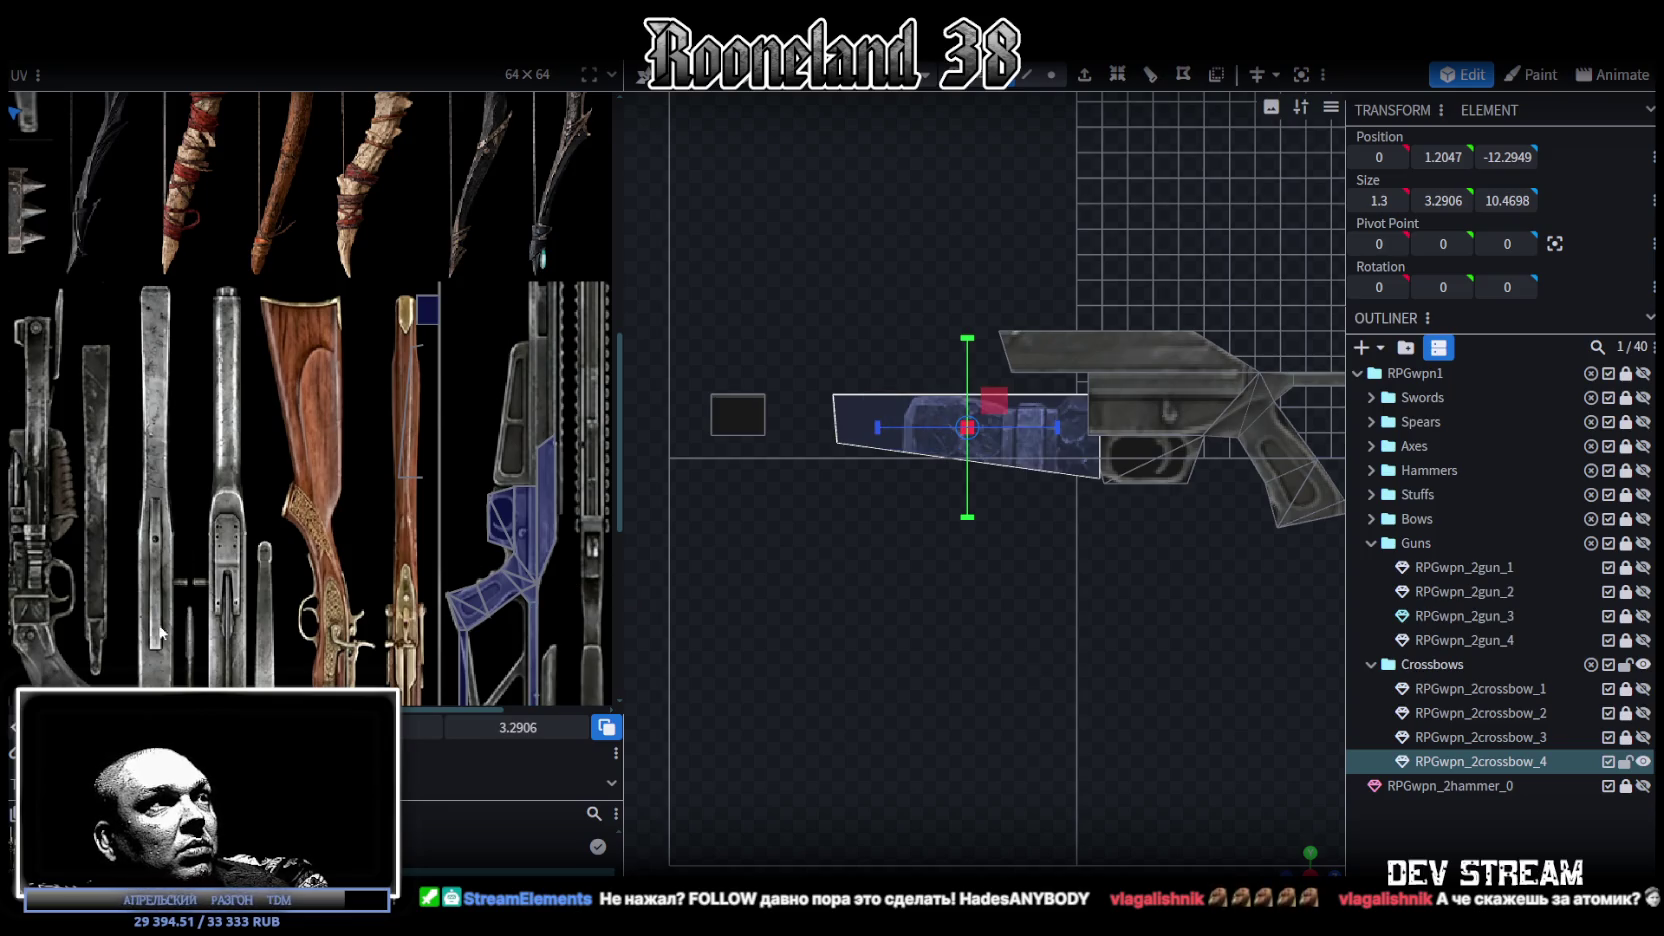
Step: Move the stock side face's UV onto the stock artwork and rotate it vertical
key("ctrl+z")
scroll(312, 434, "up", 2)
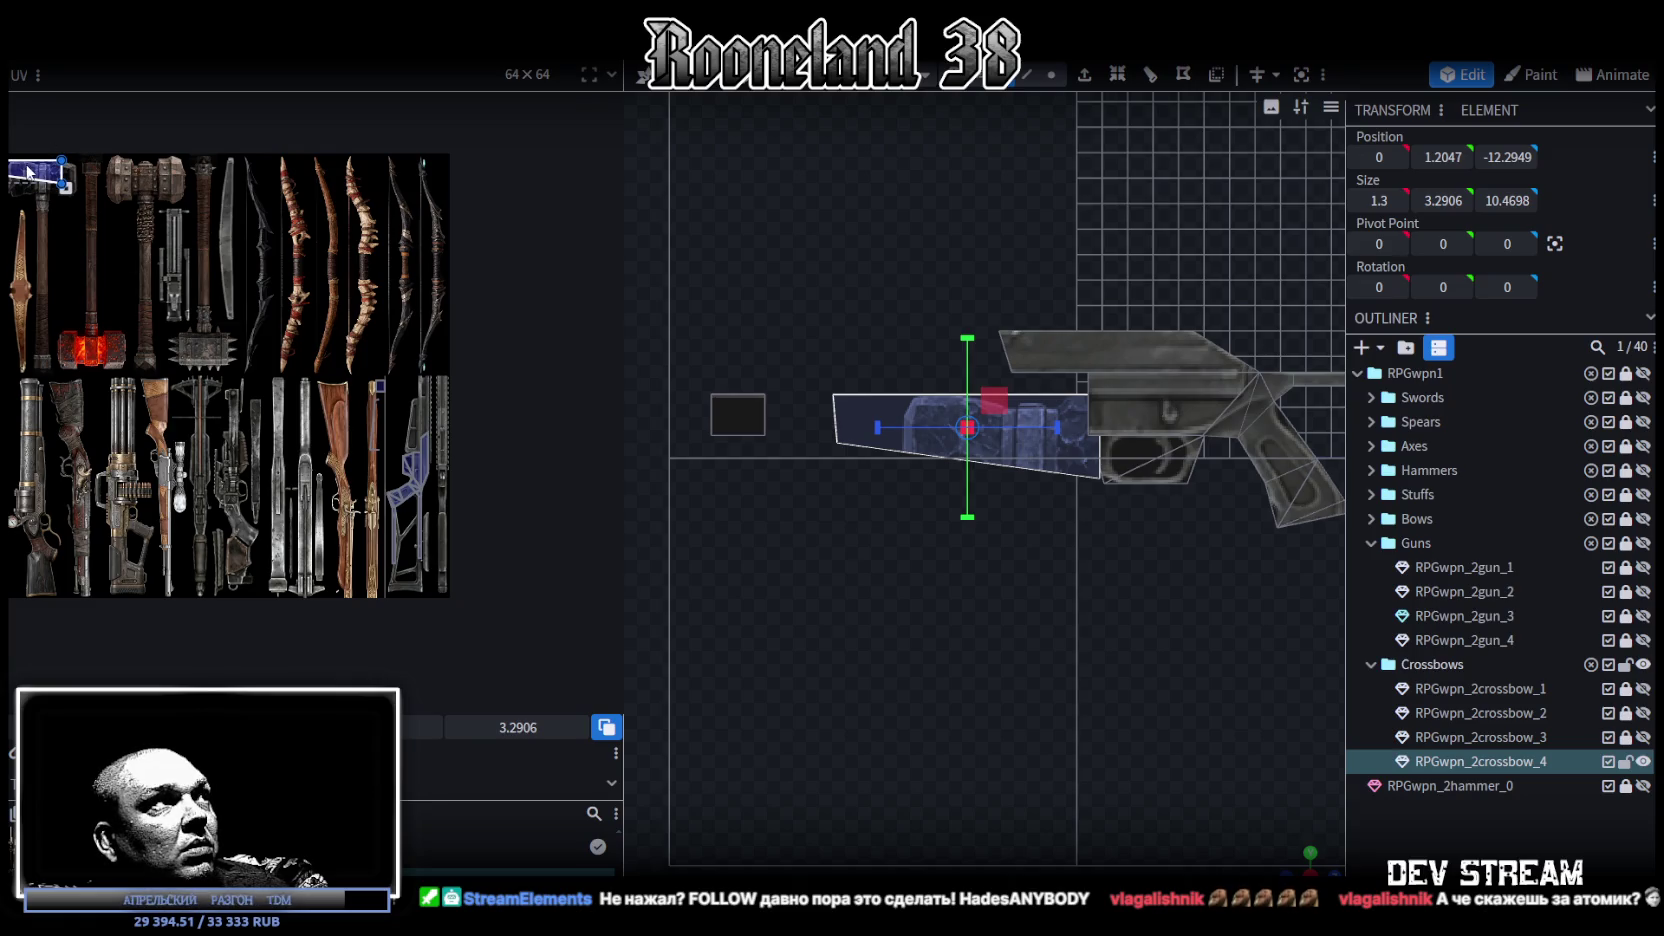
left_click_drag(29, 171, 323, 403)
scroll(341, 406, "up", 3)
right_click(357, 406)
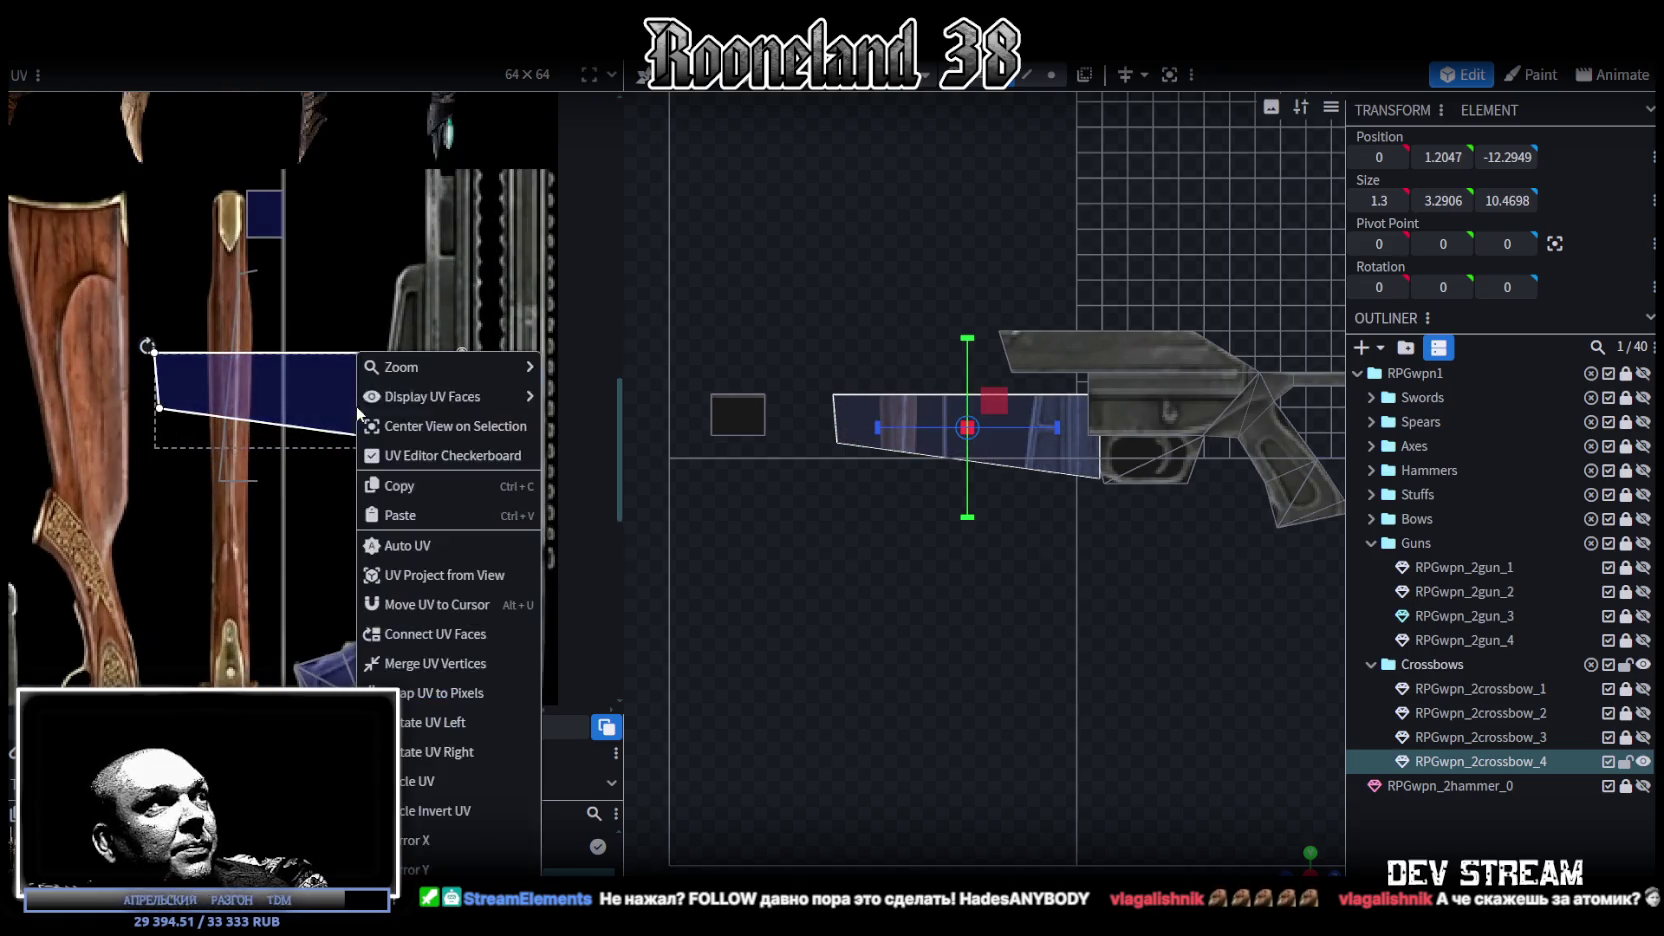
left_click(470, 752)
Step: Scale the side face UV to fit and place it on the blue gun stock
left_click_drag(437, 345, 431, 354)
scroll(432, 367, "up", 1)
scroll(491, 485, "up", 1)
scroll(492, 490, "down", 1)
left_click_drag(490, 657, 445, 622)
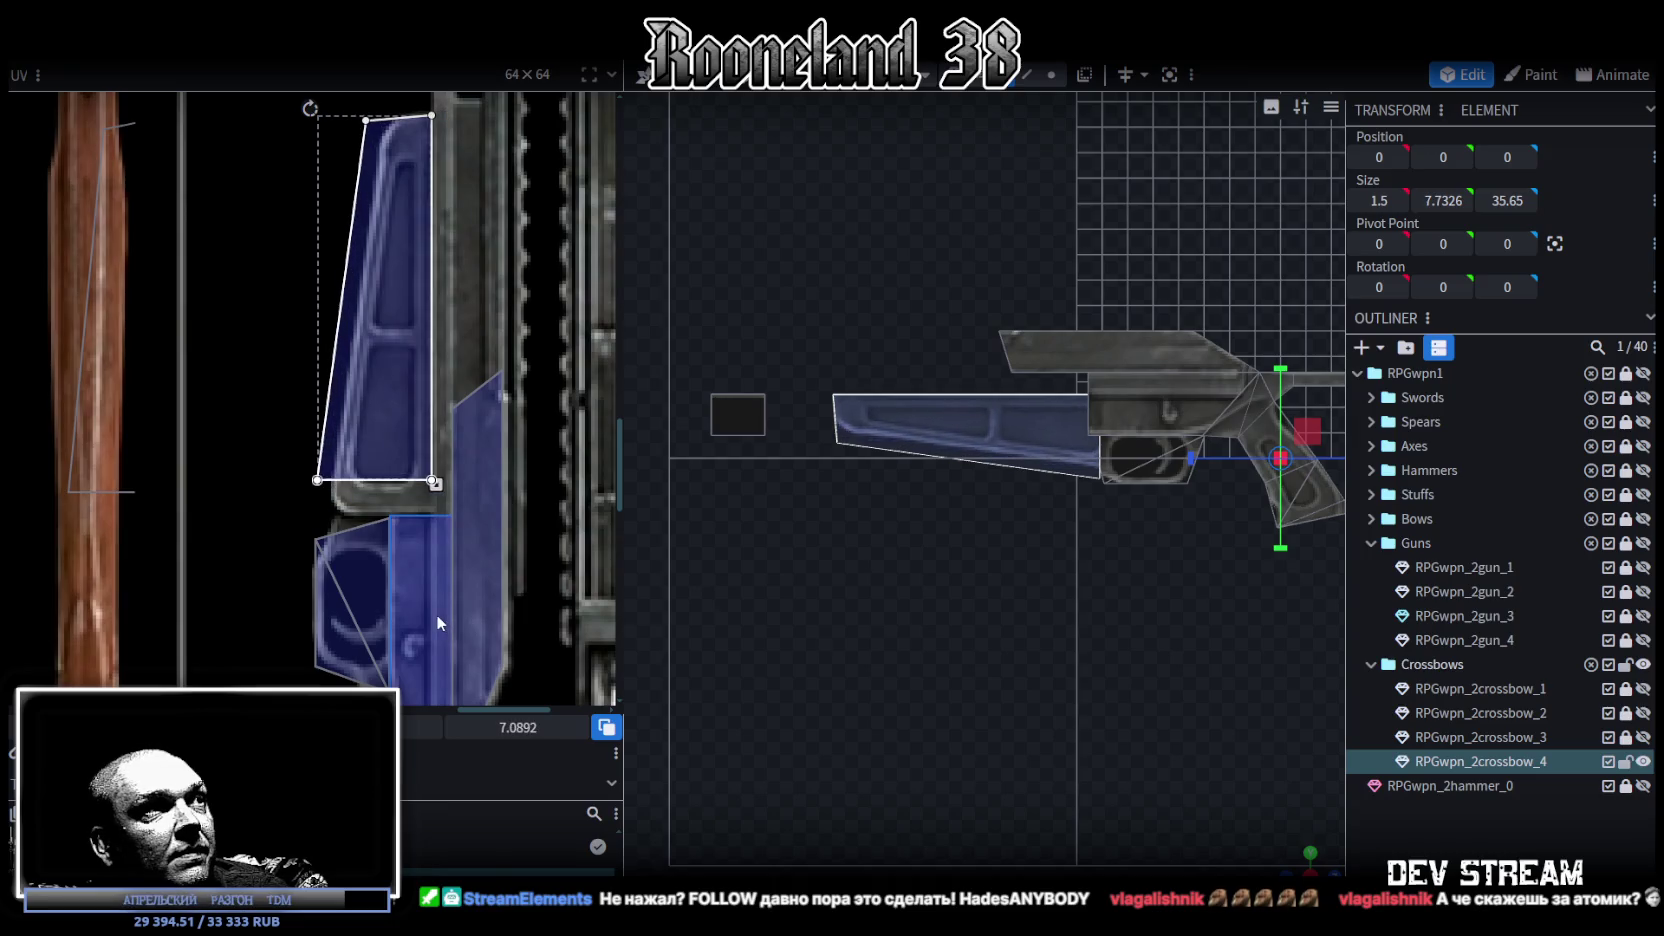
left_click_drag(405, 300, 421, 301)
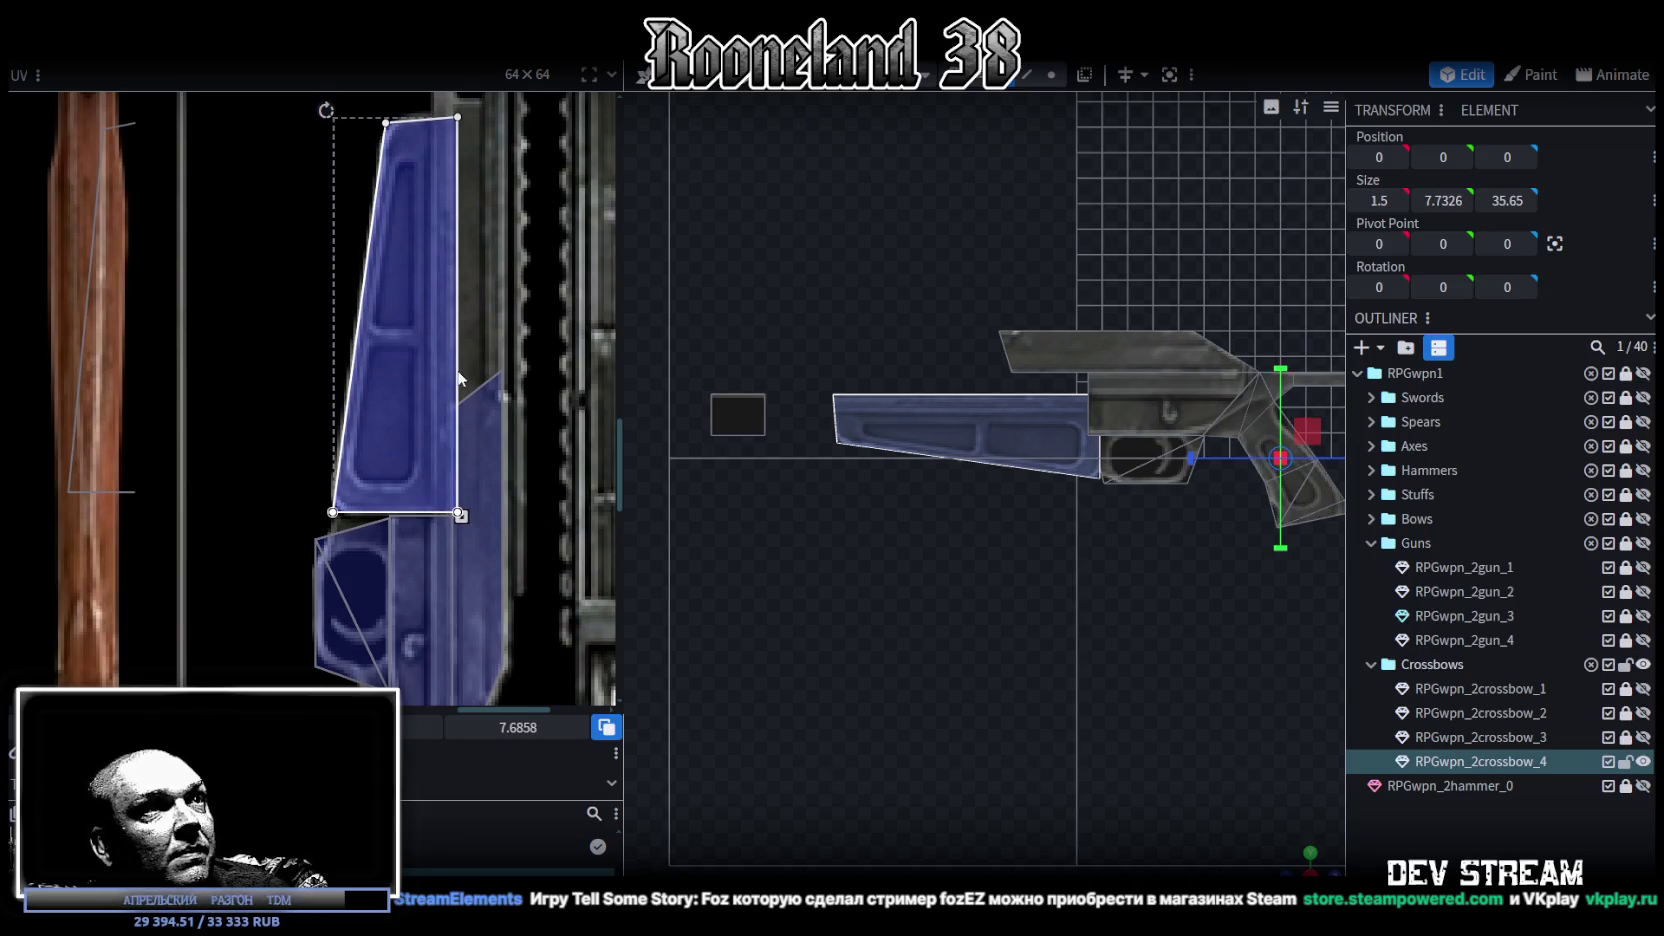
right_click_drag(961, 540, 958, 570)
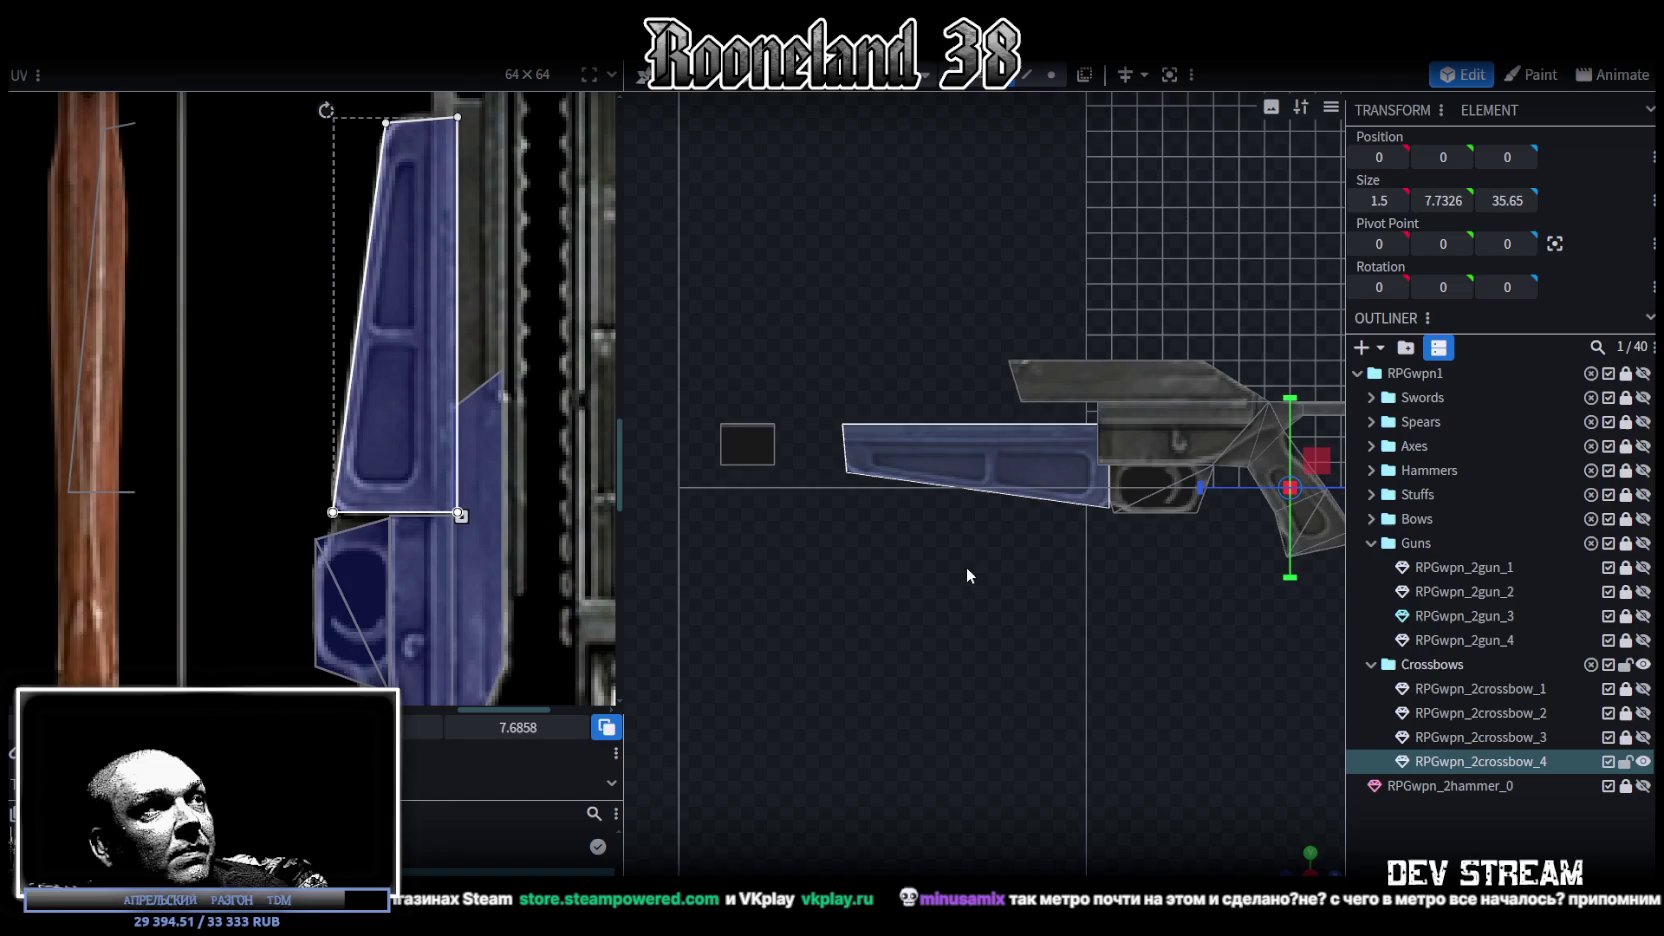
scroll(476, 431, "up", 3)
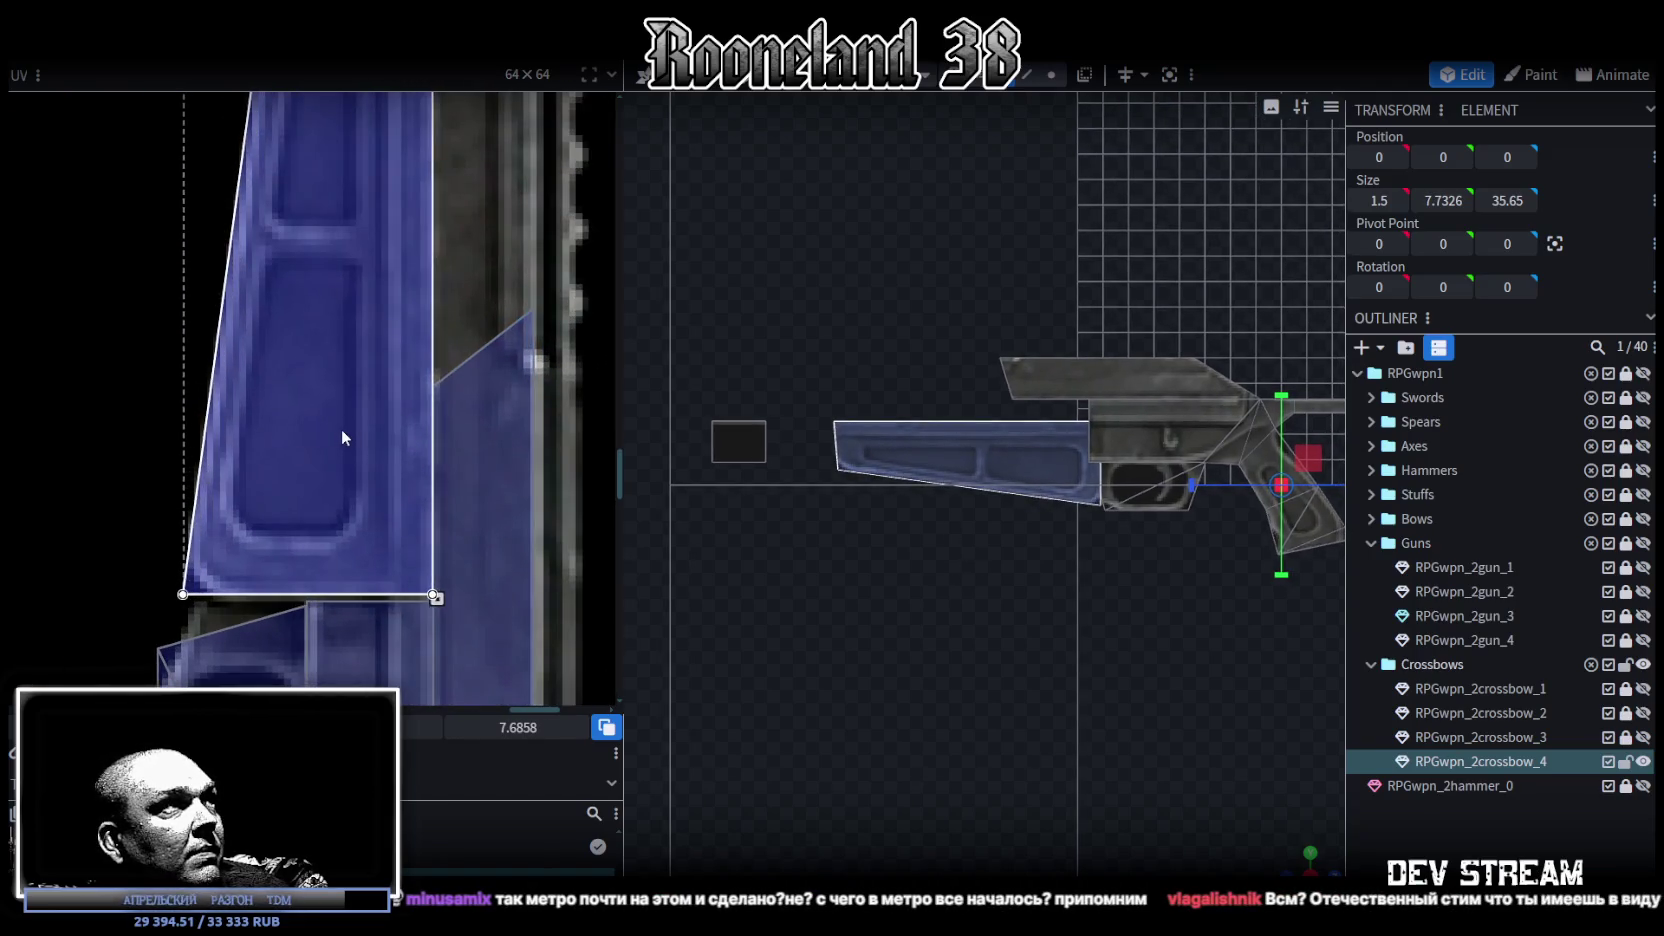
right_click_drag(346, 438, 346, 444)
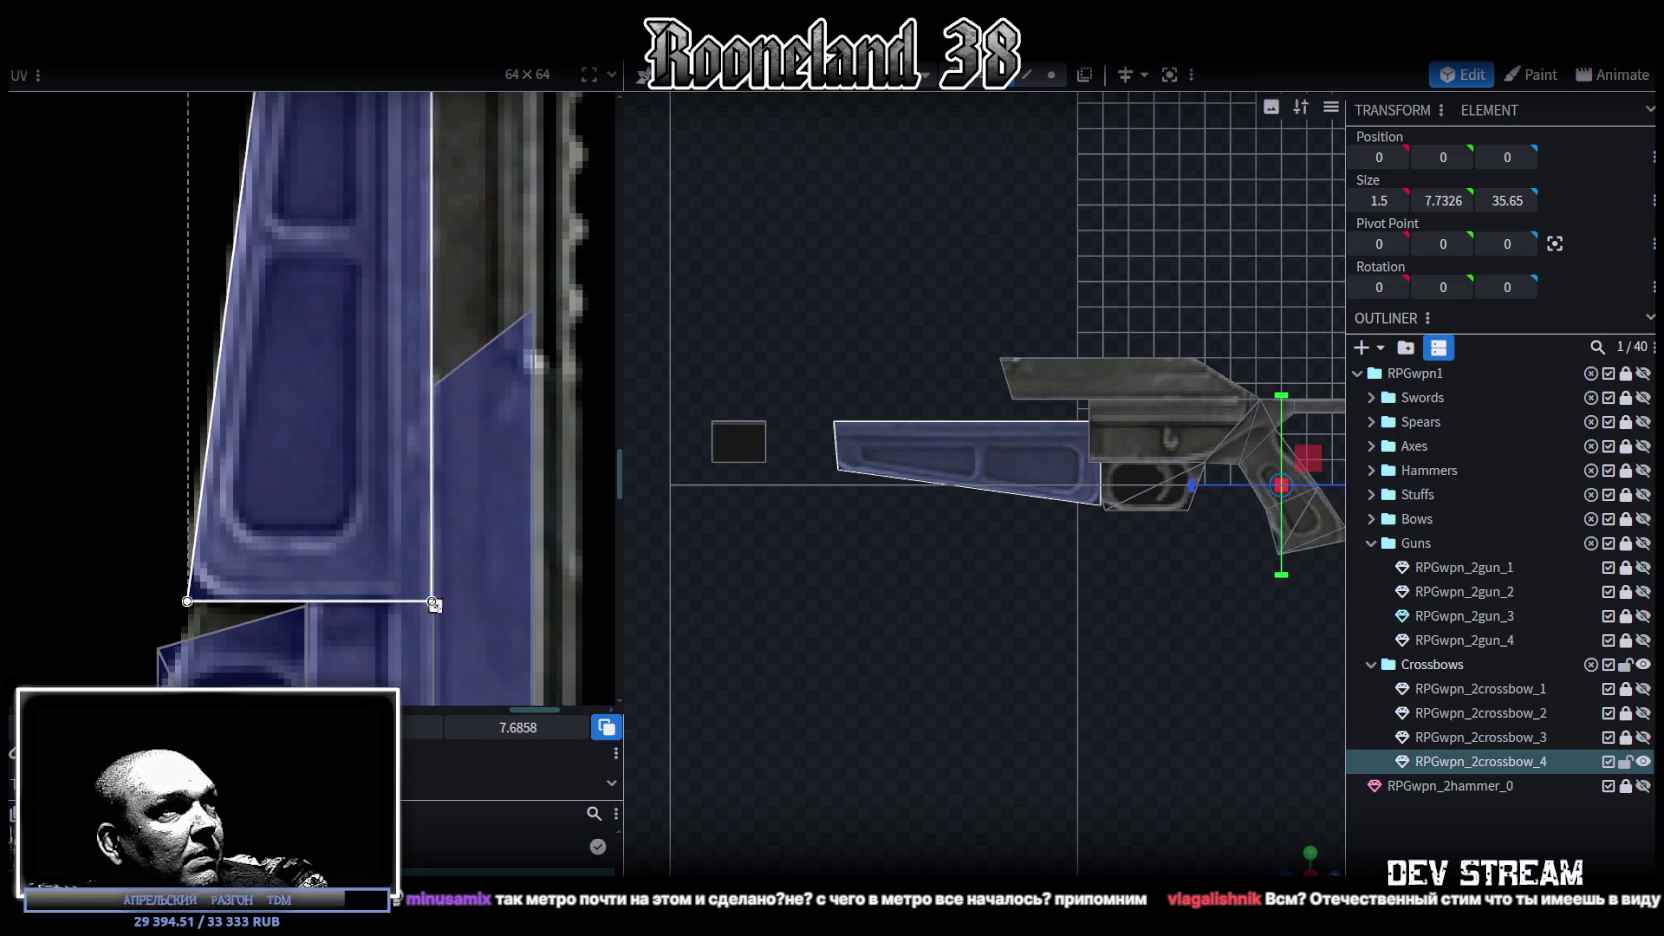
scroll(447, 462, "down", 3)
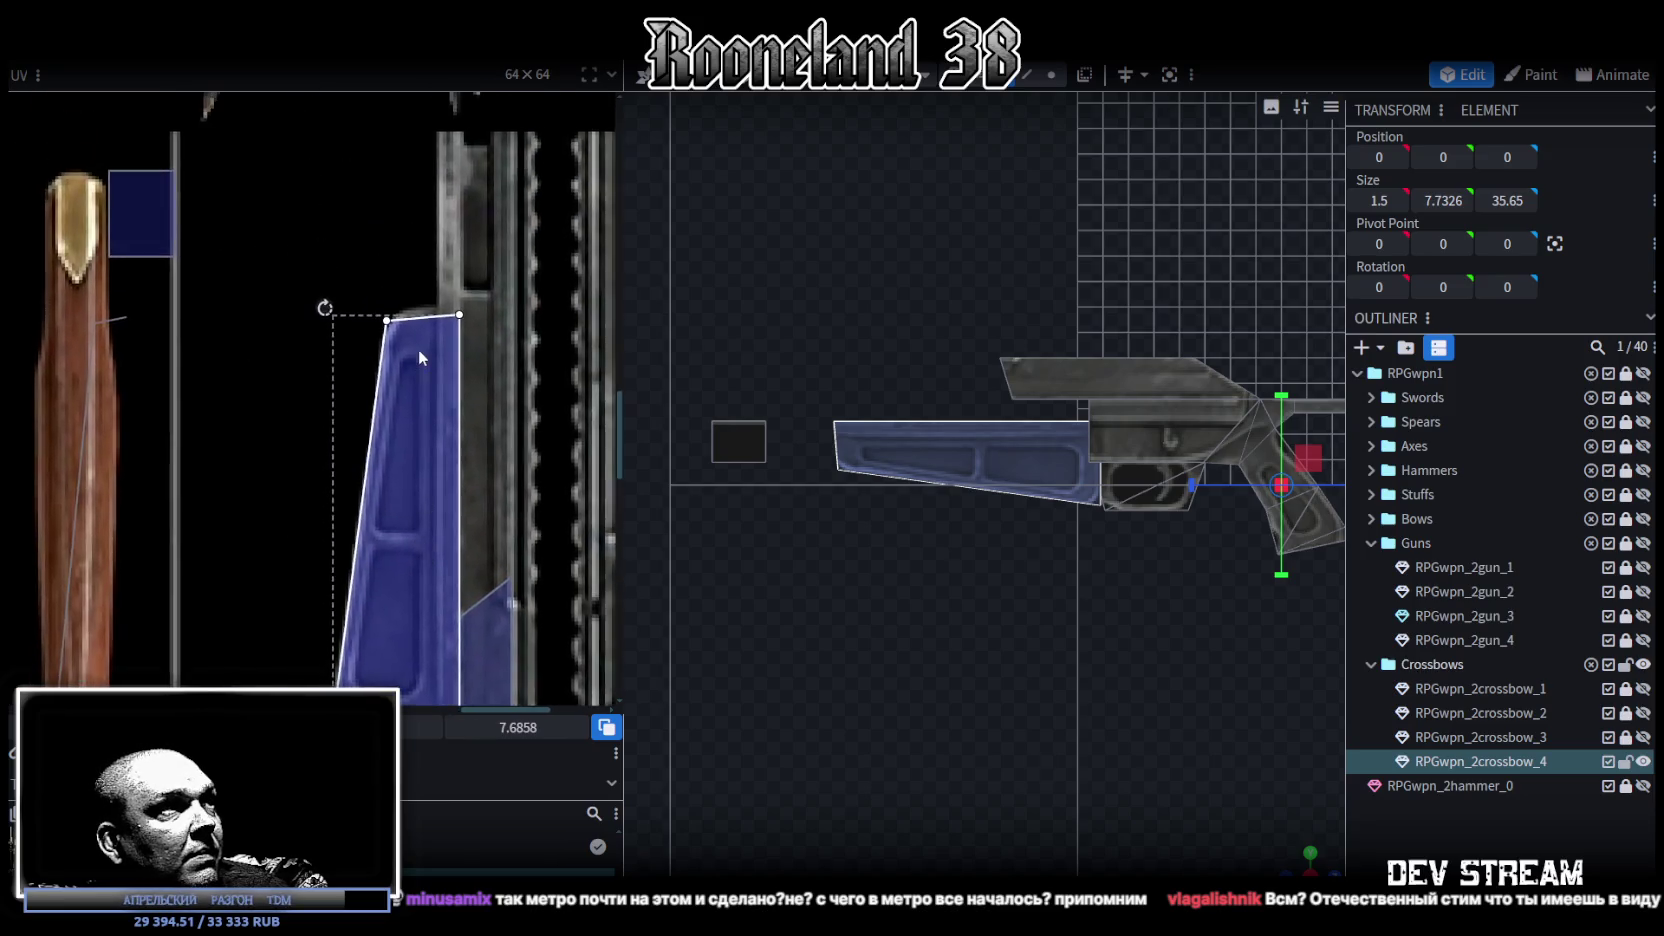
scroll(418, 354, "up", 3)
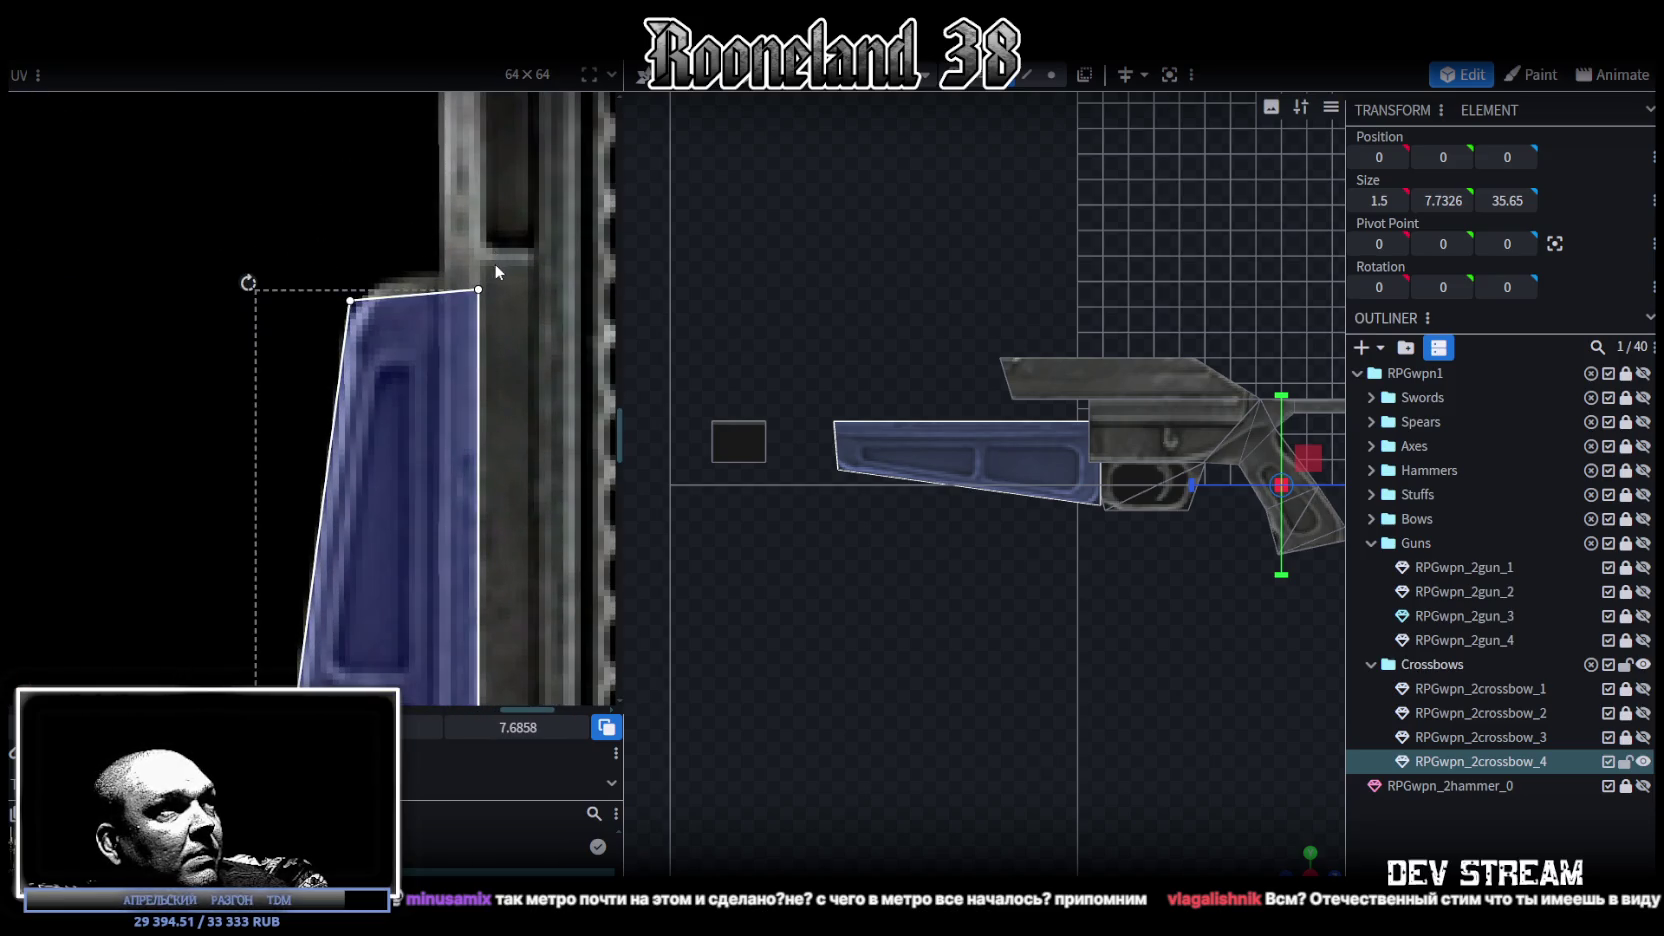
scroll(1053, 623, "up", 2)
scroll(986, 657, "up", 2)
scroll(986, 658, "up", 1)
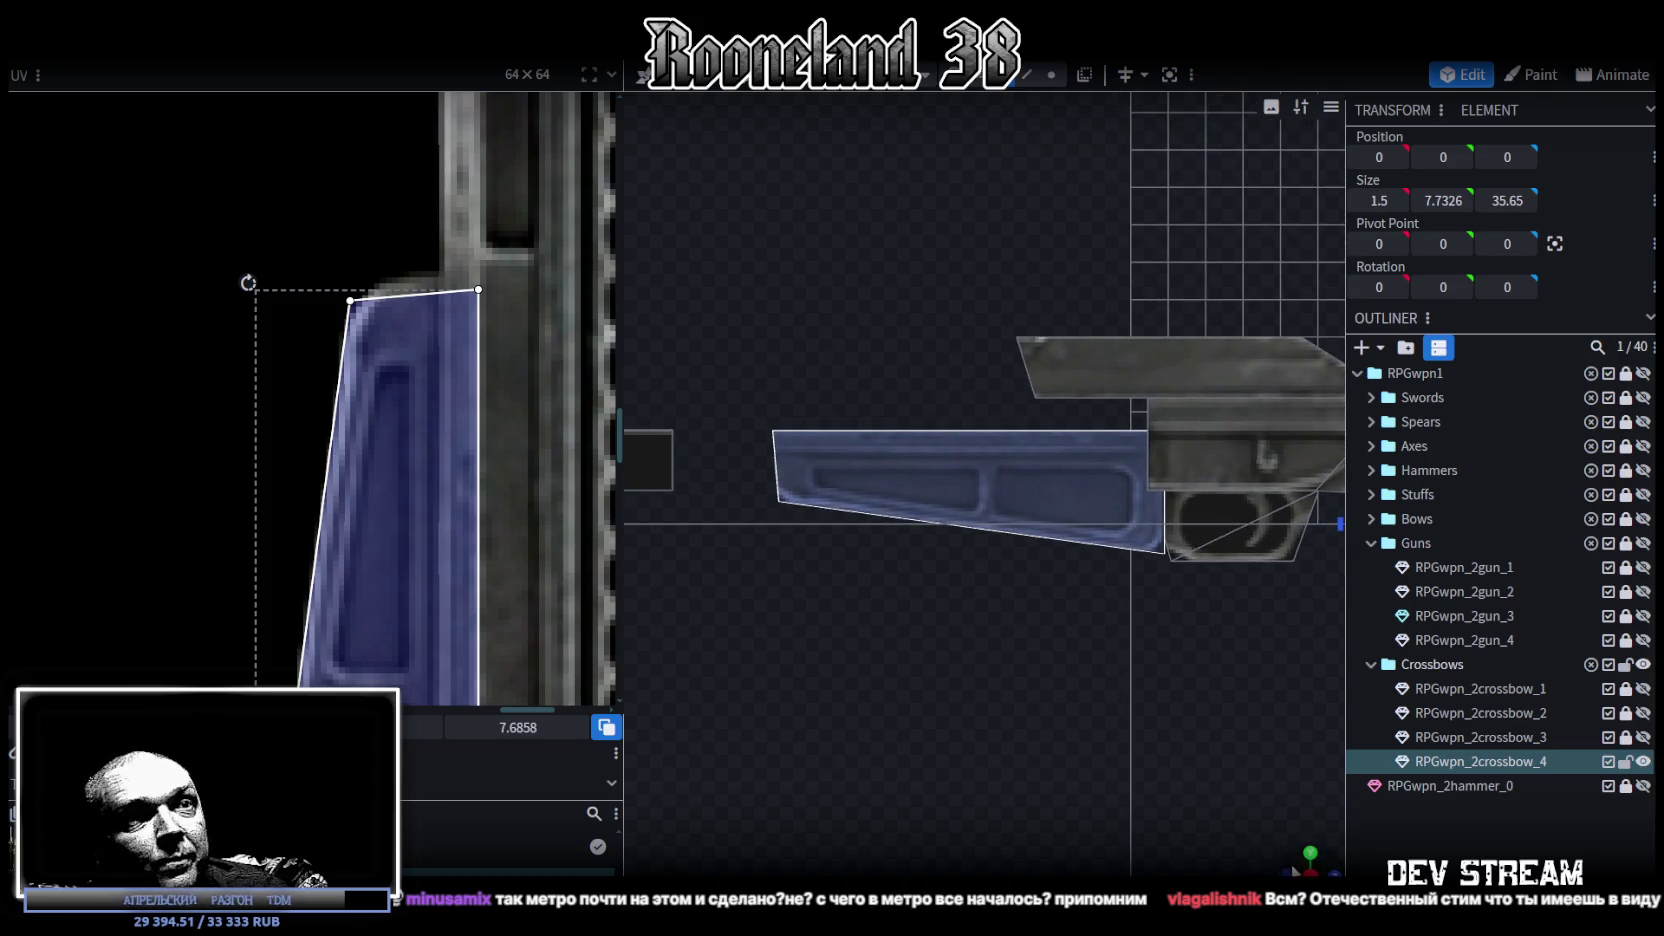
left_click_drag(986, 658, 1094, 95)
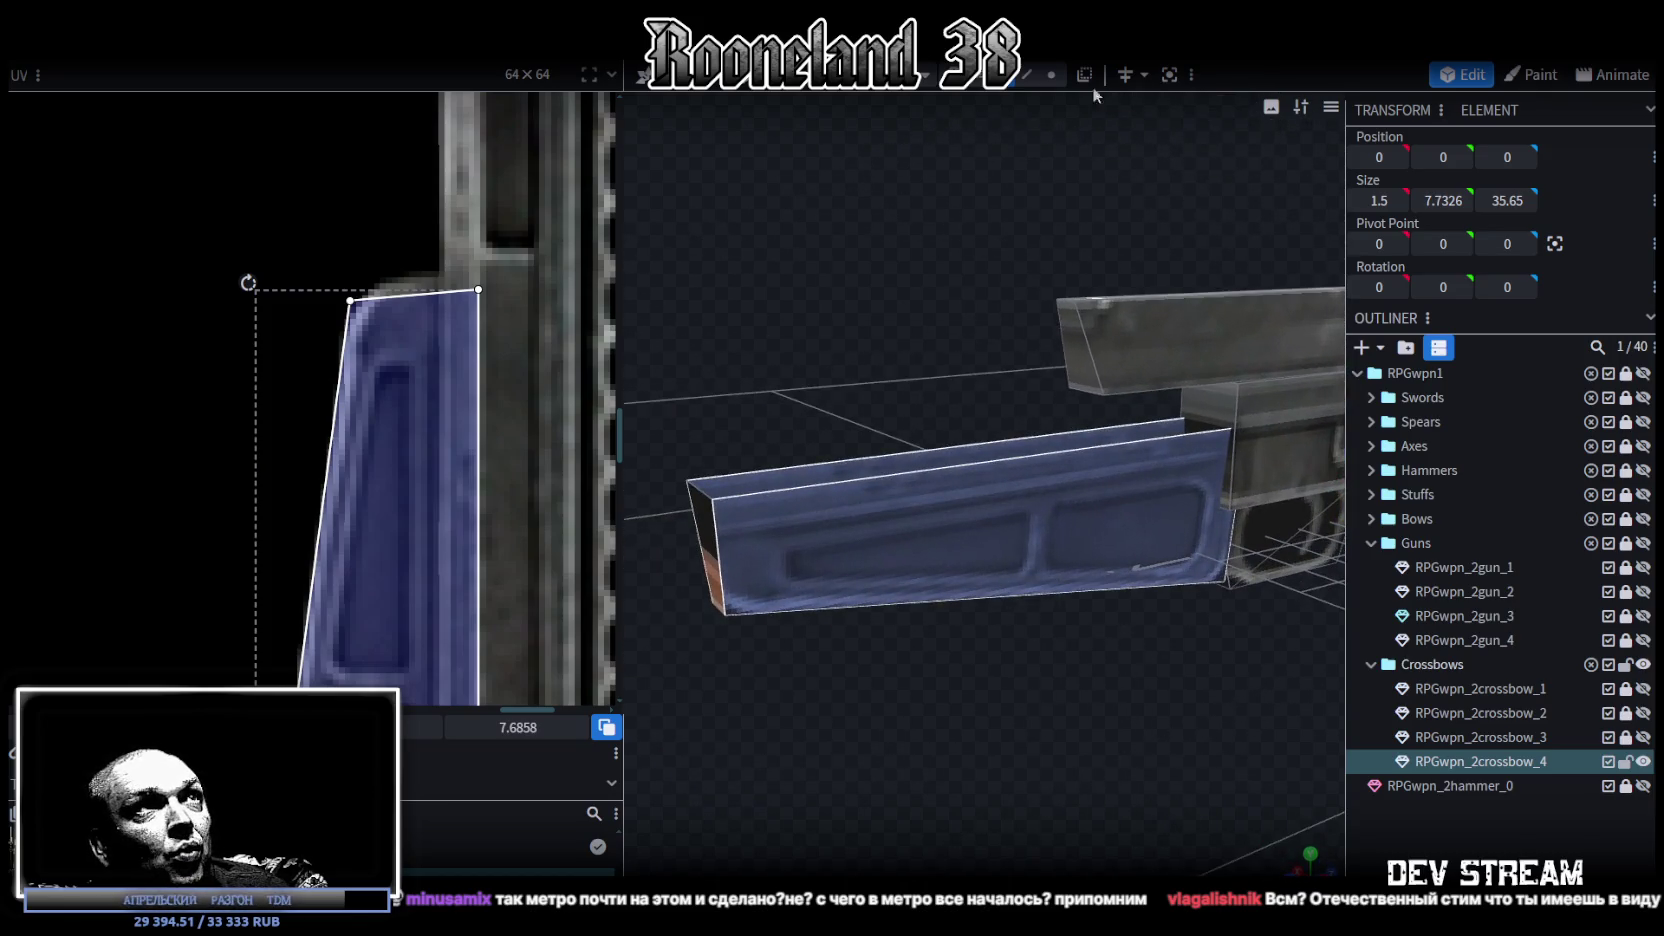
left_click(1037, 76)
Step: Shift the front stock box 0.5 units along Z and view it from top orthographic
left_click(1297, 371)
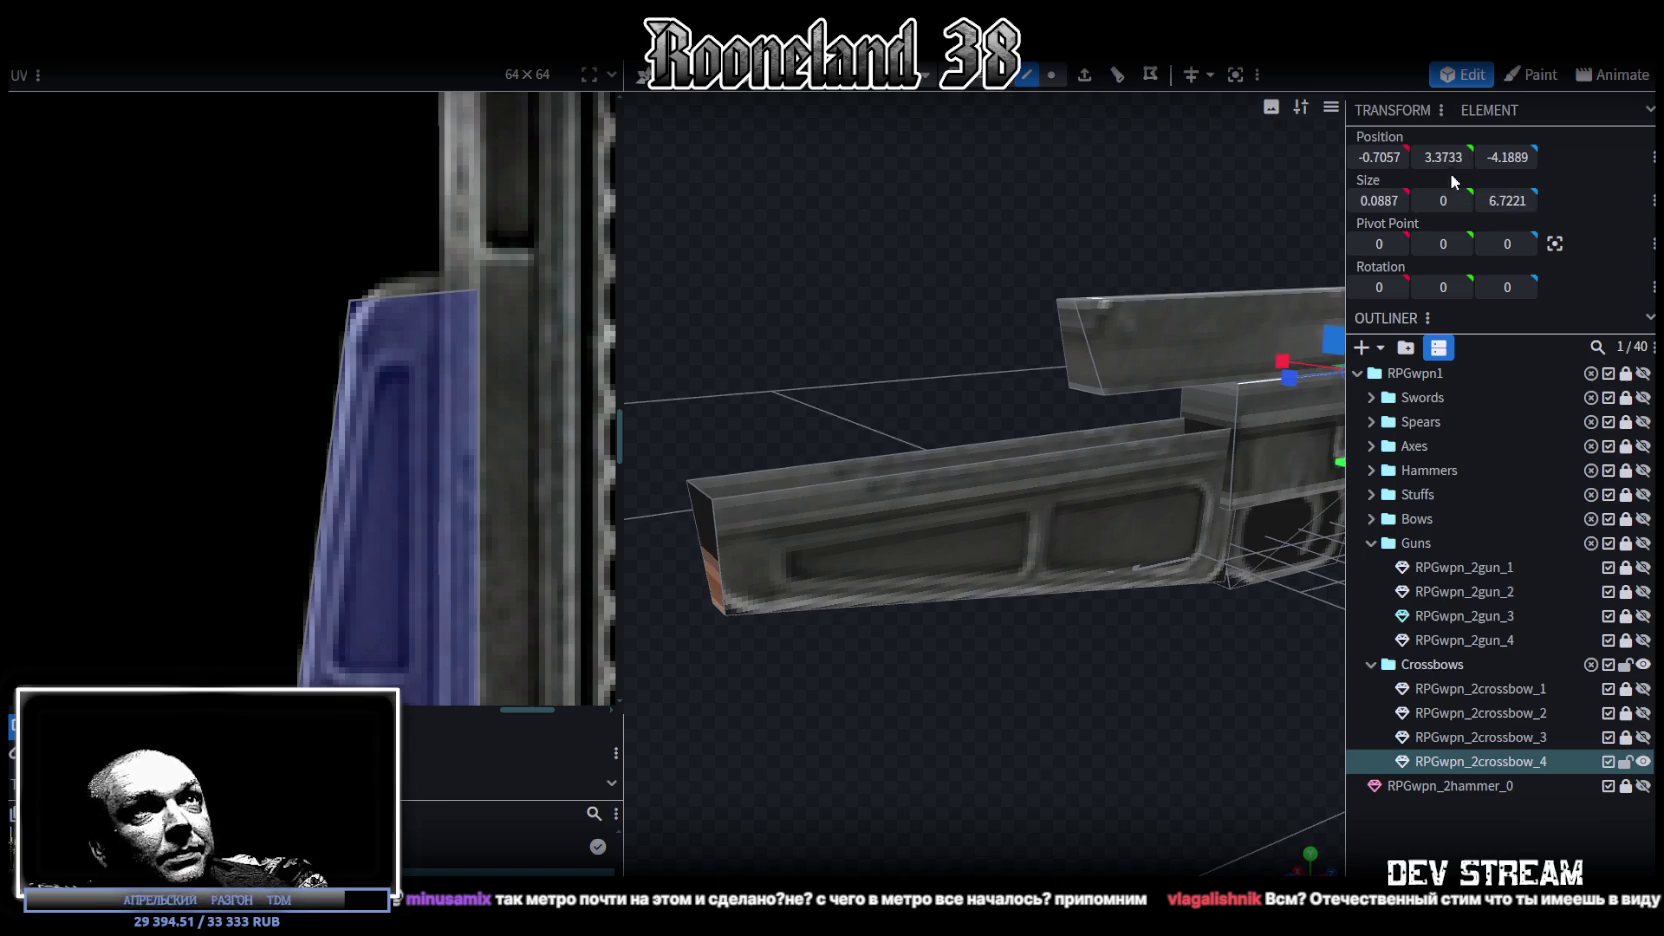
left_click(943, 443)
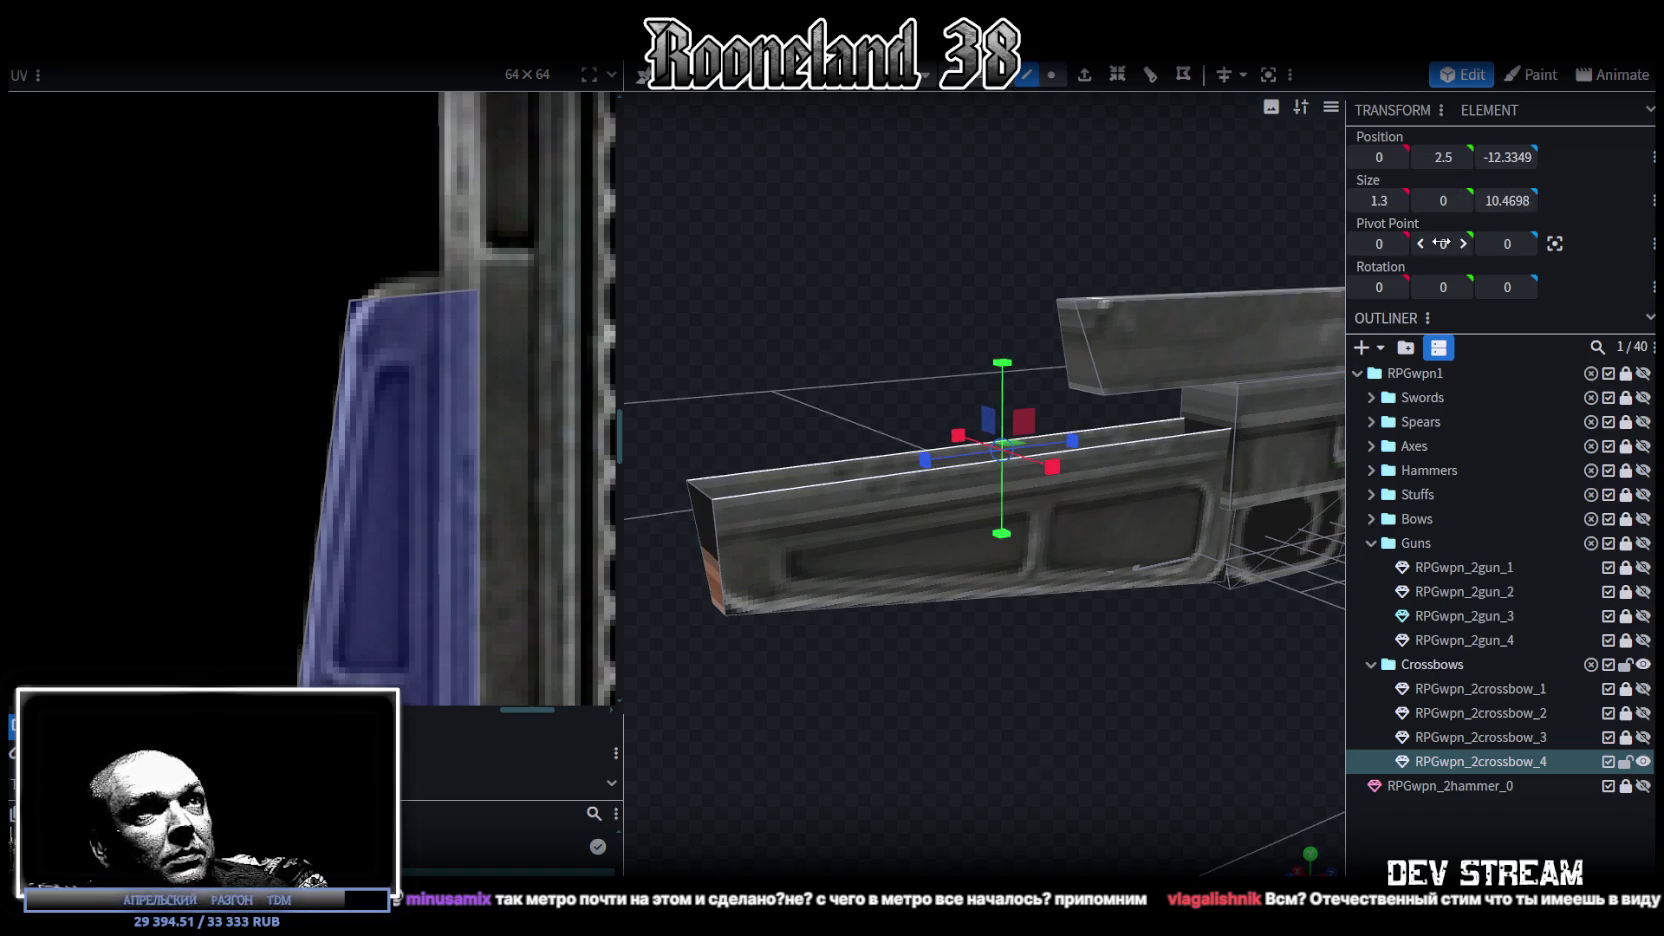
mouse_move(1004, 818)
left_mouse_down()
mouse_move(999, 750)
mouse_move(947, 739)
mouse_move(1013, 726)
mouse_move(911, 661)
mouse_move(906, 692)
mouse_move(977, 709)
left_mouse_up()
left_click(890, 521)
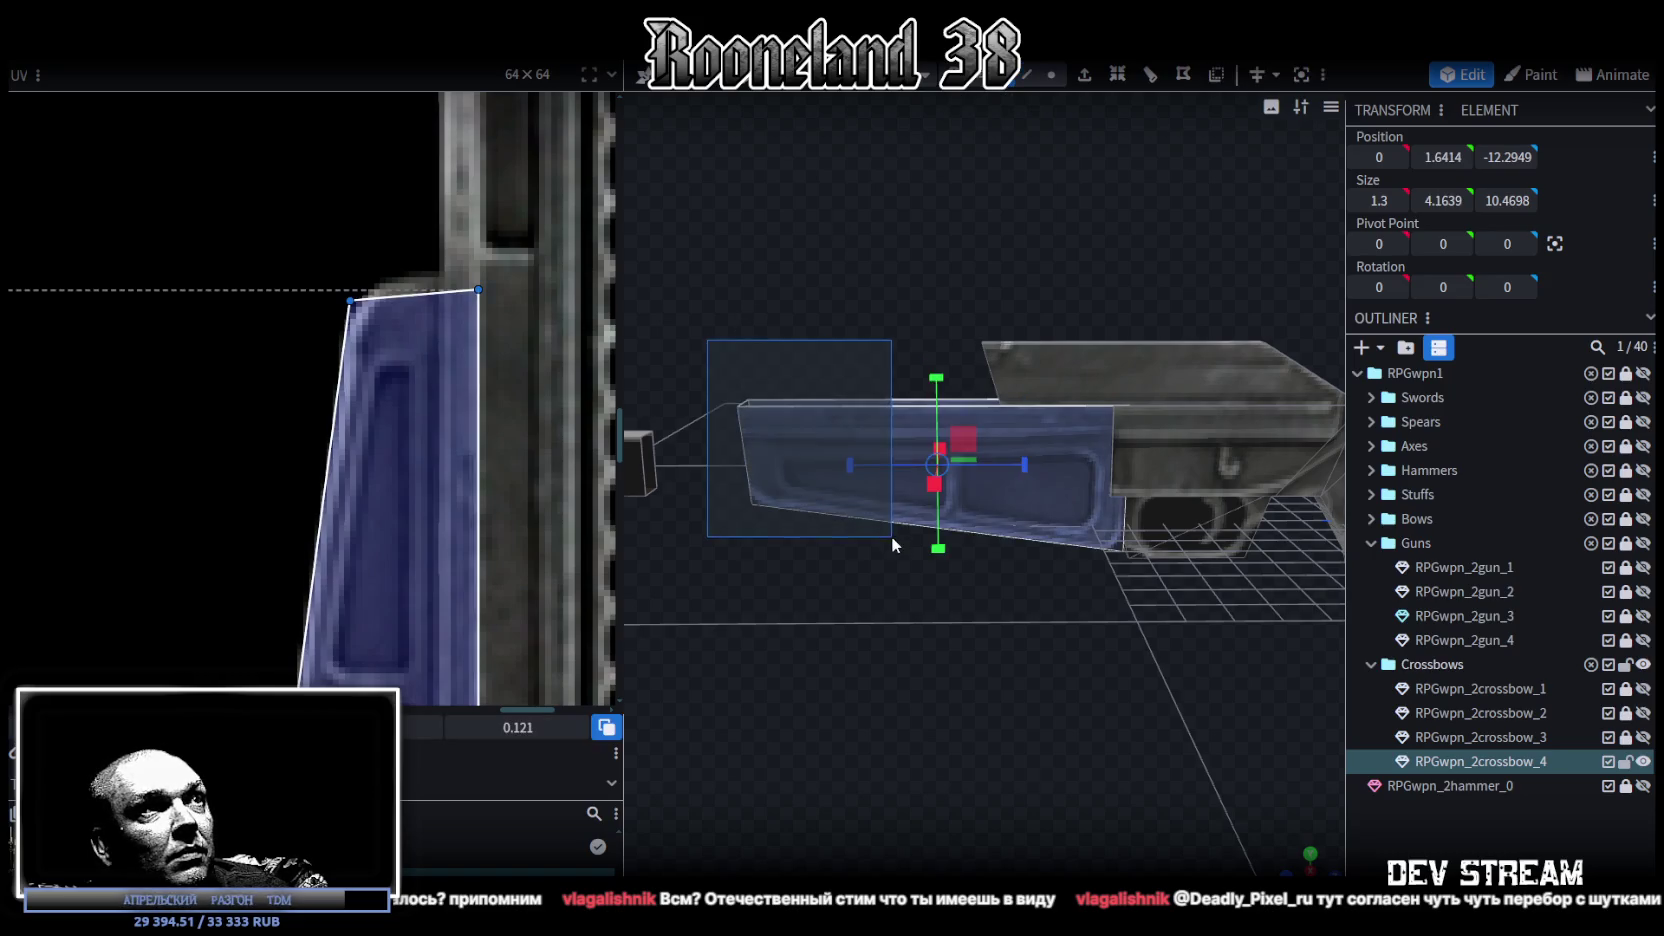
key("v")
mouse_move(1034, 464)
left_mouse_down()
mouse_move(1016, 470)
mouse_move(1199, 792)
mouse_move(1096, 721)
mouse_move(1112, 741)
mouse_move(1095, 761)
mouse_move(1133, 773)
mouse_move(981, 591)
left_mouse_up()
left_click(929, 528)
mouse_move(929, 528)
left_mouse_down()
mouse_move(1085, 793)
mouse_move(1117, 790)
mouse_move(1081, 761)
left_mouse_up()
left_click(873, 477)
left_click(1311, 856)
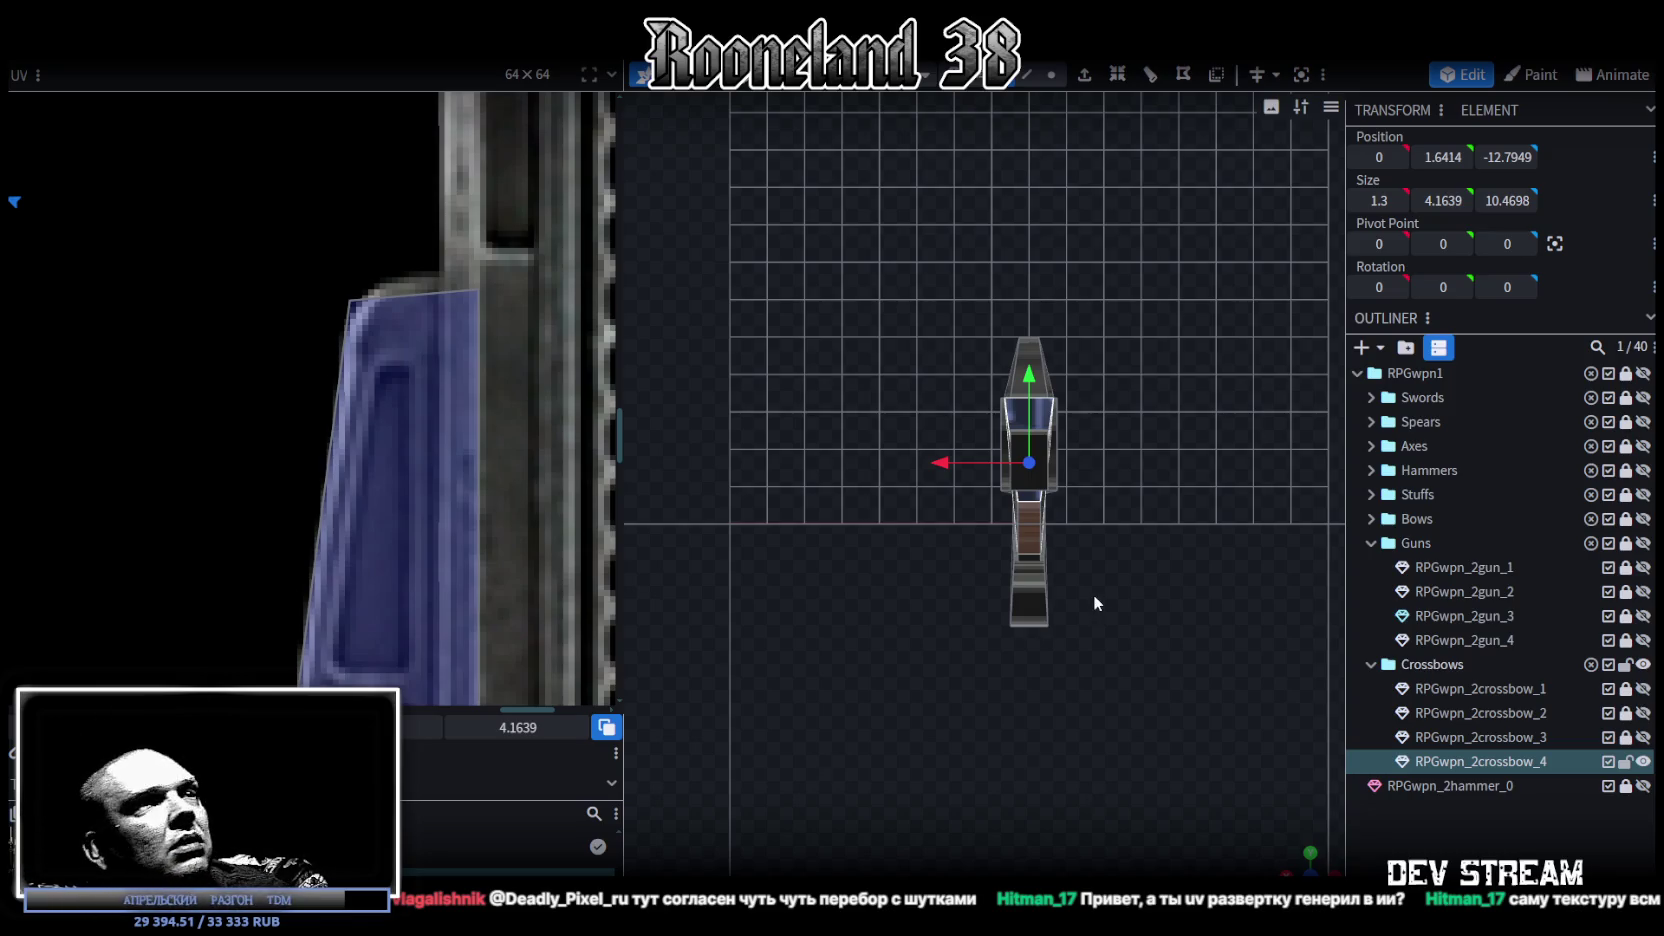
Step: Drag the stock's small top face UV island over to the blue gun in the atlas
scroll(1095, 602, "down", 2)
scroll(509, 458, "down", 2)
scroll(512, 479, "down", 3)
scroll(514, 510, "down", 2)
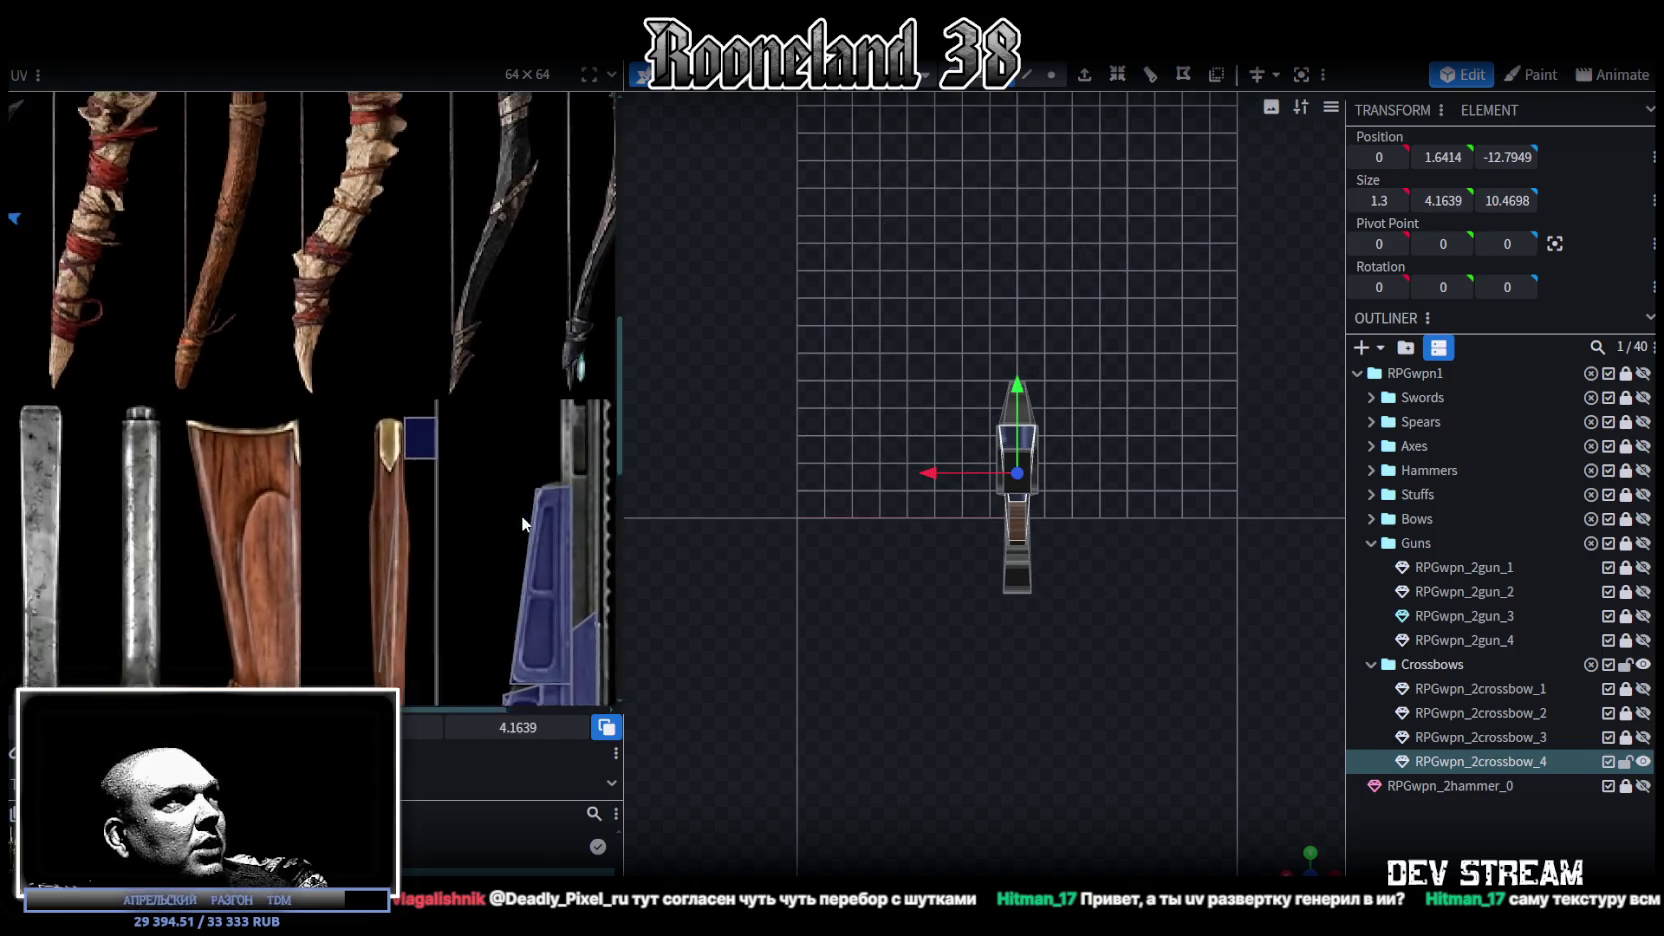
scroll(513, 510, "down", 2)
left_click_drag(213, 382, 490, 501)
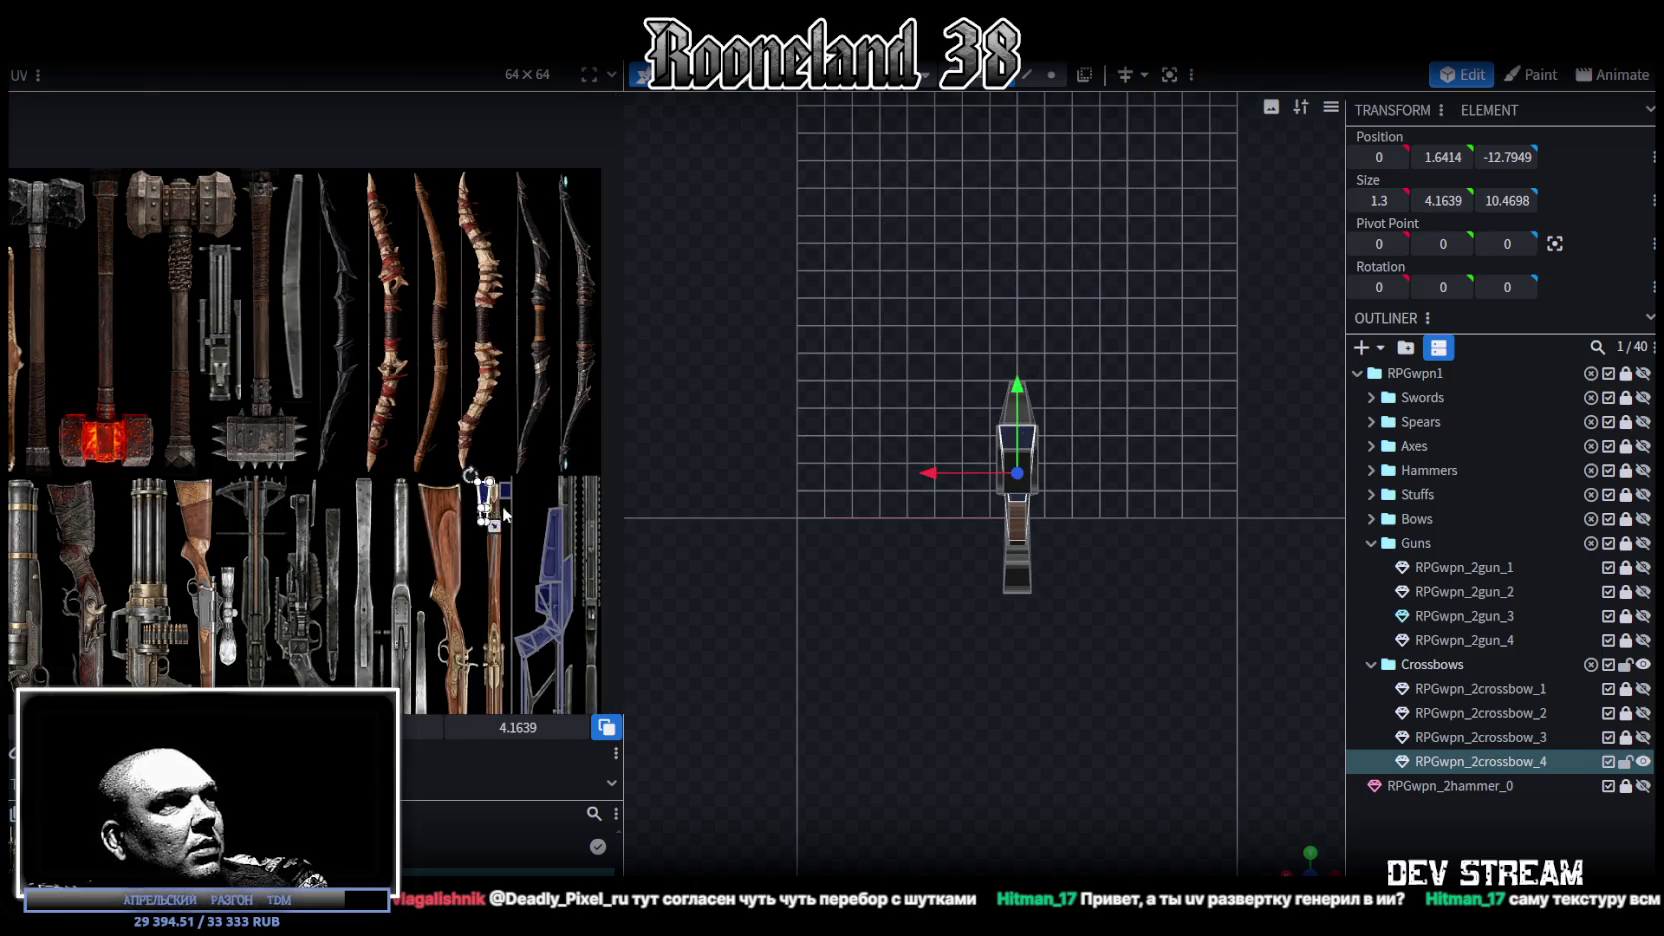
scroll(521, 531, "up", 1)
scroll(509, 515, "up", 1)
scroll(480, 496, "up", 2)
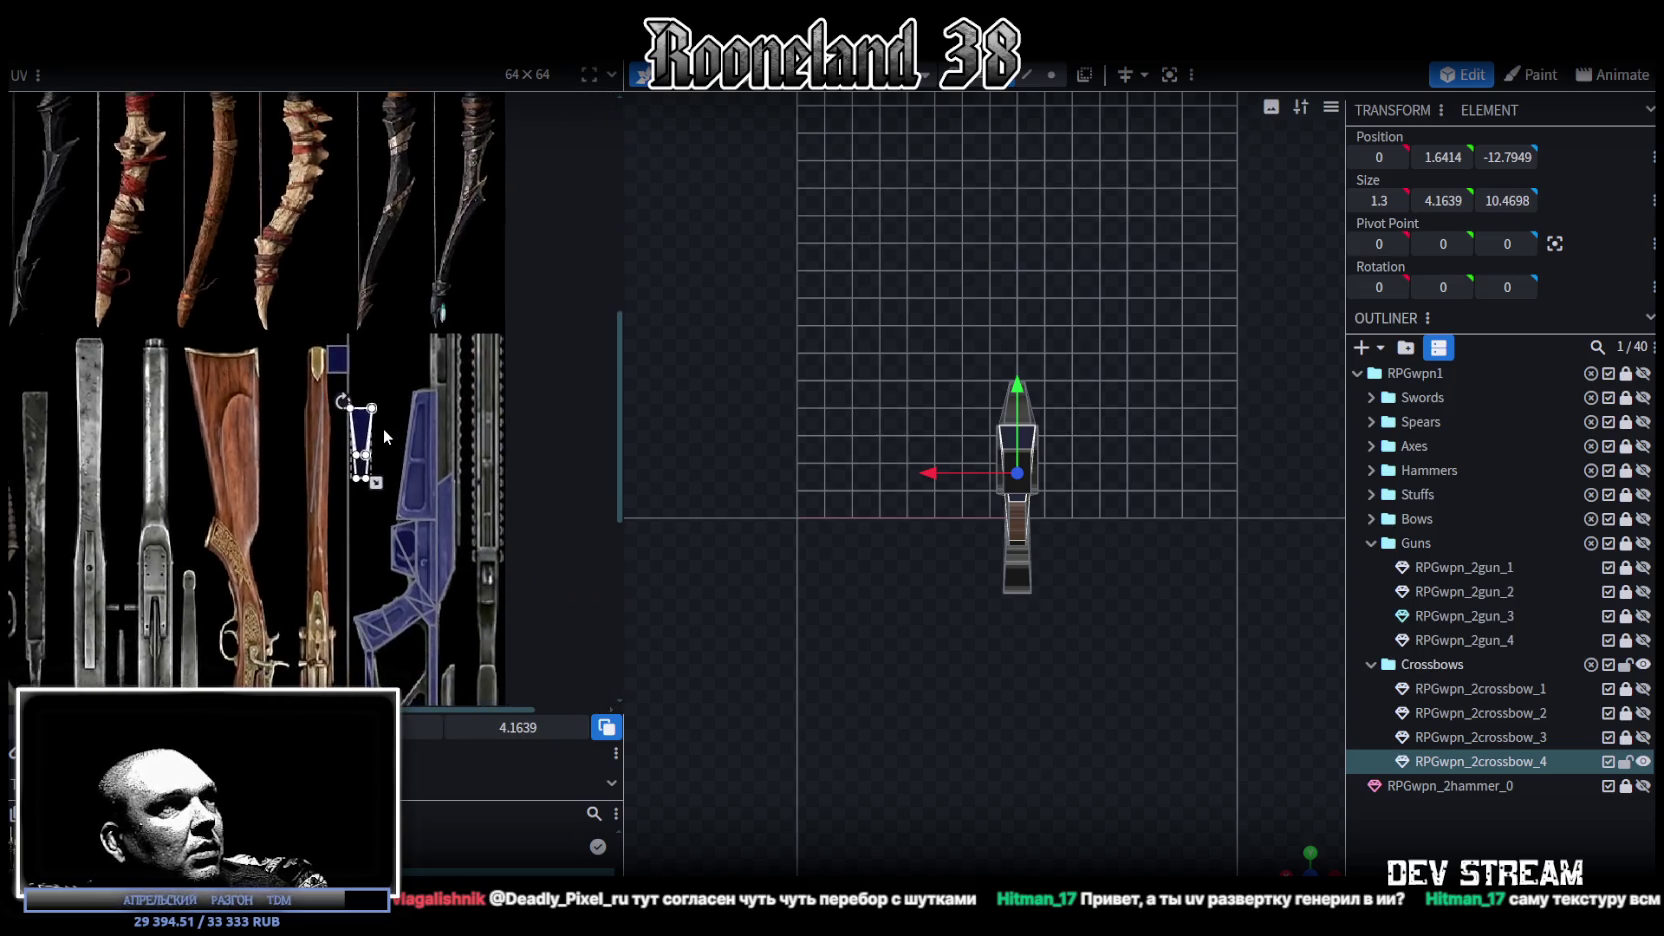
middle_click_drag(415, 453, 372, 228)
mouse_move(283, 219)
left_mouse_down()
mouse_move(284, 276)
mouse_move(399, 310)
left_mouse_up()
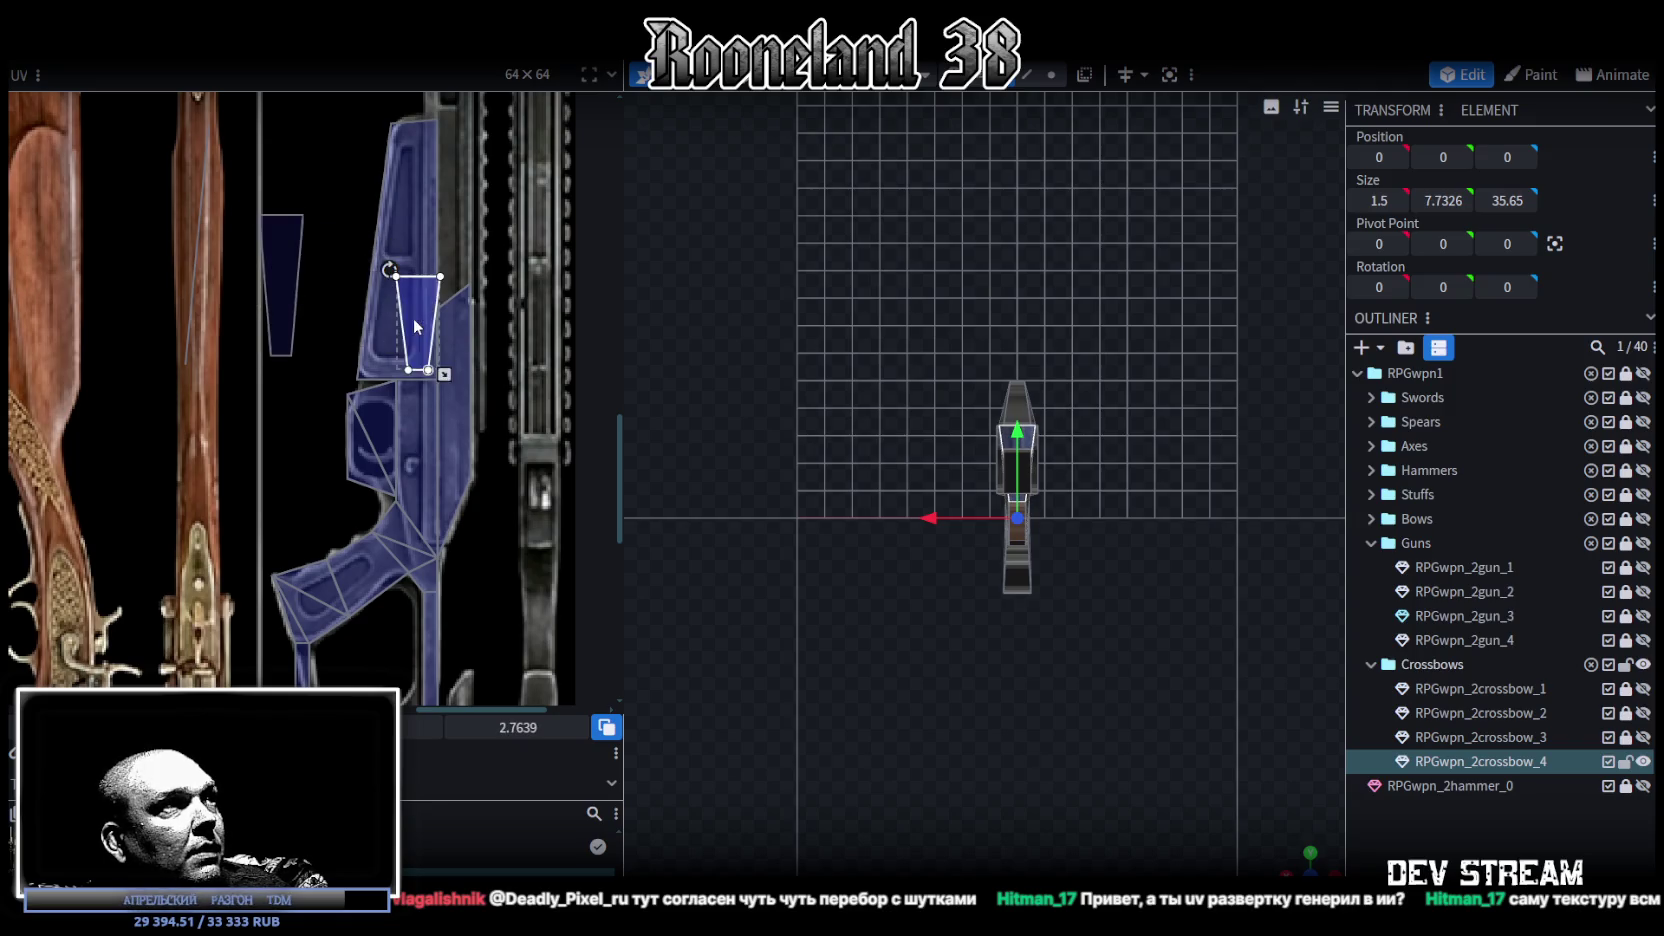
Step: Fit the top face UV onto a narrow dark grey metal strip, shrinking it slightly
scroll(419, 331, "down", 1)
middle_click_drag(444, 357, 398, 343)
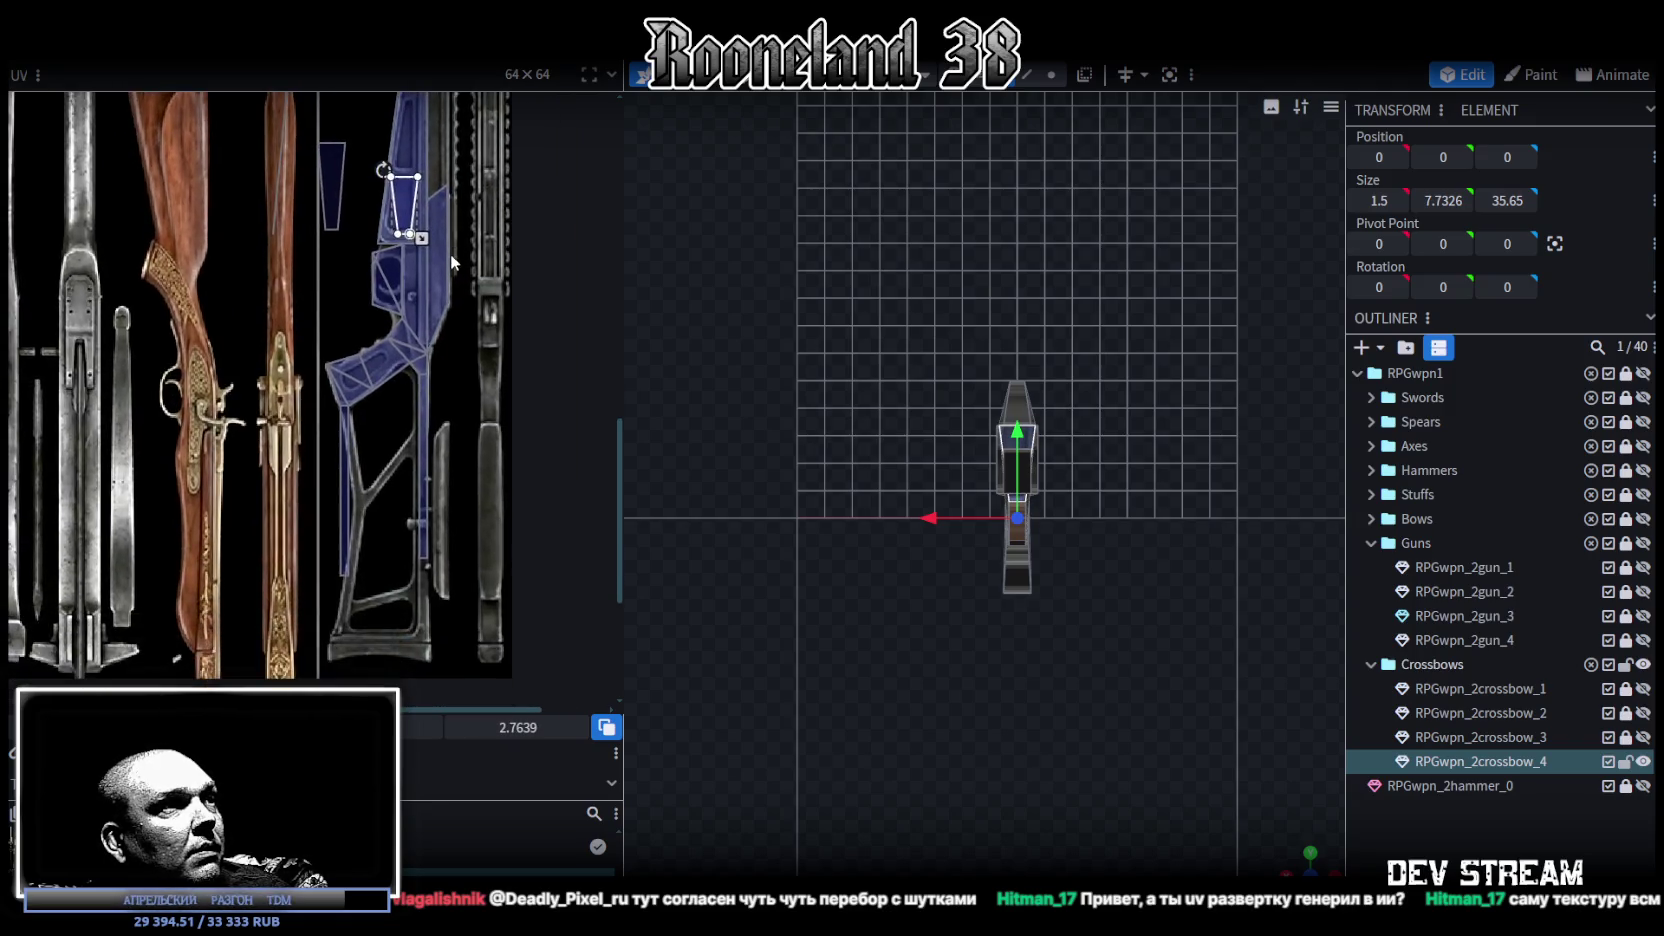
mouse_move(351, 289)
left_mouse_down()
mouse_move(445, 493)
mouse_move(440, 408)
left_mouse_up()
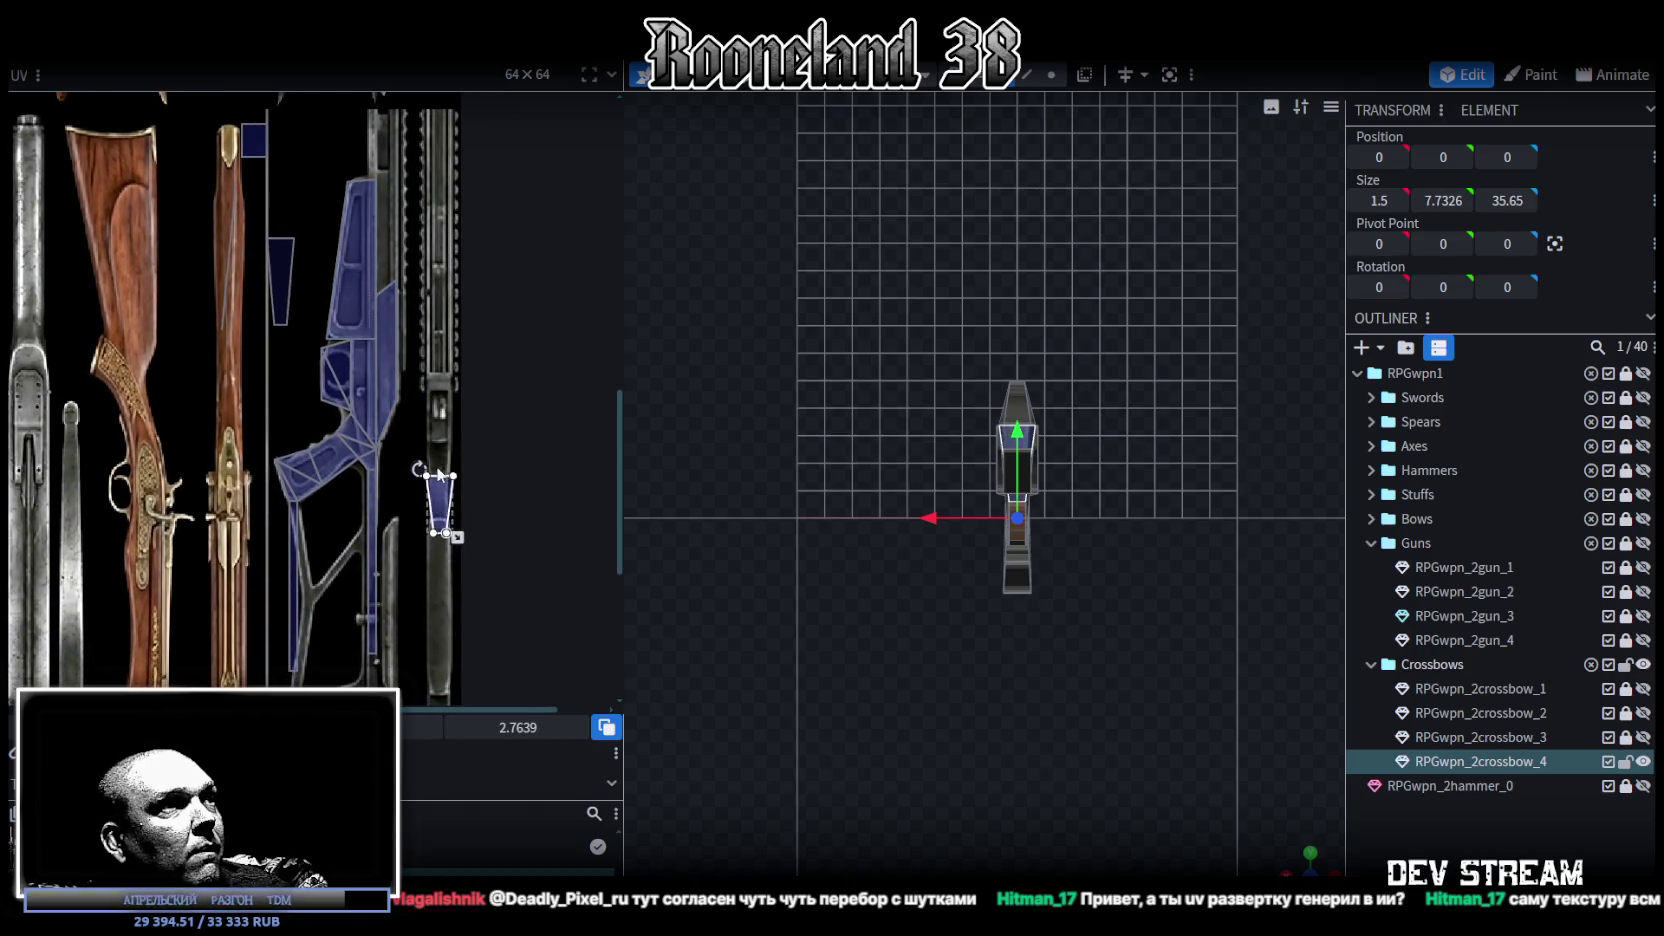
scroll(439, 409, "up", 5)
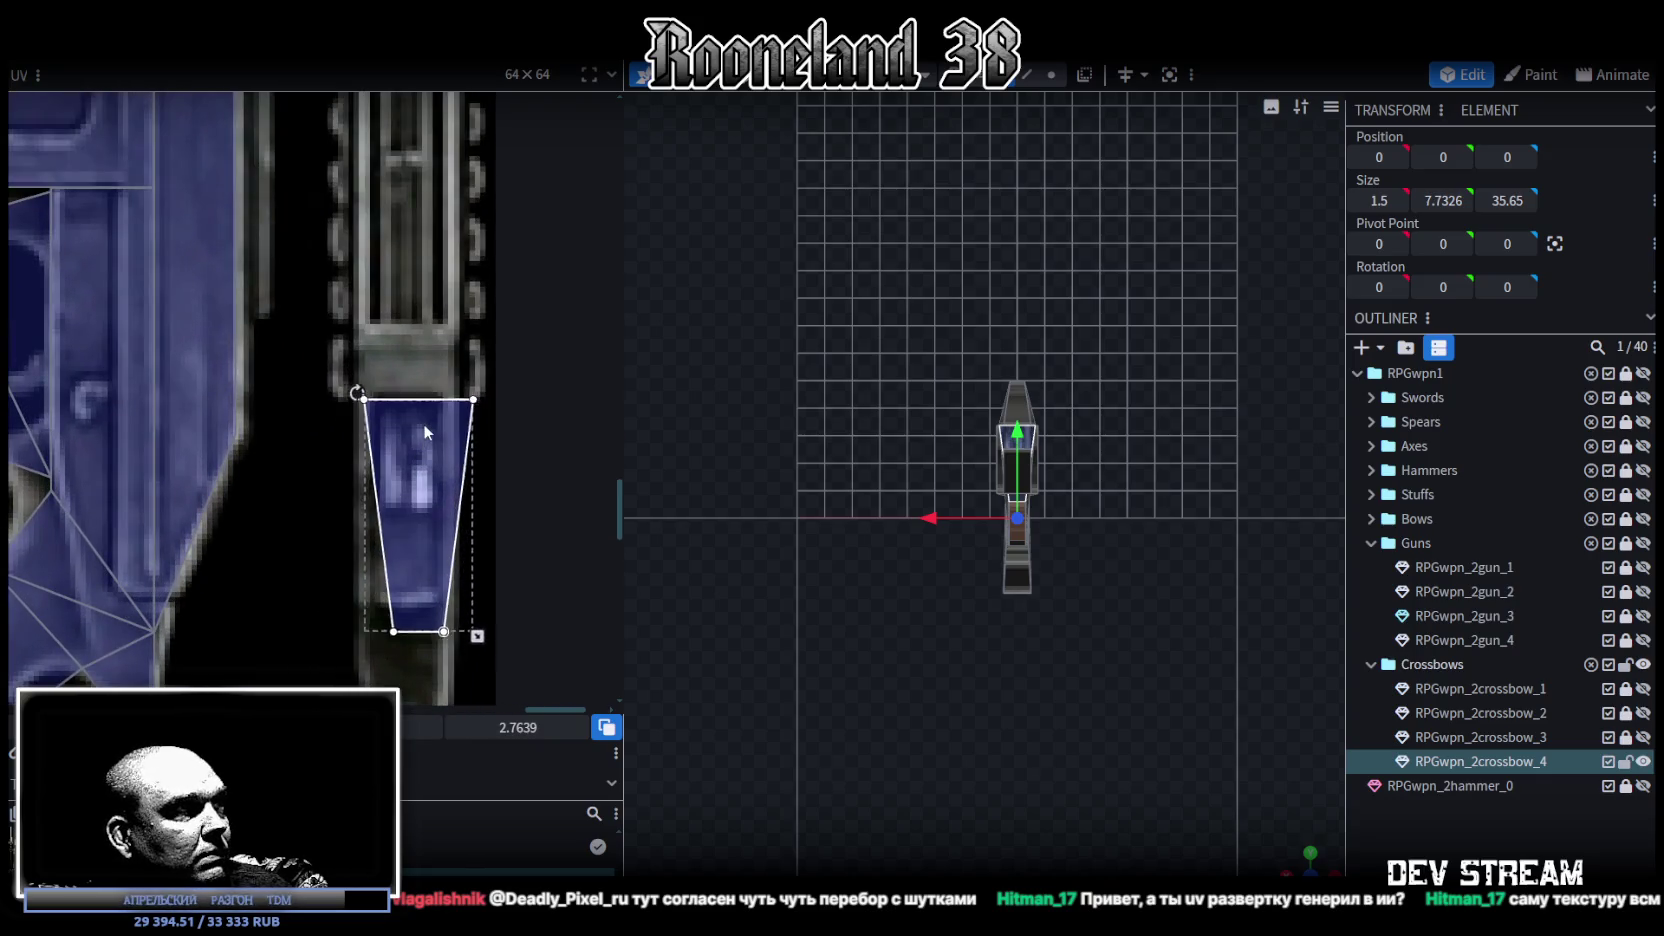
left_click_drag(471, 629, 462, 606)
left_click_drag(411, 517, 409, 513)
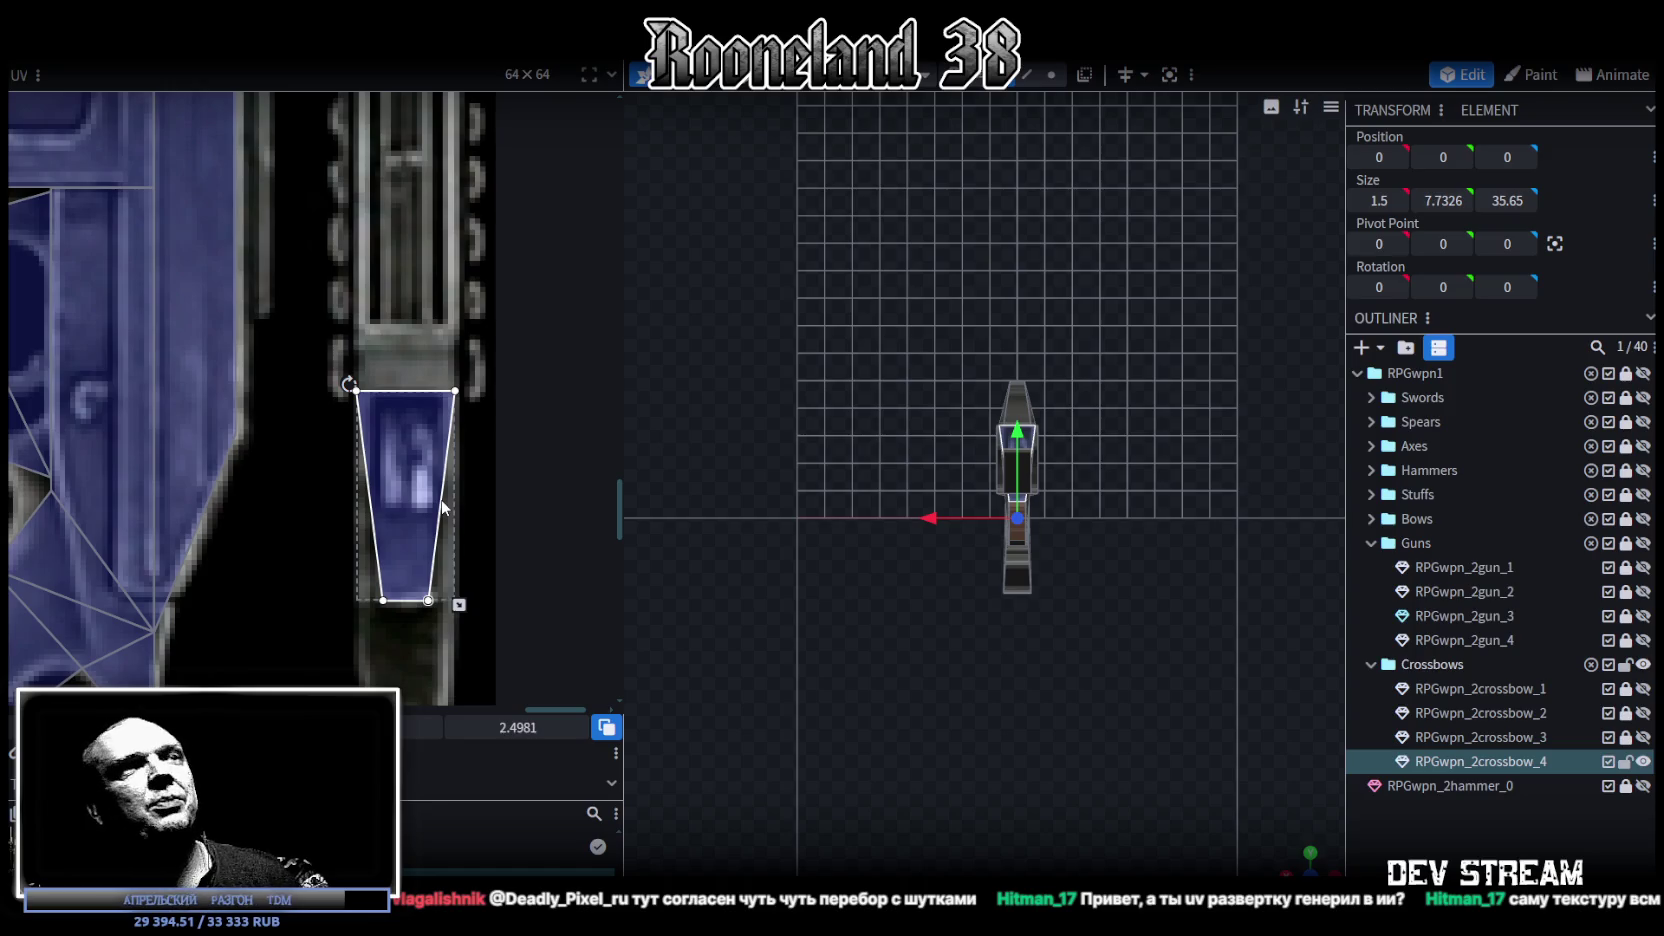
scroll(284, 351, "down", 3)
scroll(361, 531, "down", 2)
scroll(428, 605, "down", 2)
scroll(990, 551, "up", 2)
left_click_drag(1095, 702, 1052, 570)
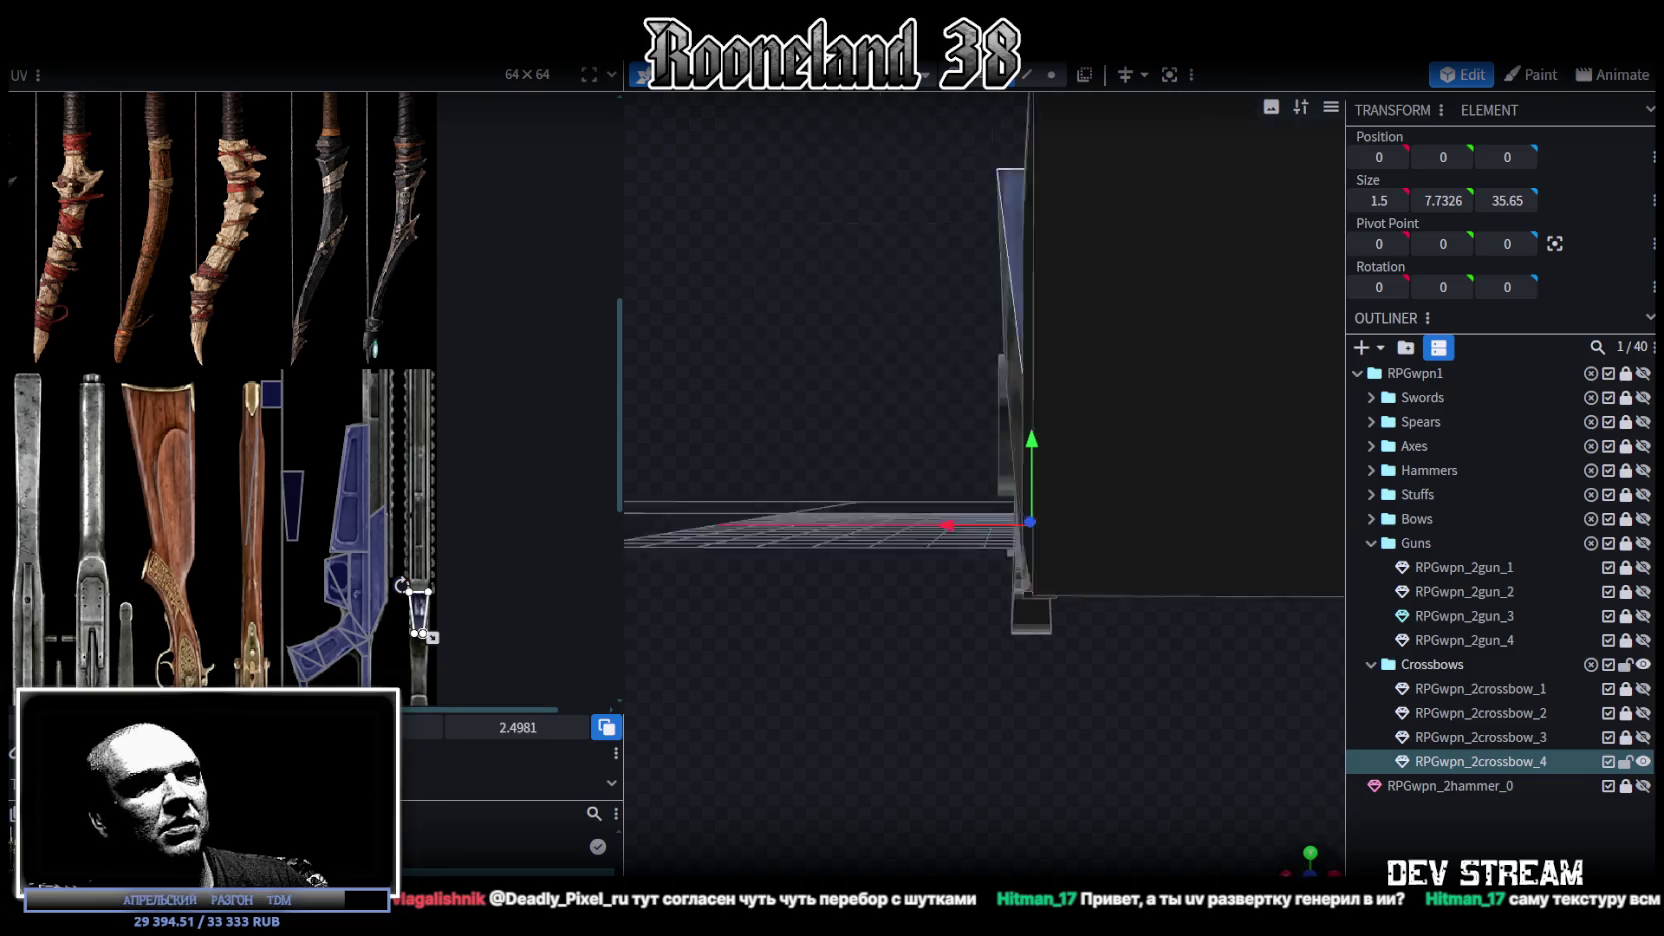
scroll(926, 575, "up", 3)
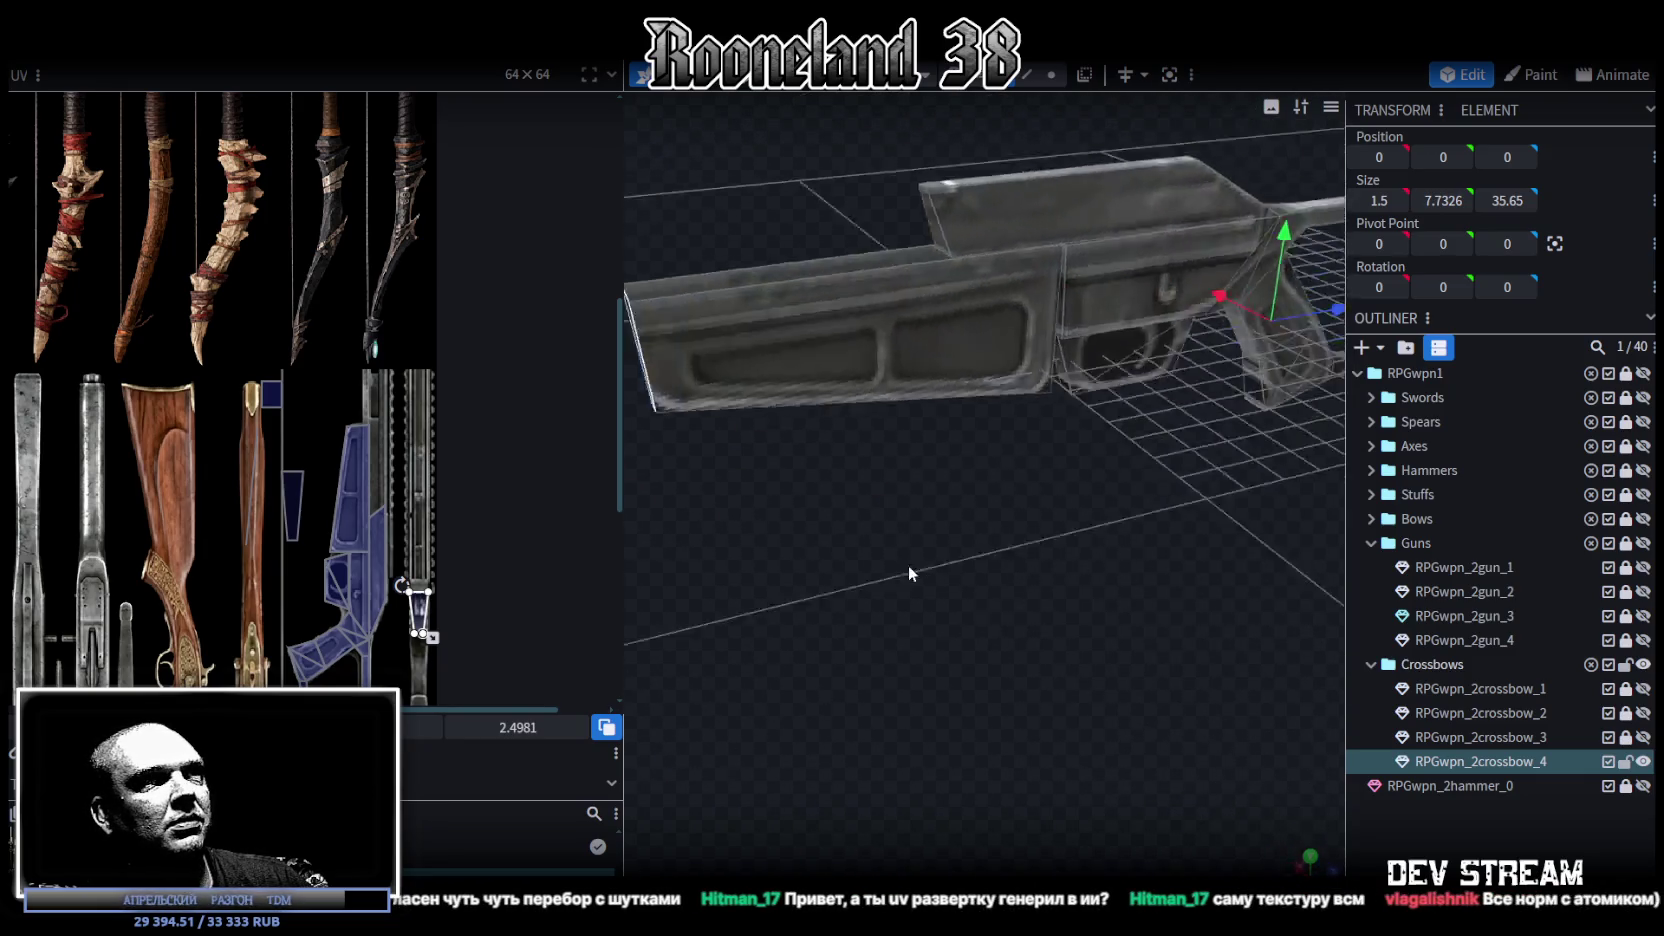